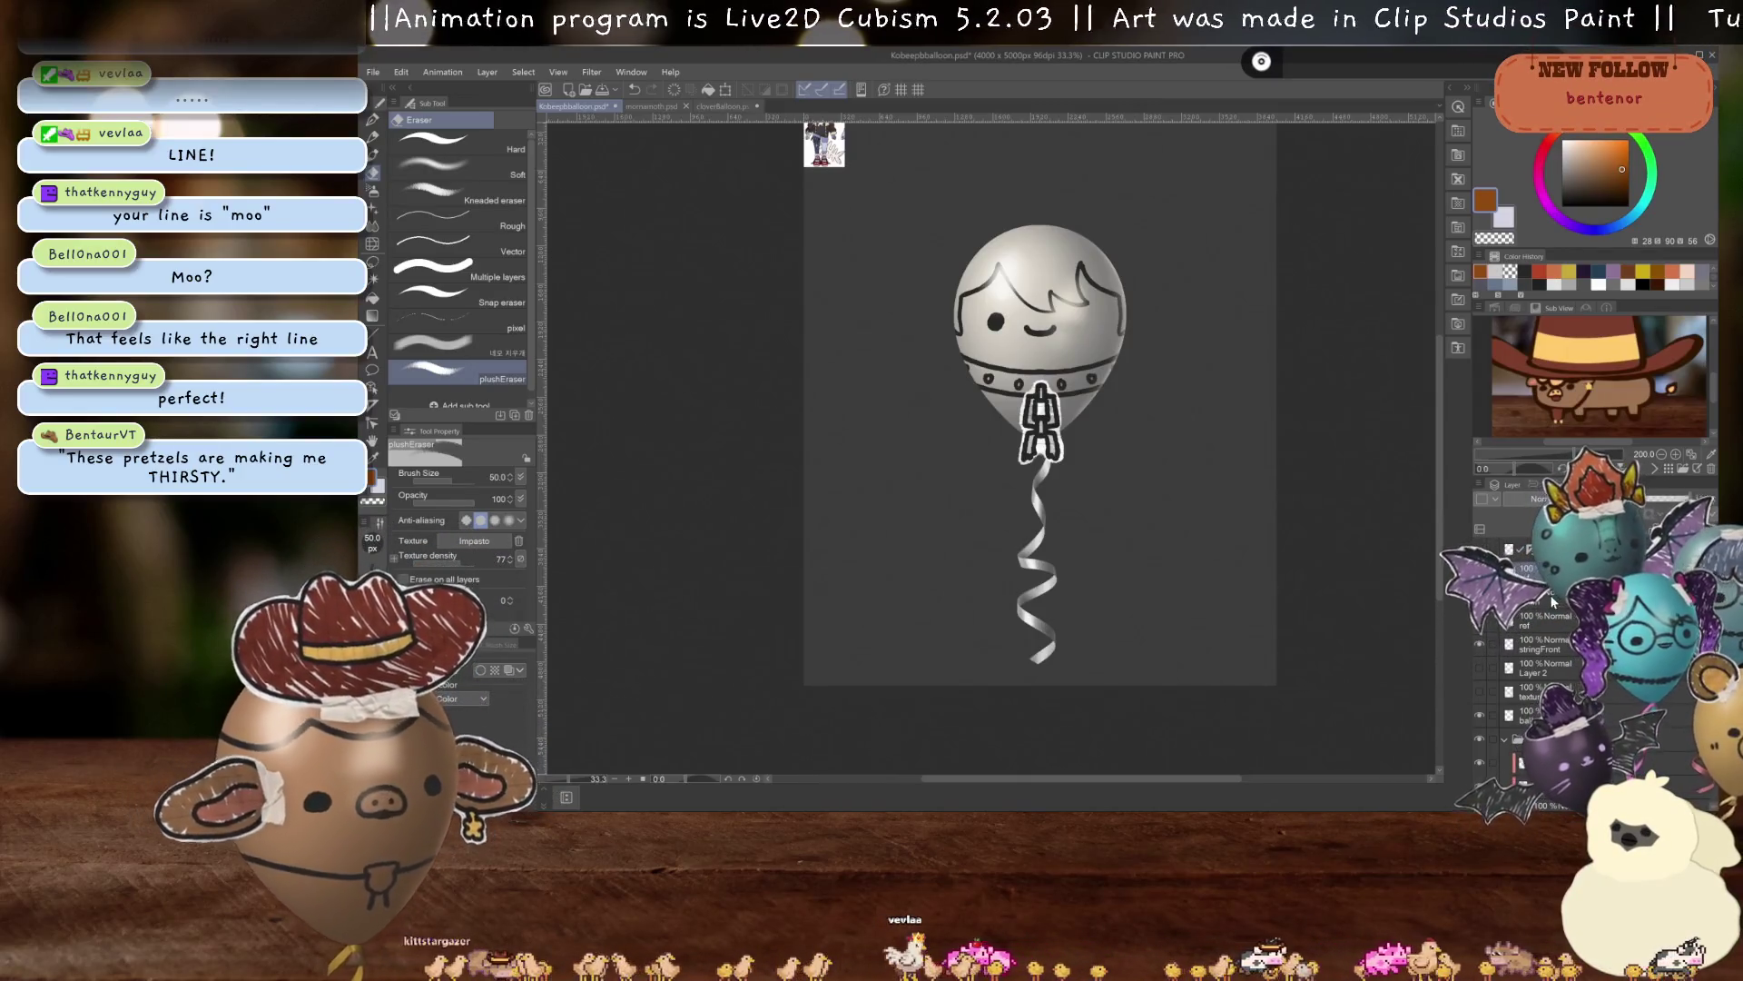
Switch to the Felt Tip Pen and bring the top of the balloon's hair into view.
scroll(1004, 458, up, 2)
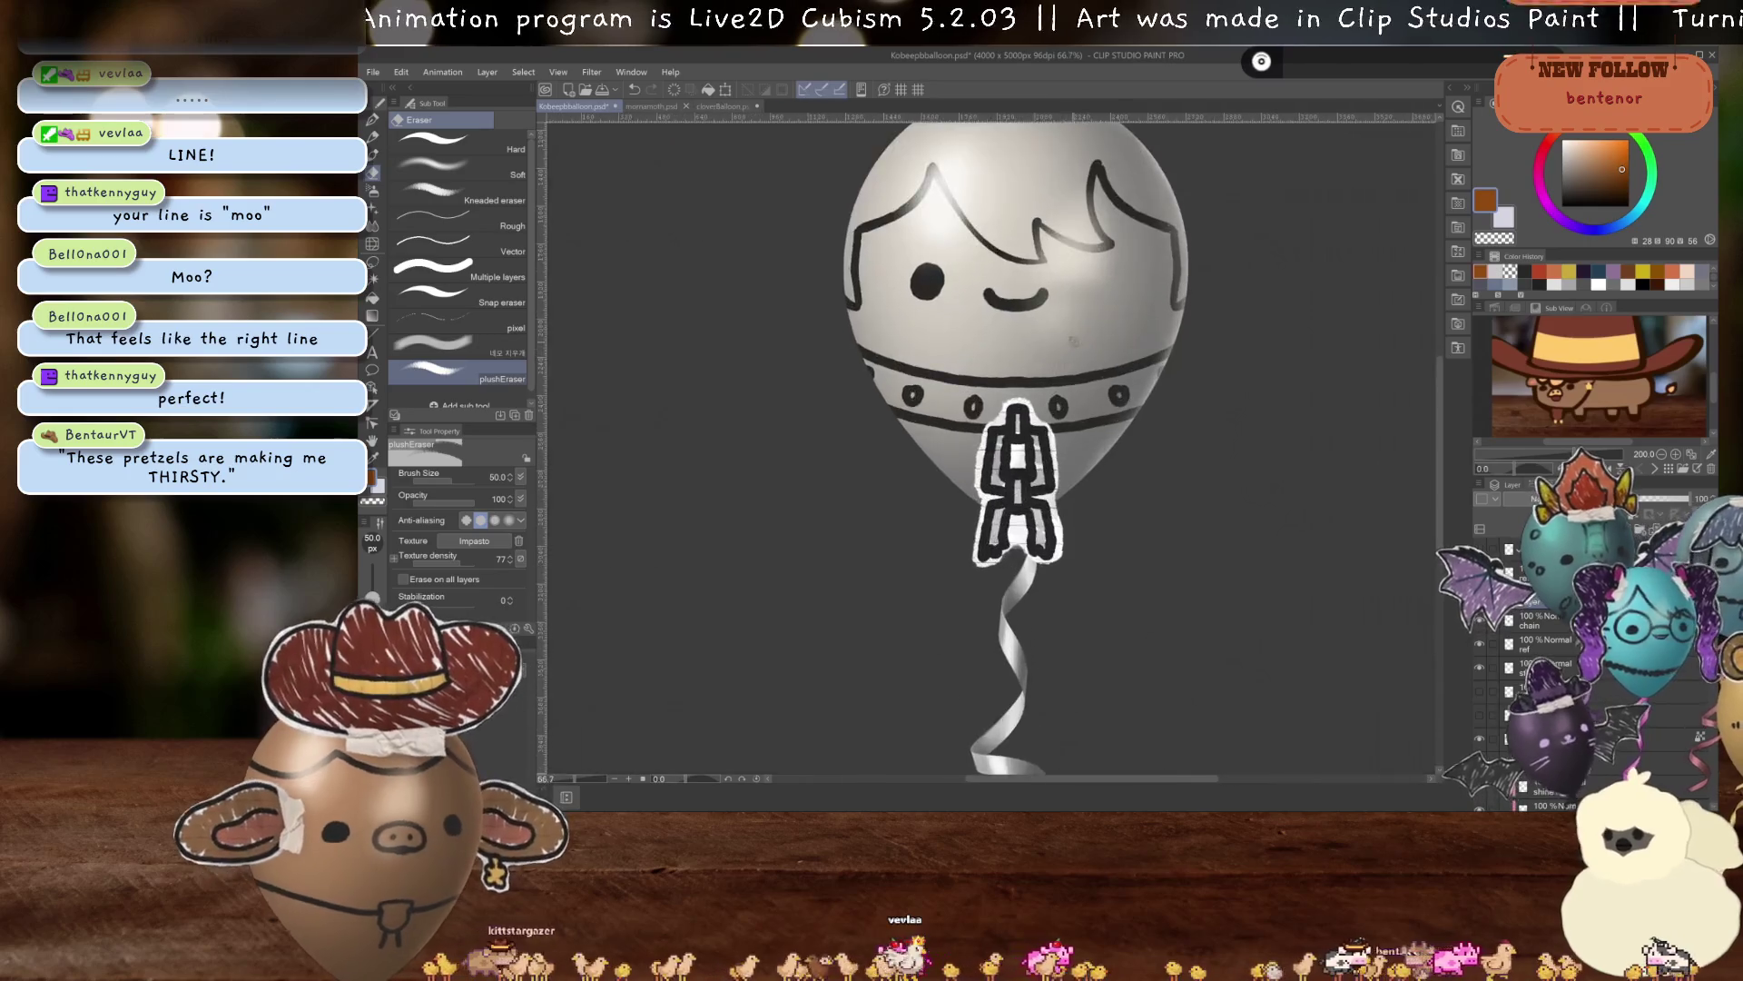
scroll(1005, 458, up, 2)
scroll(1005, 458, up, 2)
scroll(1017, 436, up, 1)
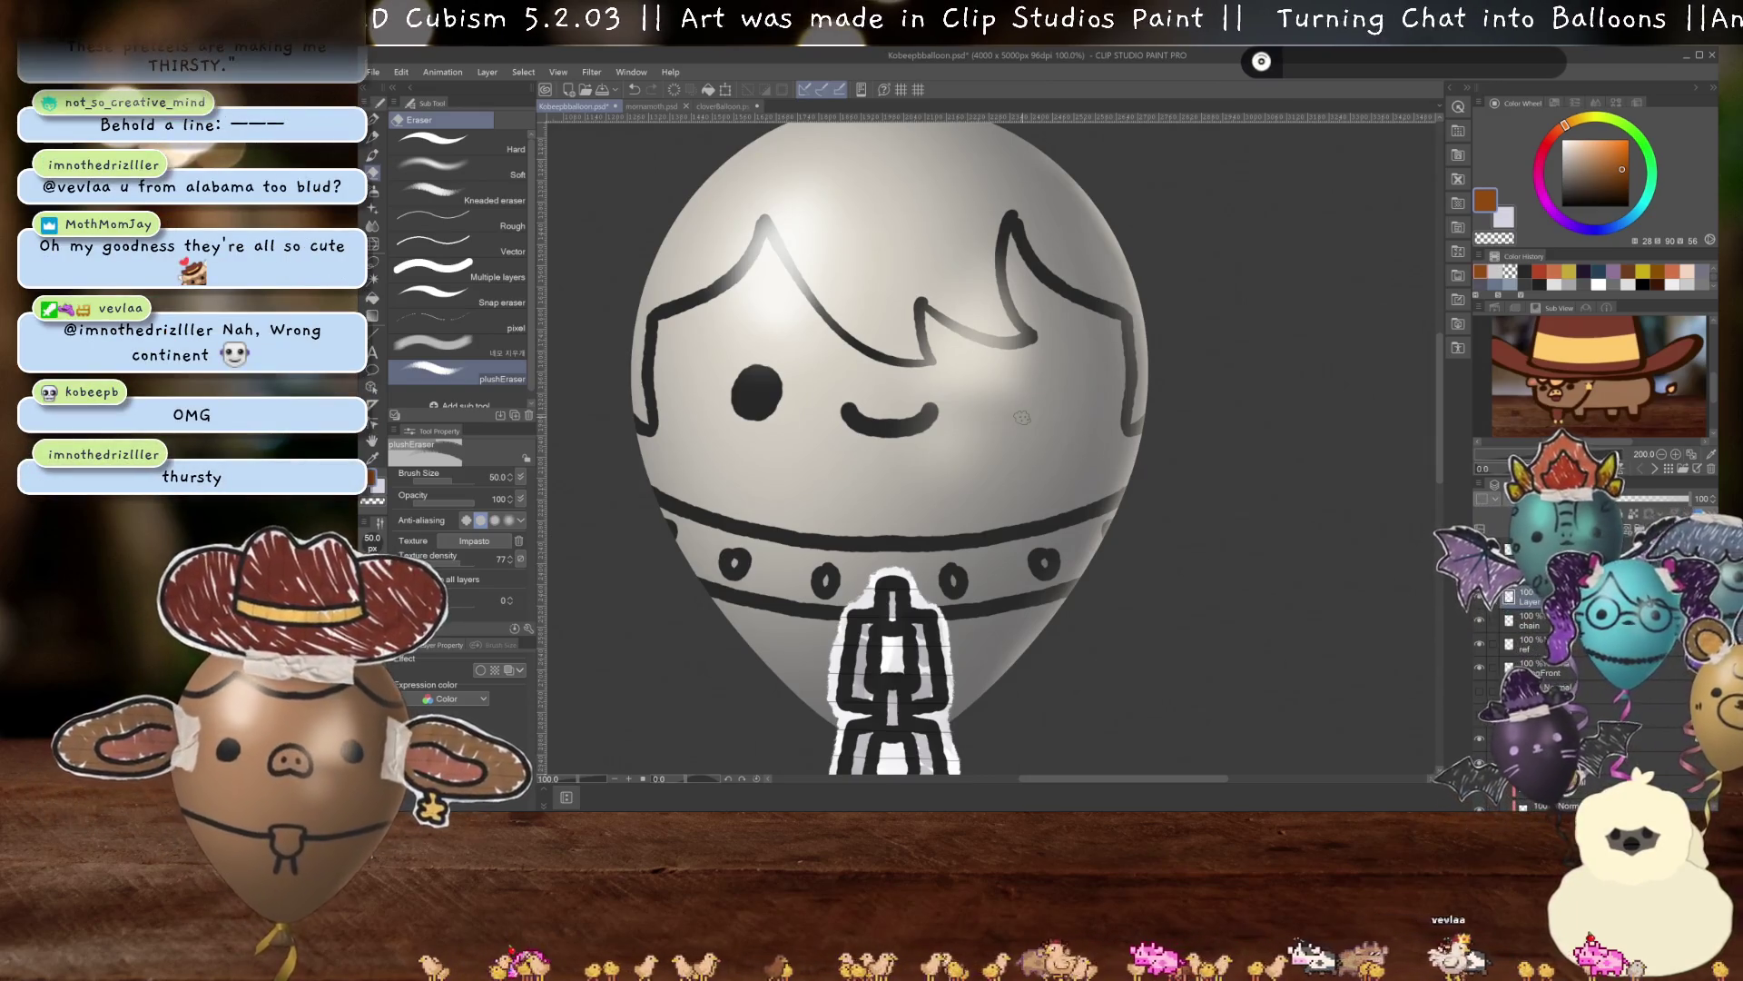
drag(1093, 503, 1095, 414)
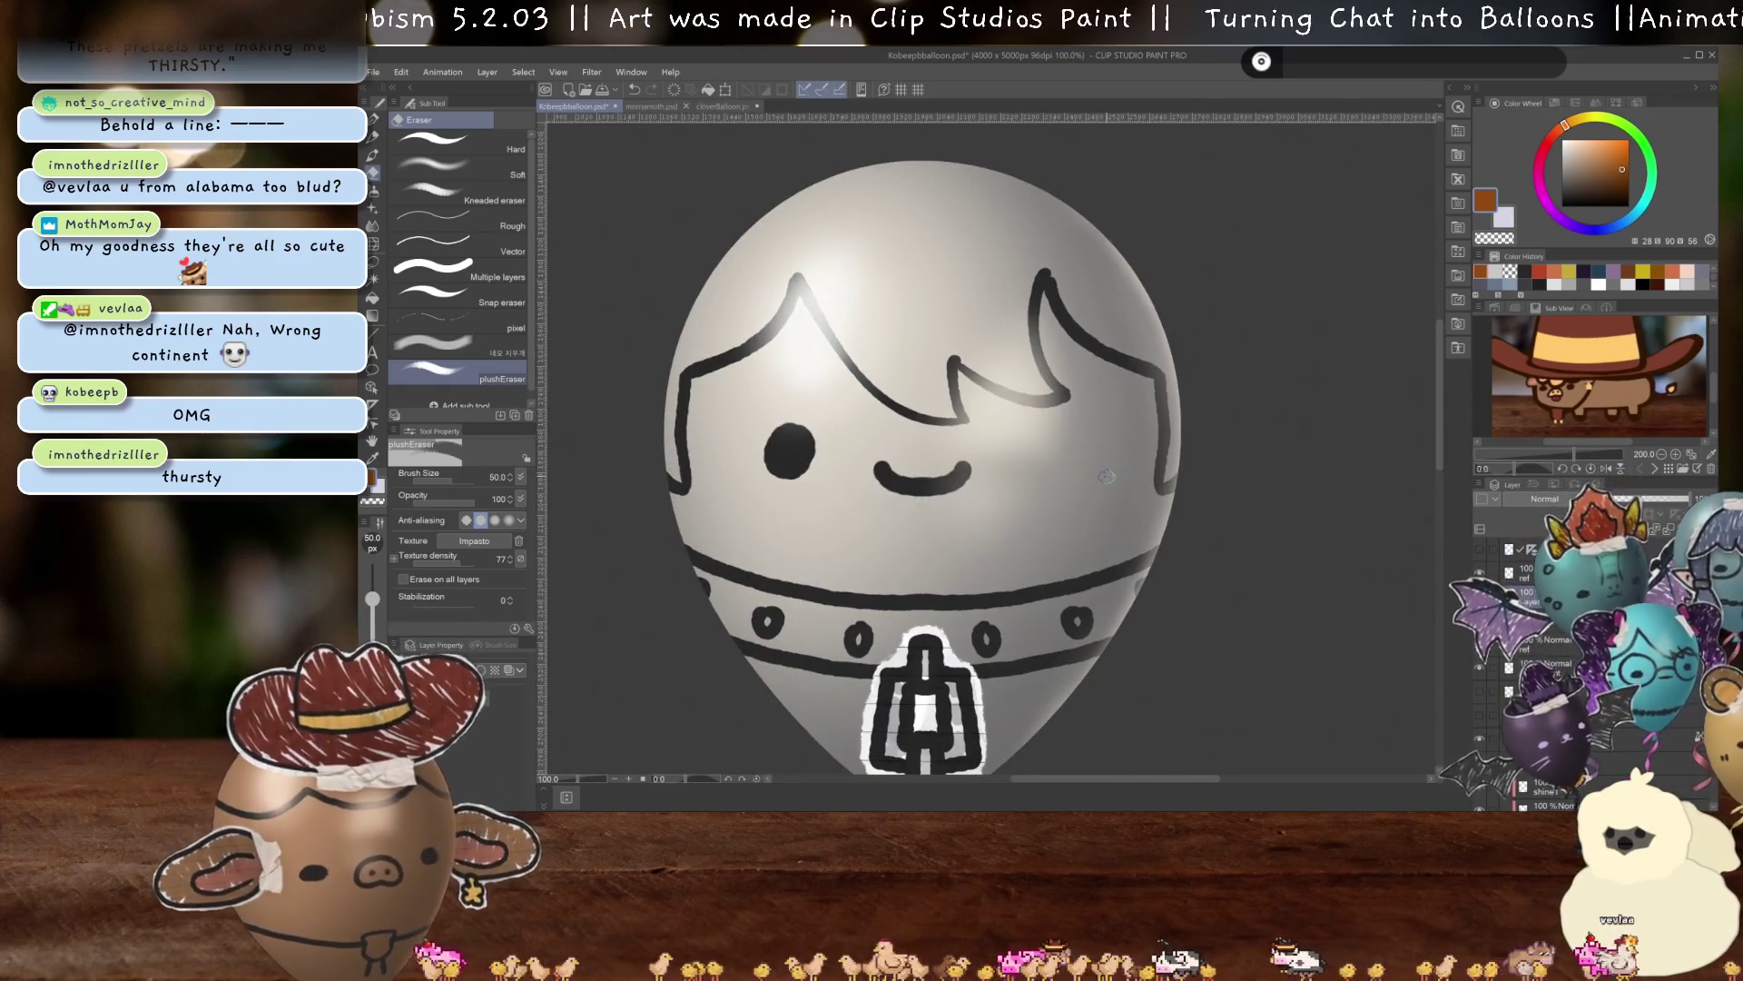
key(p)
scroll(1095, 415, up, 1)
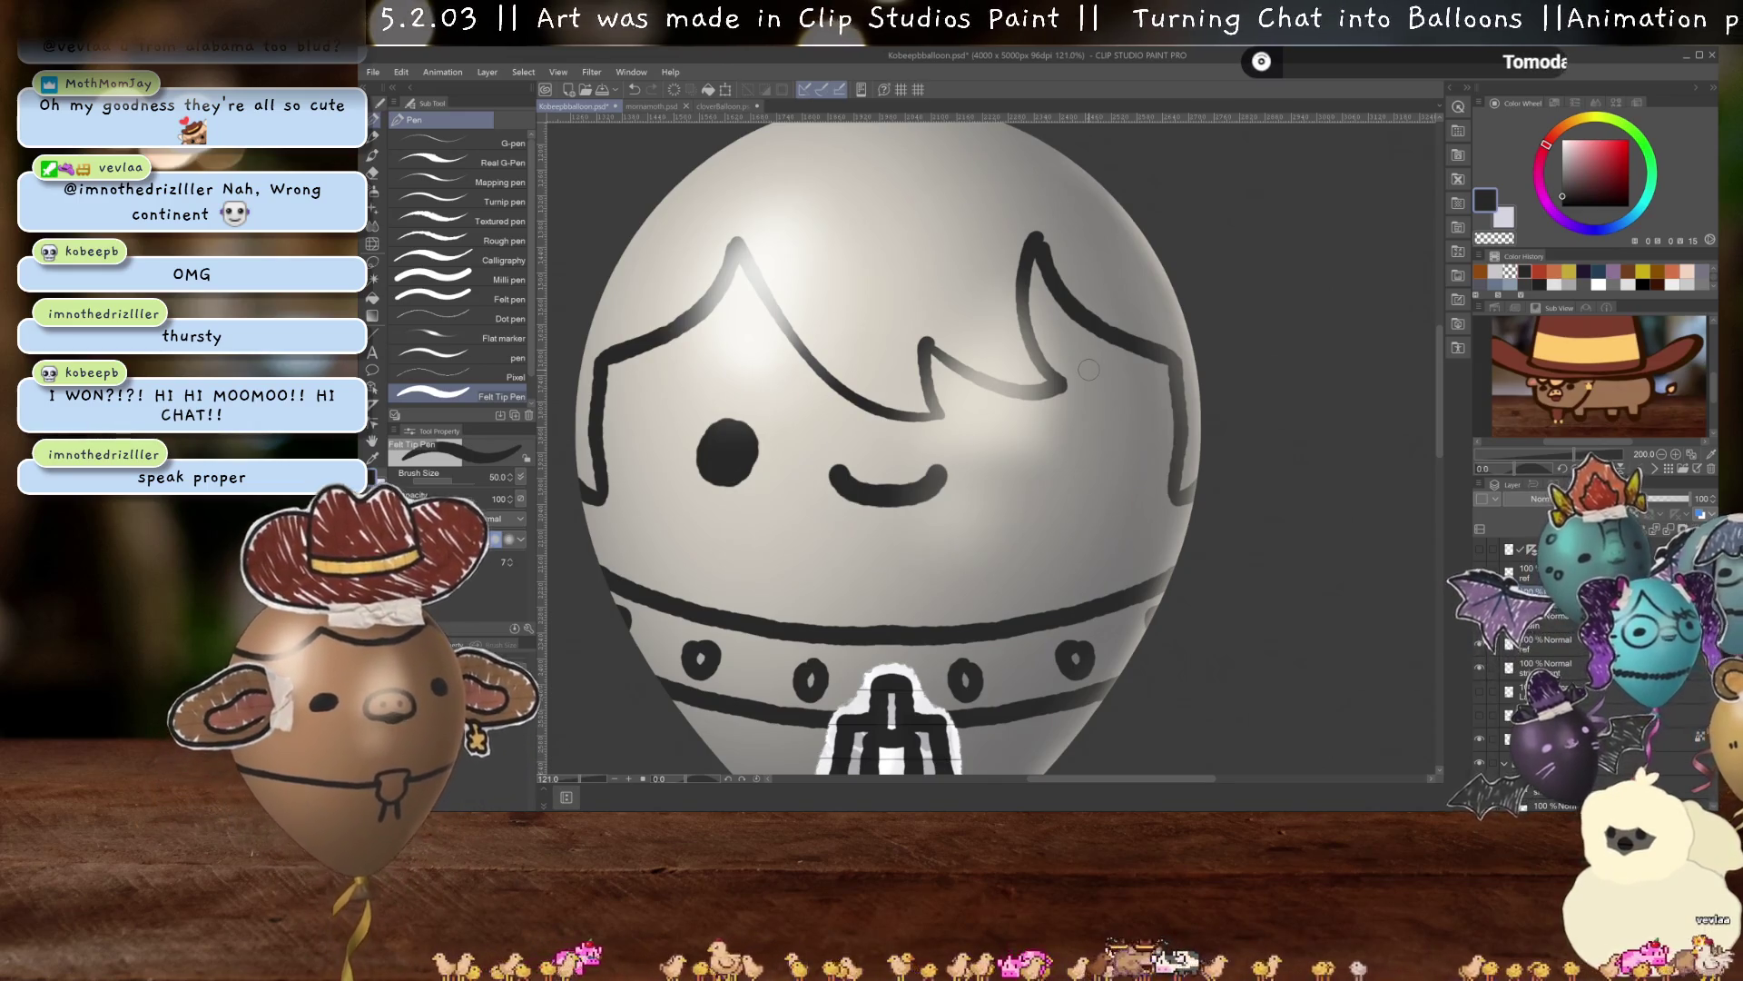
drag(1089, 369, 1037, 403)
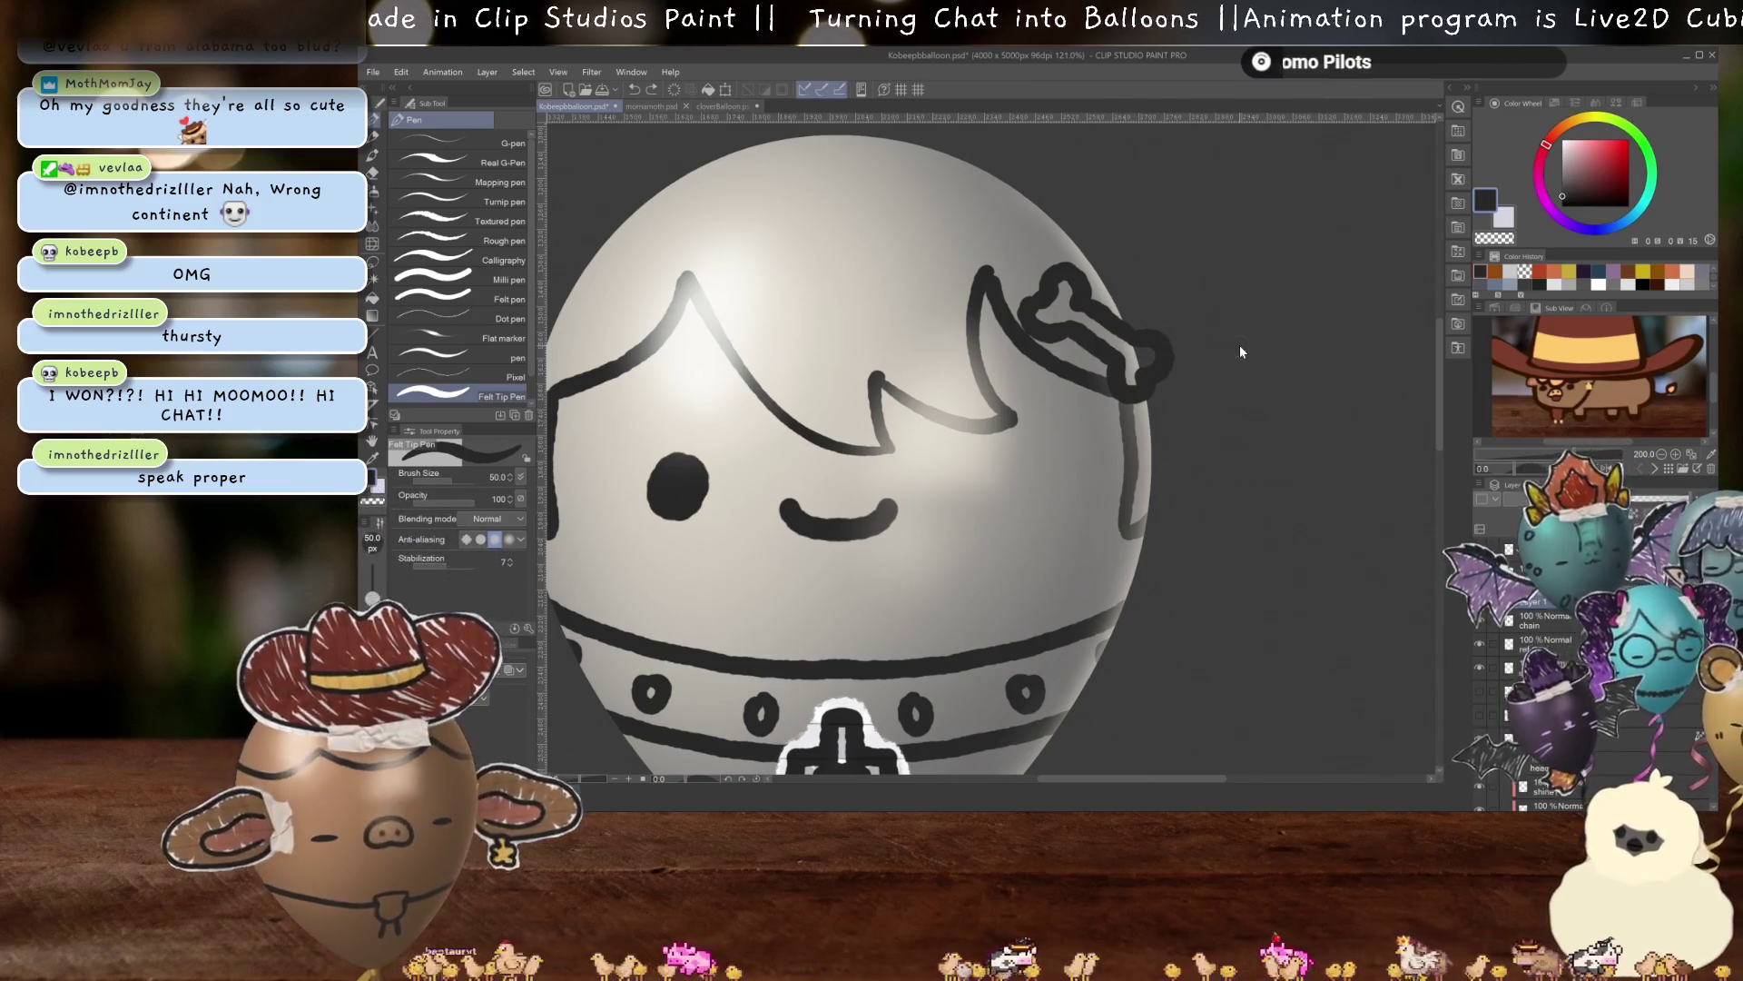
Swap the bone doodle for the clover shape and nudge it slightly up and right.
key(ctrl+t)
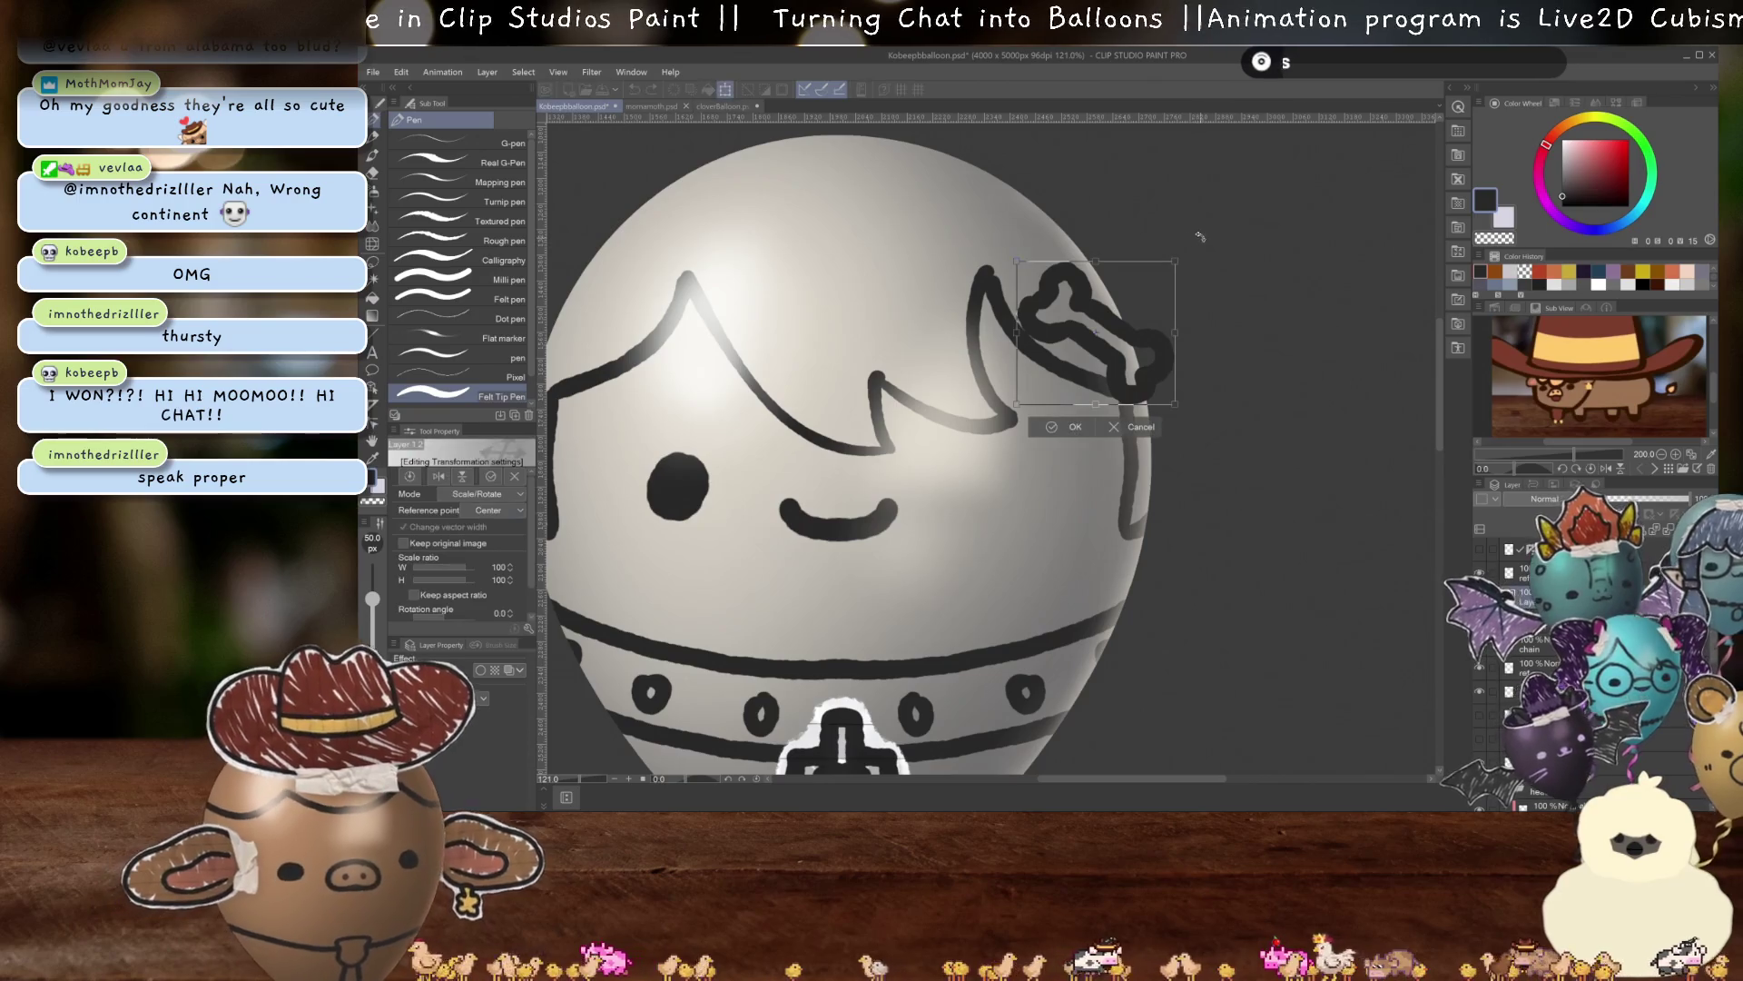
key(ctrl+v)
drag(1137, 342, 1143, 327)
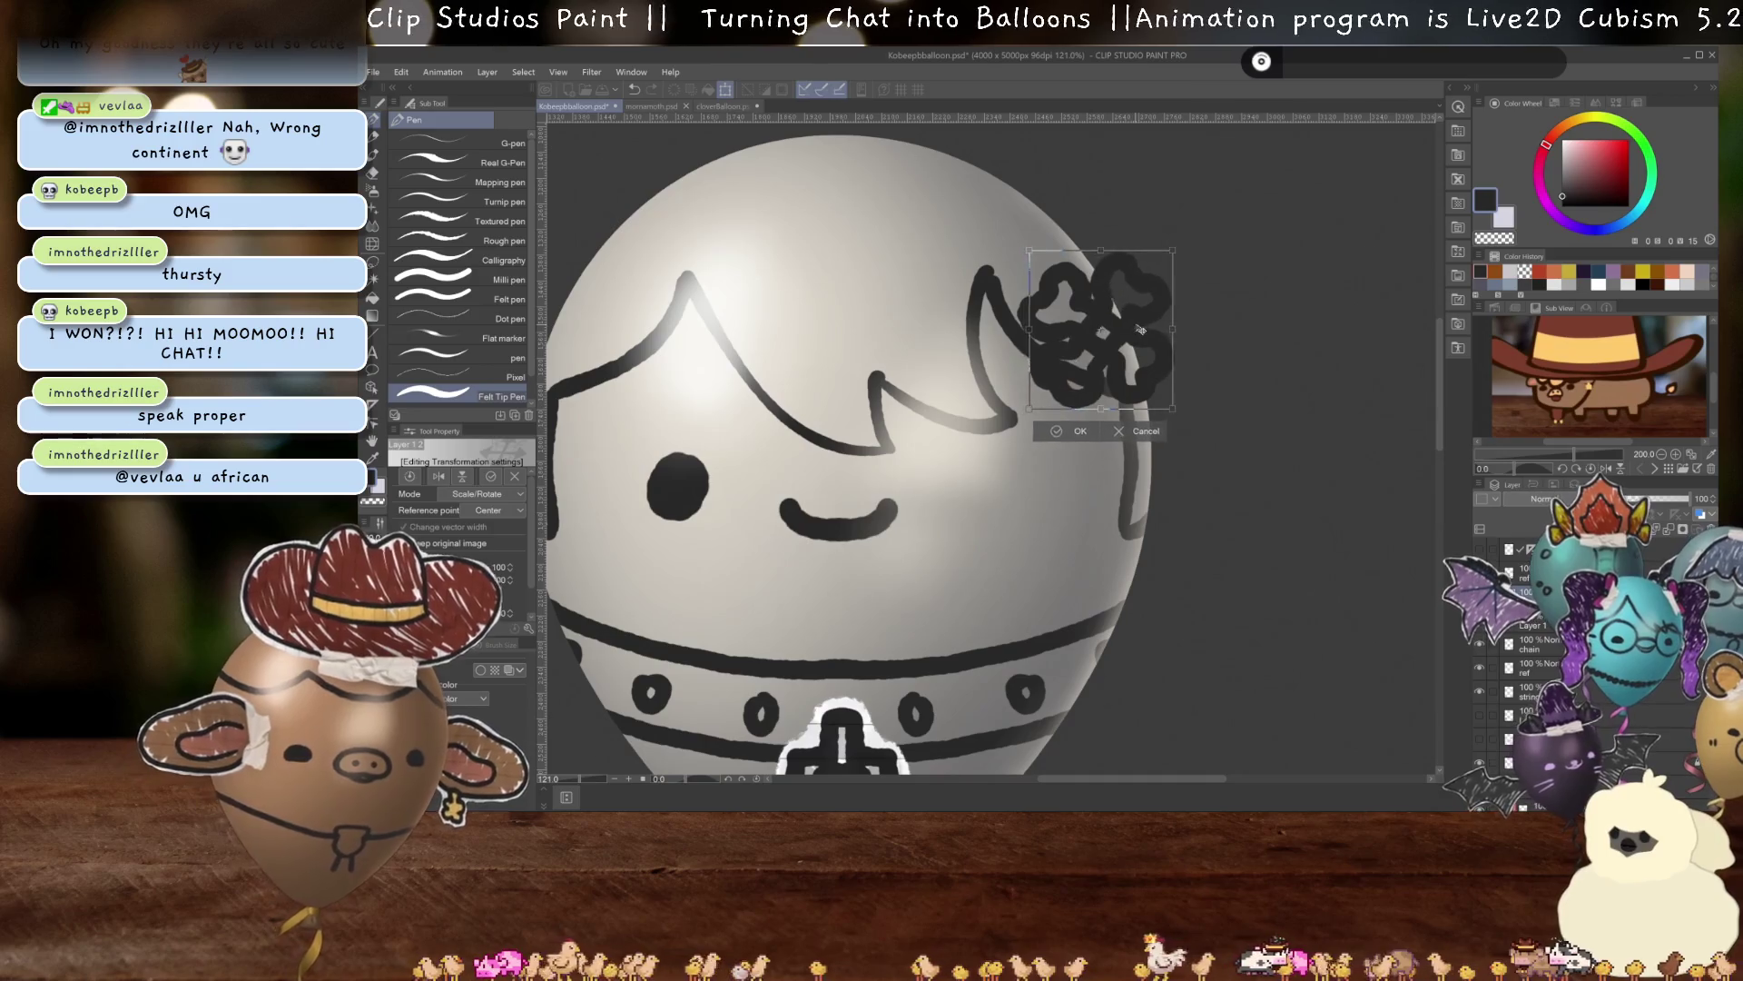
key(Return)
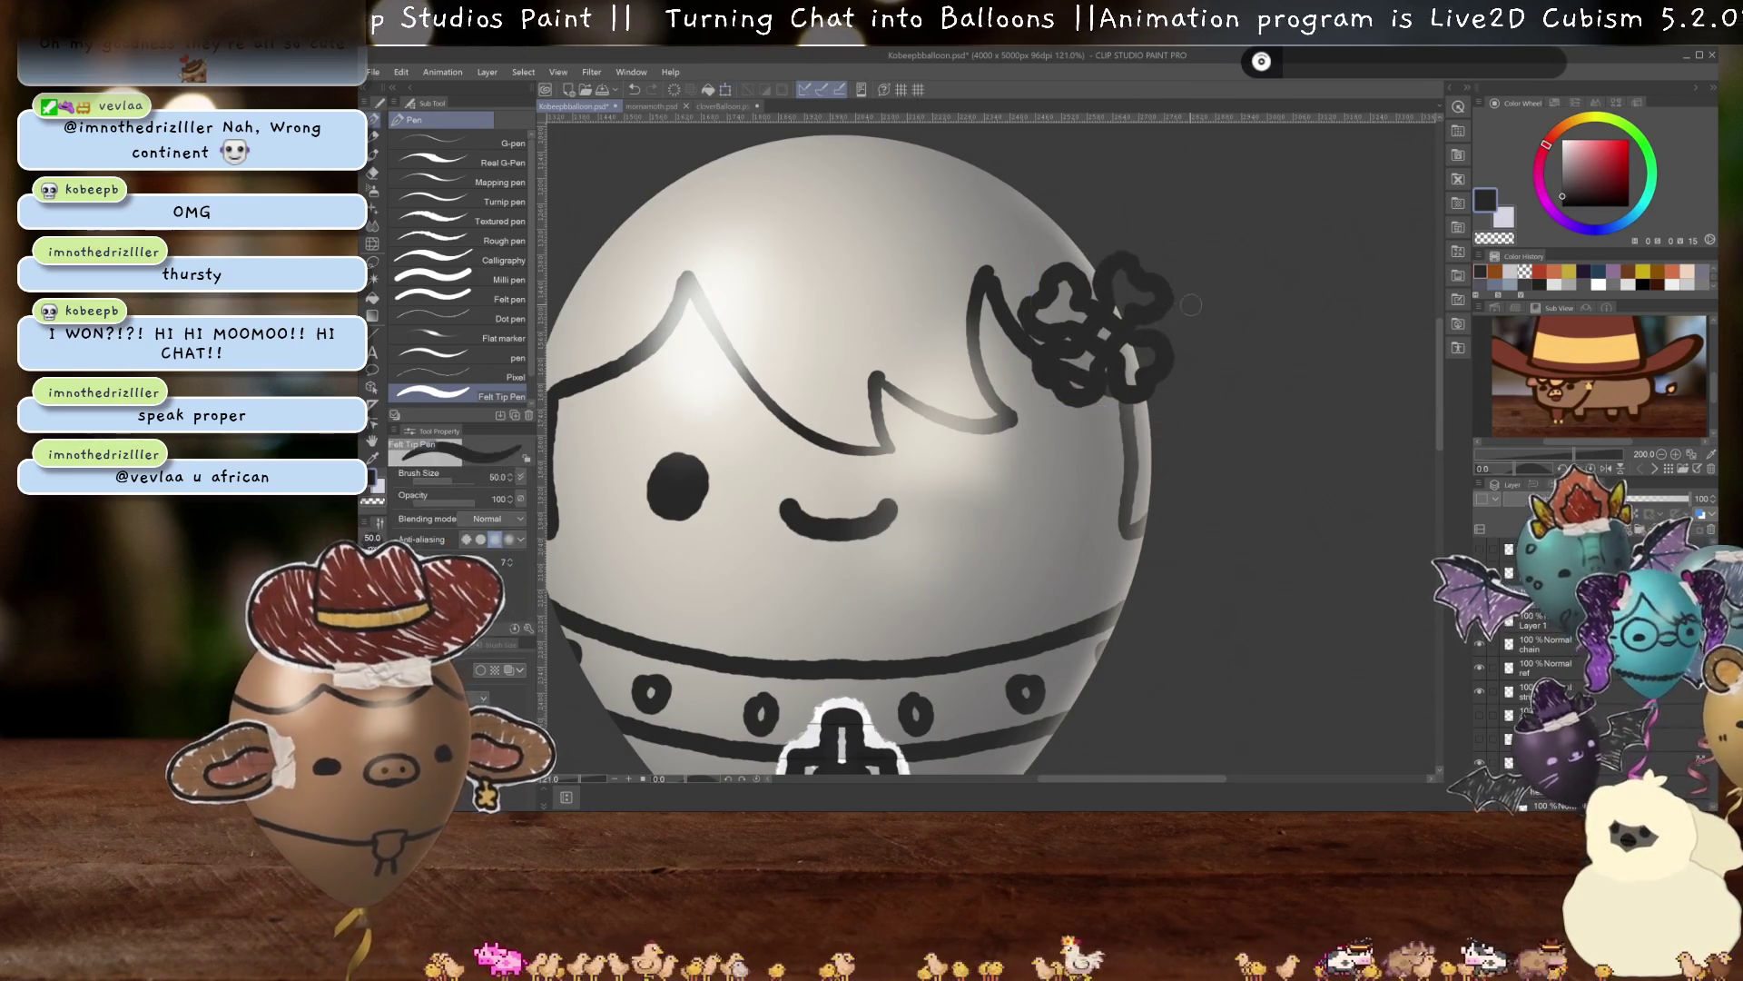
scroll(1142, 329, up, 3)
scroll(1181, 363, up, 2)
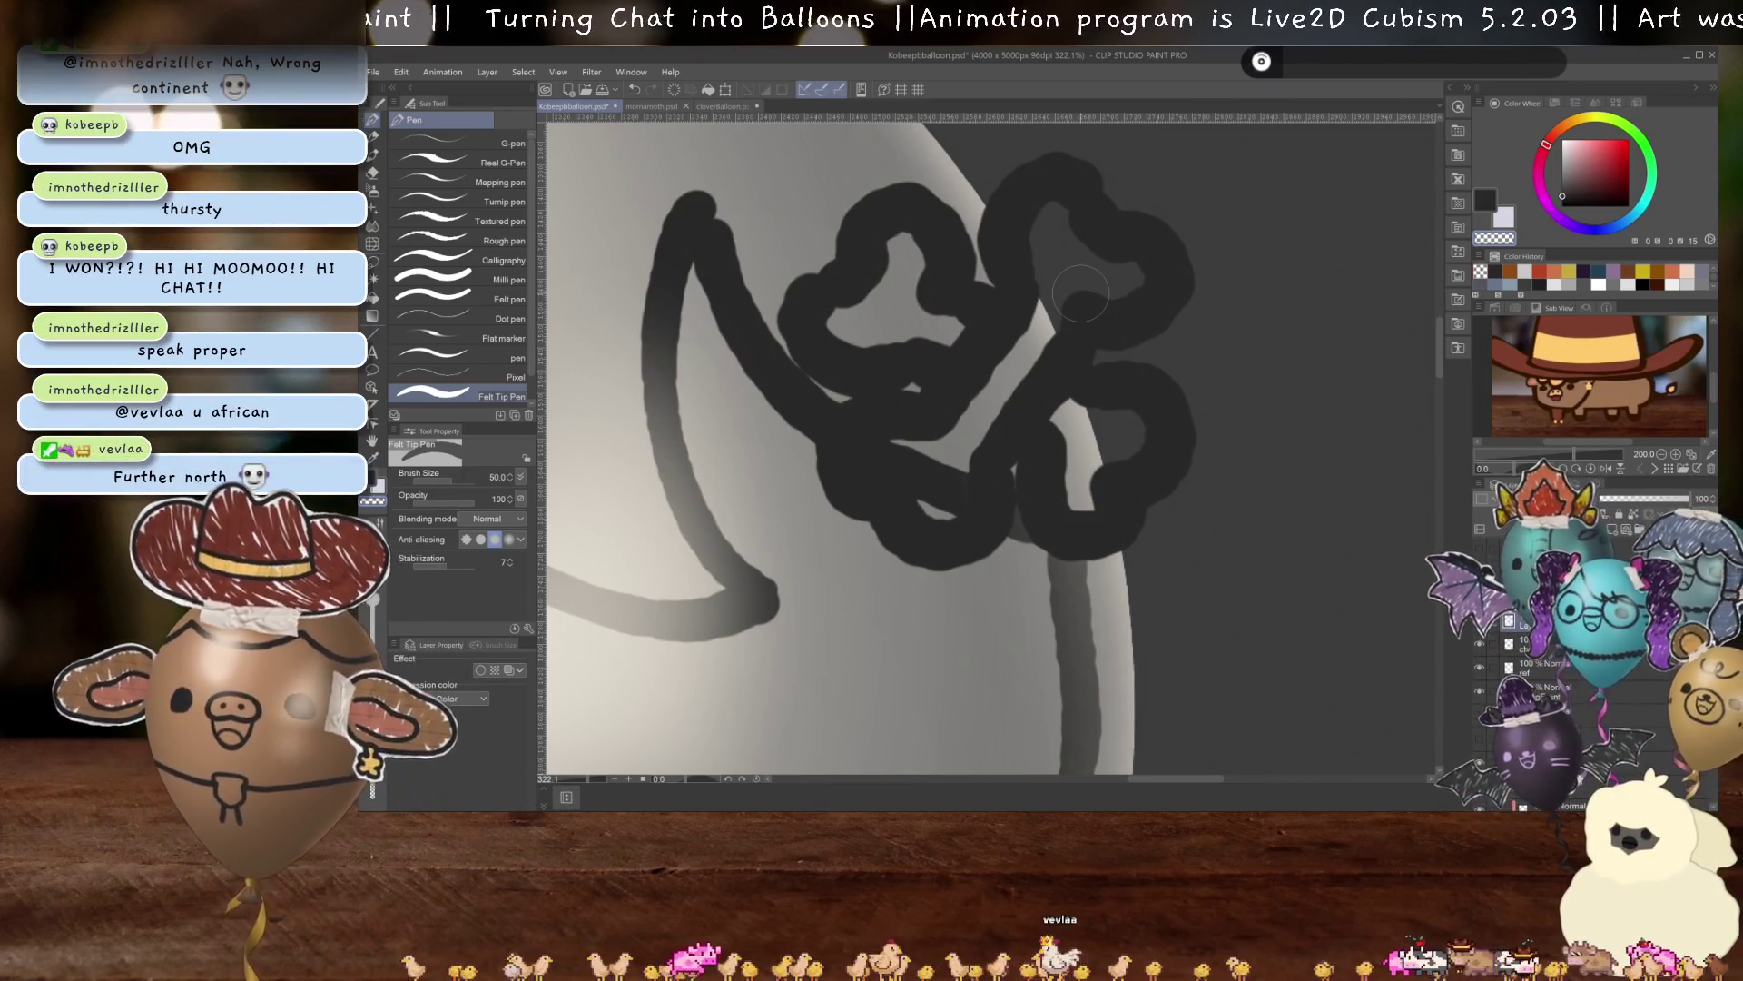
Zoom out and centre the whole balloon to check the clover clip's placement.
scroll(1044, 317, down, 3)
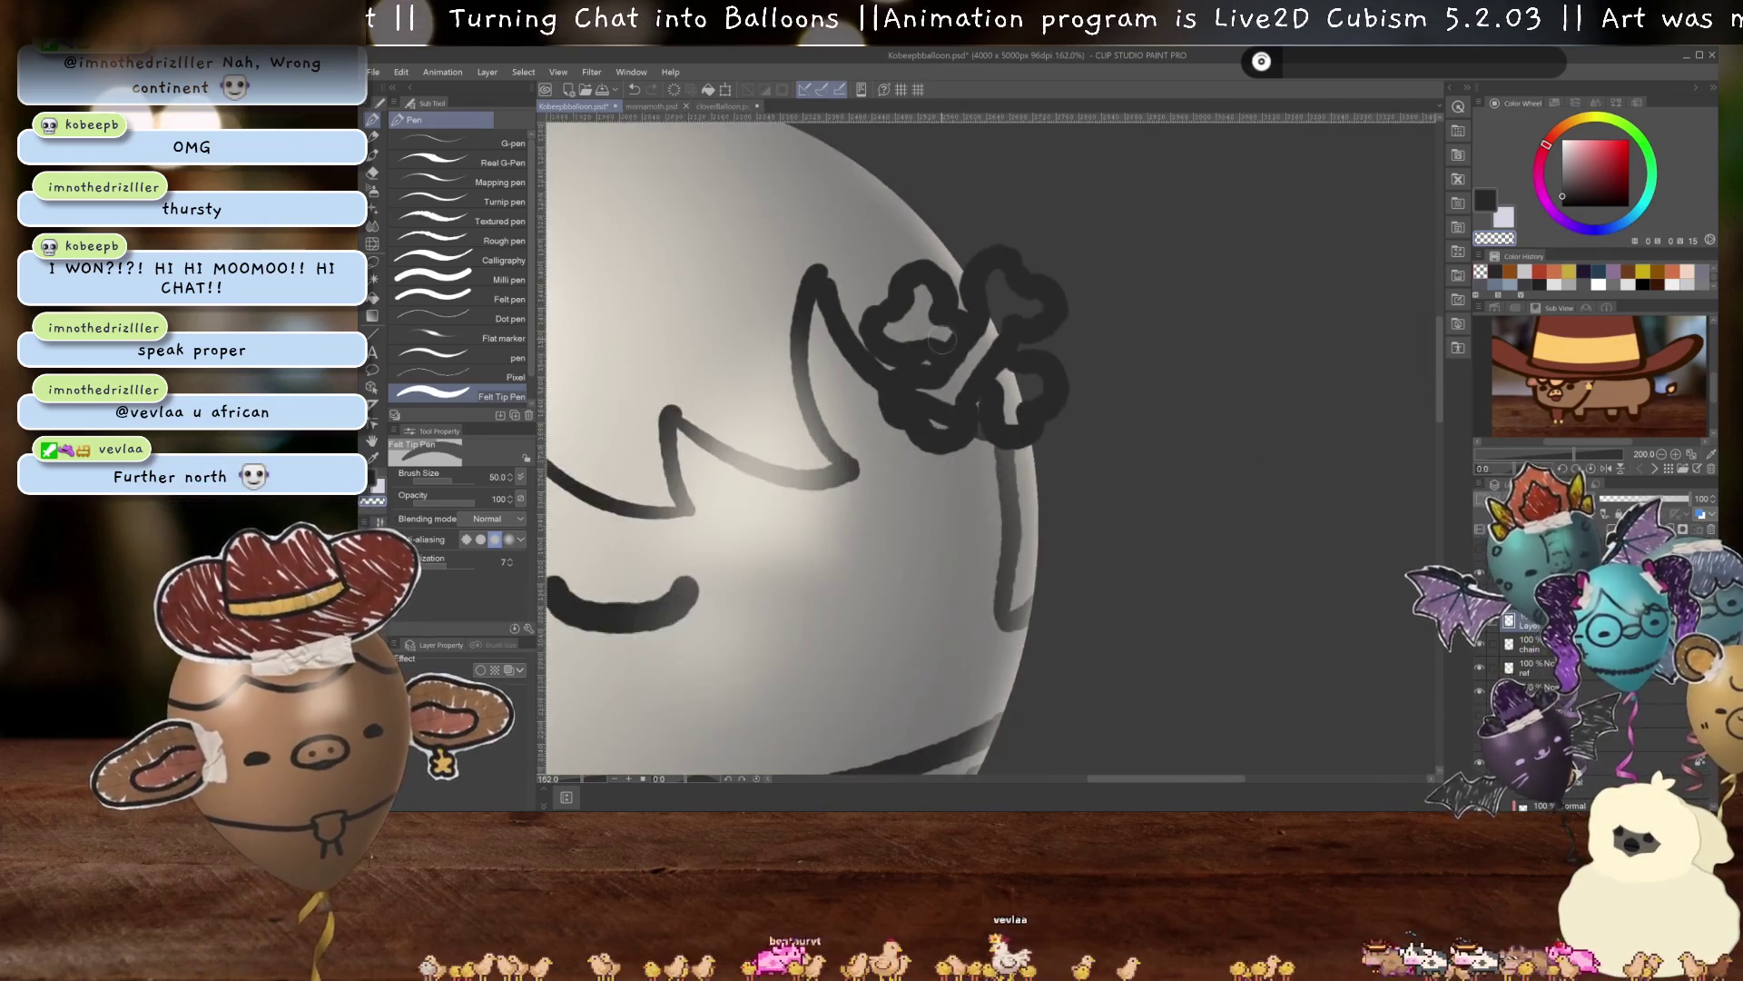
scroll(1017, 336, down, 3)
scroll(994, 349, down, 2)
mouse_move(995, 349)
mouse_down()
mouse_move(1047, 344)
mouse_move(1027, 379)
mouse_up()
scroll(1027, 380, up, 1)
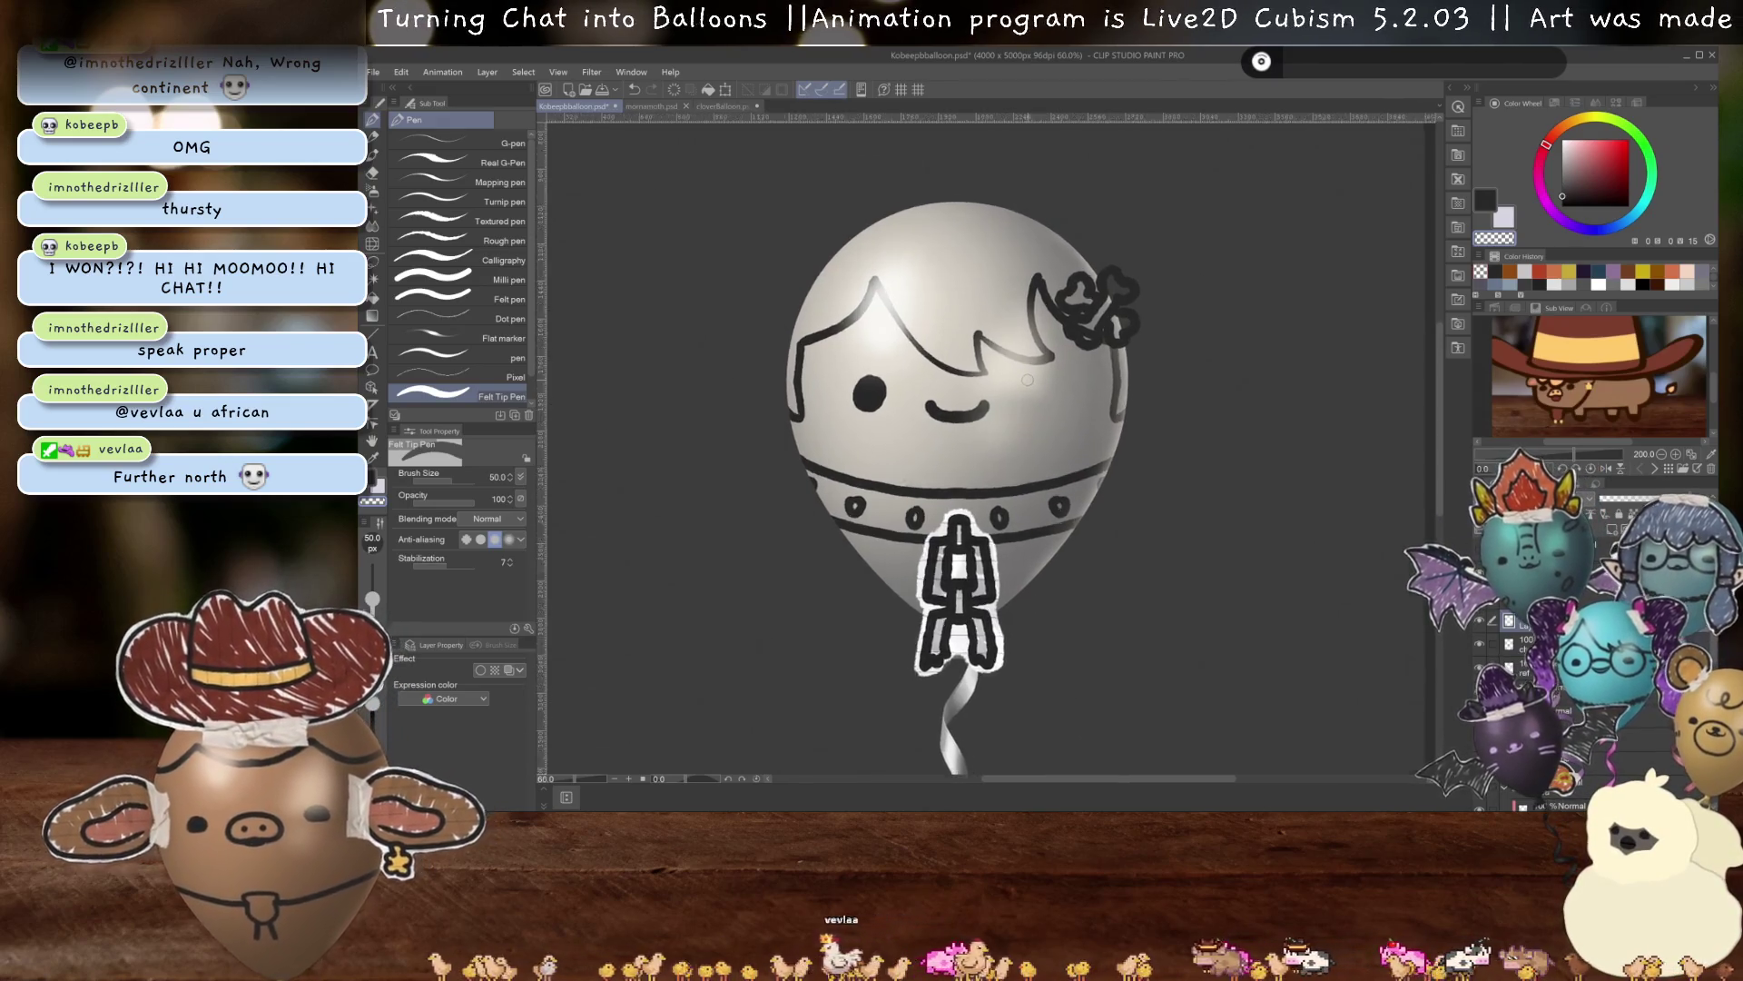
scroll(1029, 377, up, 1)
scroll(1032, 375, up, 1)
scroll(848, 402, up, 3)
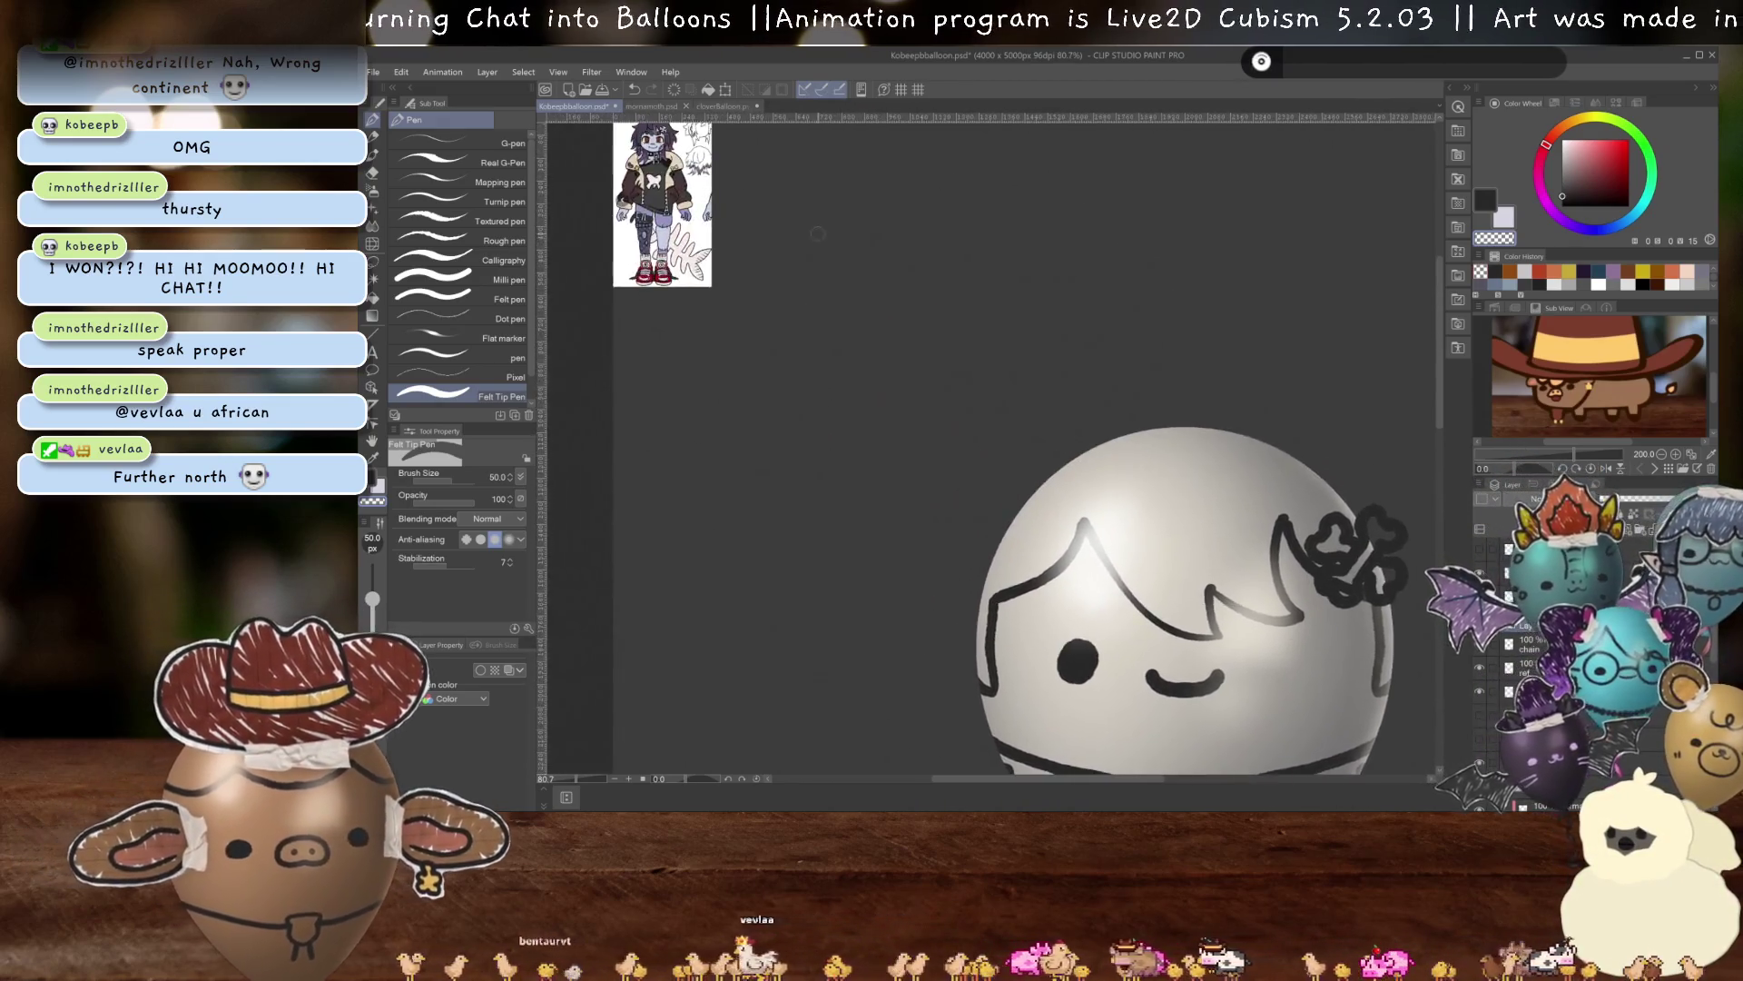
scroll(847, 402, up, 3)
scroll(848, 403, up, 3)
scroll(847, 402, up, 3)
drag(847, 403, 767, 338)
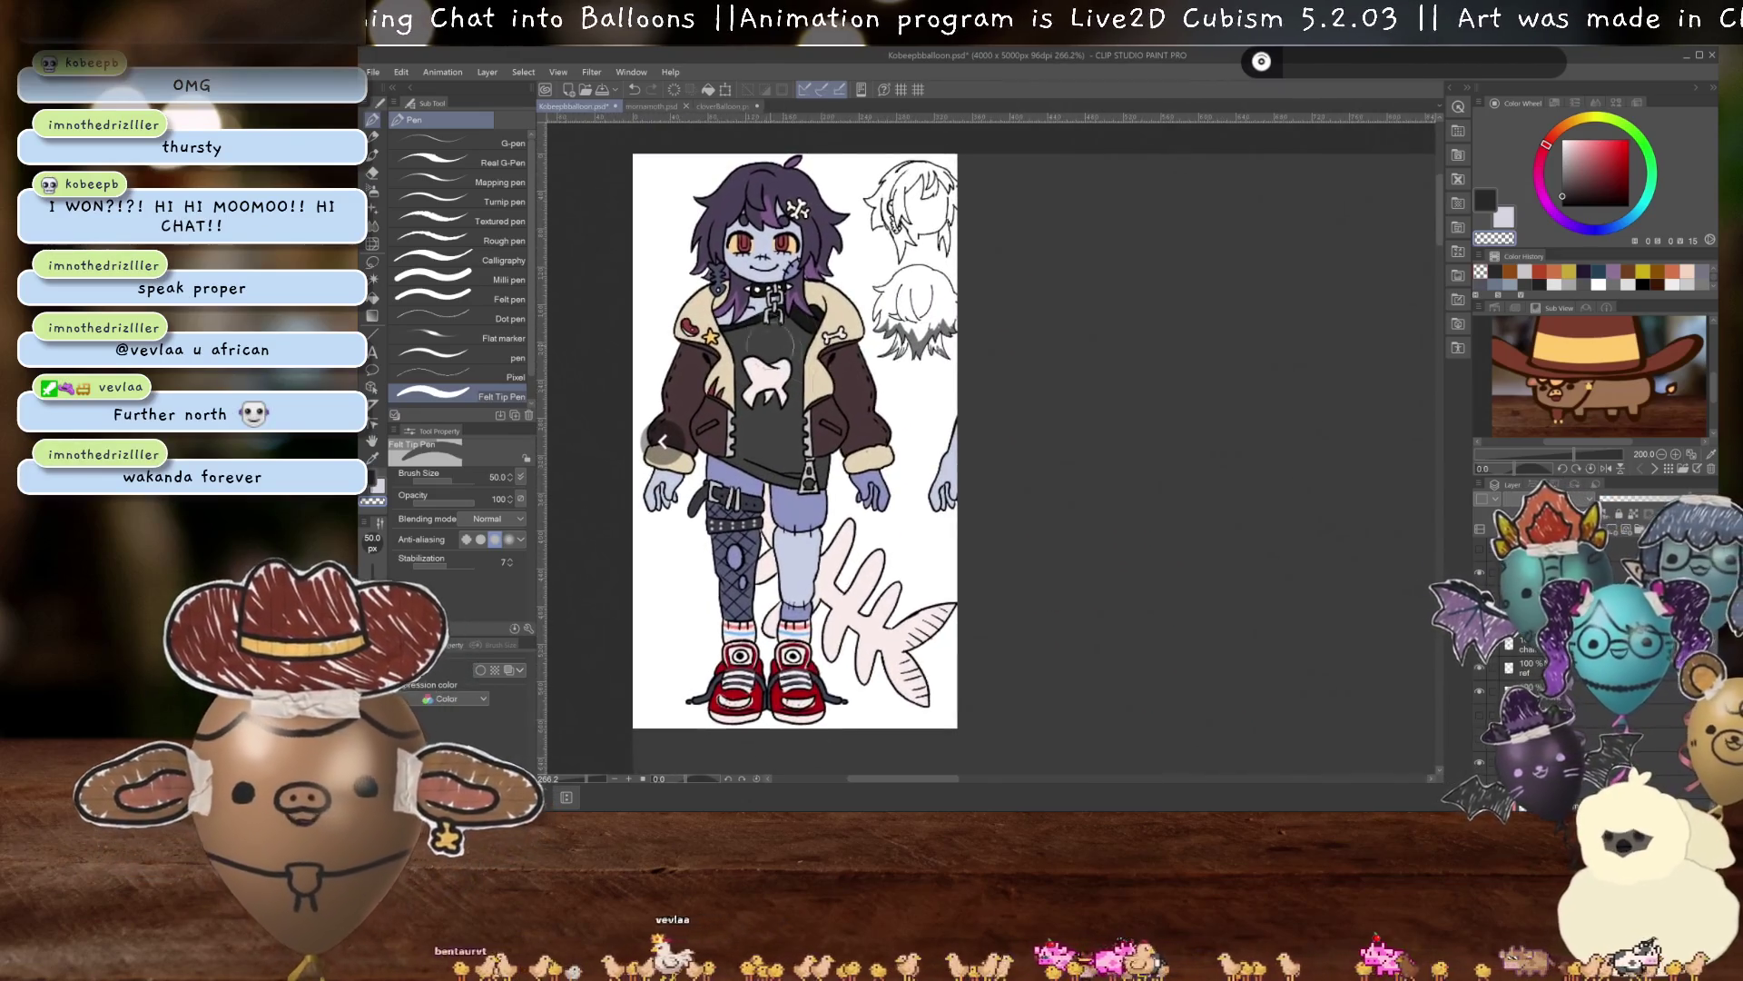
scroll(663, 442, down, 3)
scroll(876, 269, up, 5)
scroll(1065, 558, up, 2)
scroll(1064, 557, up, 2)
scroll(1064, 558, down, 1)
mouse_move(1064, 557)
mouse_down()
mouse_move(1029, 276)
mouse_move(1071, 563)
mouse_up()
scroll(1076, 545, up, 2)
scroll(1076, 545, up, 1)
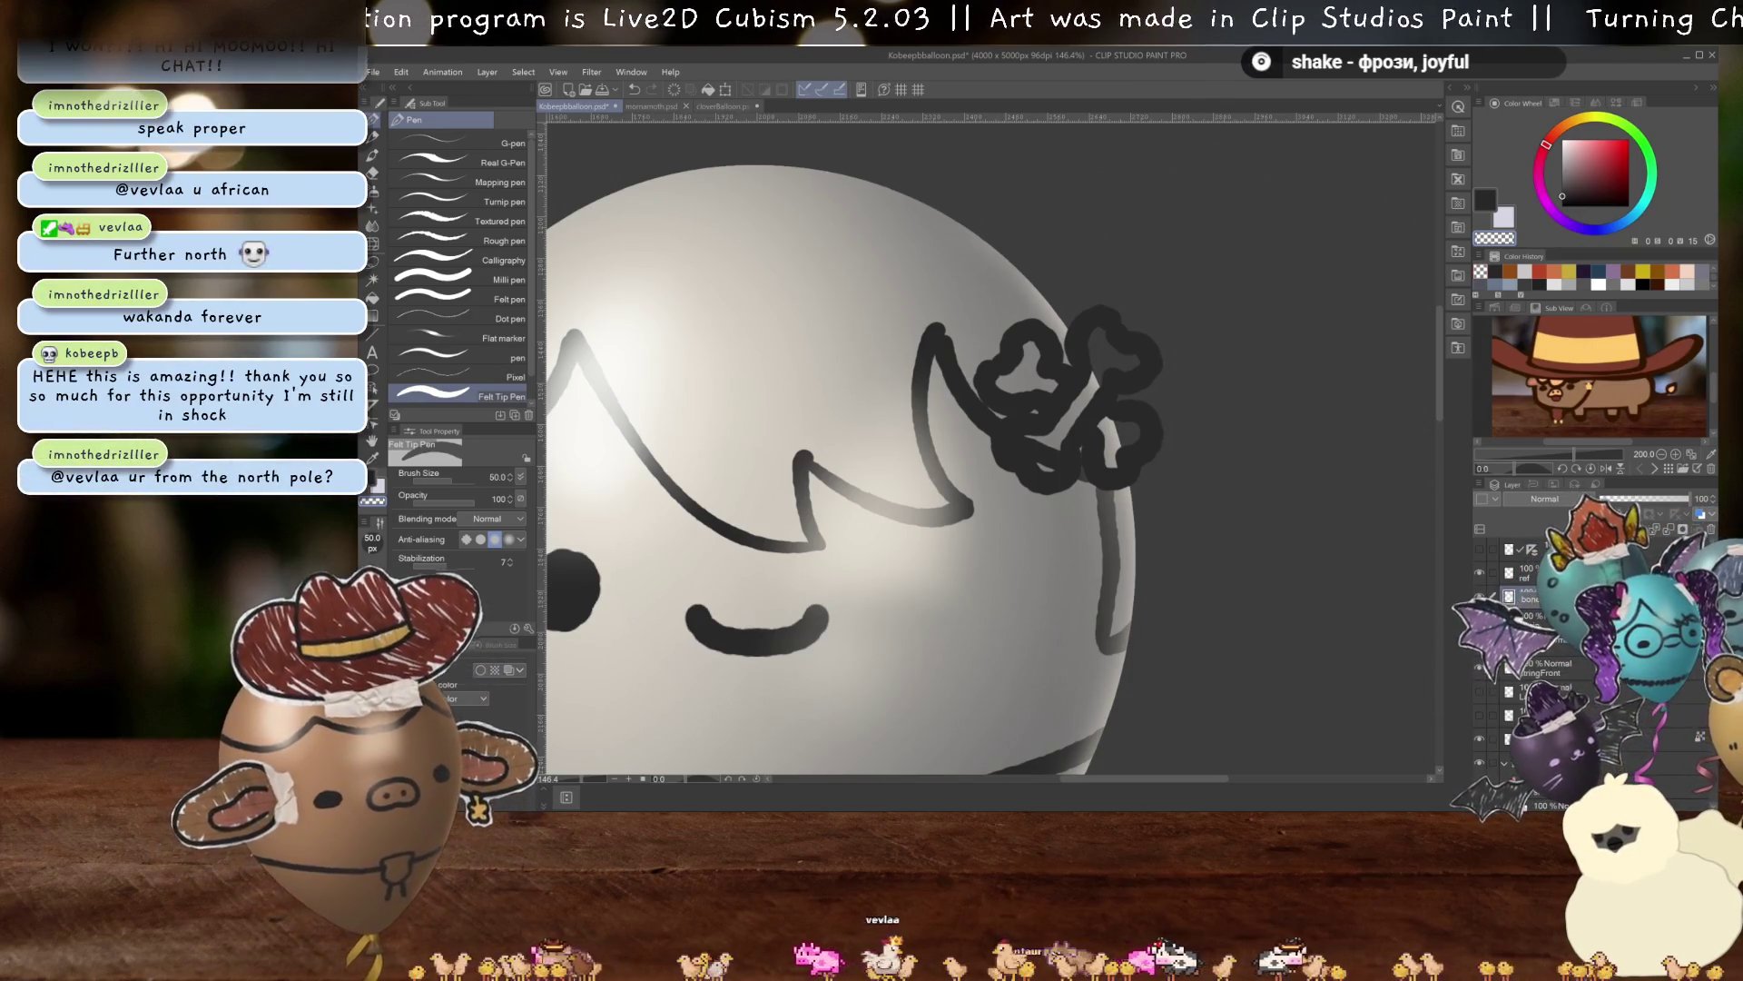
Make the hidden notepaper and tape images visible.
scroll(1252, 408, down, 4)
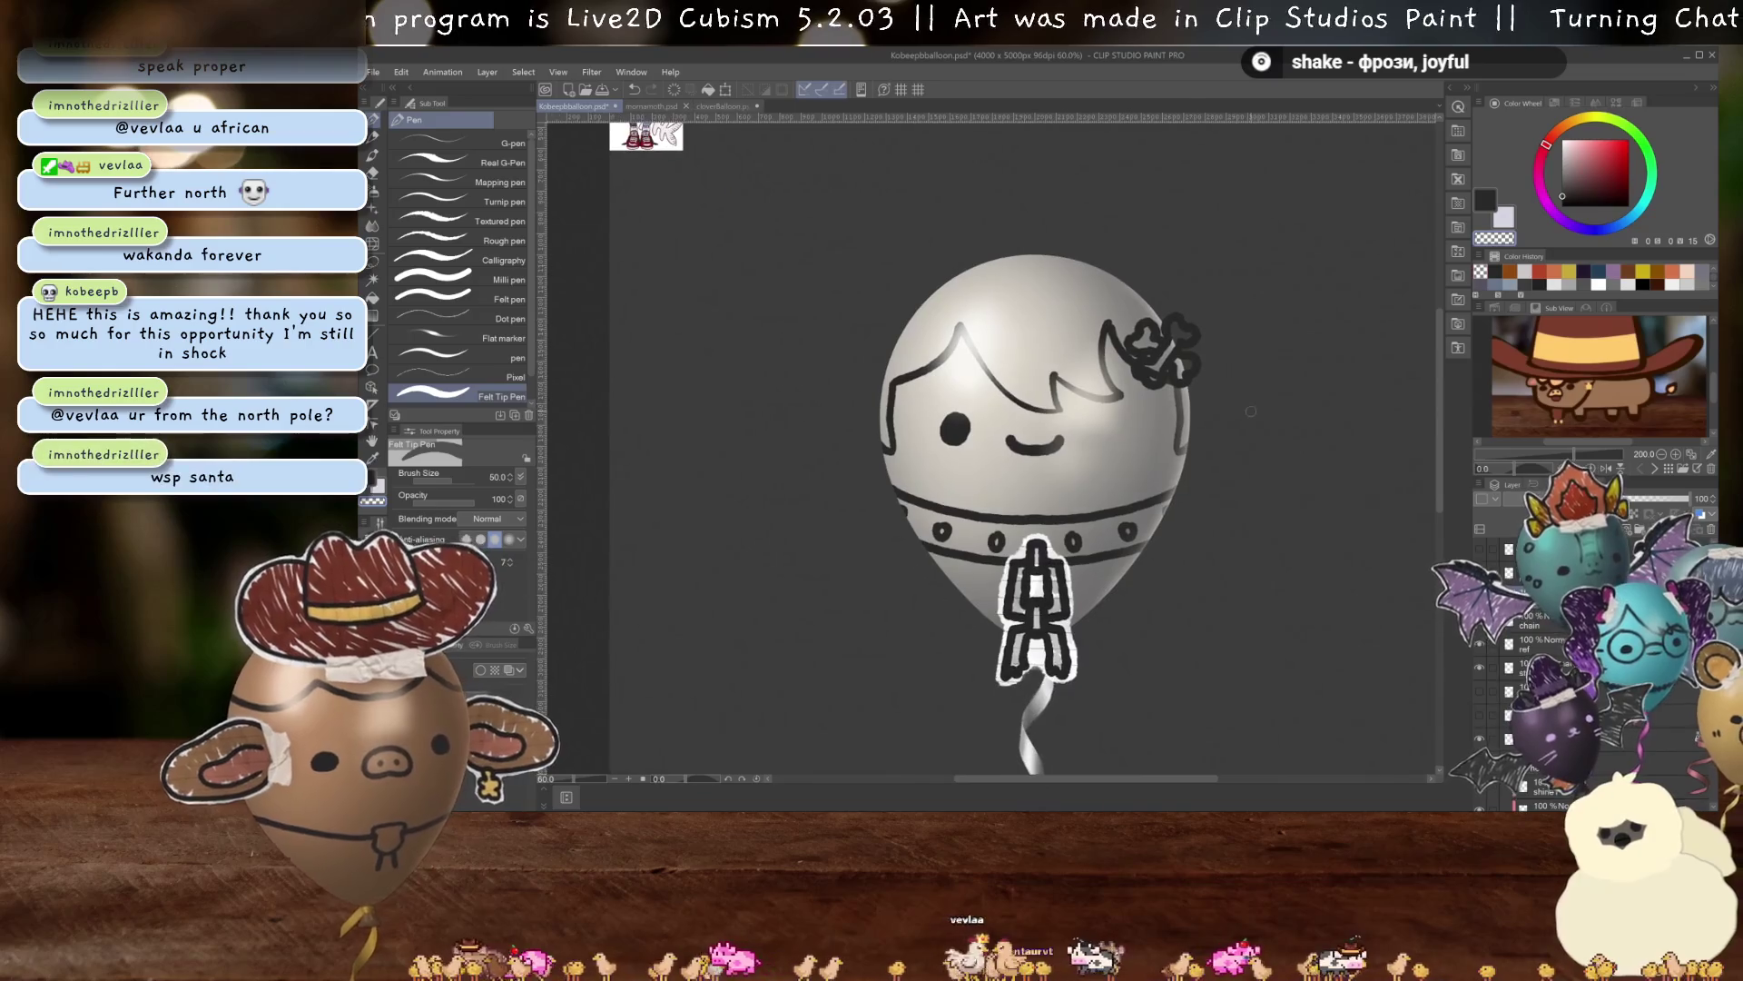
click(1479, 717)
scroll(1110, 389, down, 2)
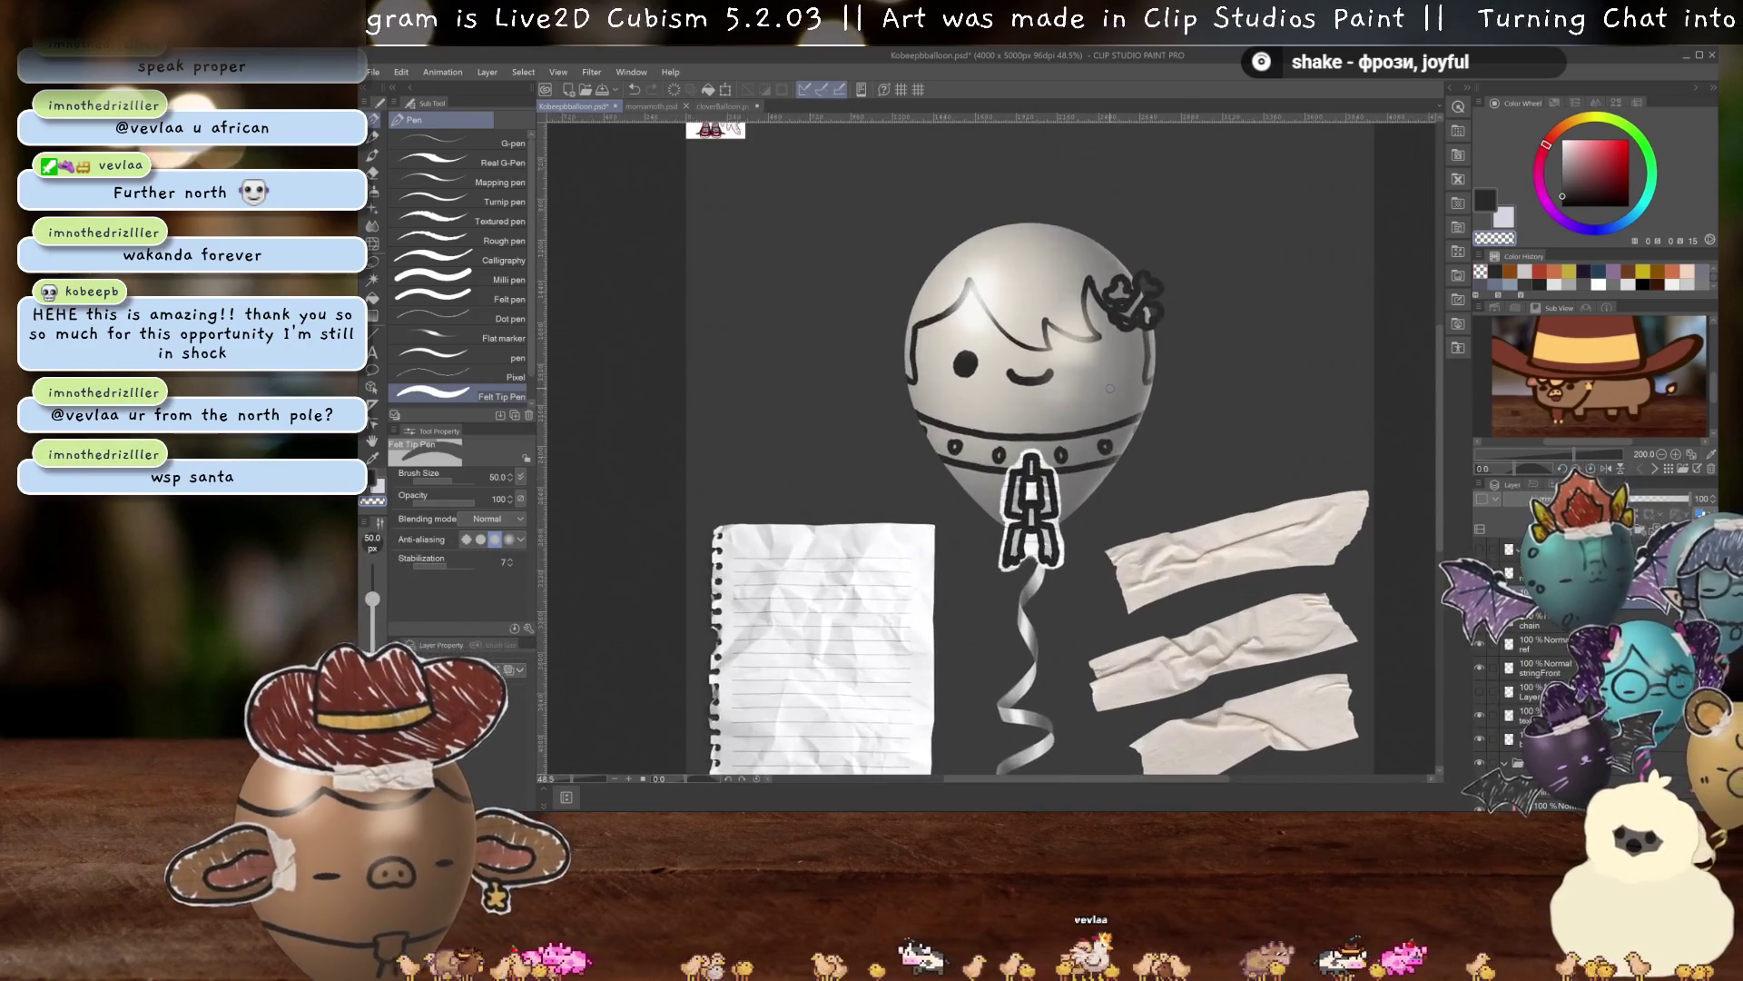
Move the clover doodle off the balloon's hair onto the notepaper.
key(ctrl+t)
drag(1131, 302, 840, 650)
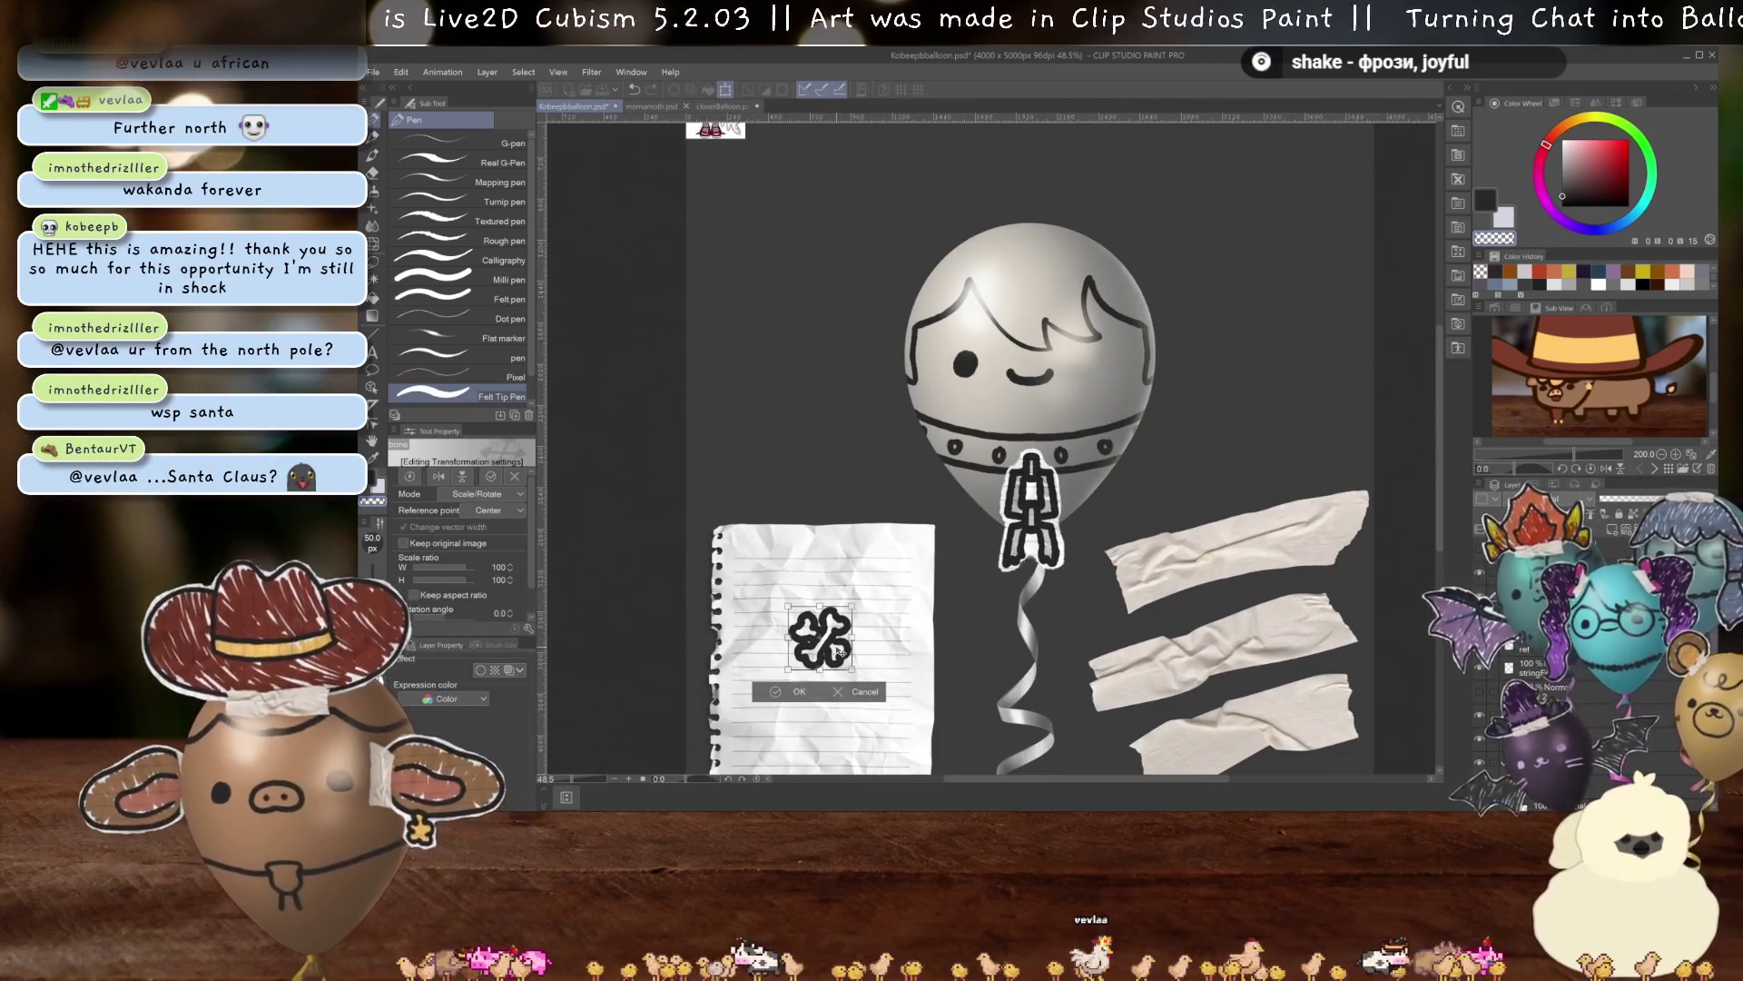
key(Return)
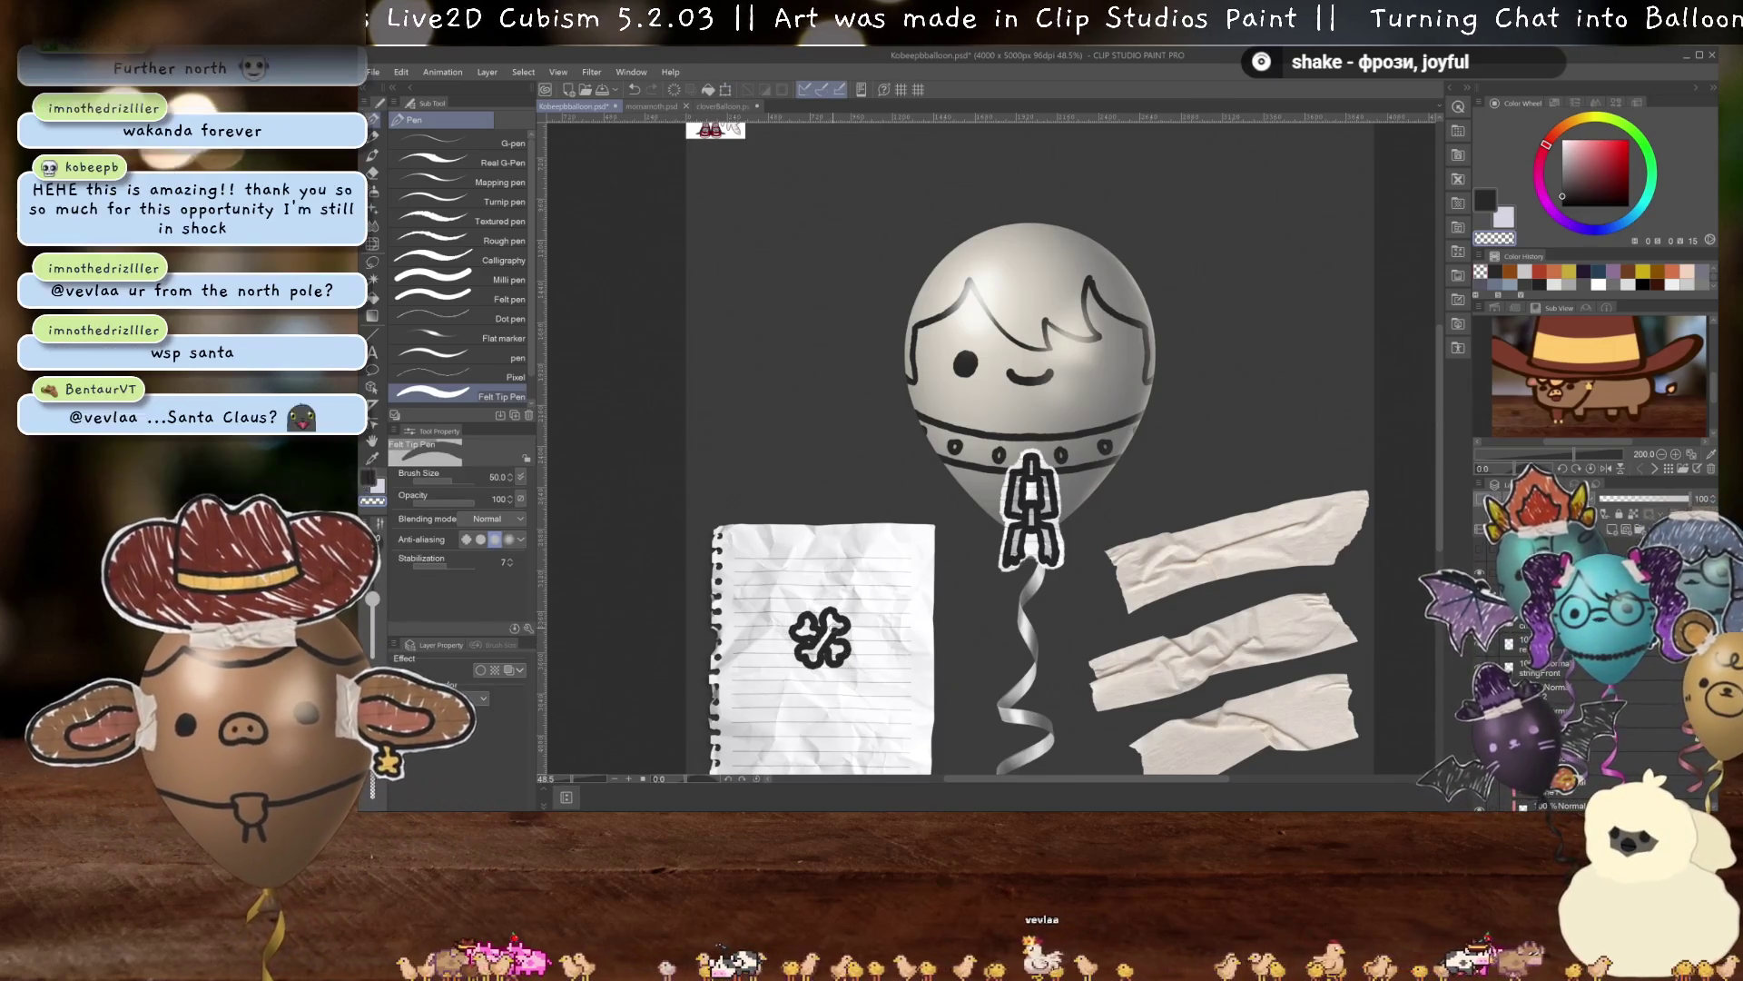
scroll(796, 735, up, 1)
scroll(797, 735, up, 1)
scroll(796, 734, up, 1)
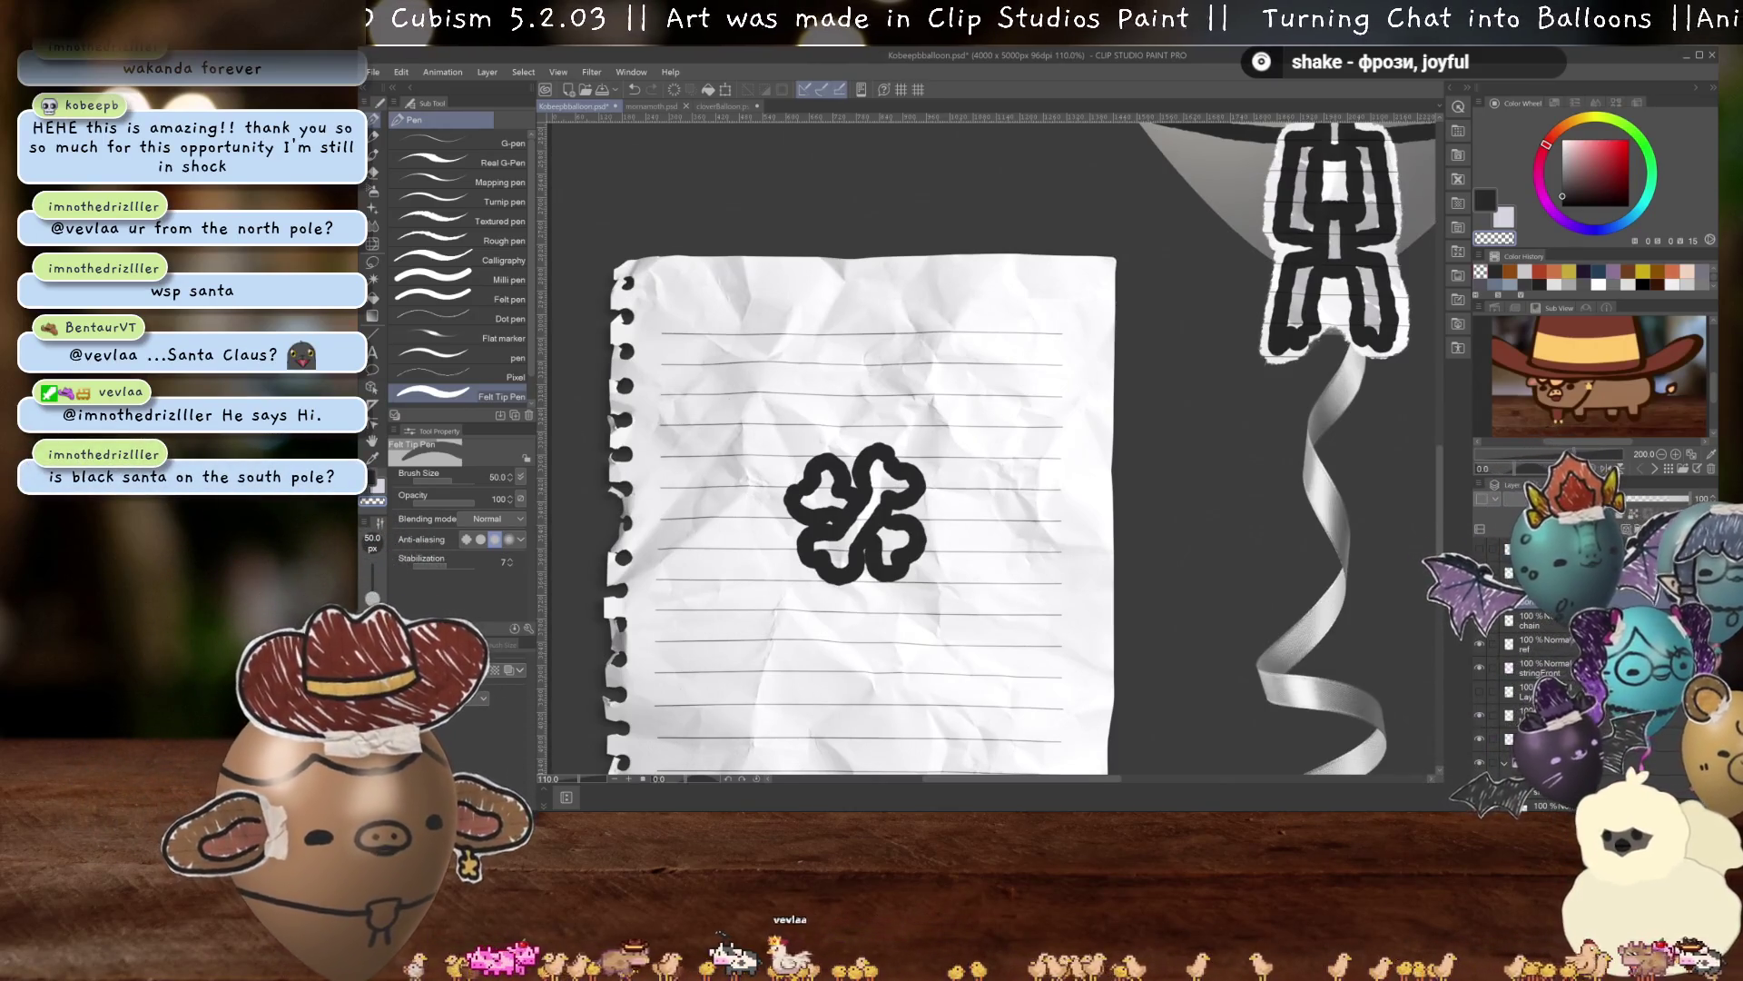
Set the layer's blending mode to Multiply.
click(1541, 499)
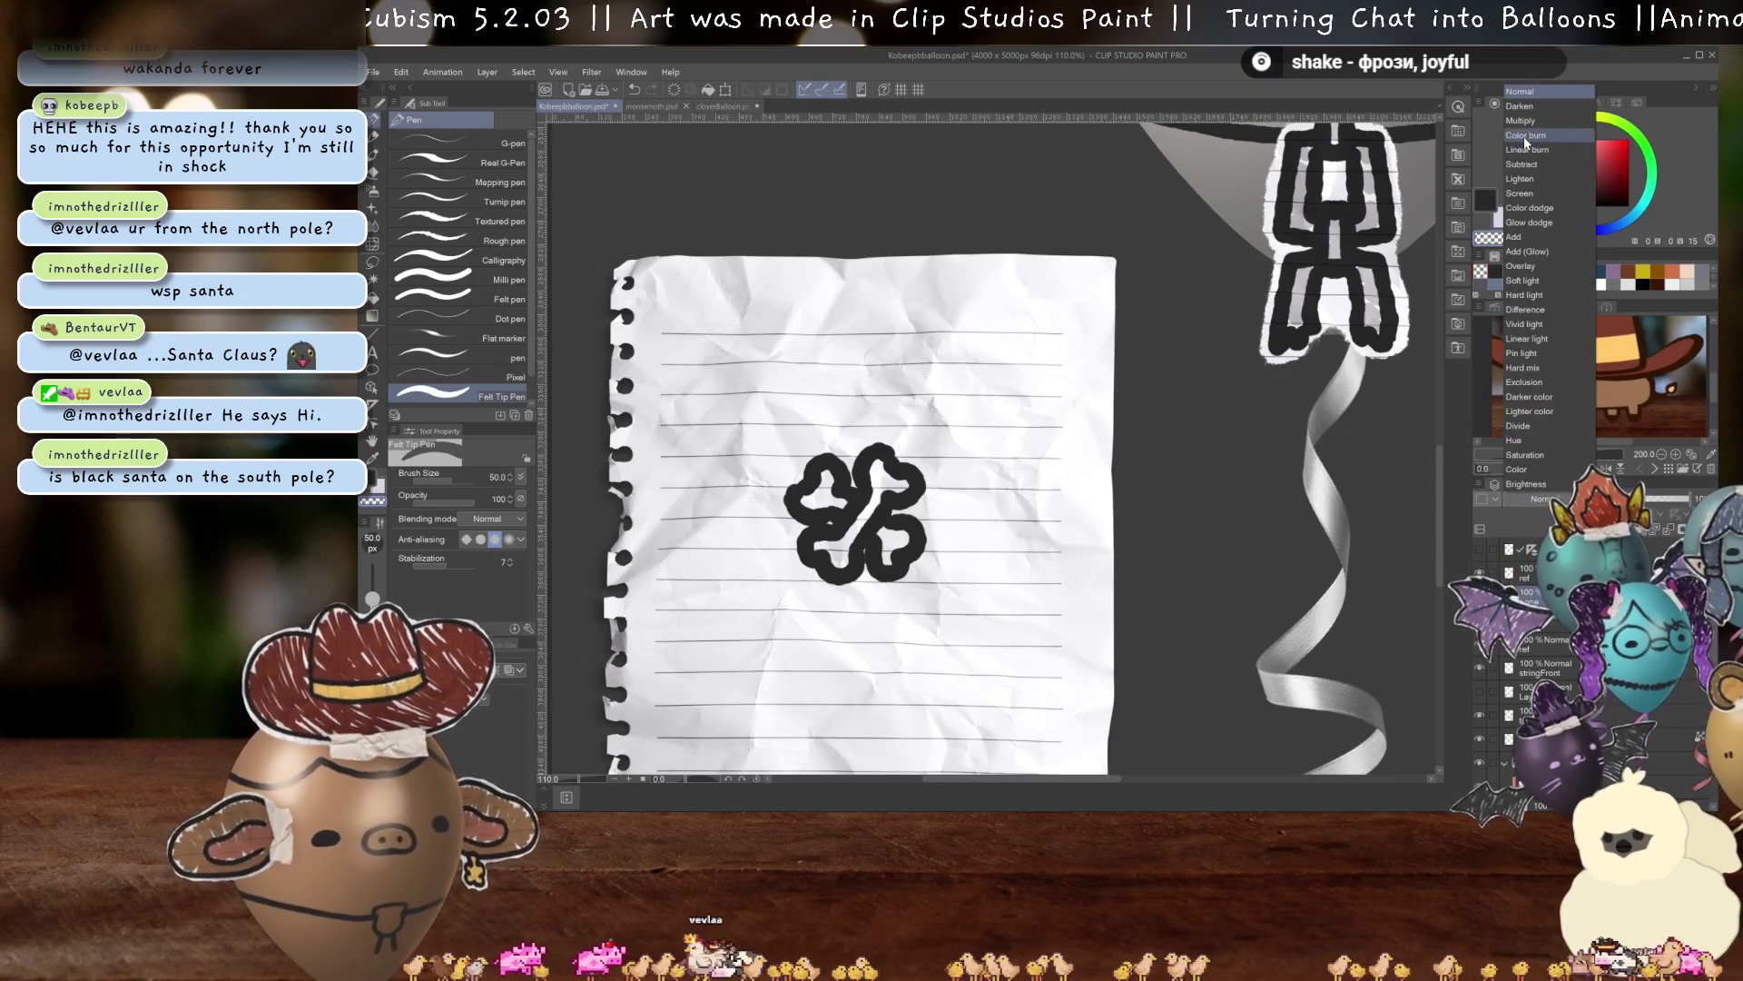
click(1520, 120)
scroll(899, 472, up, 1)
scroll(899, 472, up, 1)
scroll(903, 468, down, 2)
scroll(902, 469, down, 7)
mouse_move(903, 469)
mouse_down()
mouse_move(1058, 544)
mouse_move(1054, 418)
mouse_move(1062, 499)
mouse_up()
Paint a thick brown border around the clover with the Felt Tip Pen.
scroll(1053, 418, up, 3)
scroll(1063, 500, up, 3)
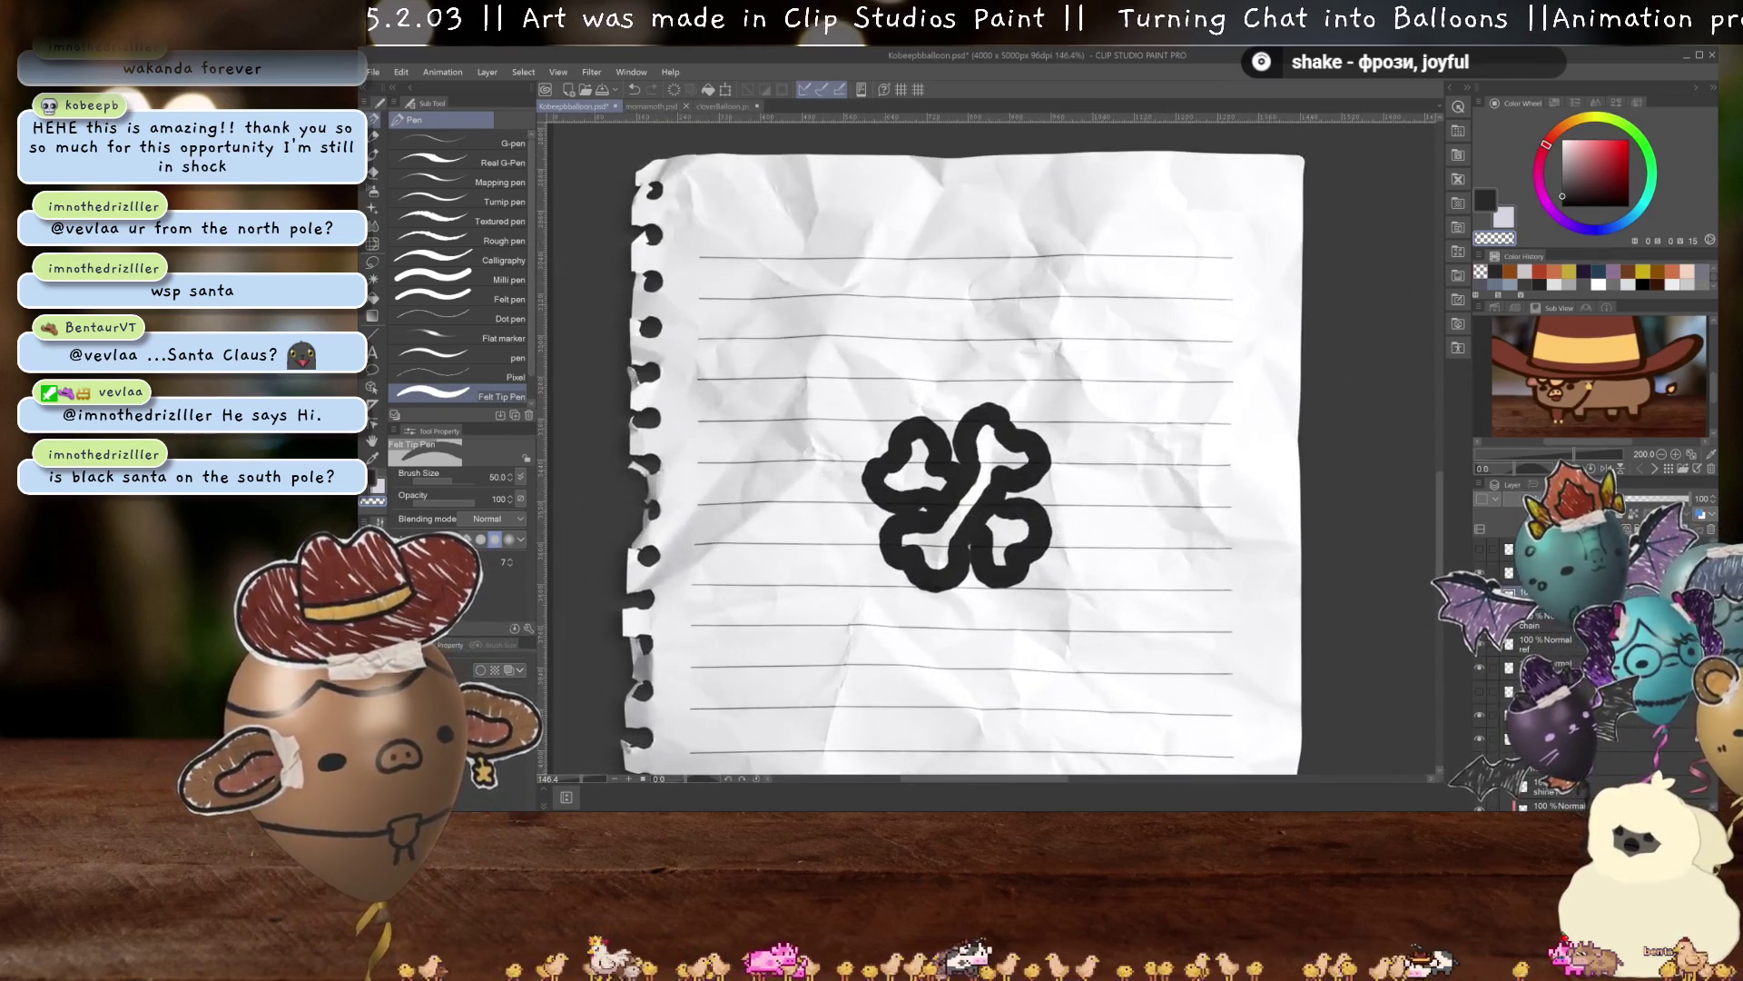
click(1479, 690)
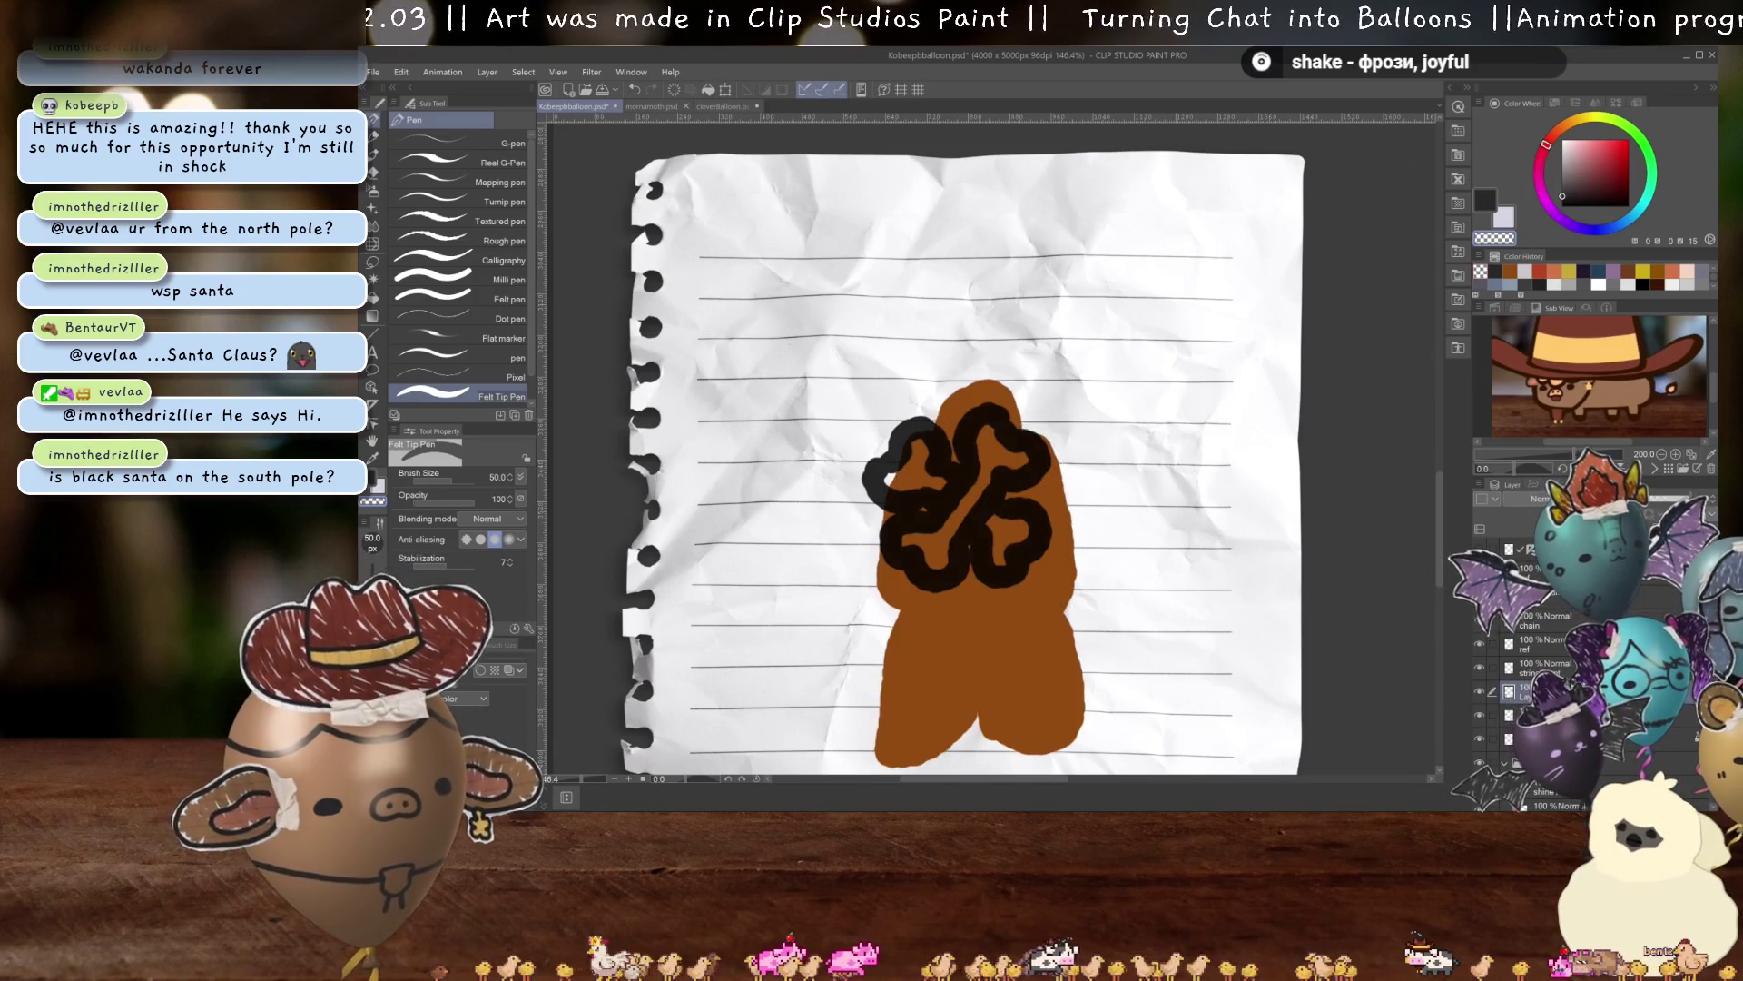
click(1475, 690)
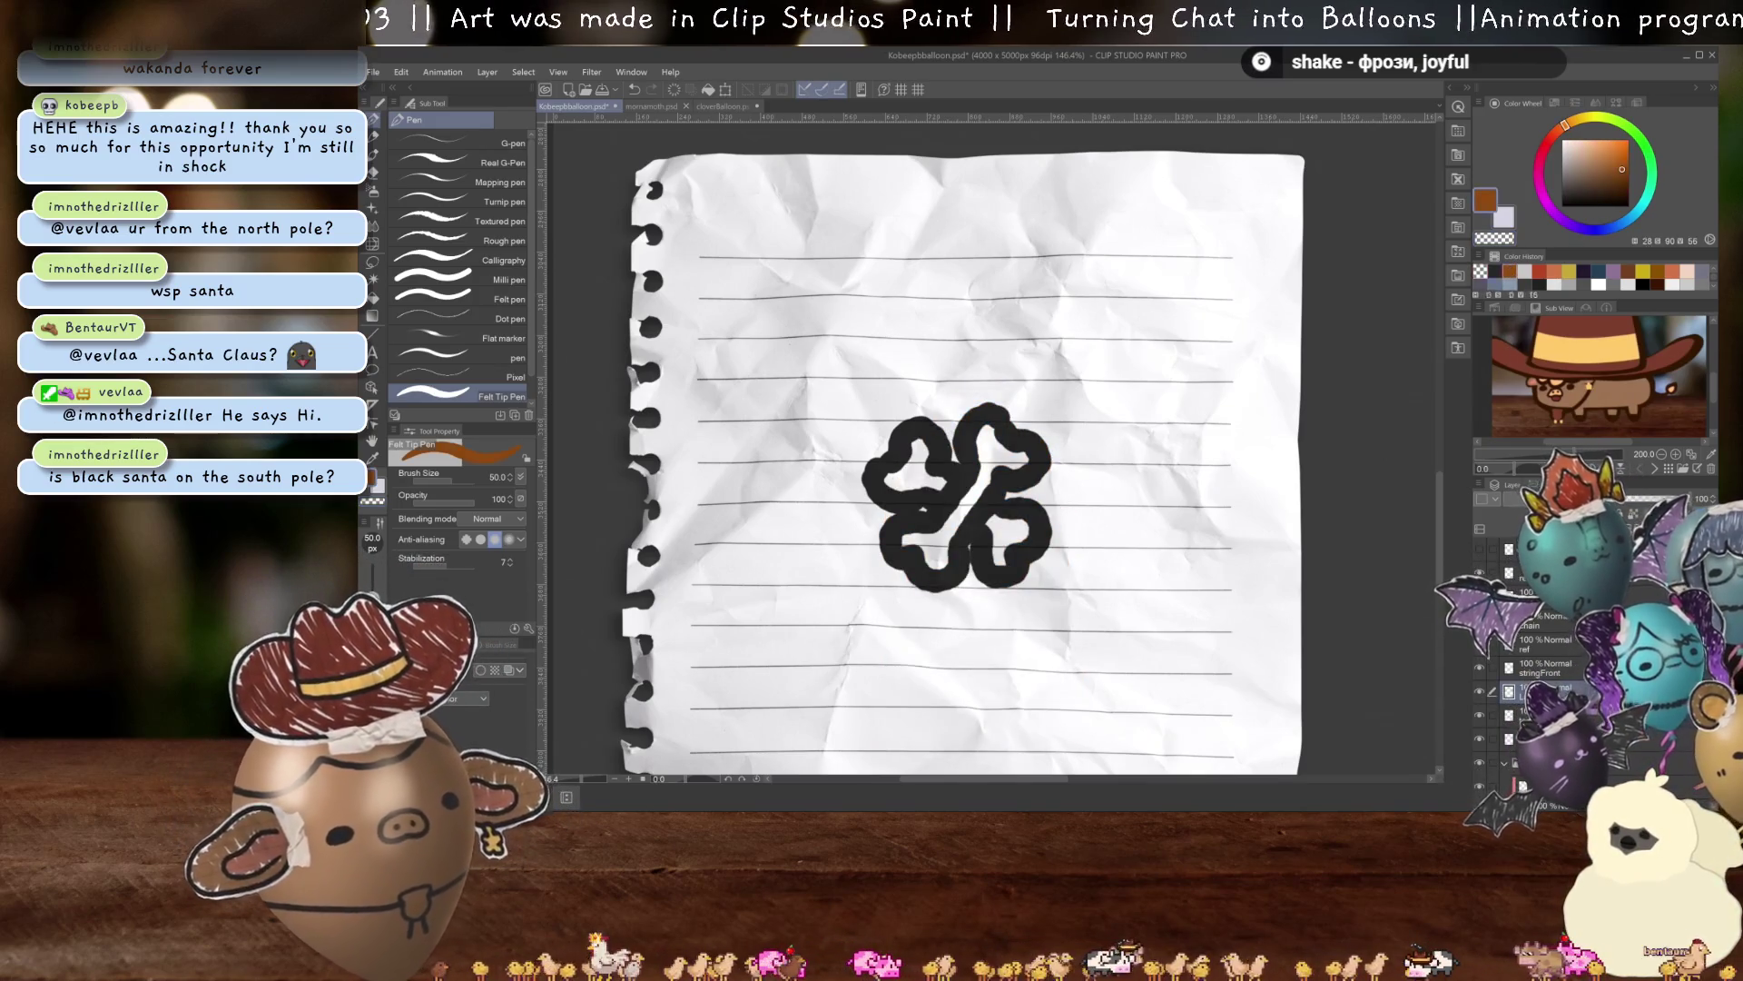
scroll(976, 478, up, 1)
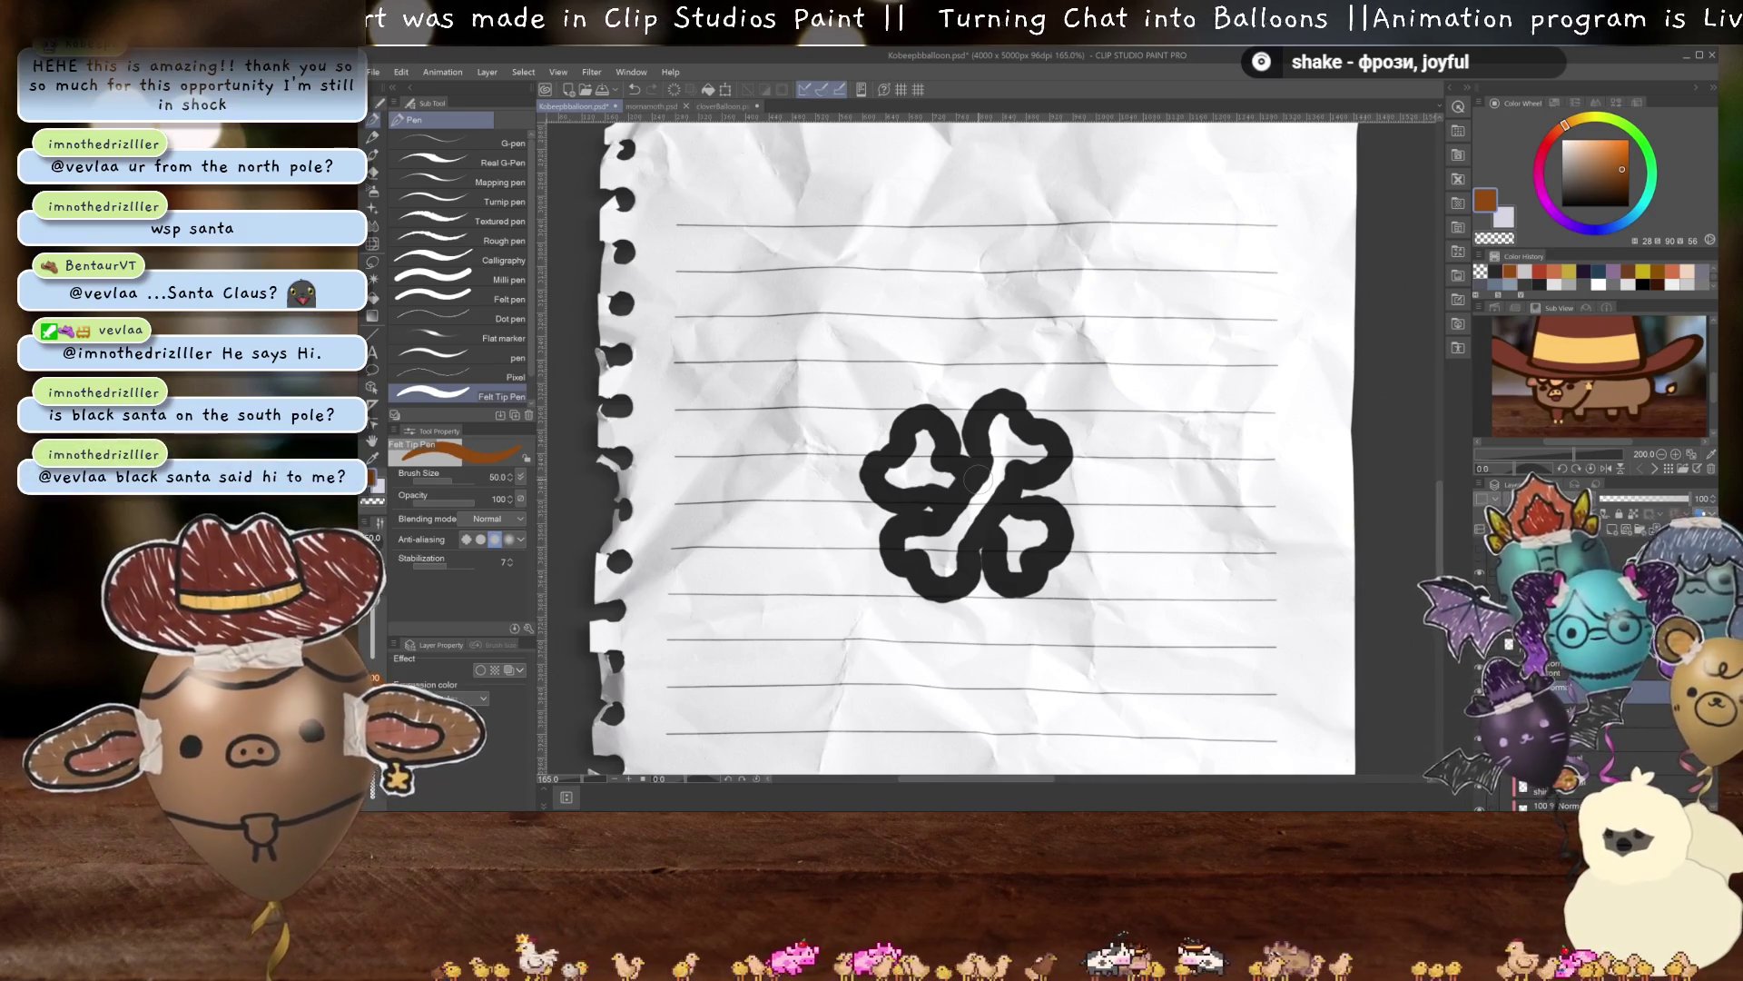
mouse_move(873, 515)
mouse_down()
mouse_move(928, 511)
mouse_move(960, 425)
mouse_move(1034, 402)
mouse_move(1085, 451)
mouse_up()
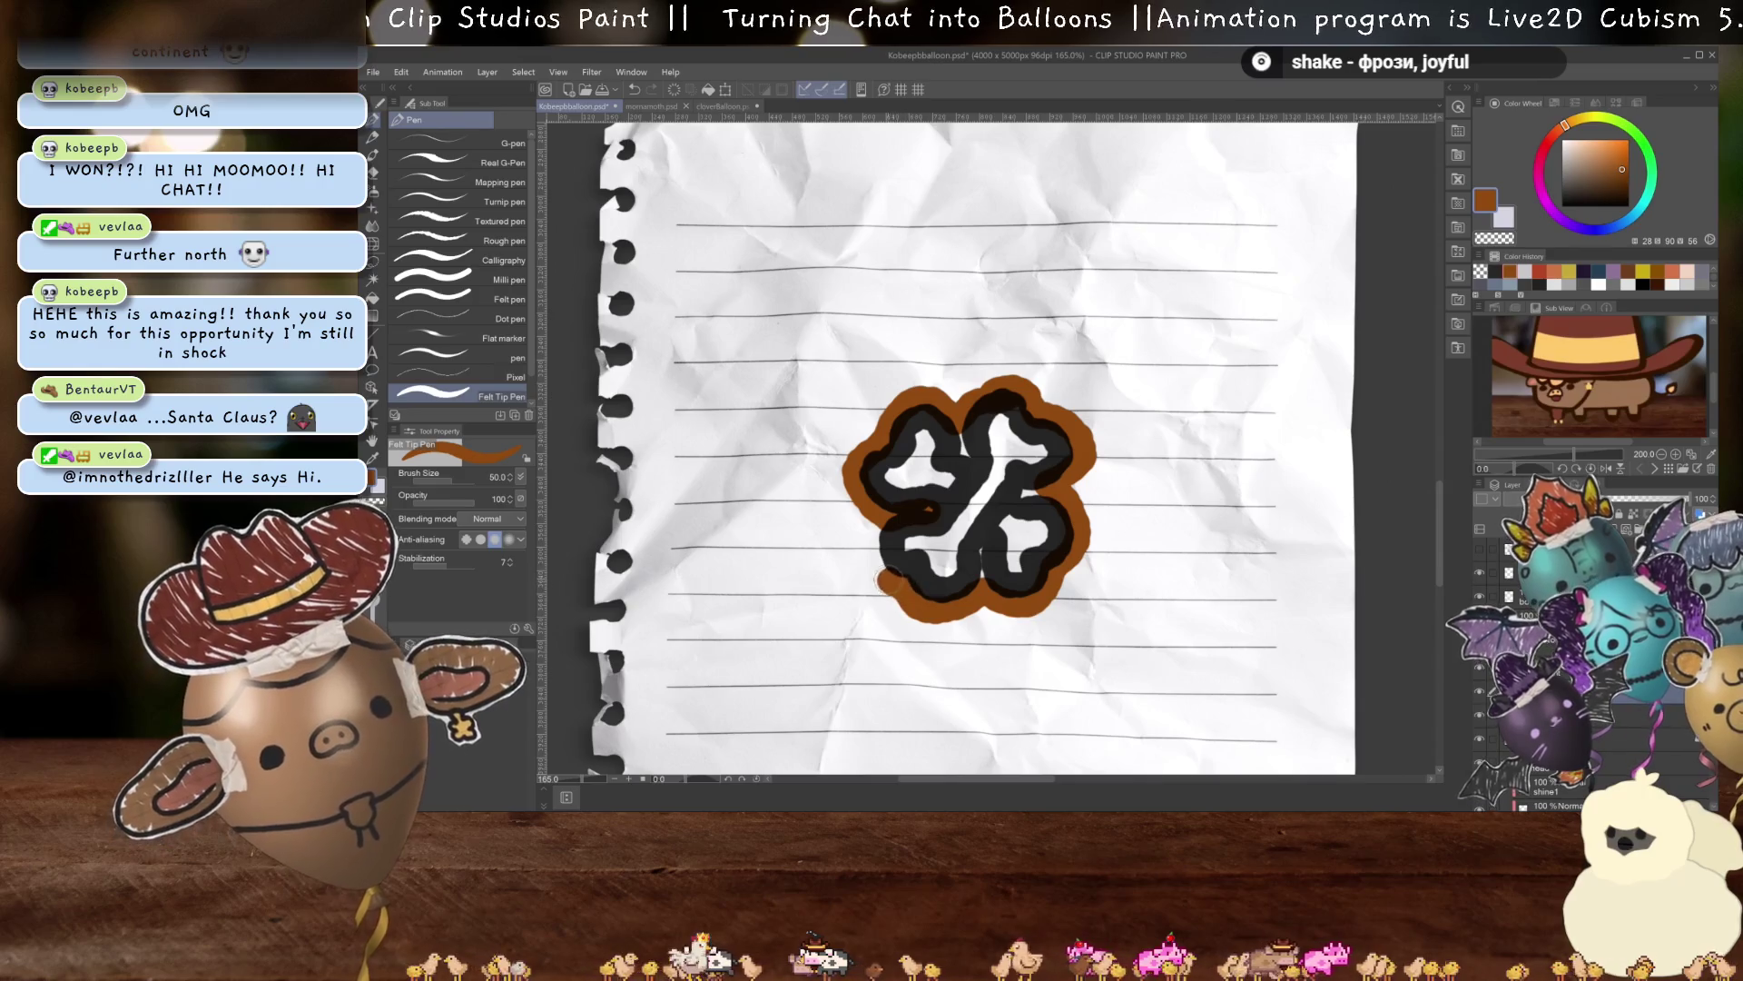
Select the clover area with Auto select and cut away the lined paper outside it.
key(g)
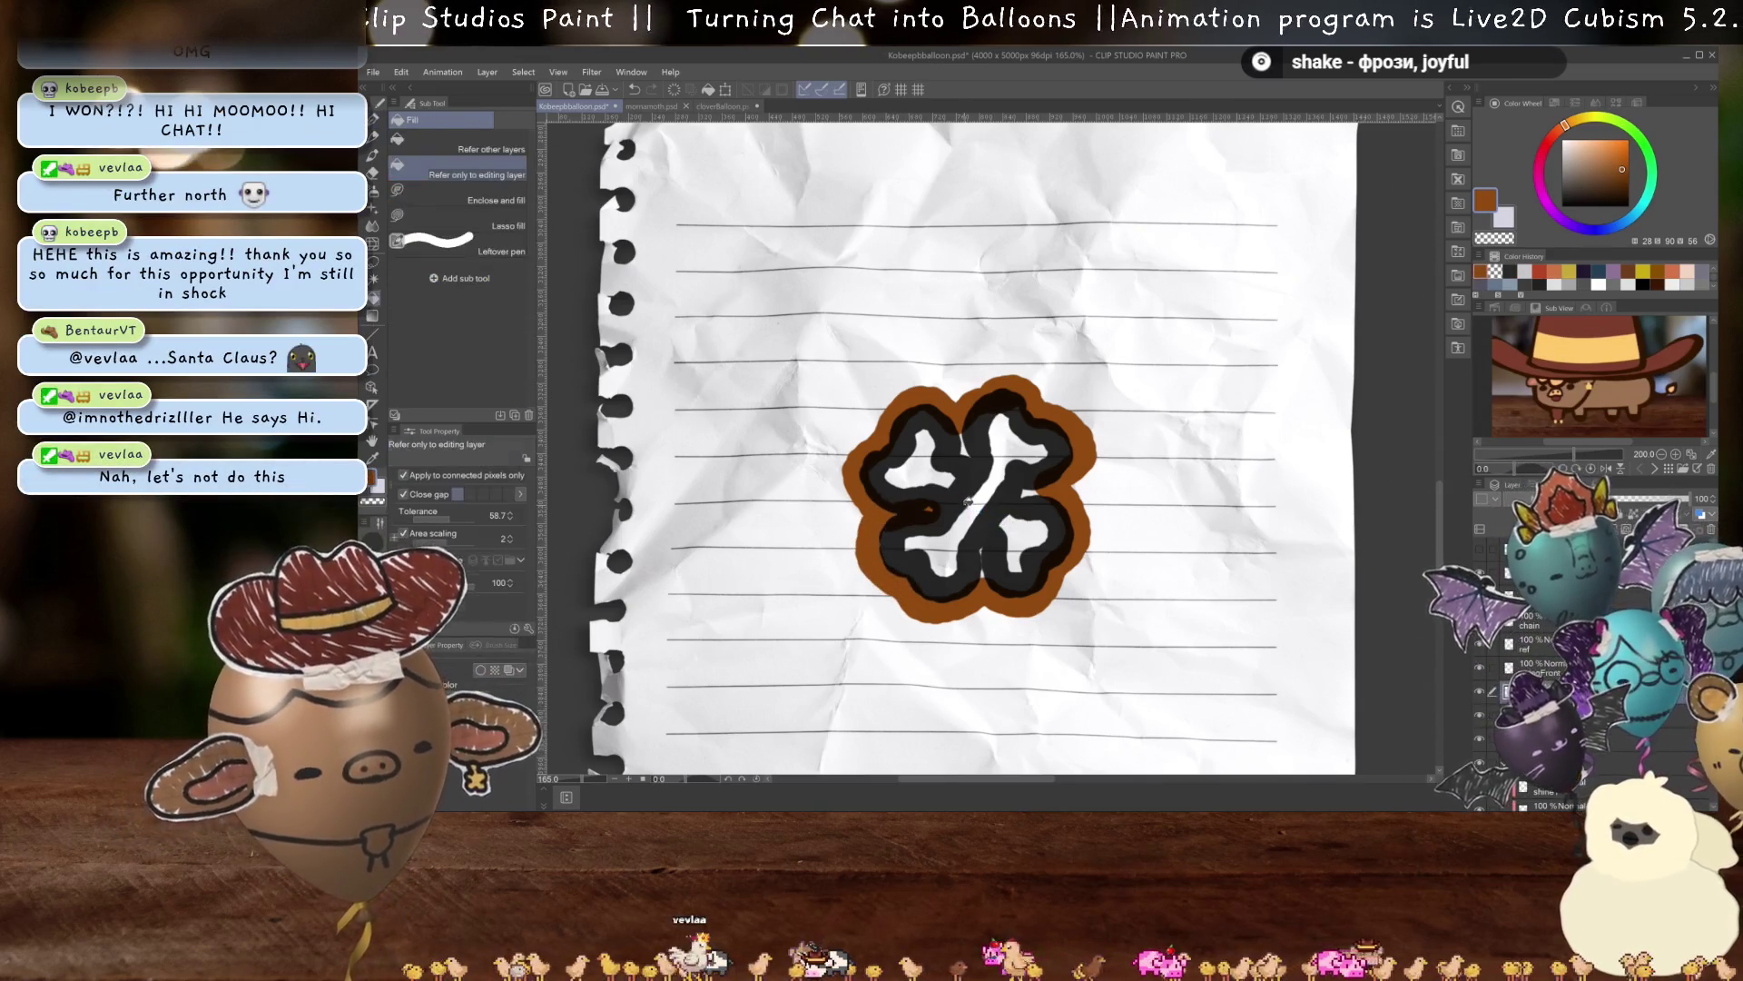
click(968, 502)
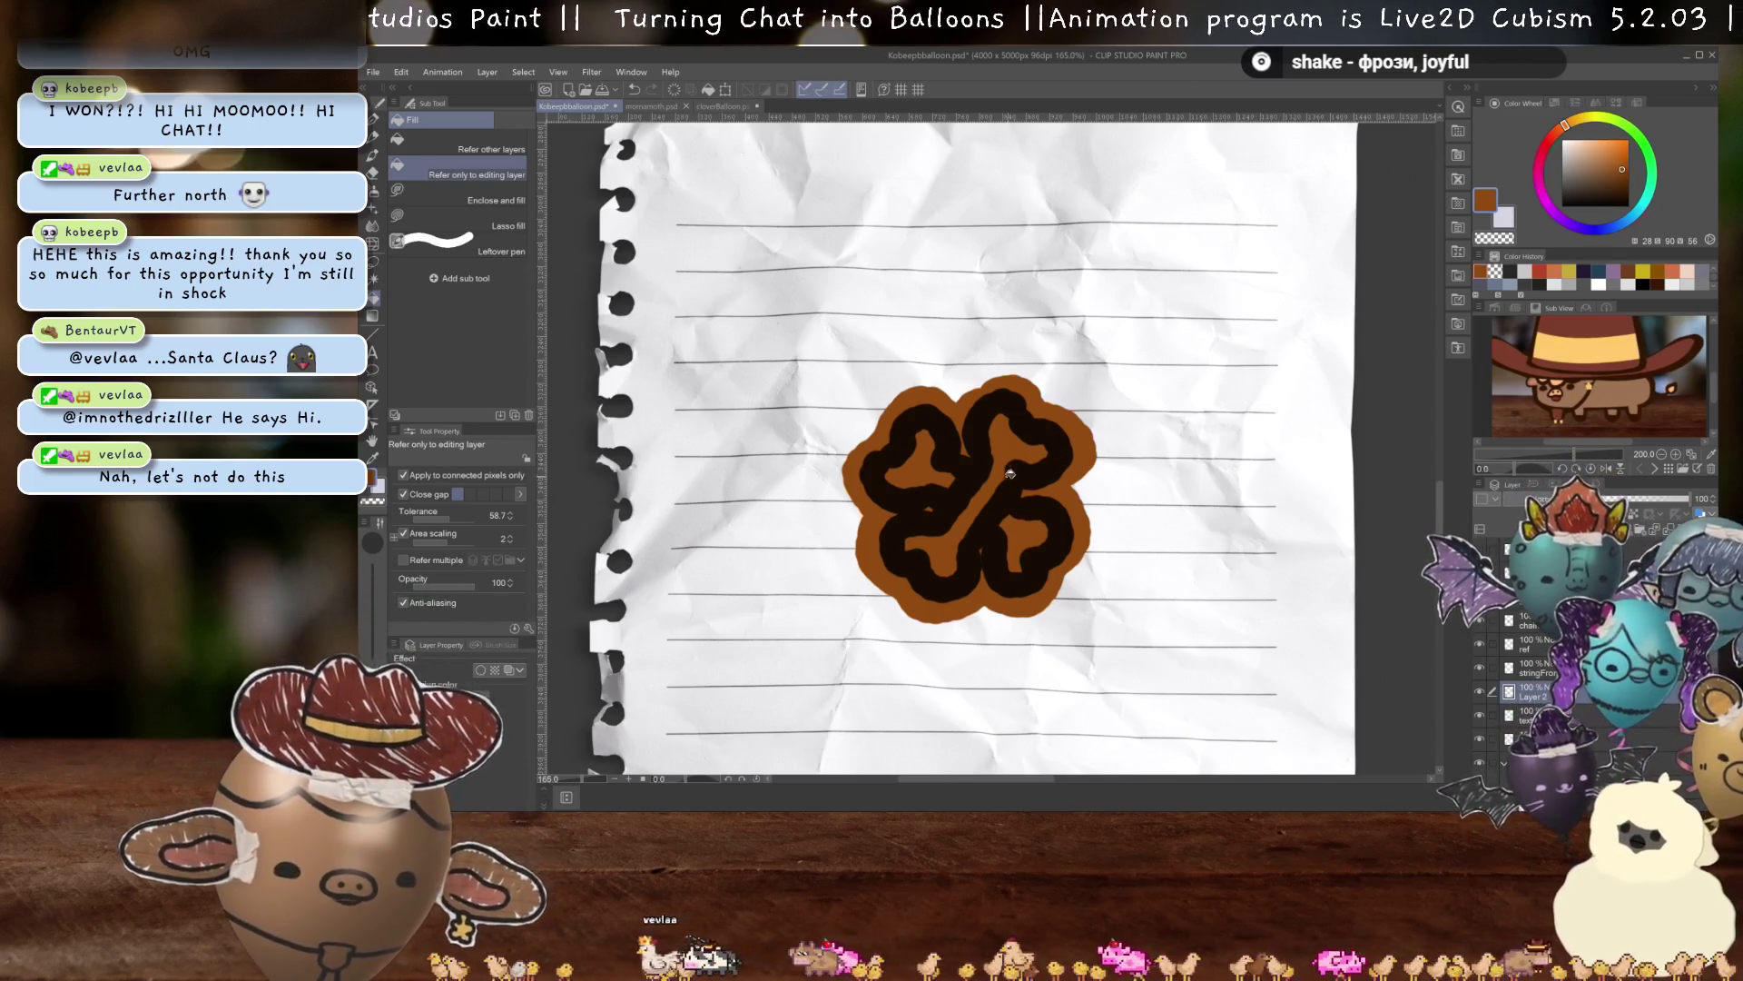
key(w)
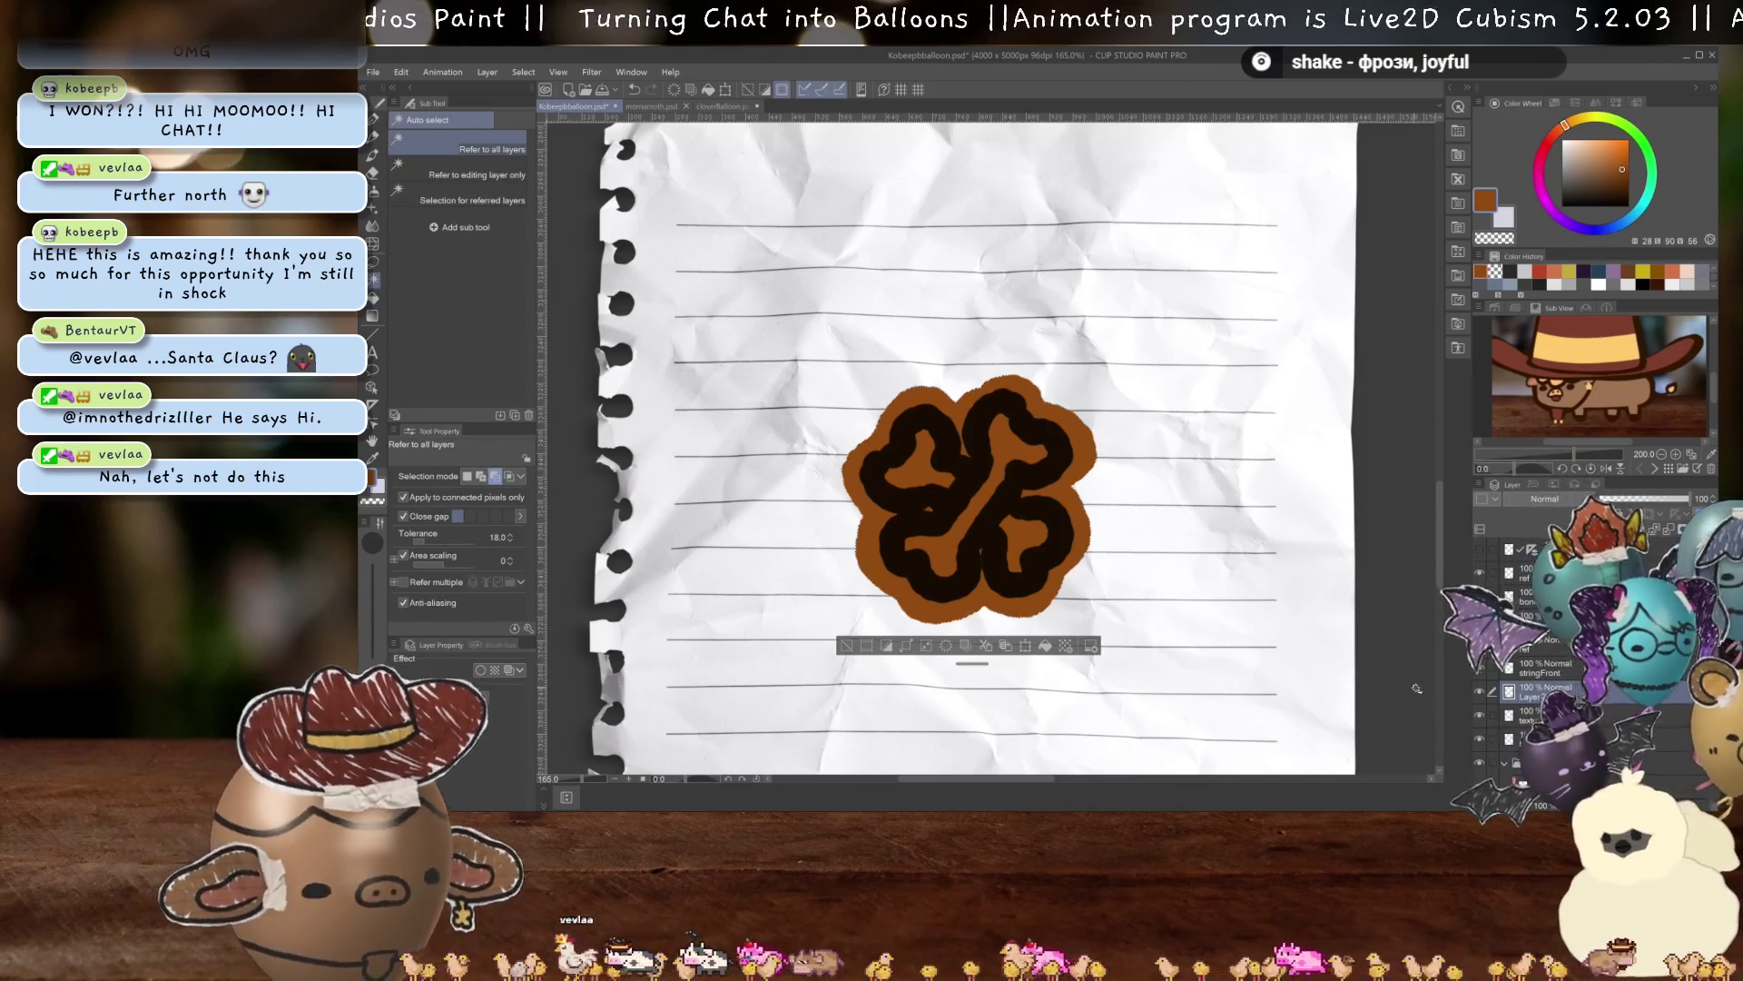
key(ctrl+z)
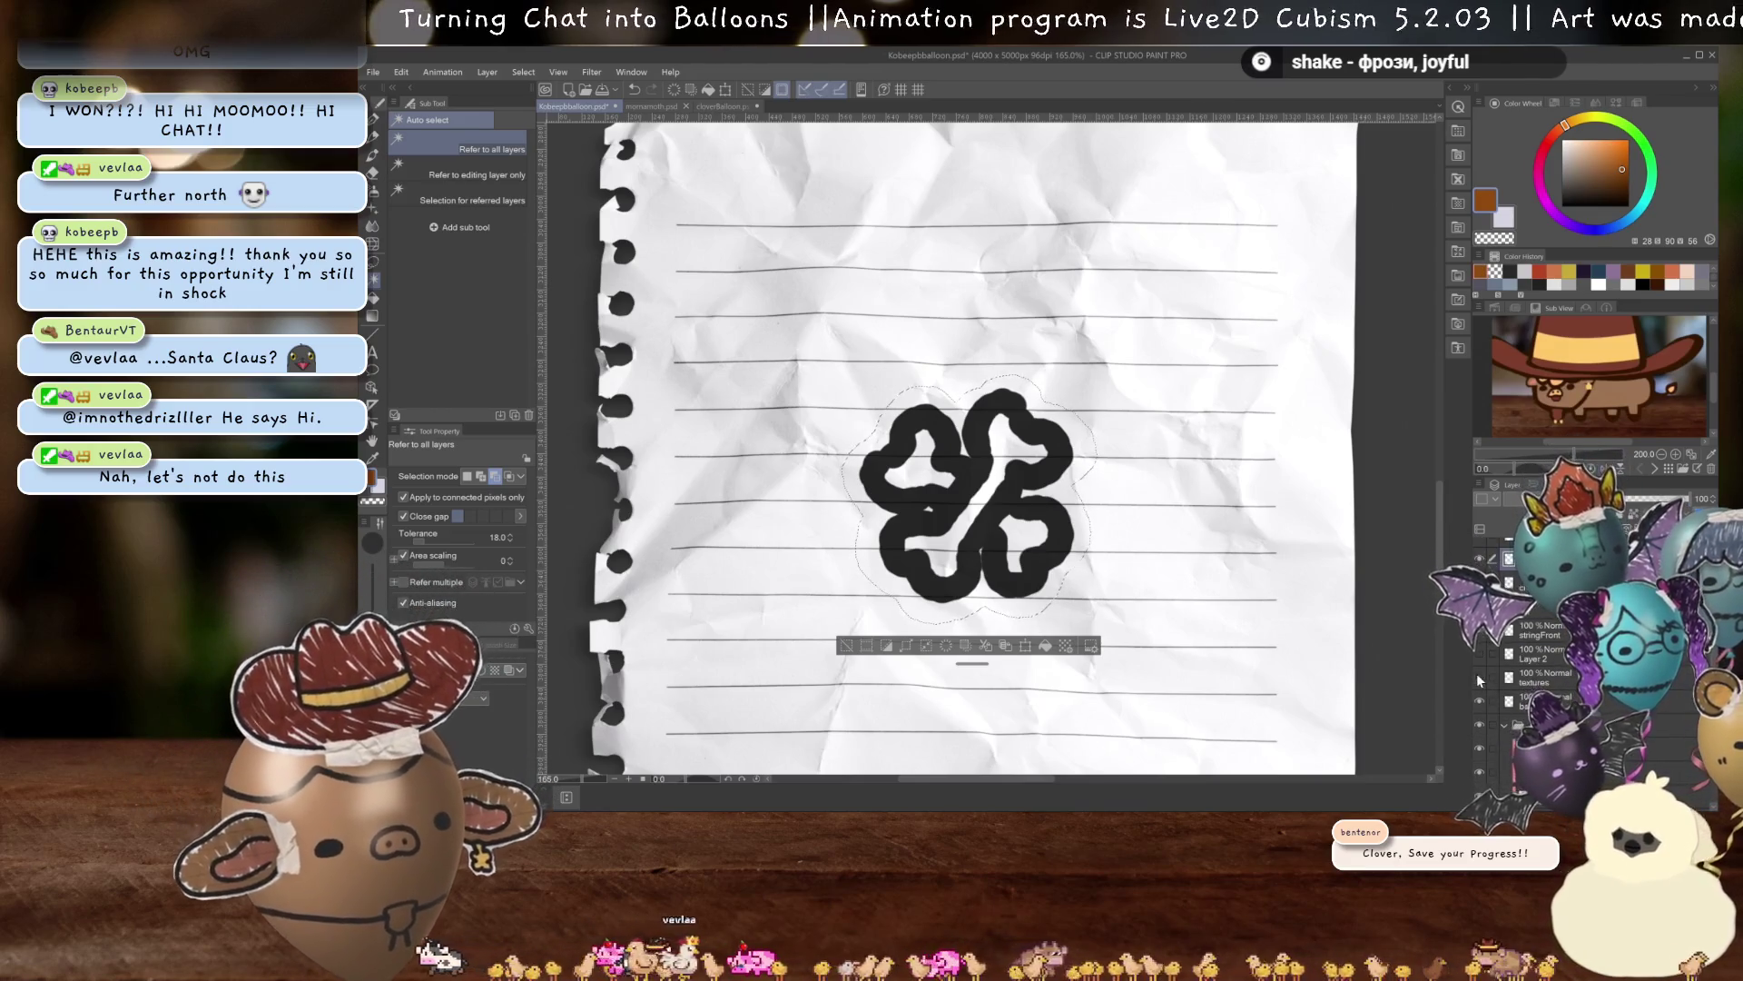
key(shift+Delete)
Save the file and clear the selection.
key(ctrl+s)
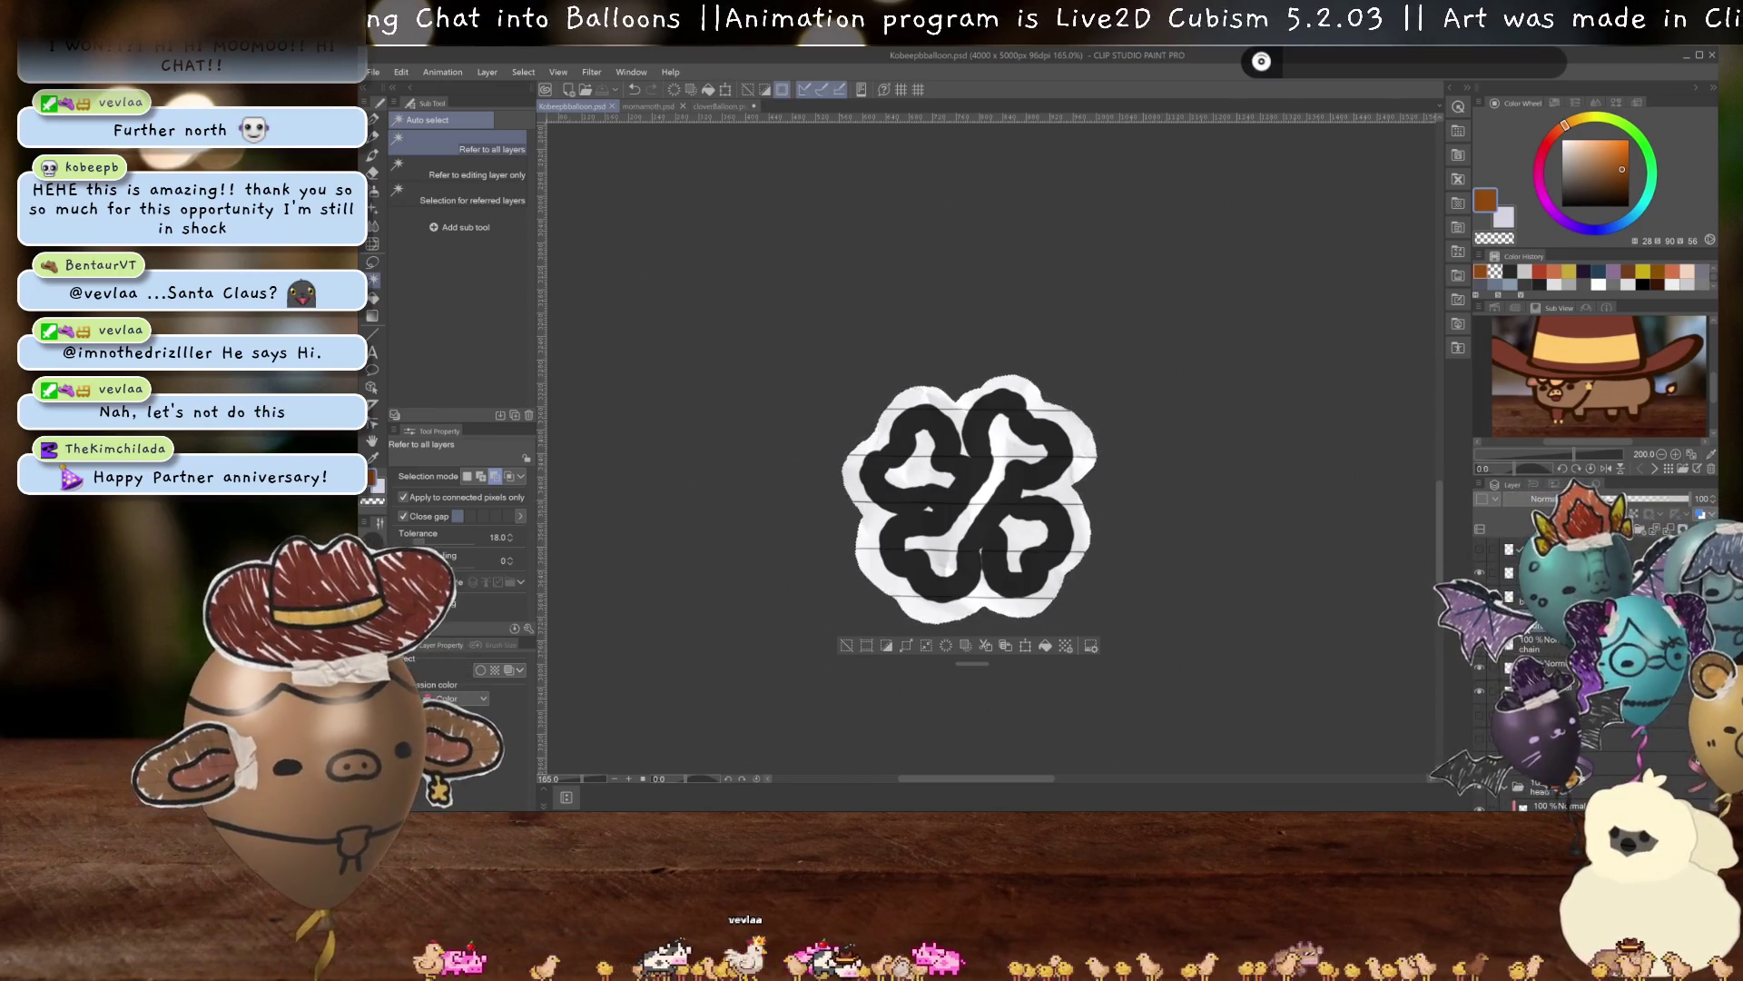
key(ctrl+d)
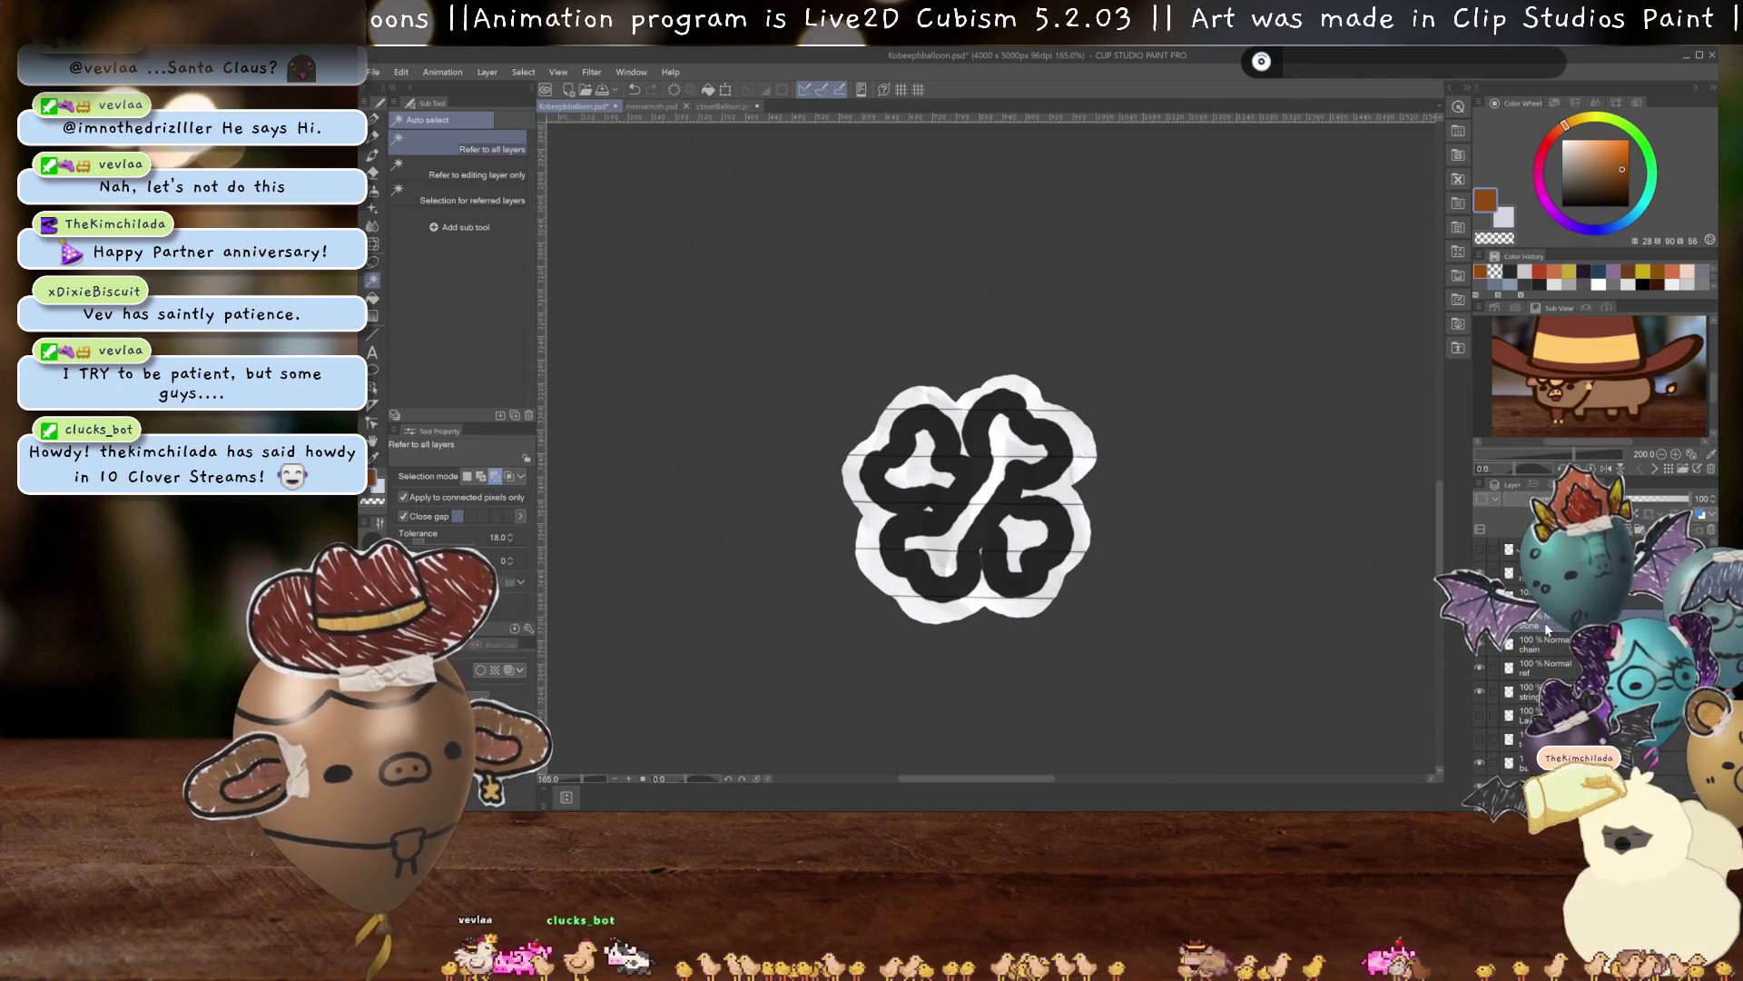
scroll(1167, 513, up, 5)
scroll(1166, 513, down, 3)
scroll(1166, 513, up, 1)
Erase along the clover sticker's white paper edge to make it ragged and torn.
key(e)
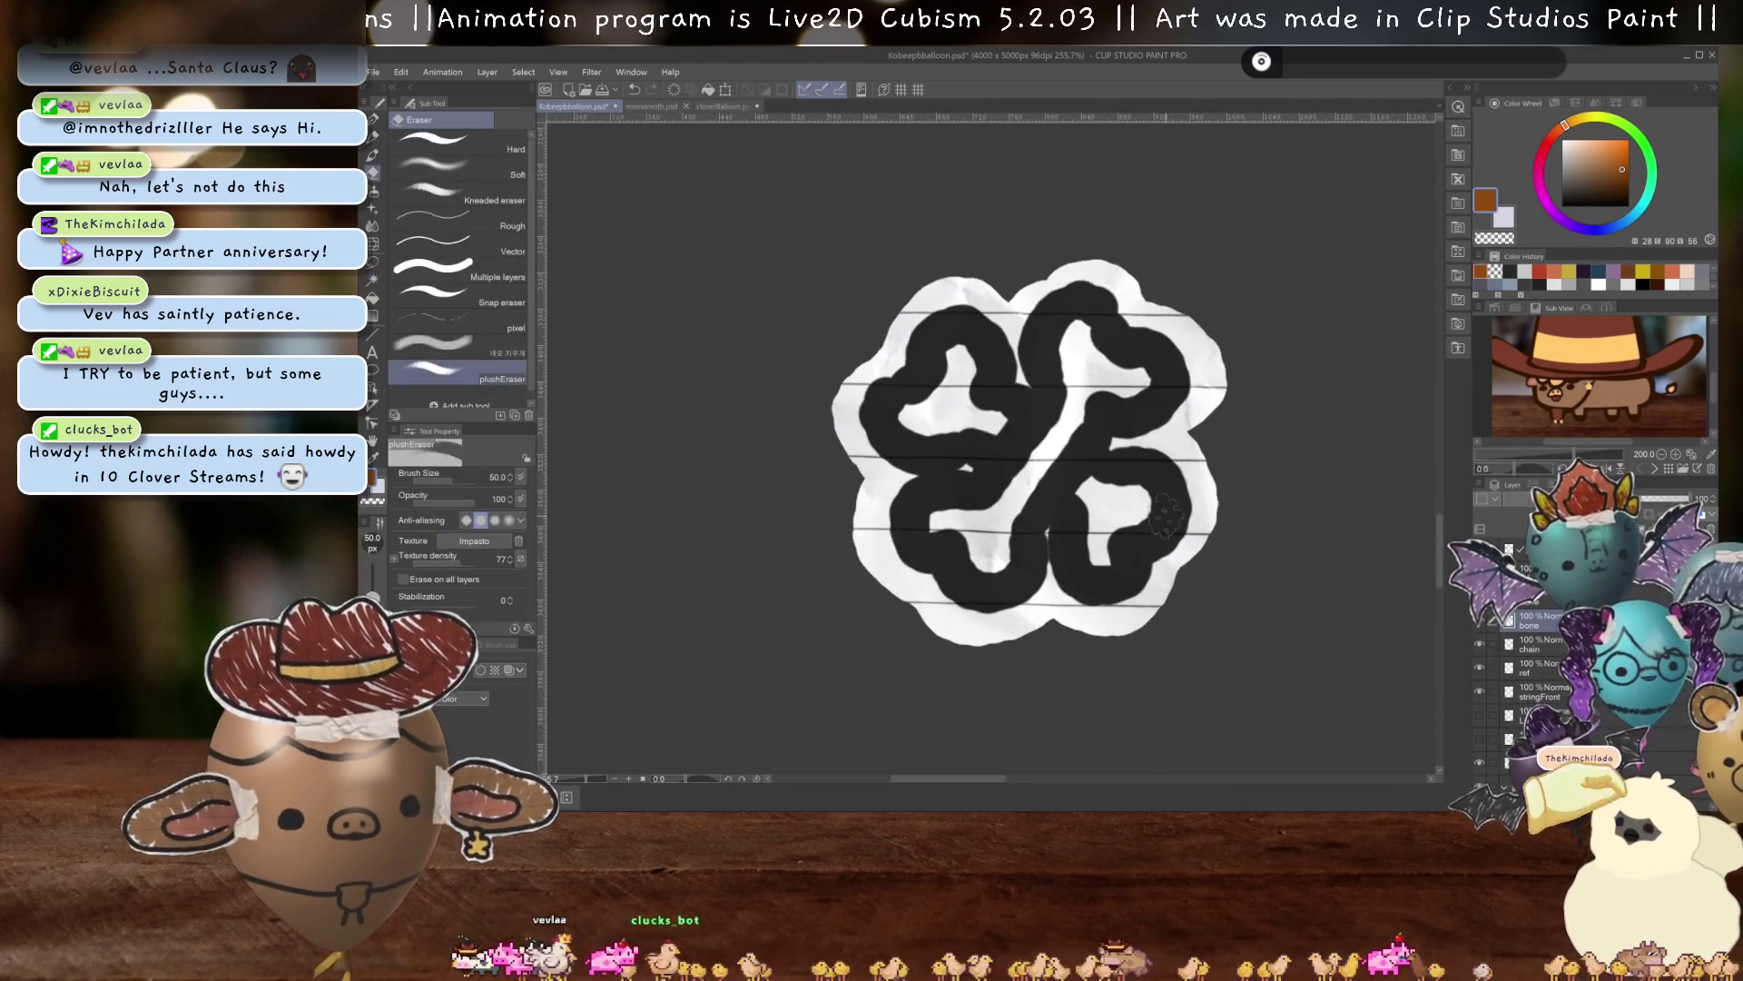
scroll(1167, 513, up, 1)
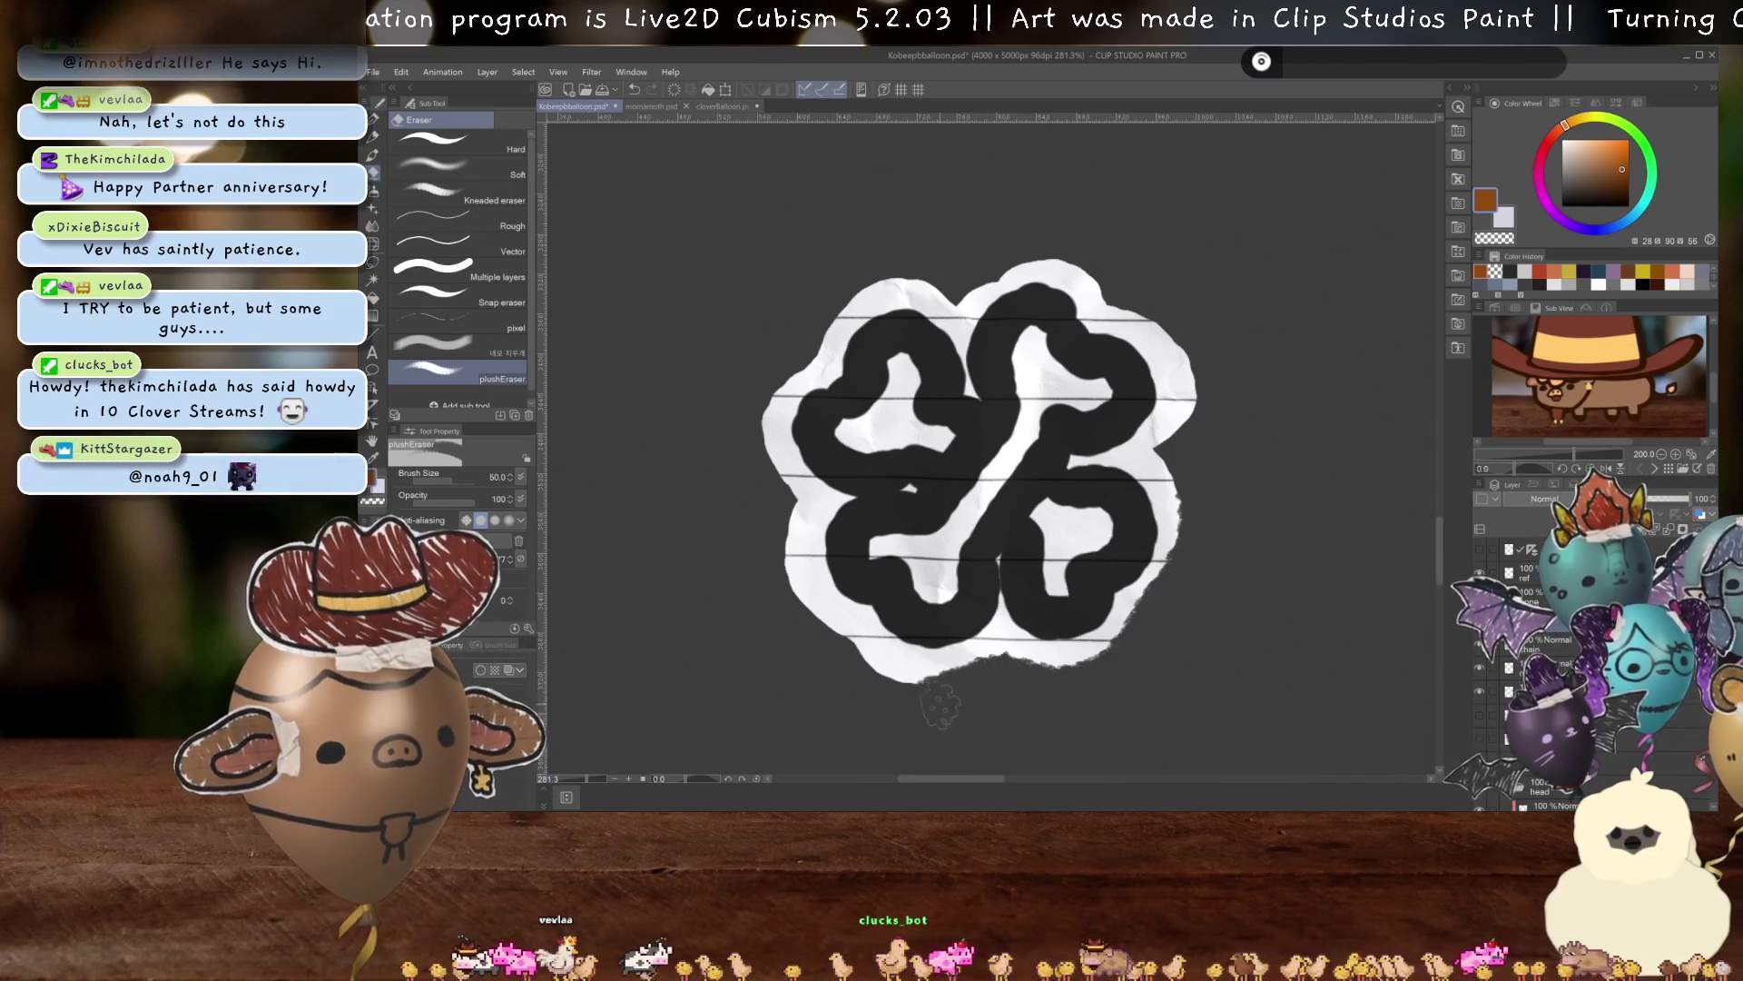
drag(988, 690, 1024, 697)
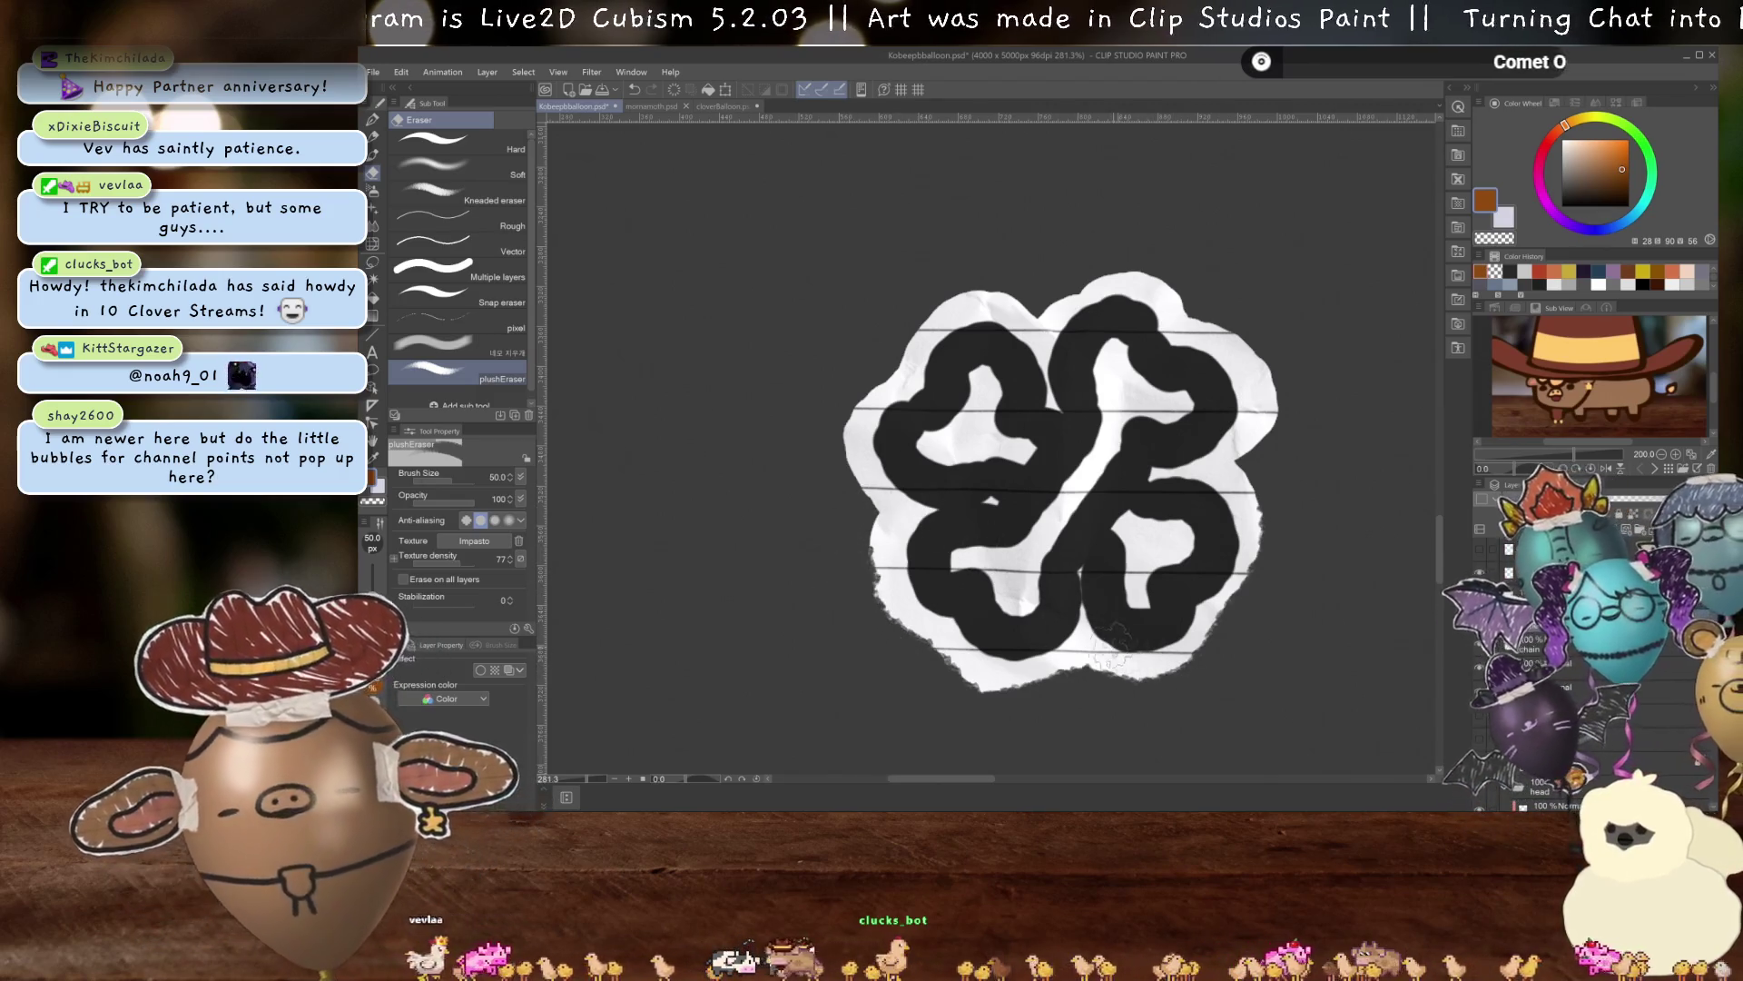
drag(1153, 657, 1198, 680)
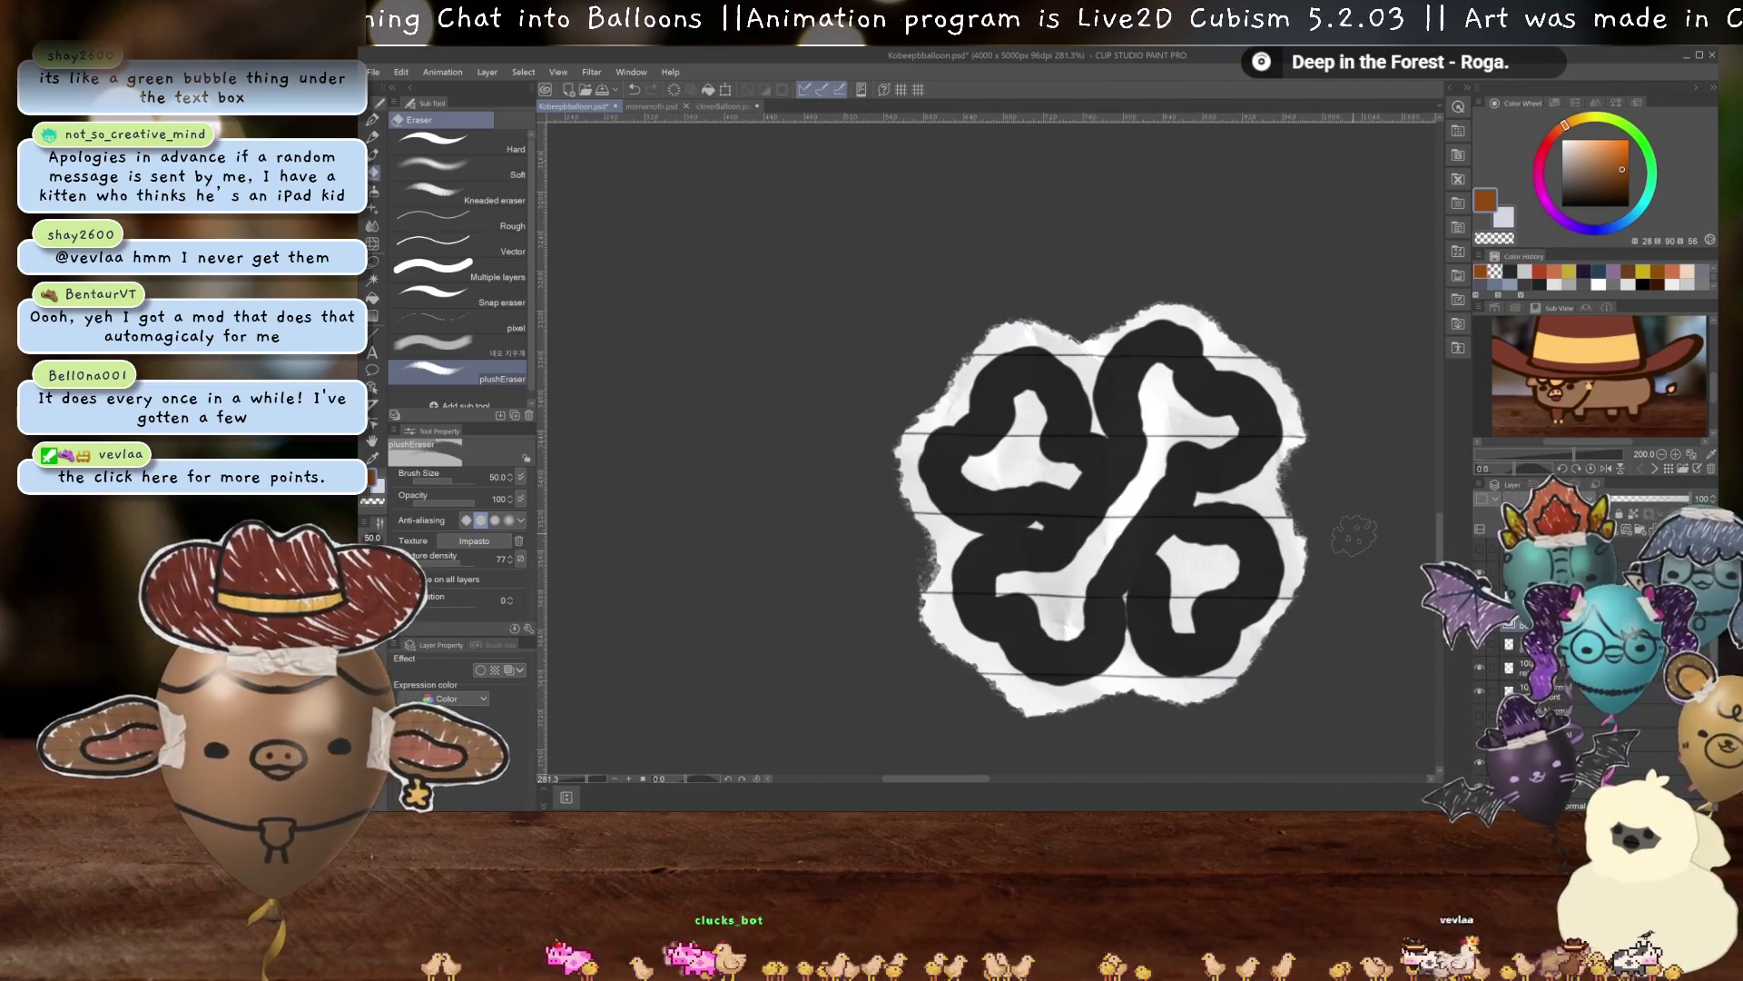
scroll(1181, 518, down, 5)
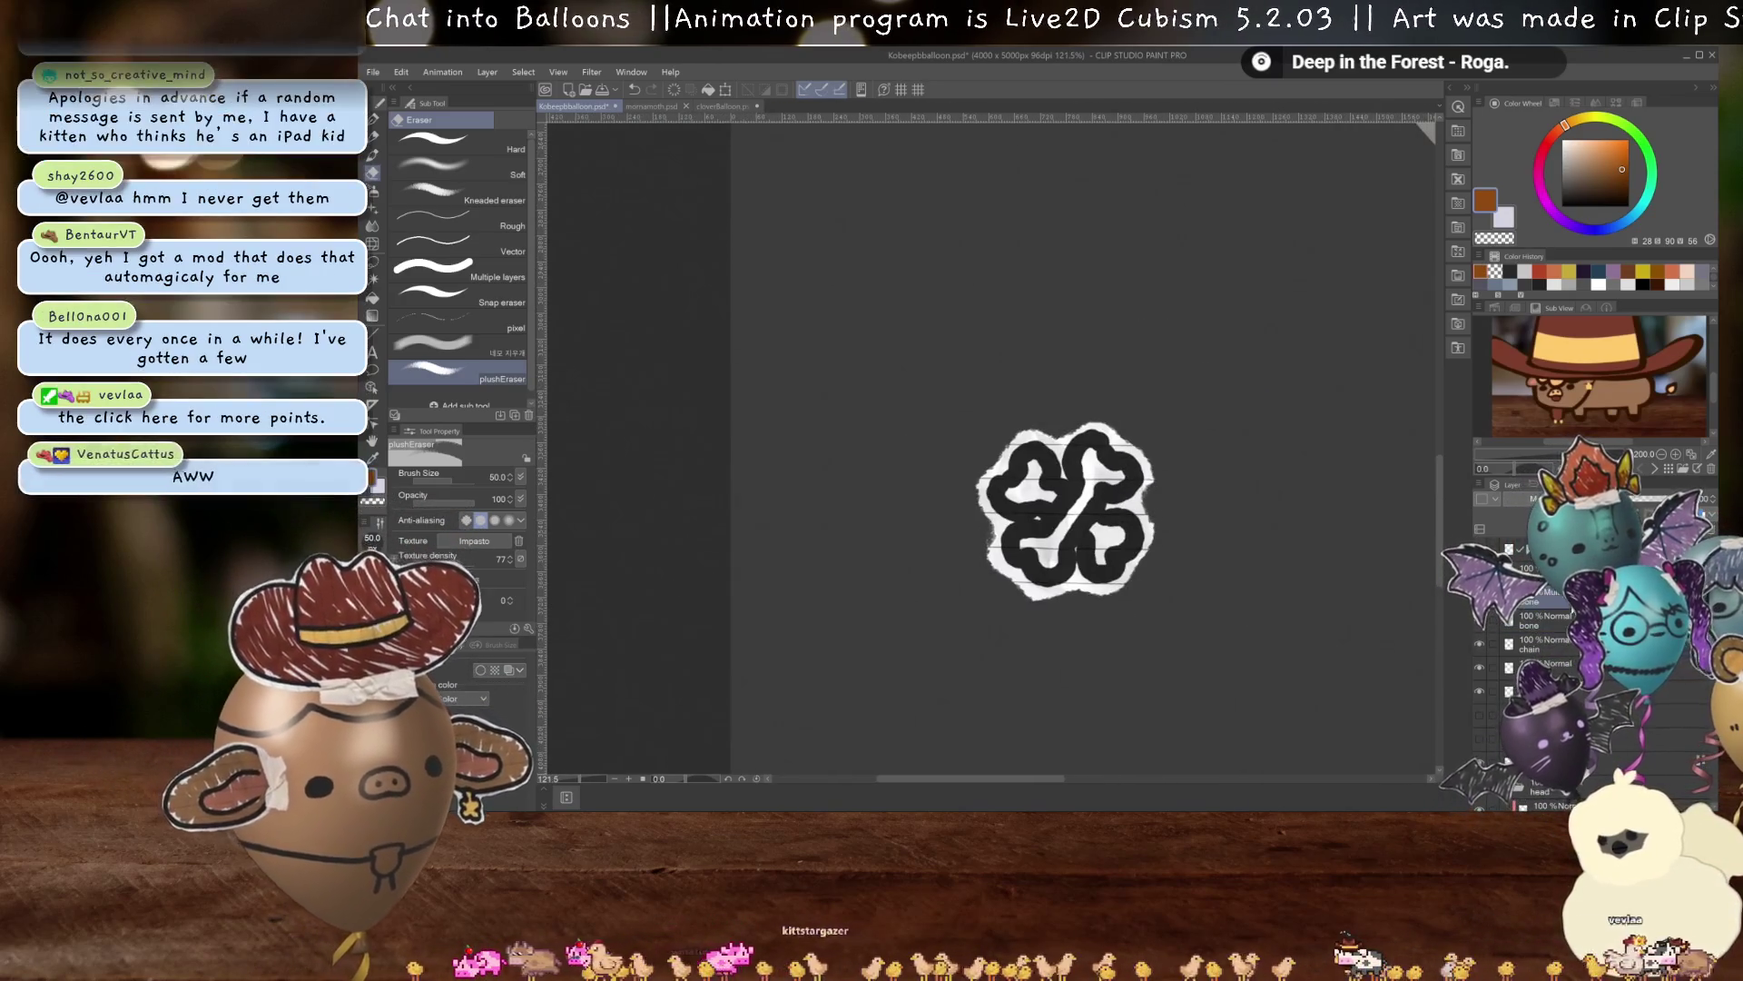
scroll(1214, 518, down, 5)
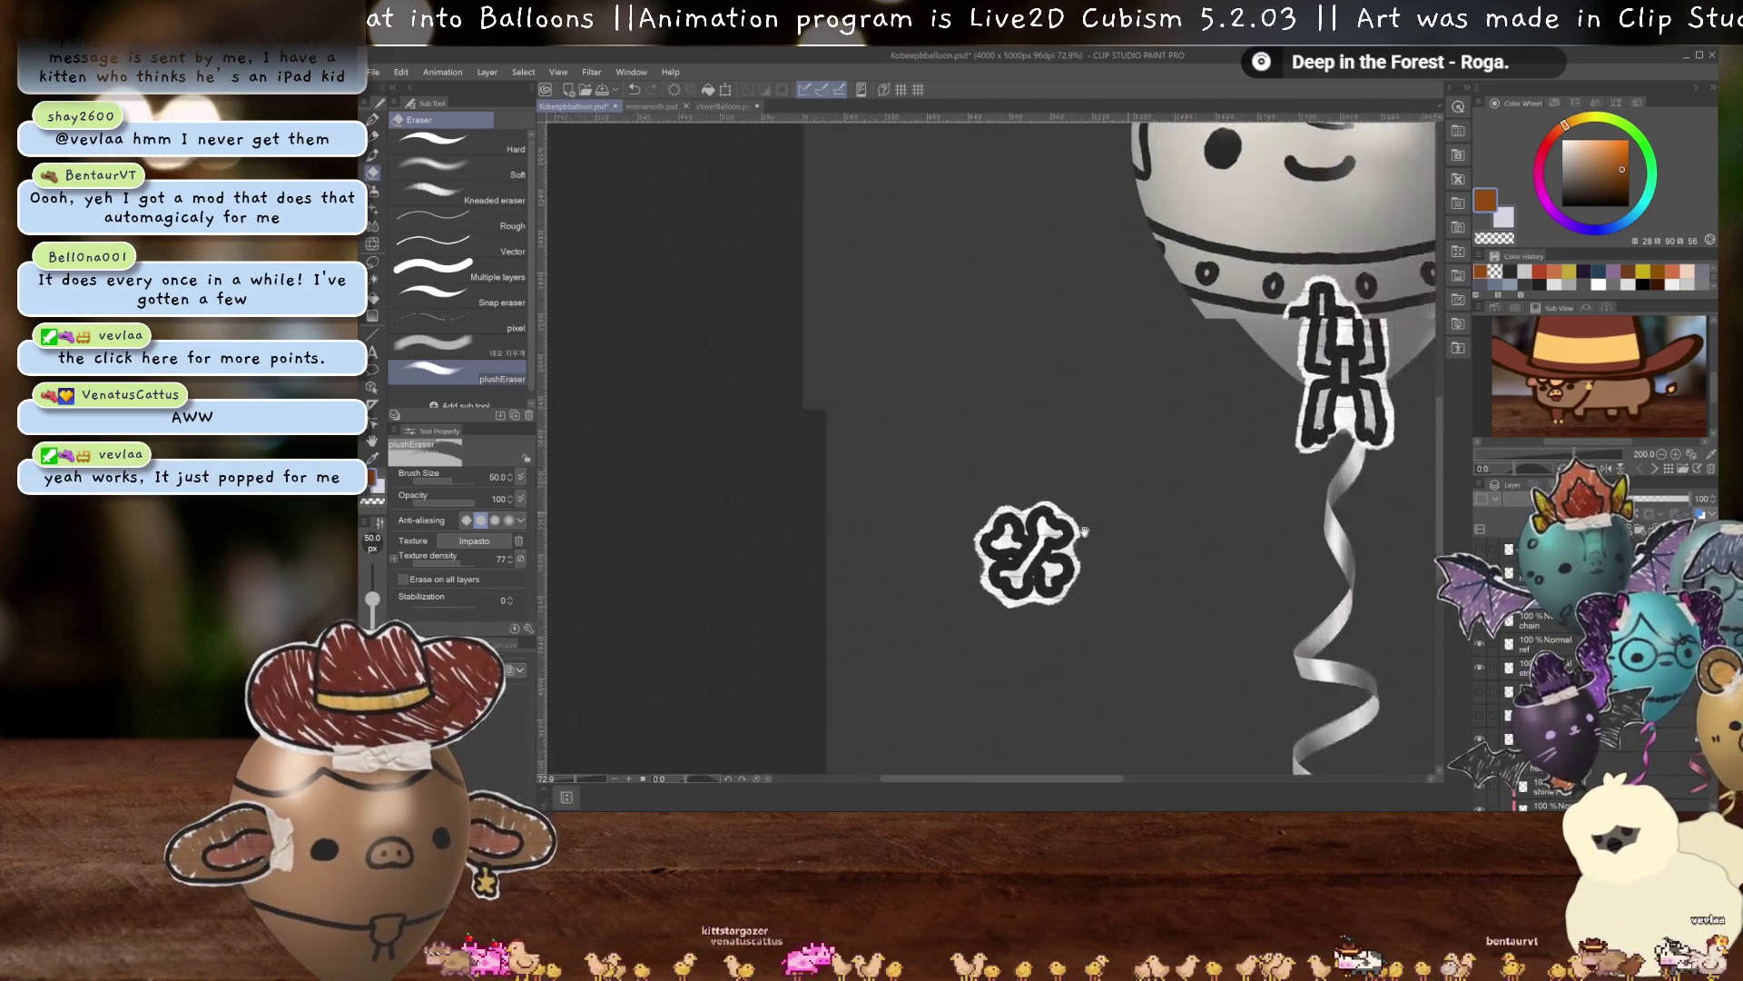
Move the clover sticker onto the balloon's upper right and tilt it slightly.
key(ctrl+t)
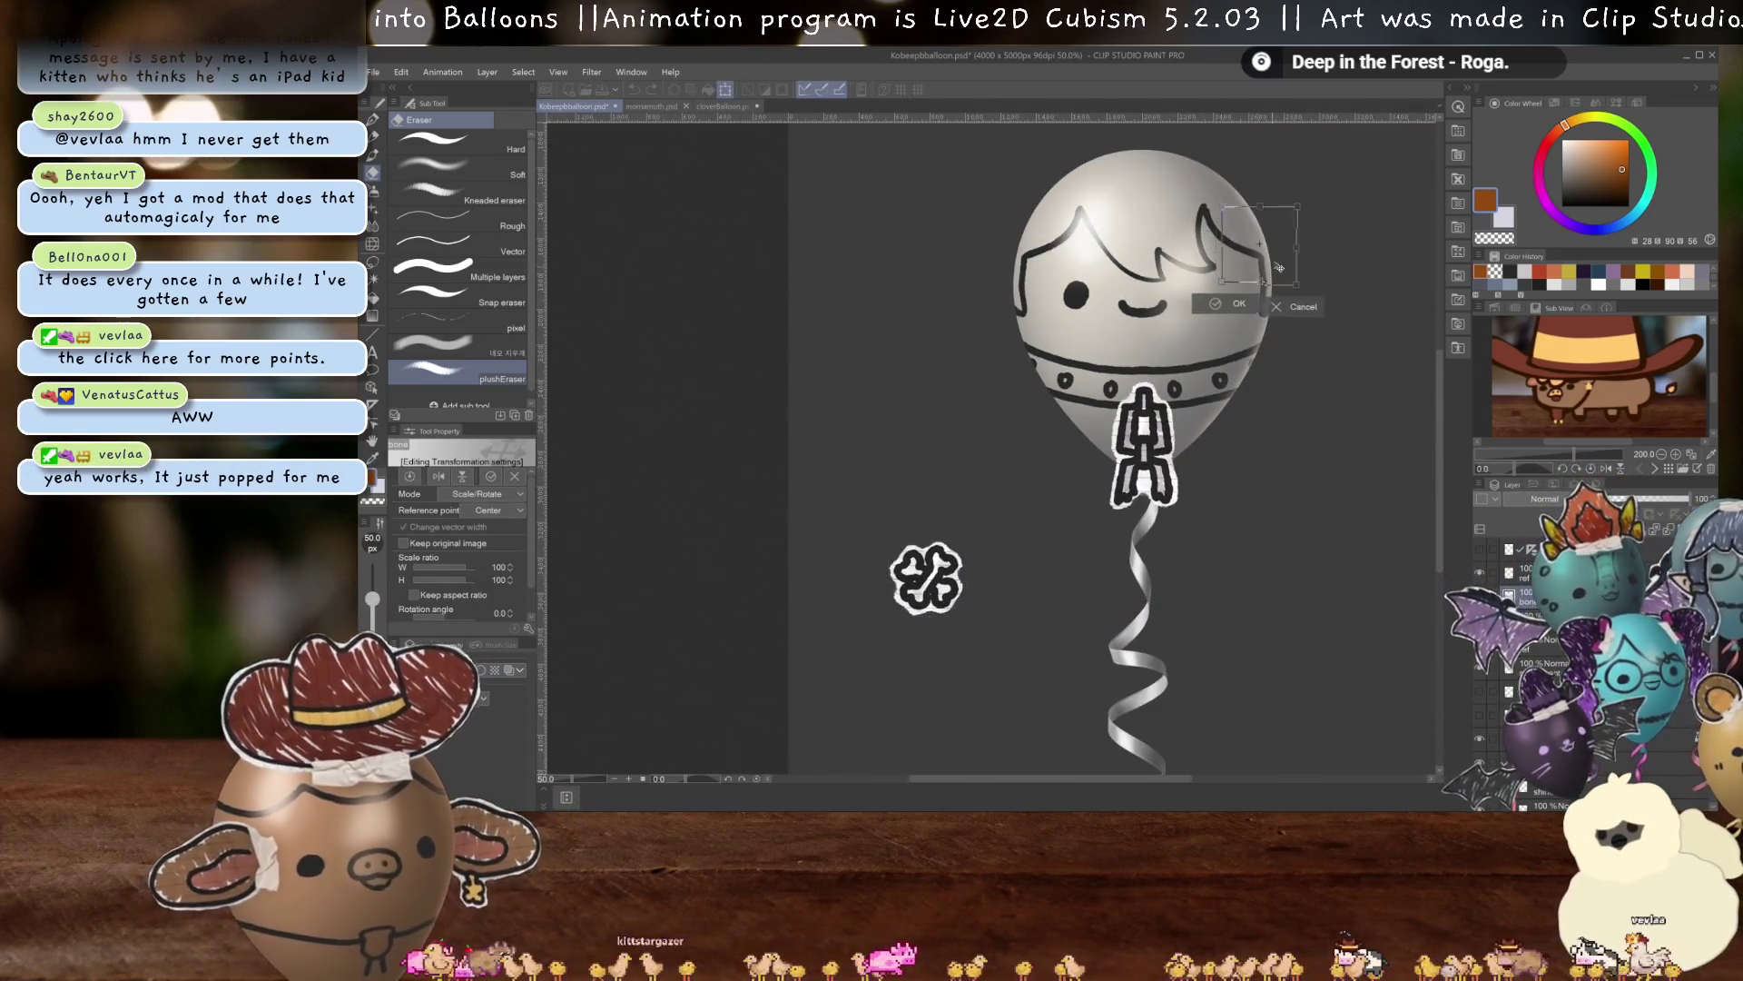
drag(960, 597, 1263, 275)
scroll(1348, 261, up, 2)
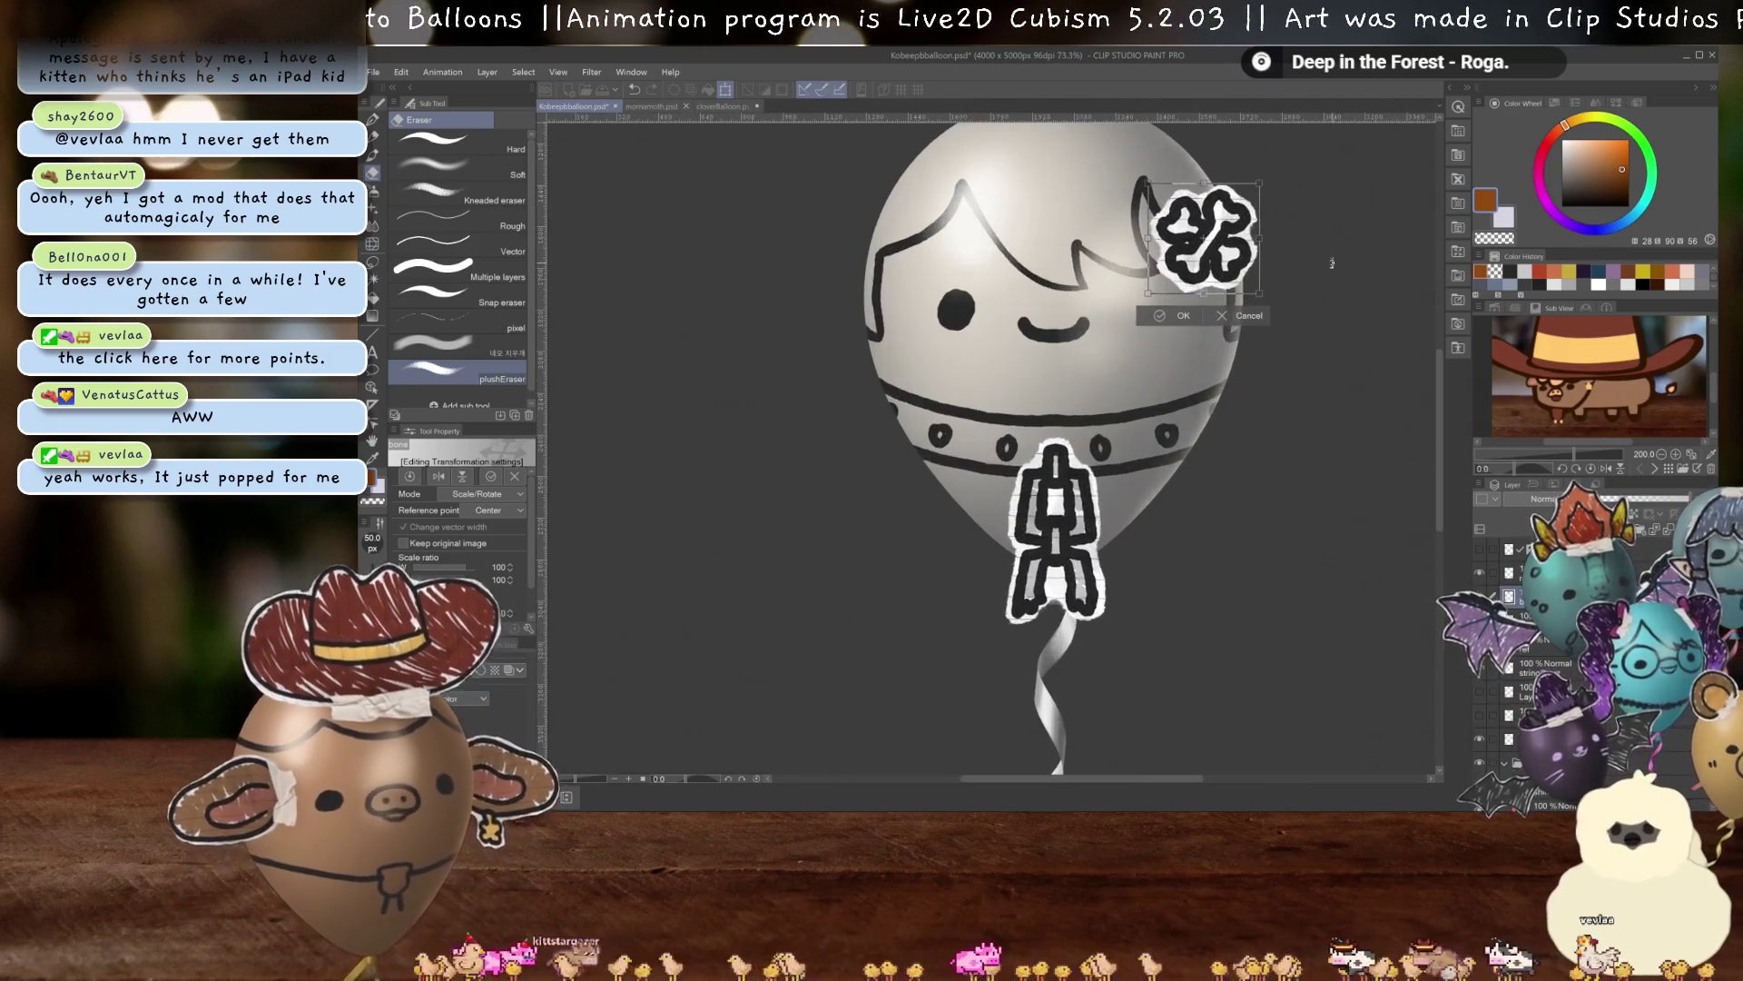
scroll(1299, 291, up, 1)
scroll(1262, 366, up, 2)
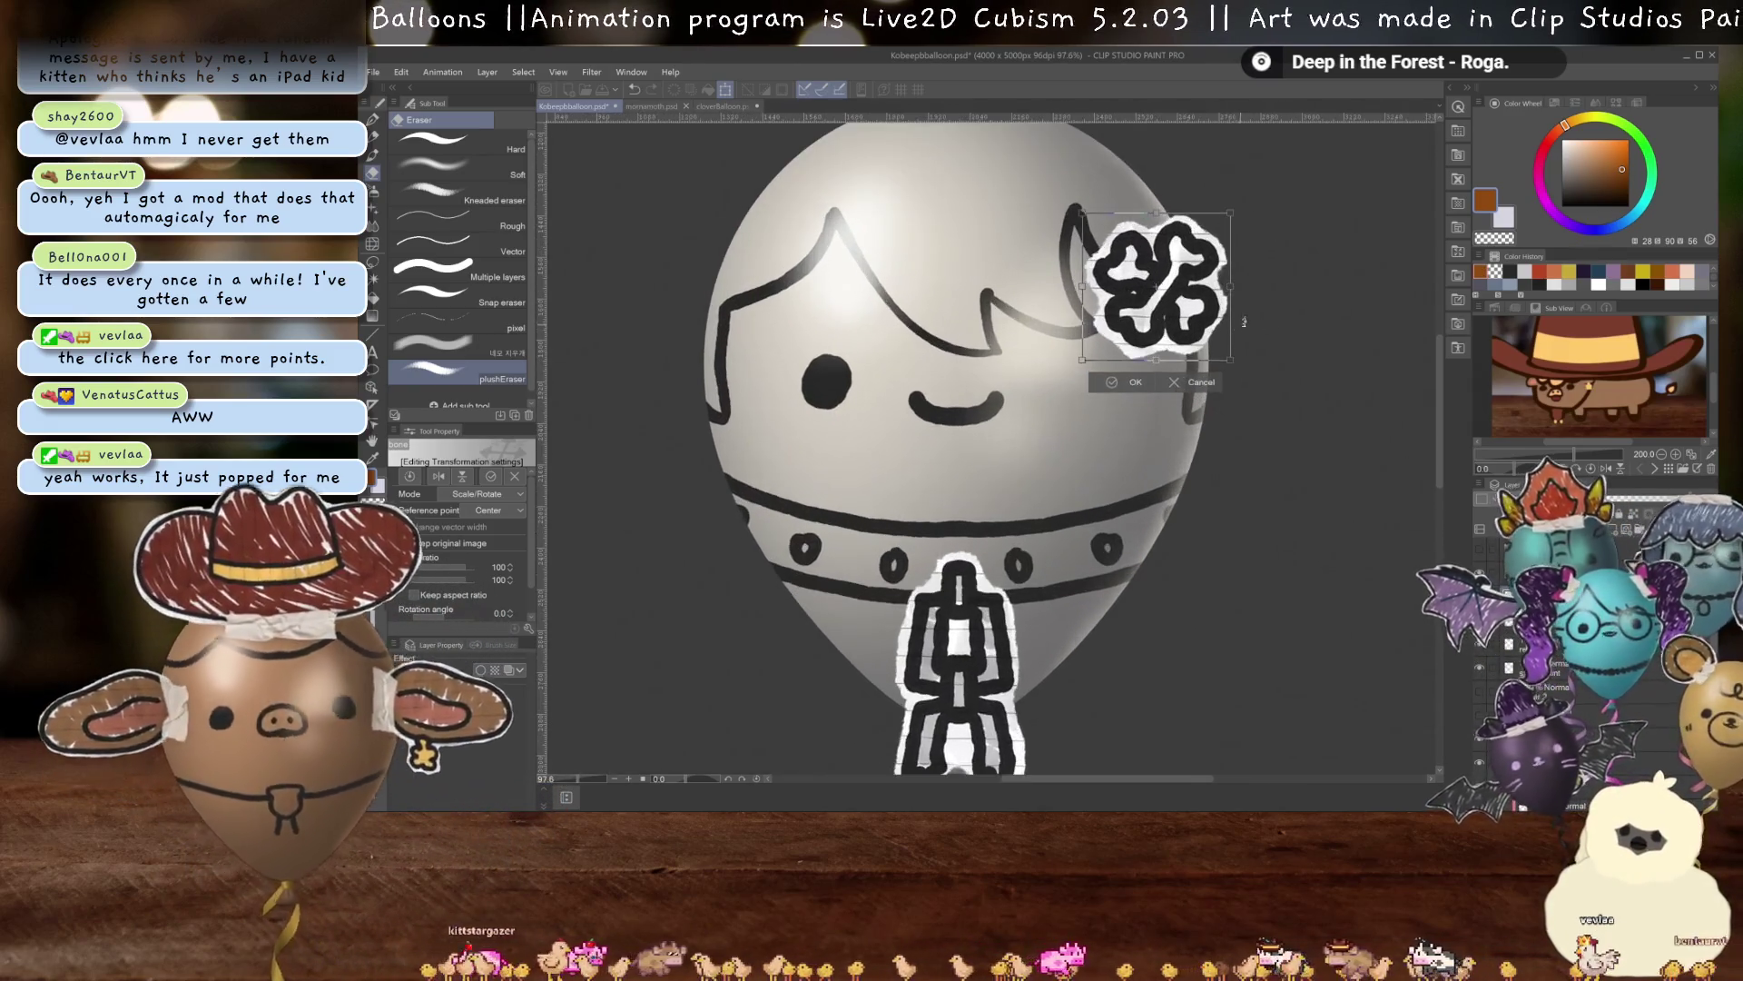
drag(1262, 366, 1185, 338)
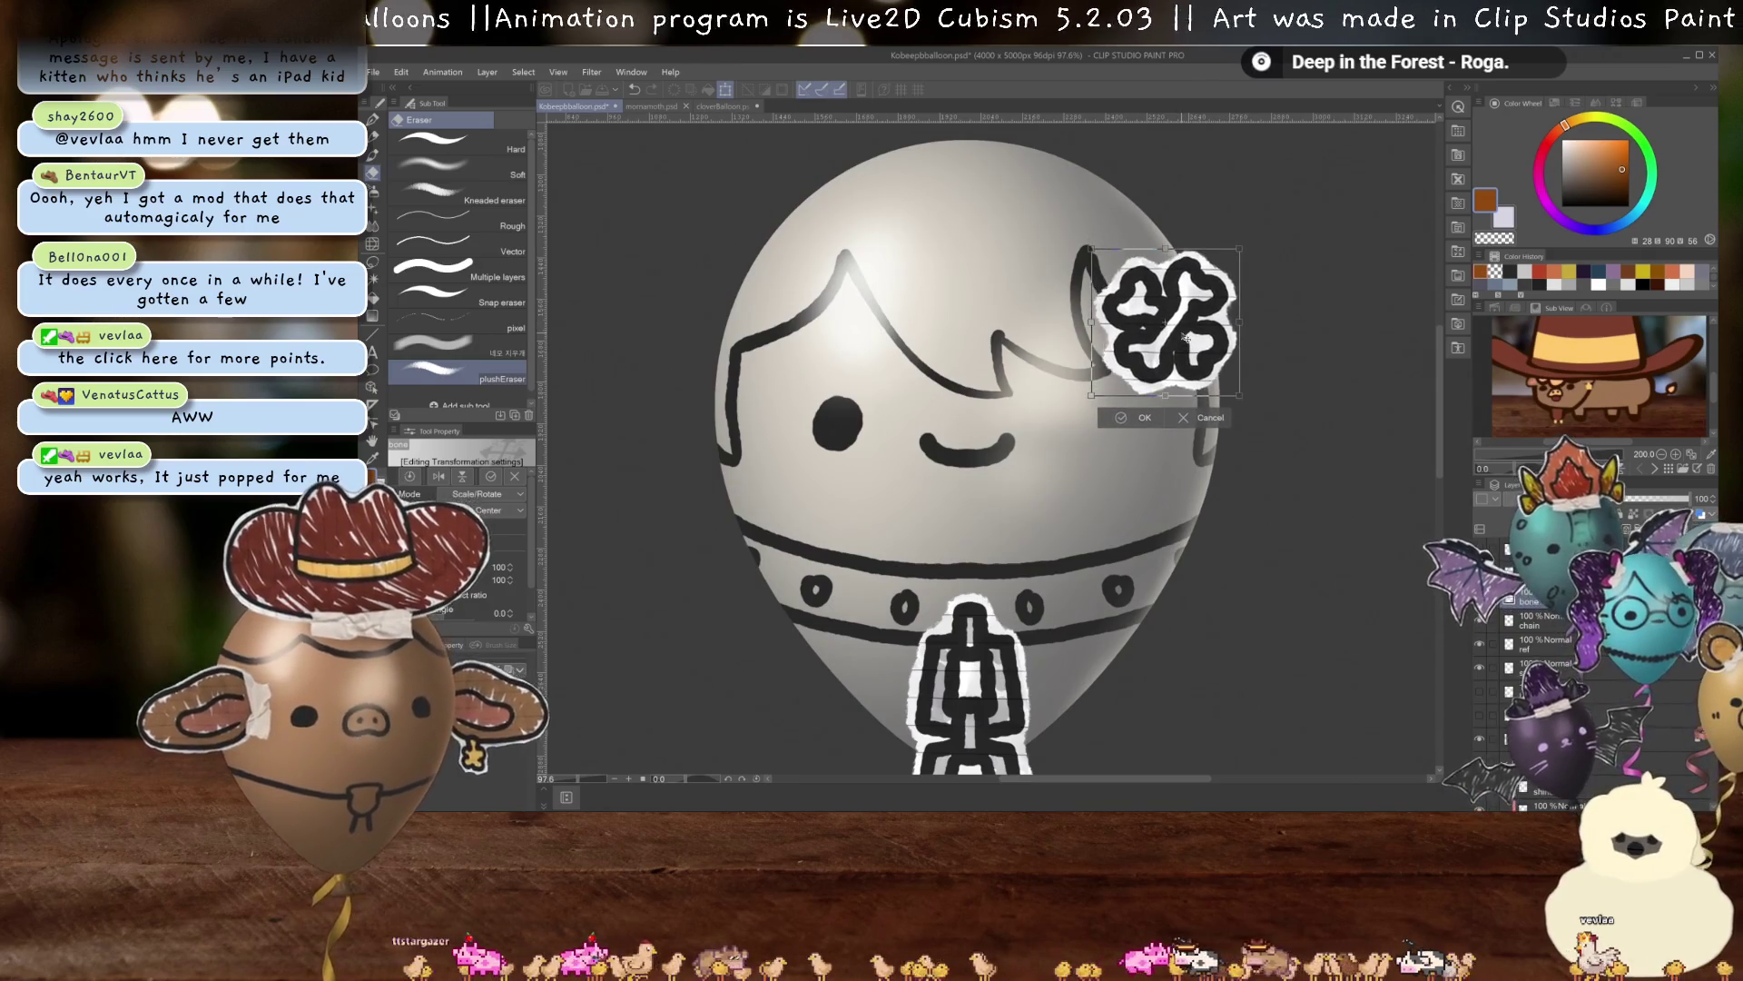
key(Return)
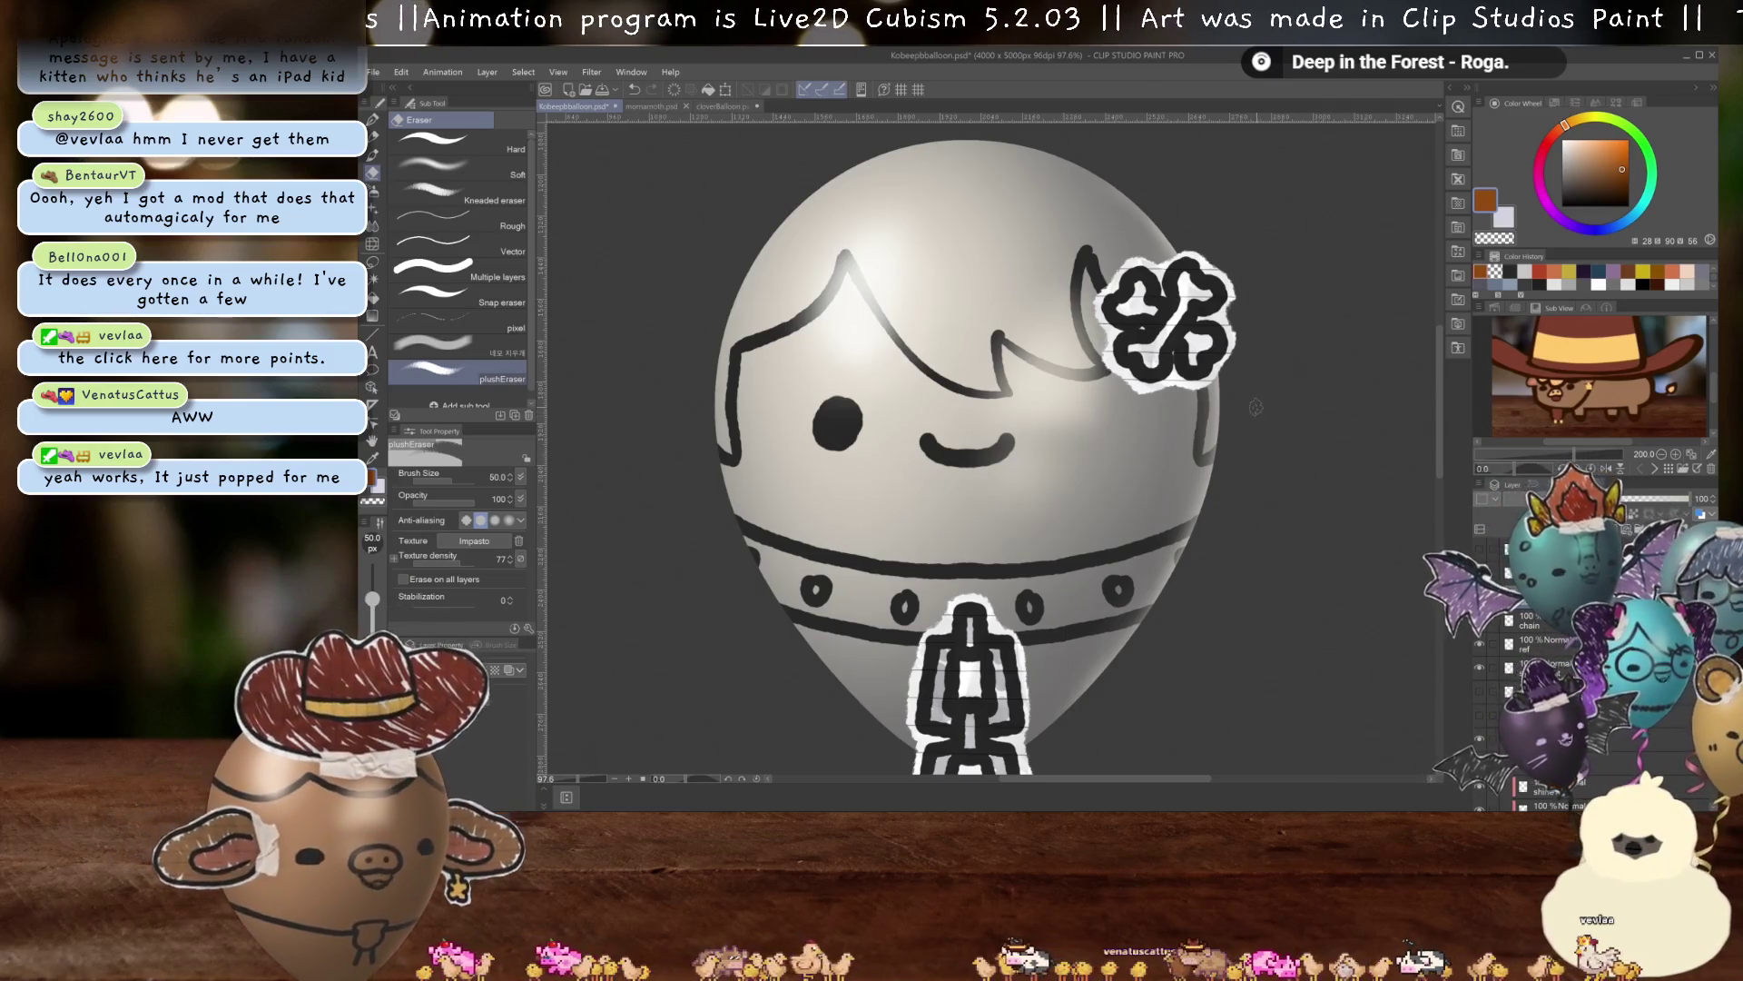
Reframe the view around the balloon's head and switch back to the Felt Tip Pen.
scroll(1255, 407, down, 3)
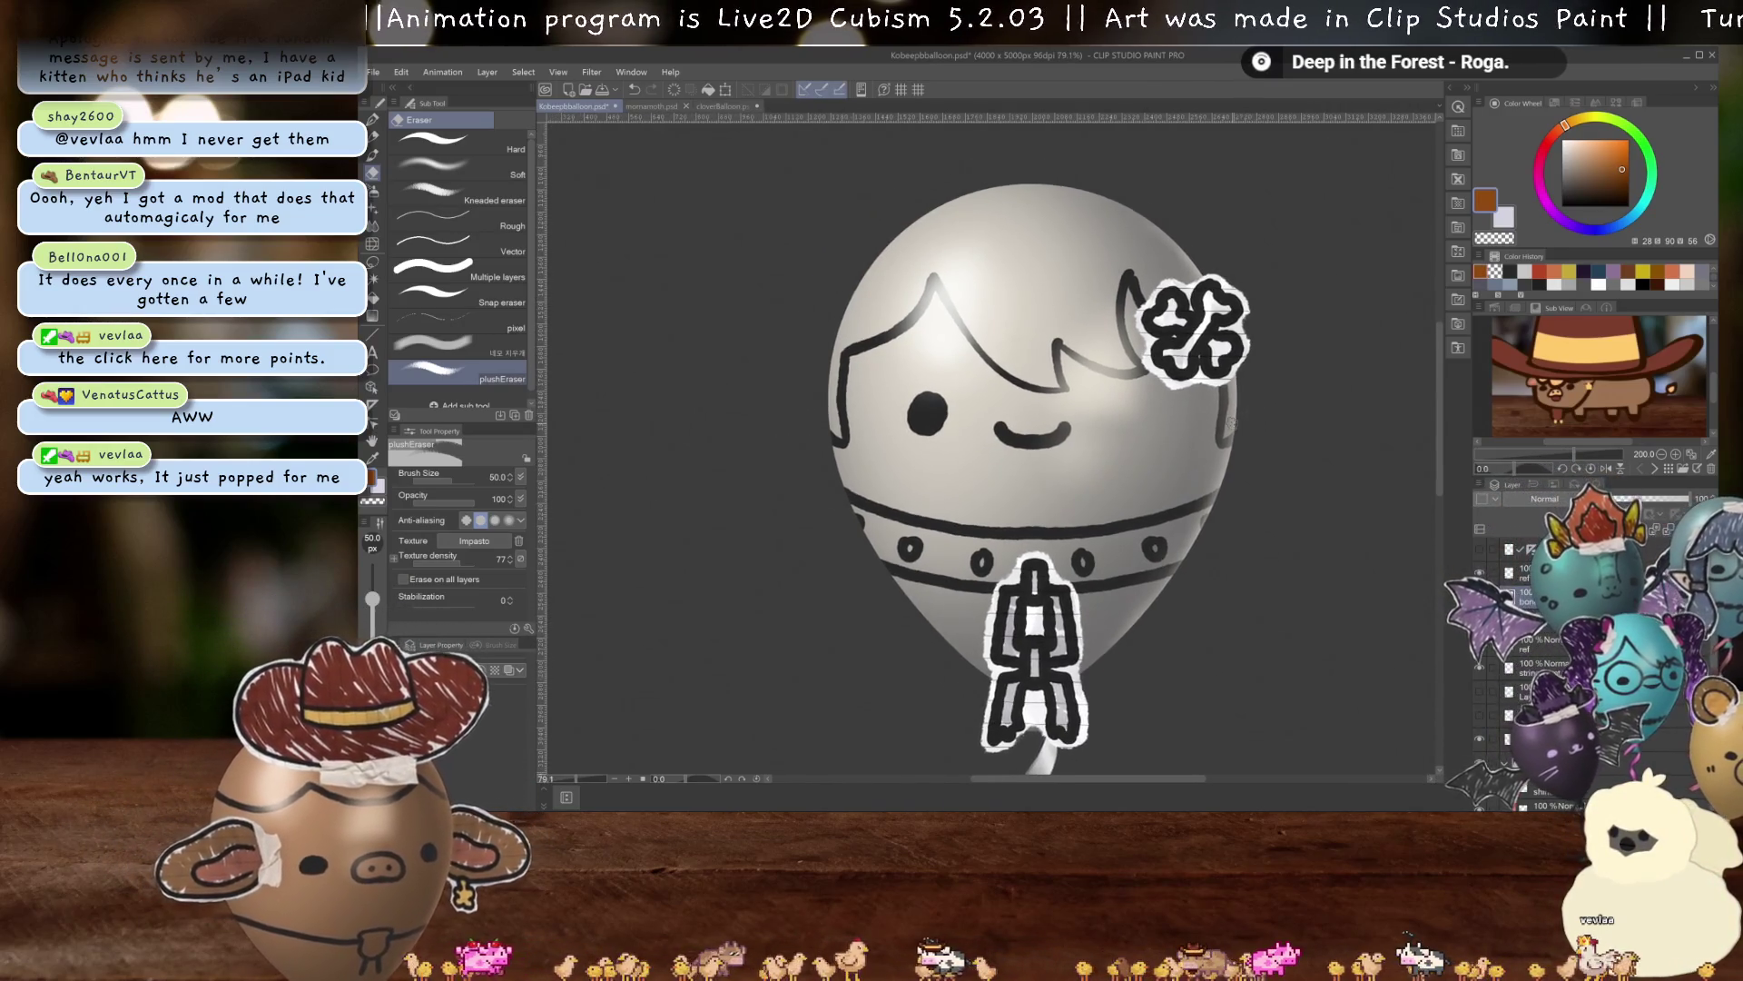
scroll(1232, 420, up, 1)
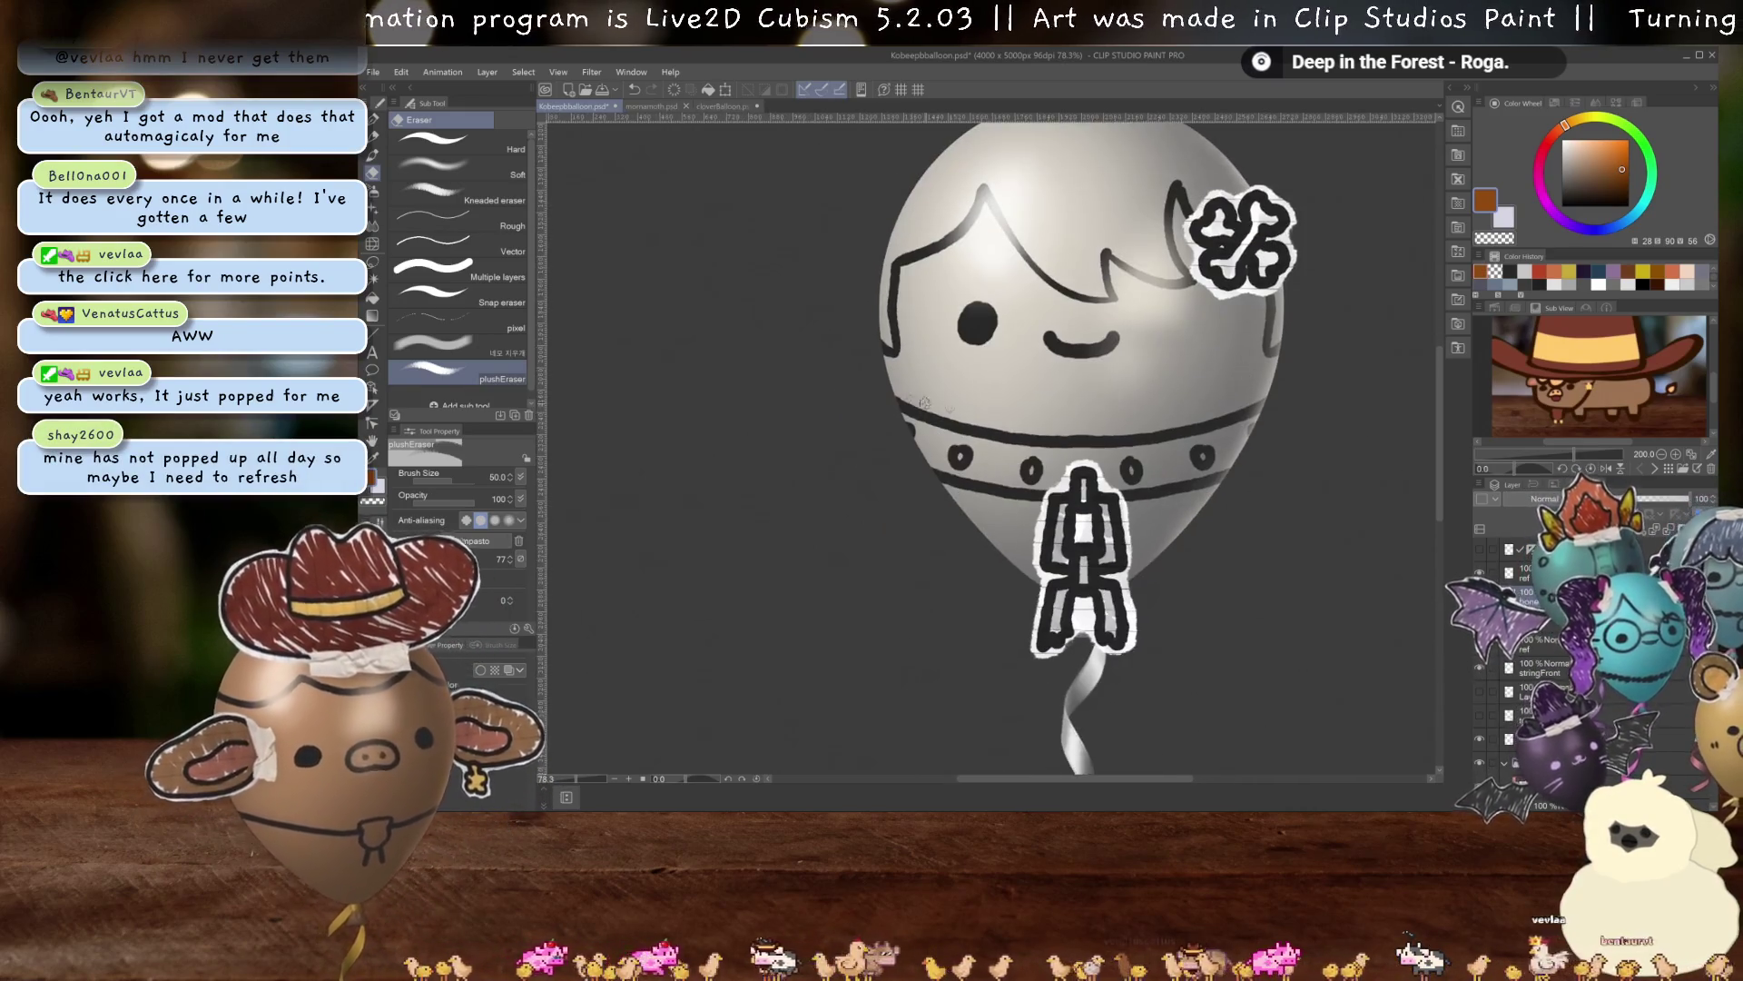
scroll(984, 402, up, 1)
mouse_move(984, 401)
mouse_down()
mouse_move(1075, 405)
mouse_move(971, 430)
mouse_up()
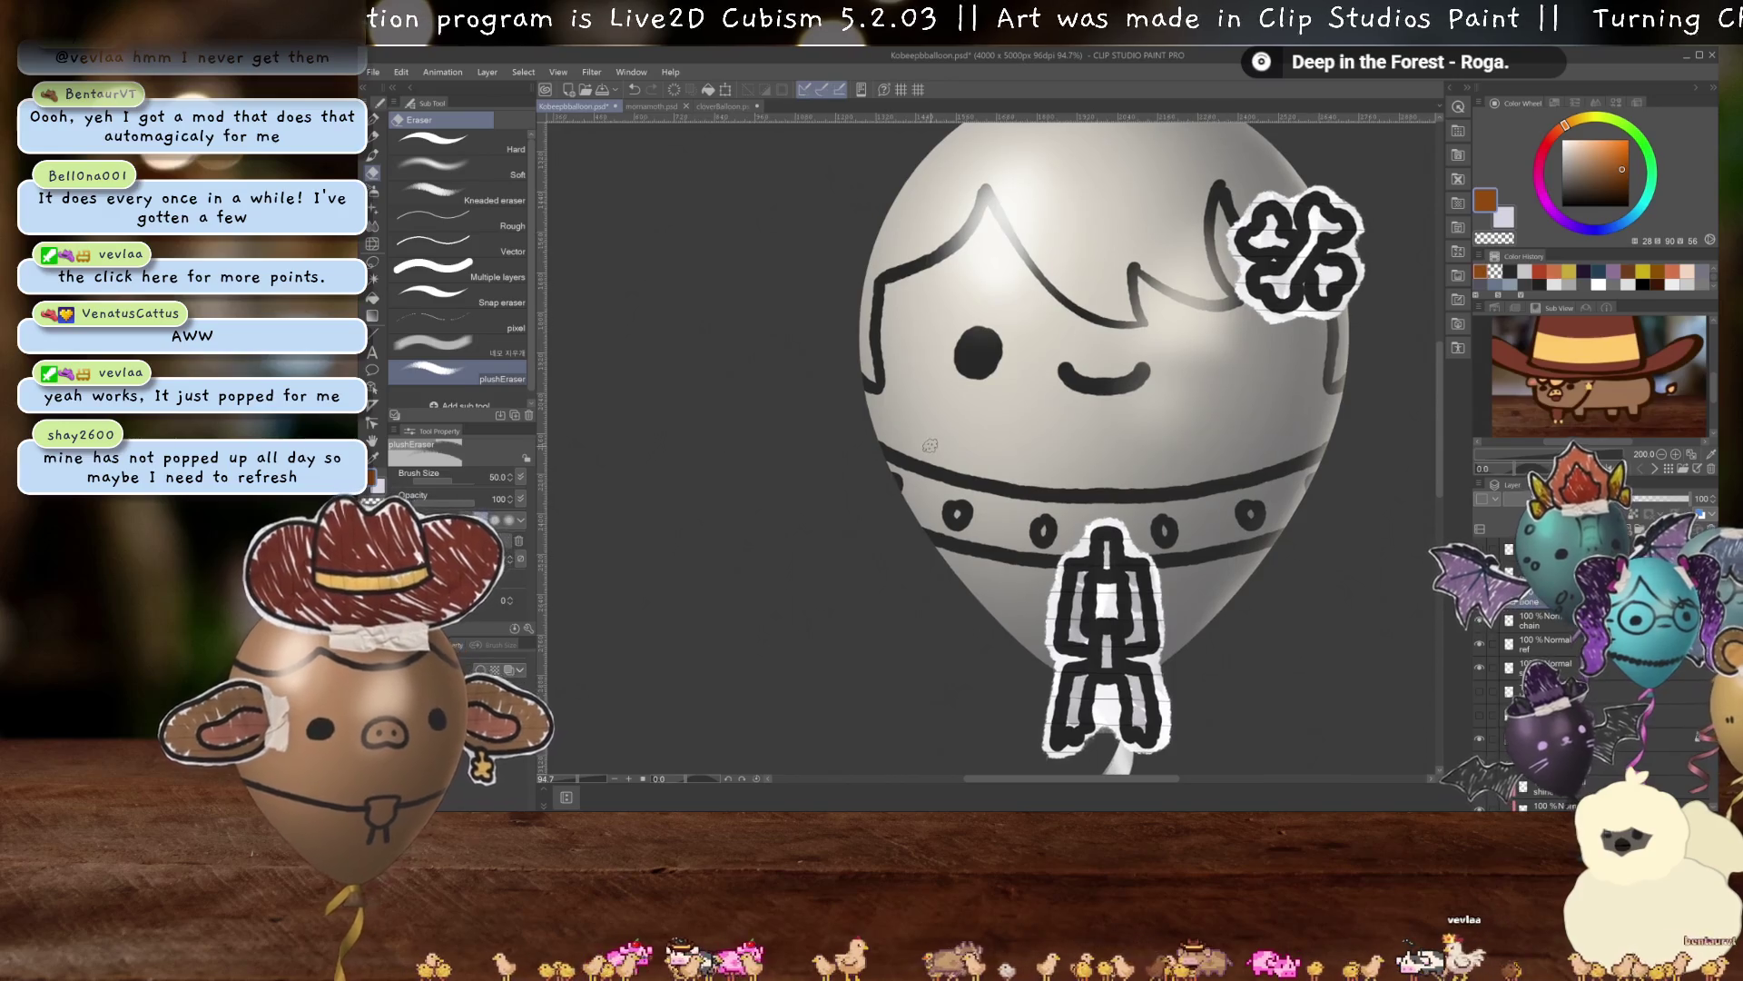
scroll(972, 430, down, 3)
scroll(971, 430, up, 1)
scroll(971, 430, up, 2)
scroll(971, 430, up, 2)
scroll(972, 430, up, 2)
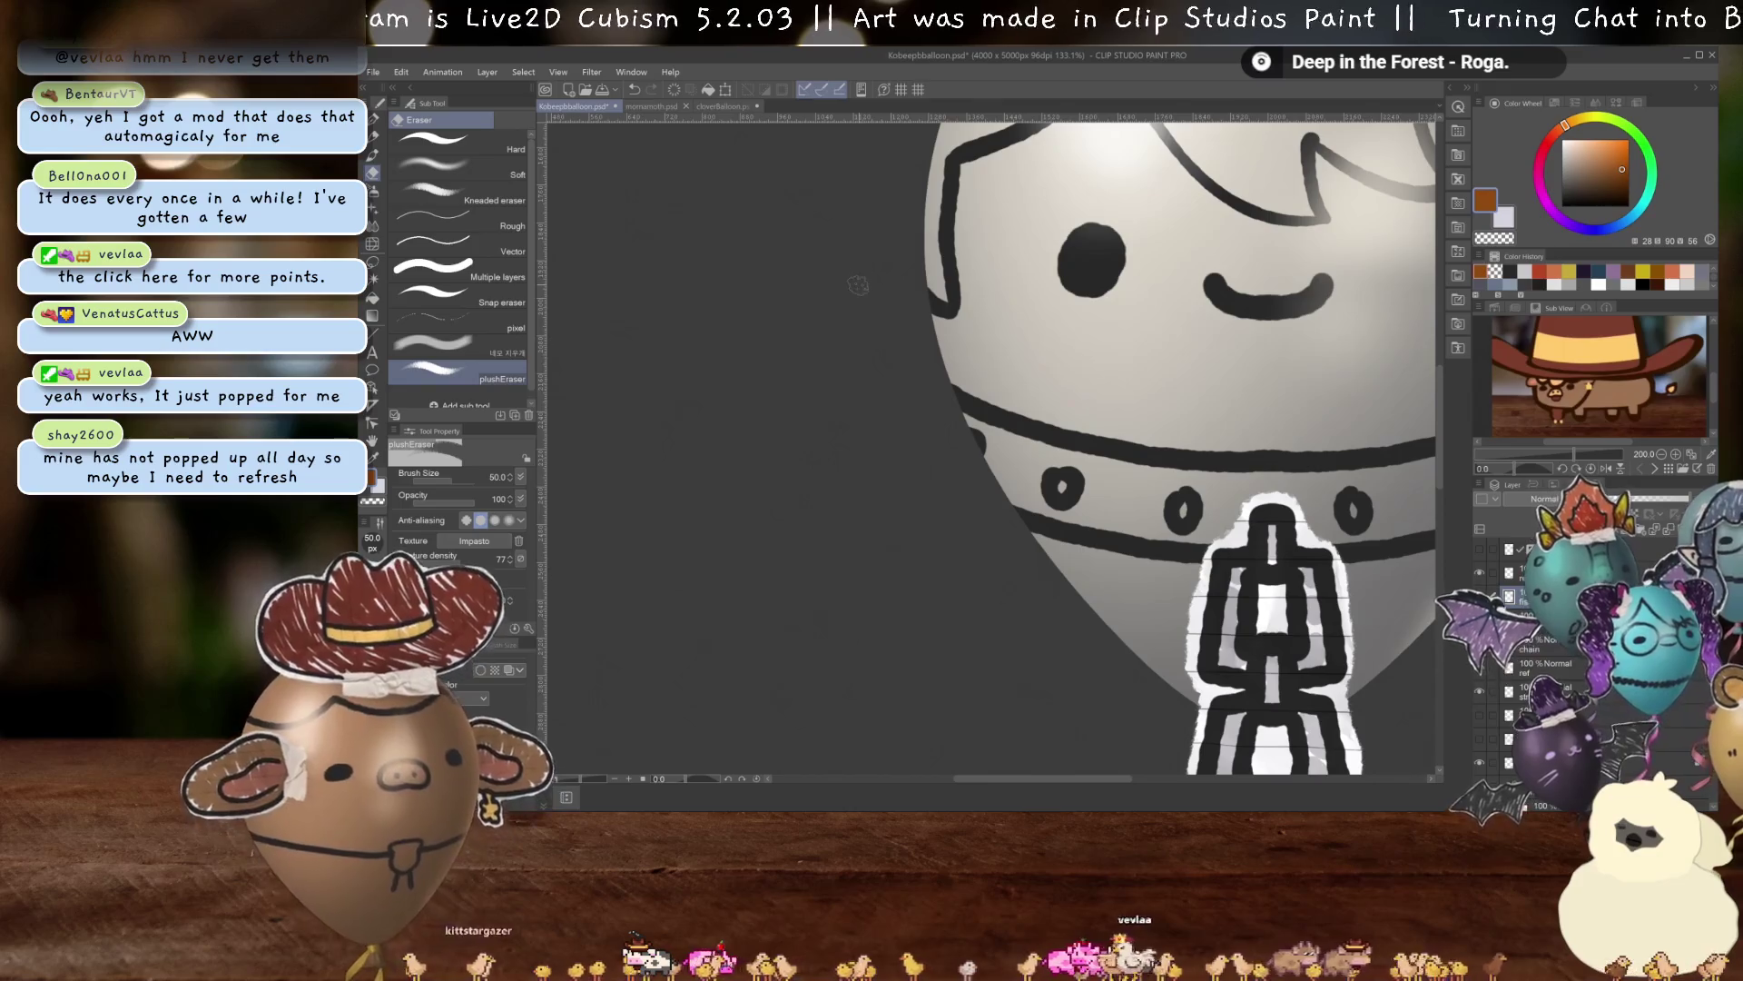
scroll(956, 360, up, 1)
scroll(956, 360, up, 1)
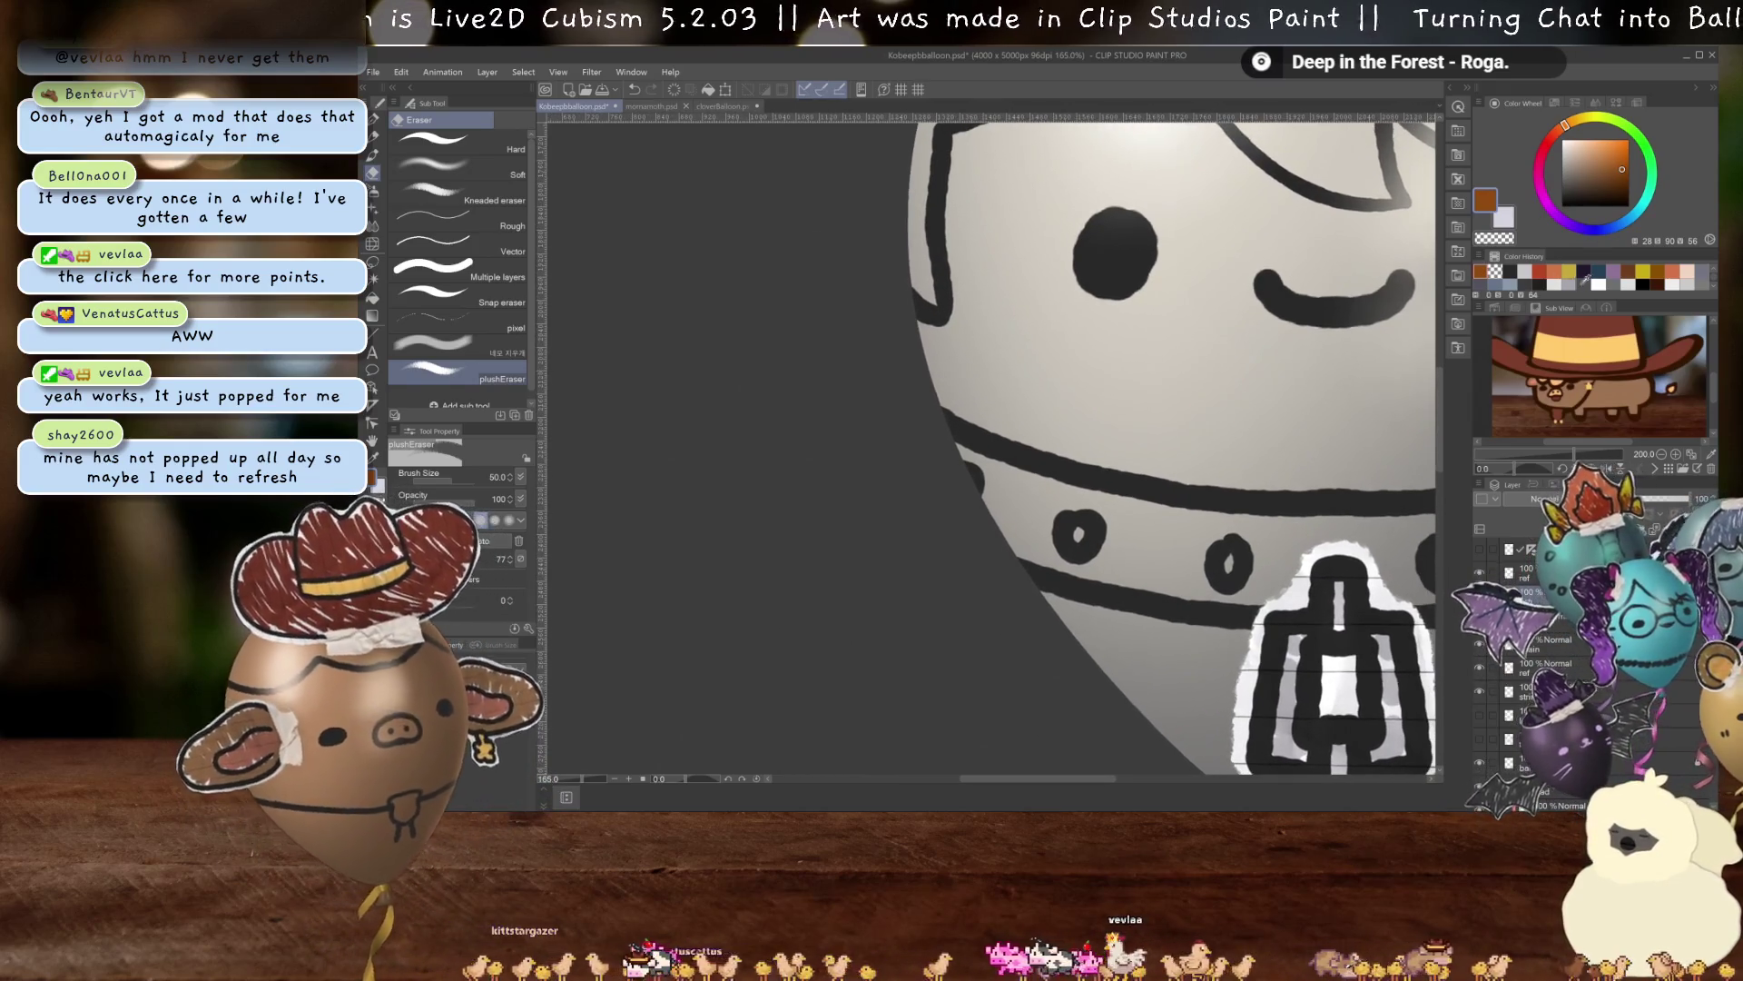
key(p)
scroll(865, 390, up, 1)
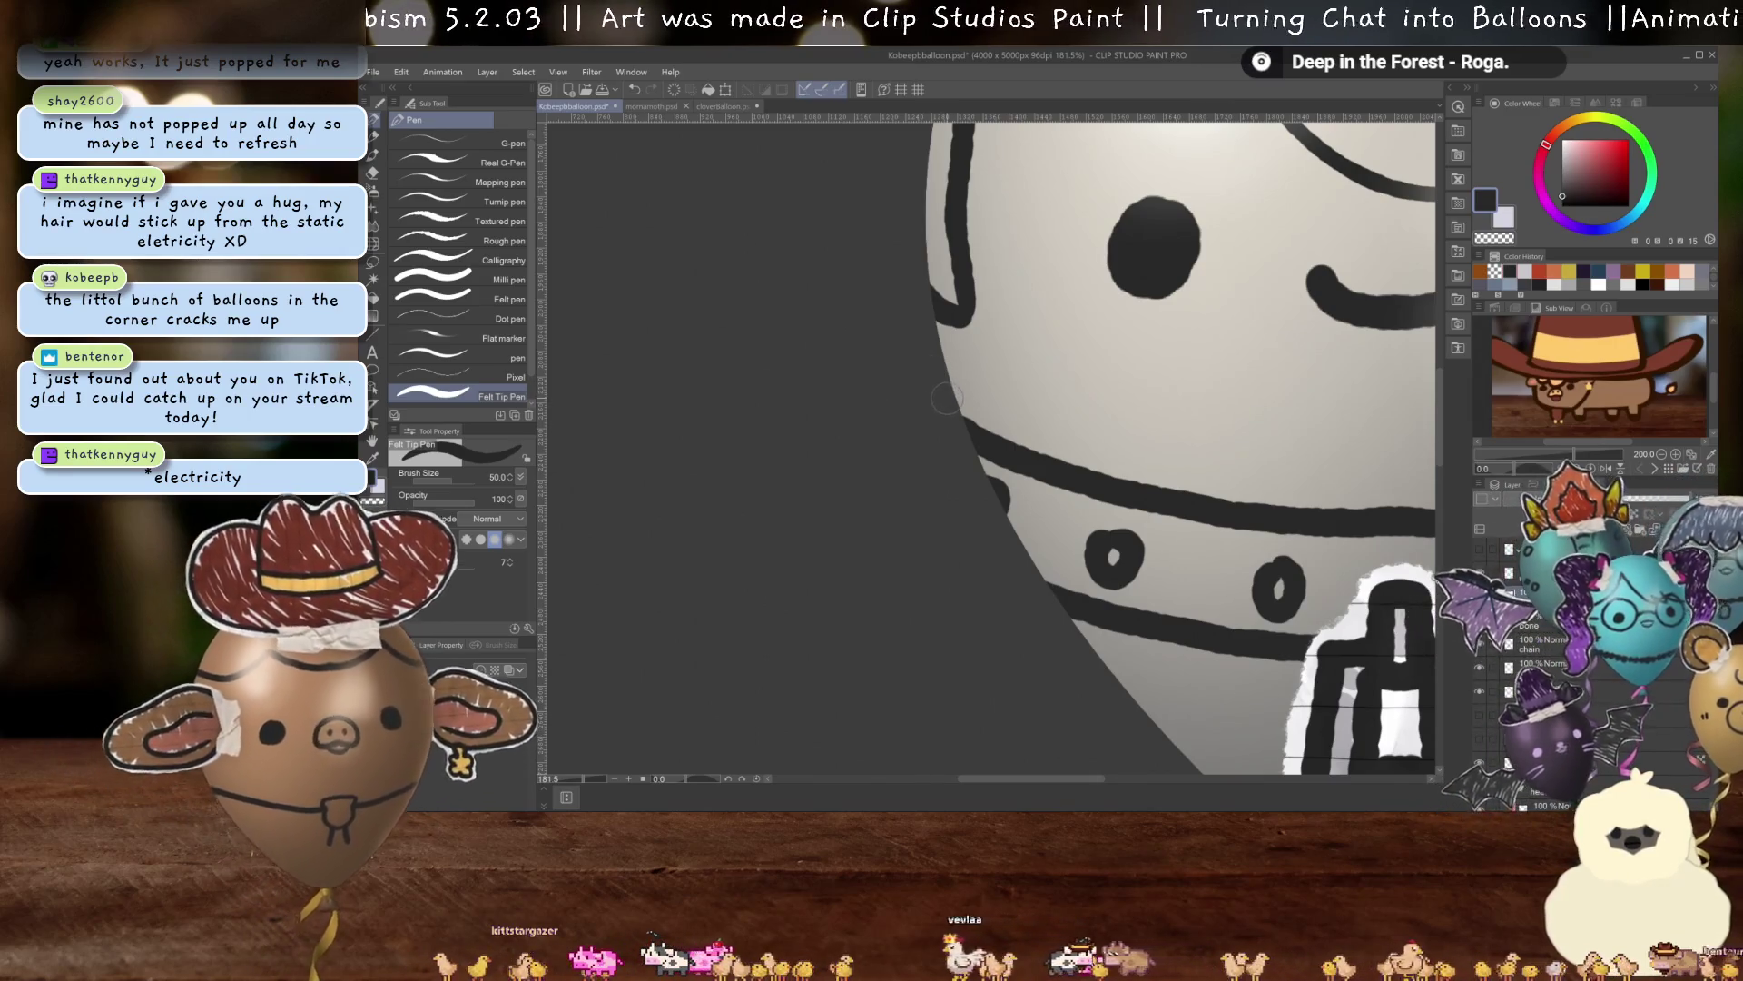
mouse_move(905, 381)
mouse_down()
mouse_move(887, 407)
mouse_move(953, 470)
mouse_up()
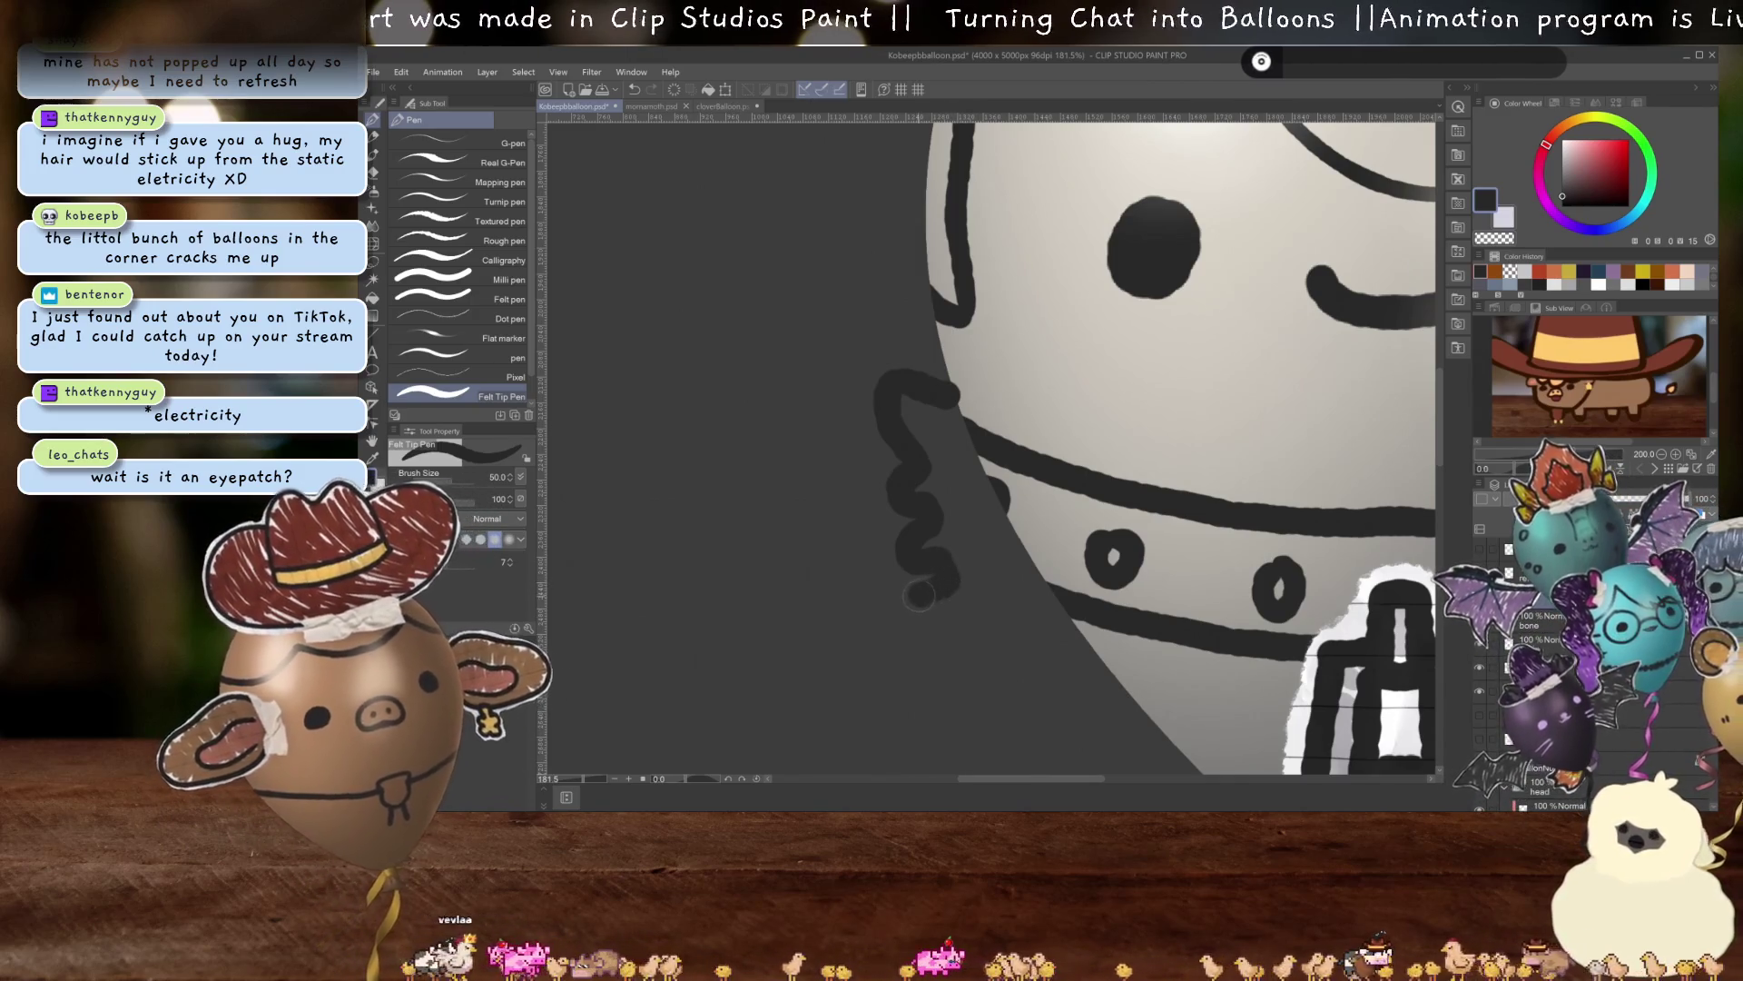
drag(922, 594, 1031, 690)
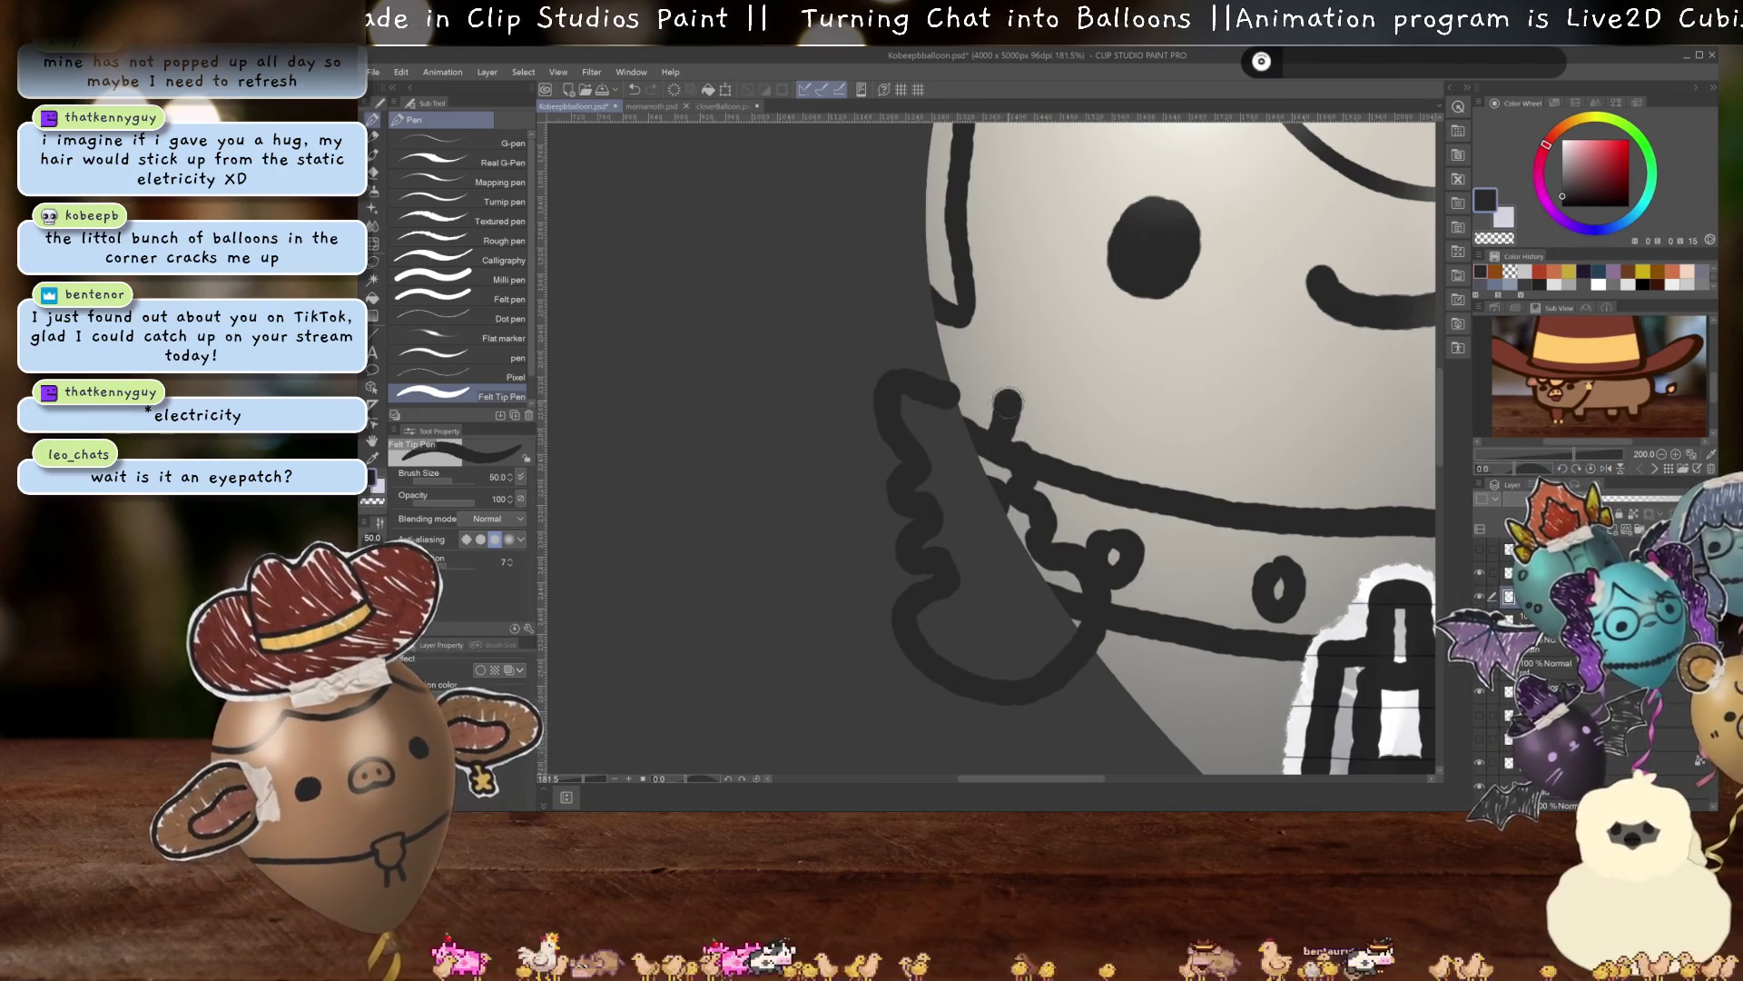
drag(1007, 404, 961, 413)
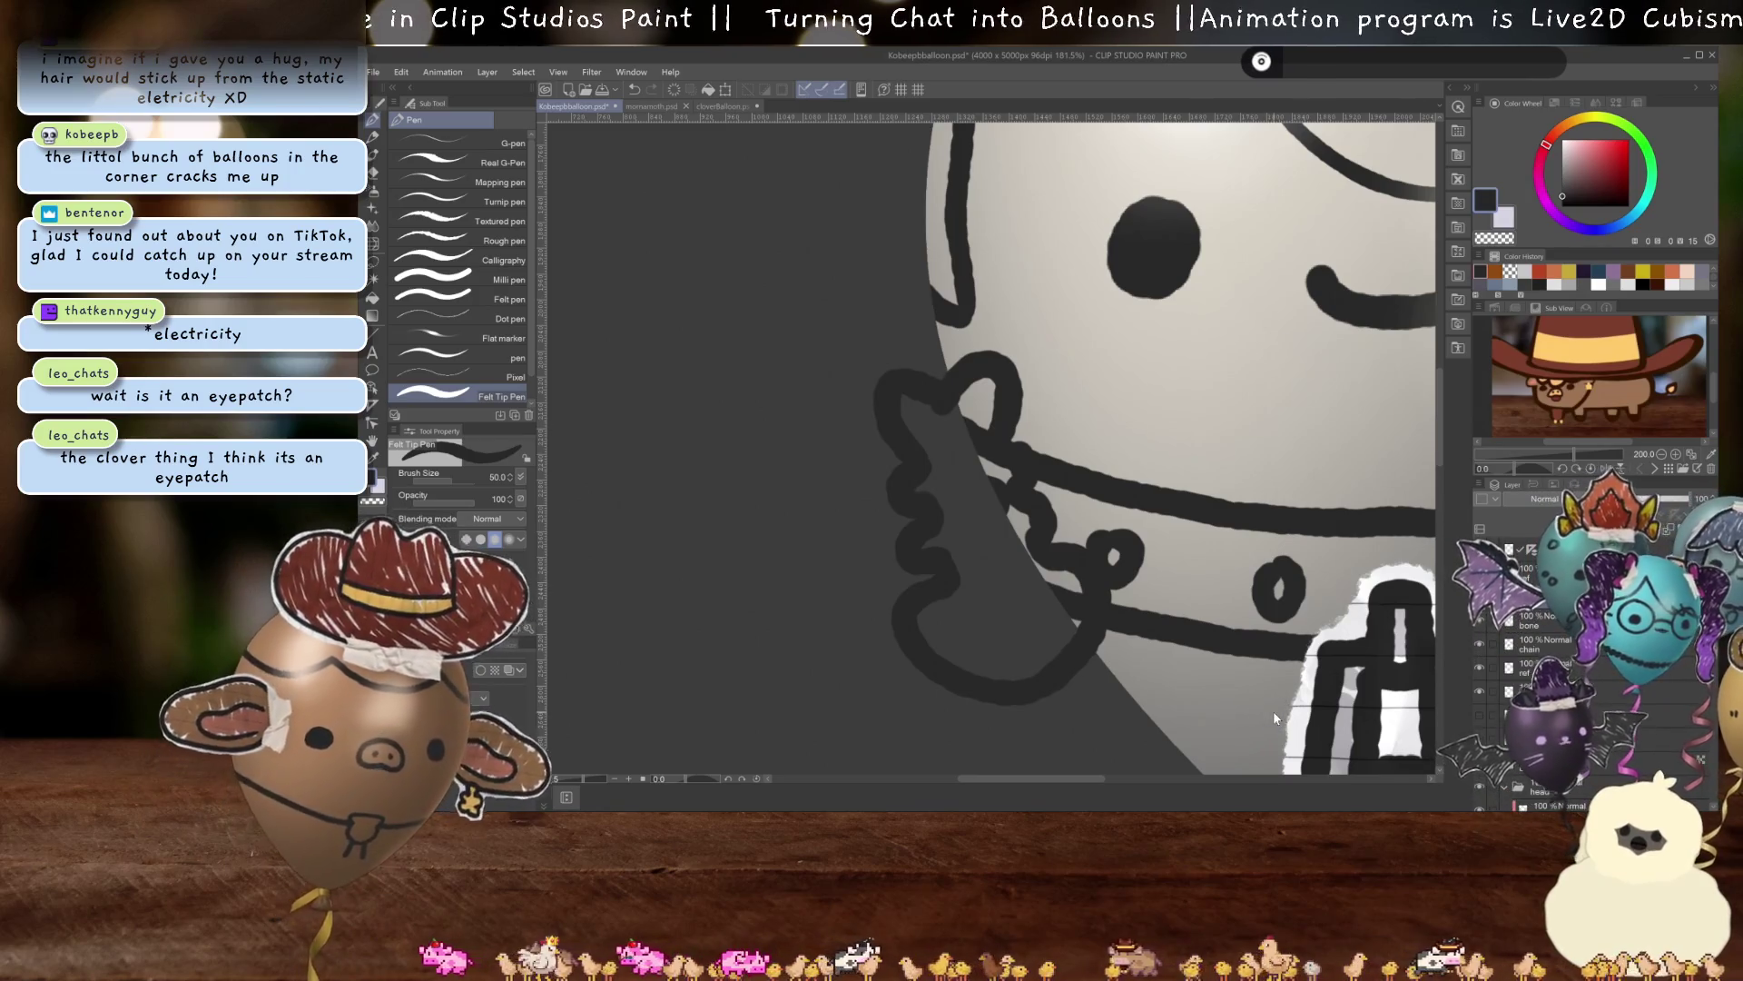
key(ctrl+z)
key(ctrl+z)
key(ctrl+z)
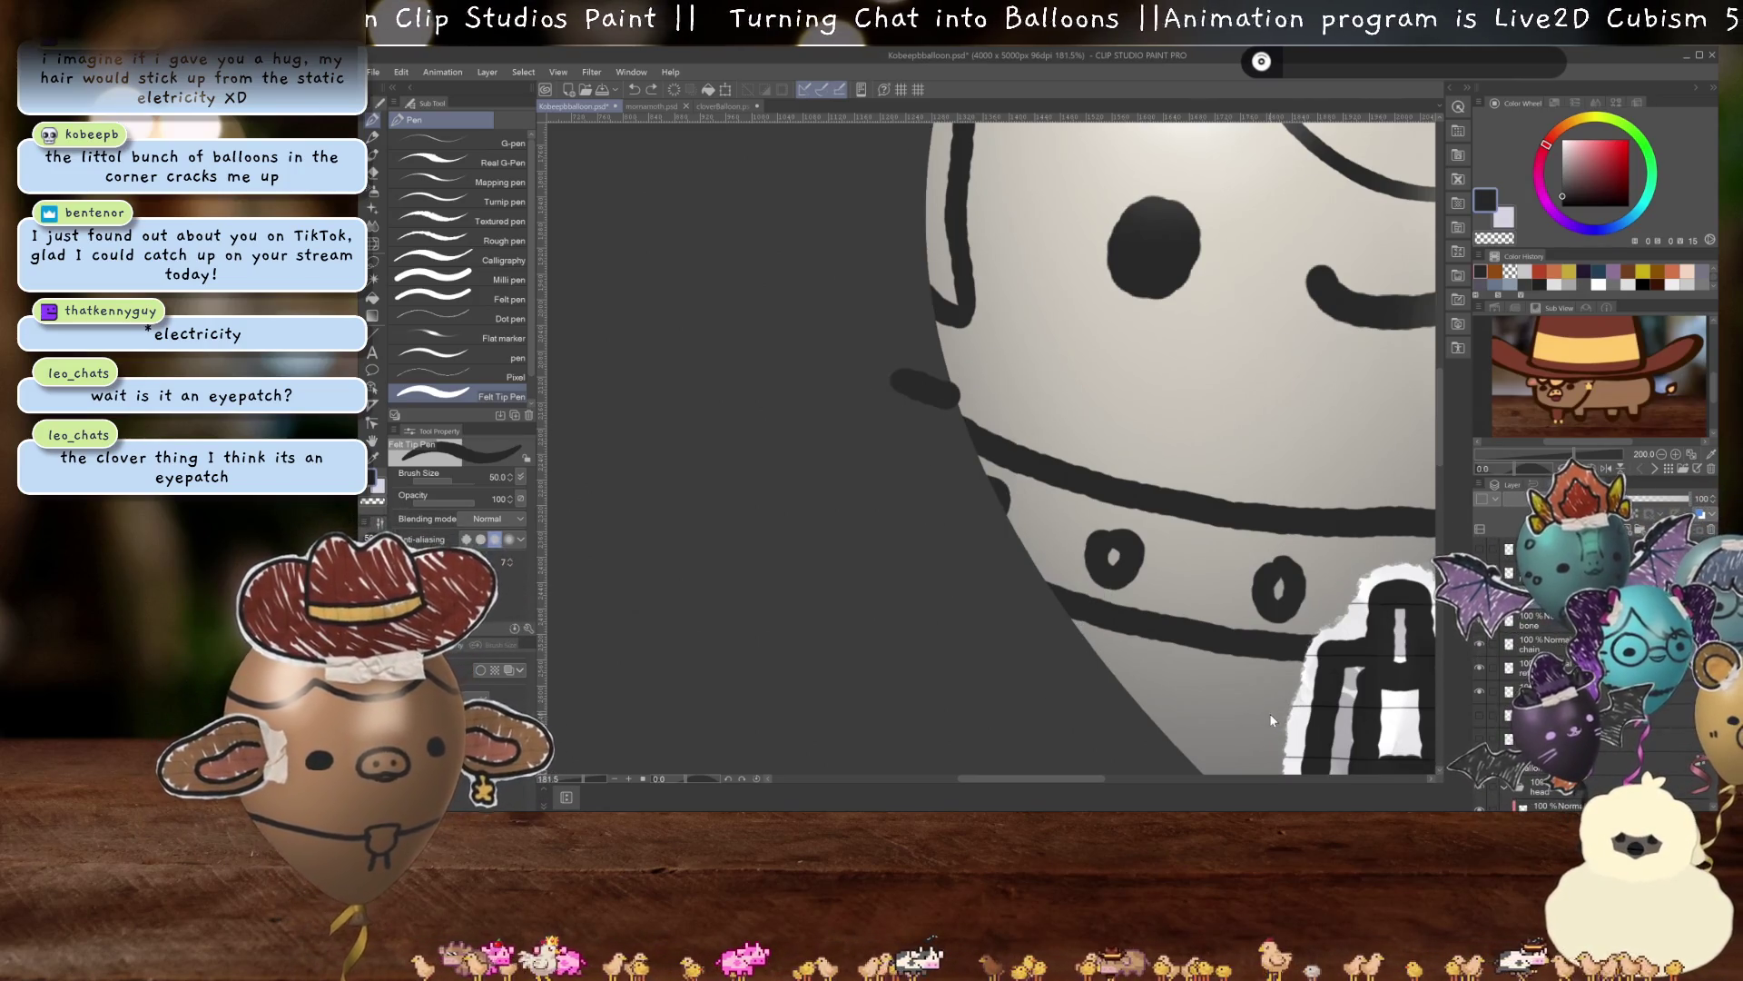
drag(1380, 595, 1099, 641)
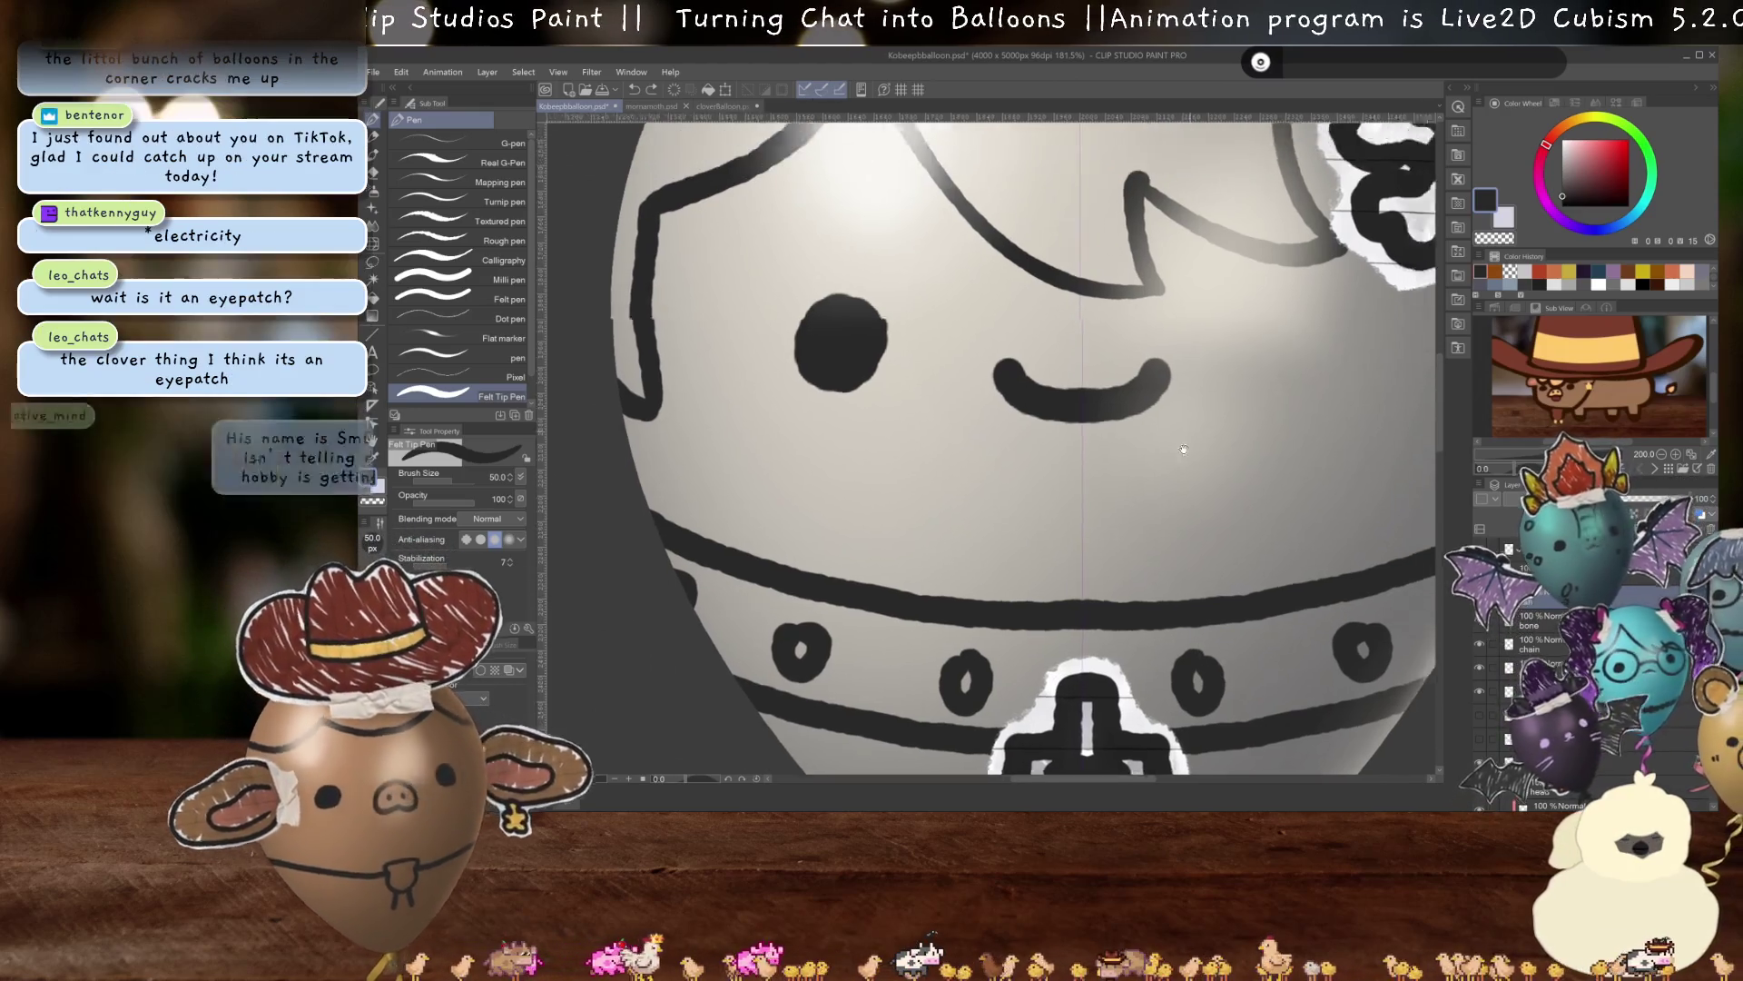
drag(1126, 182, 1090, 563)
Draw the heart-shaped bone top atop the balloon's head, undoing the stray ring.
mouse_move(1127, 136)
mouse_down()
mouse_move(1127, 429)
mouse_move(1133, 350)
mouse_up()
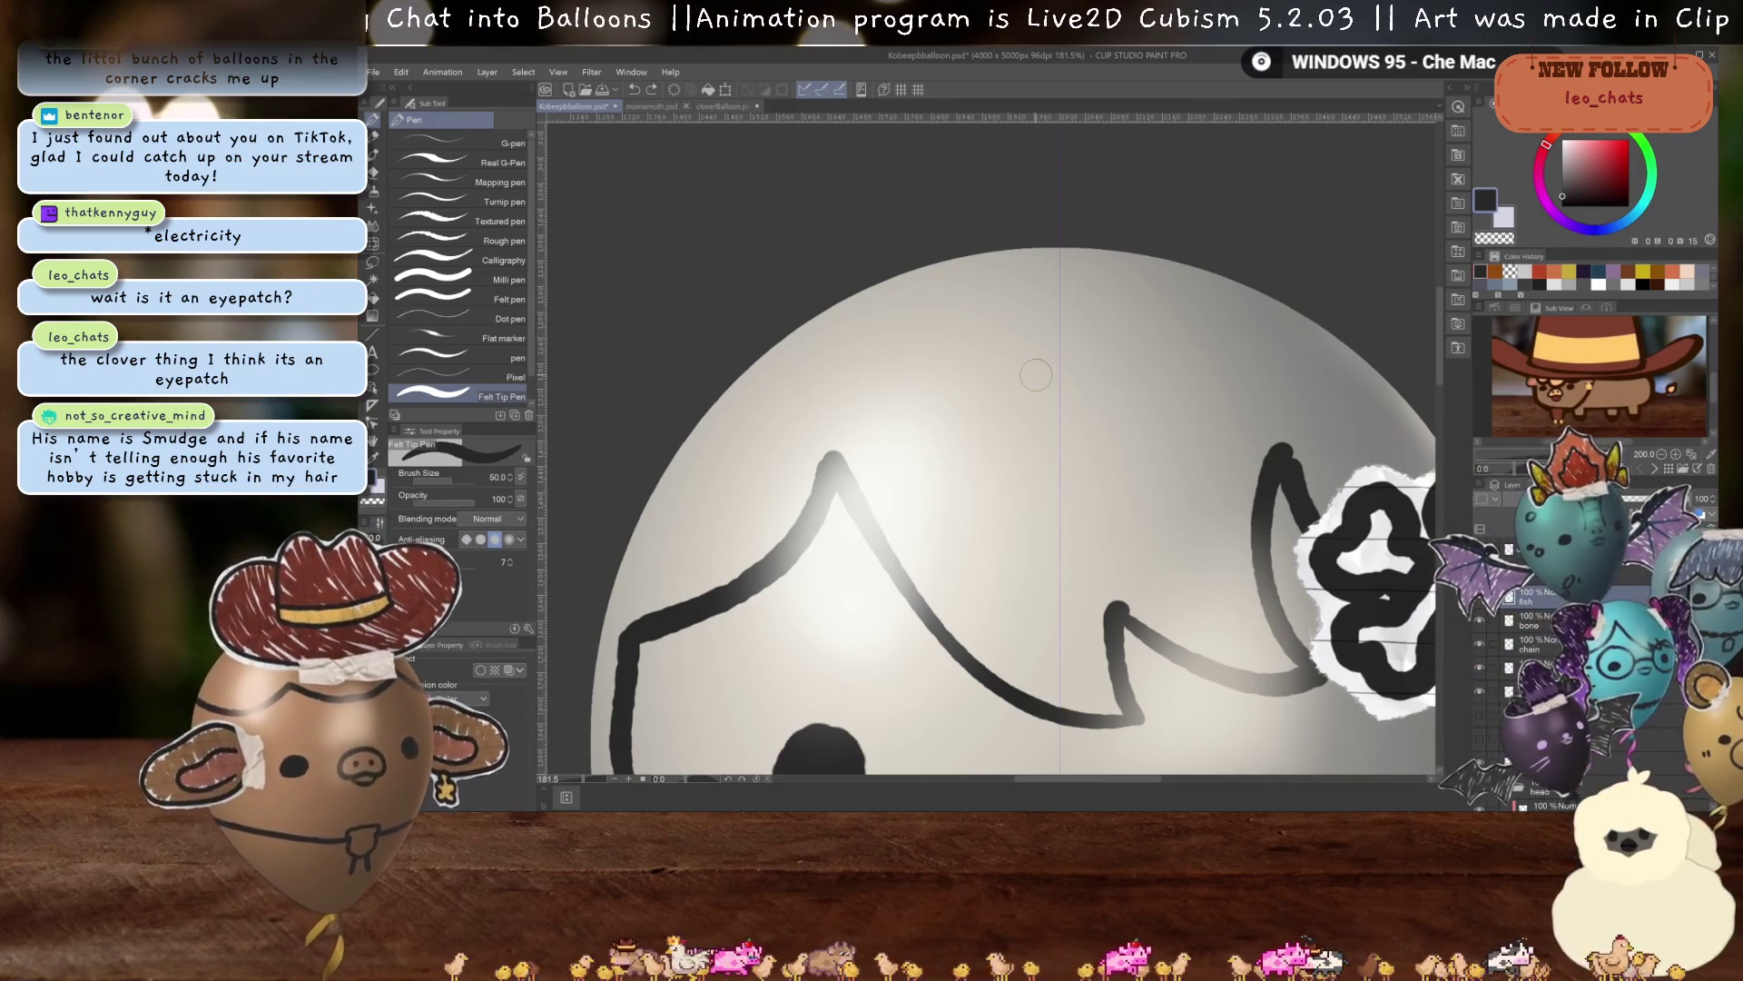
scroll(1036, 374, down, 5)
scroll(1008, 432, up, 4)
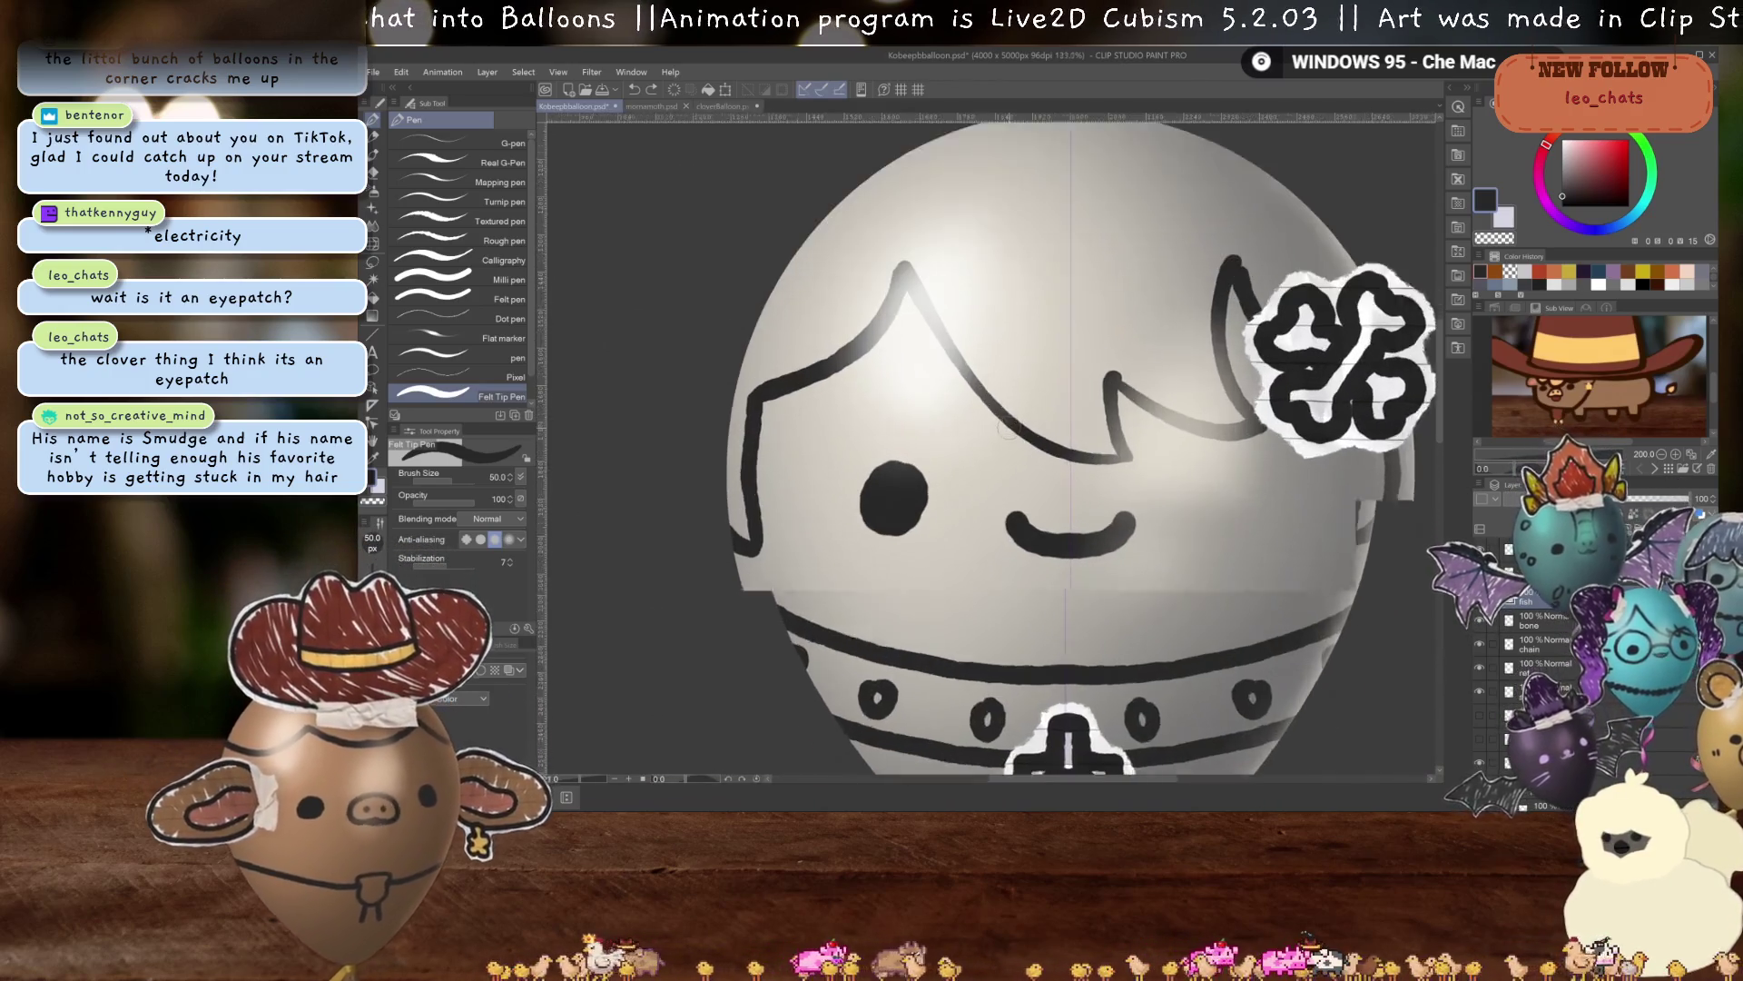
scroll(1008, 432, up, 1)
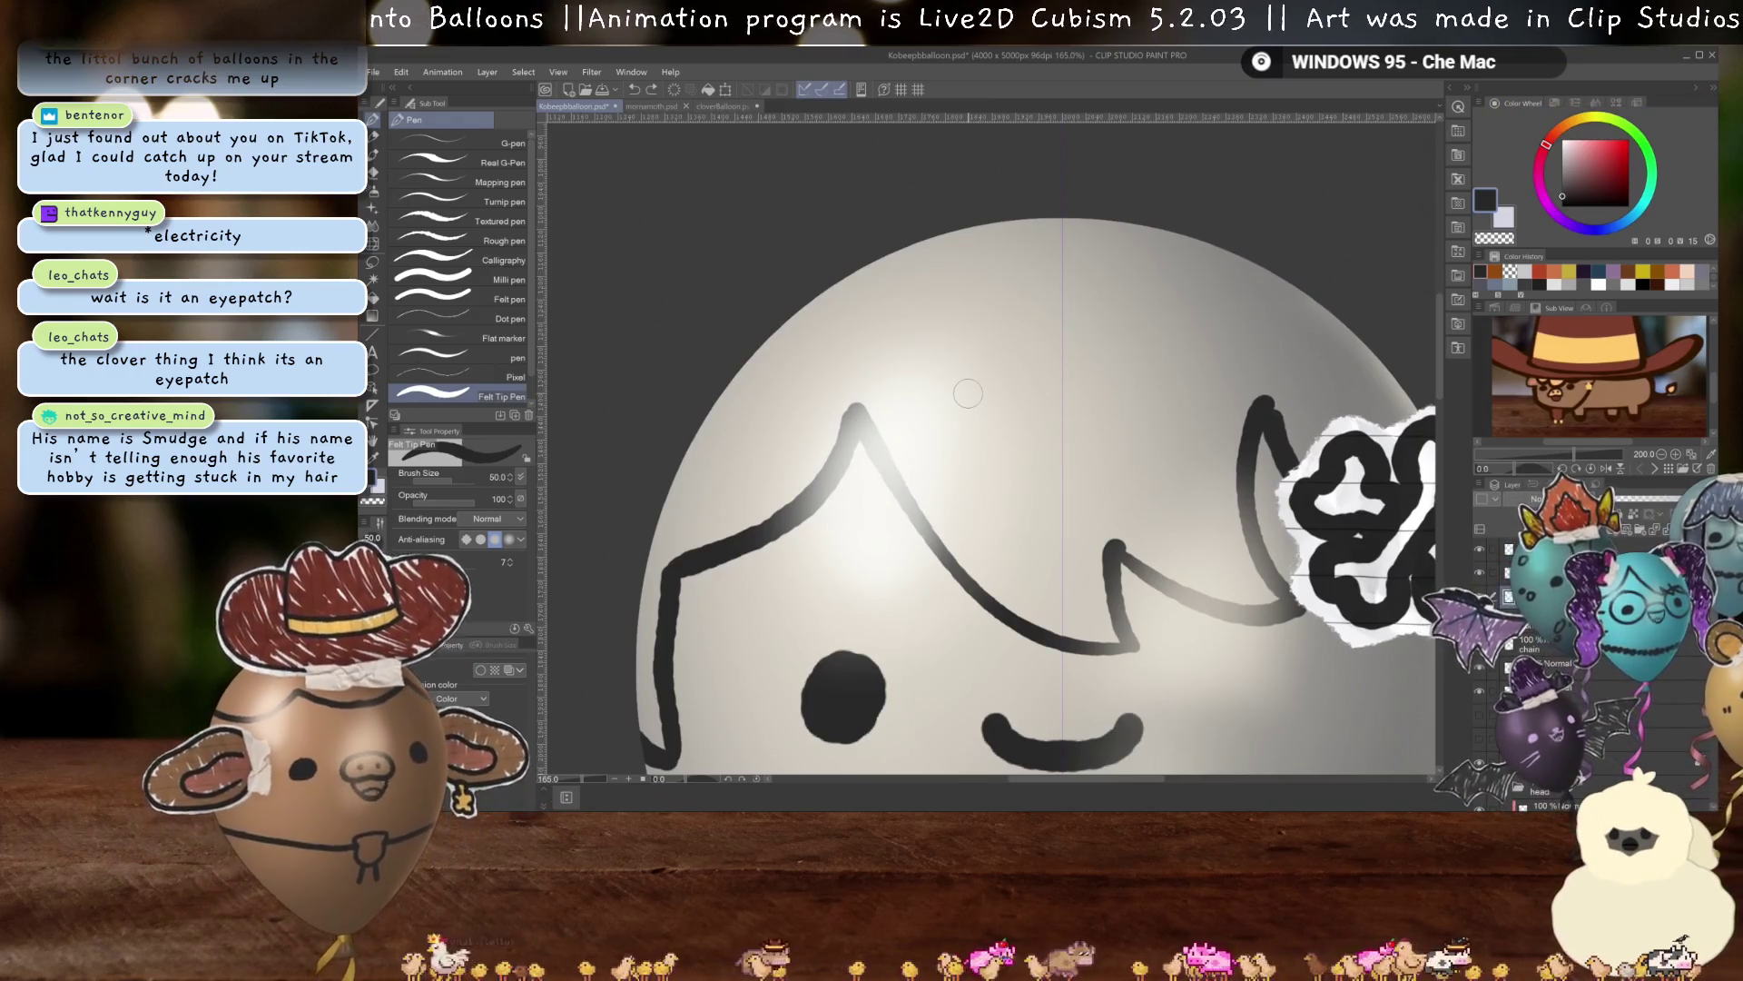
mouse_move(1046, 241)
mouse_down()
mouse_move(1008, 340)
mouse_move(1133, 350)
mouse_up()
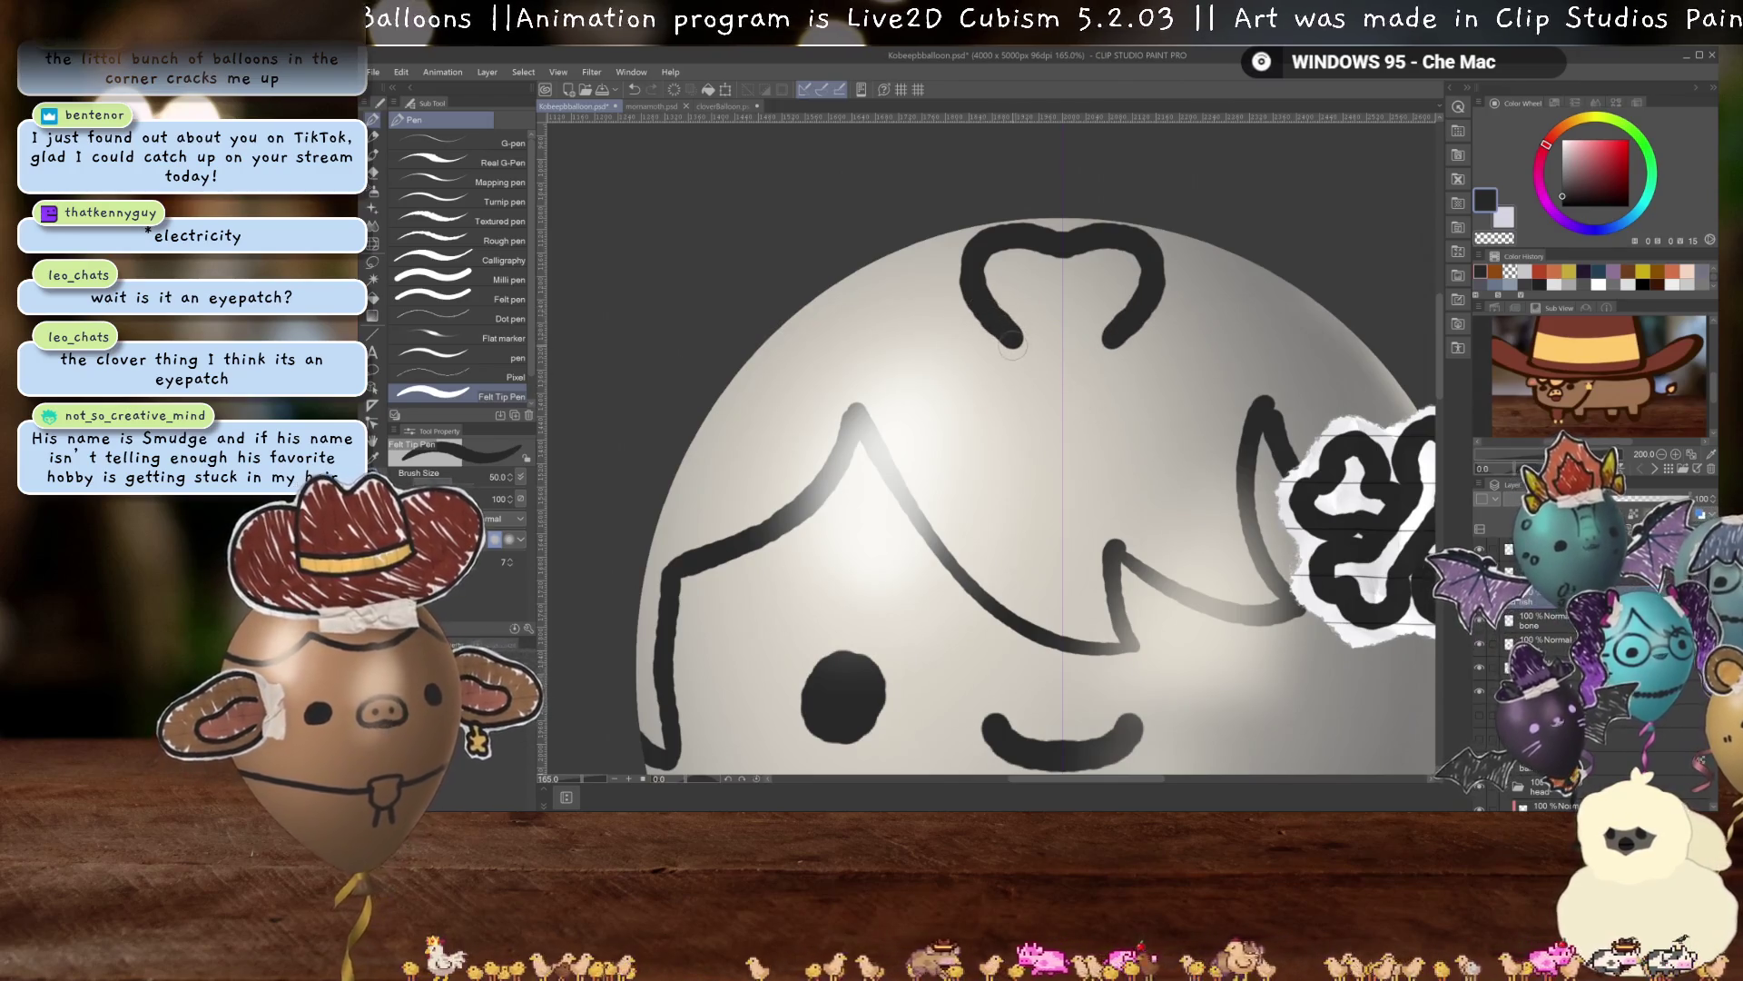
drag(1006, 341, 994, 351)
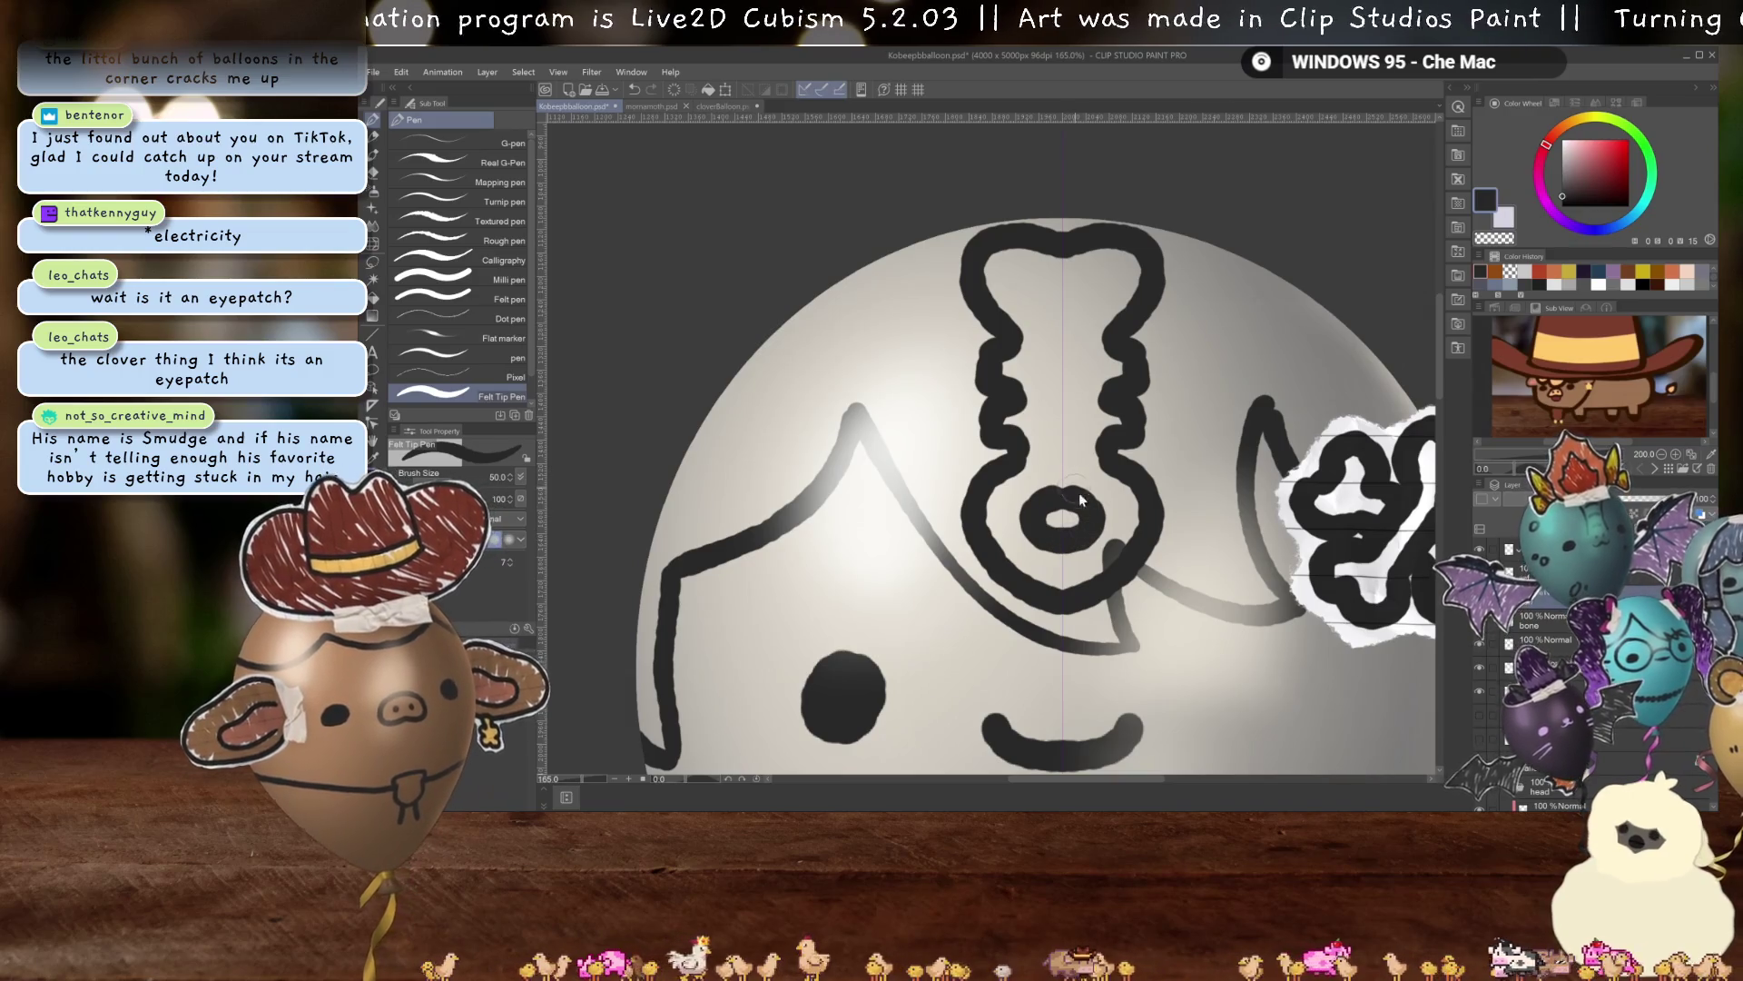
key(ctrl+z)
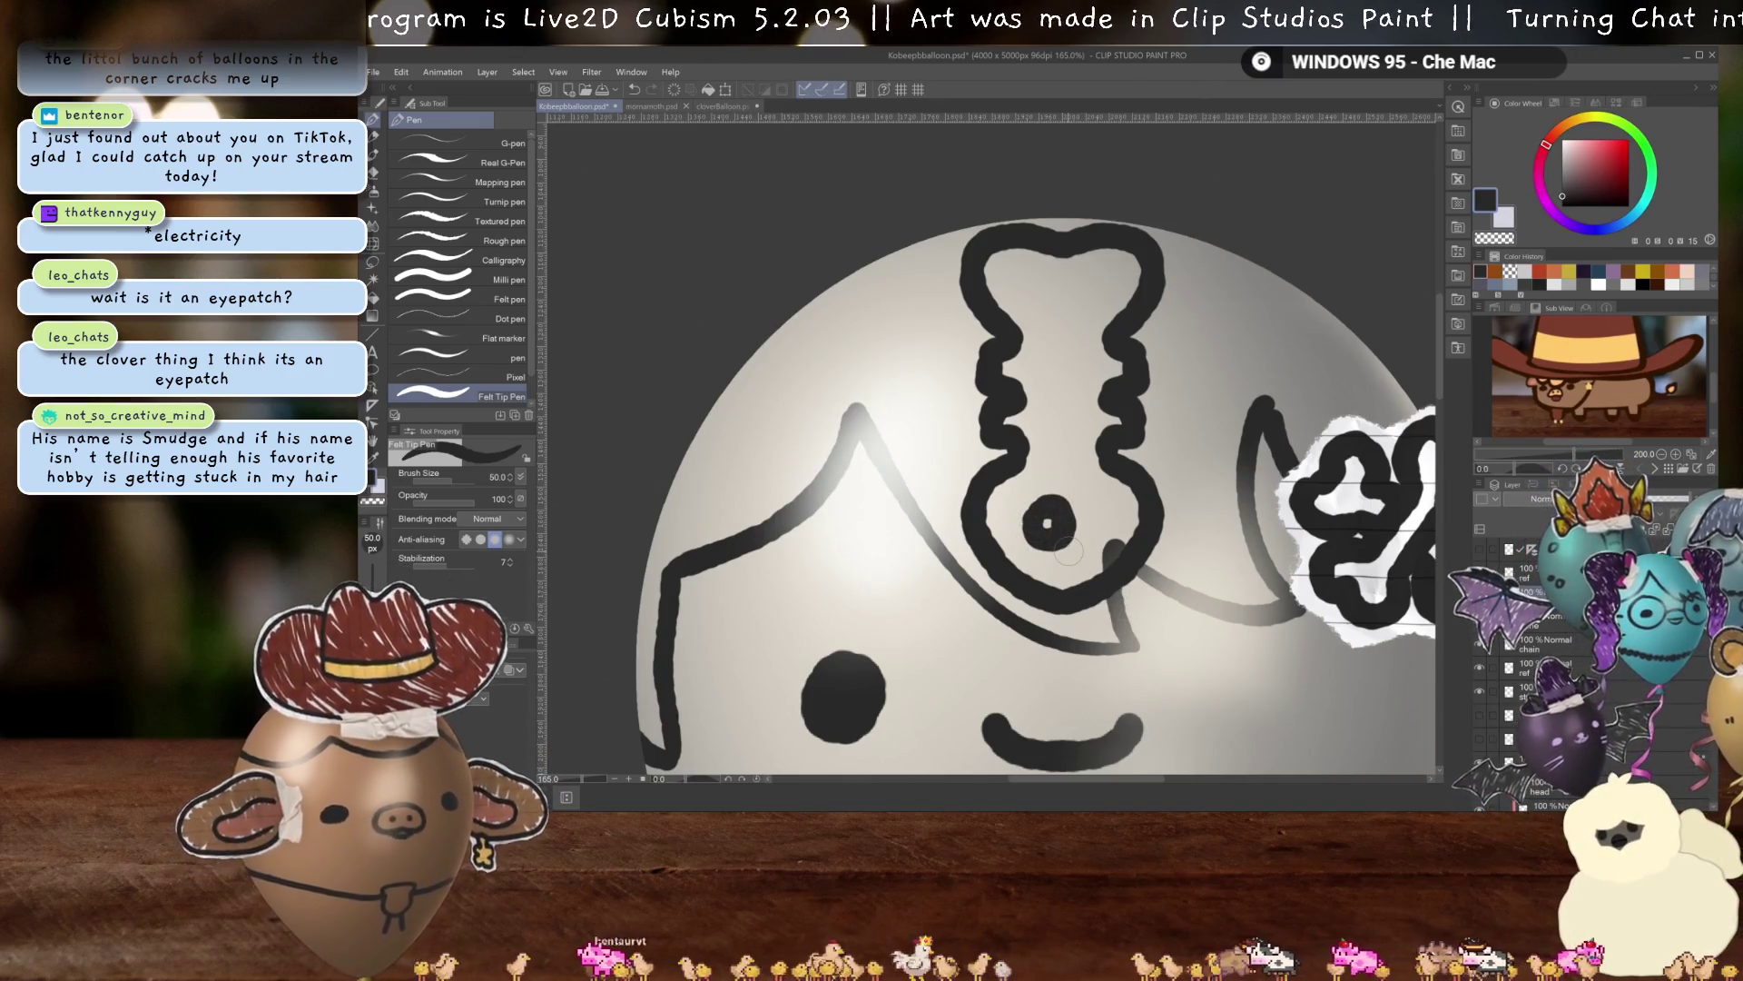
Try resizing the bone drawing with a transform and commit the result.
key(ctrl+t)
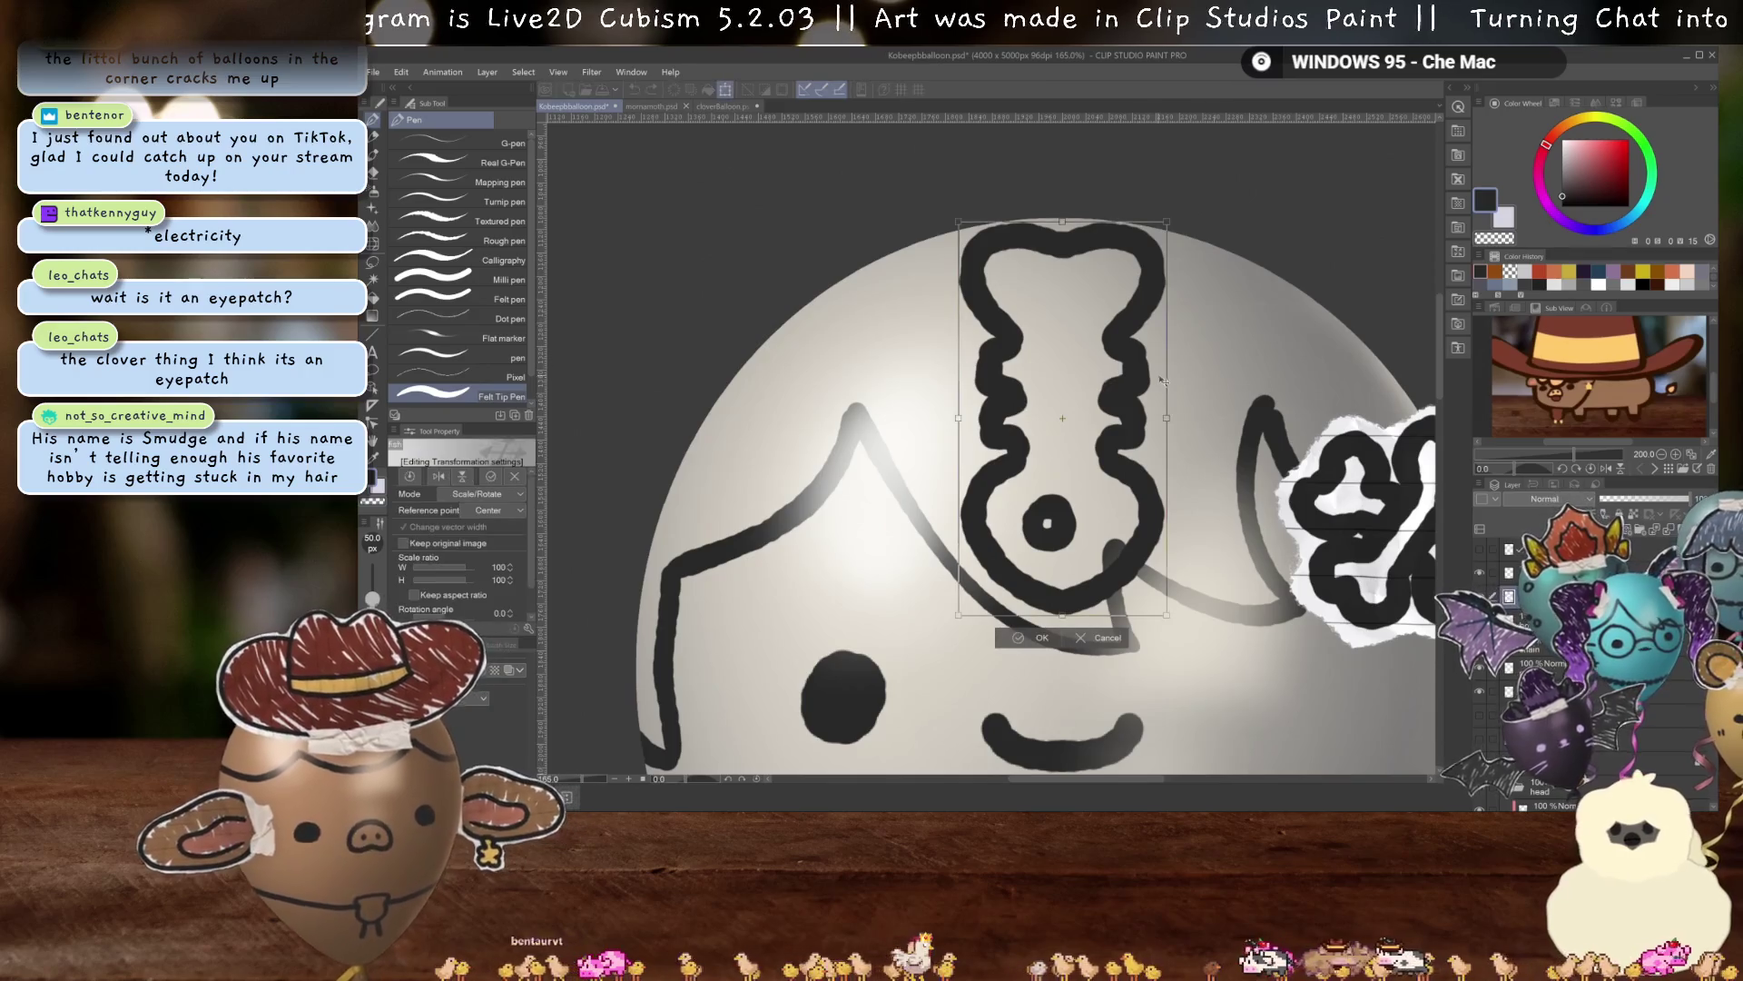
drag(1168, 419, 1179, 419)
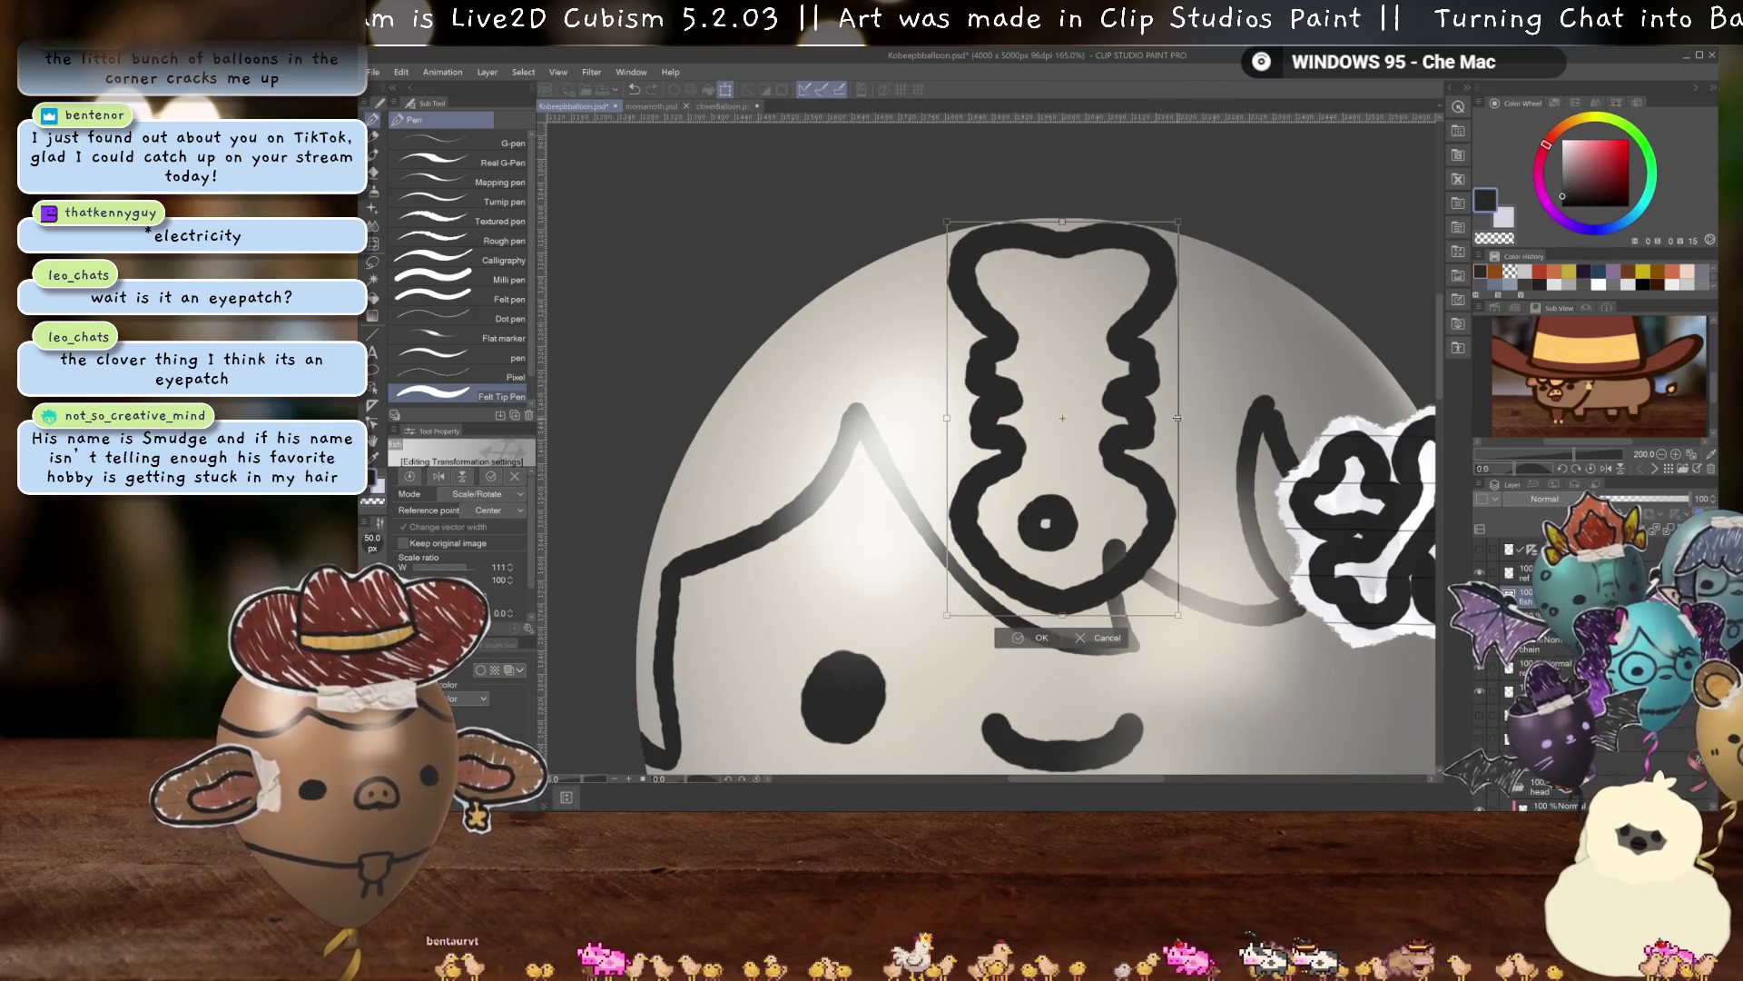
key(ctrl+z)
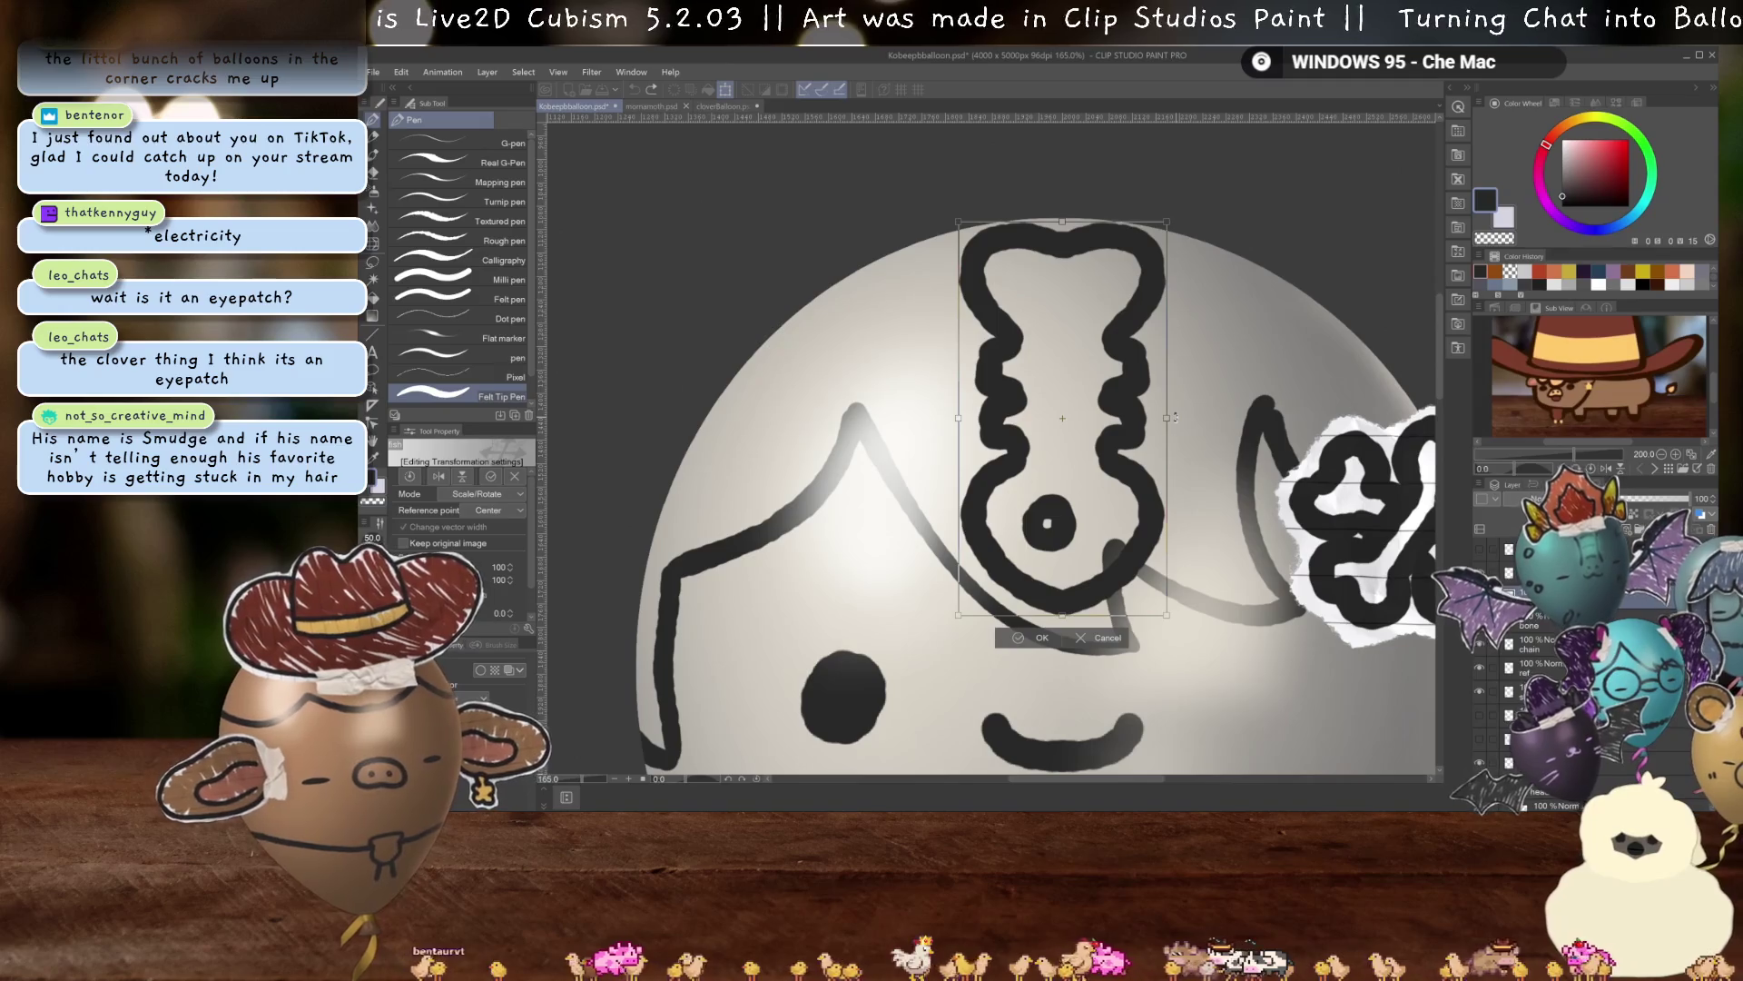
key(Return)
scroll(1175, 417, down, 5)
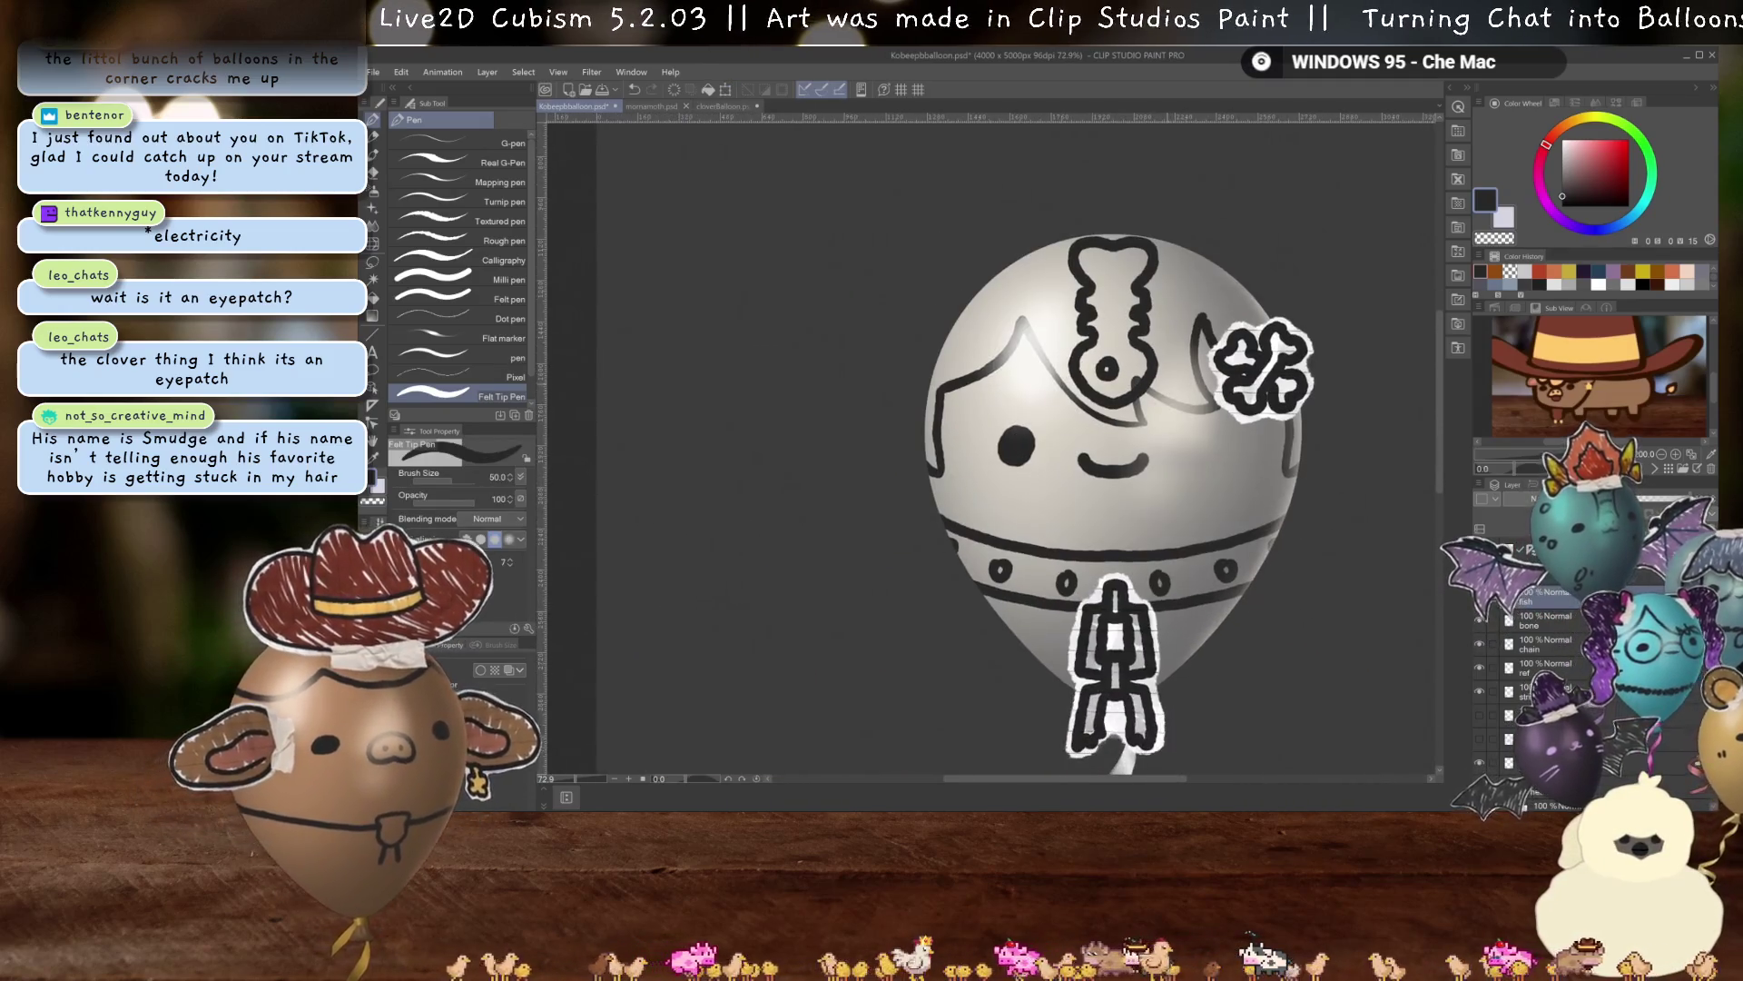
key(ctrl+t)
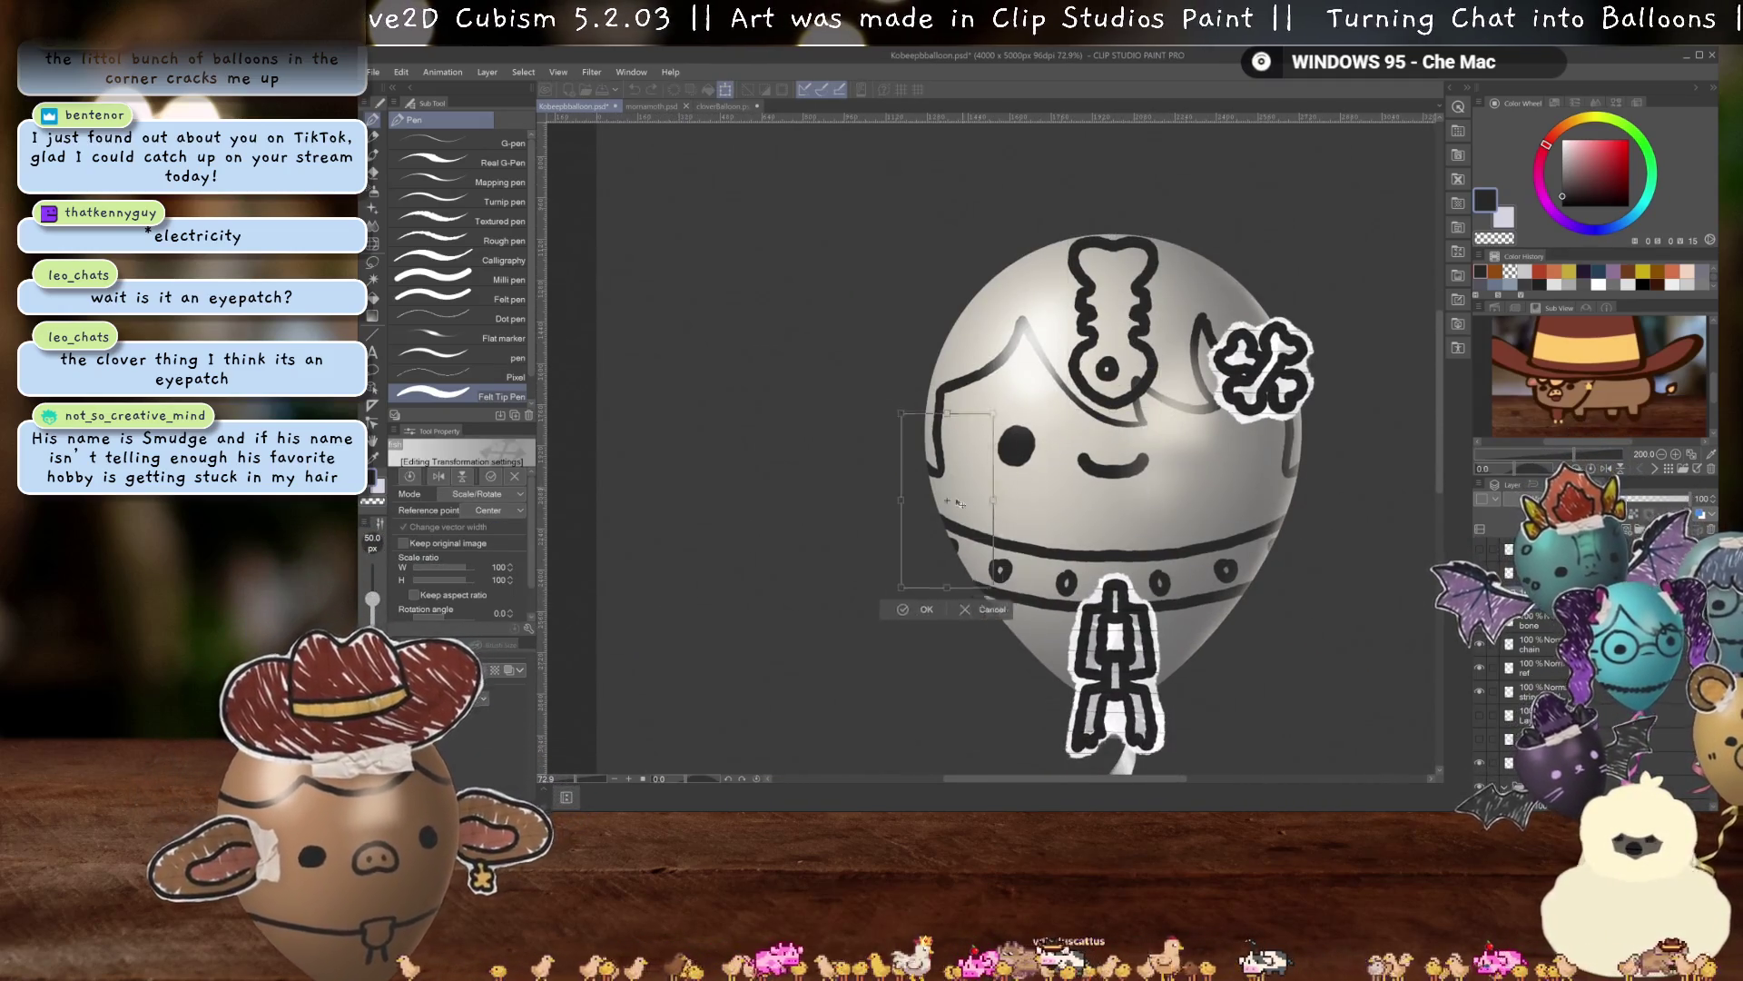
drag(962, 496, 1139, 324)
scroll(1139, 324, up, 3)
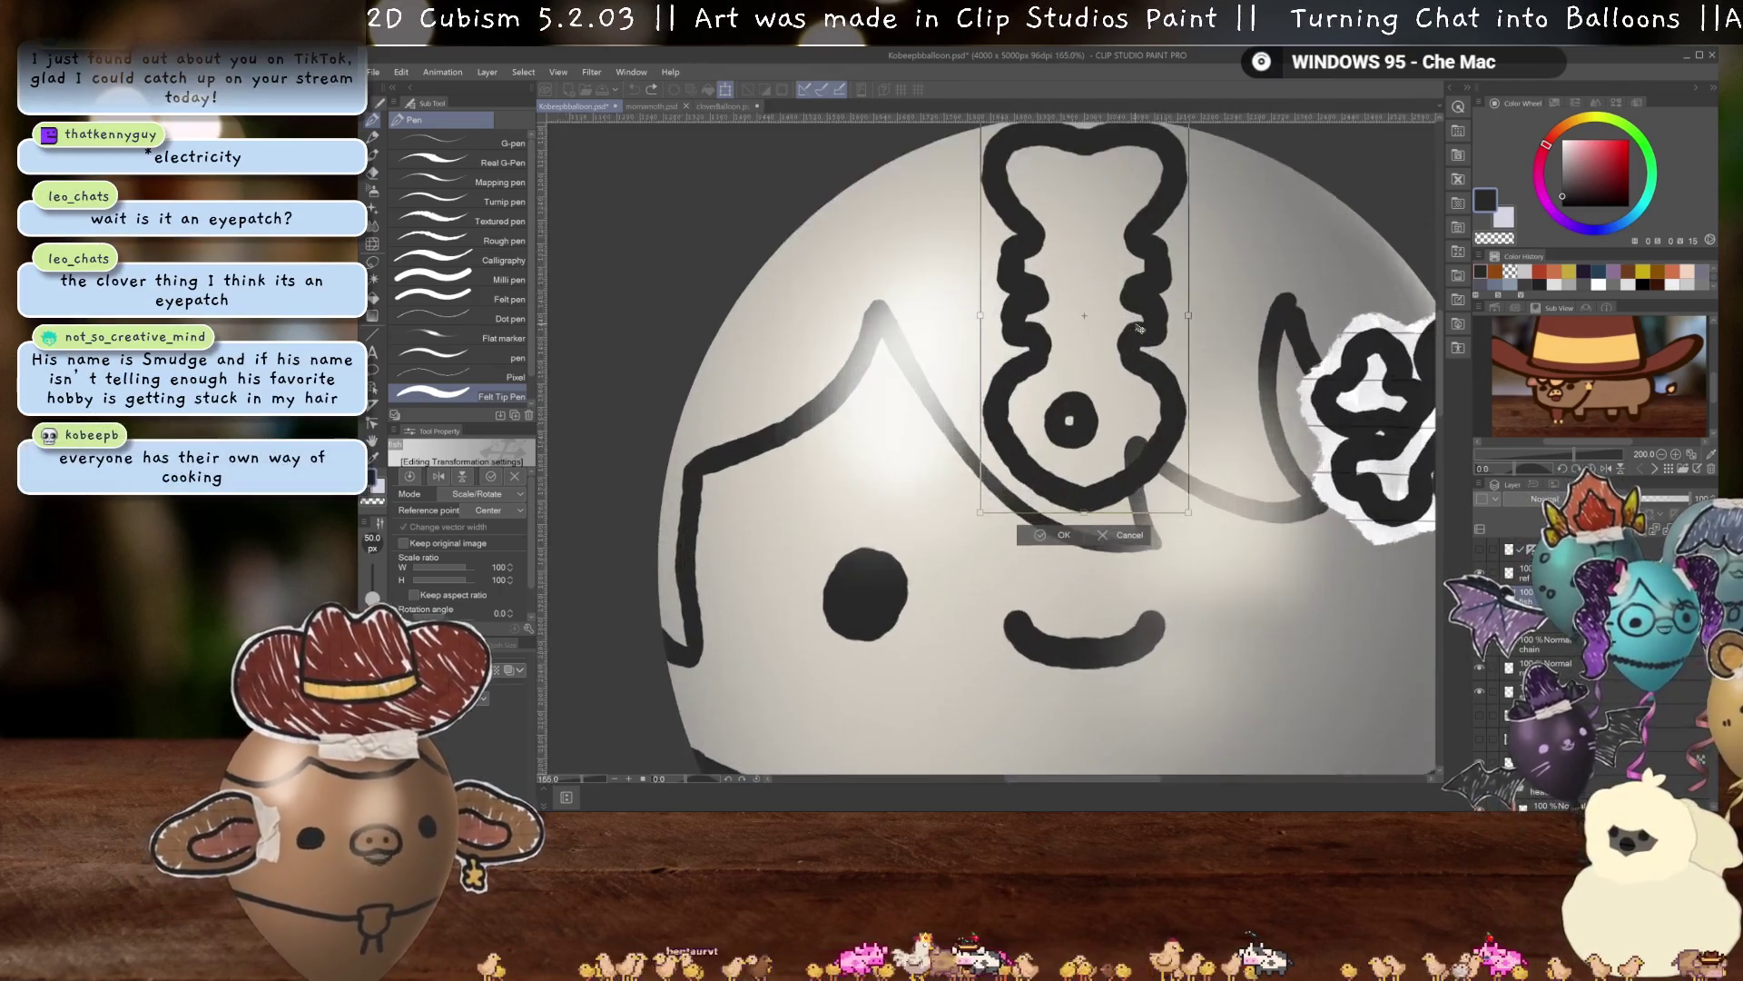
key(Return)
scroll(1138, 327, up, 4)
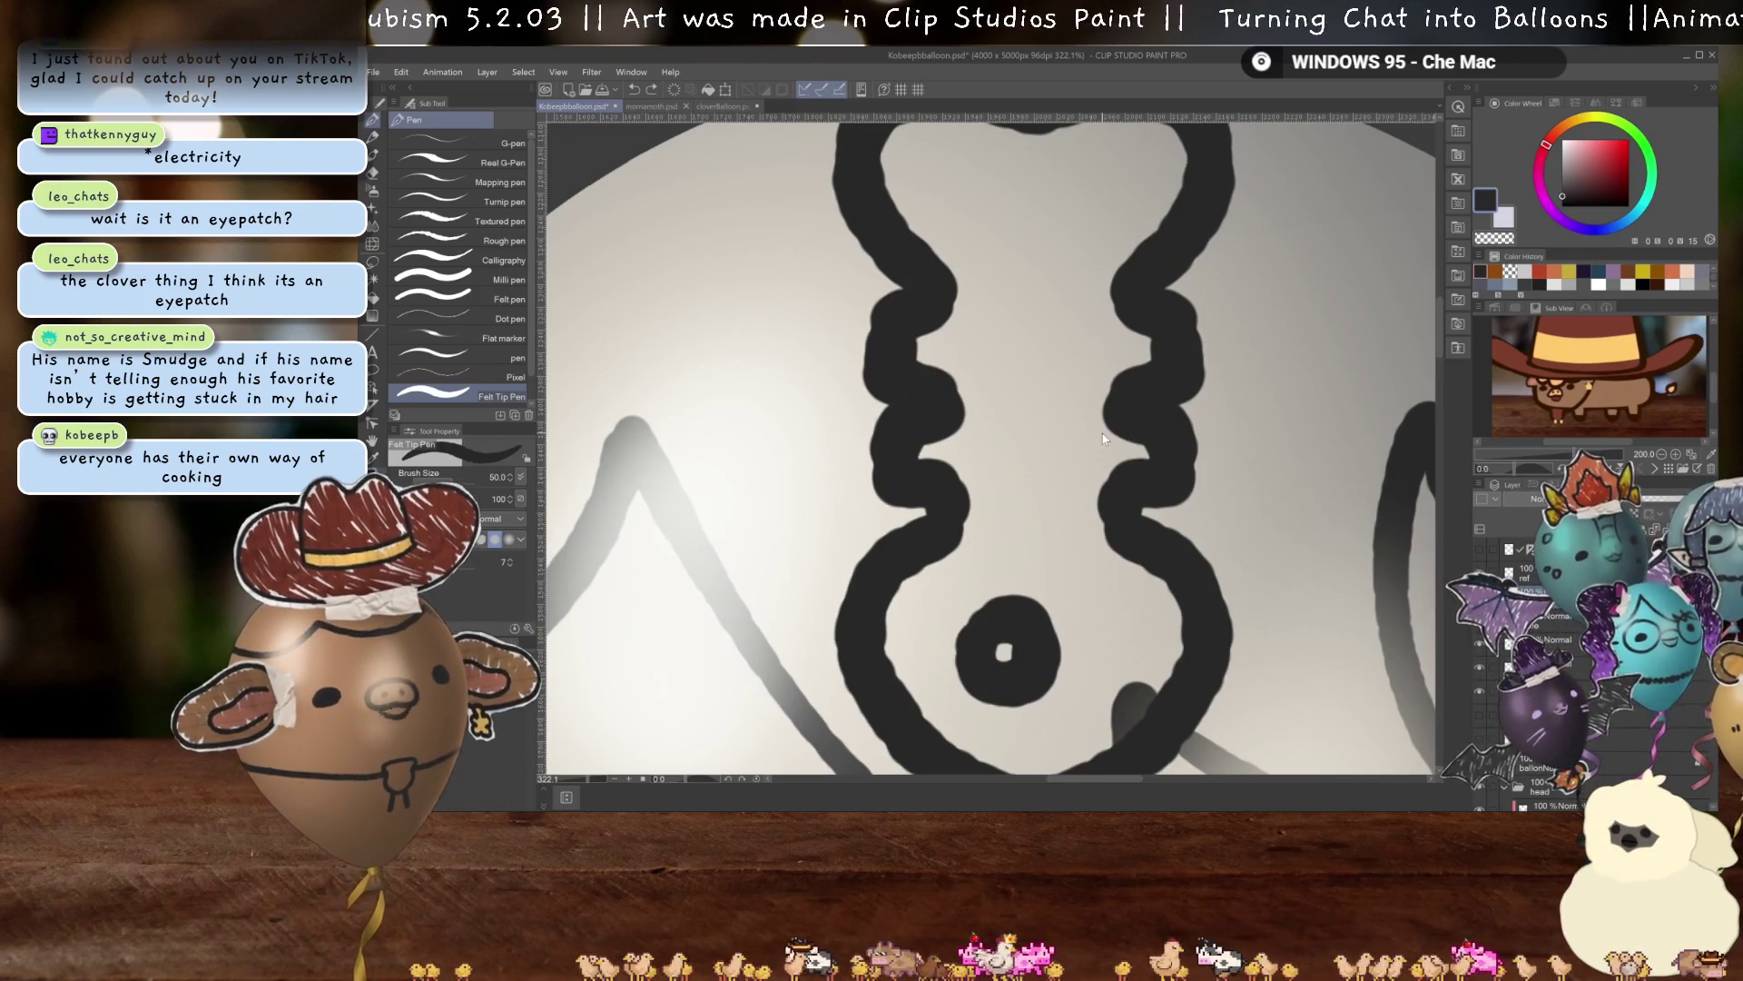
Redraw the heart tail's ends and extend them into a straight spine with an outward-curved base.
key(ctrl+z)
key(ctrl+z)
key(ctrl+z)
key(ctrl+z)
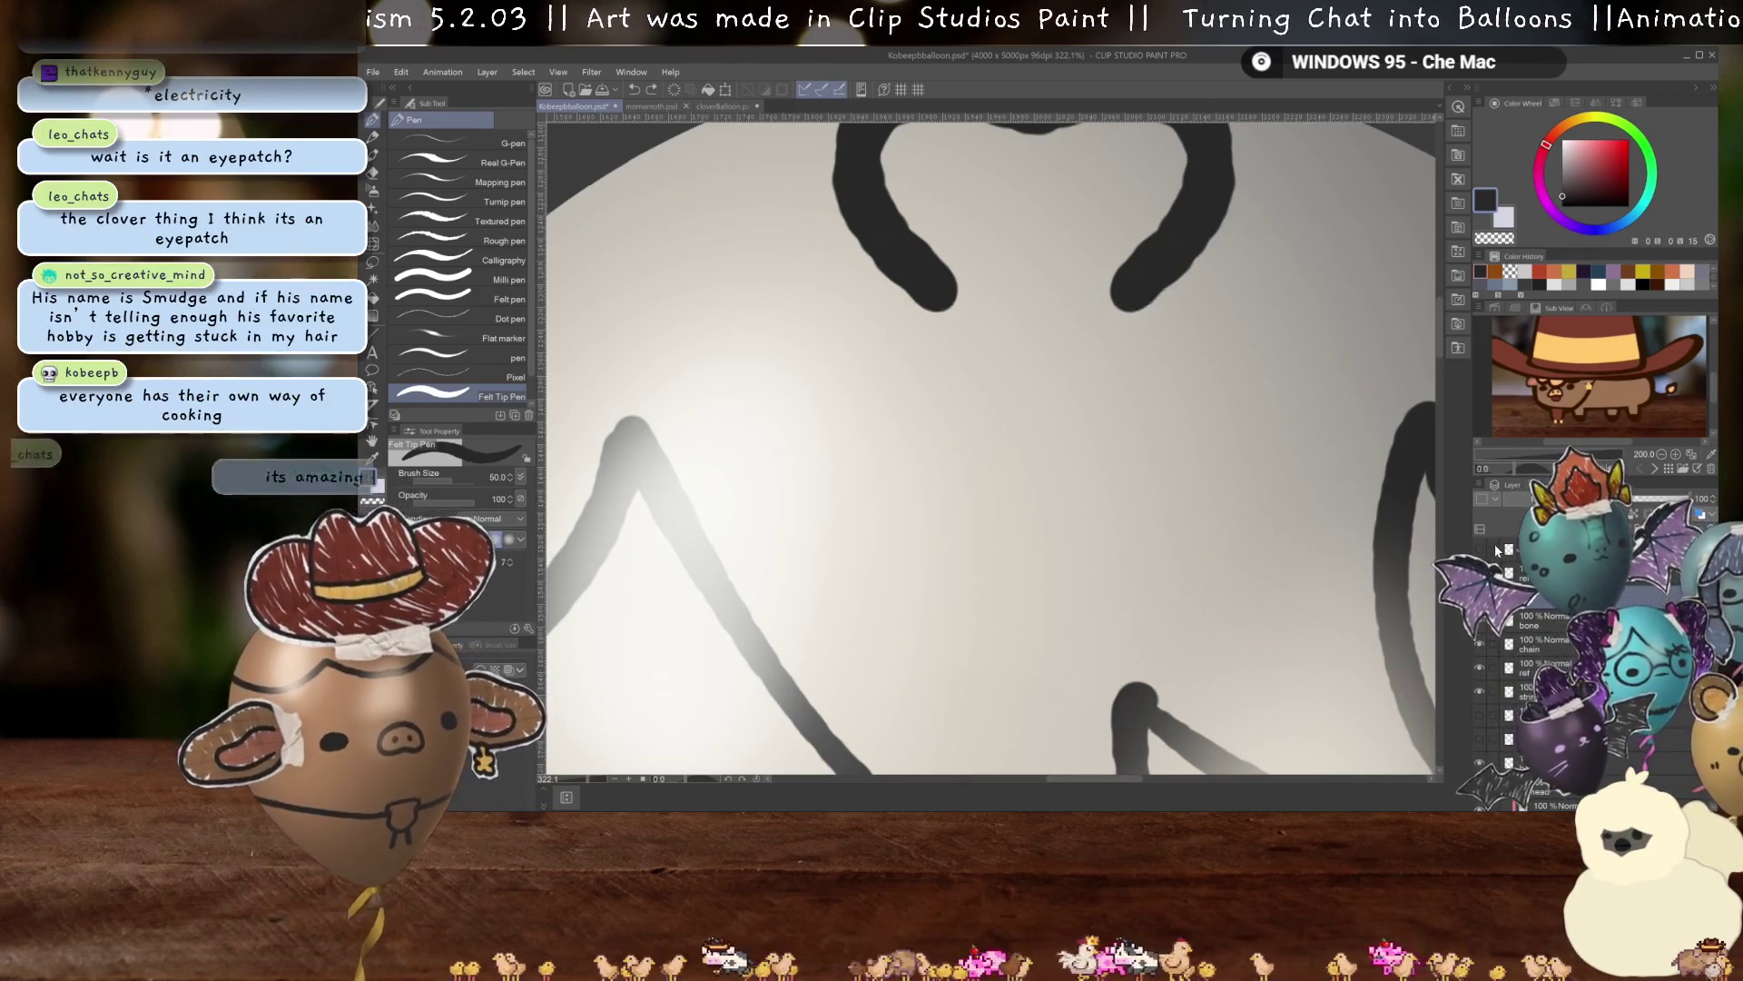
scroll(1238, 479, down, 2)
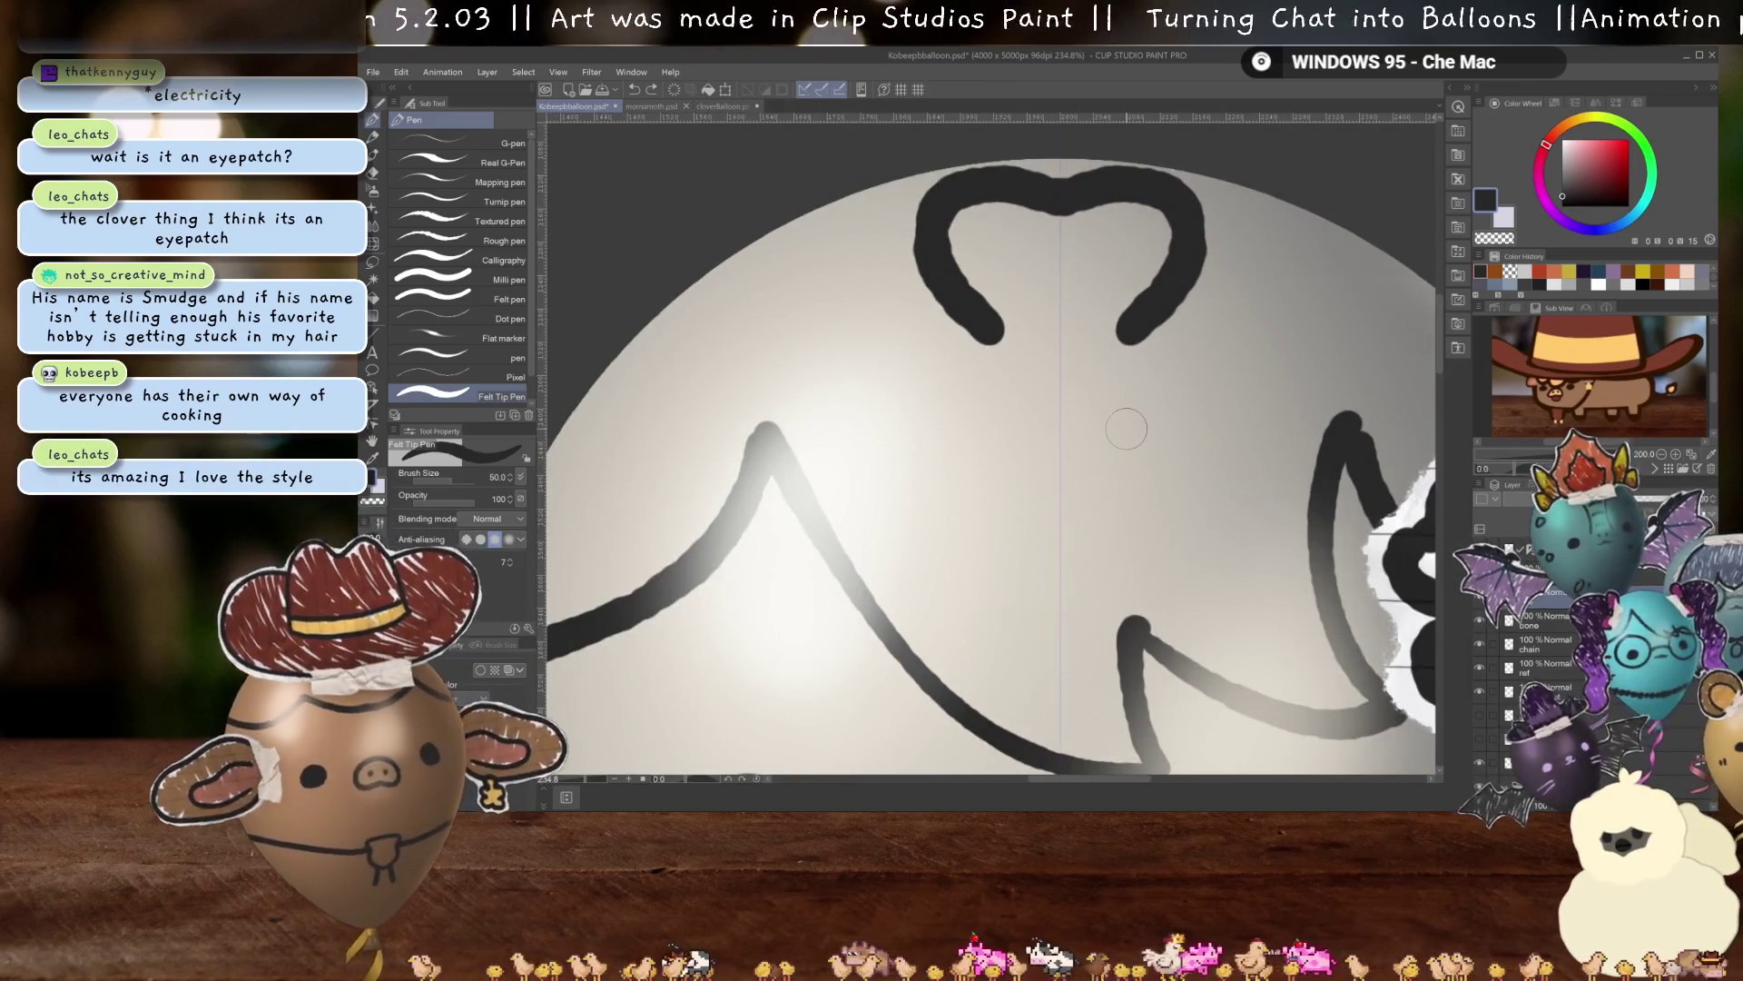
drag(976, 319, 998, 343)
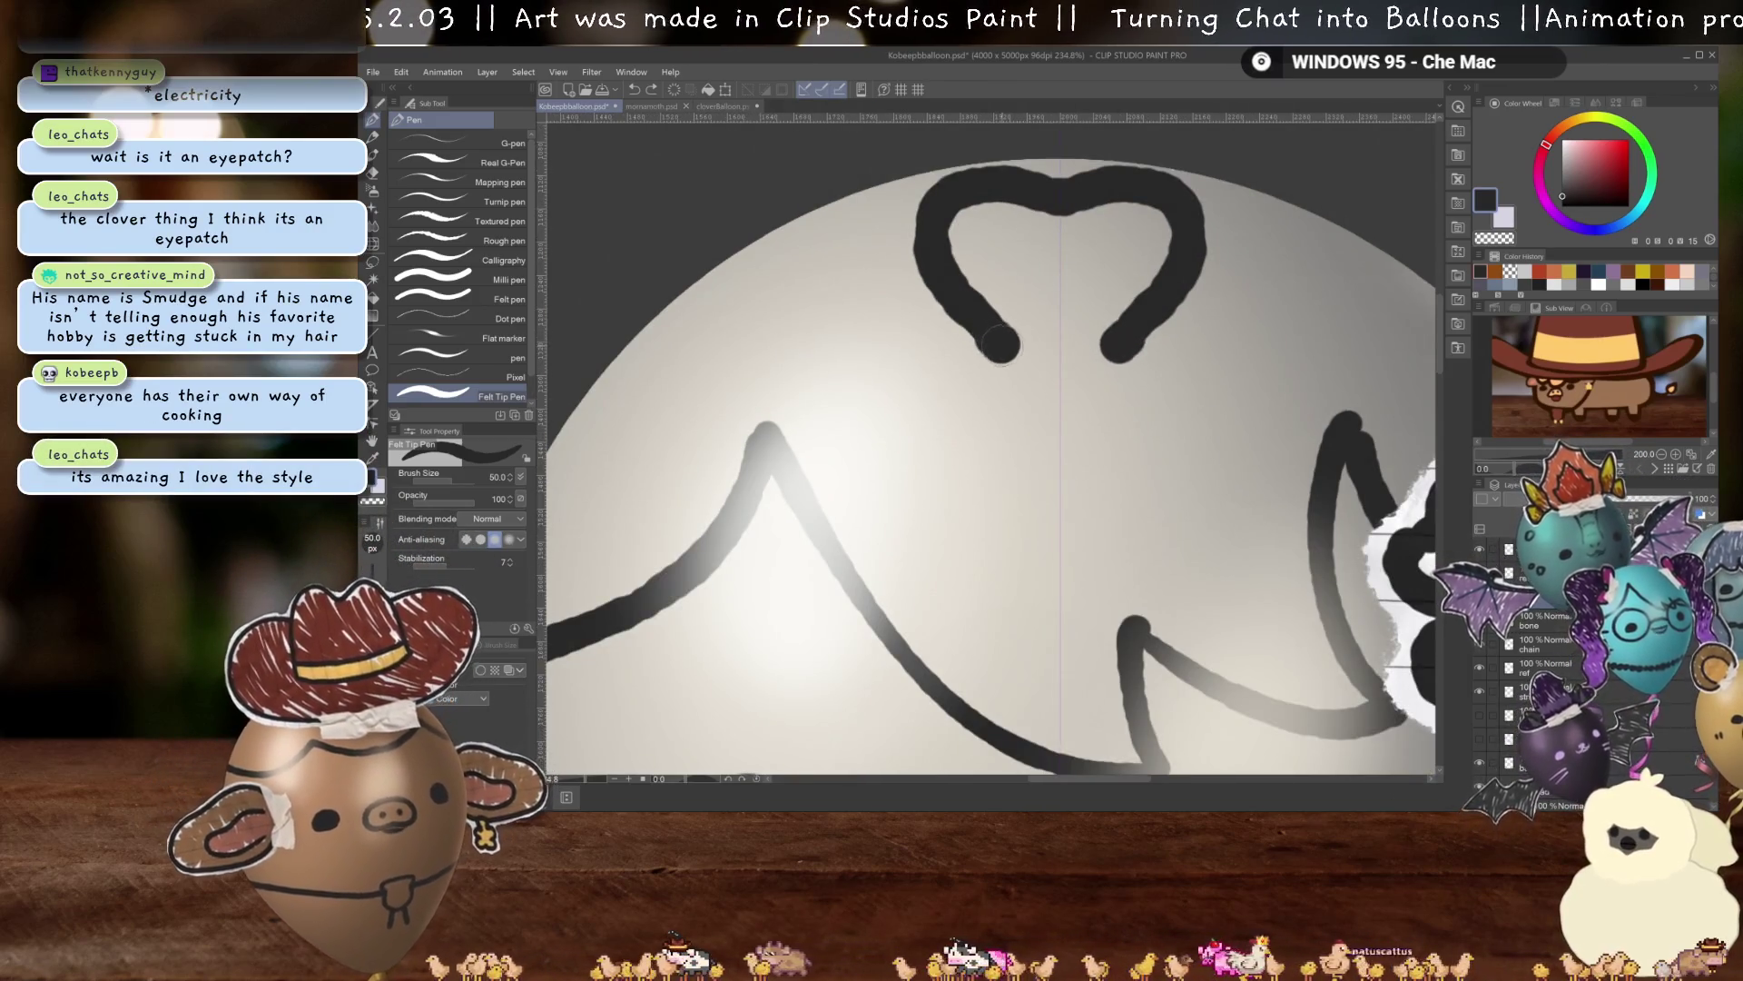
drag(1117, 345, 1096, 572)
mouse_move(998, 343)
mouse_down()
mouse_move(1023, 570)
mouse_move(1163, 690)
mouse_up()
mouse_move(1023, 570)
mouse_down()
mouse_move(953, 690)
mouse_move(1167, 690)
mouse_up()
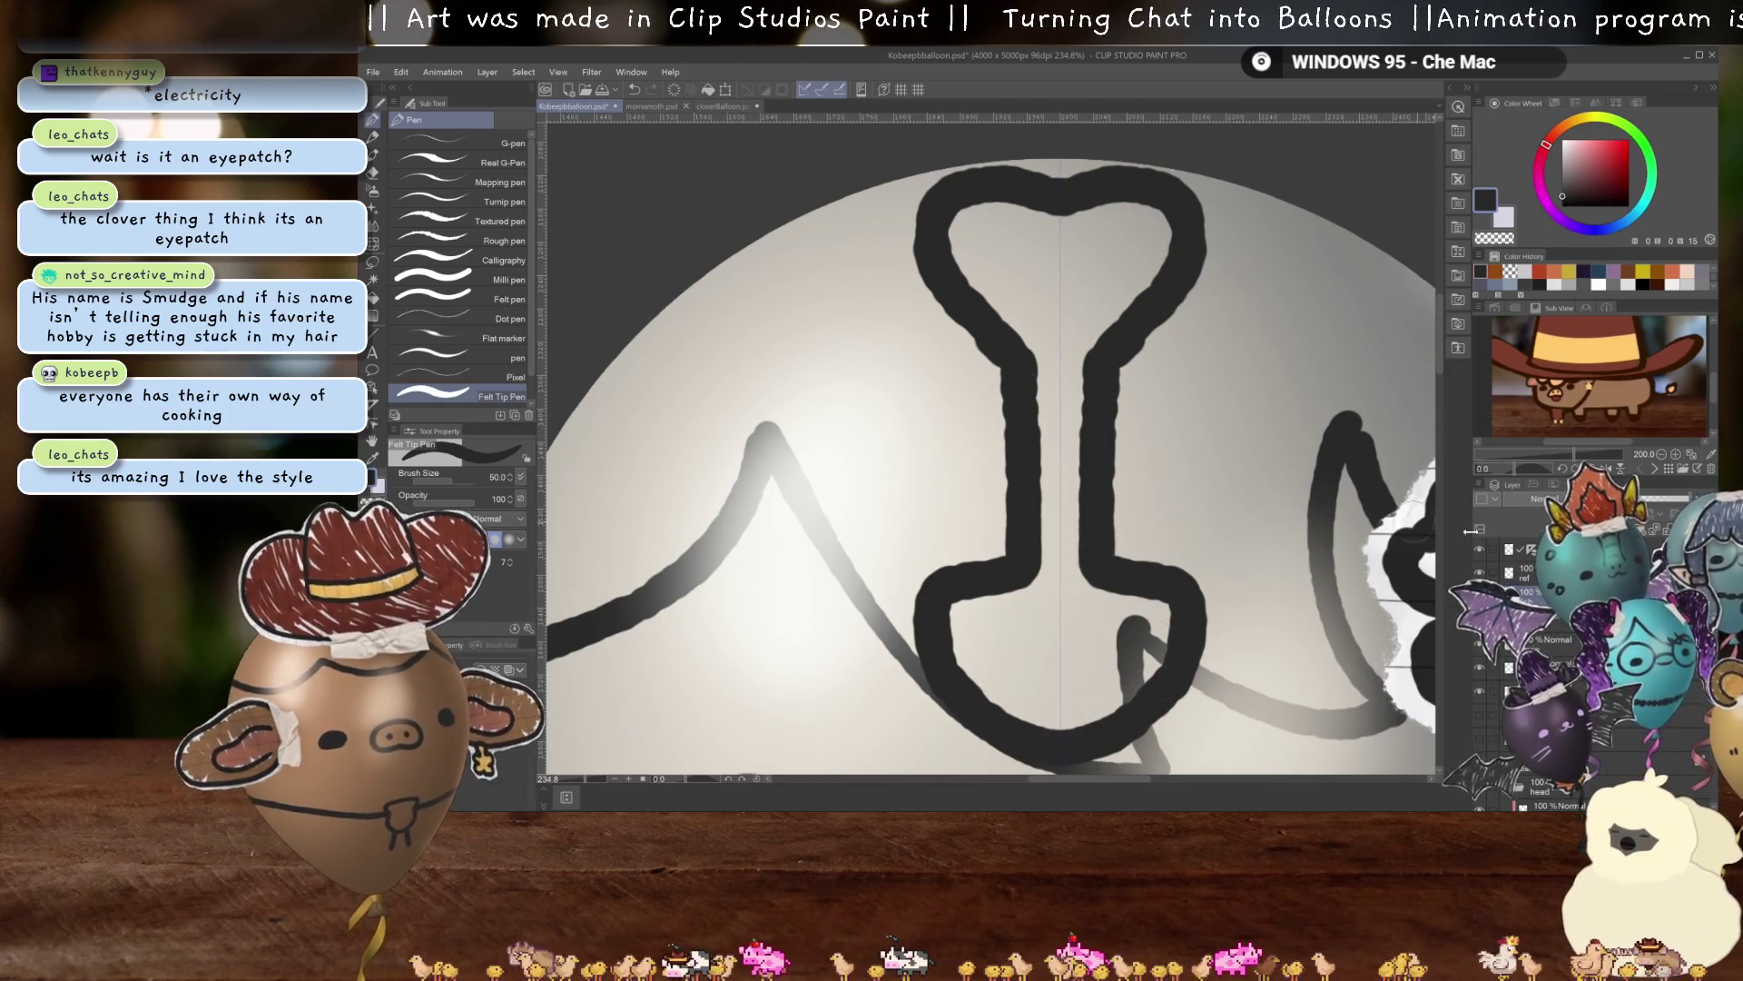
Add dots and looping ribs on both sides of the fishbone's spine.
click(1119, 387)
click(1003, 388)
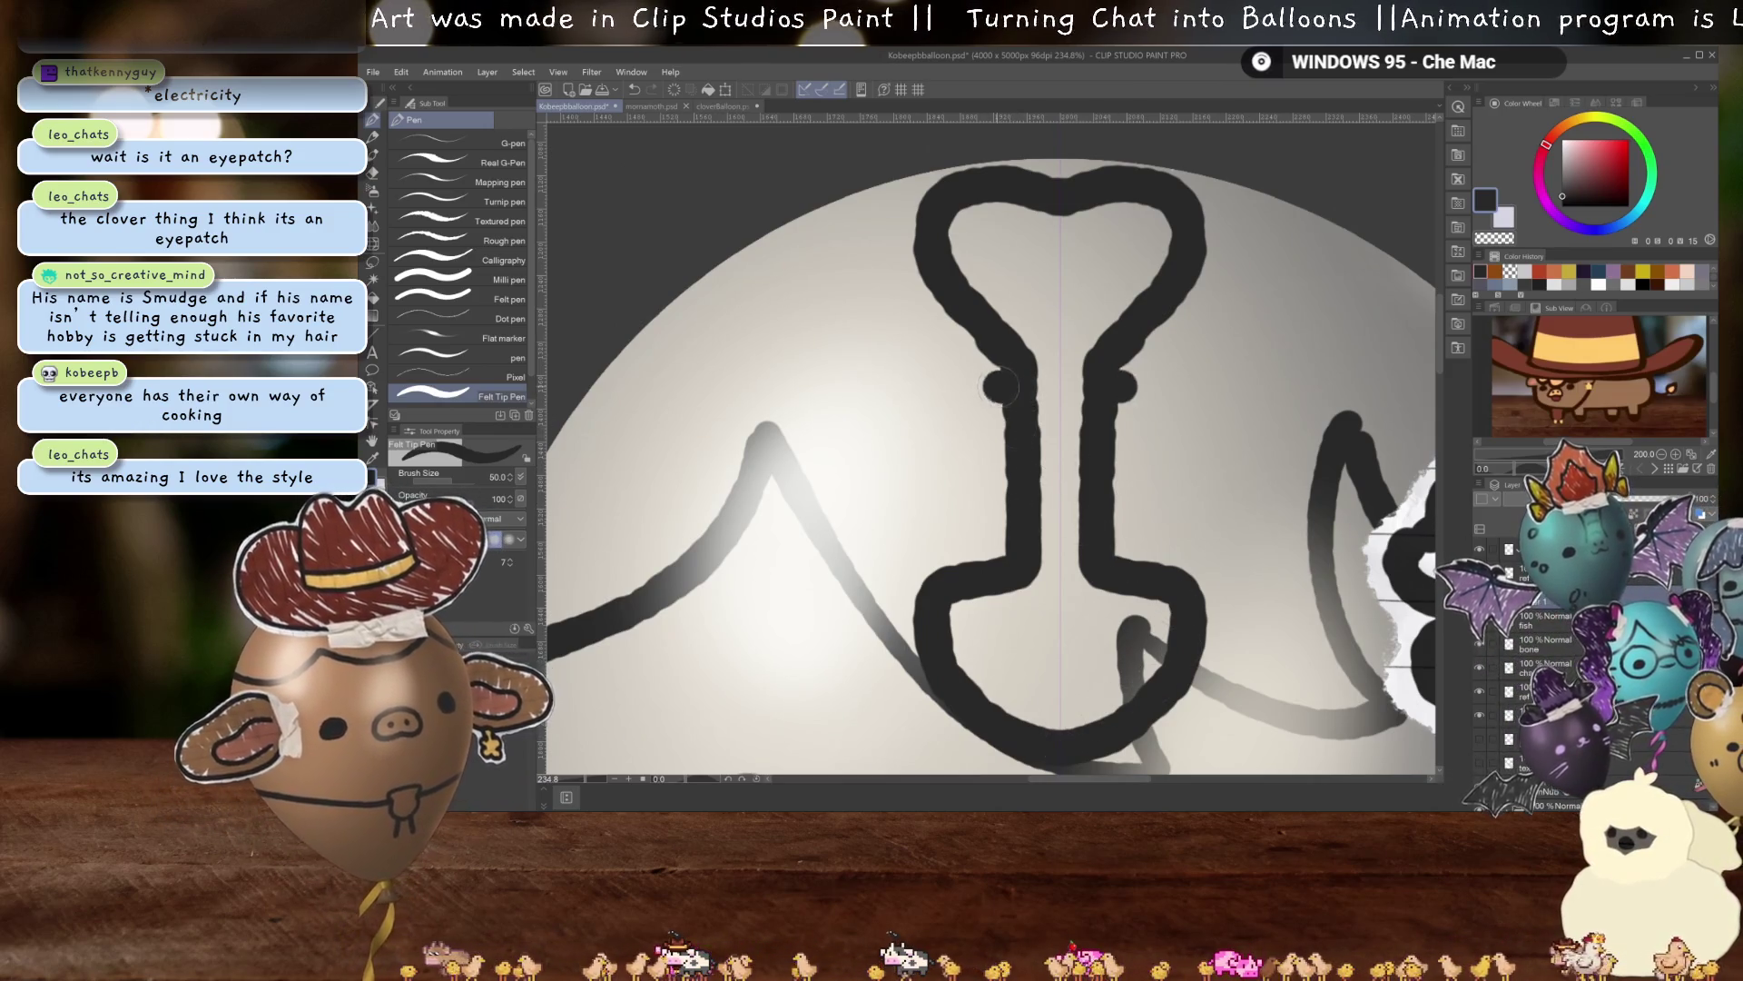
drag(1003, 382, 1008, 426)
drag(1116, 382, 1085, 427)
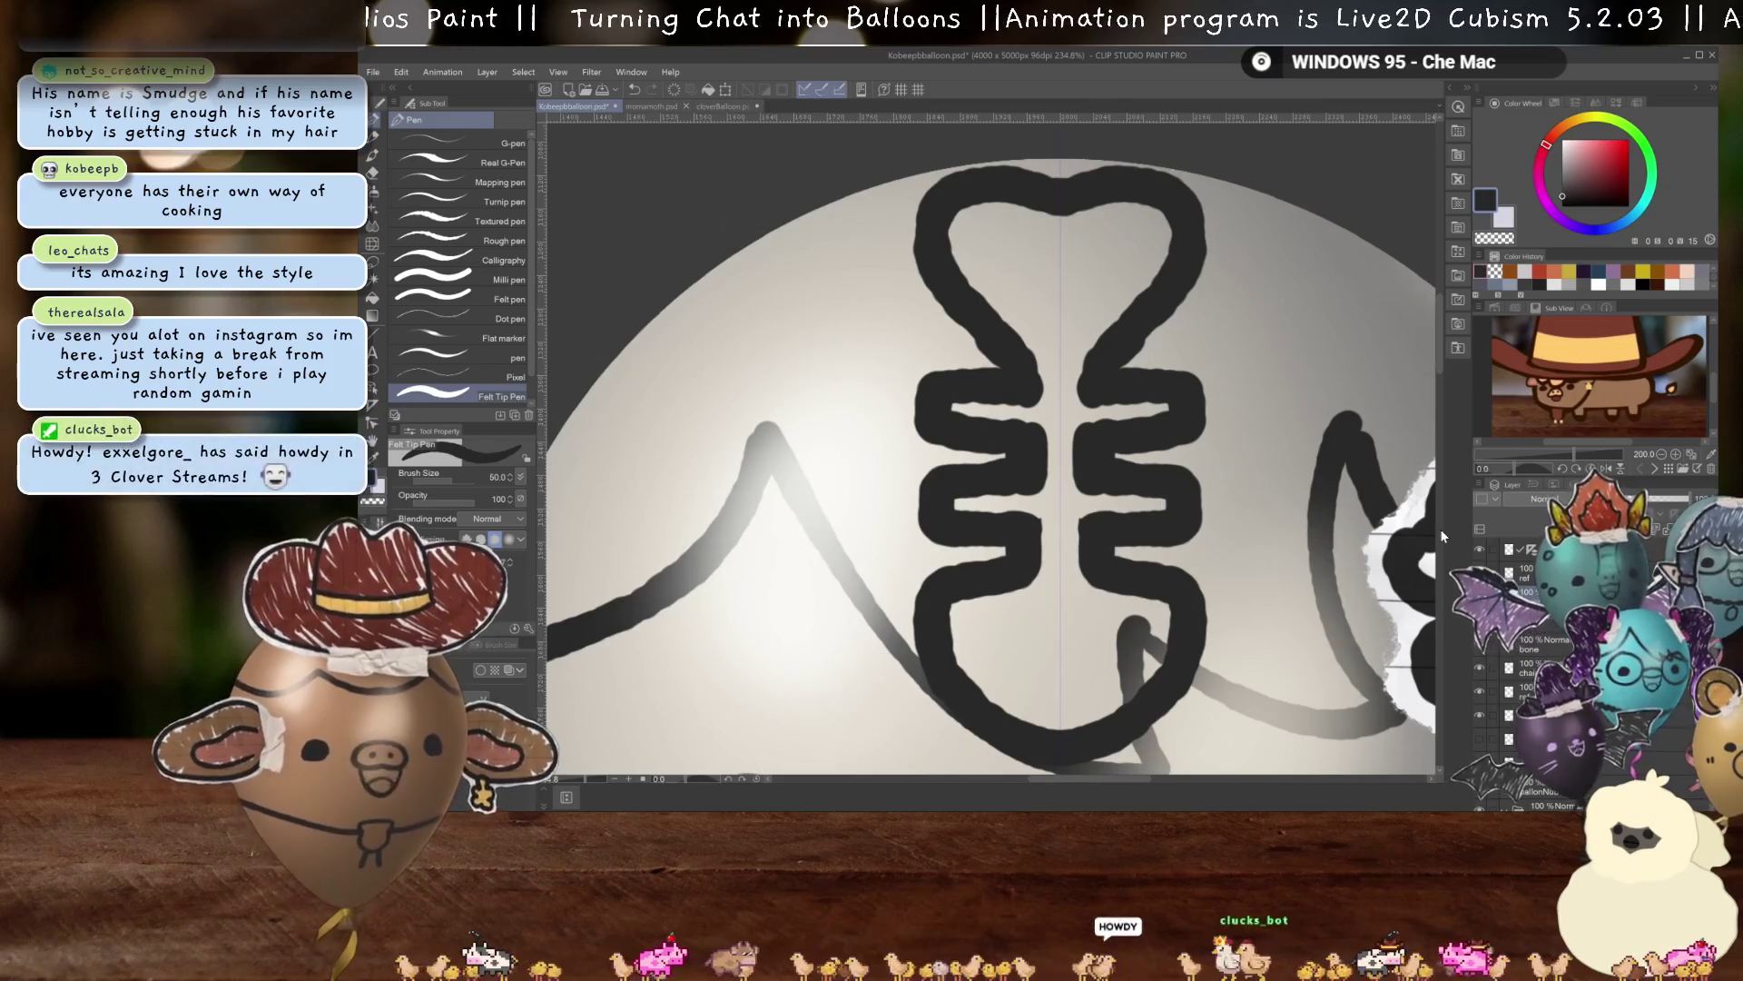
scroll(1141, 641, down, 5)
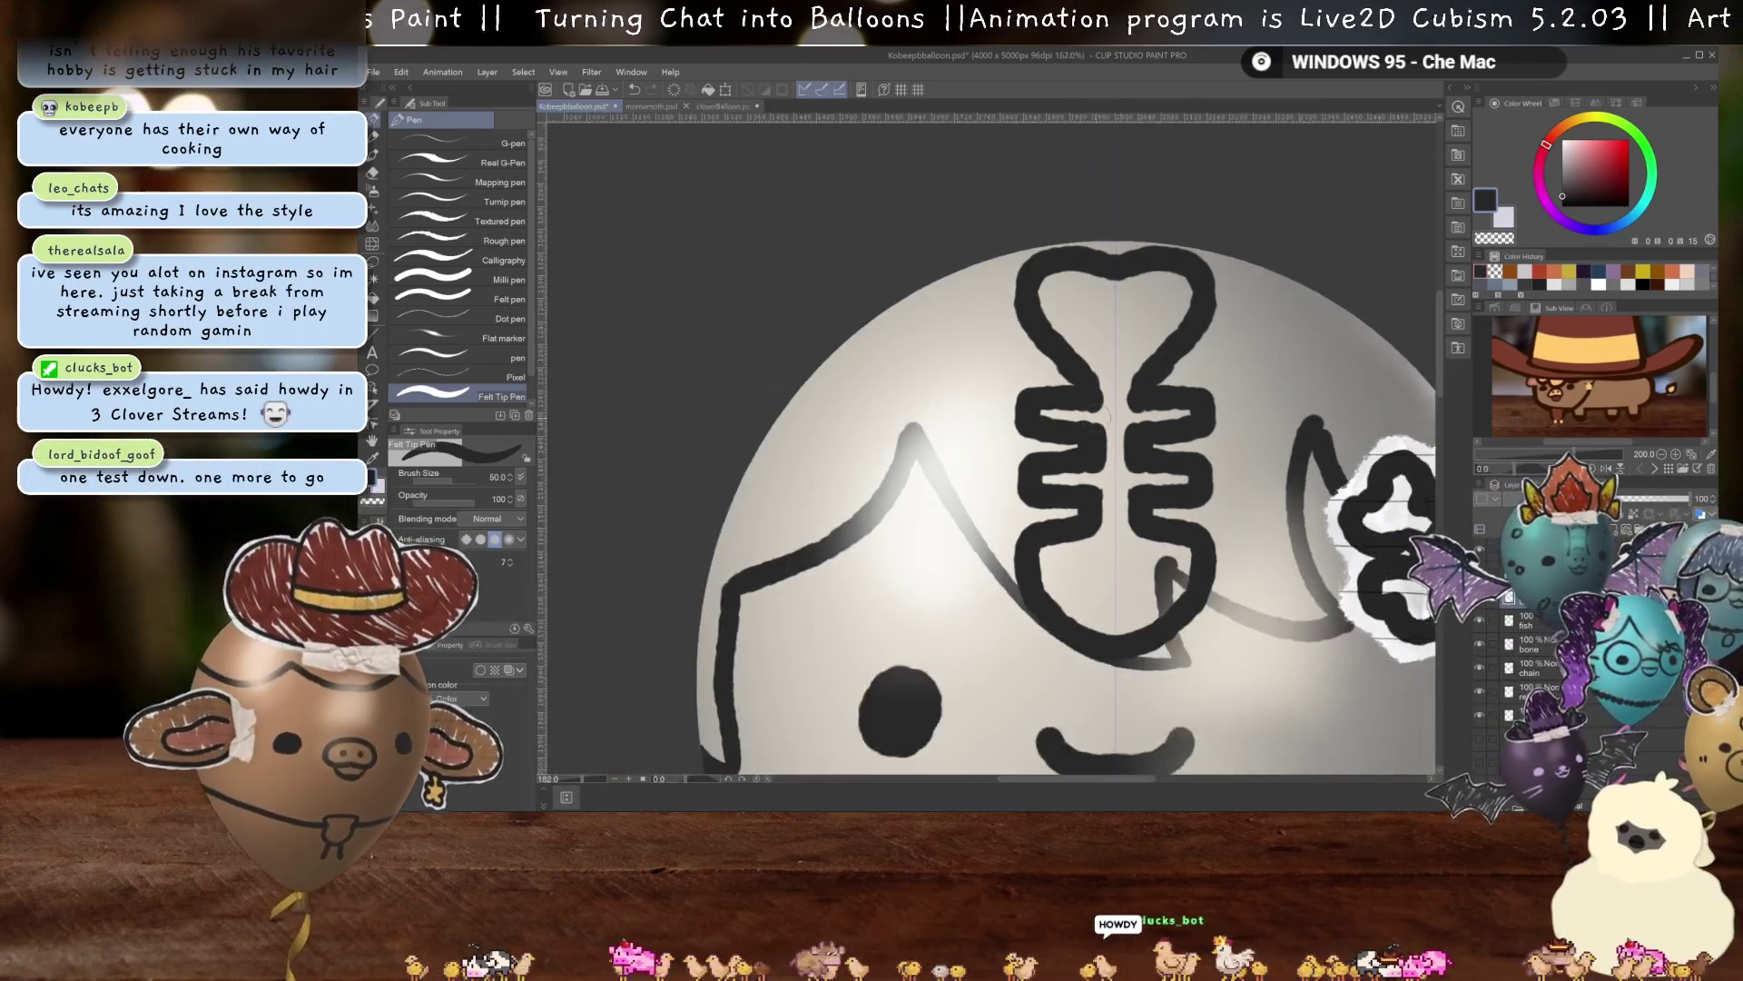
scroll(1067, 368, up, 4)
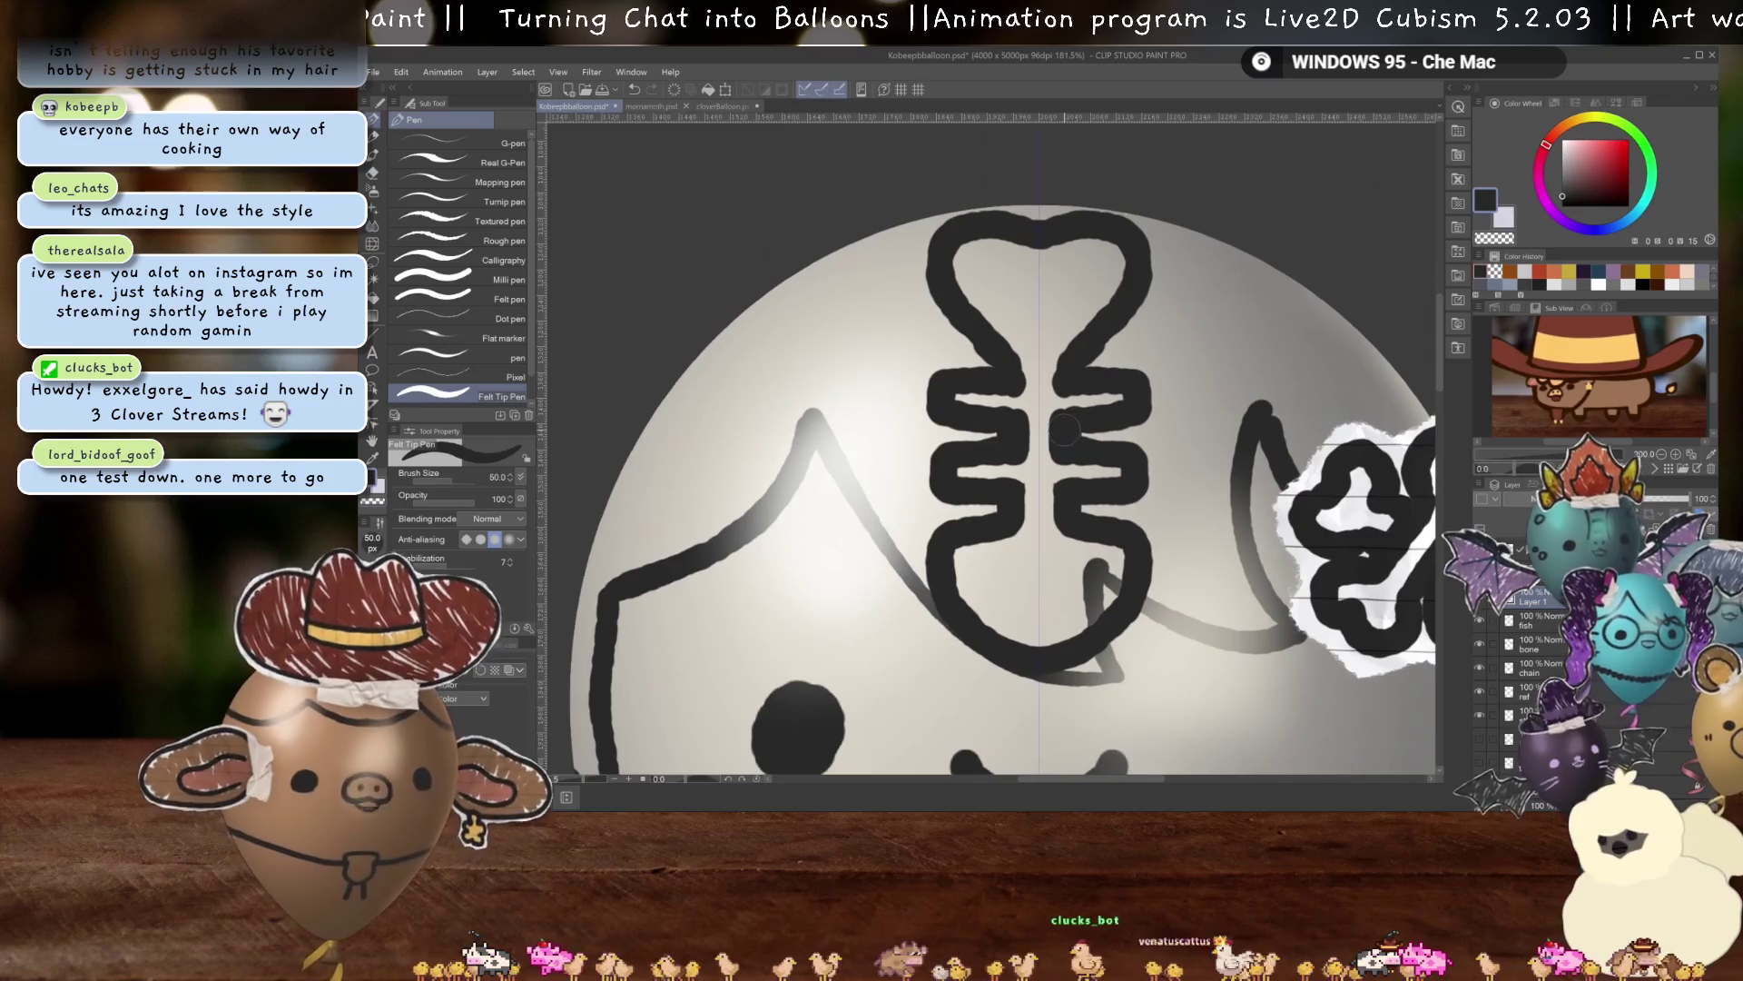
drag(1053, 258, 1041, 357)
key(j)
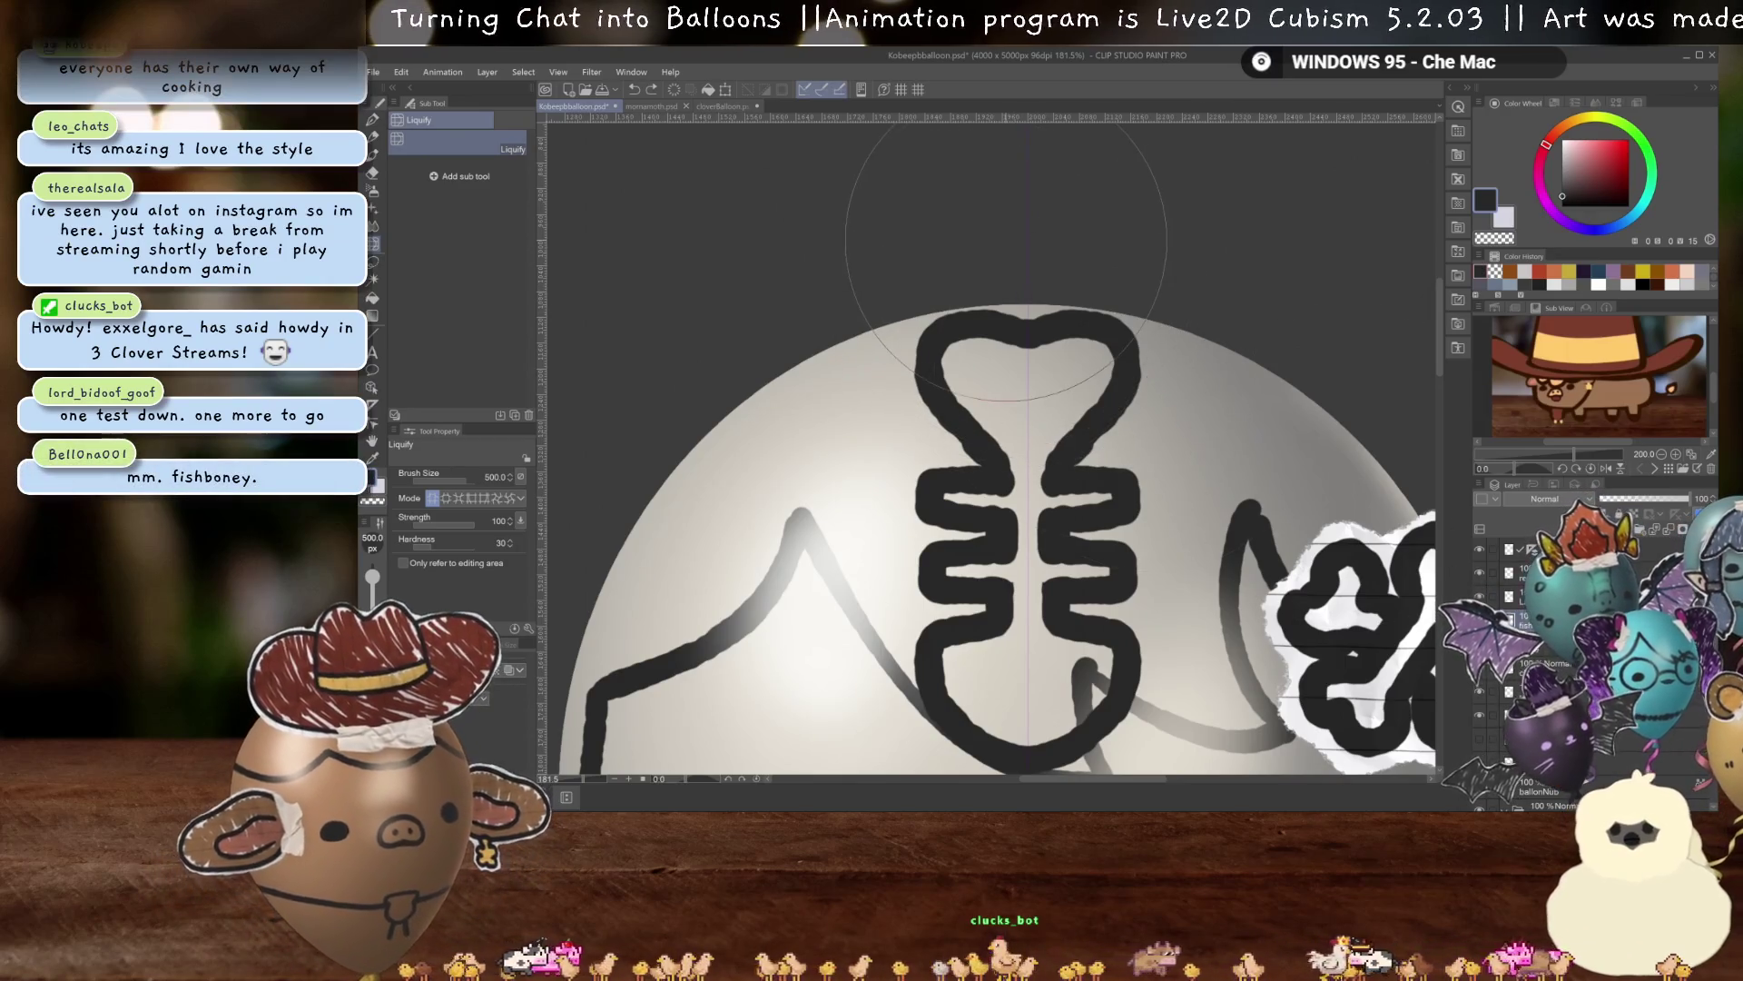
Warp the fishbone's heart-shaped tail into a cleaner shape with Liquify.
drag(1015, 300, 1017, 386)
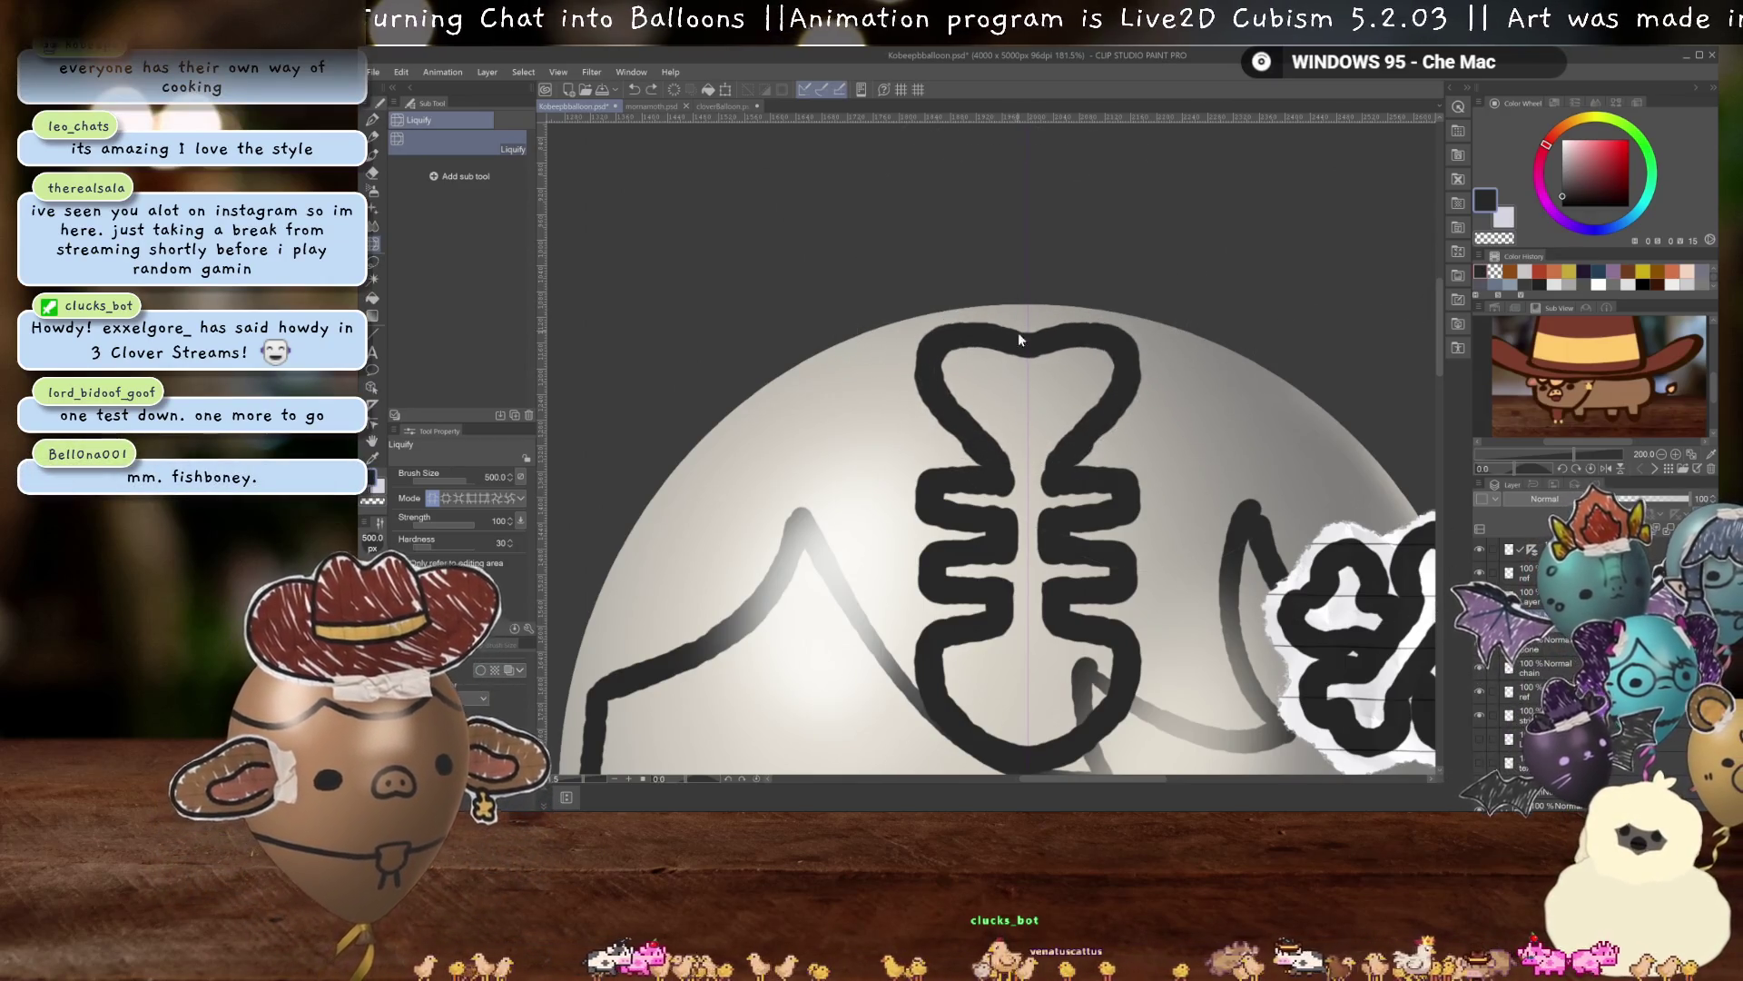
drag(1017, 385, 1026, 363)
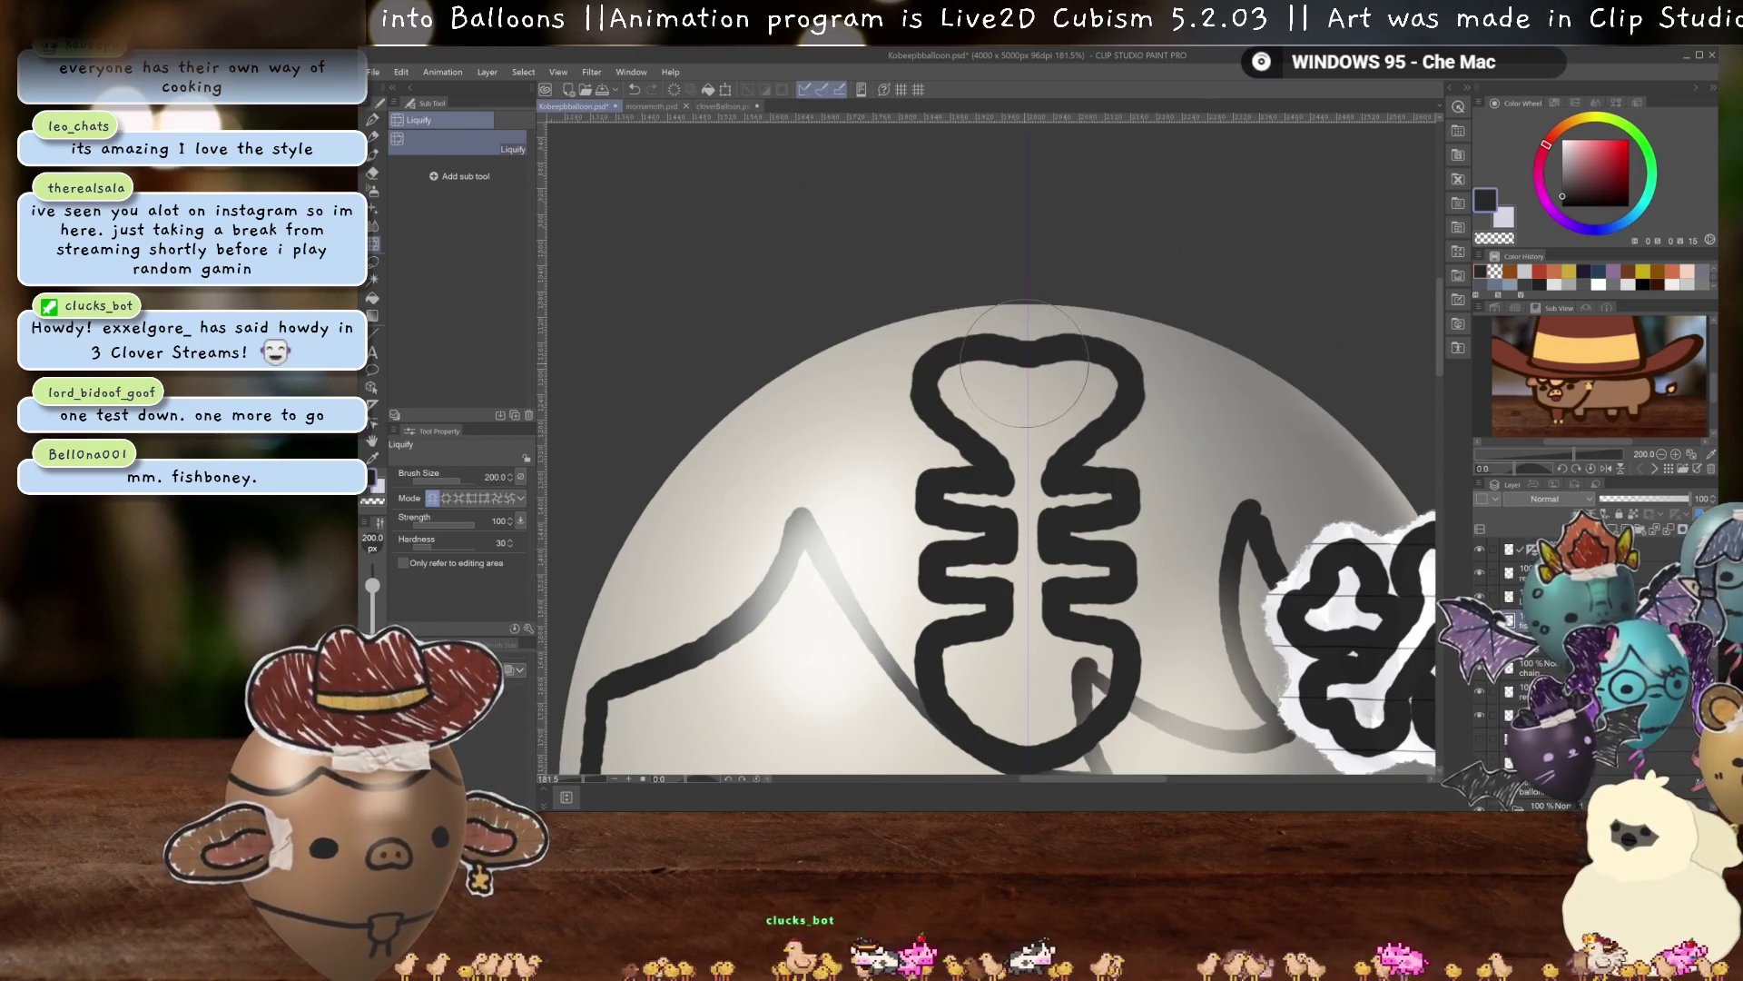
scroll(1094, 445, down, 2)
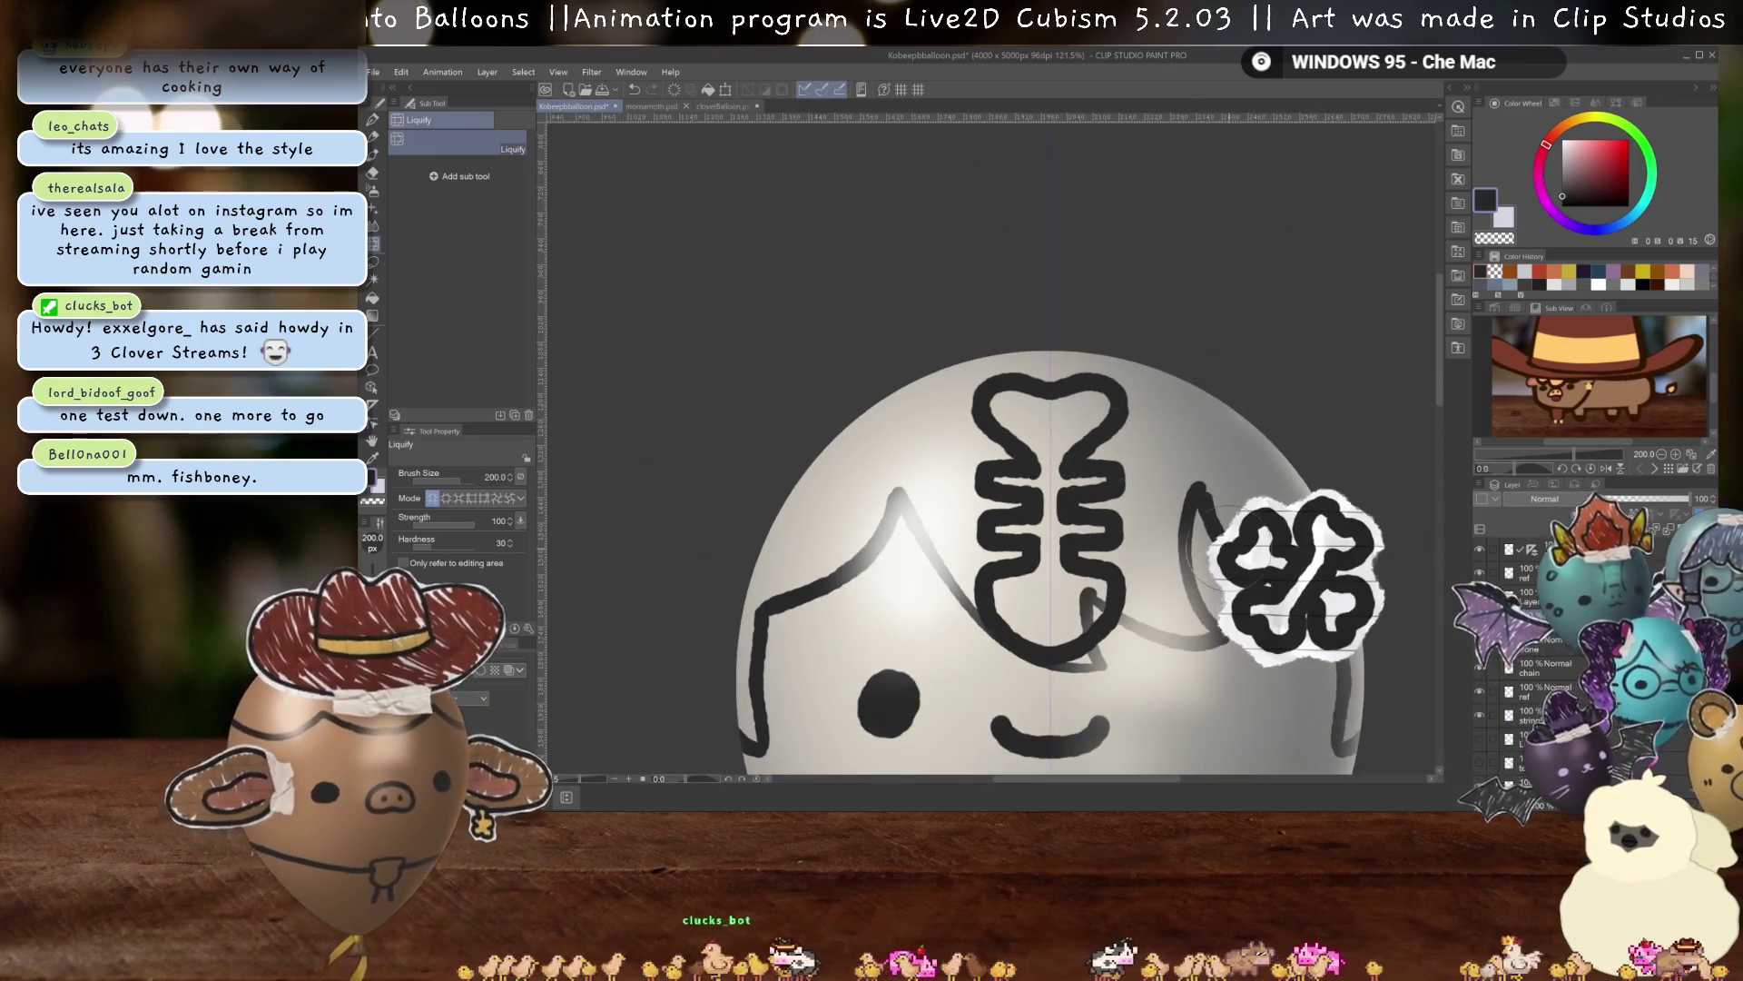
Save the balloon drawing.
key(ctrl+s)
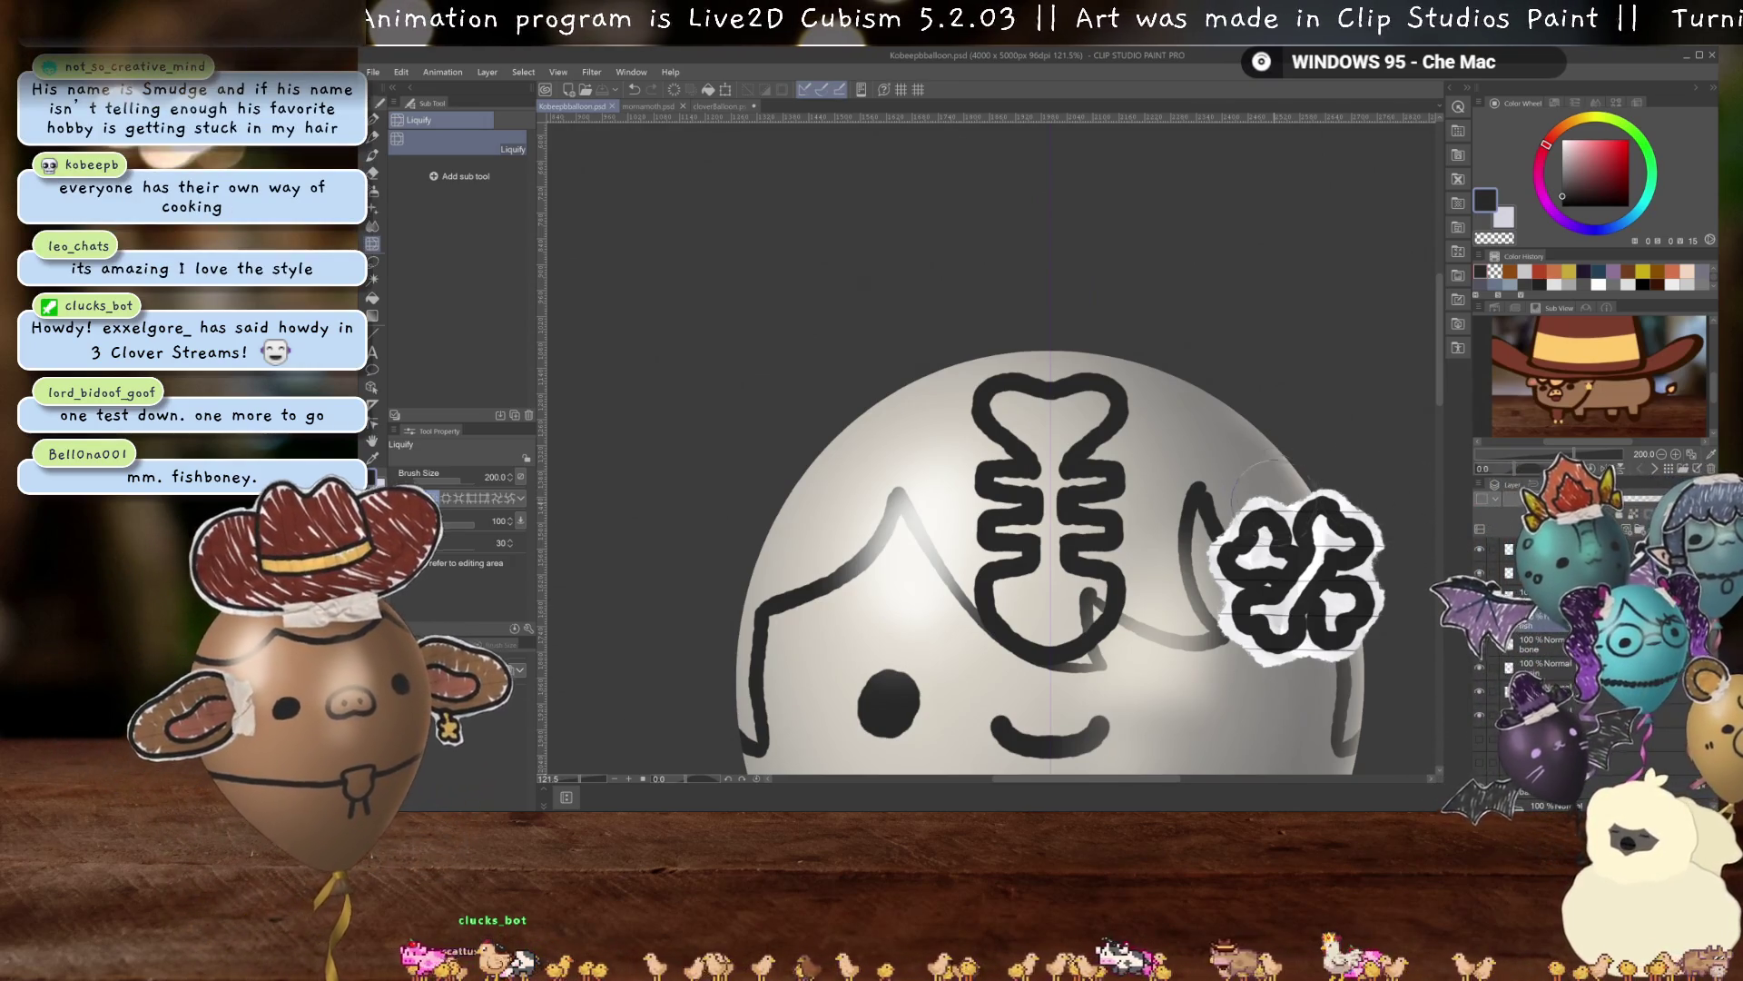
scroll(1272, 490, down, 5)
scroll(1271, 491, up, 4)
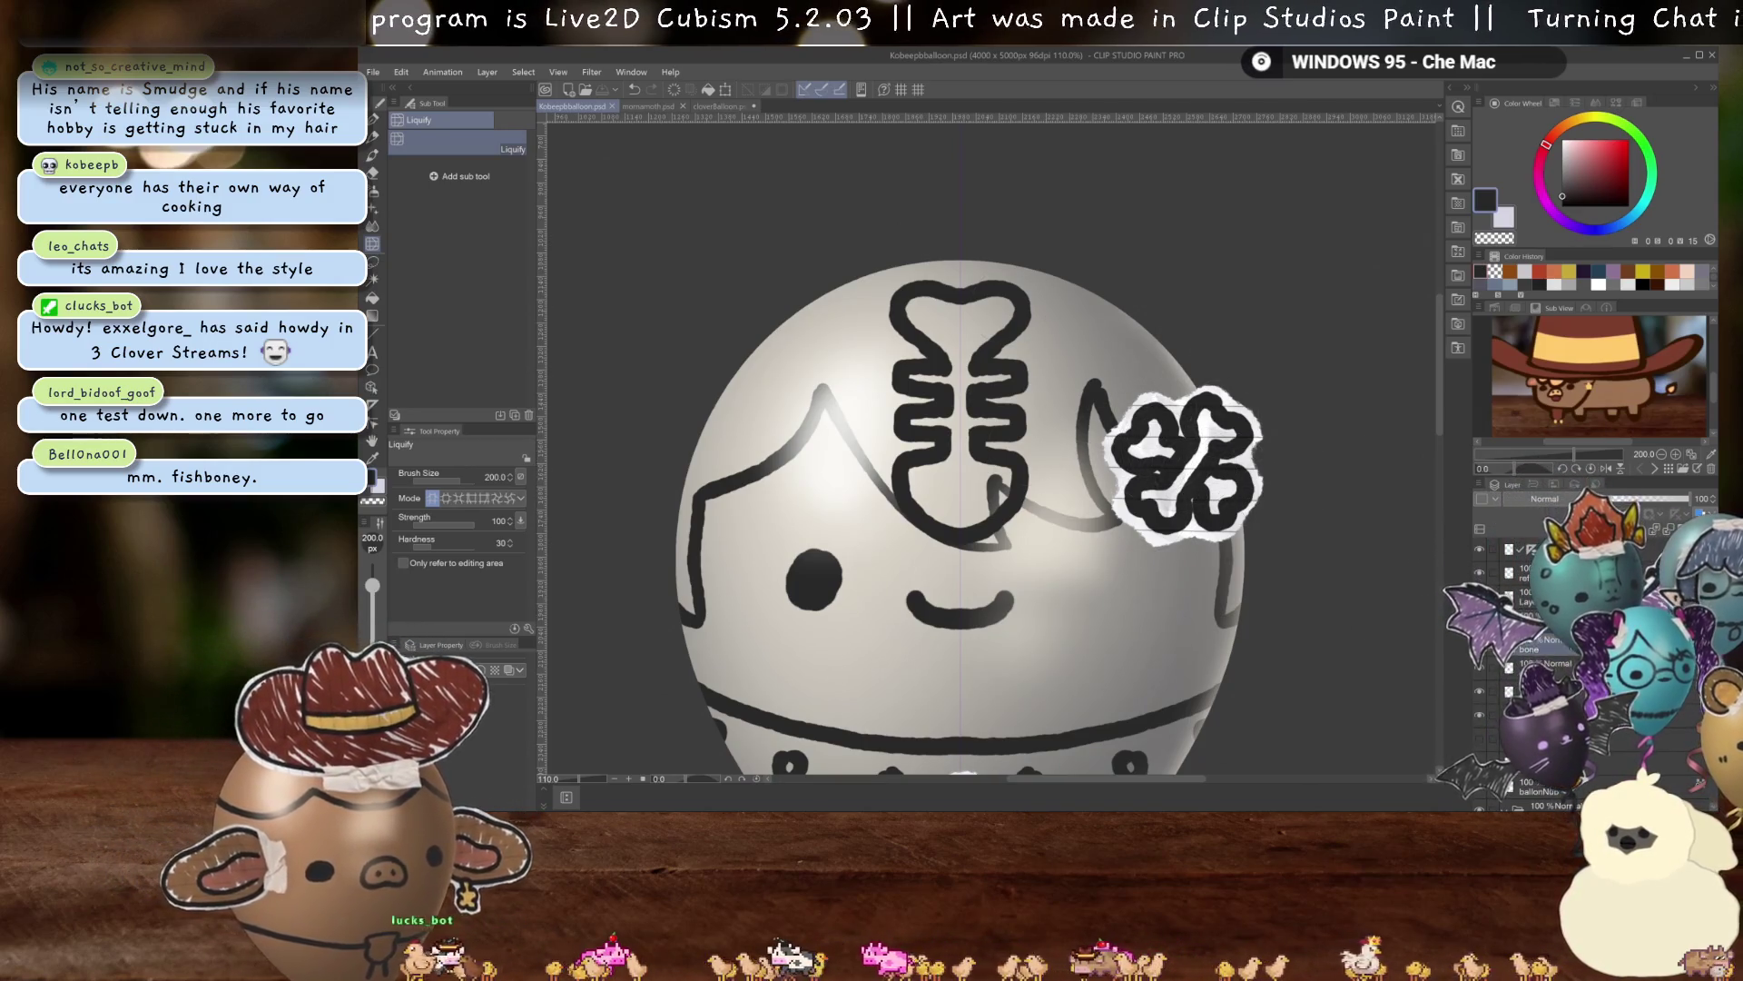
key(o)
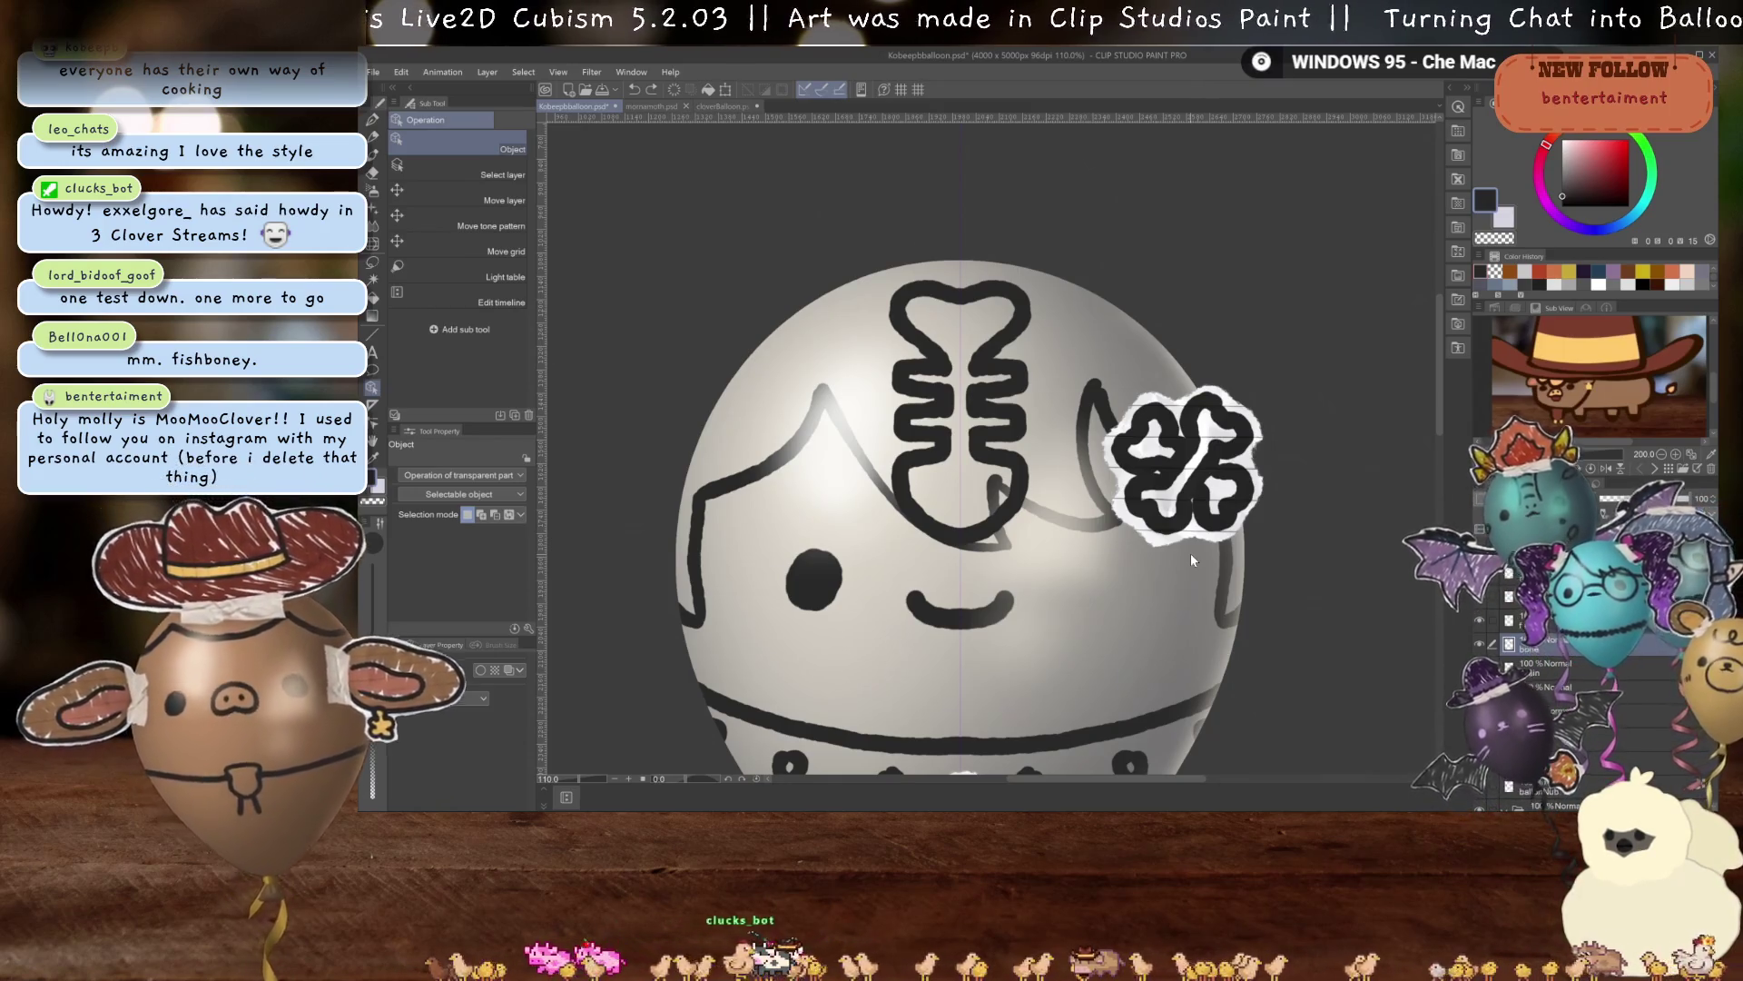
Select the fishbone layer and take the Felt Tip Pen to draw a small ring at its base.
scroll(1181, 544, down, 2)
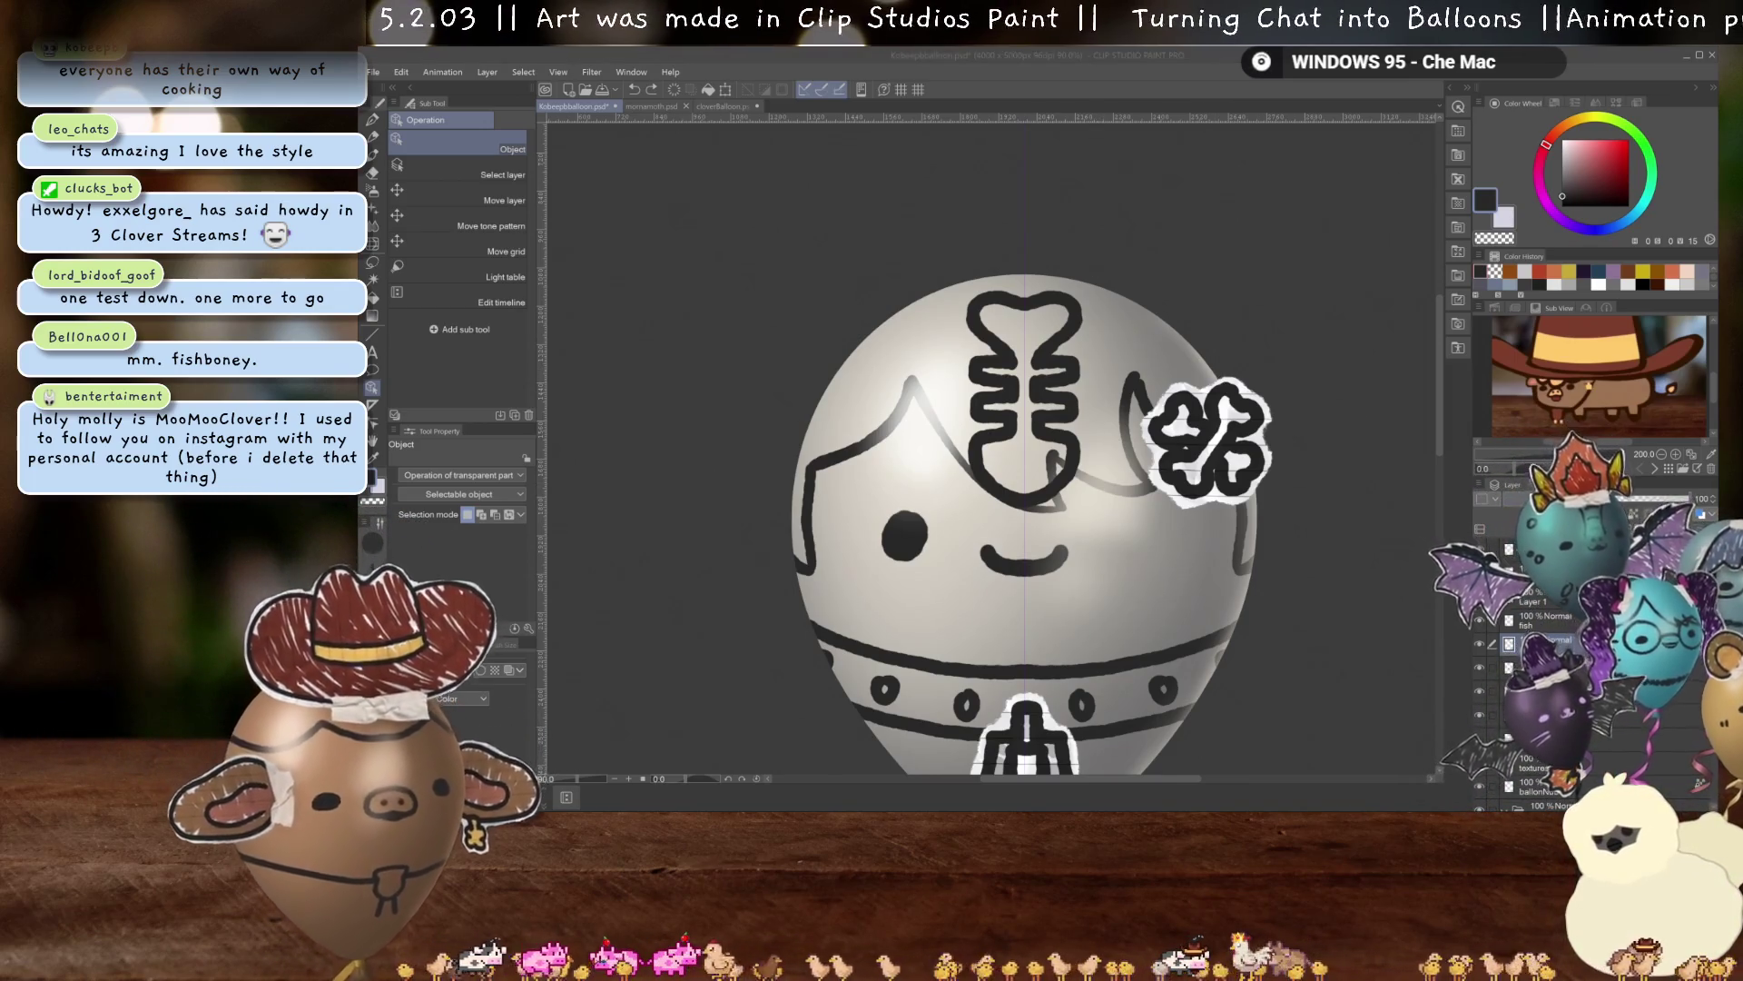
click(1557, 622)
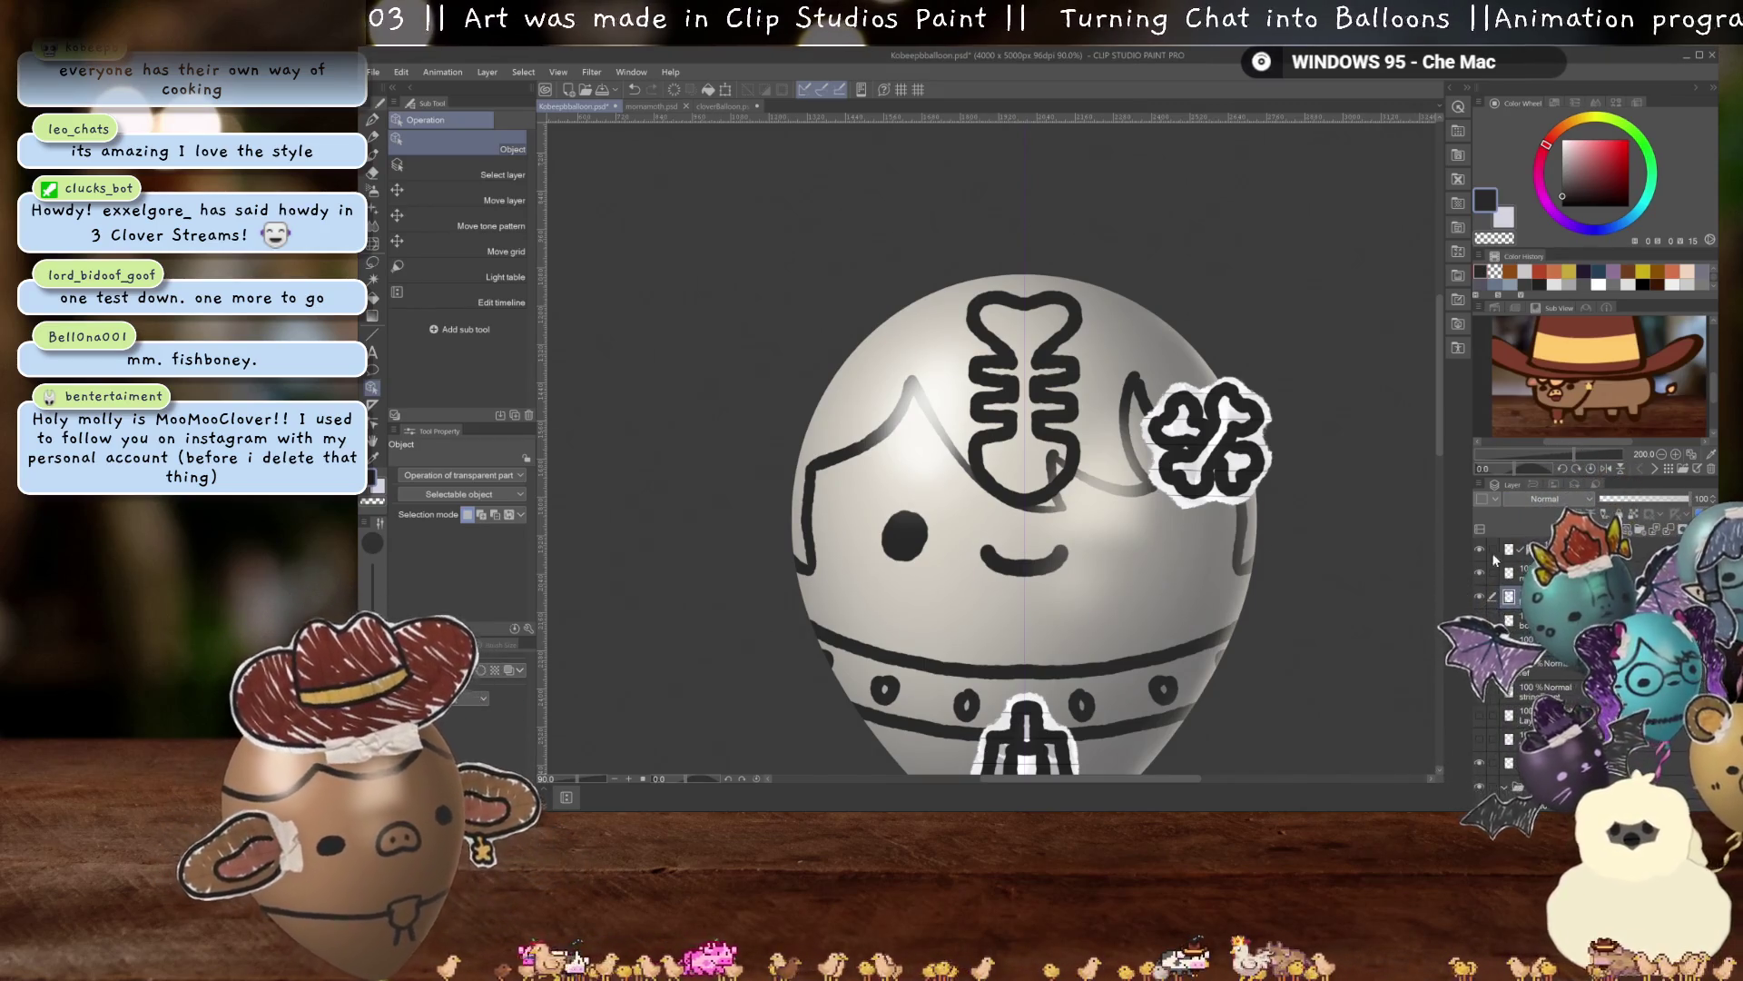
scroll(1181, 514, up, 4)
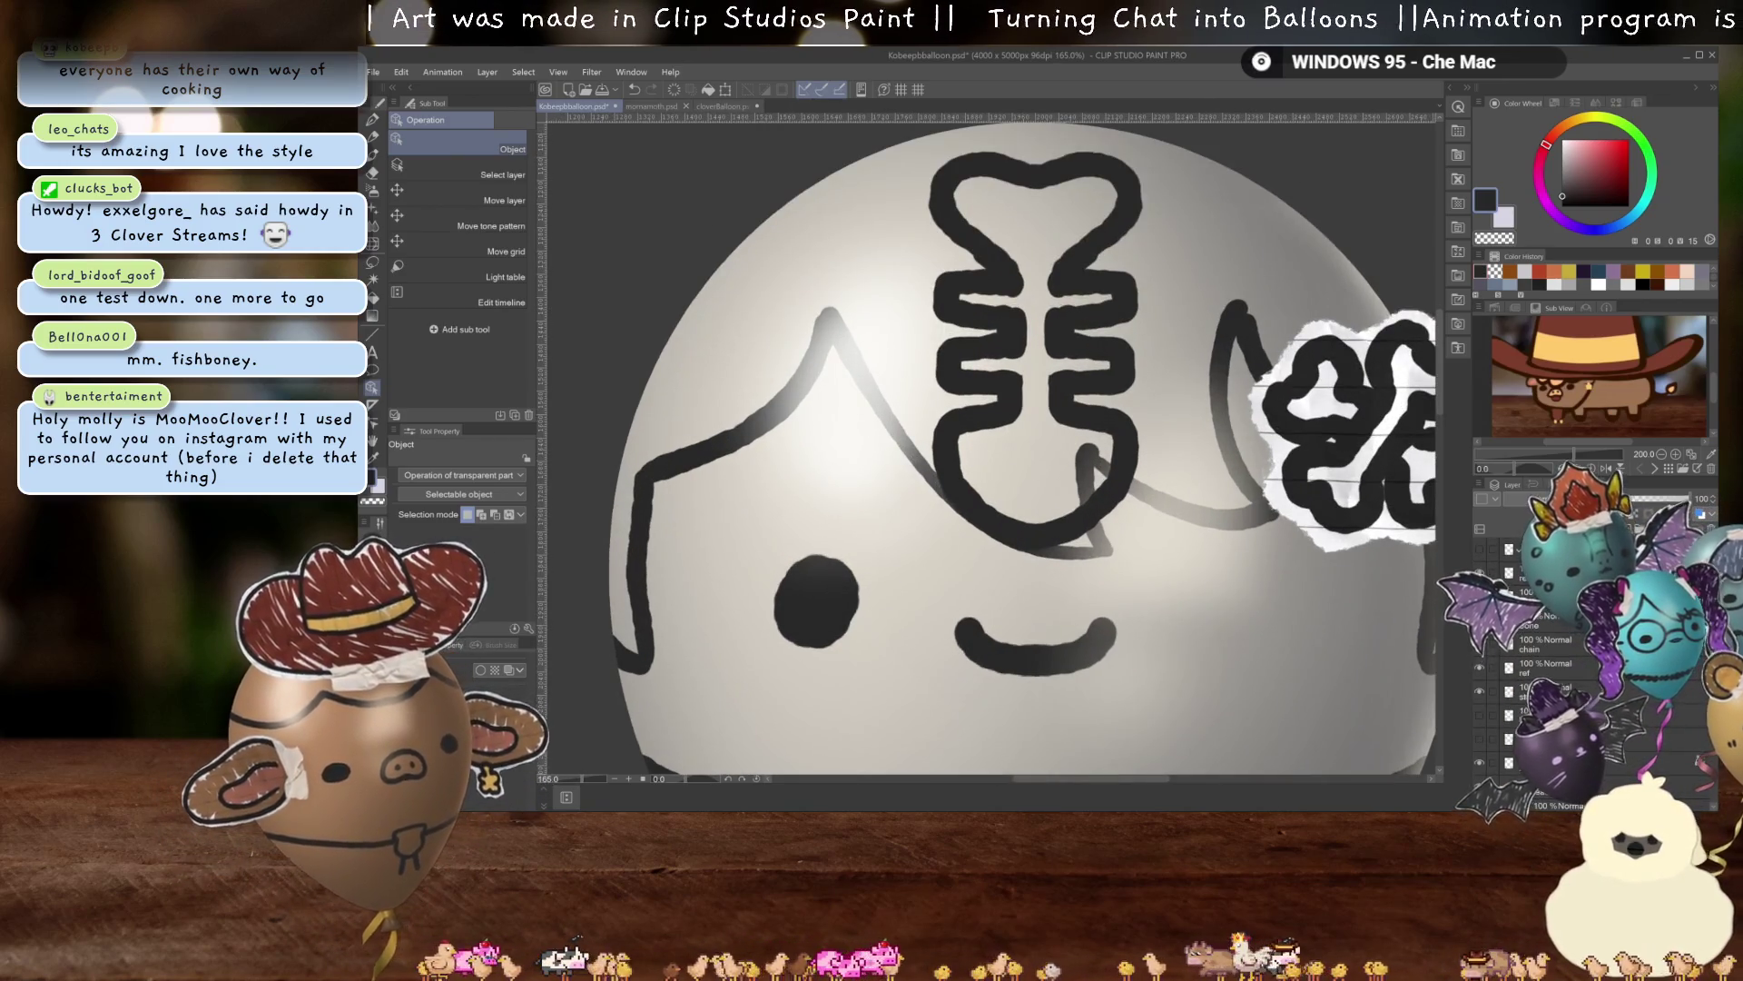
key(p)
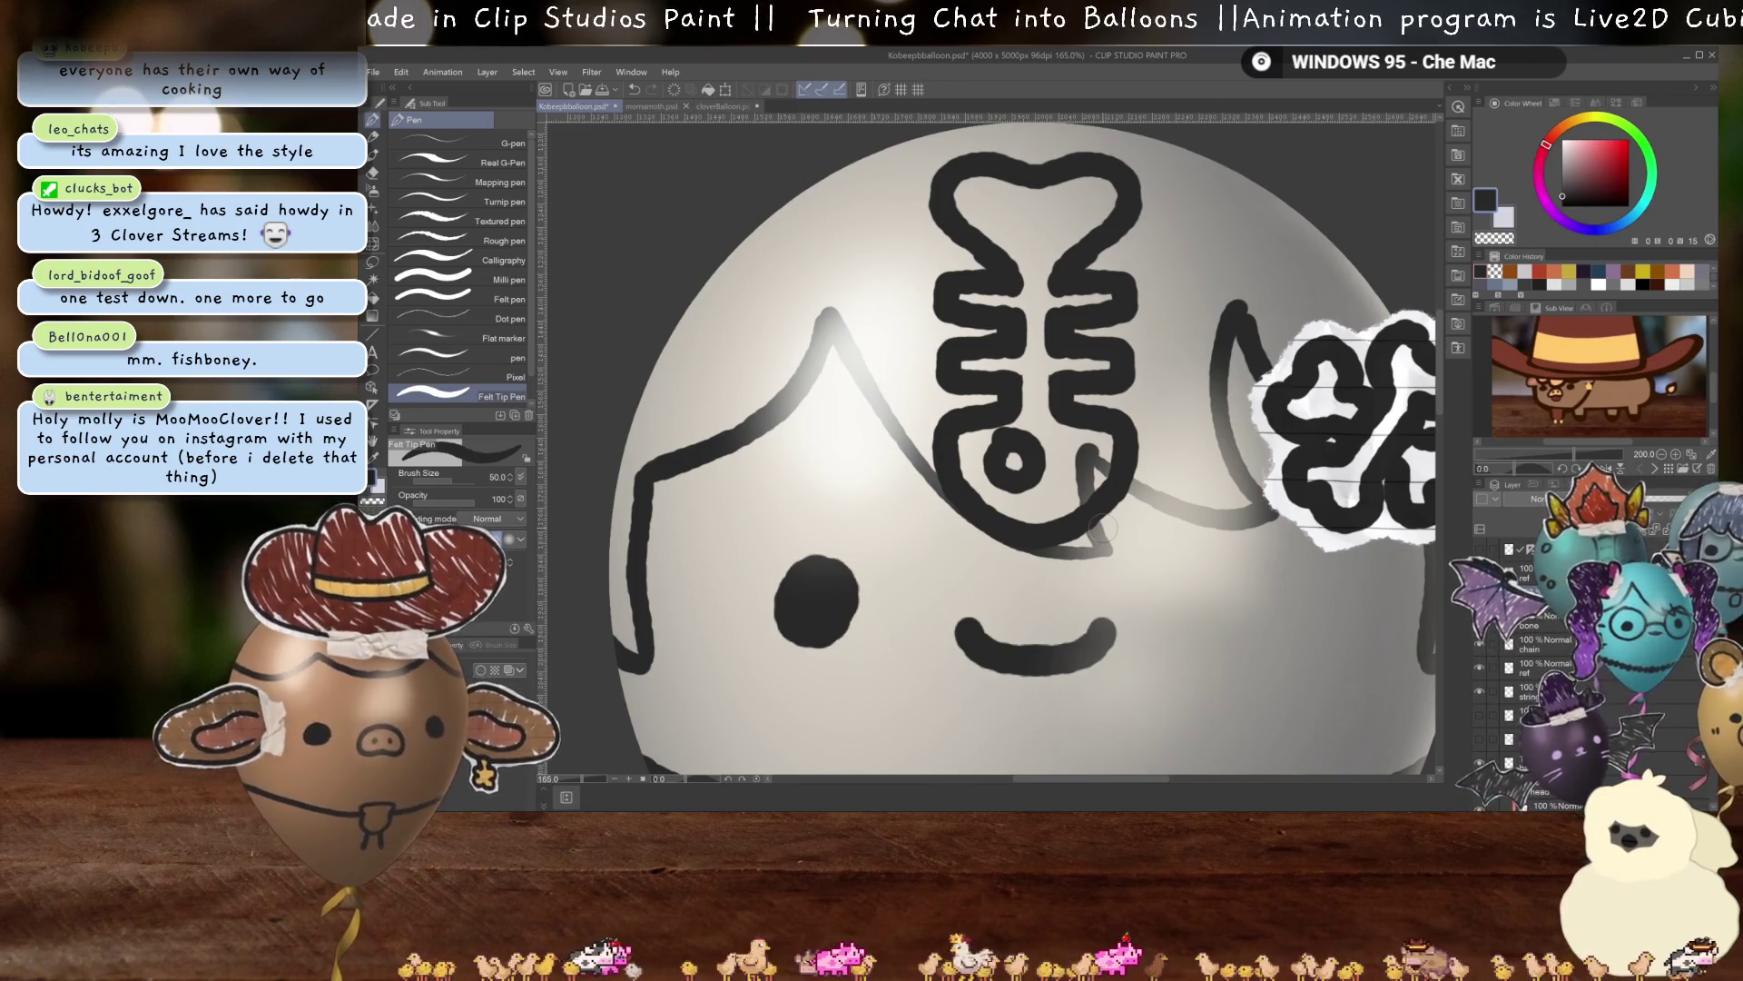
scroll(1135, 490, down, 5)
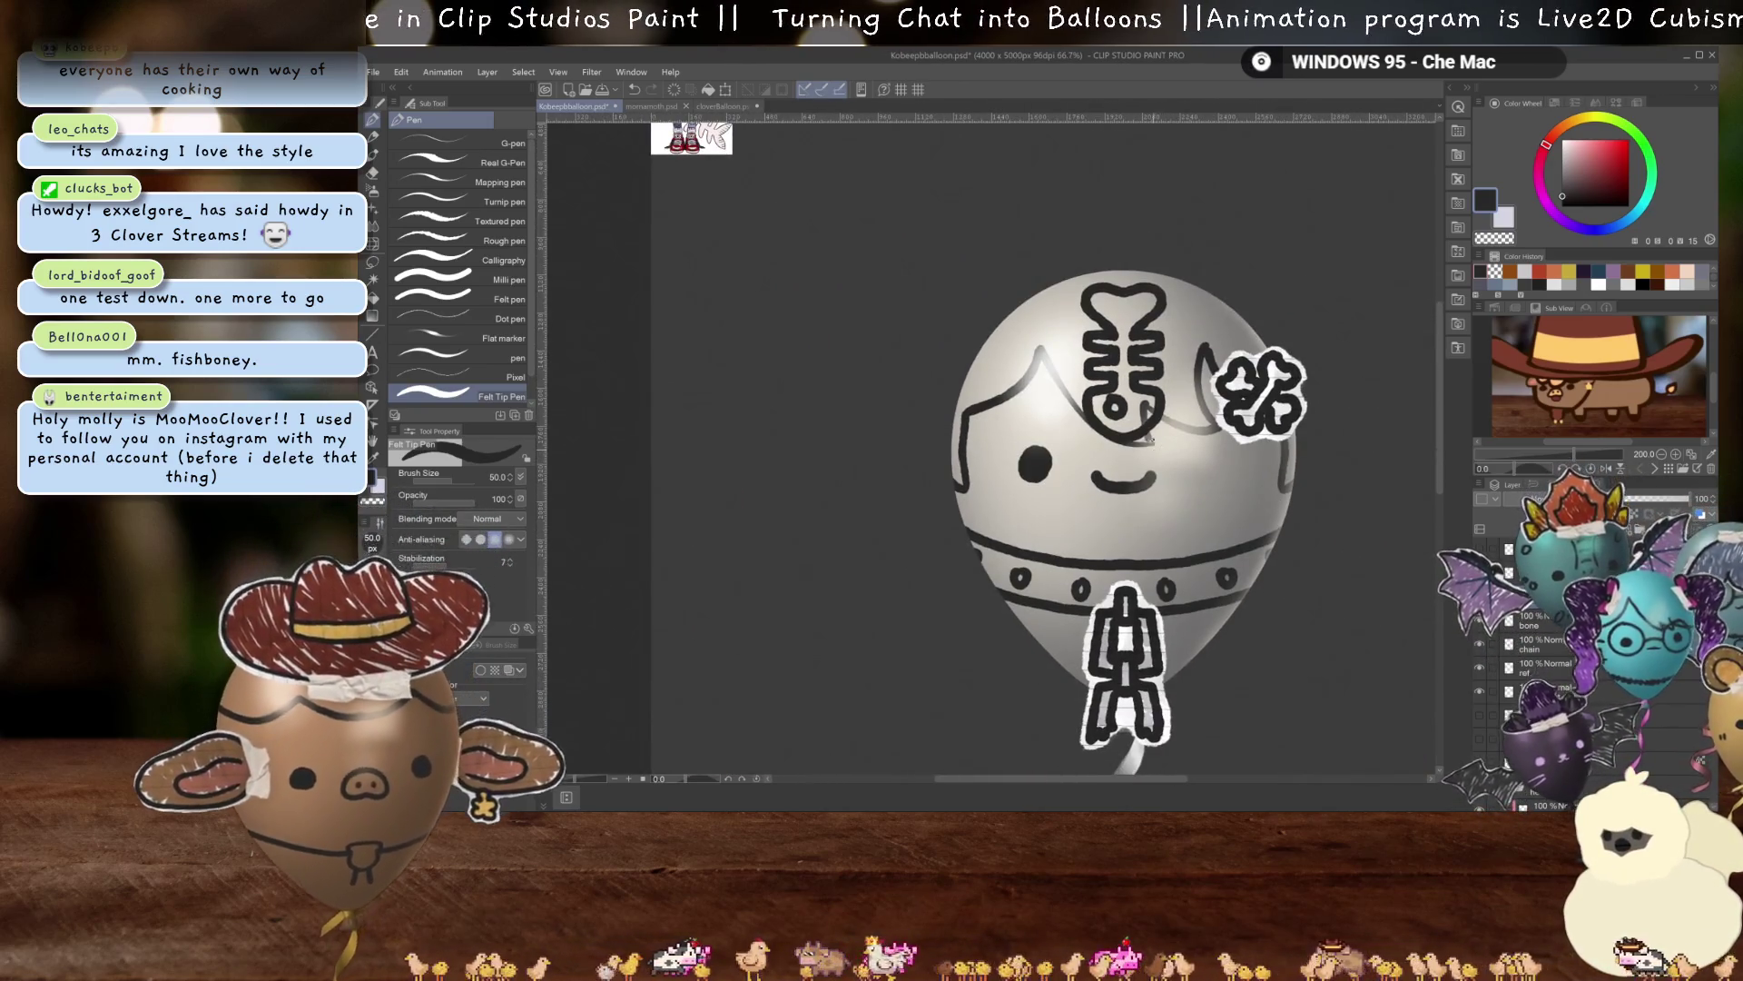
Shrink the fishbone and move it to the balloon's left edge beside the collar.
key(ctrl+t)
drag(1144, 400, 981, 606)
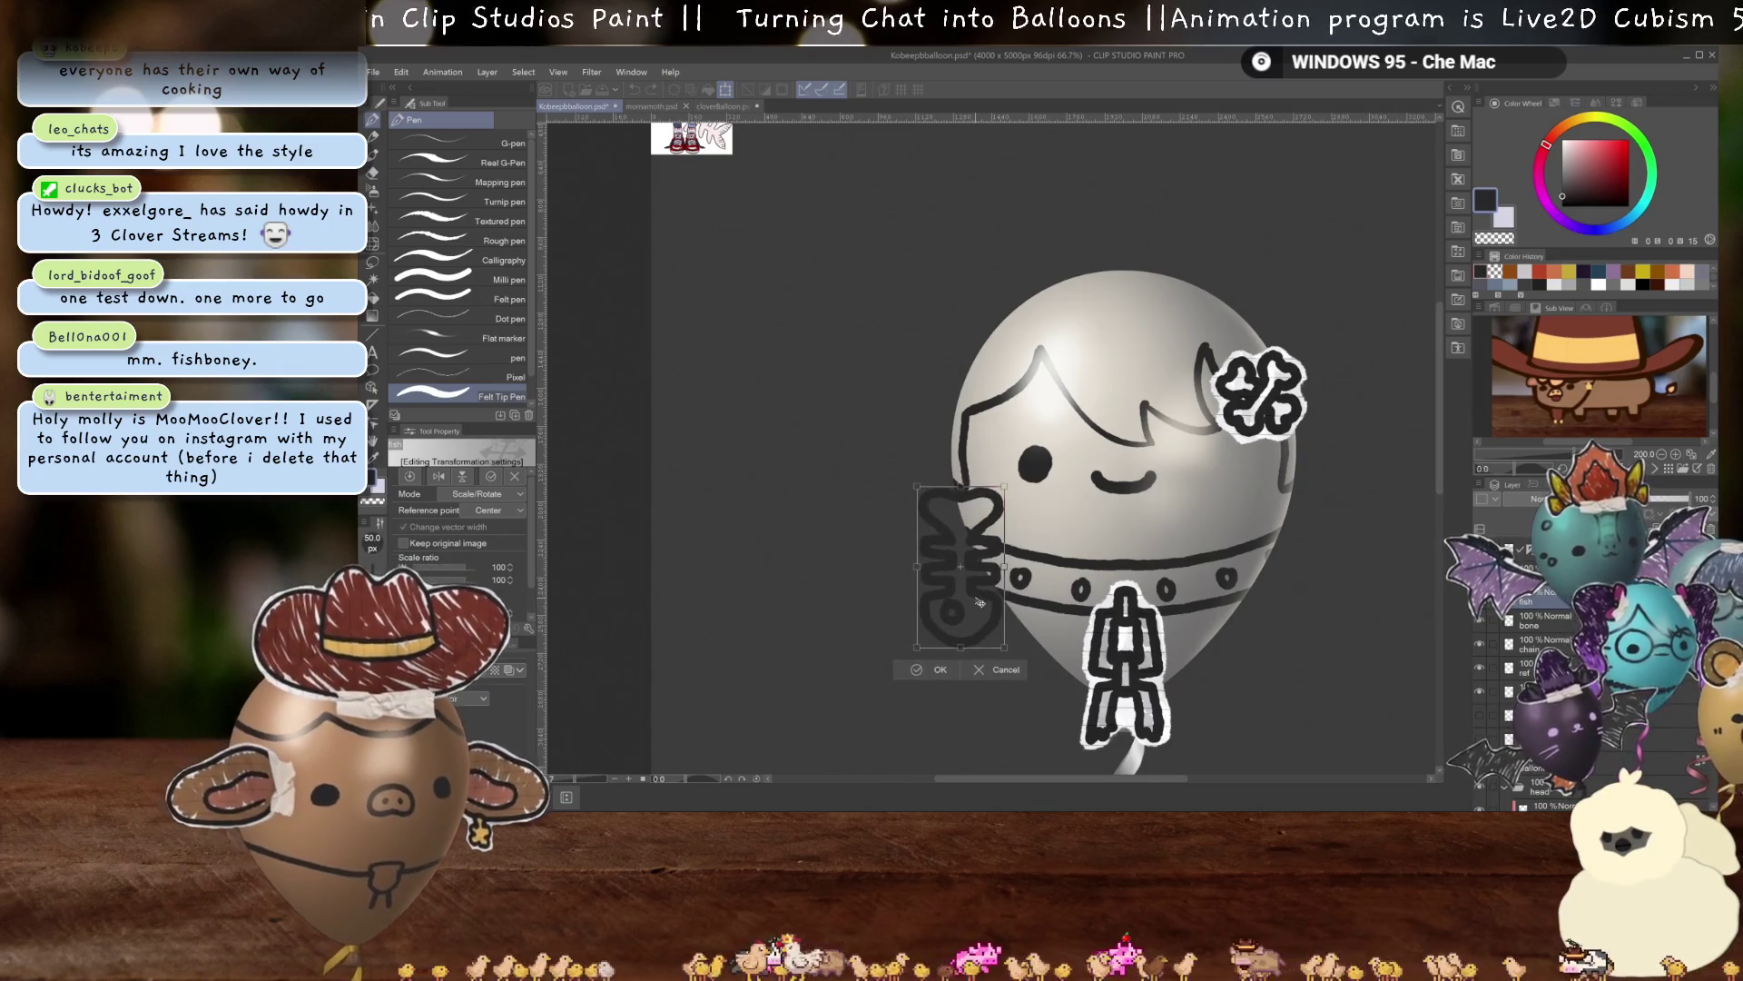
mouse_move(1006, 648)
mouse_down()
mouse_move(982, 633)
mouse_move(981, 595)
mouse_up()
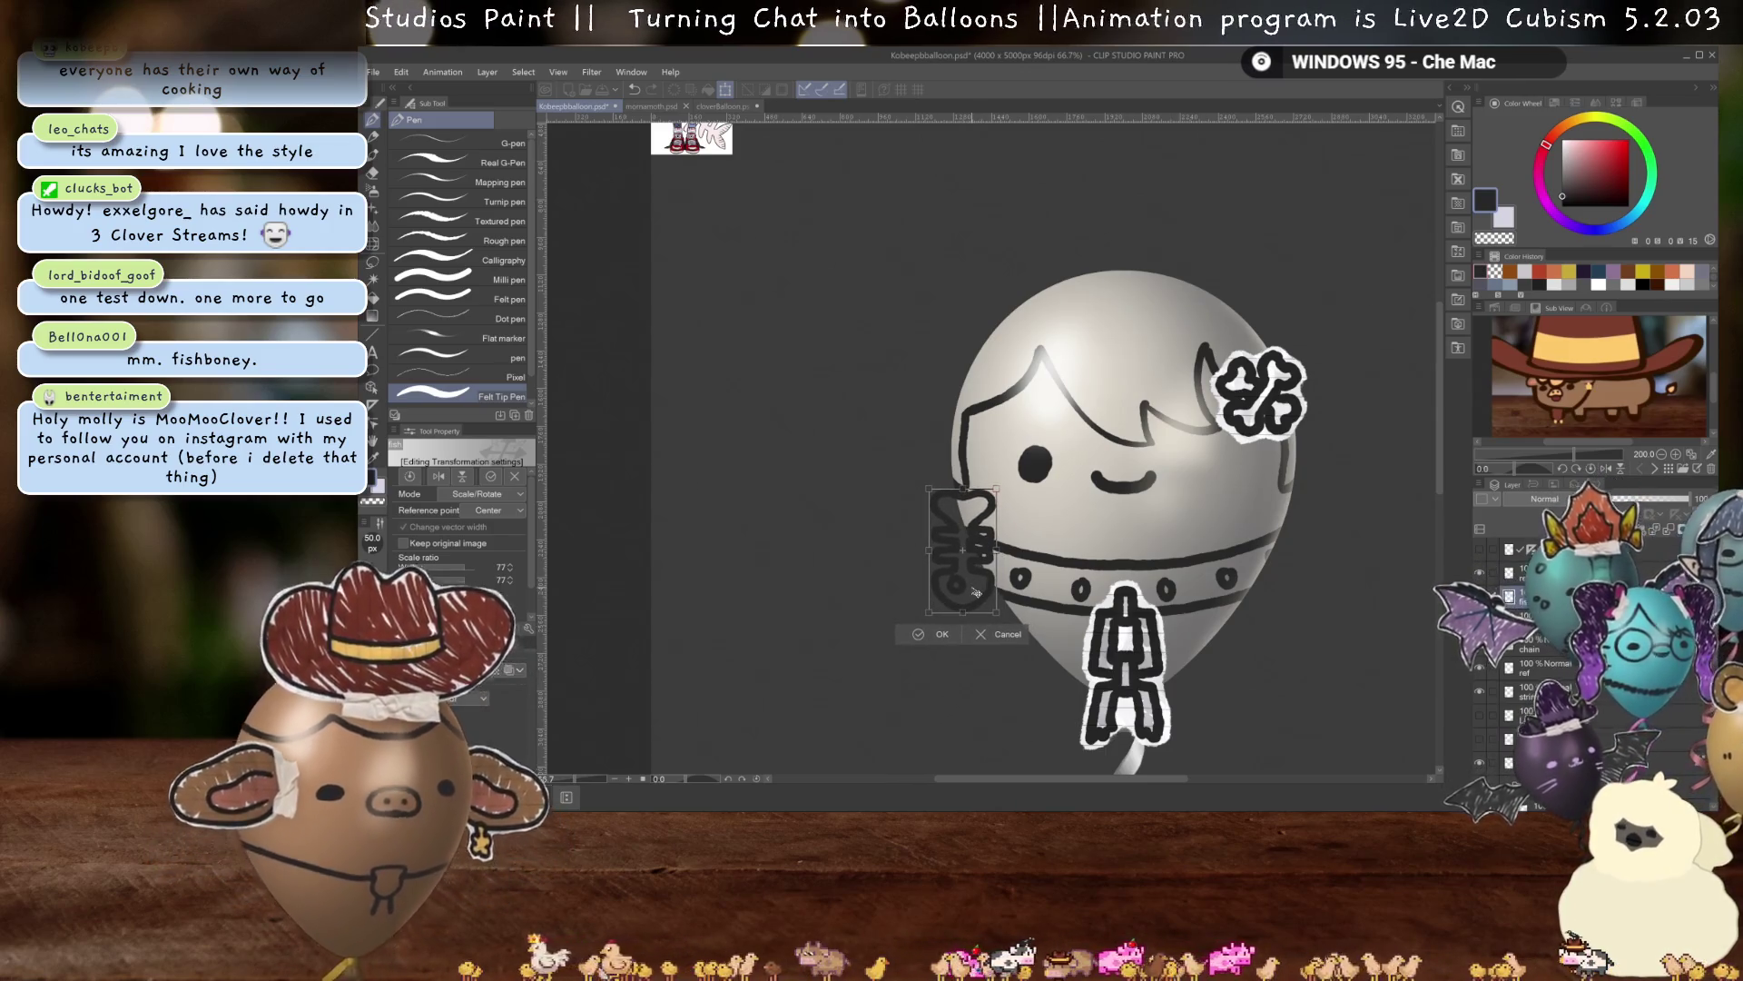
key(Return)
scroll(974, 593, down, 4)
scroll(974, 593, up, 2)
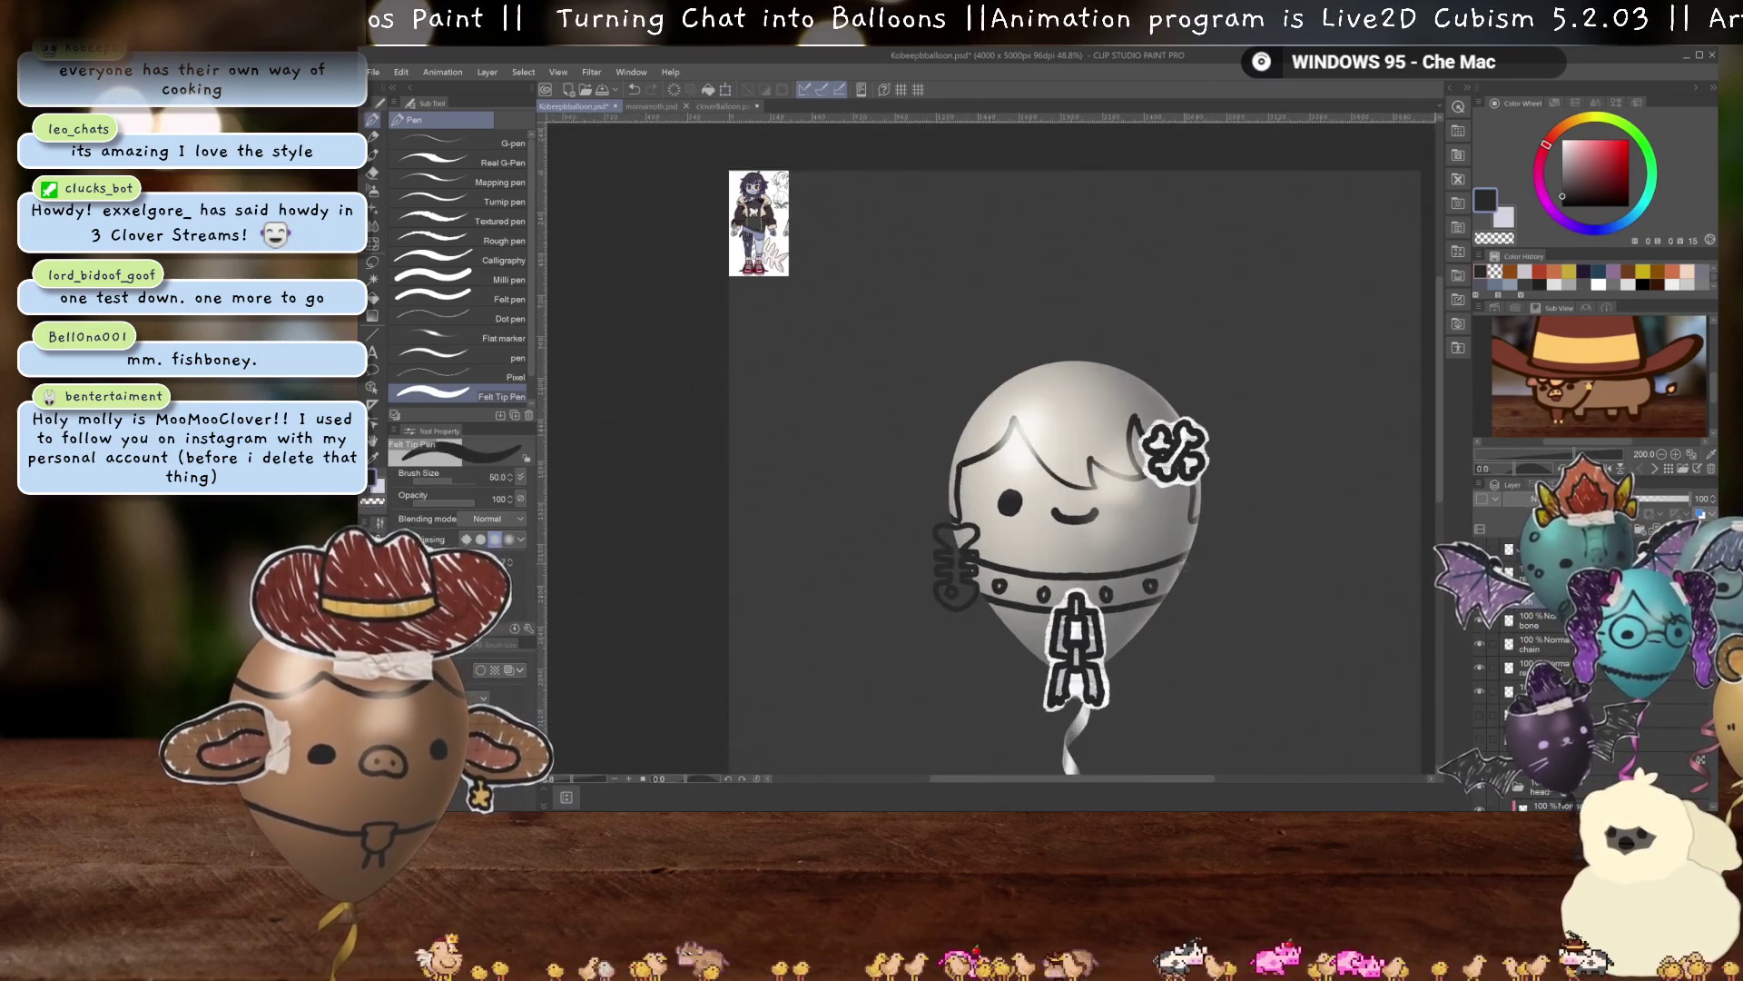
scroll(974, 593, up, 1)
scroll(1027, 430, up, 1)
scroll(1027, 429, up, 1)
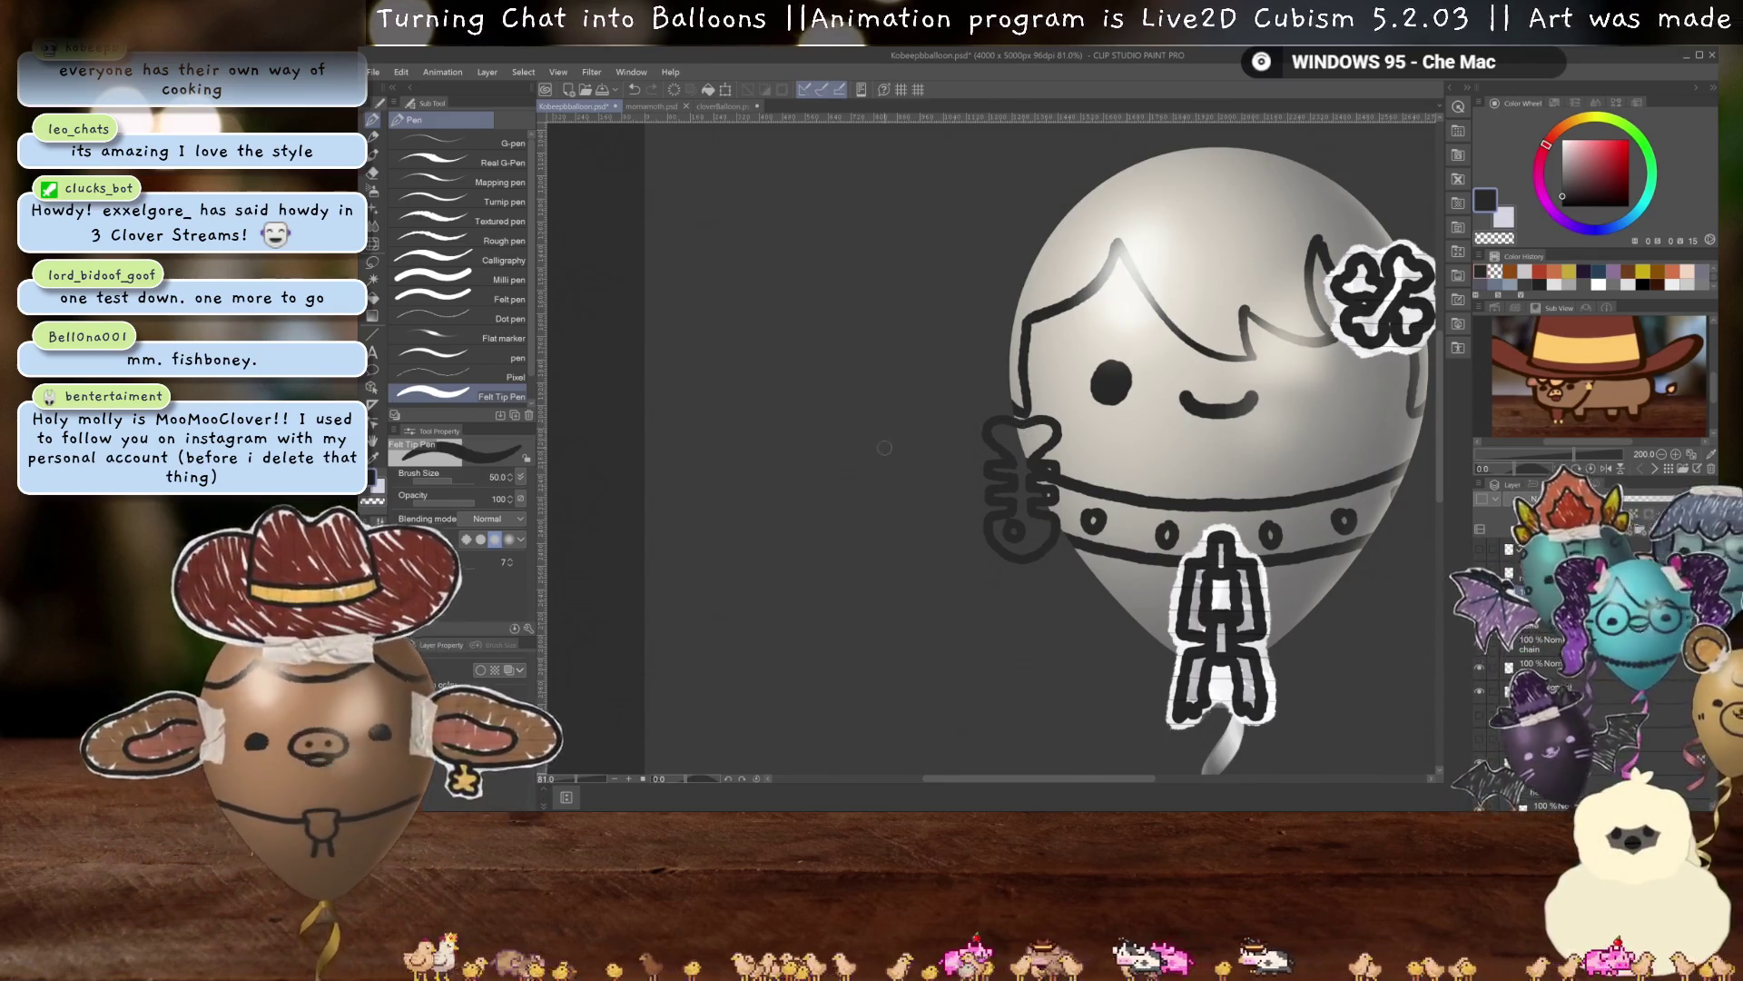
scroll(1154, 417, down, 3)
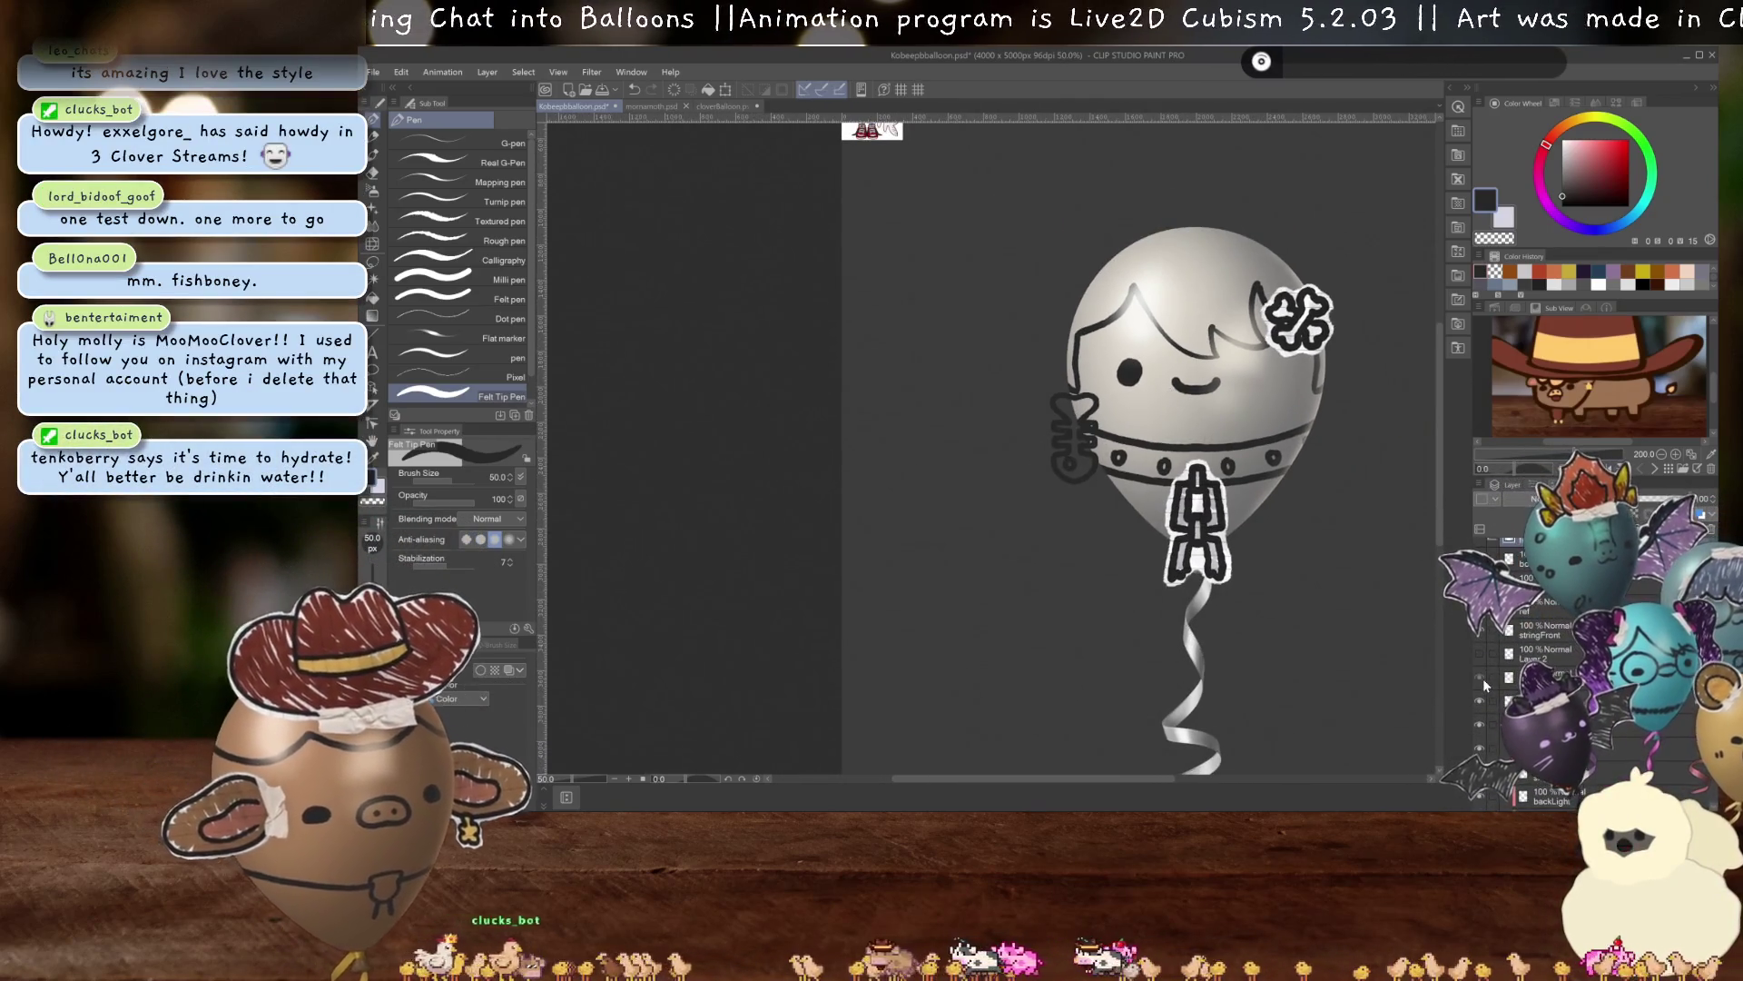
Show the lined paper and tape artwork and move the fishbone onto the notepaper sheet.
click(1480, 677)
key(ctrl+t)
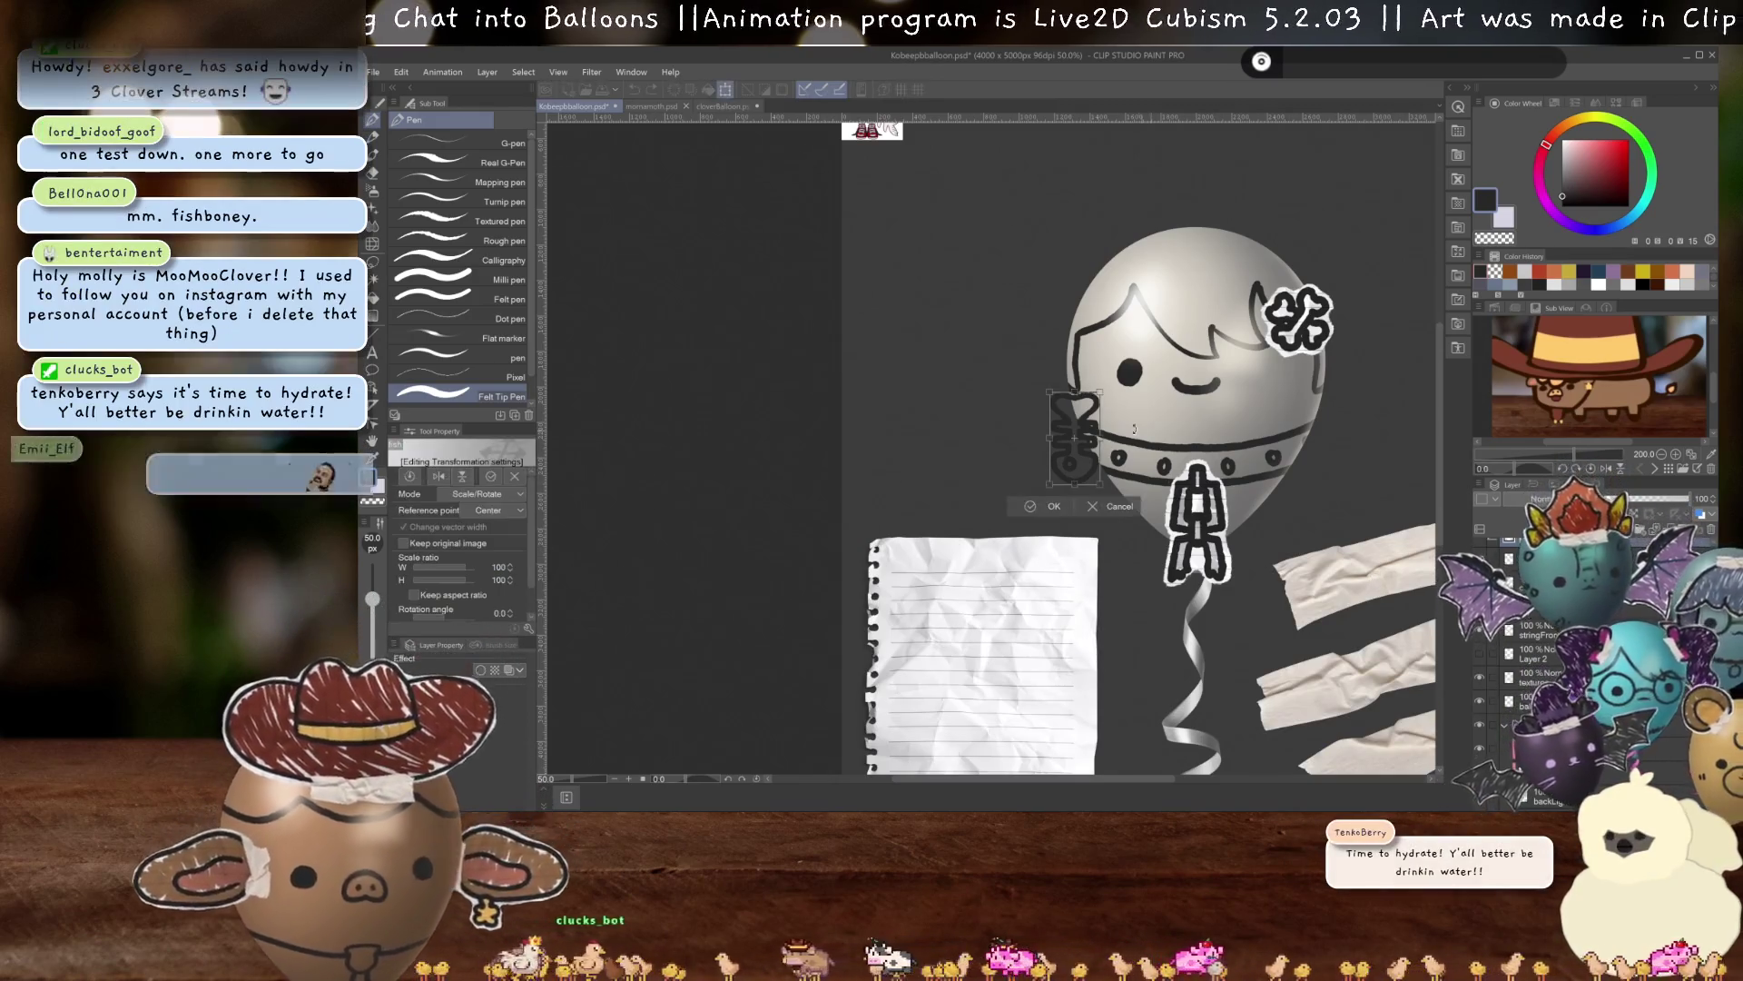
drag(1092, 461, 997, 688)
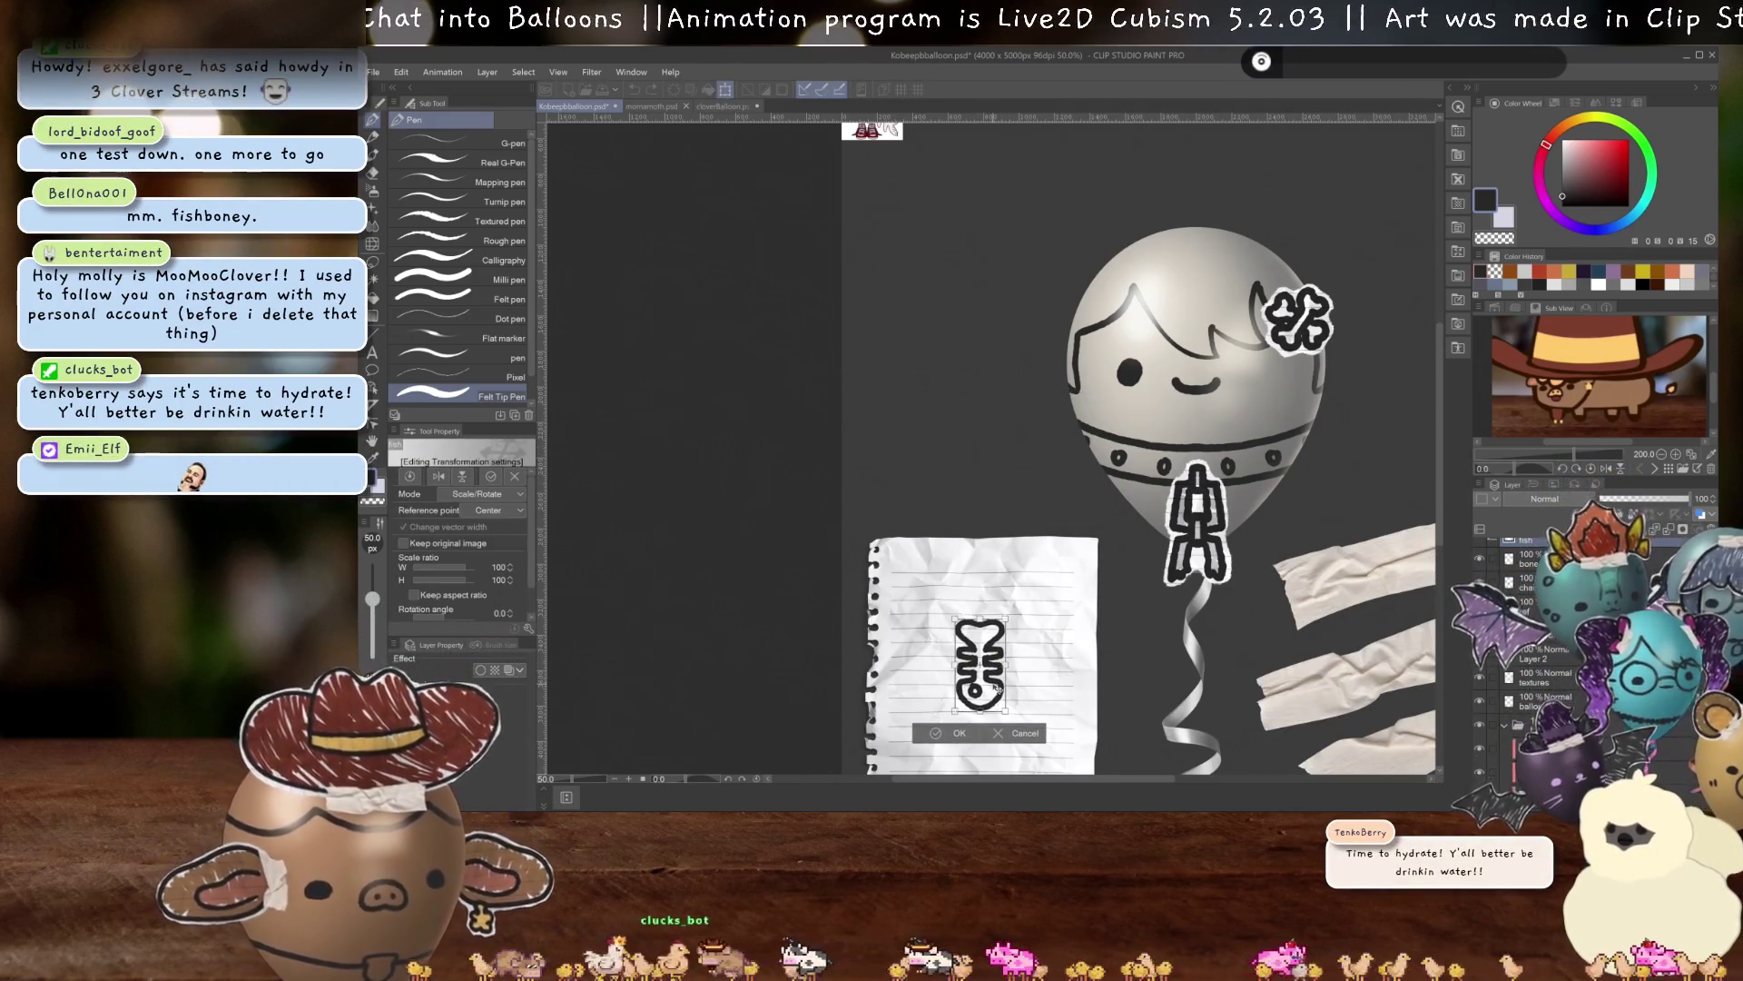
key(Return)
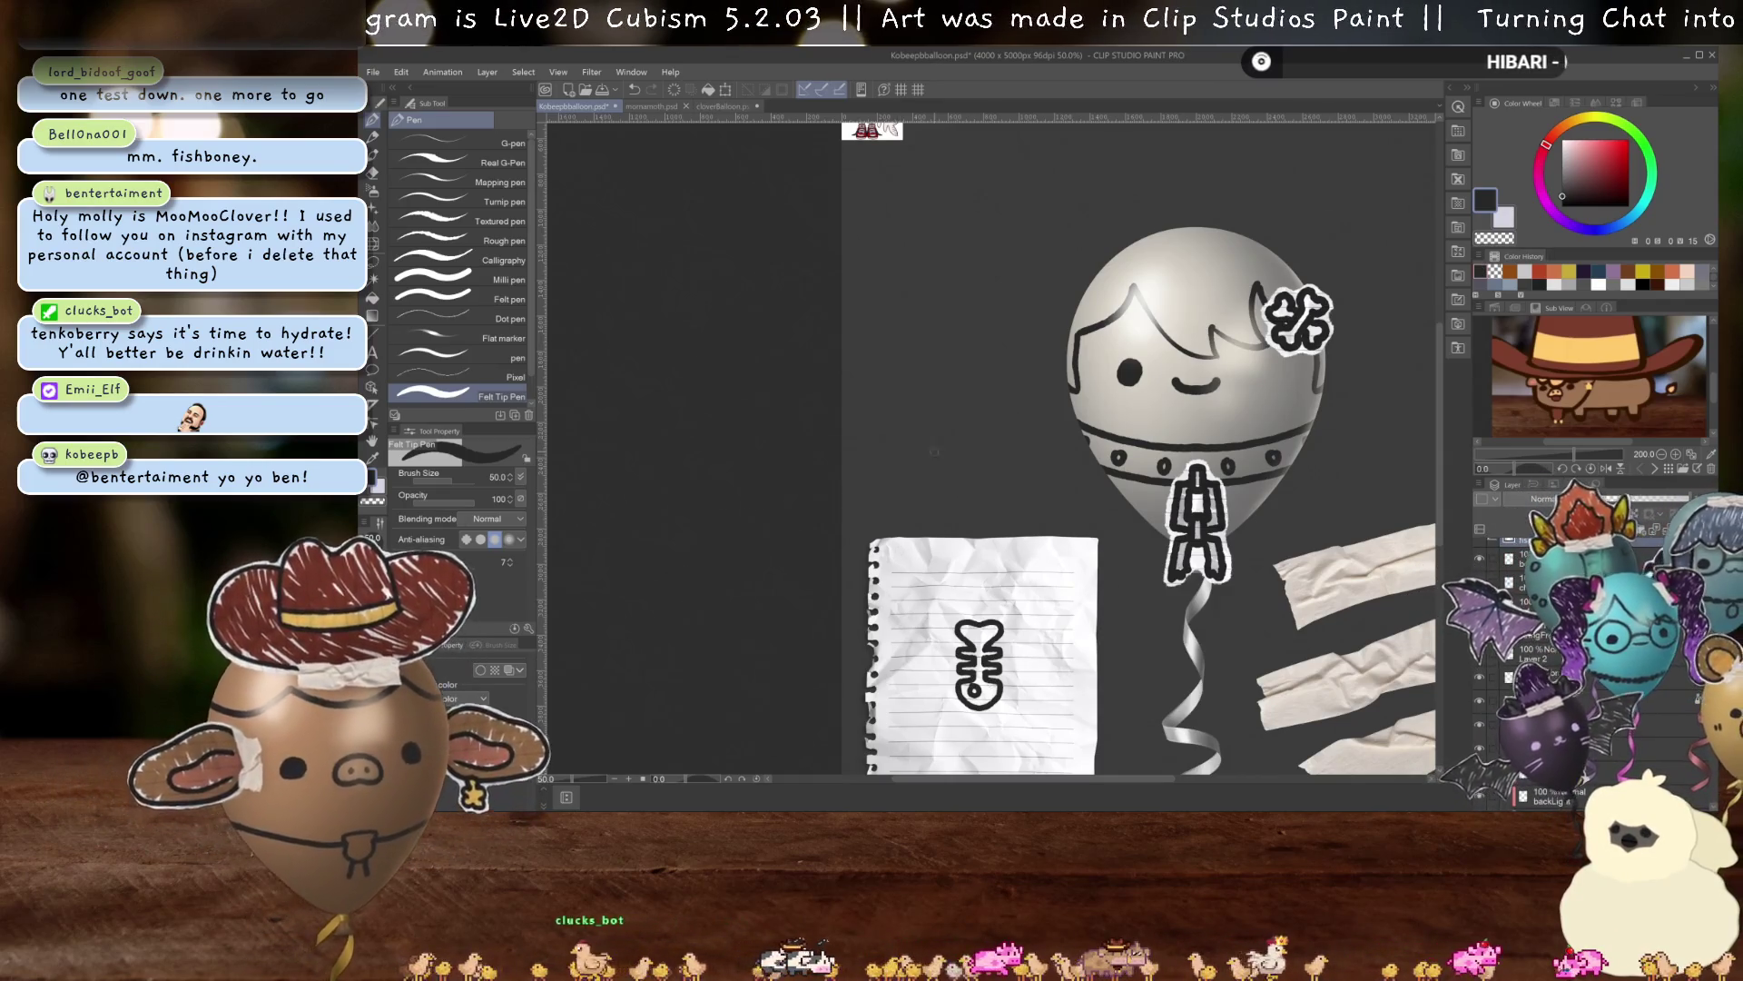
Pan the view from the paper sheet over to the character reference.
scroll(1014, 405, up, 4)
drag(1023, 470, 1018, 430)
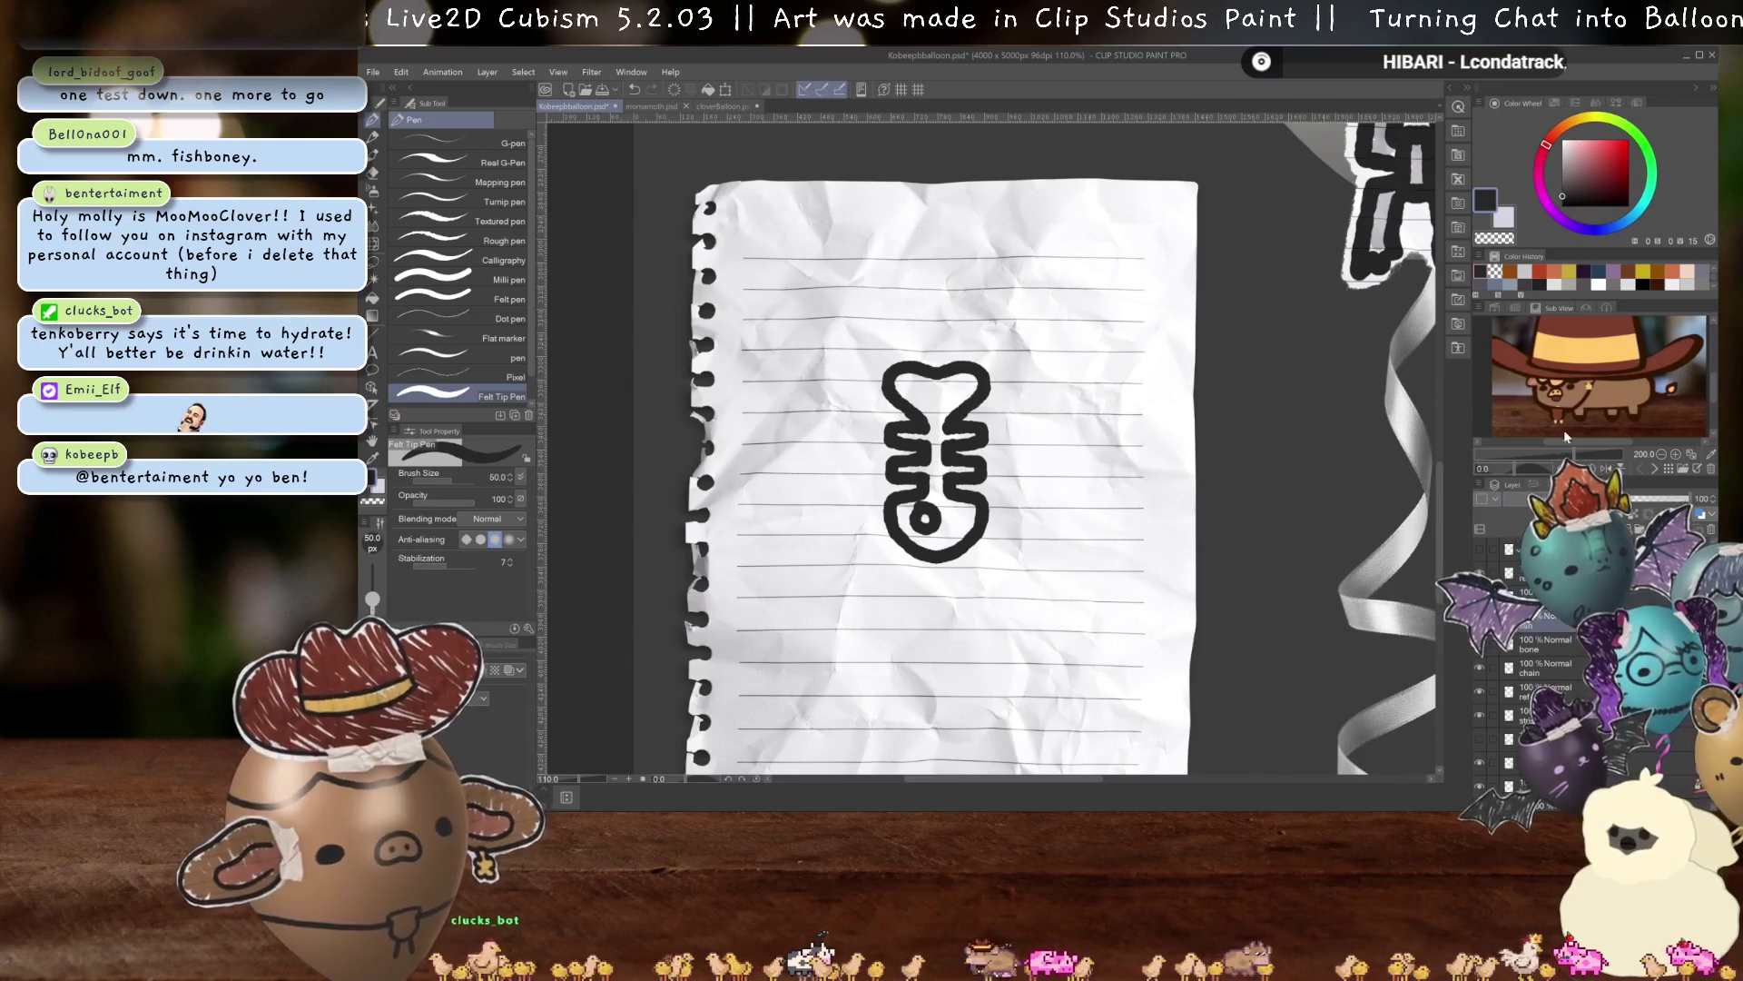
scroll(848, 350, down, 2)
drag(999, 454, 848, 351)
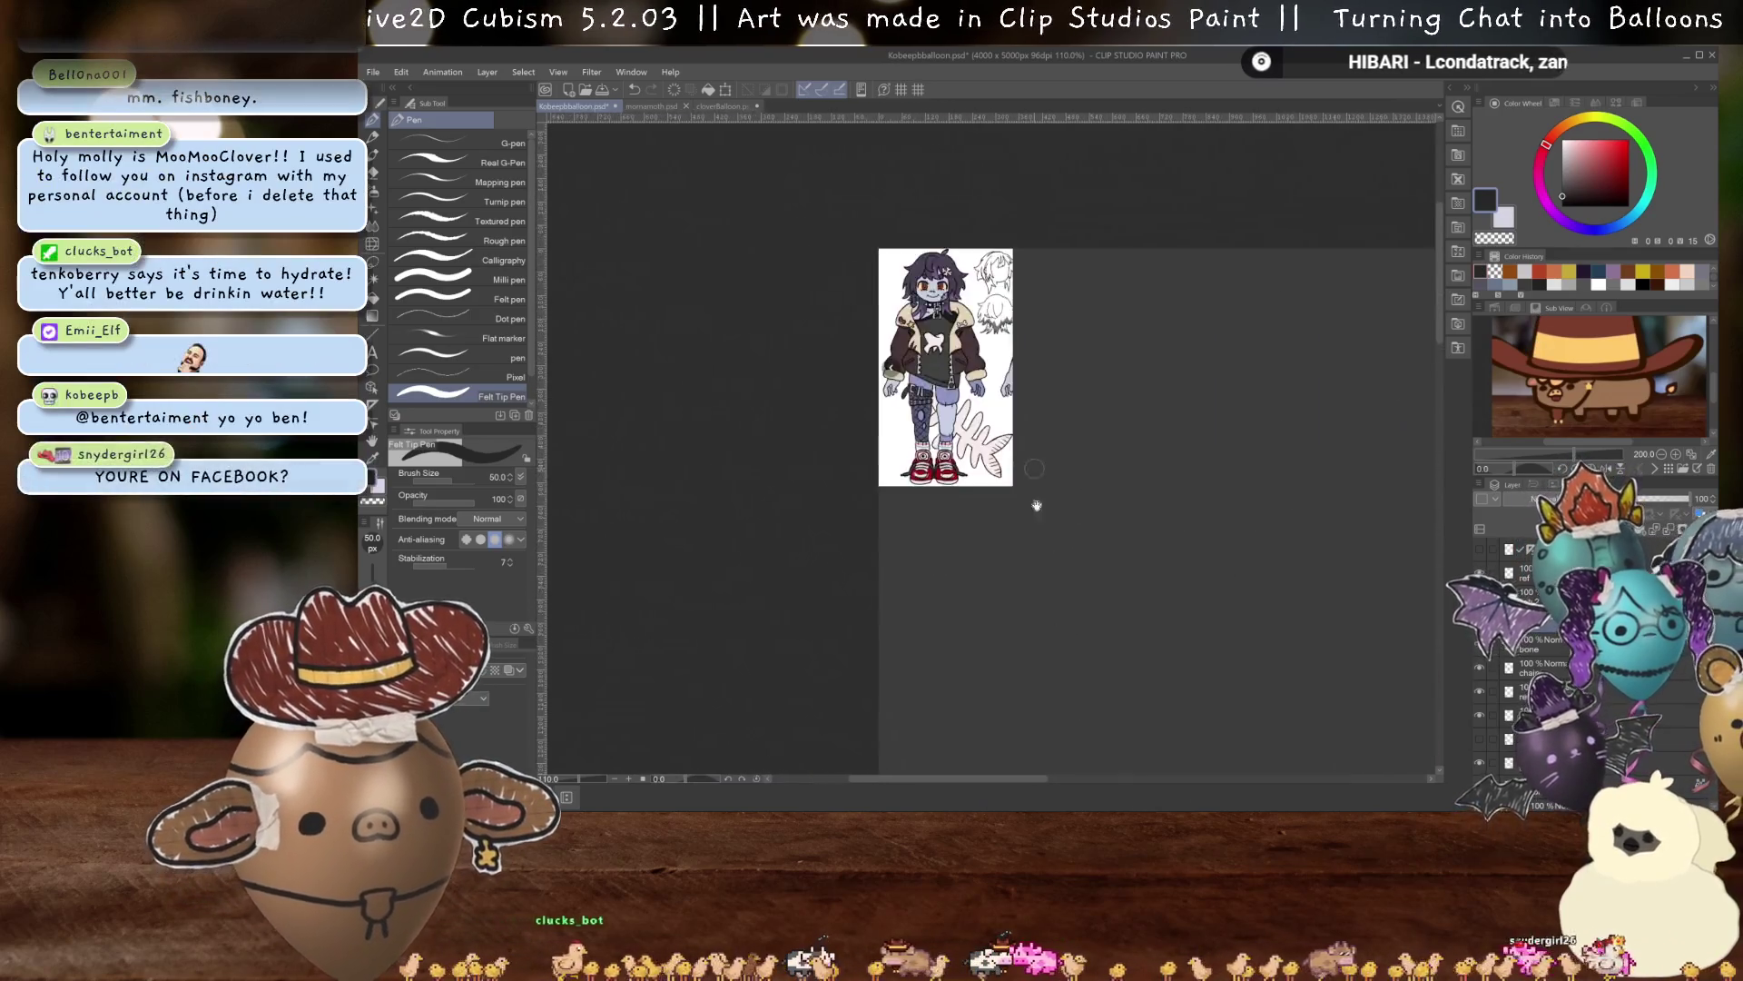
Sample the blue-grey from the character's fish hair clip and return to the pen.
scroll(847, 350, up, 2)
scroll(945, 430, up, 5)
key(i)
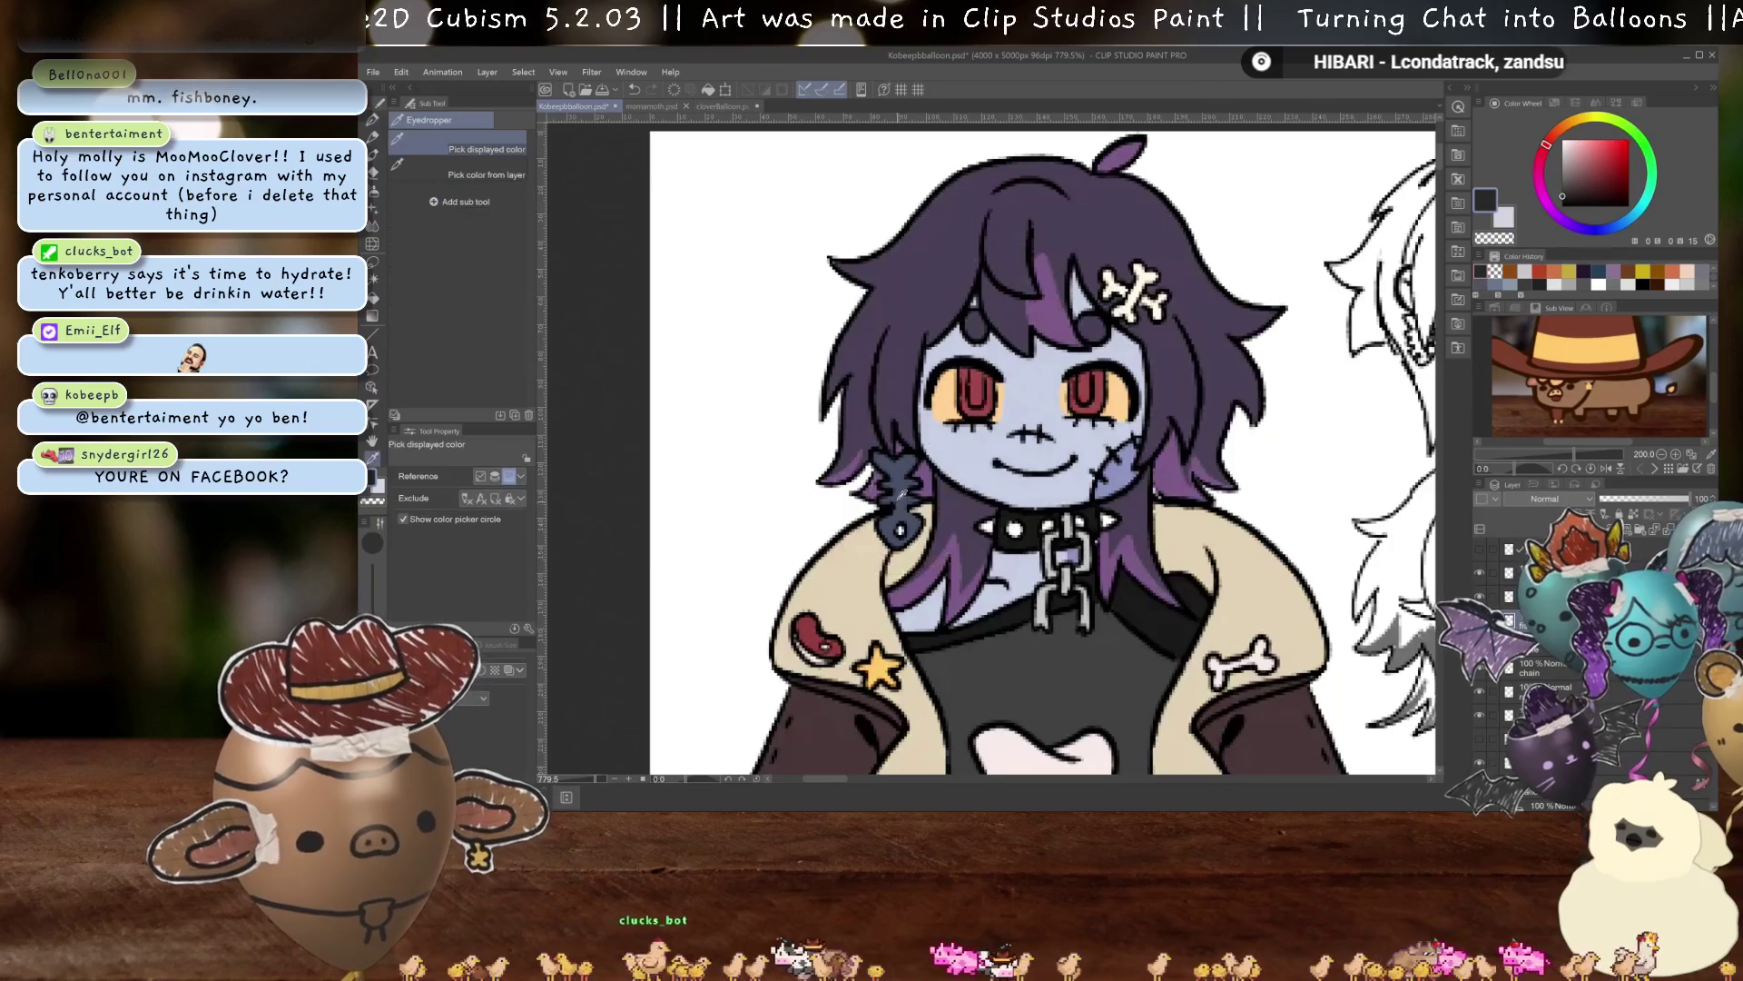
click(896, 472)
key(p)
Paint the fishbone's lower body, stem and head with the blue-grey.
scroll(954, 454, down, 6)
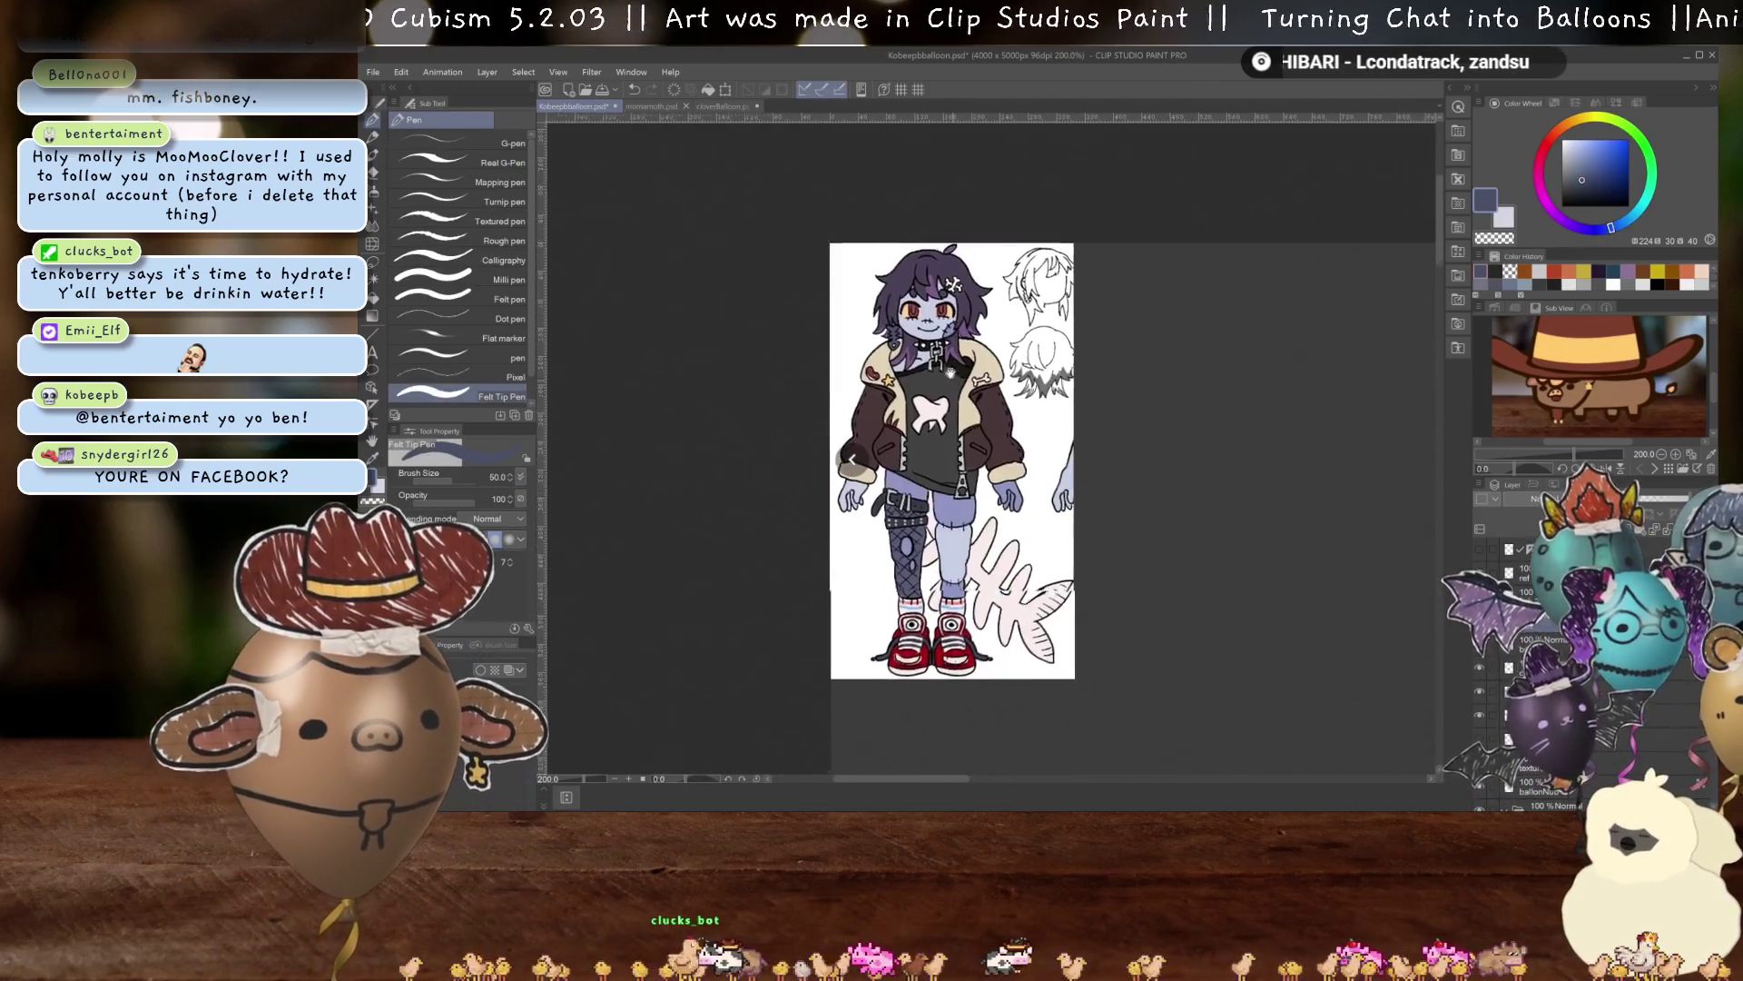
scroll(1023, 432, down, 3)
mouse_move(1023, 432)
mouse_down()
mouse_move(929, 402)
mouse_move(917, 263)
mouse_up()
scroll(944, 491, up, 3)
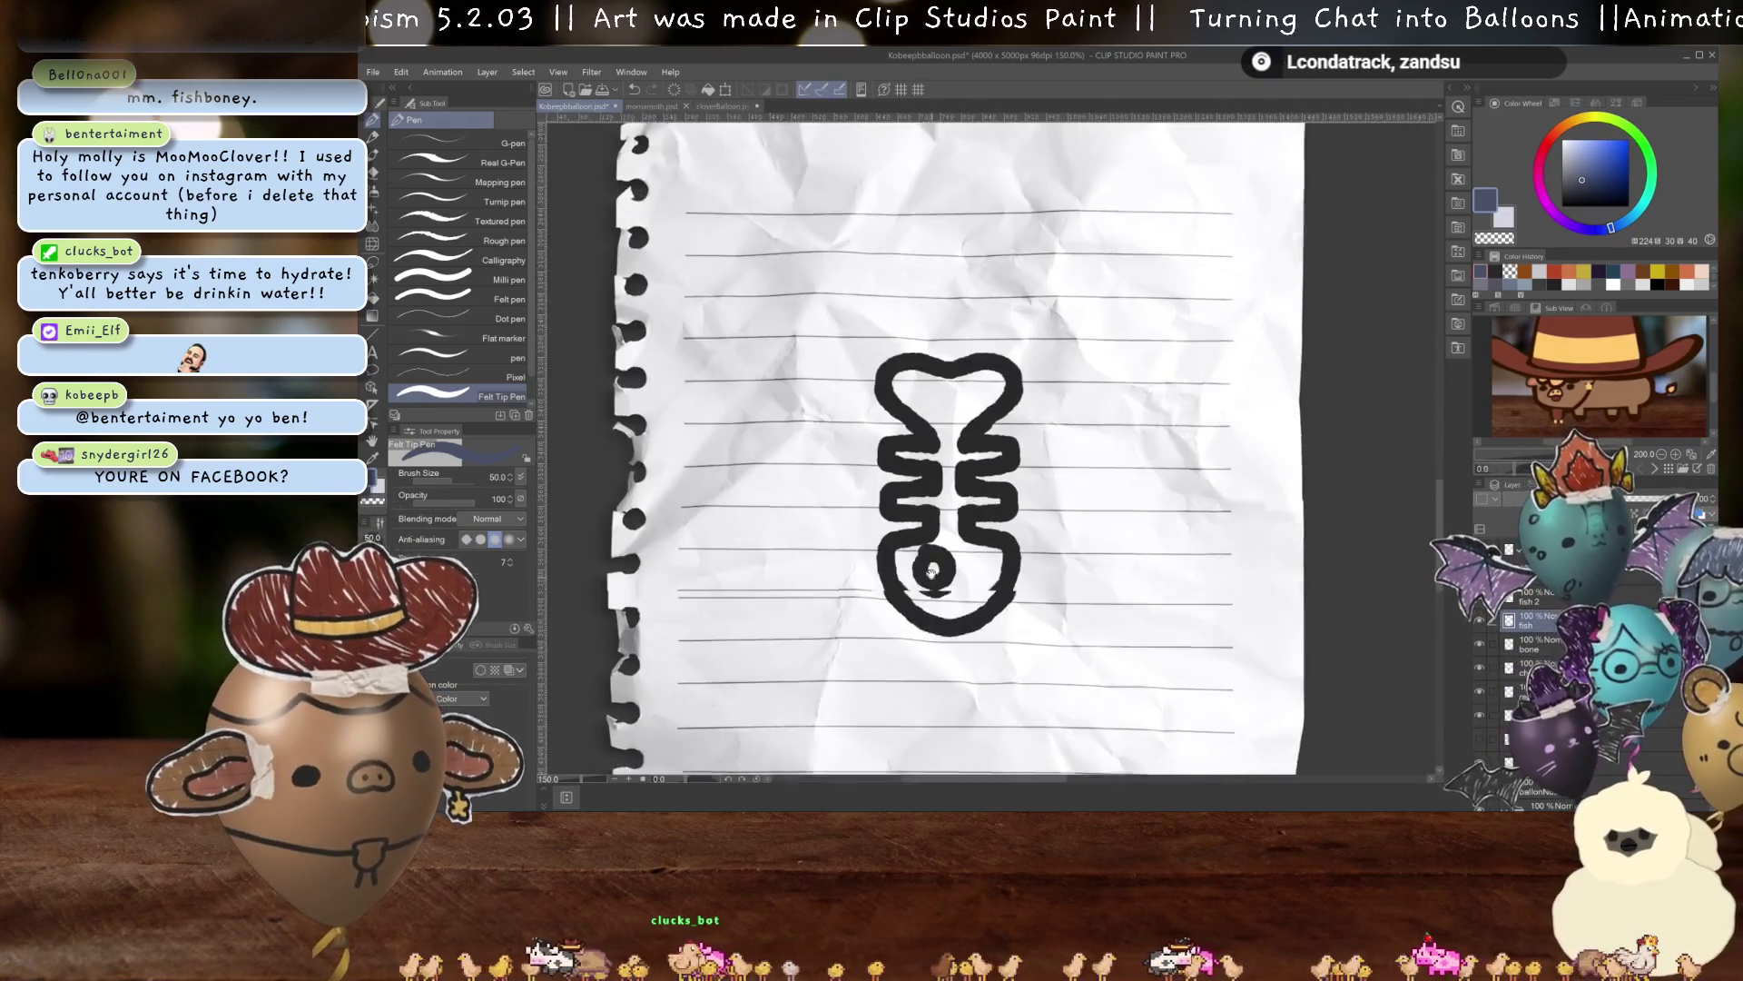
scroll(1009, 536, up, 2)
scroll(985, 625, up, 2)
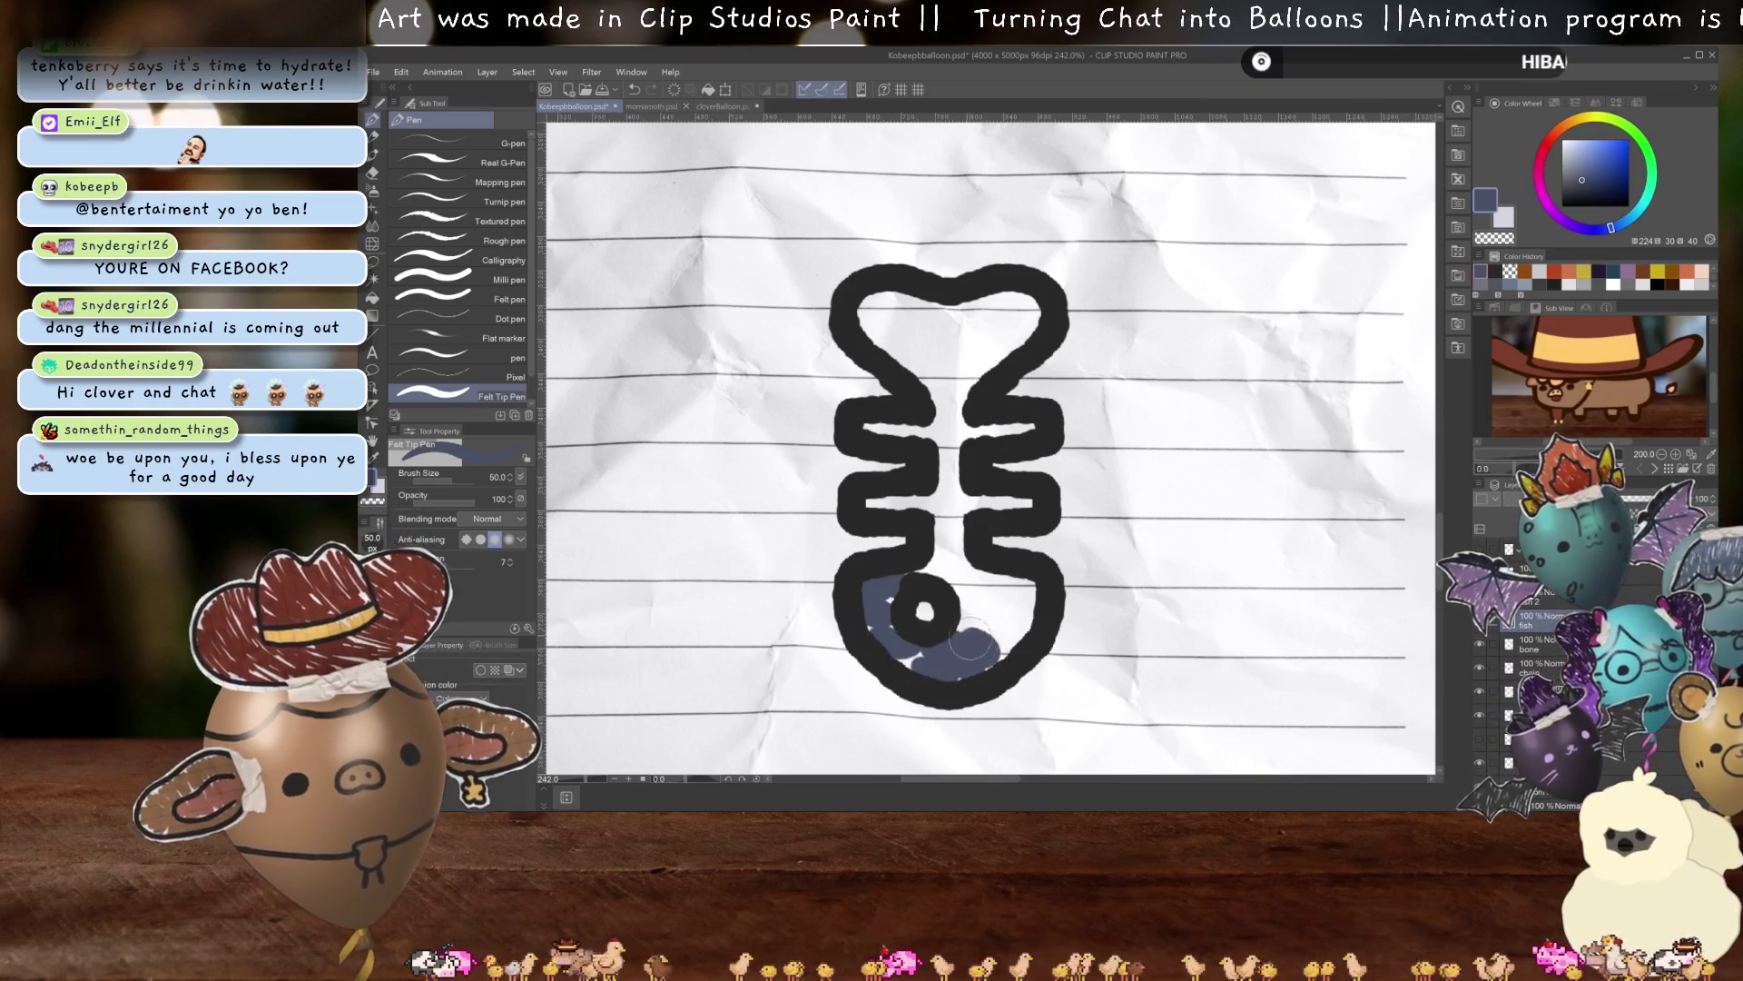
mouse_move(994, 609)
mouse_down()
mouse_move(913, 509)
mouse_move(1003, 502)
mouse_up()
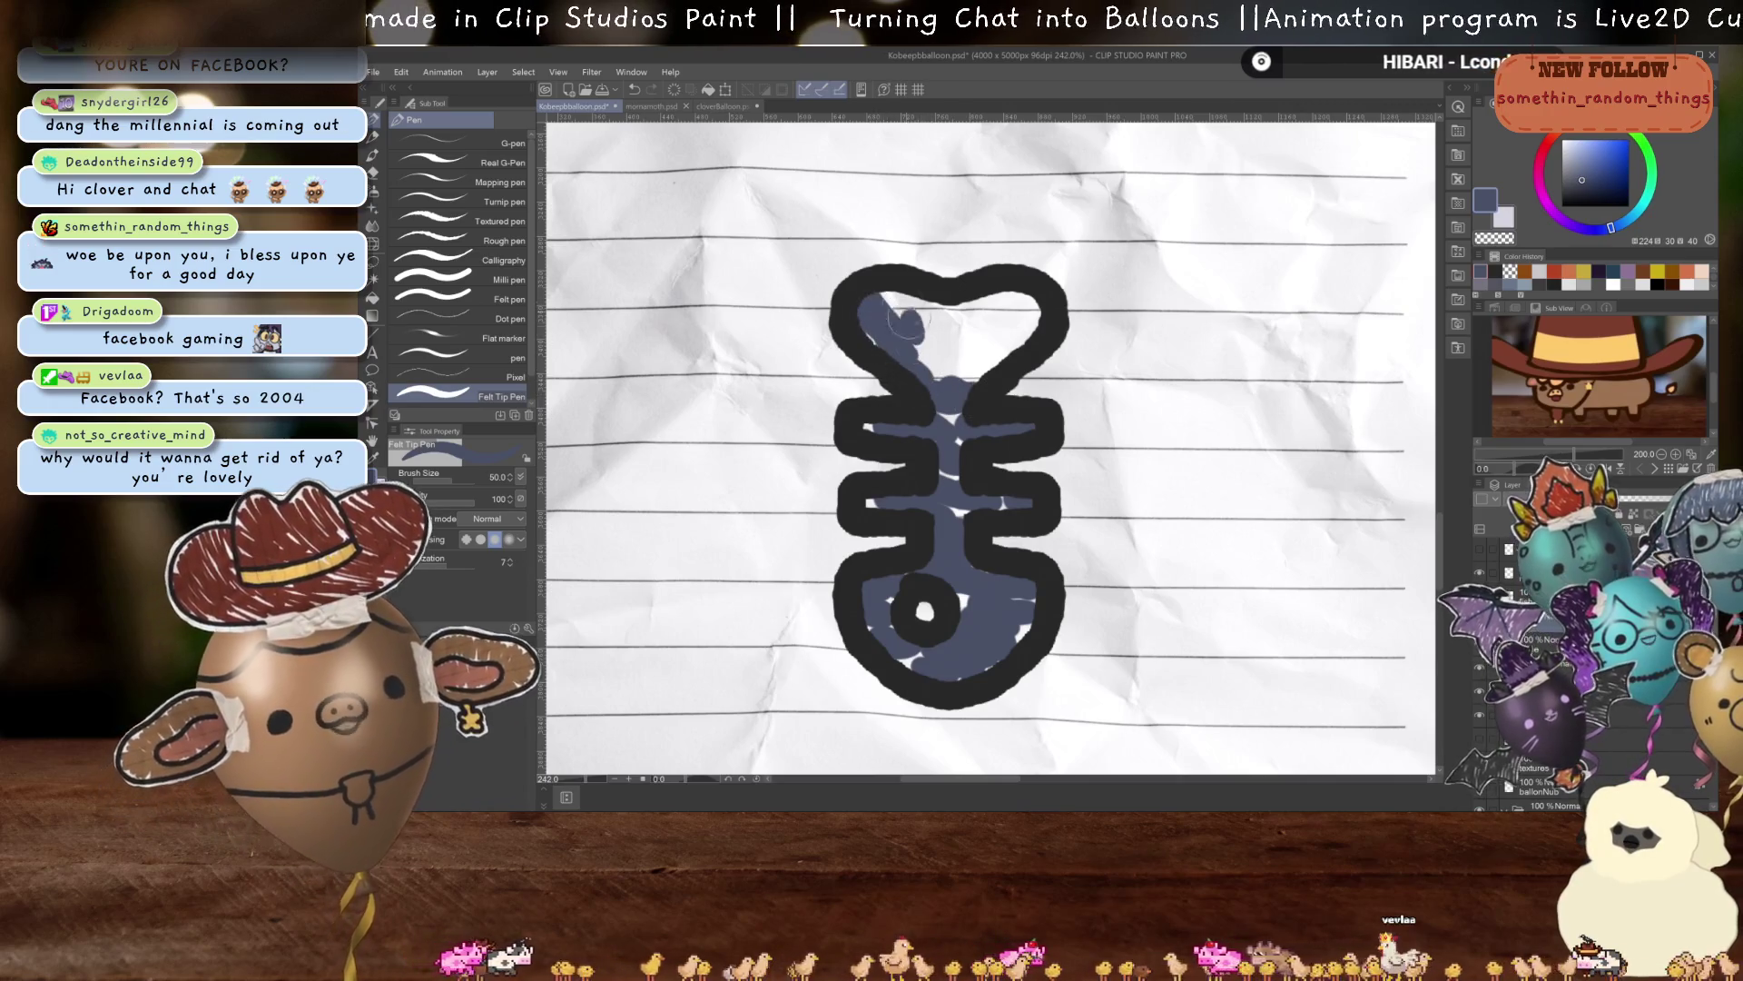
drag(1004, 314, 984, 357)
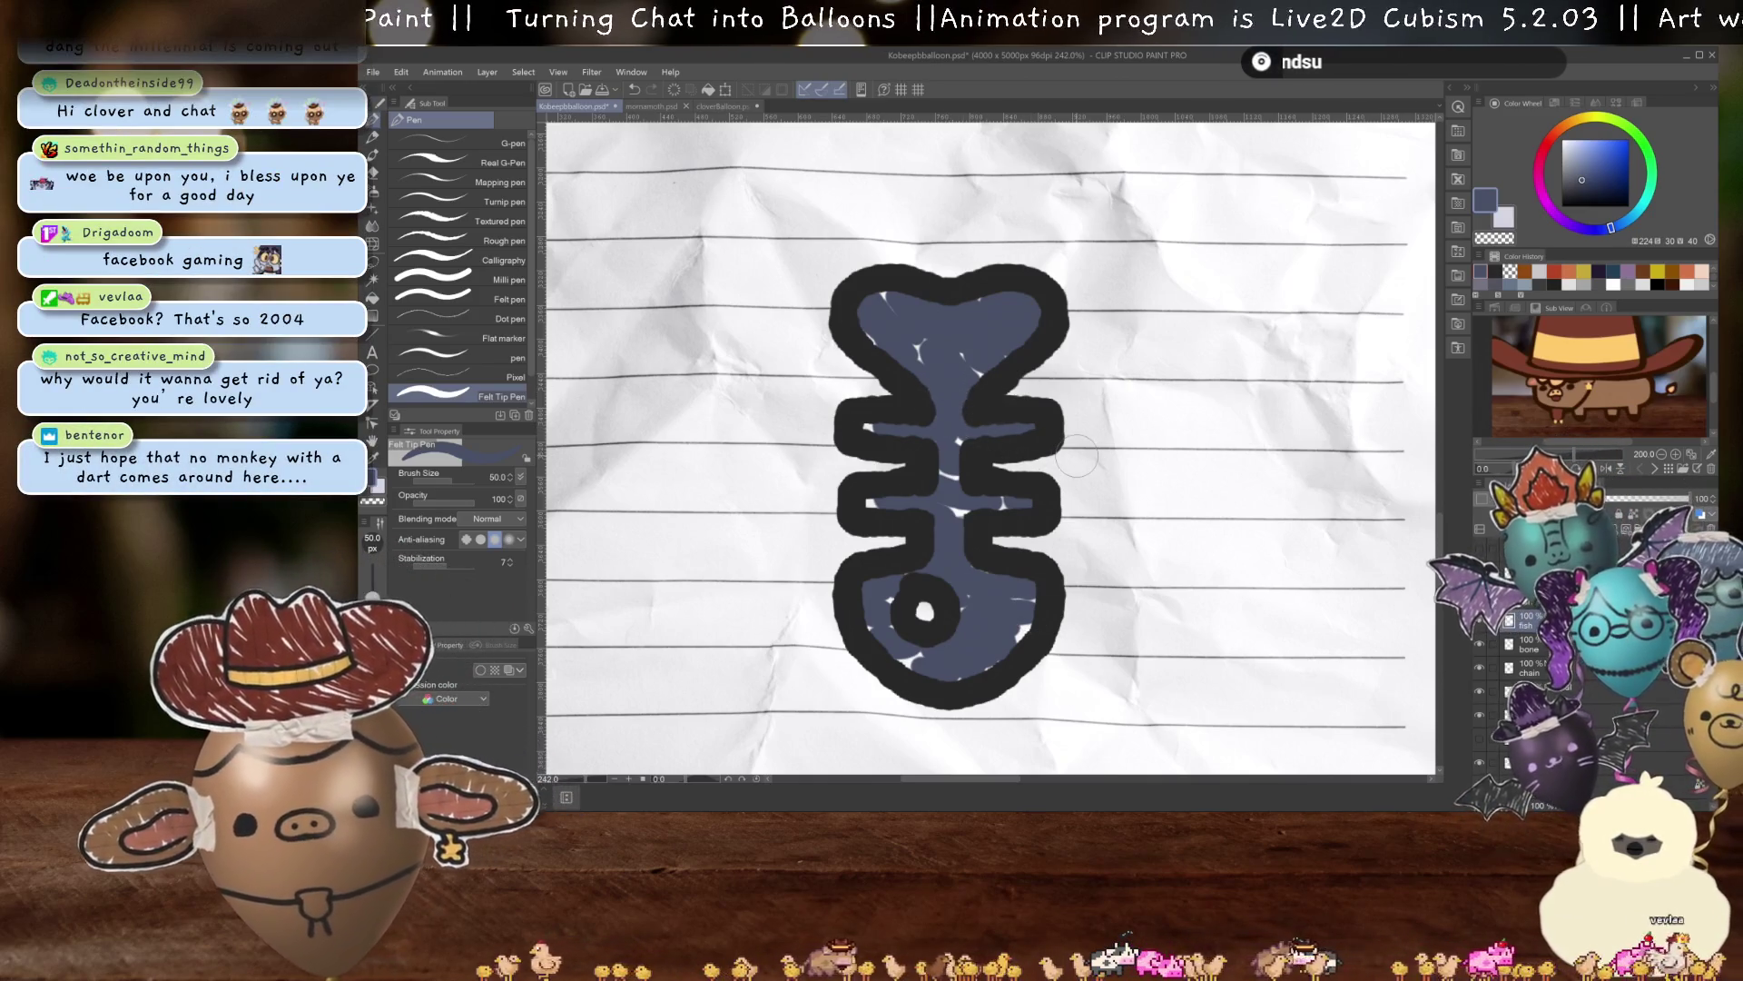
scroll(944, 424, down, 4)
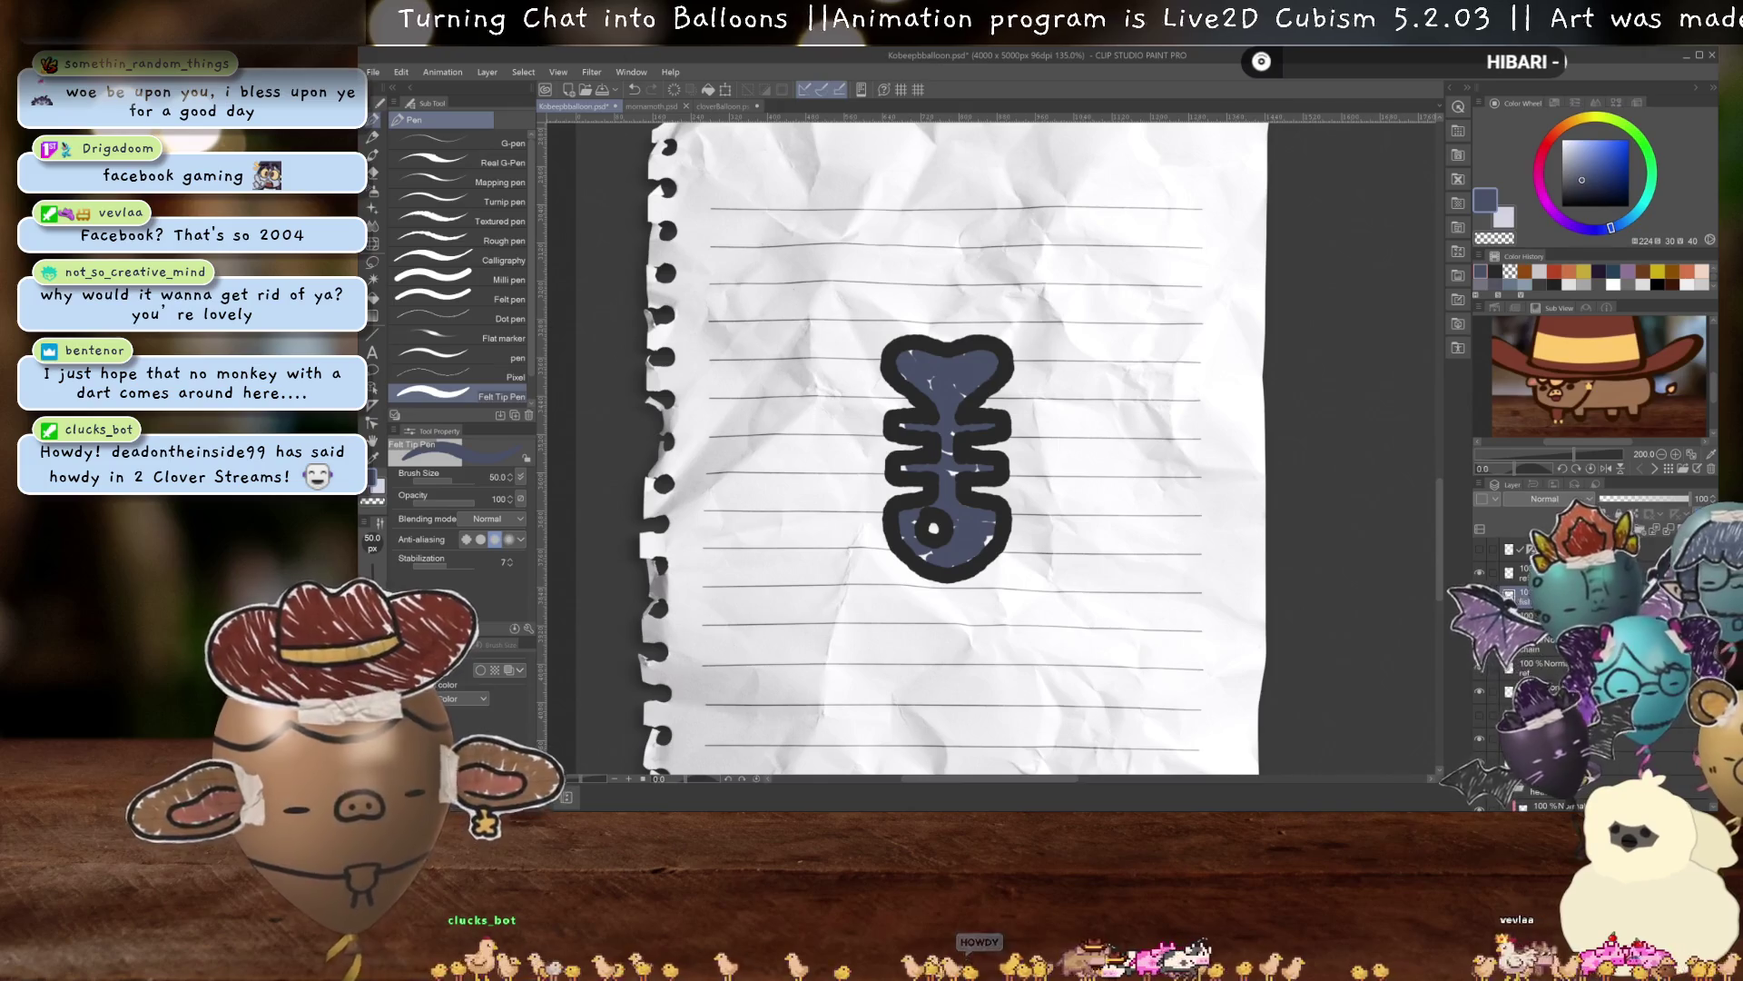
Set the fill layer's blending mode to Multiply in the Layer panel.
click(1544, 499)
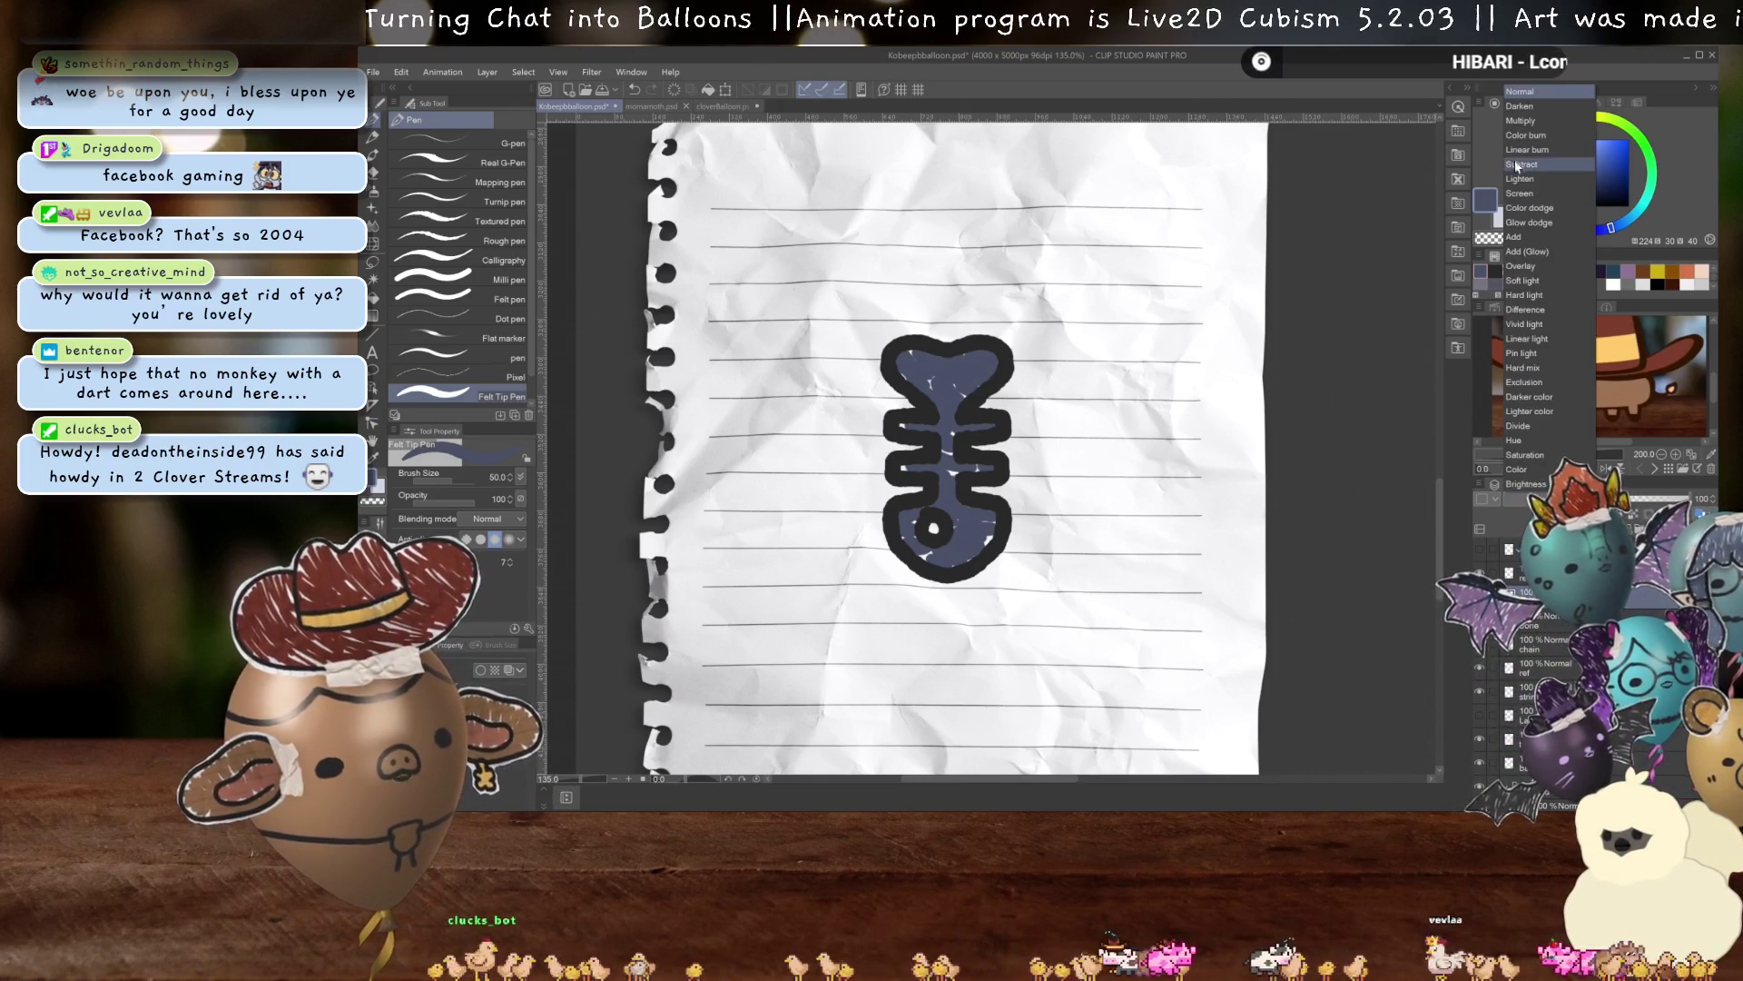
click(1544, 121)
scroll(990, 533, down, 2)
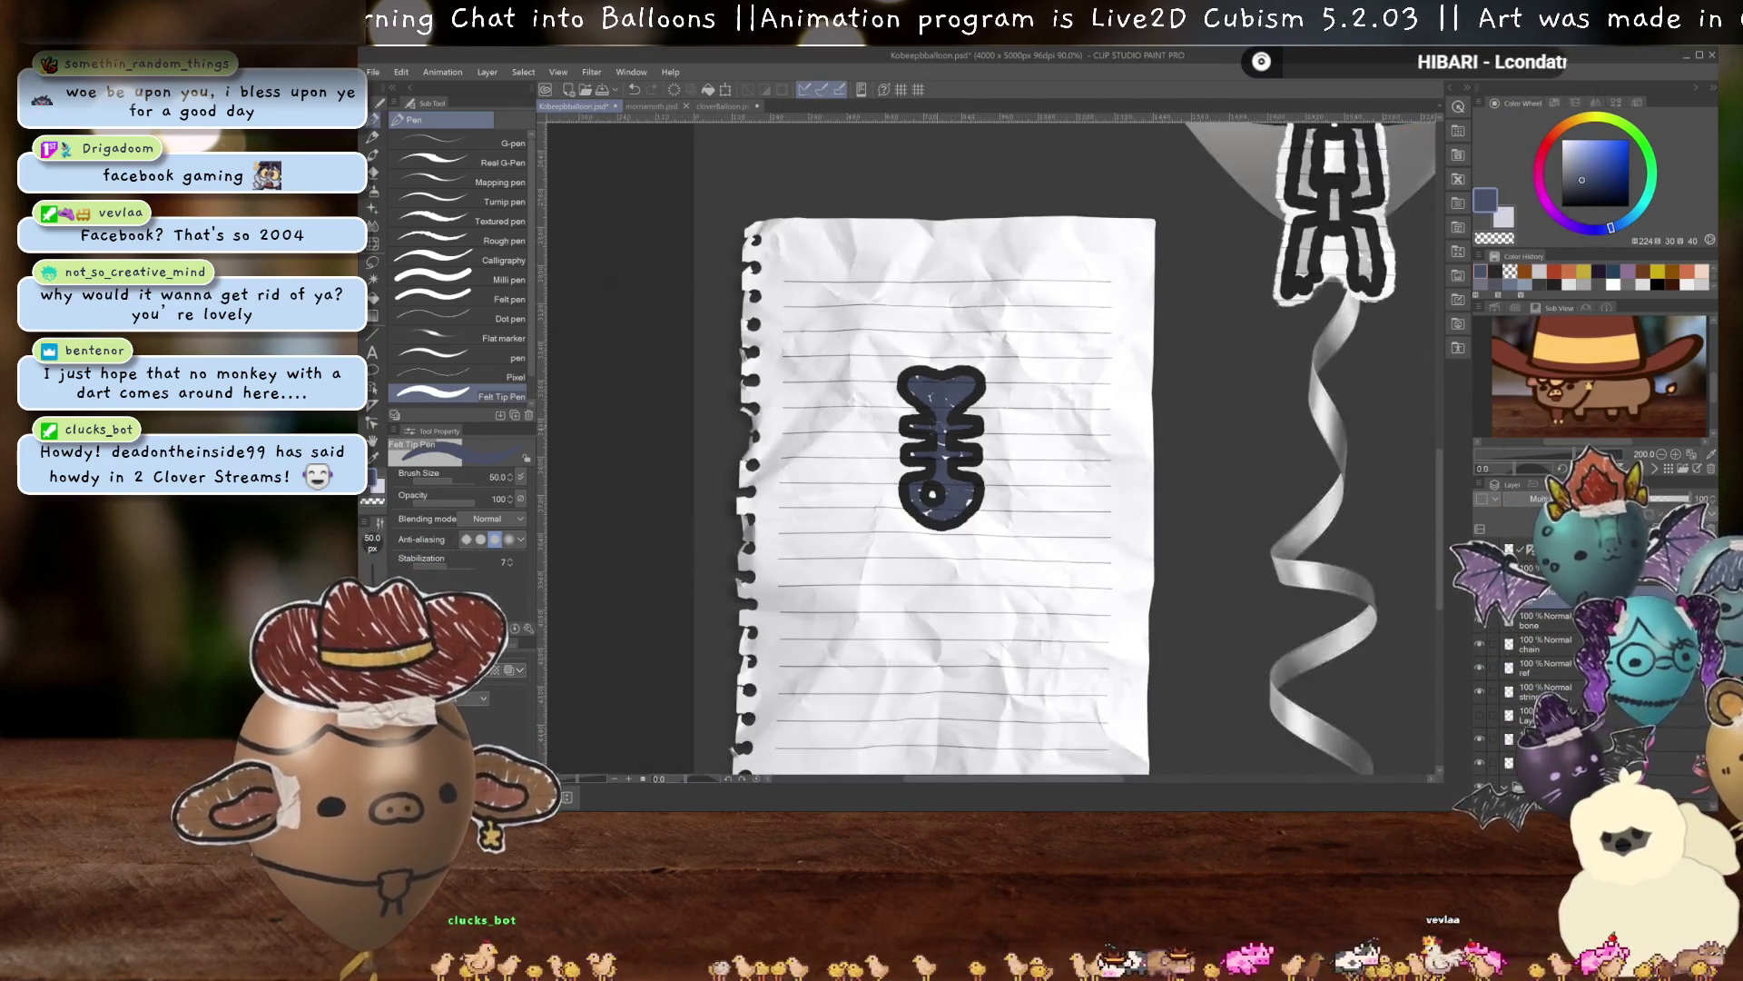
scroll(990, 533, down, 1)
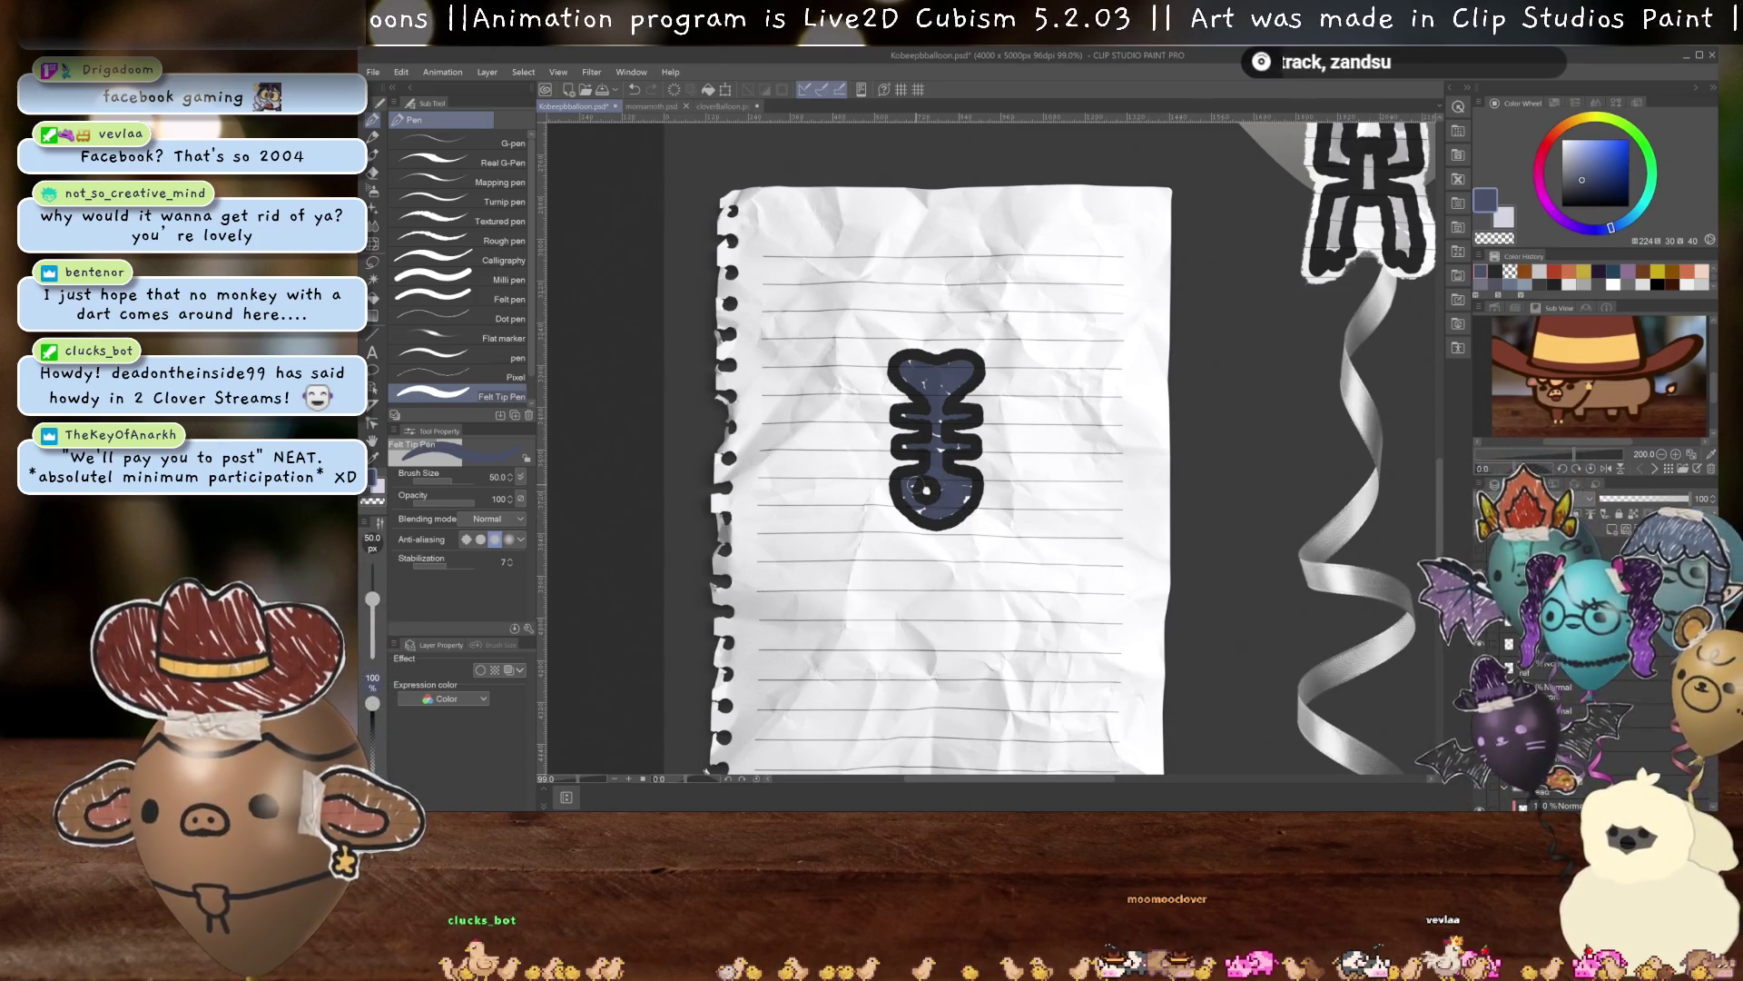
scroll(940, 474, up, 3)
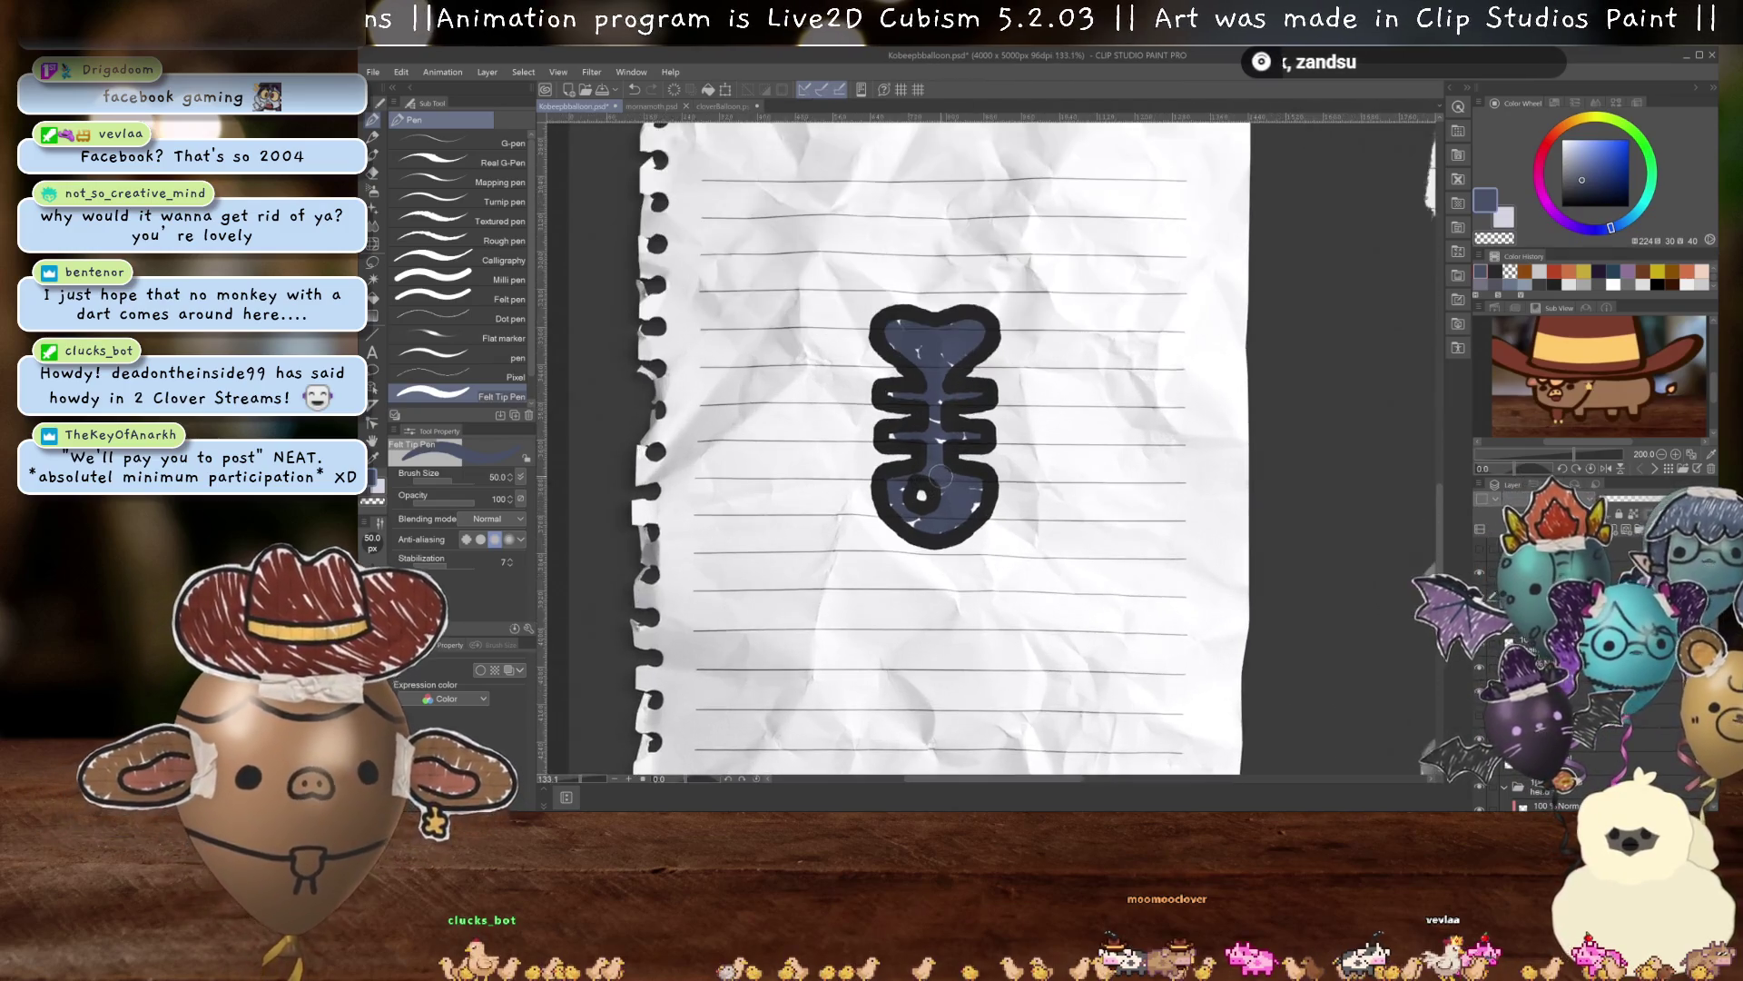
scroll(939, 469, up, 3)
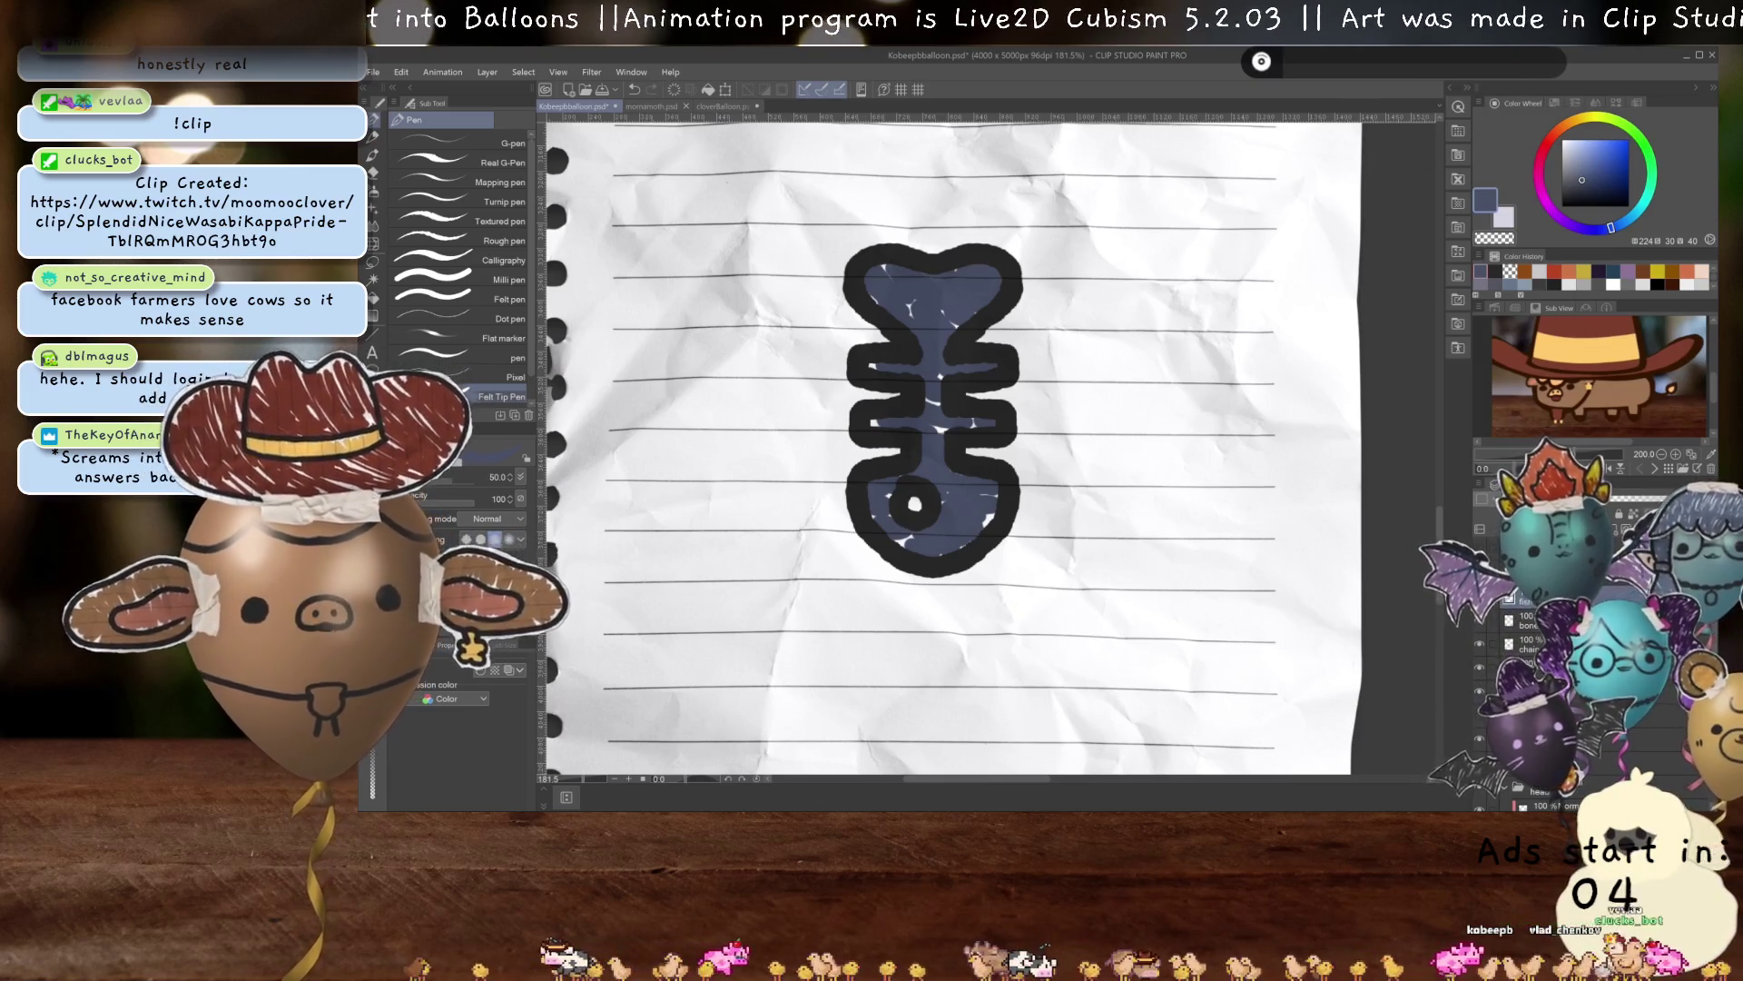
Choose brown and paint a thick border around the fishbone's upper-left and bottom outline.
drag(1305, 528, 1343, 555)
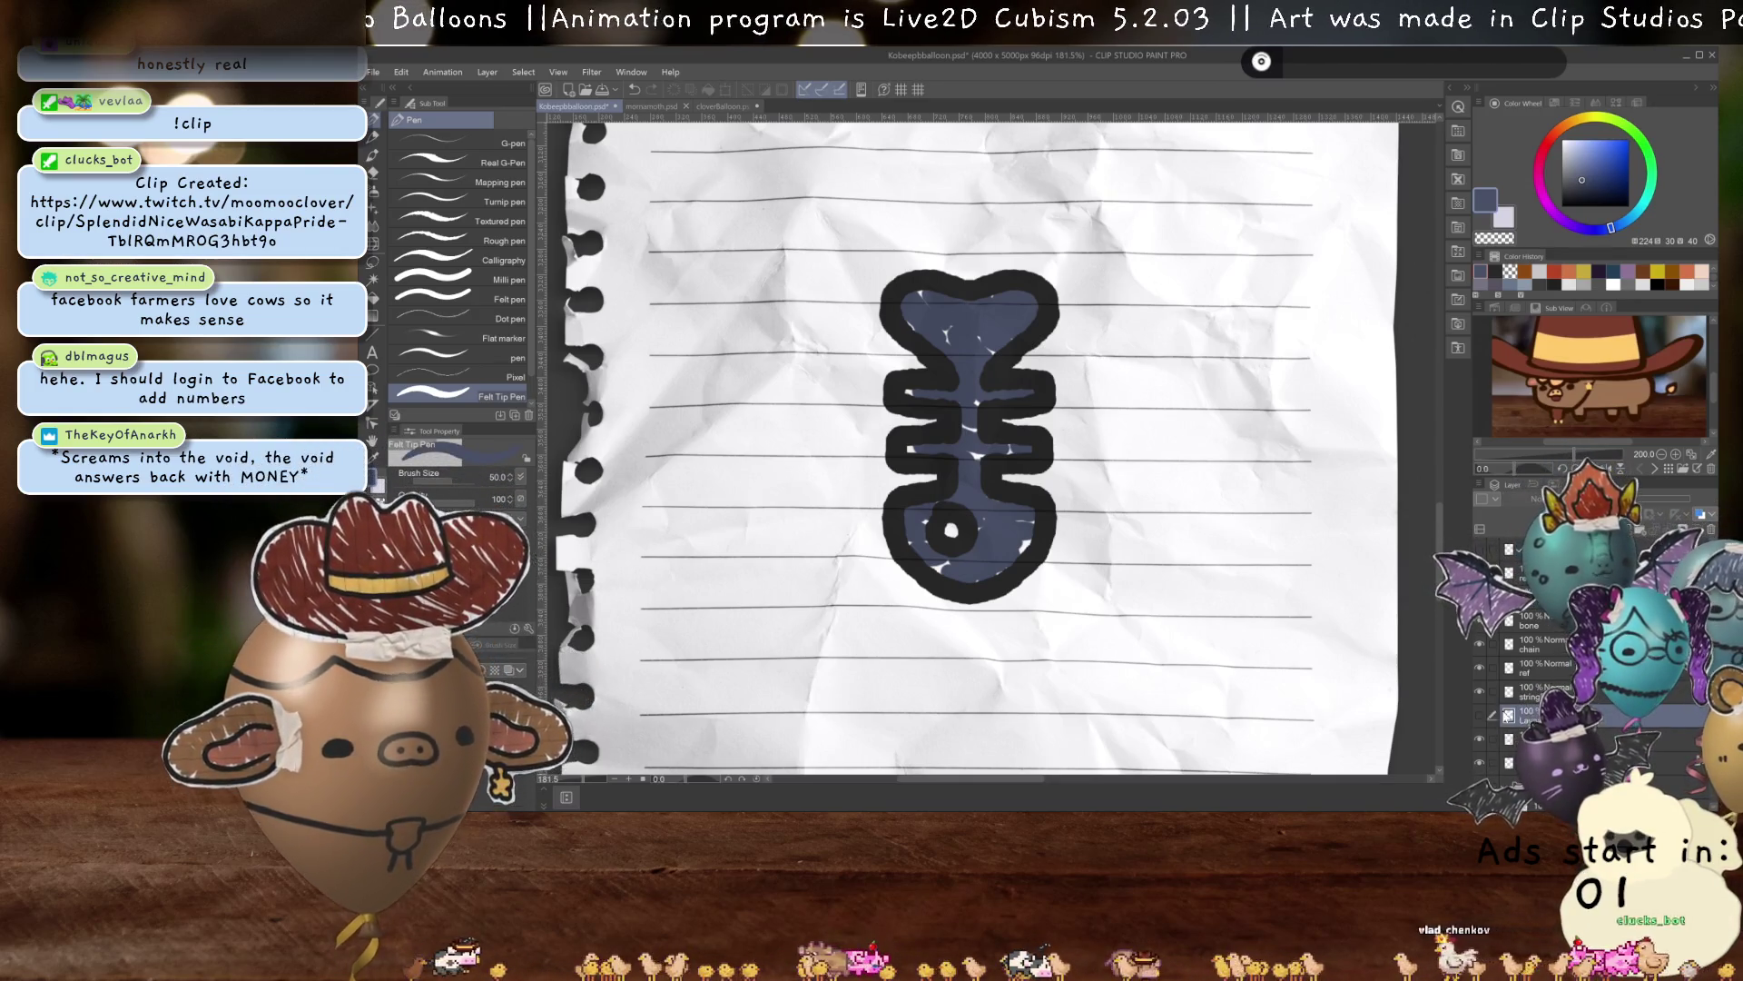
click(1480, 716)
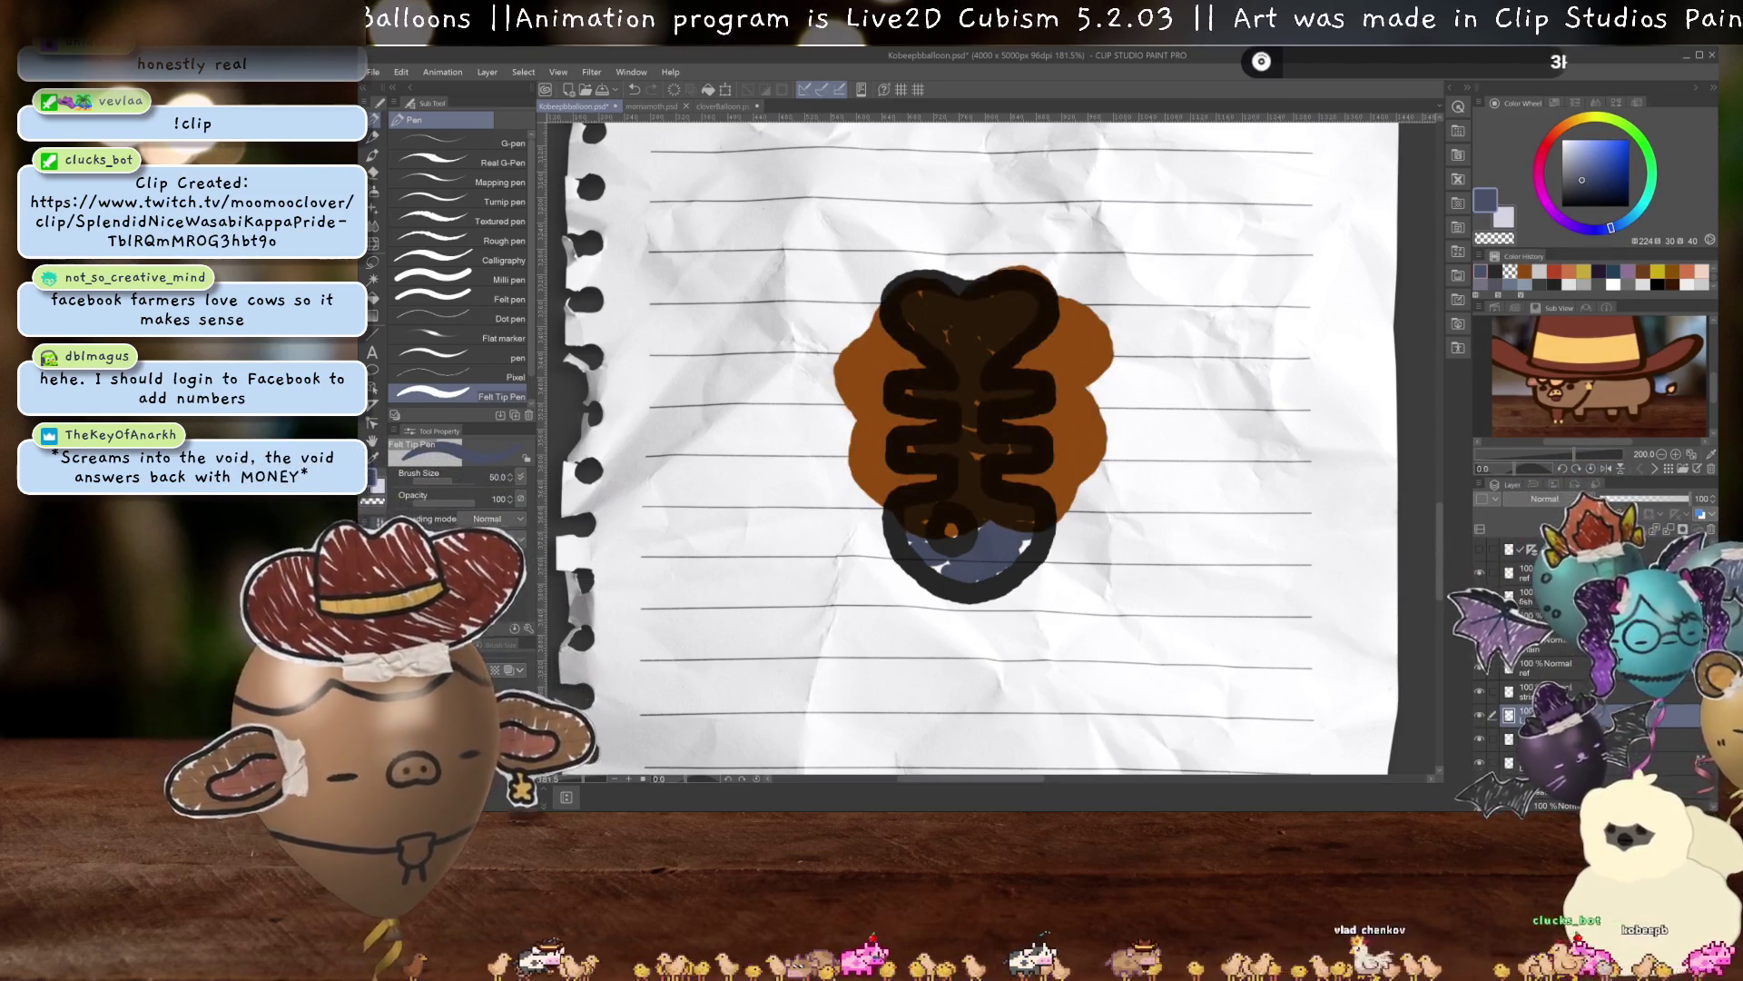
click(1480, 715)
click(1568, 270)
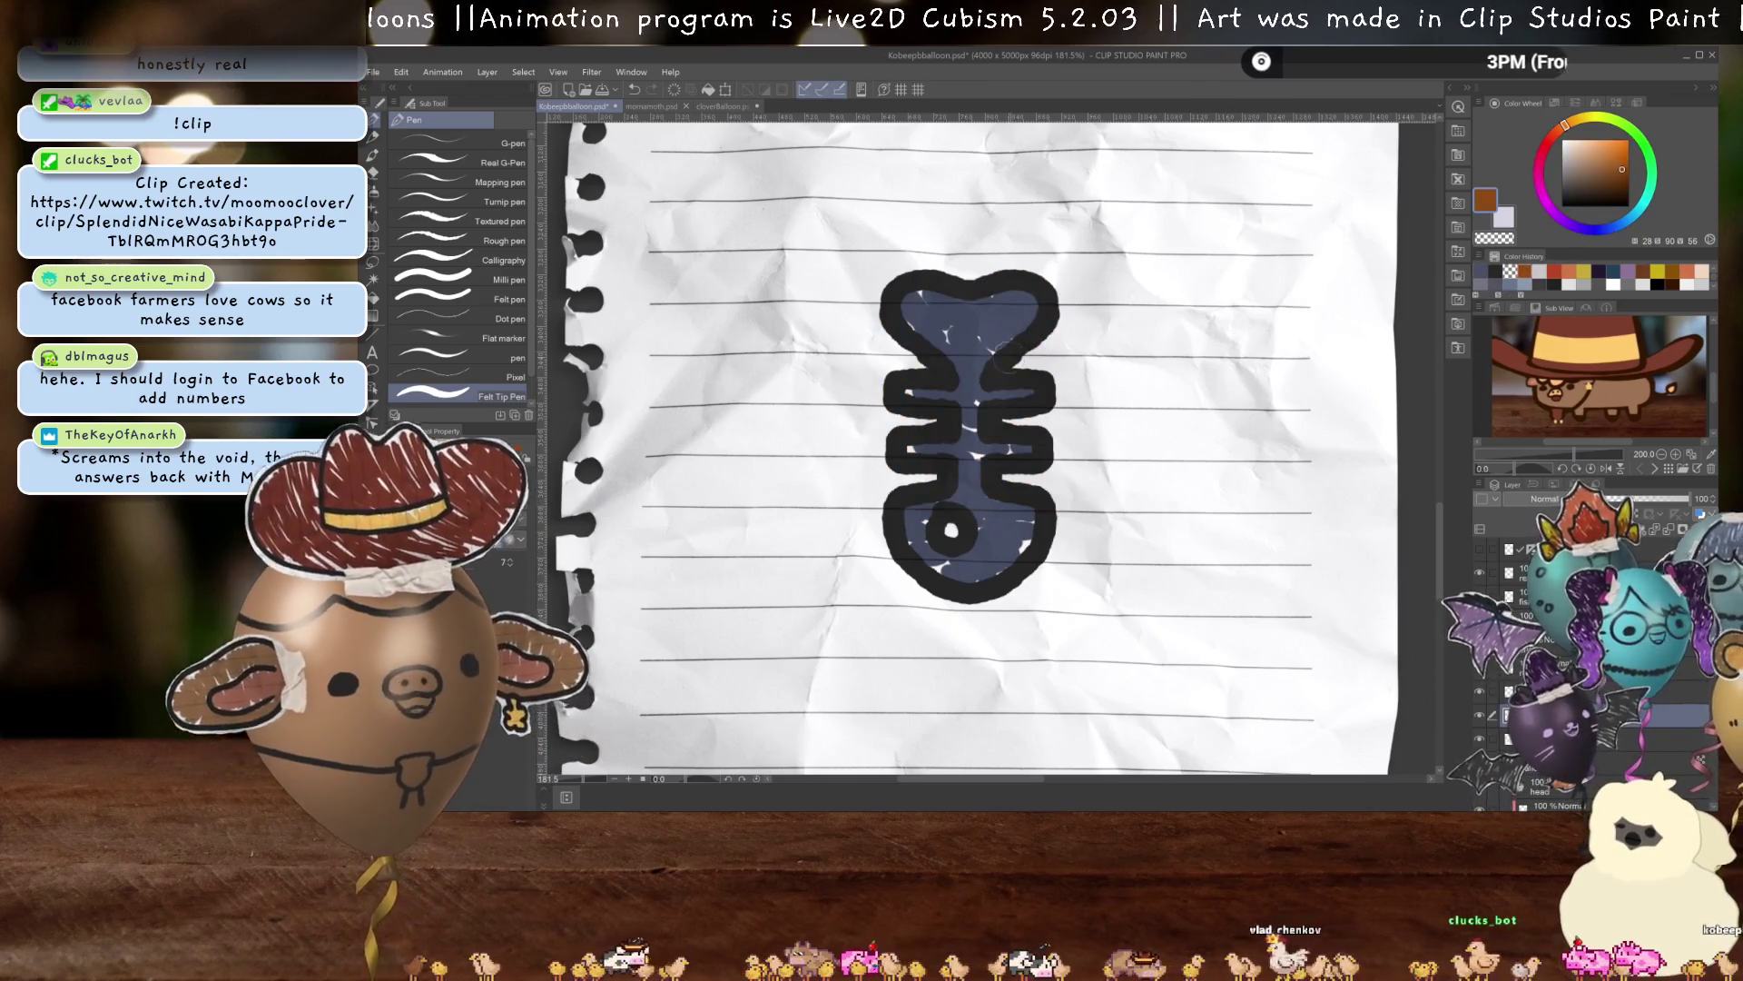
scroll(1018, 380, up, 1)
scroll(1018, 380, up, 1)
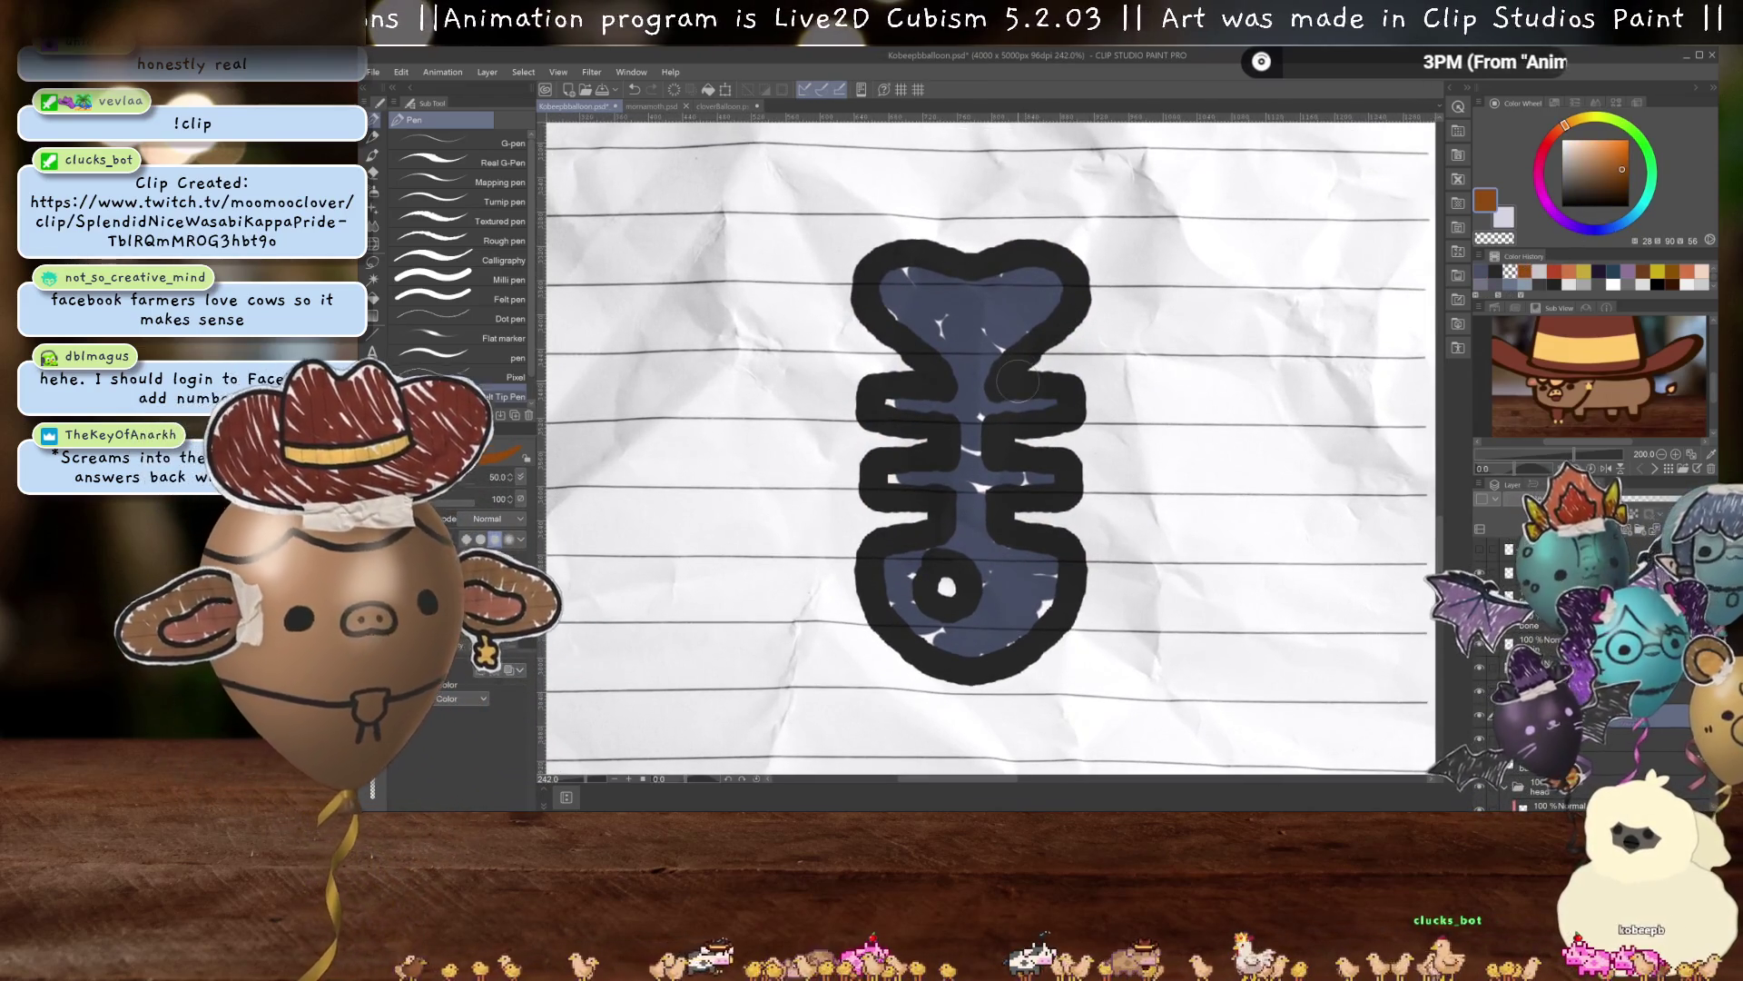
mouse_move(976, 244)
mouse_down()
mouse_move(871, 354)
mouse_move(849, 426)
mouse_up()
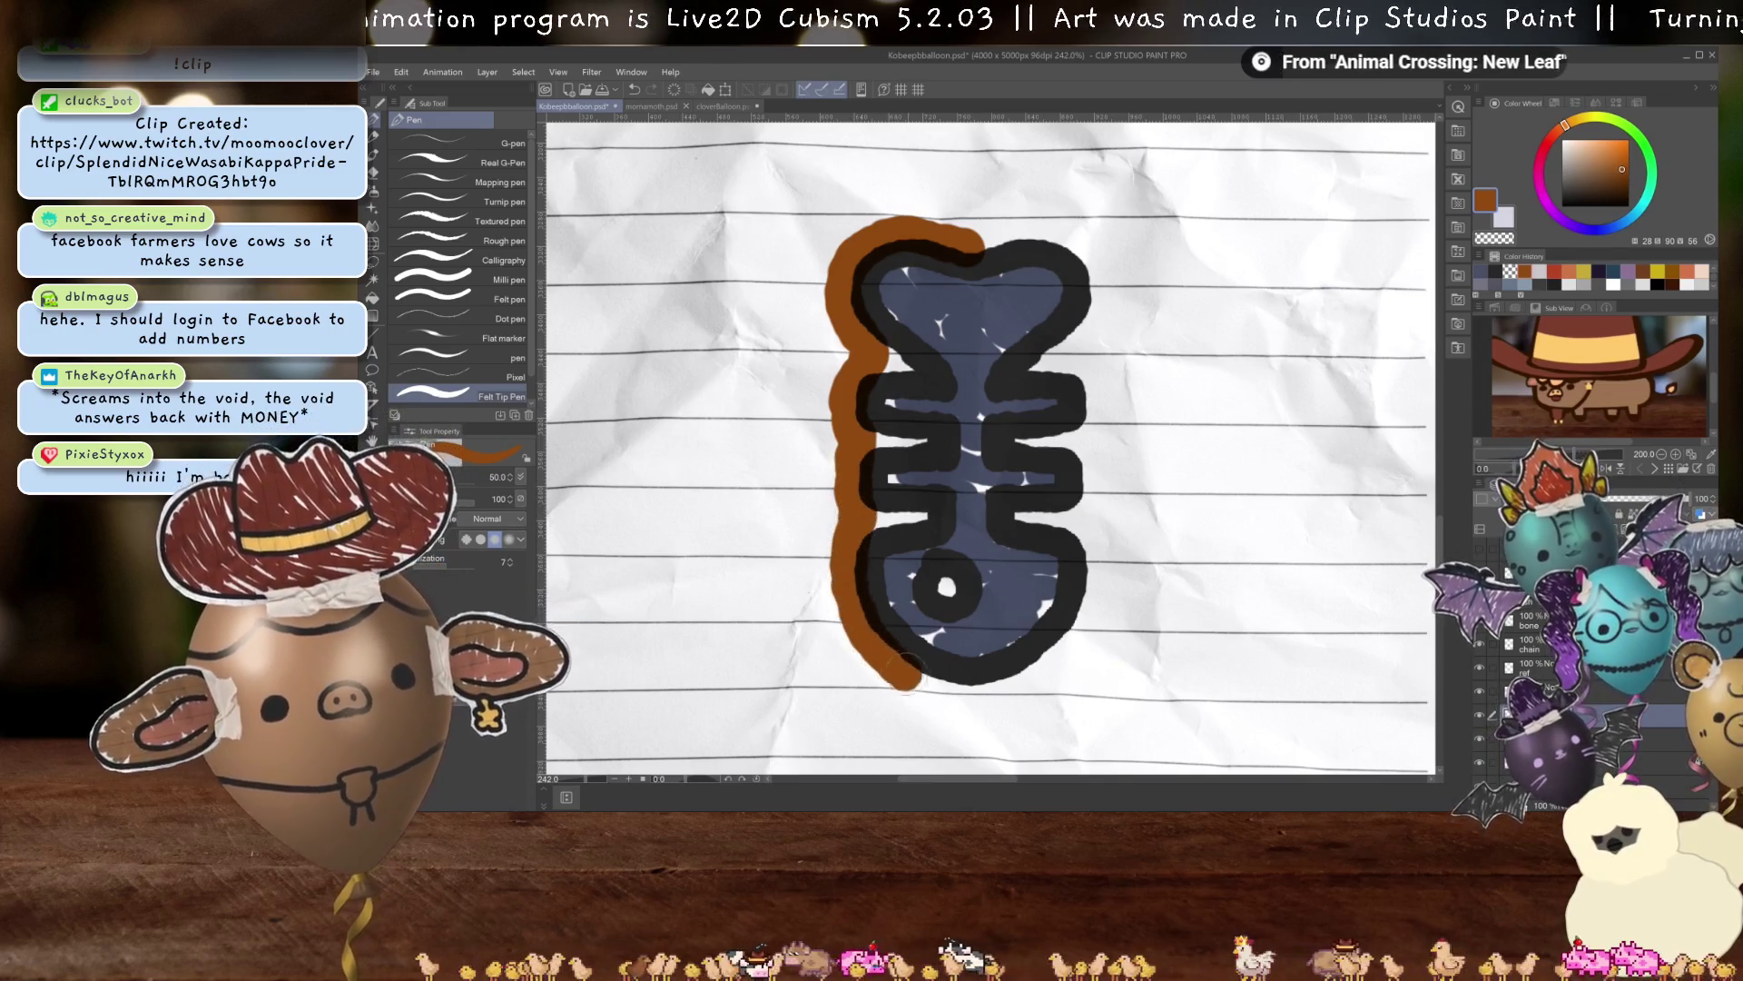
drag(902, 670, 1002, 692)
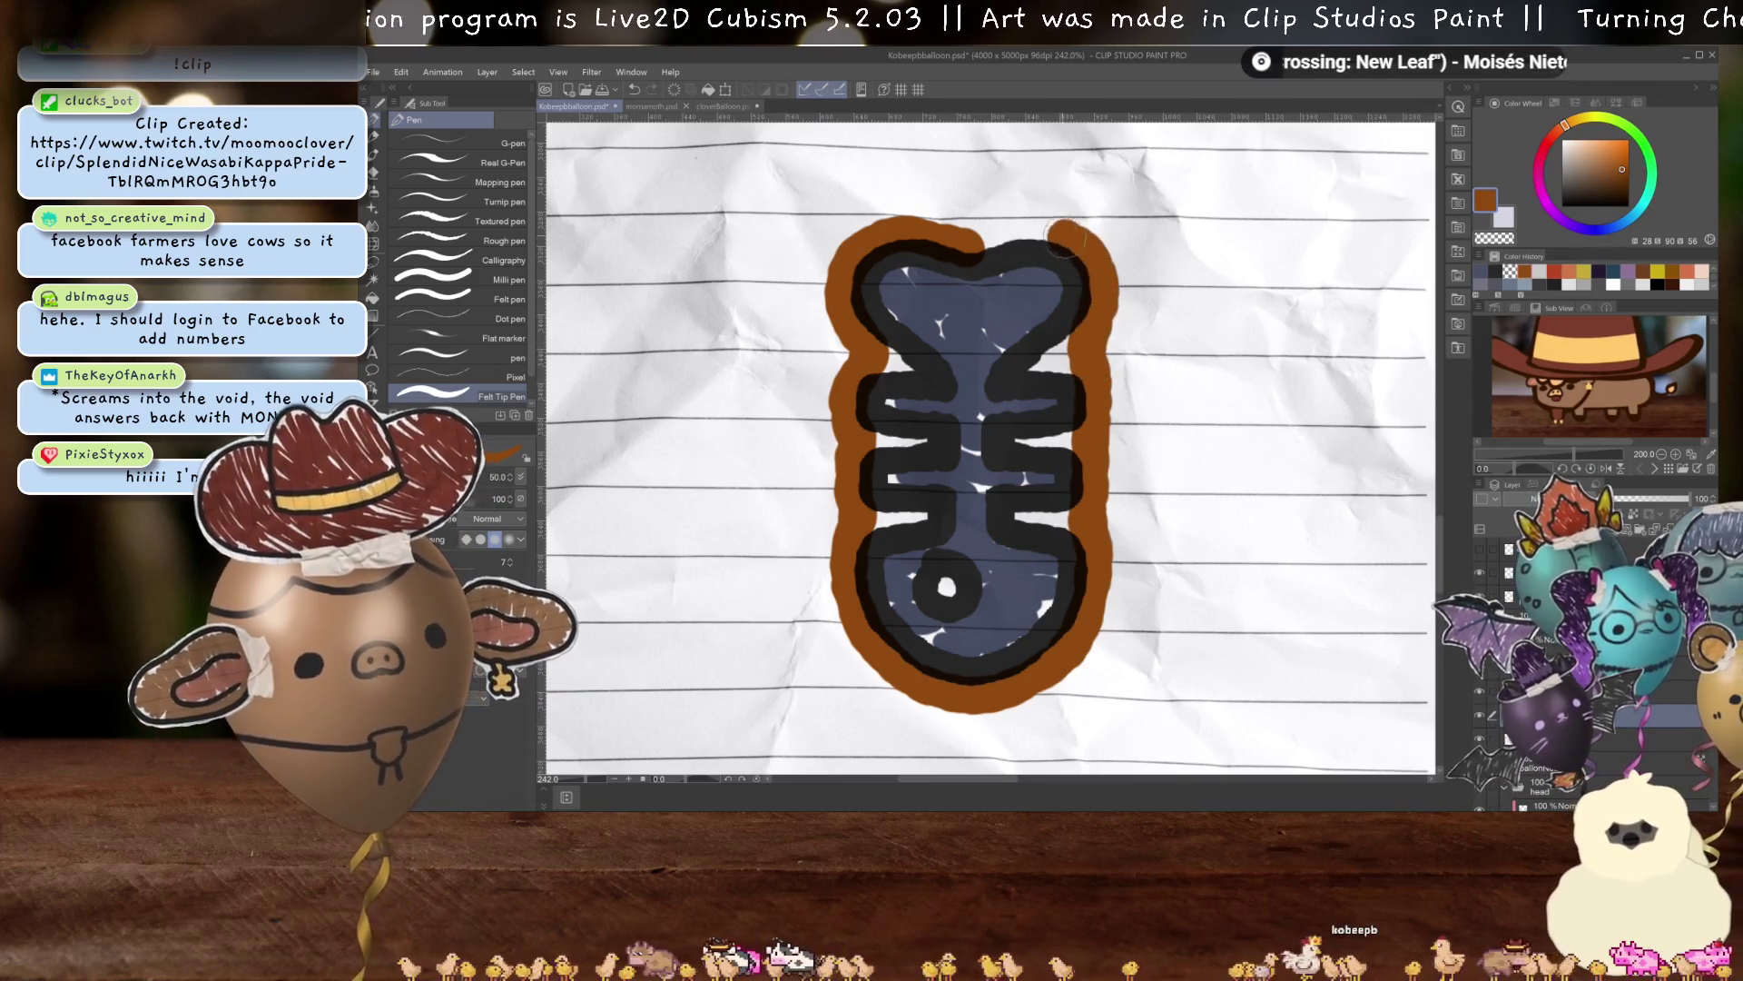
Fill inside the brown border, auto-select it, and clear the lined paper outside the fish.
key(g)
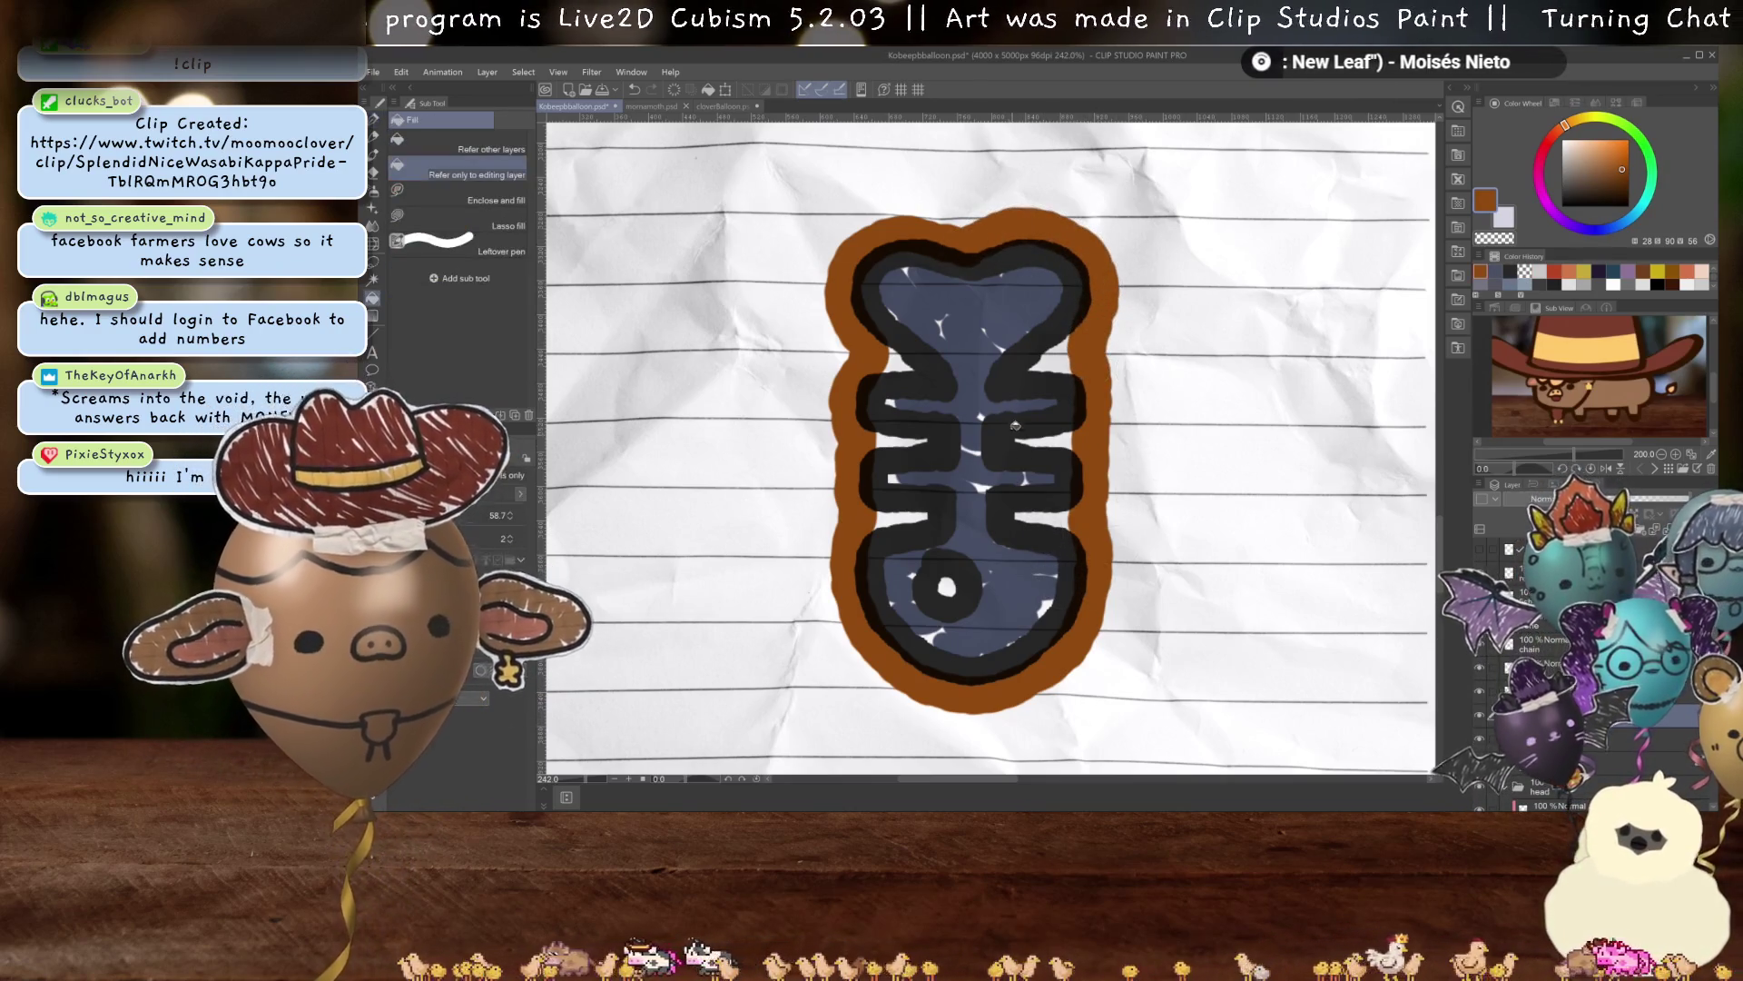
click(999, 304)
key(w)
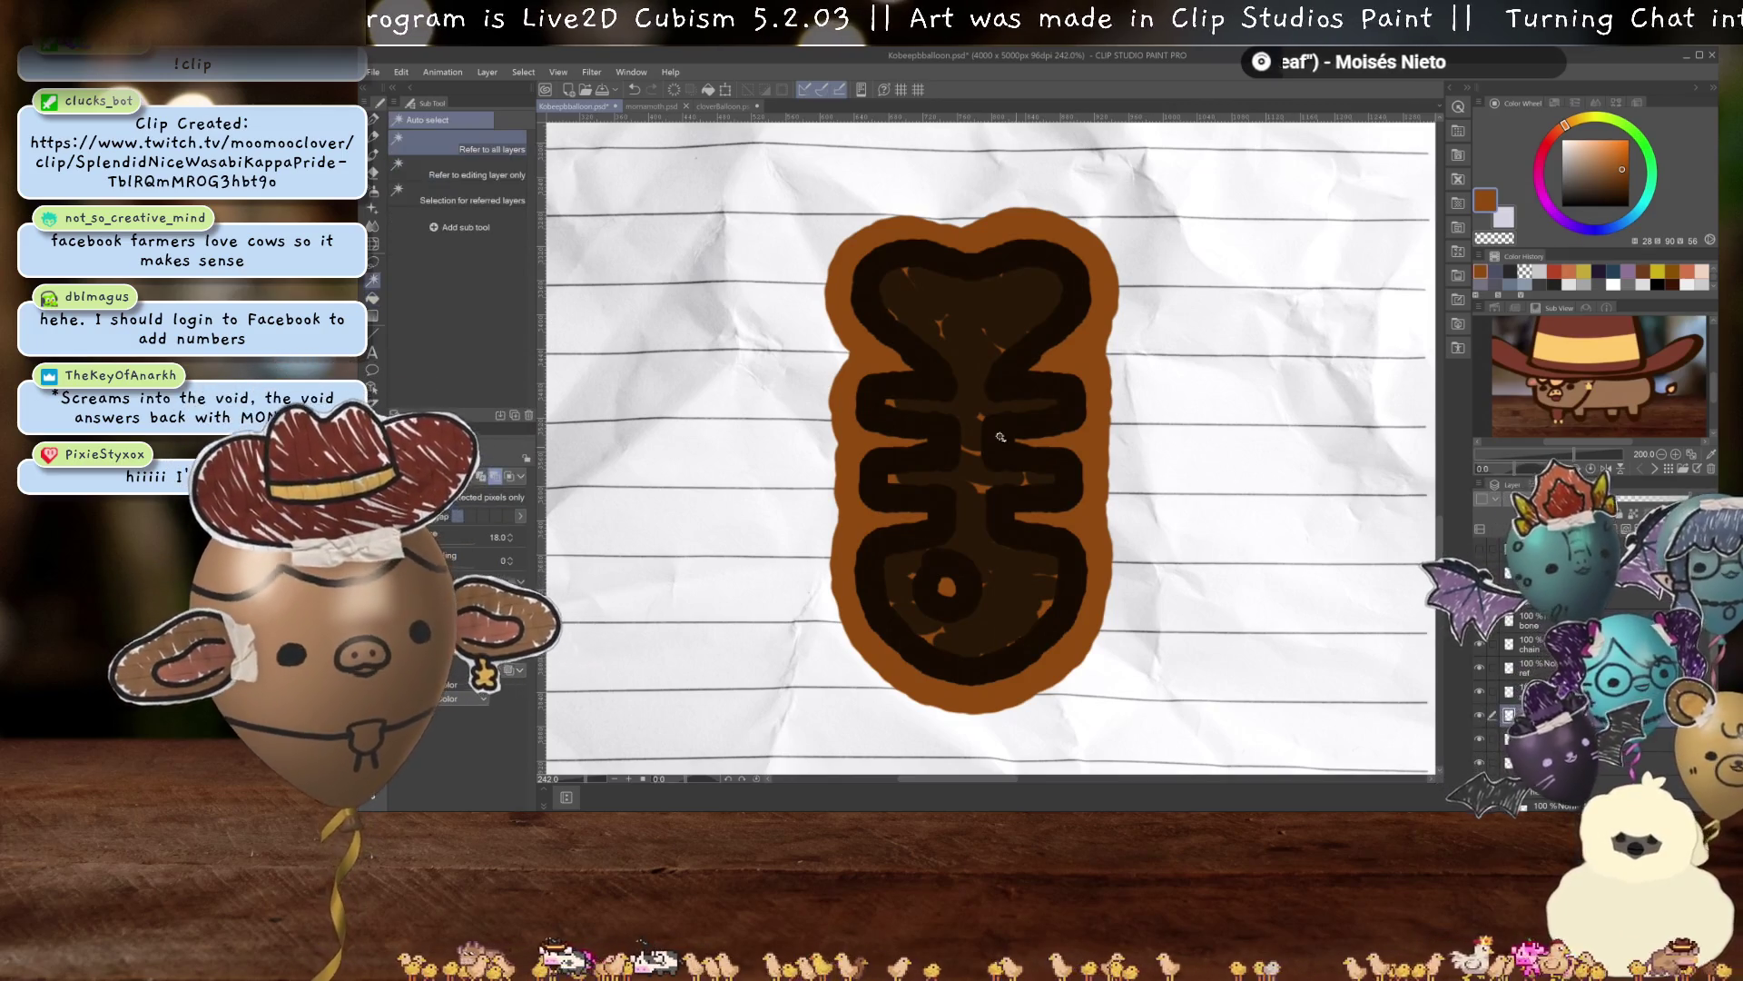
click(985, 418)
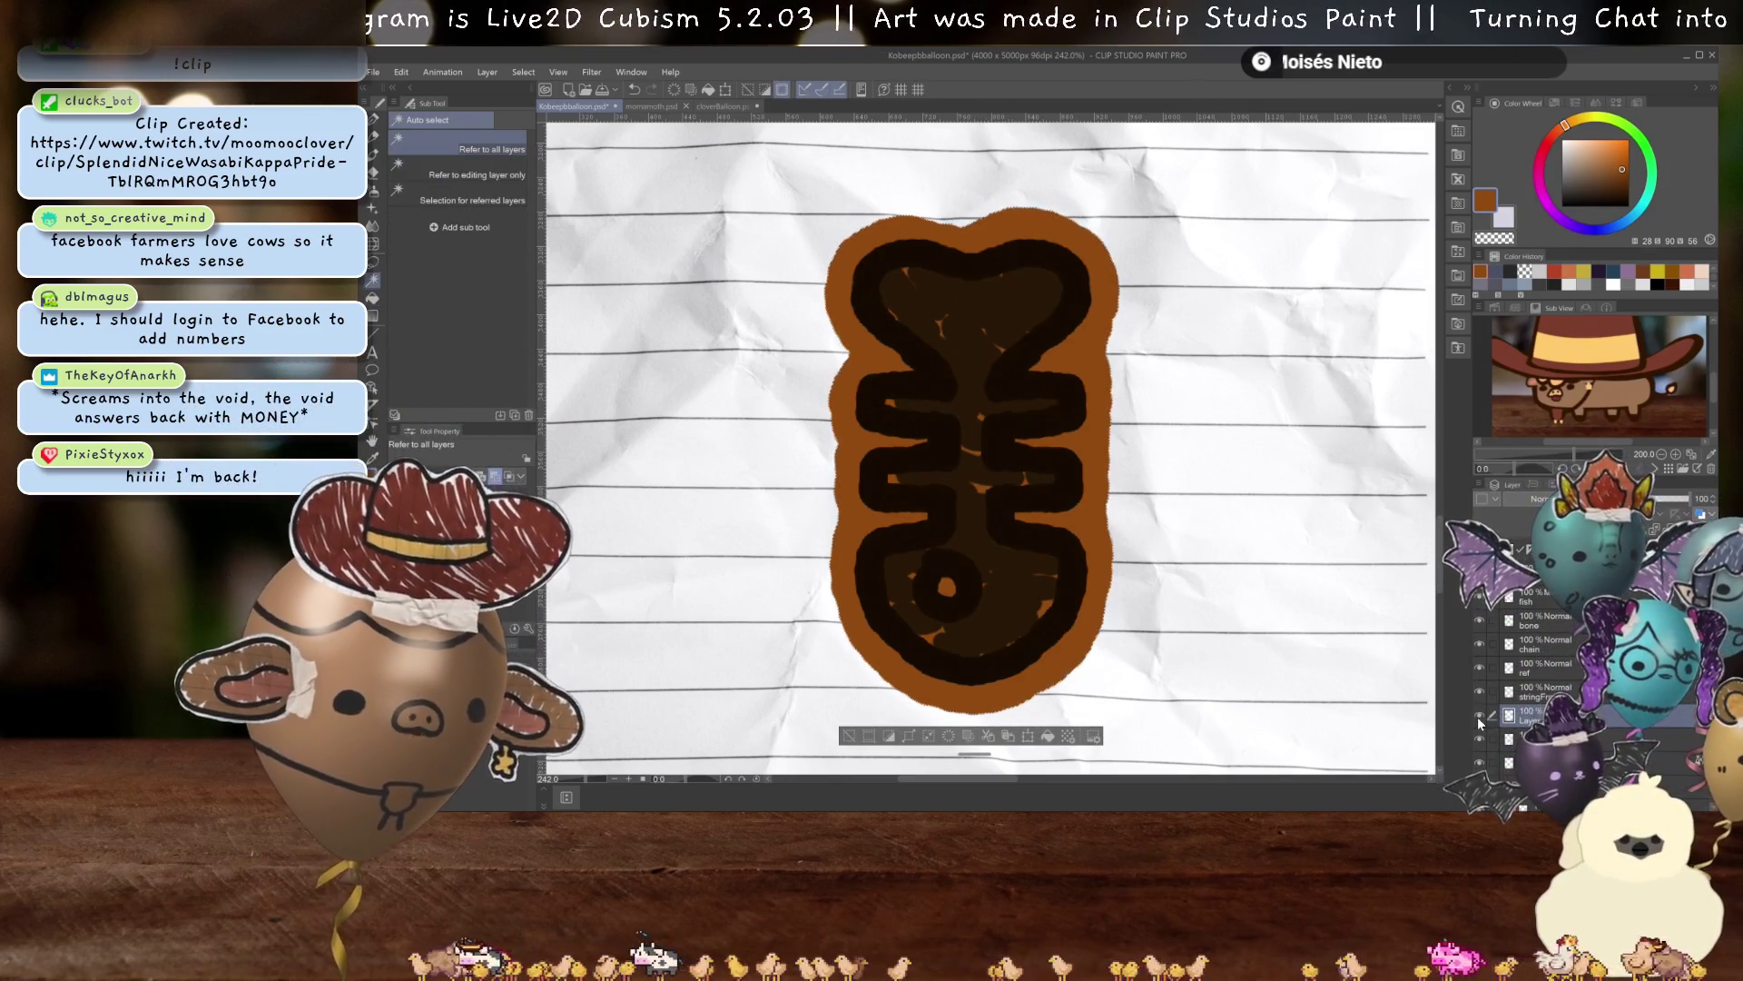
key(Delete)
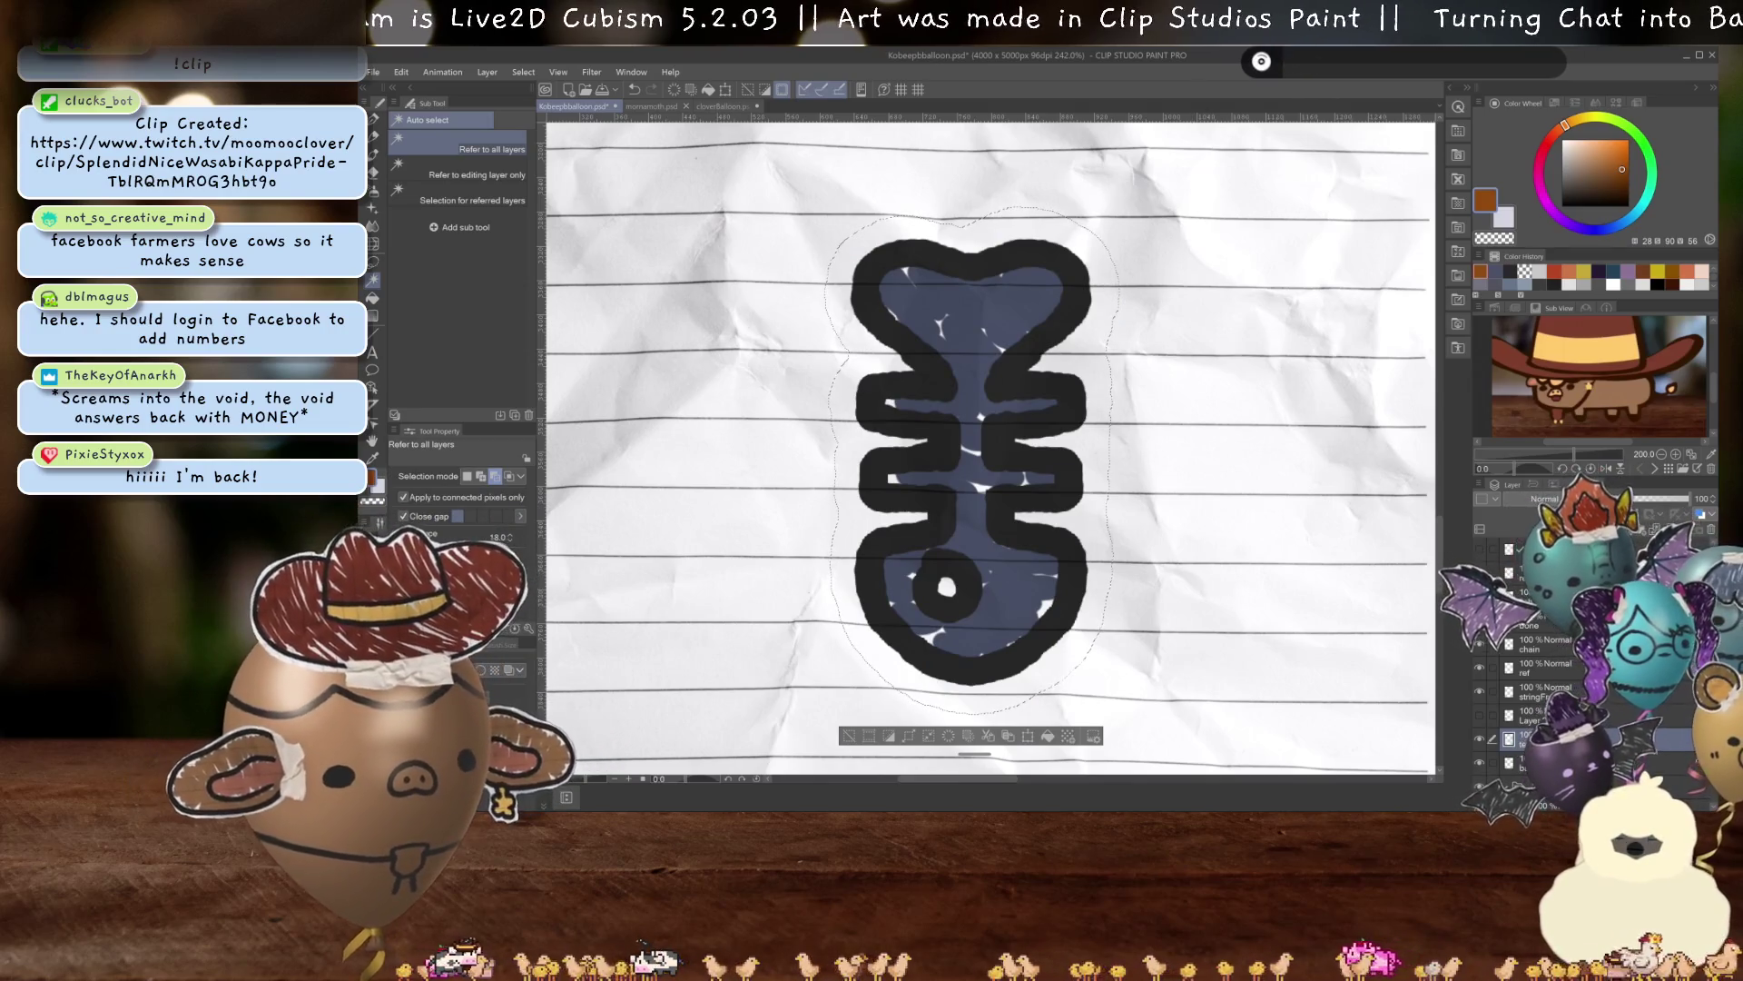
click(1483, 763)
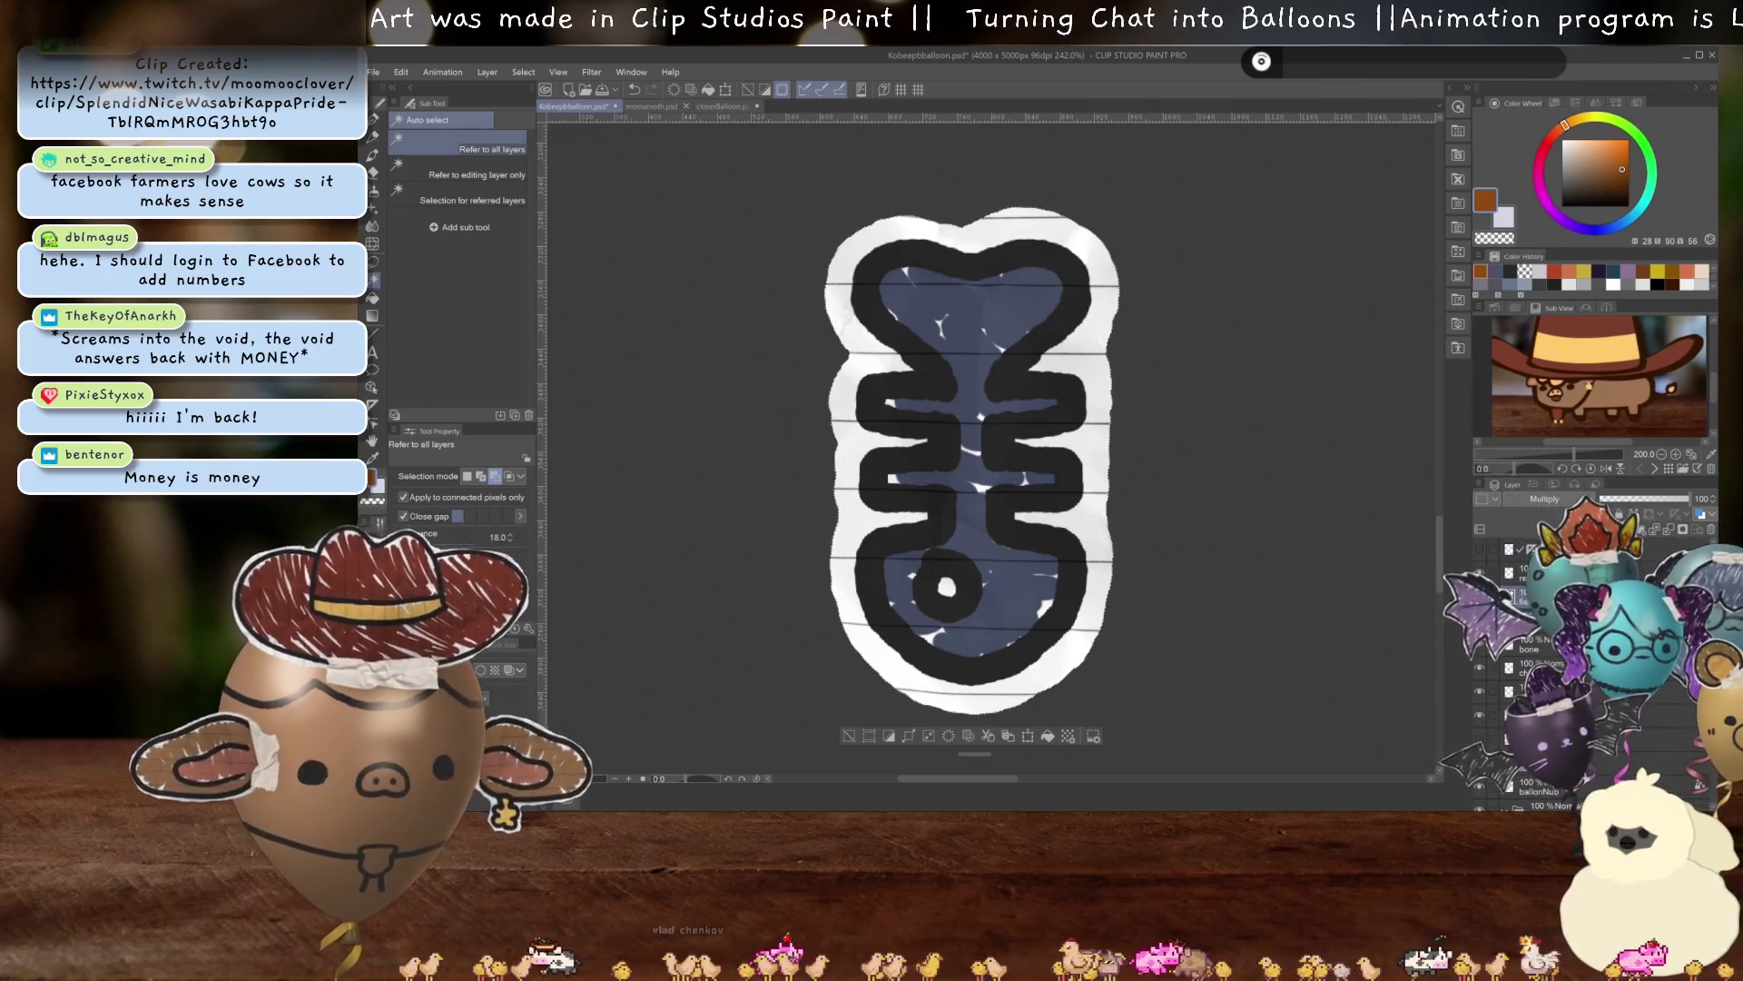
Use the Eraser to nibble the white border edges into a torn-paper look.
scroll(1050, 543, down, 5)
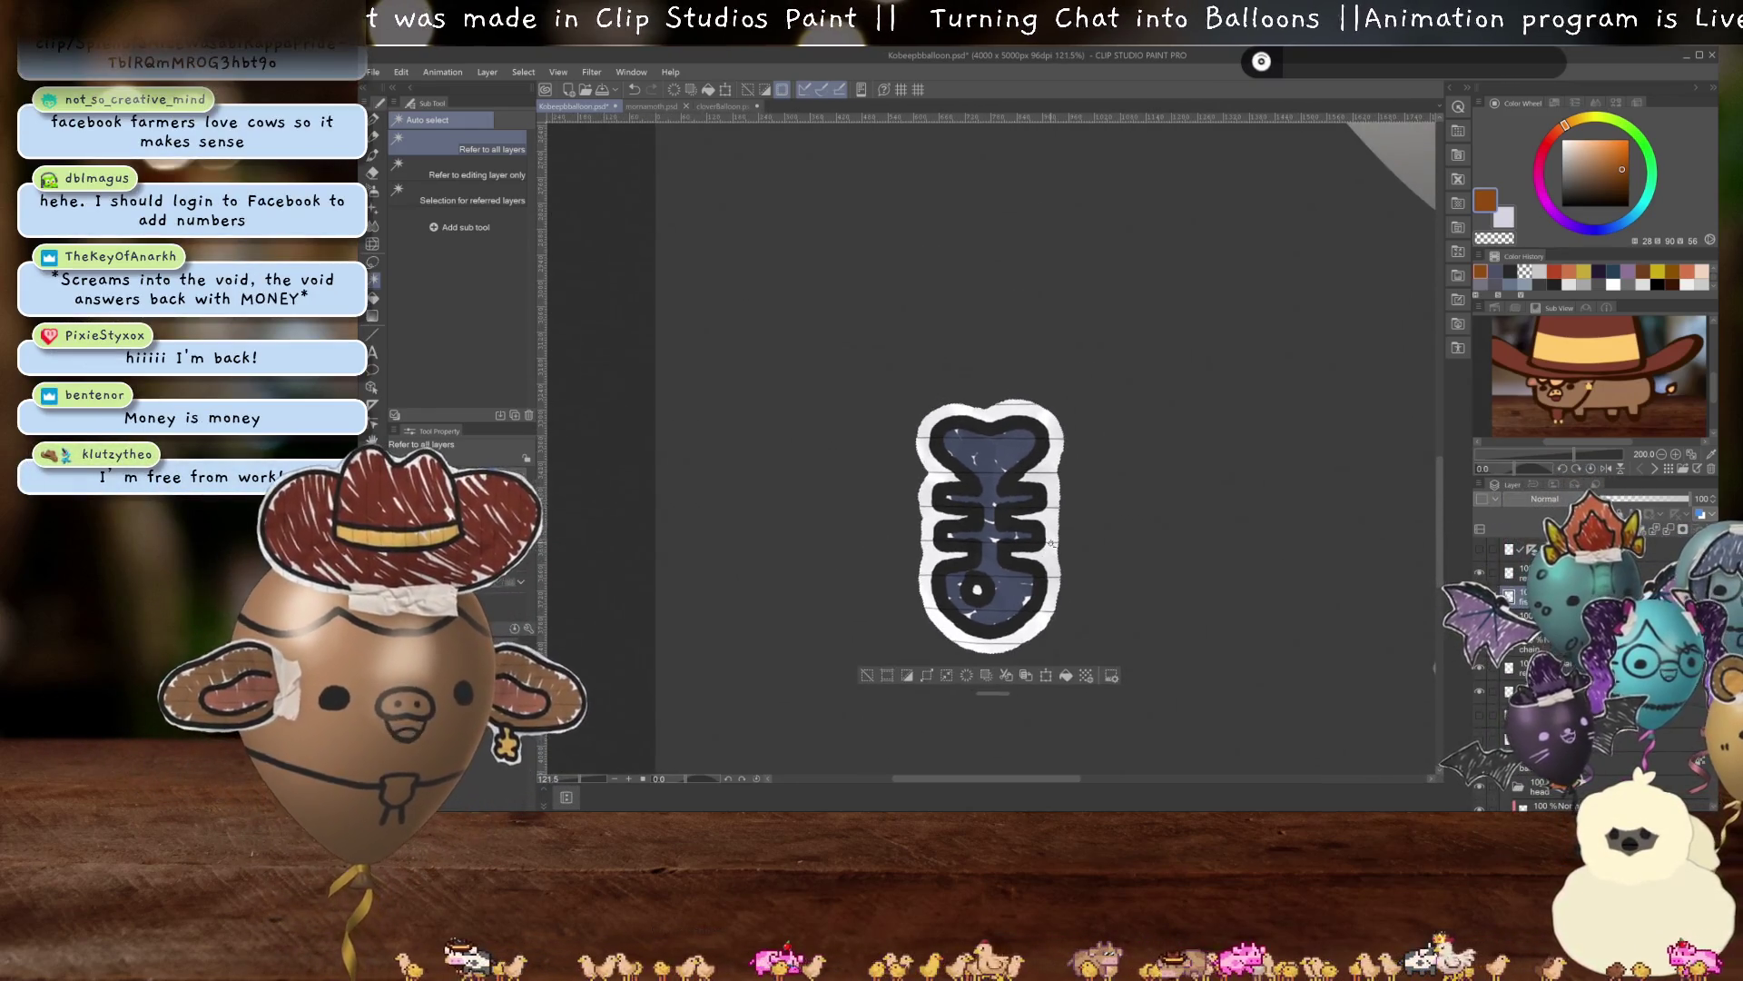
scroll(1037, 549, up, 5)
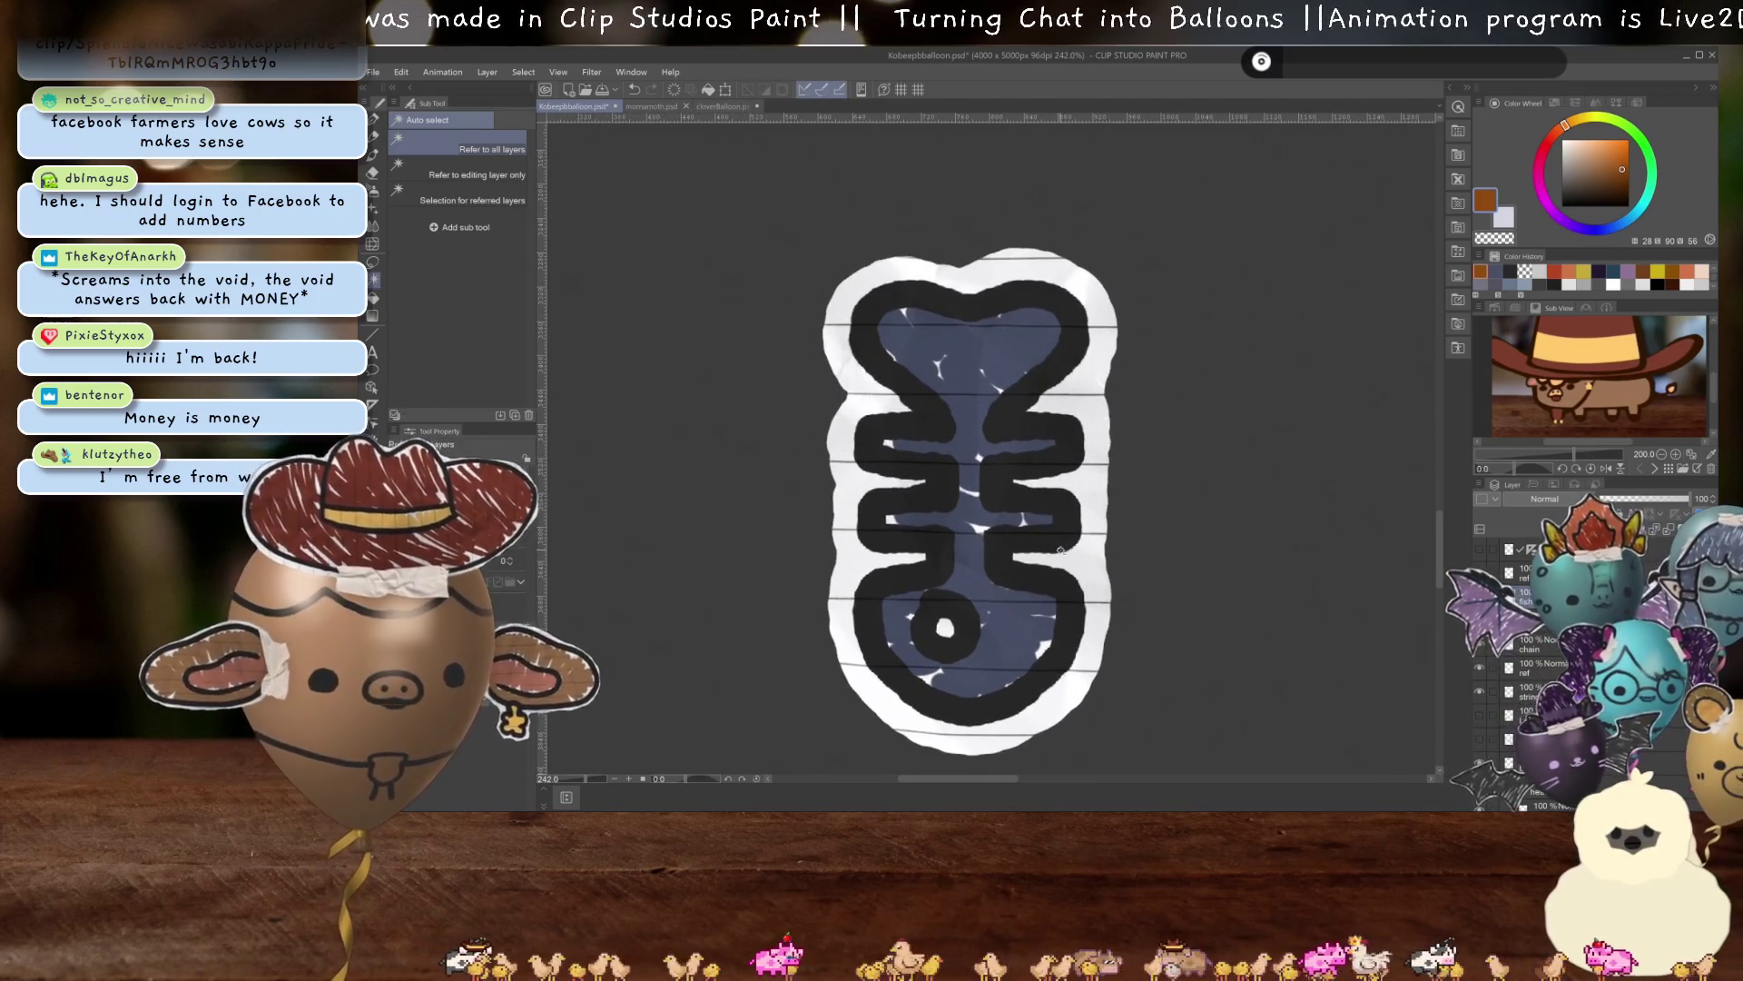
key(b)
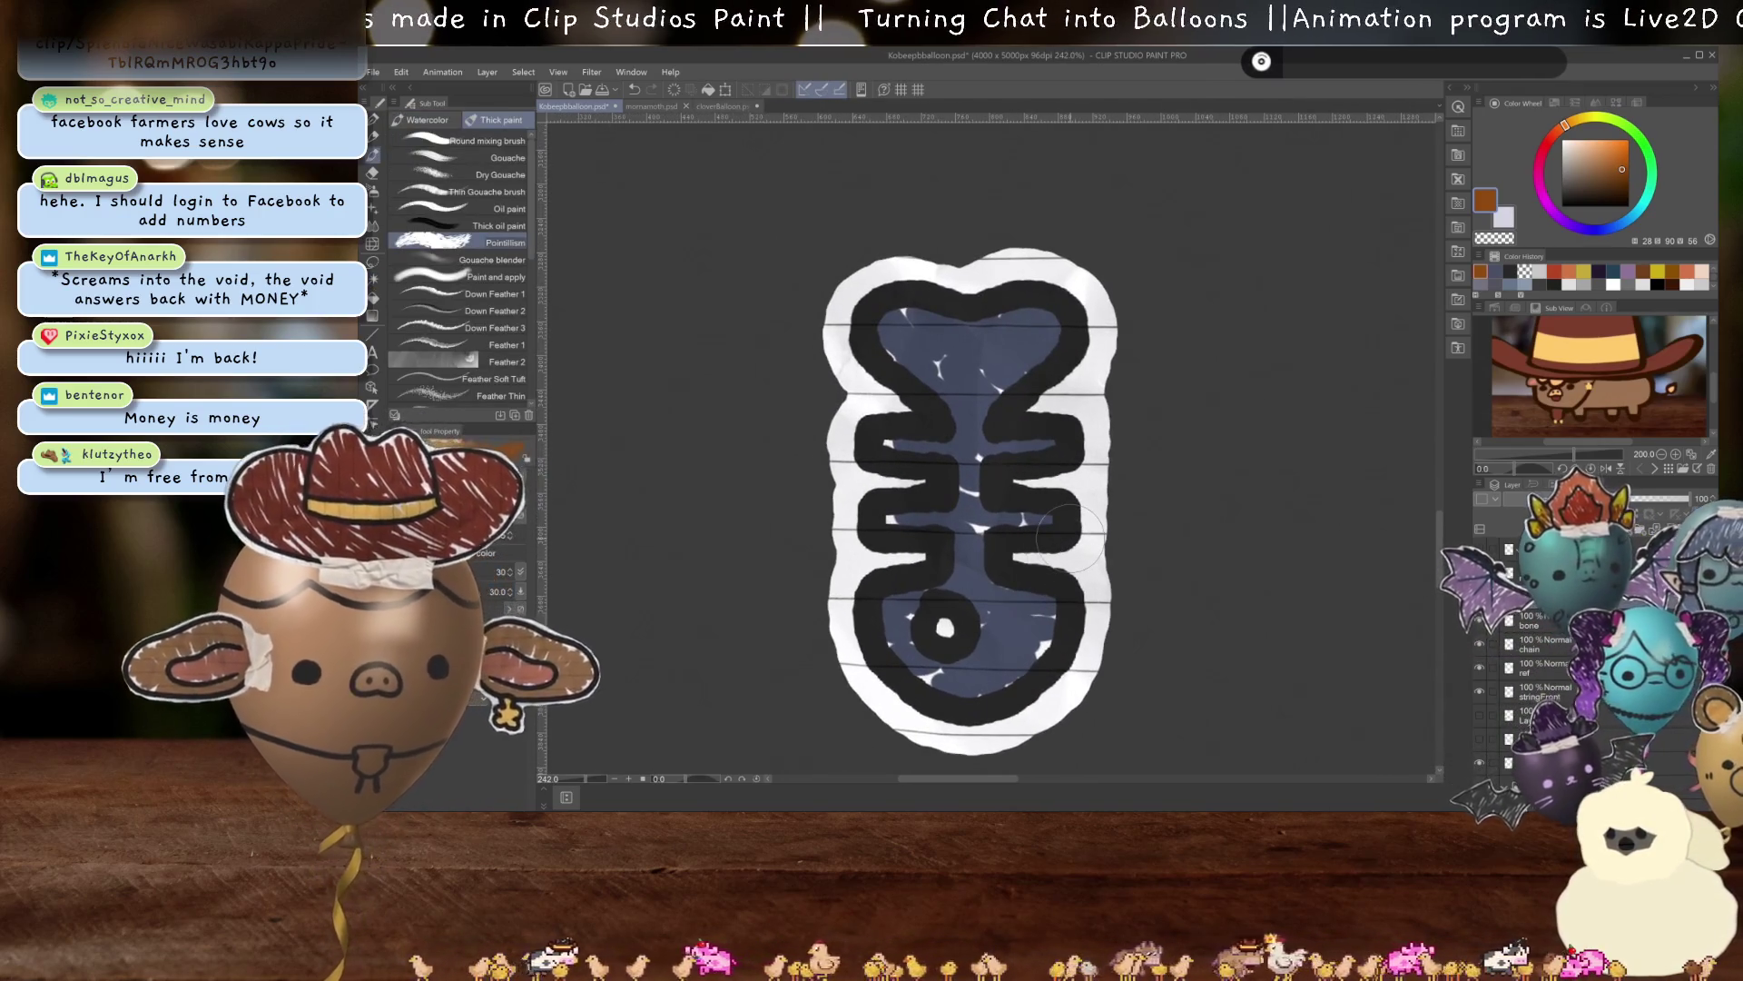
key(e)
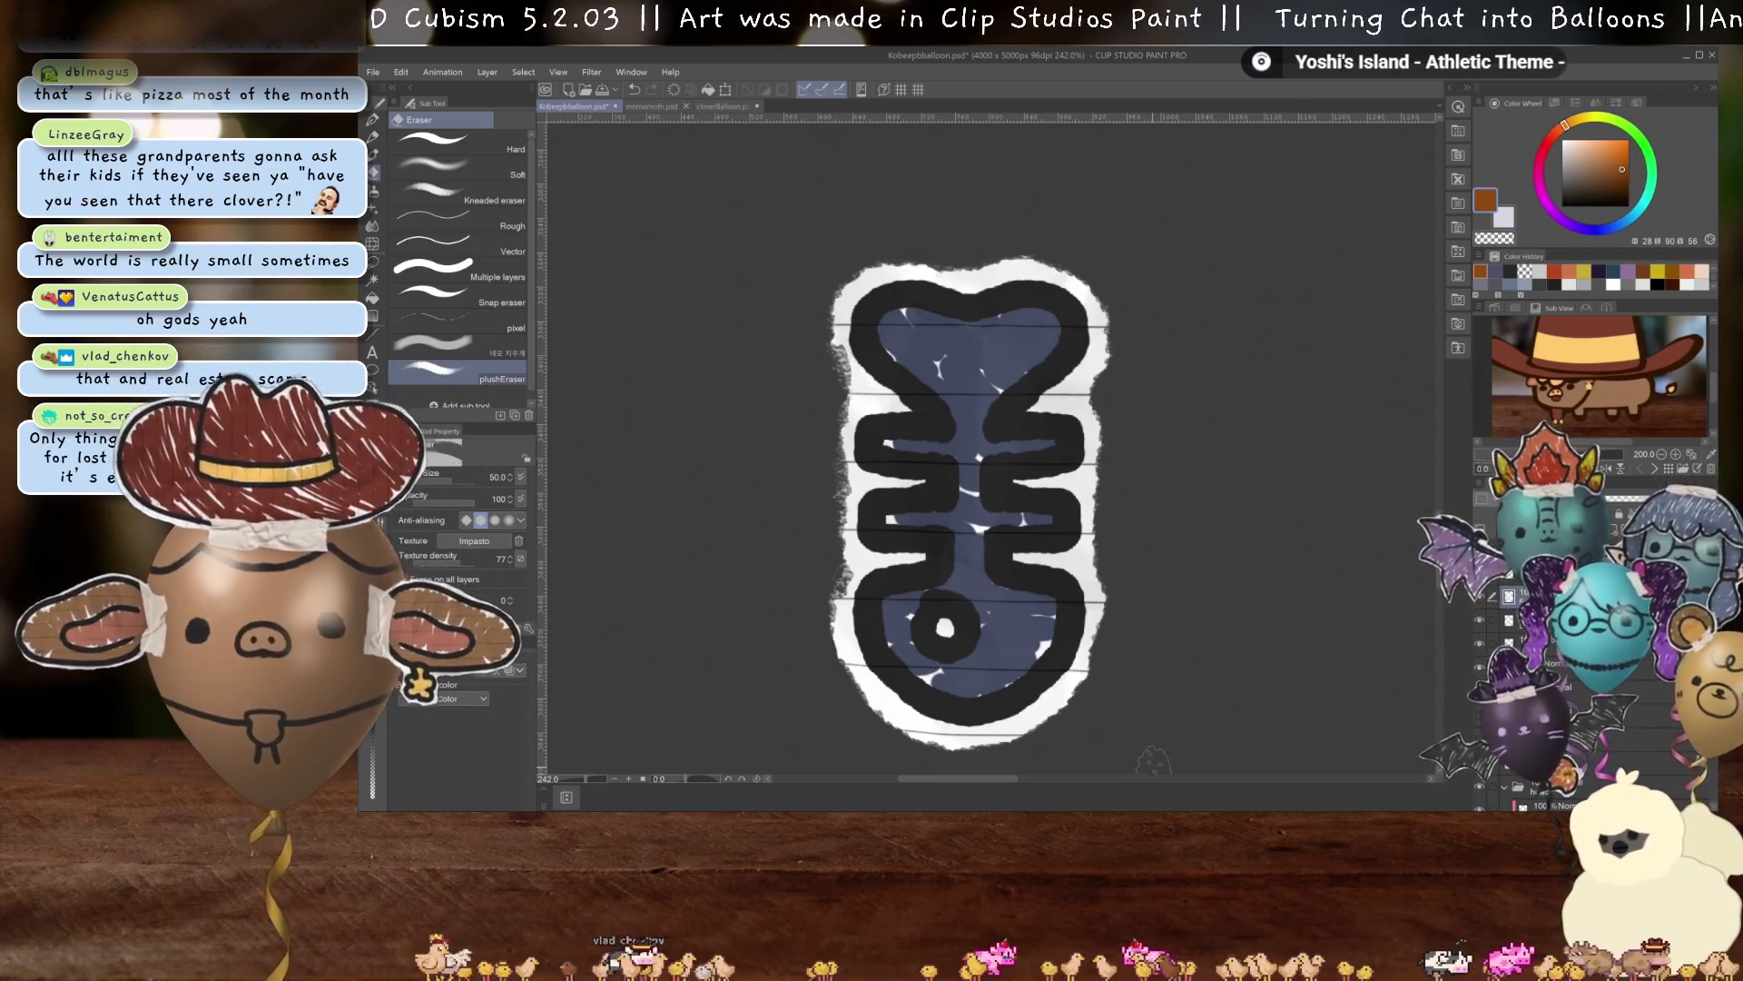
scroll(1089, 554, down, 5)
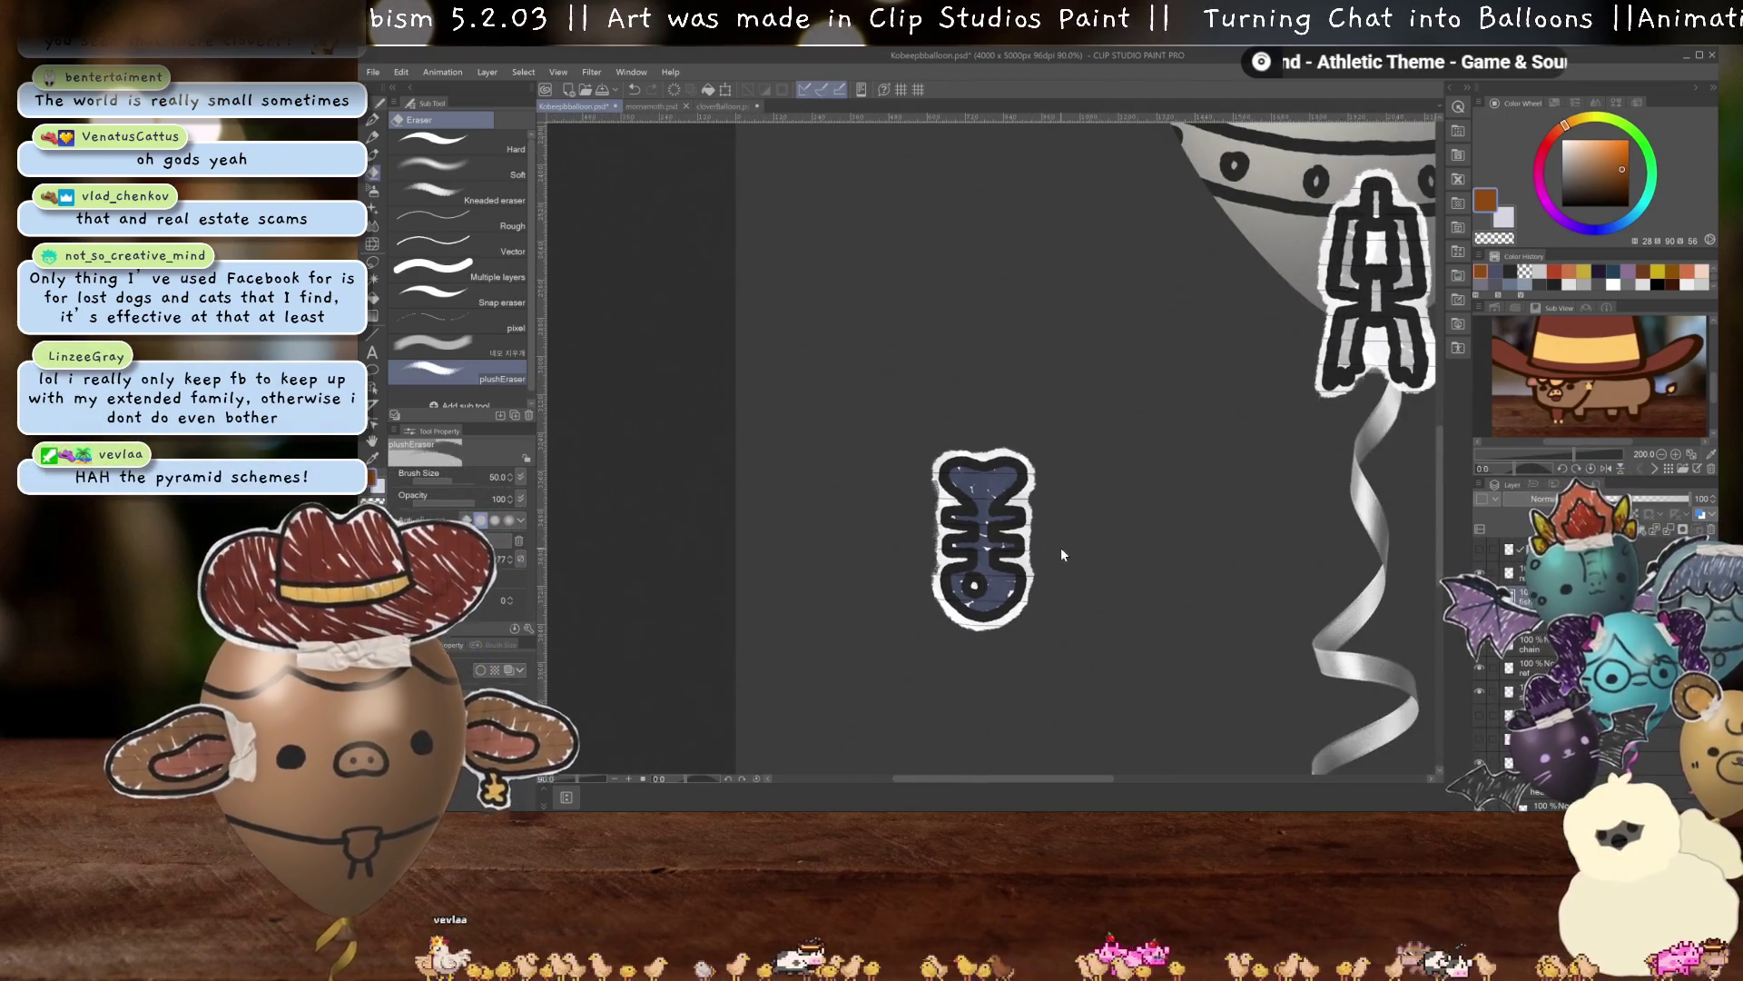
Move the torn fishbone sticker to the balloon's left side just above the collar.
key(ctrl+t)
drag(1190, 314, 1106, 536)
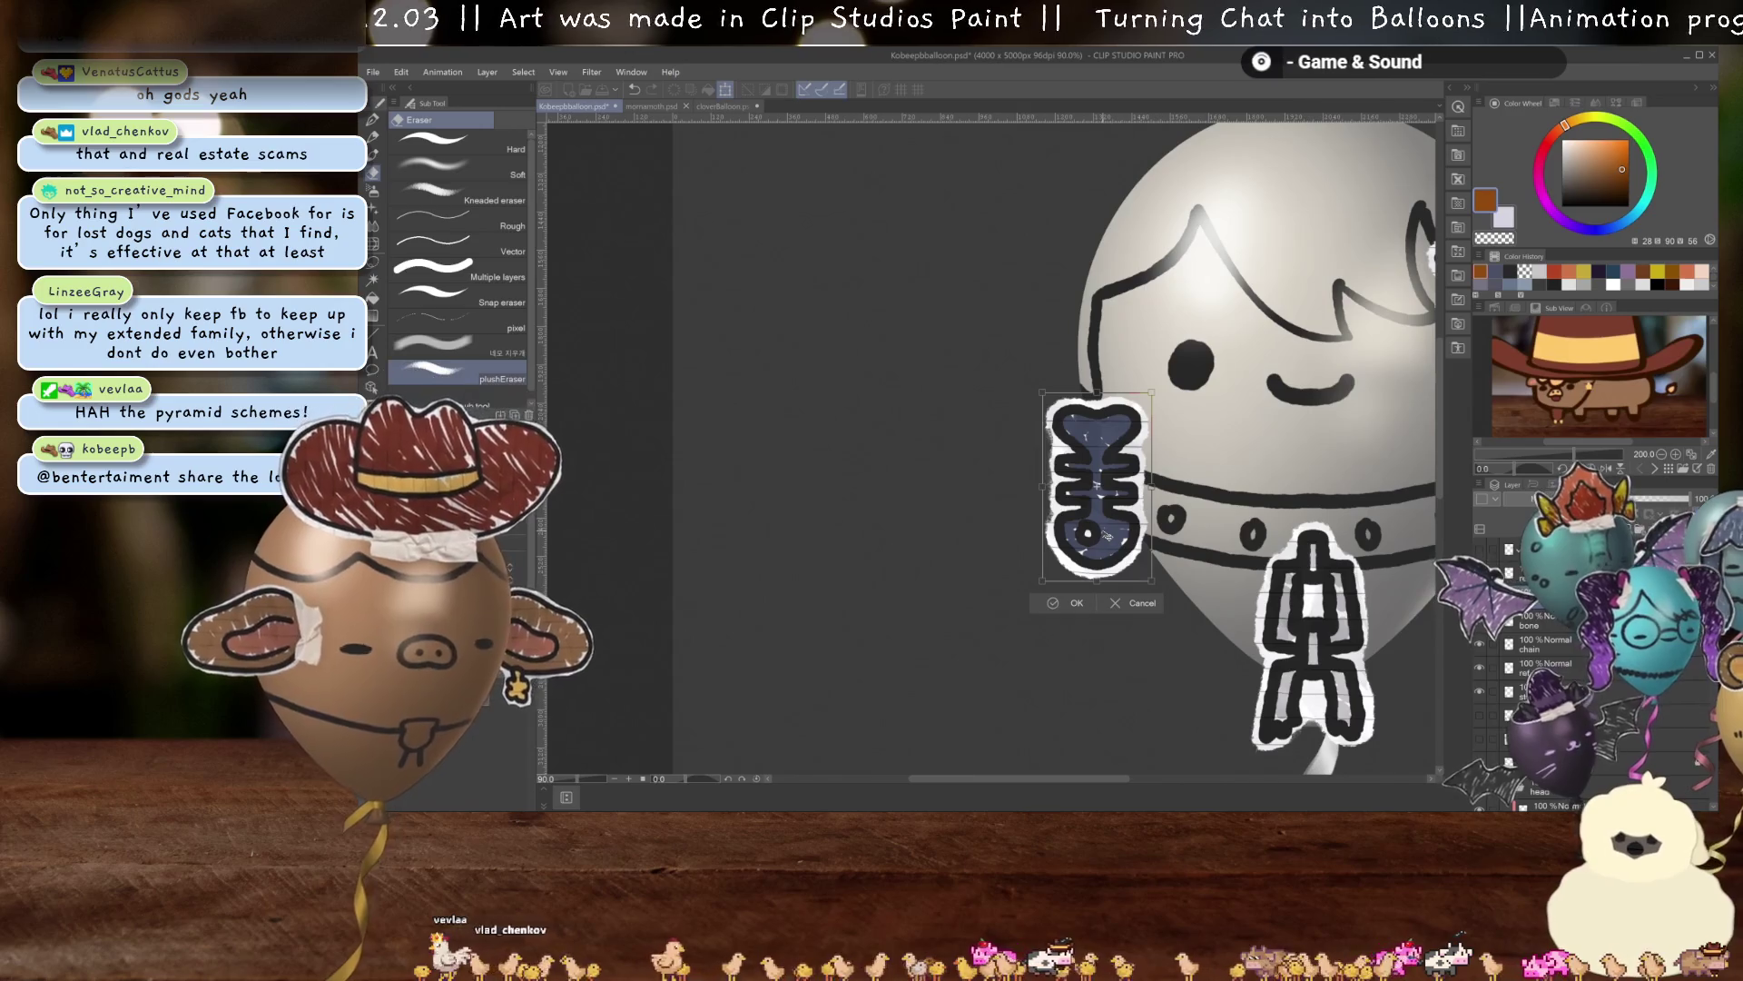
key(Return)
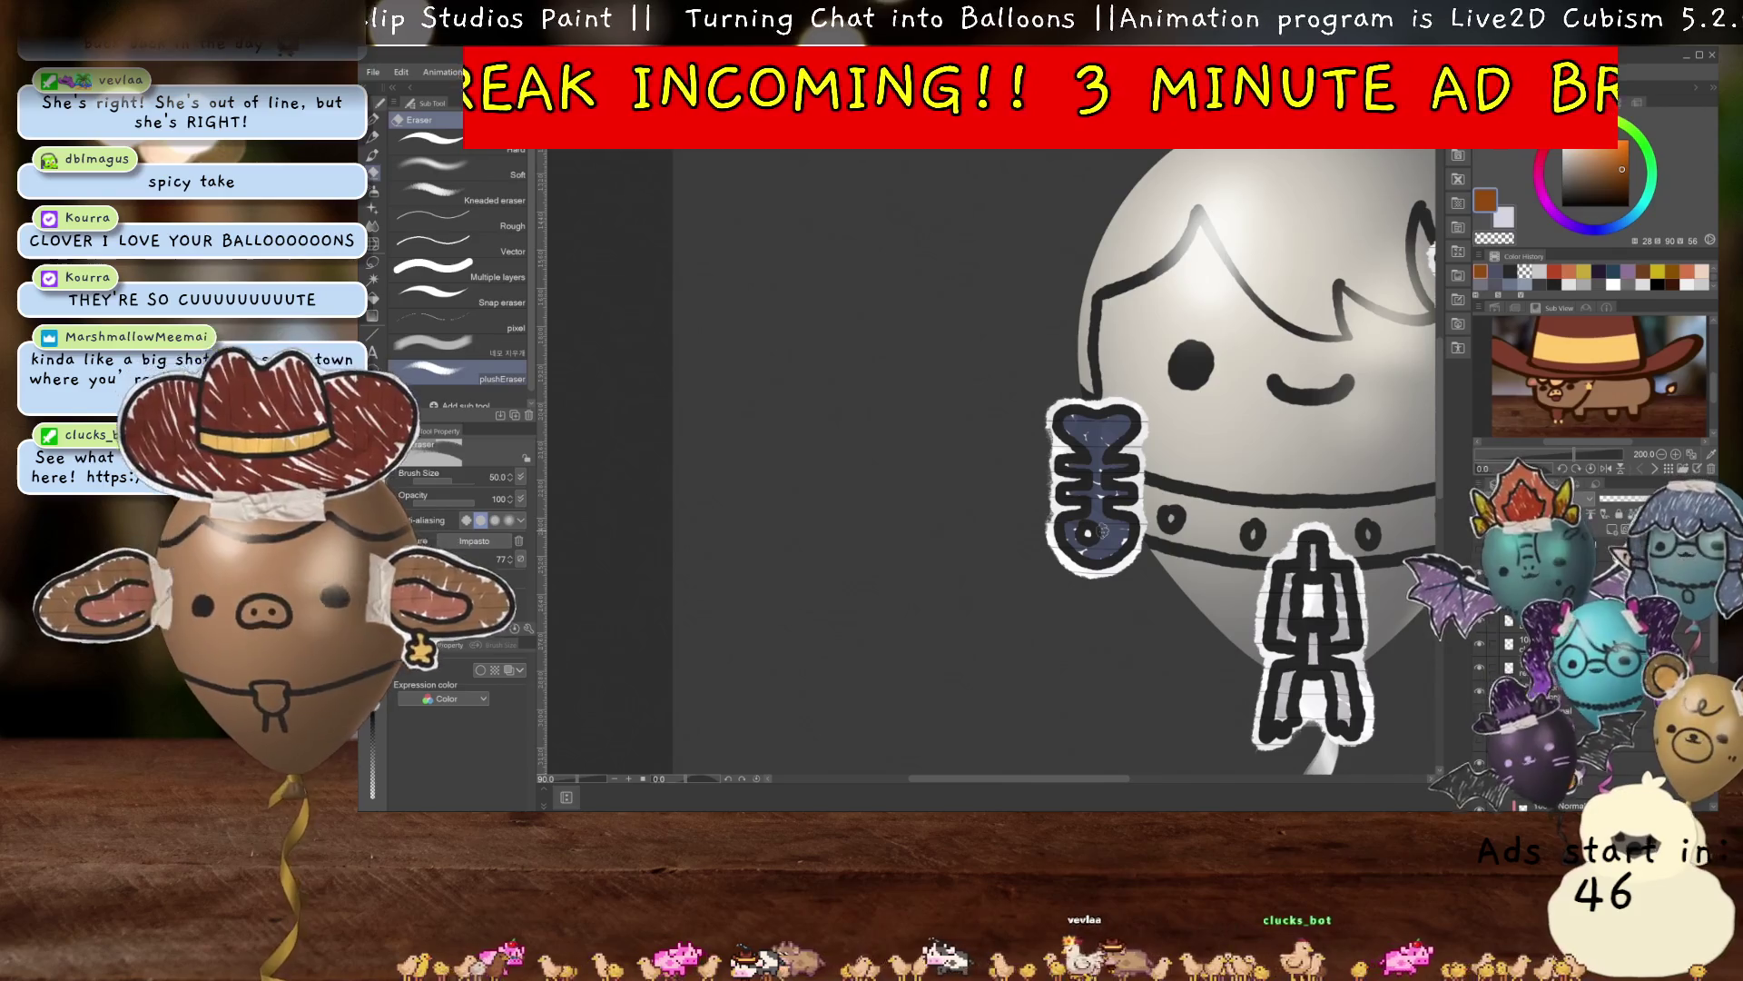
Zoom out to see the whole balloon with its clover, fishbone and chain stickers.
key(ctrl+minus)
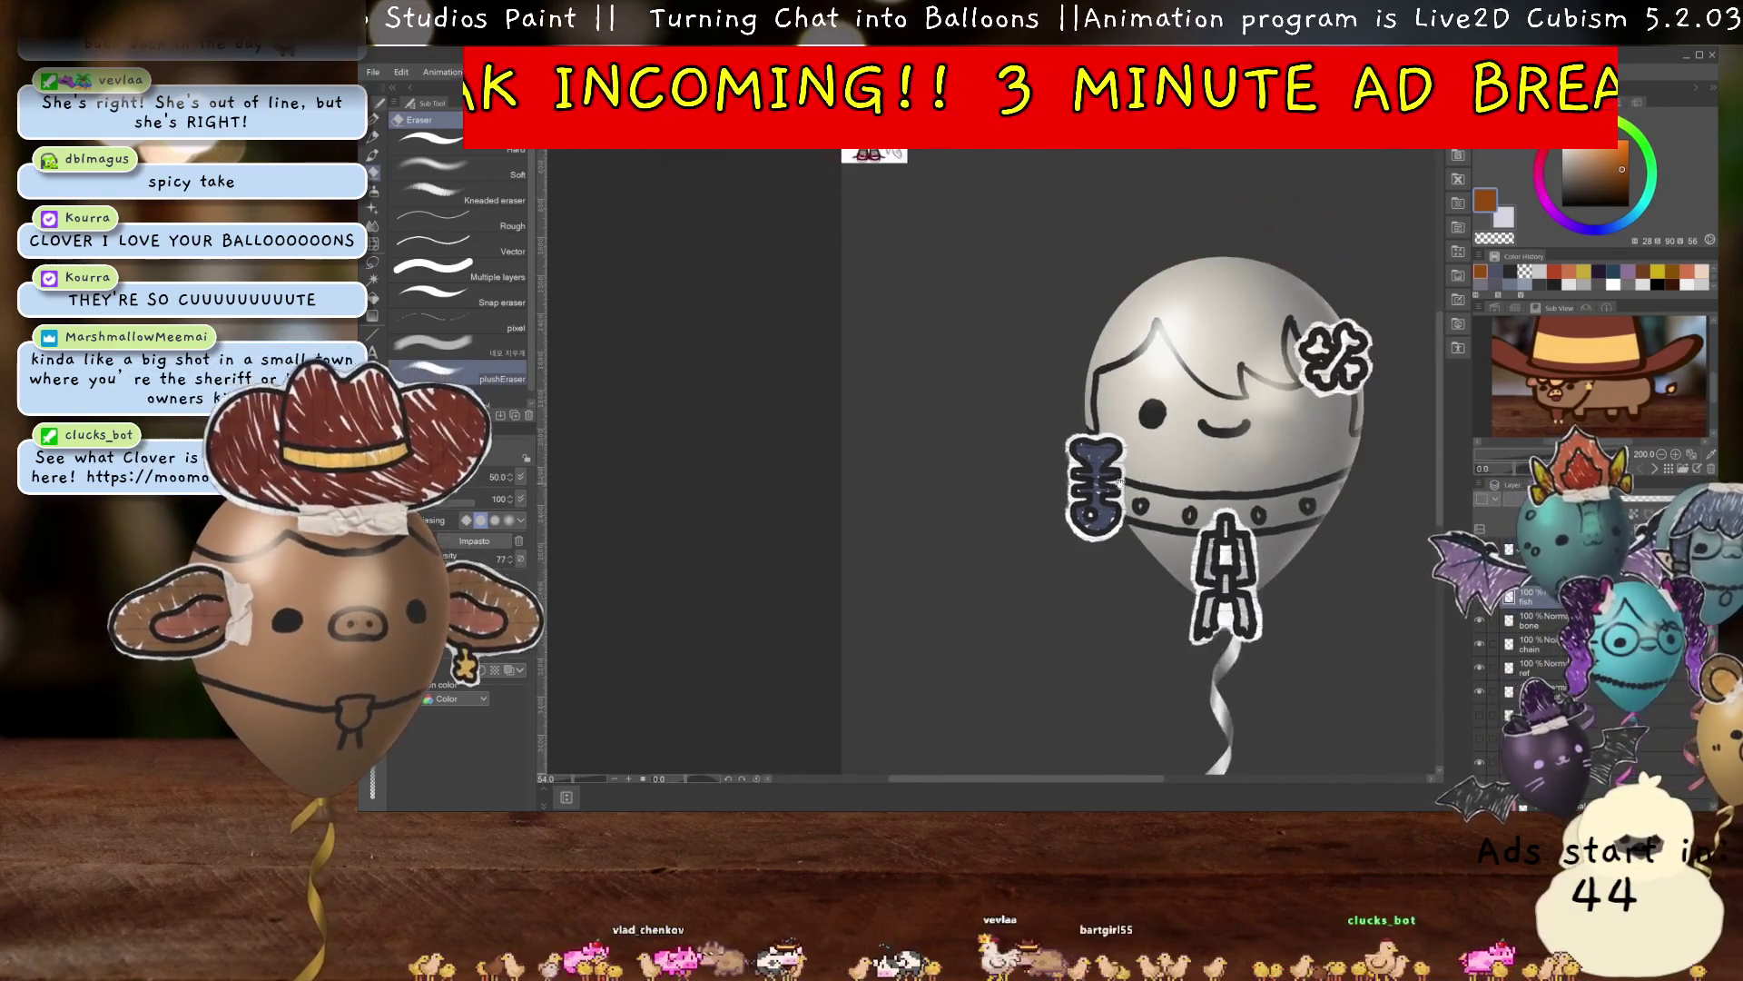
key(ctrl+minus)
key(ctrl+minus)
key(ctrl+minus)
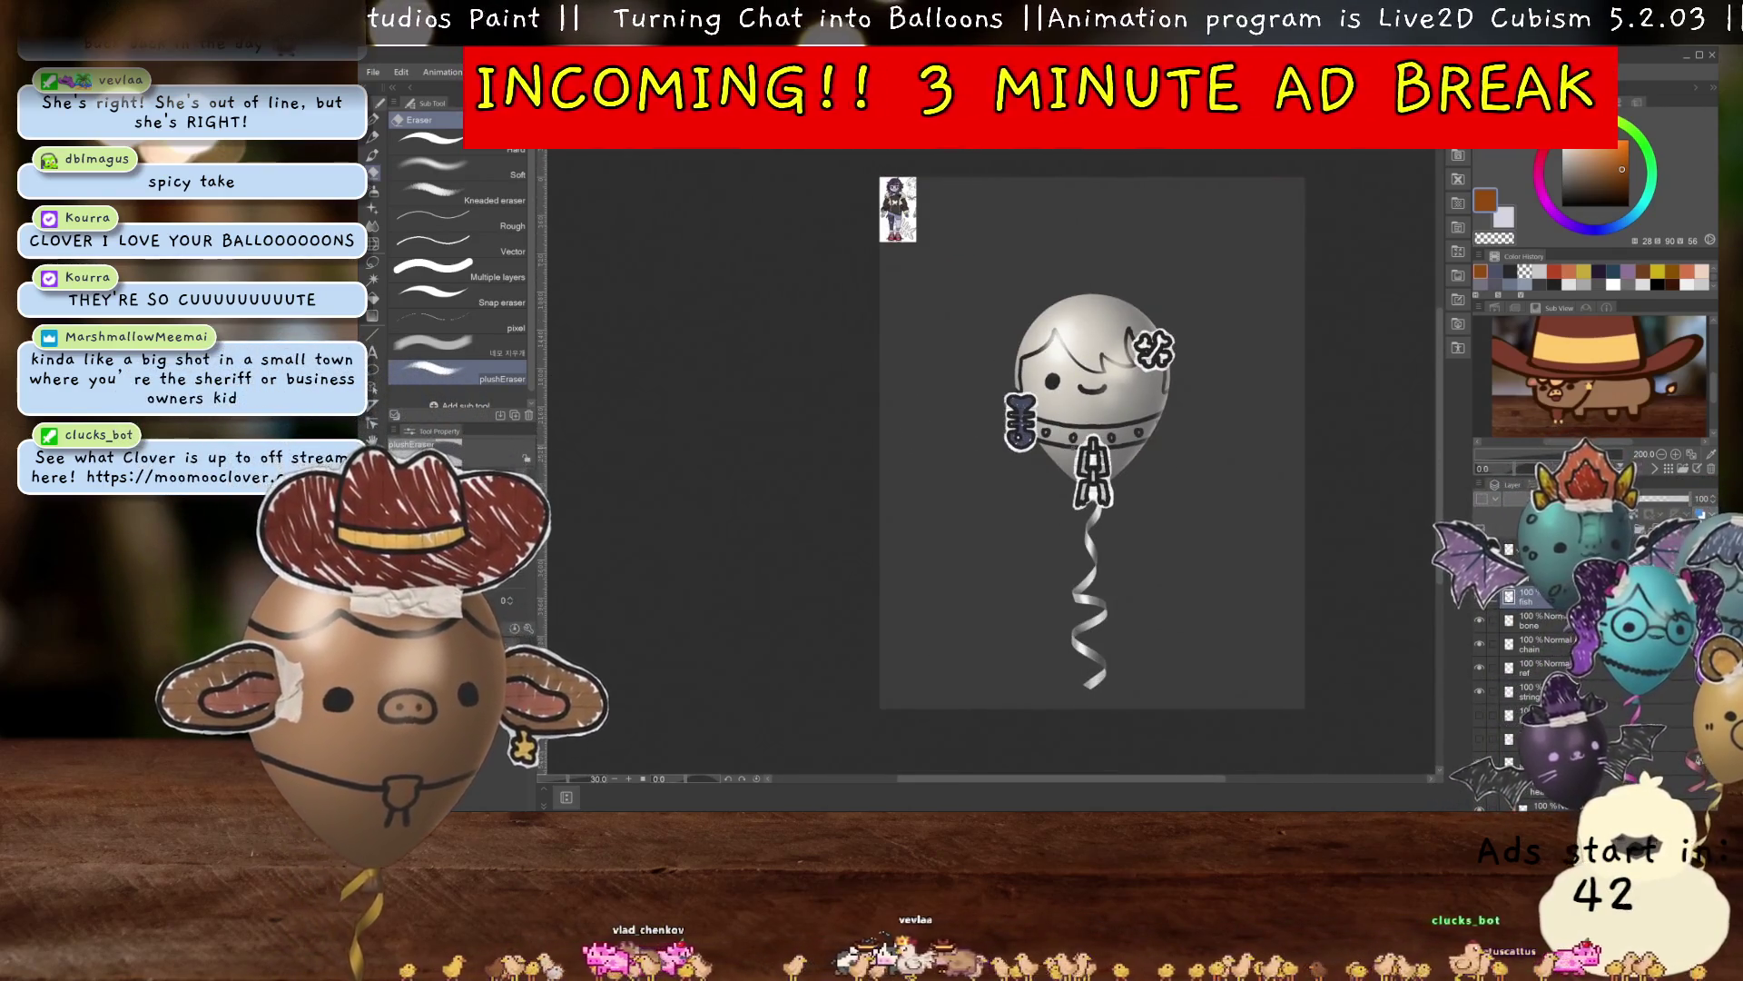
scroll(1071, 440, up, 2)
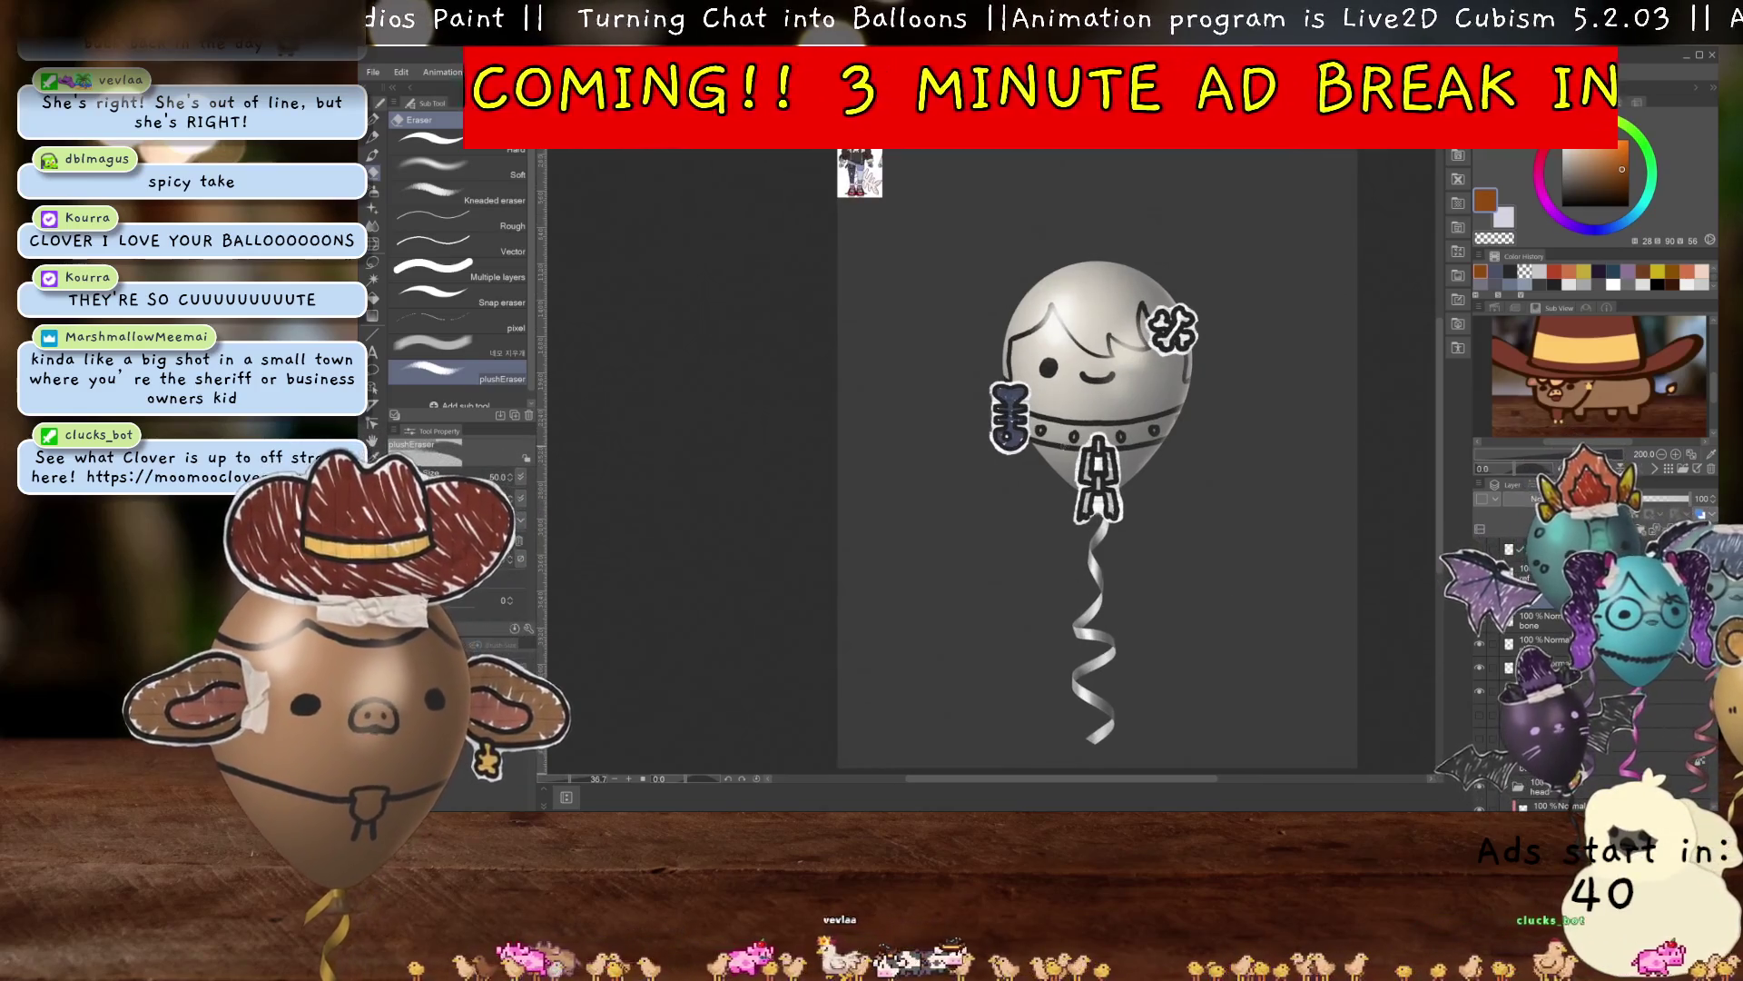
scroll(1131, 363, up, 1)
scroll(1131, 363, up, 1)
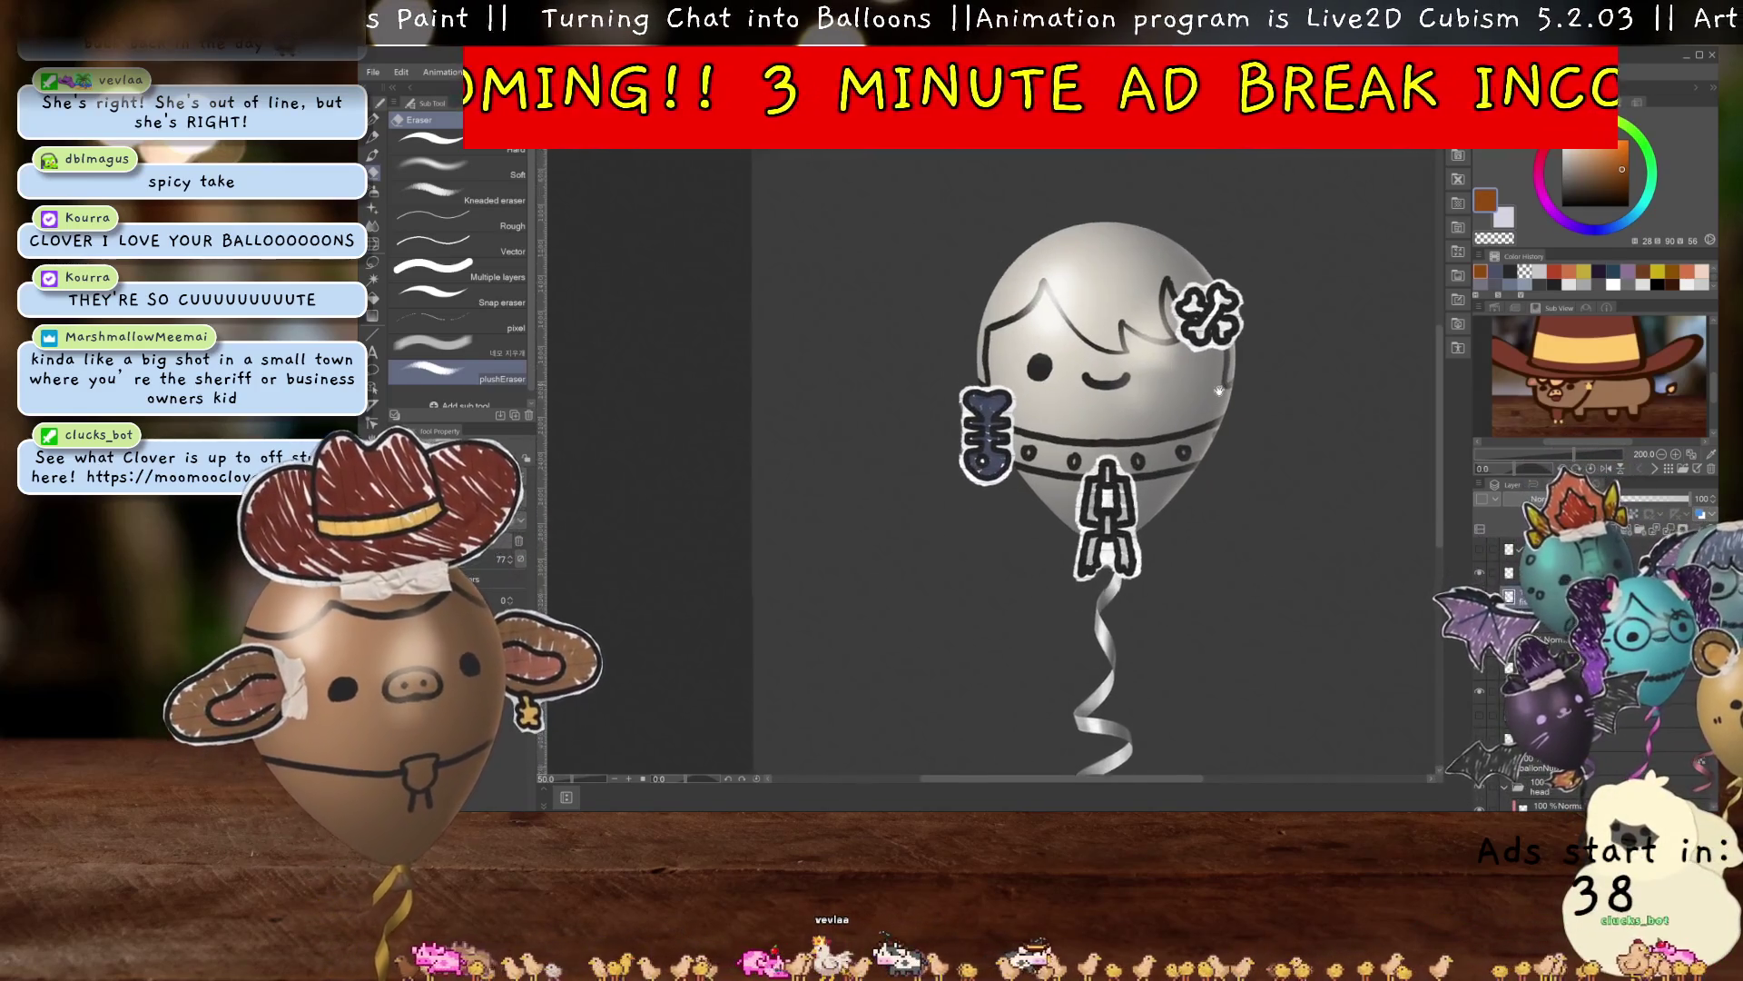
scroll(1131, 363, up, 1)
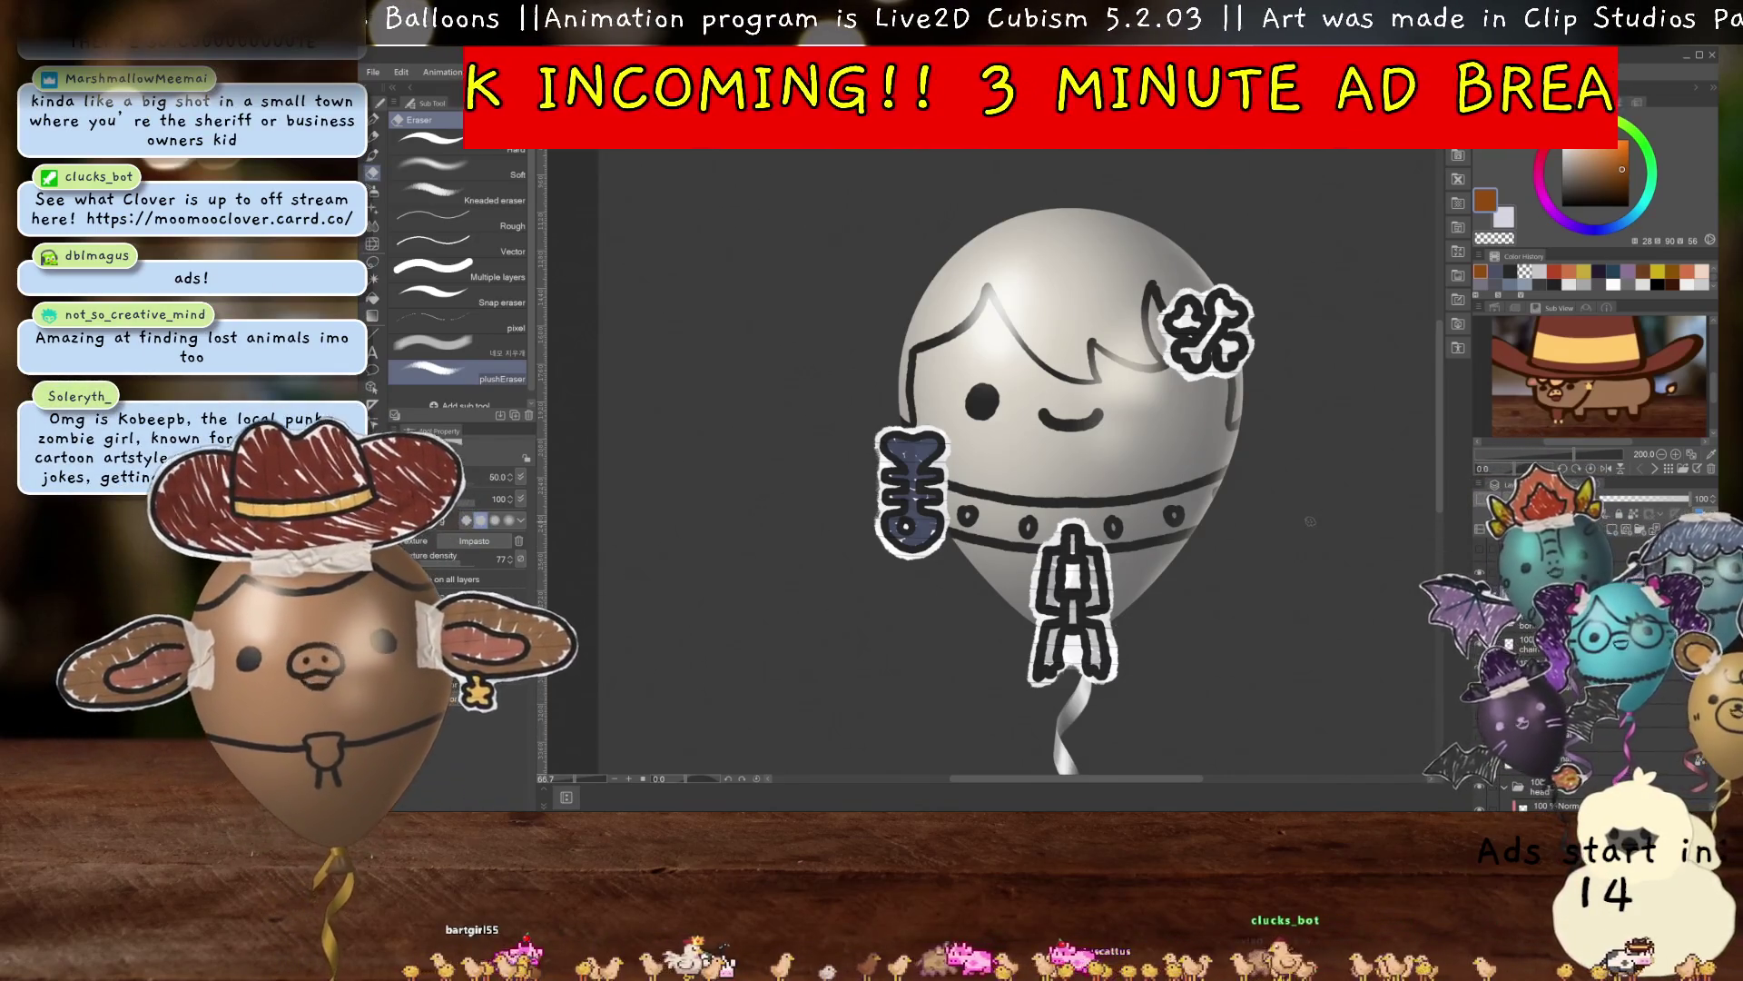
drag(1324, 509, 1285, 487)
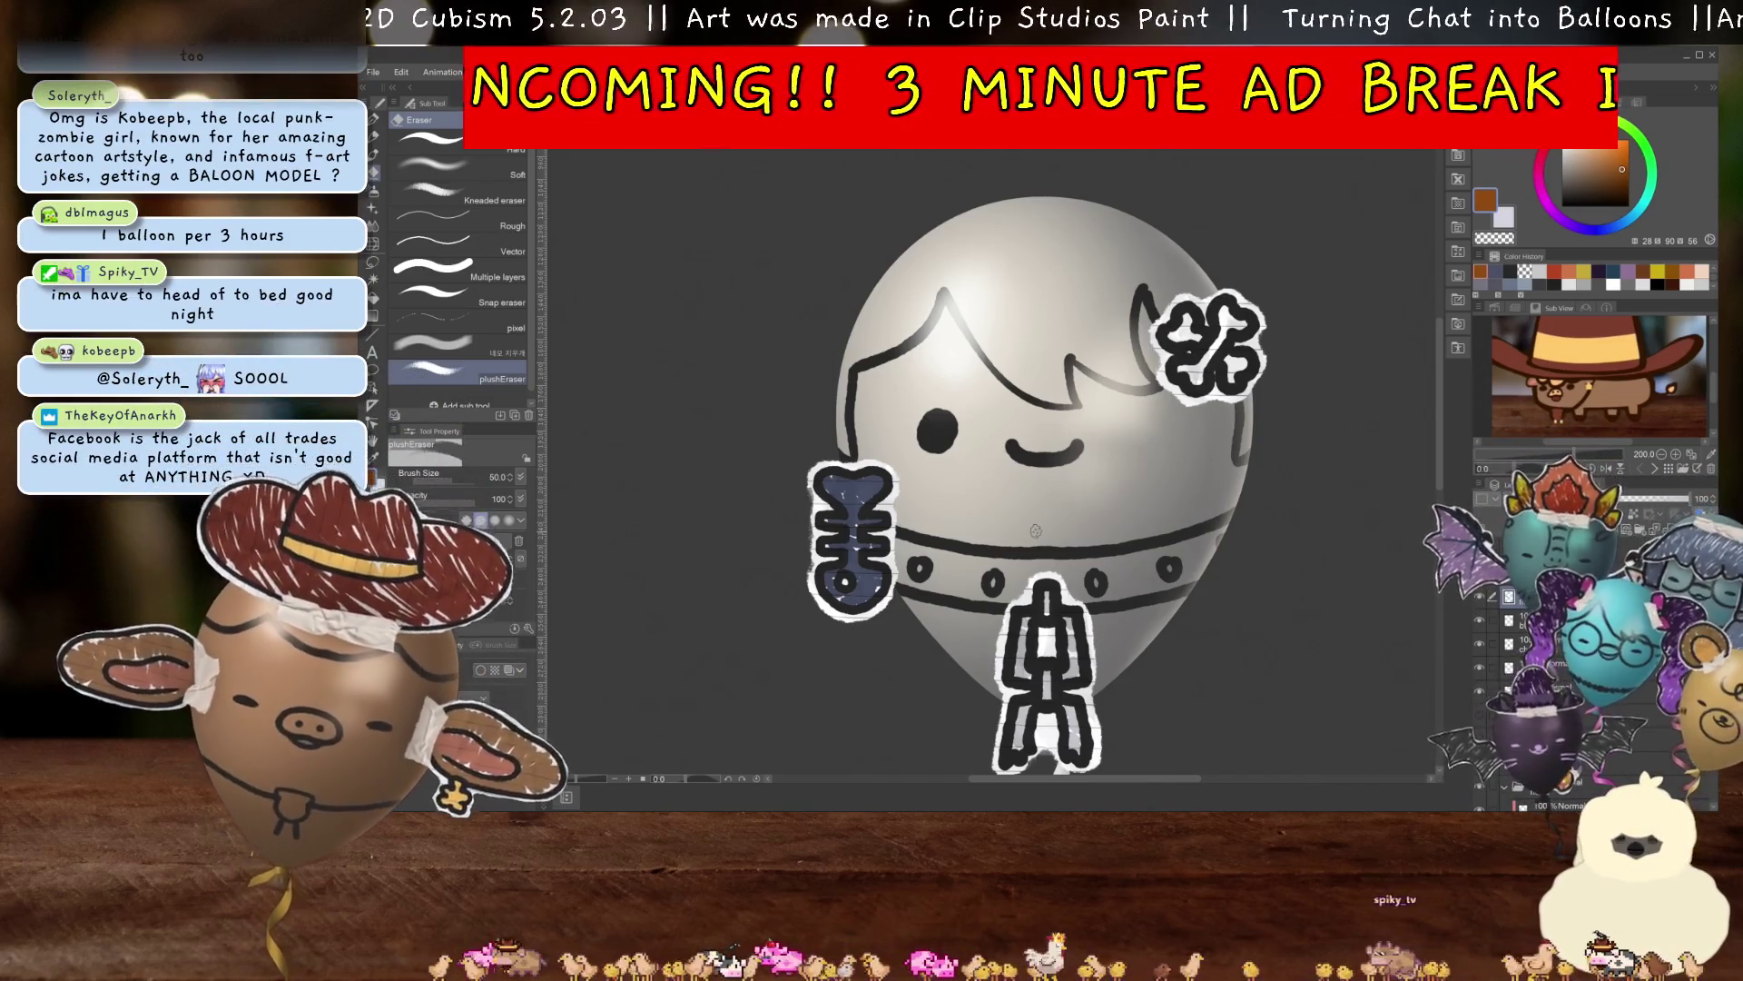
scroll(1036, 509, down, 2)
drag(1038, 482, 1023, 504)
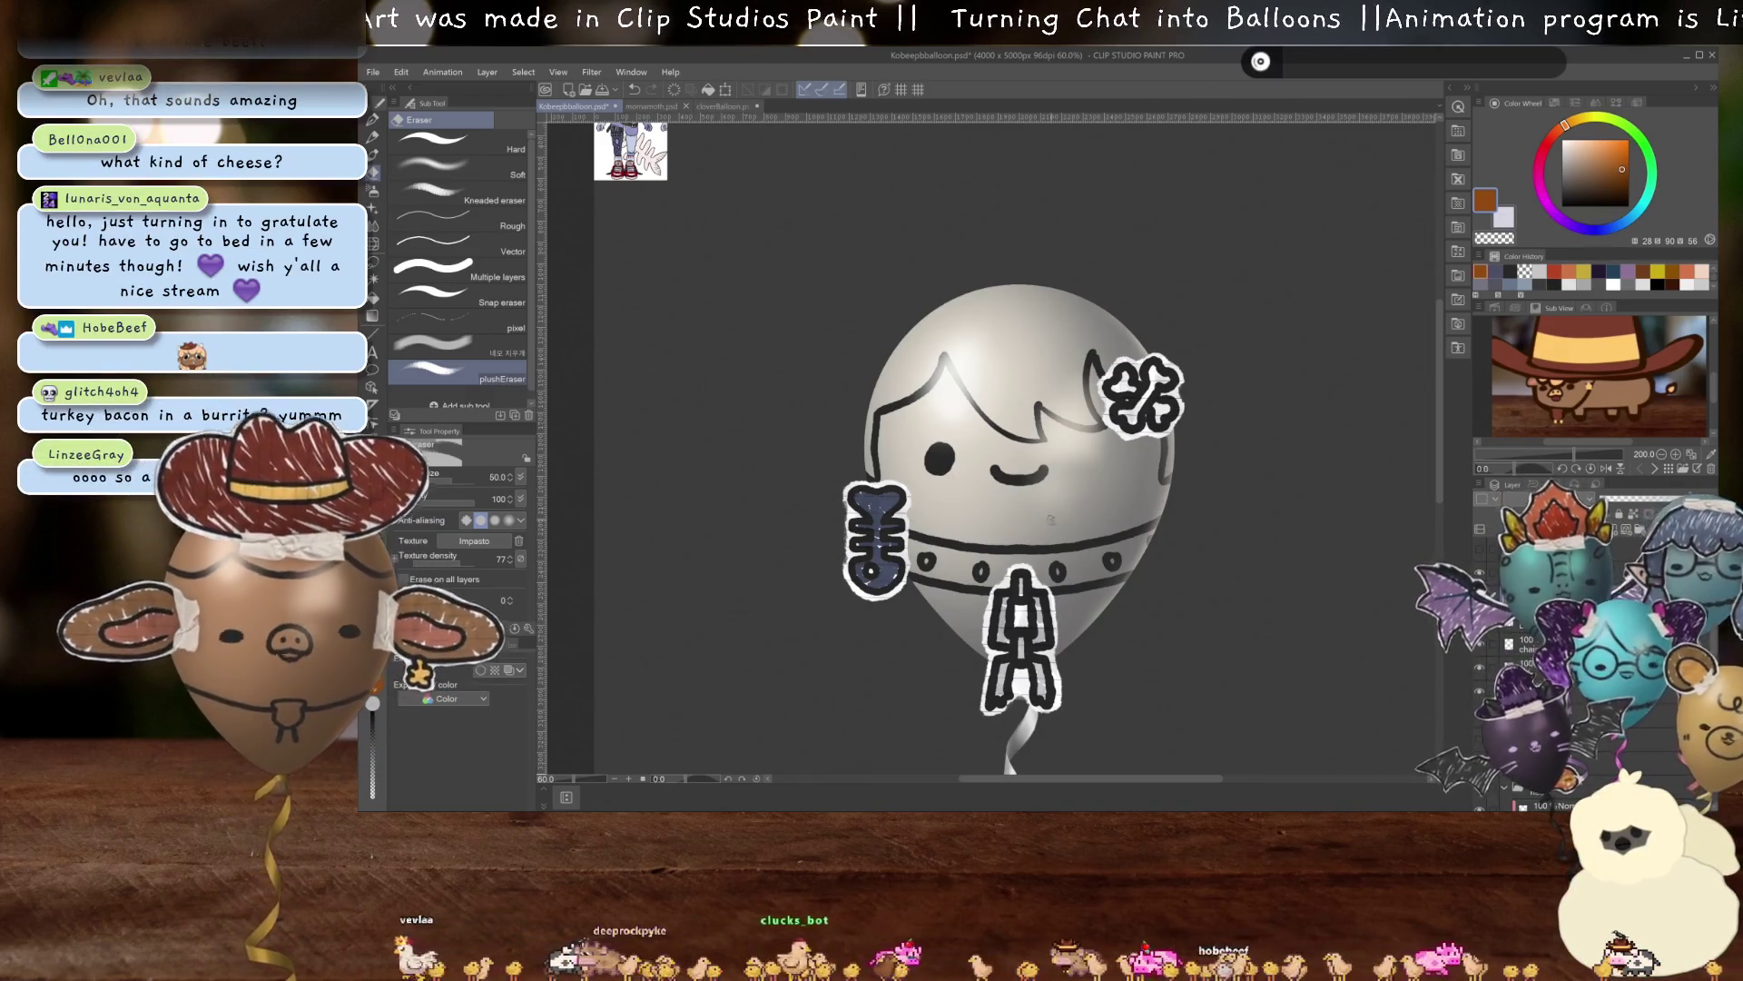
scroll(1048, 536, up, 4)
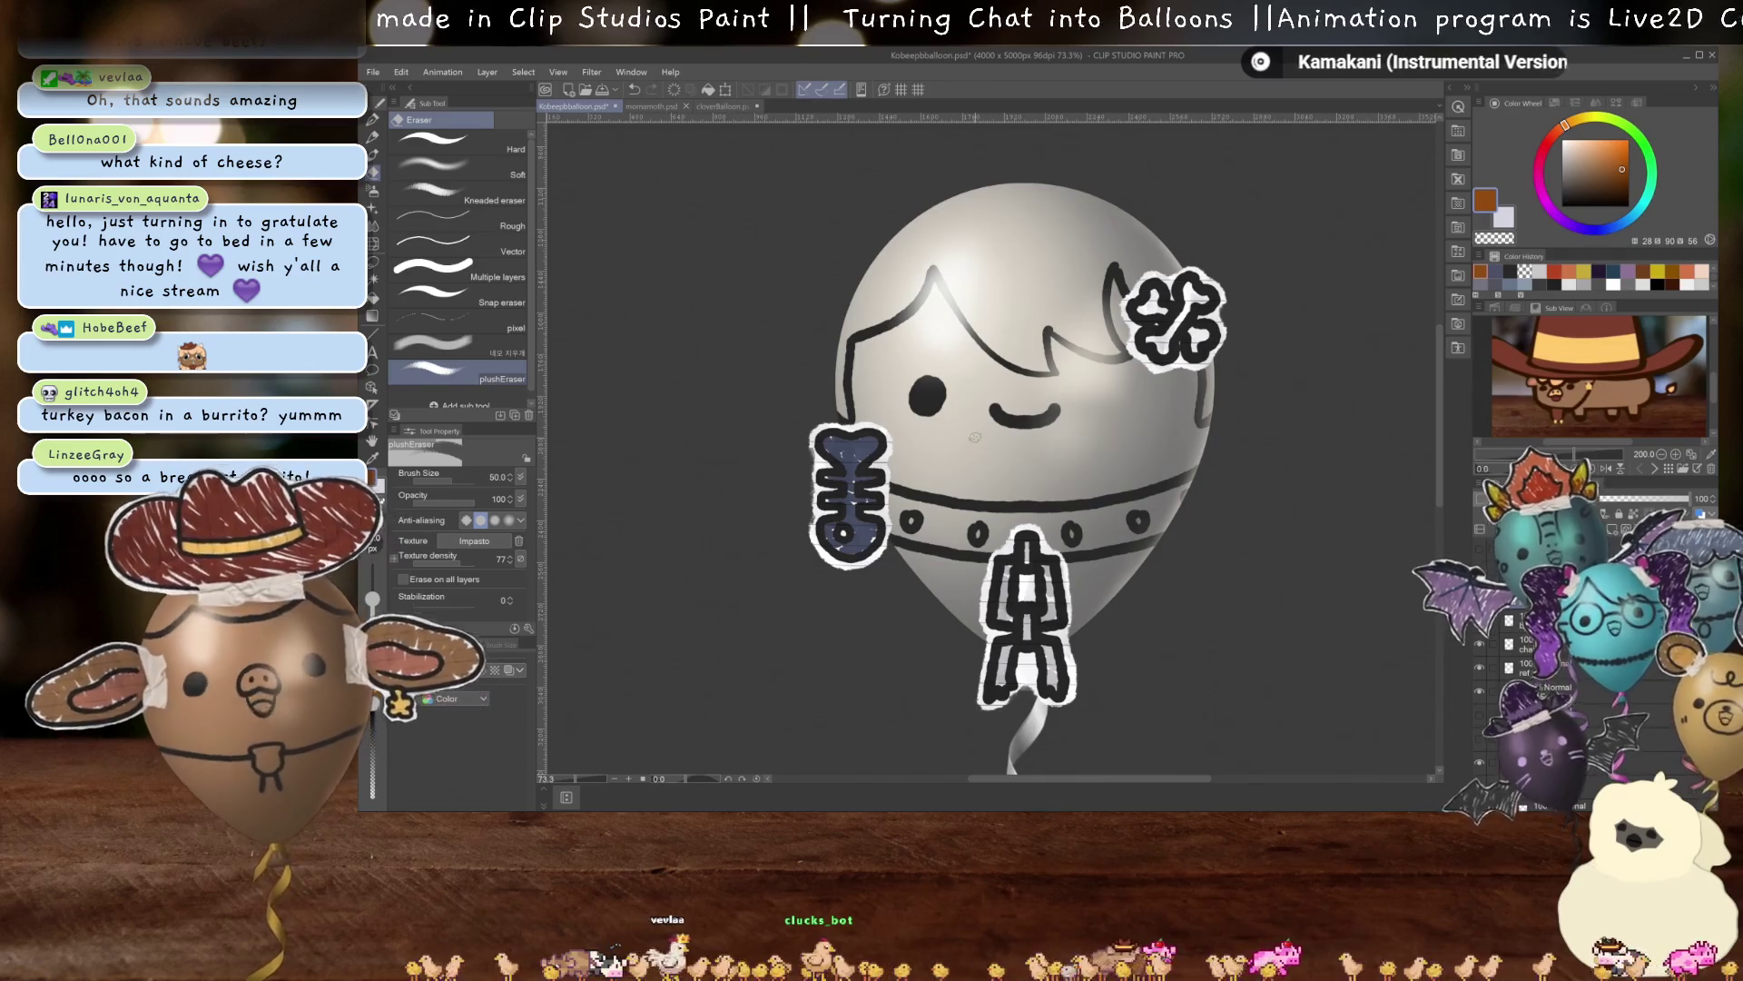
scroll(997, 433, up, 1)
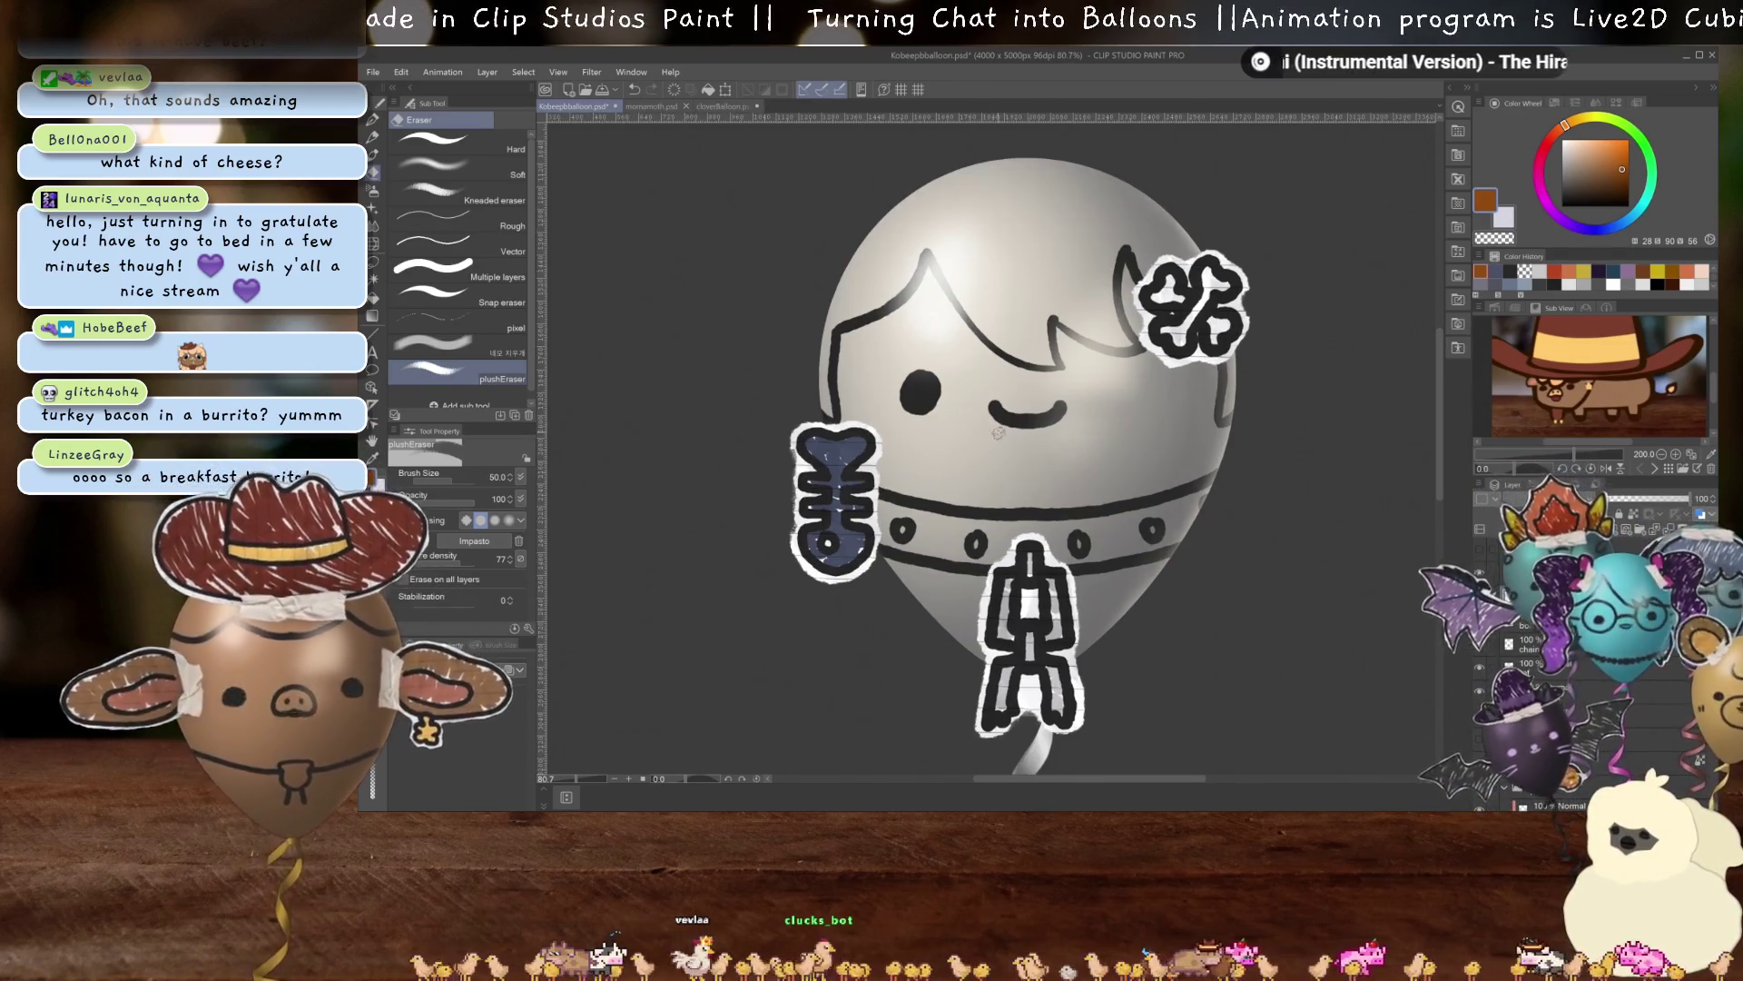
scroll(999, 436, up, 1)
scroll(1003, 439, up, 1)
scroll(1011, 446, up, 1)
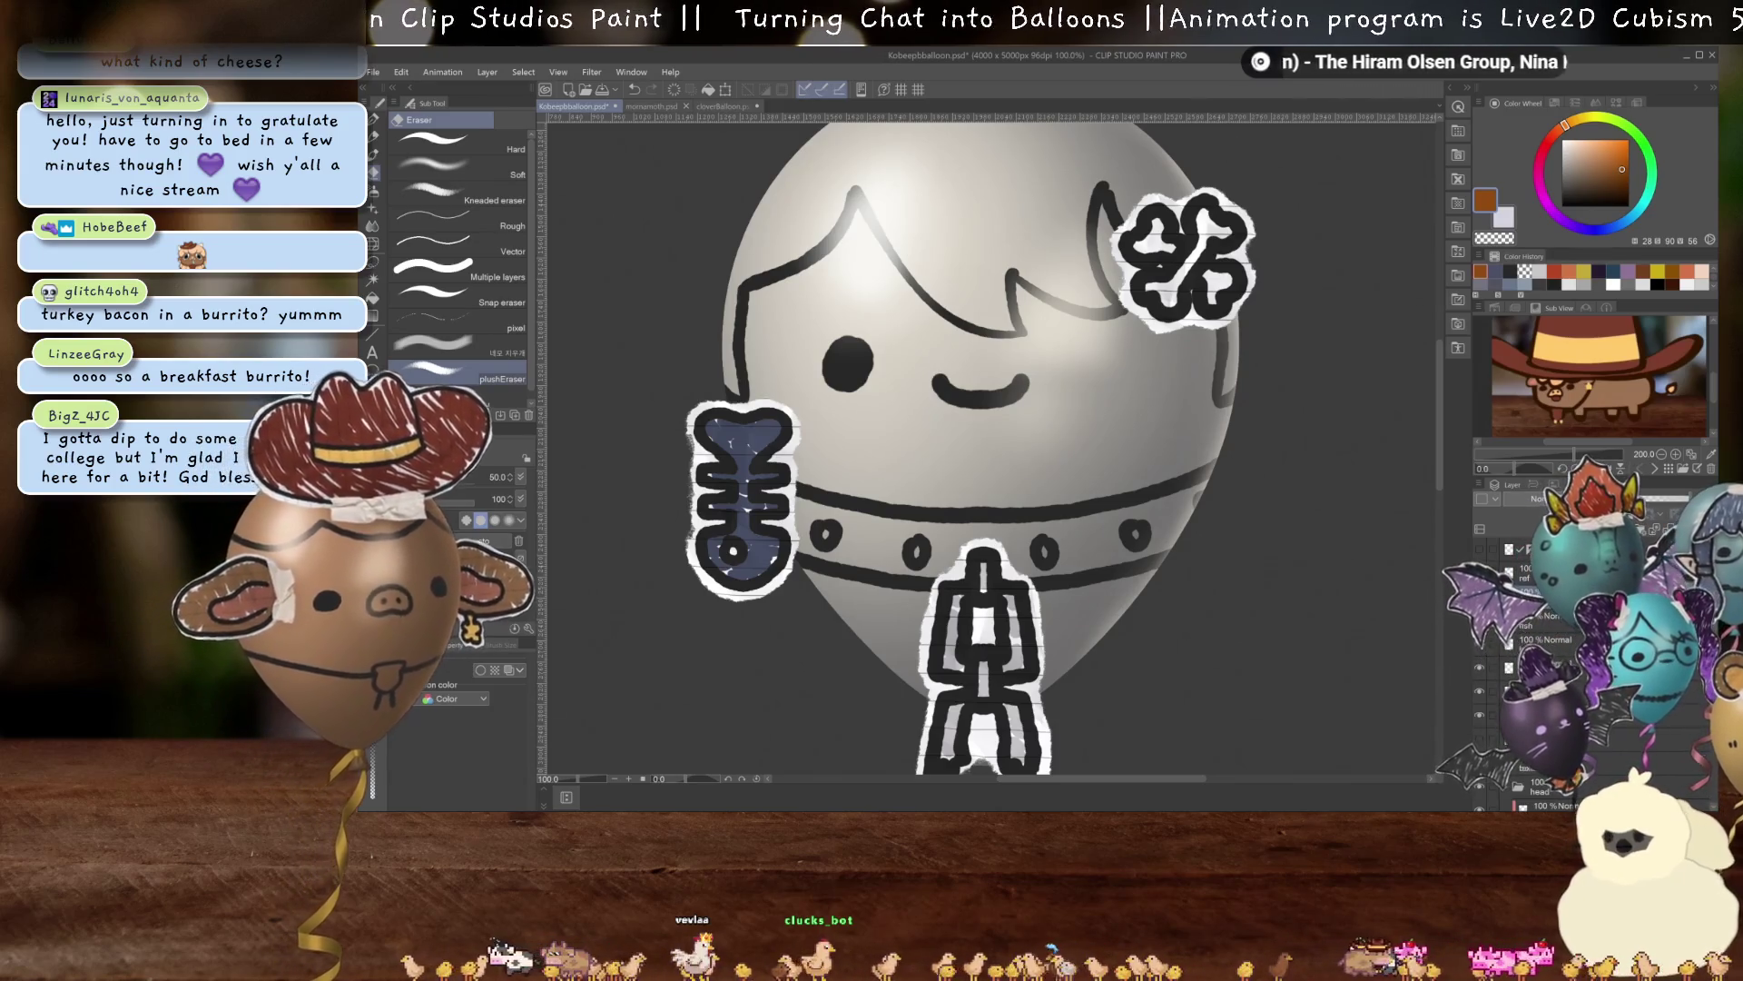
scroll(1154, 416, up, 1)
drag(1154, 416, 1085, 441)
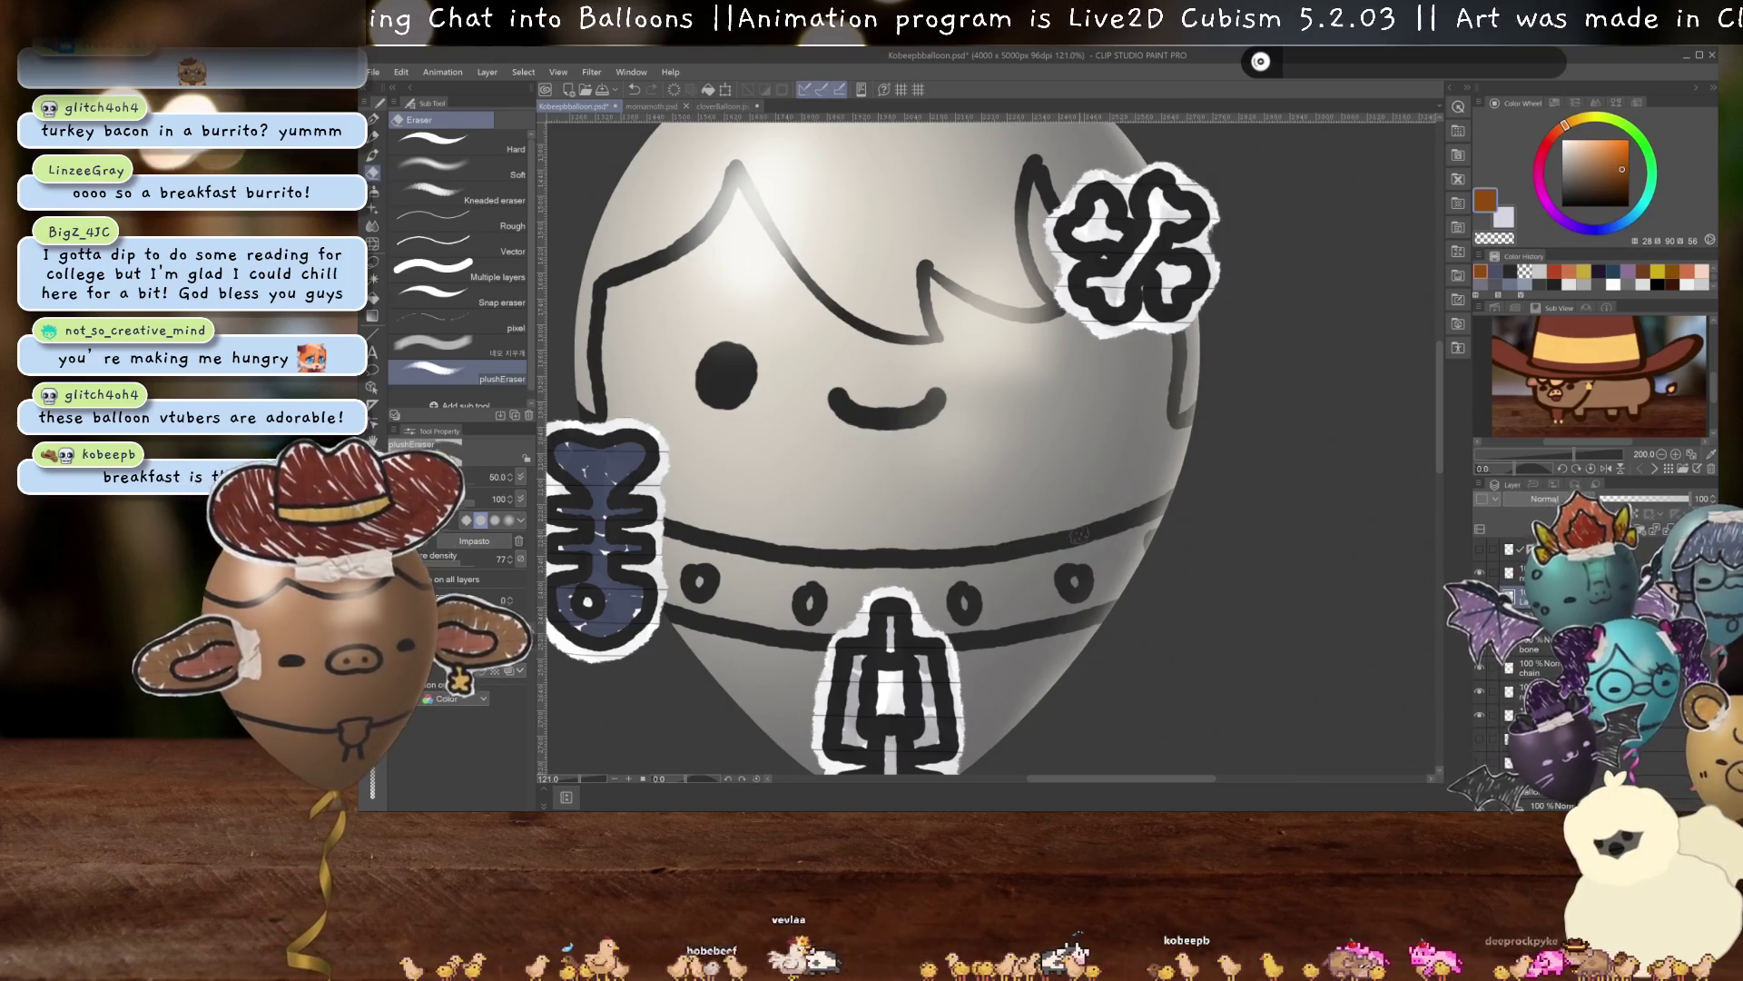
Switch from the Eraser to the Felt Tip Pen with the P shortcut.
key(p)
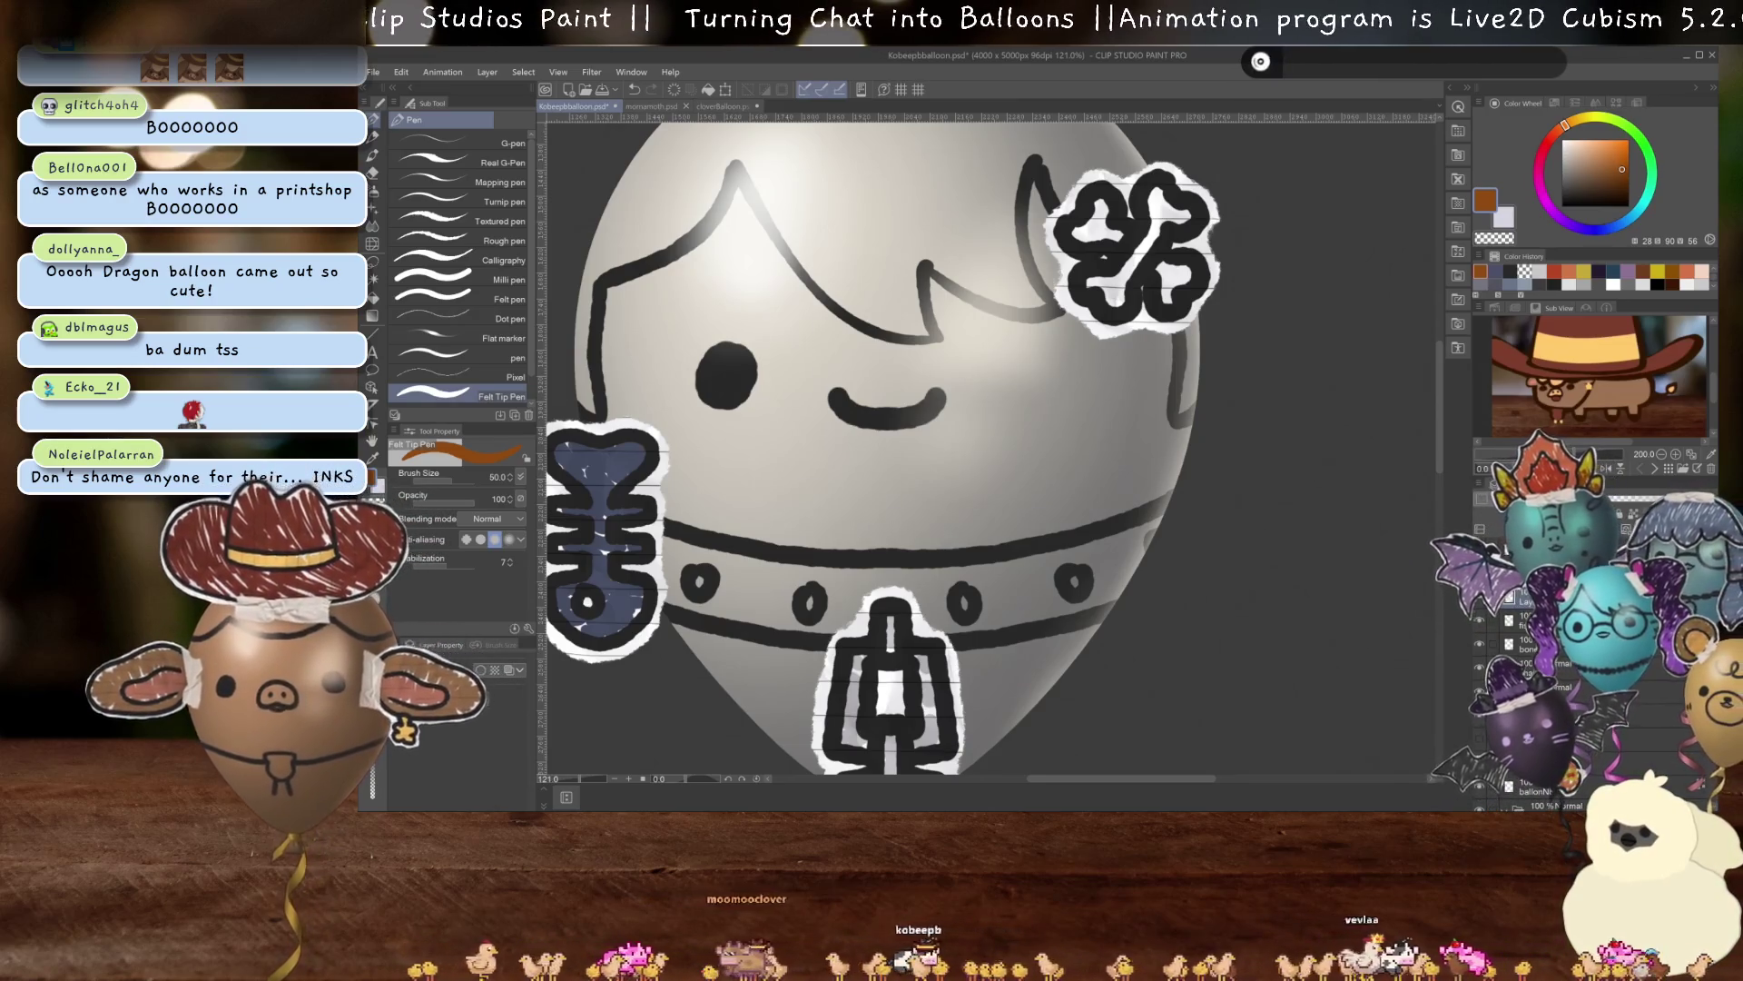
drag(908, 408, 983, 427)
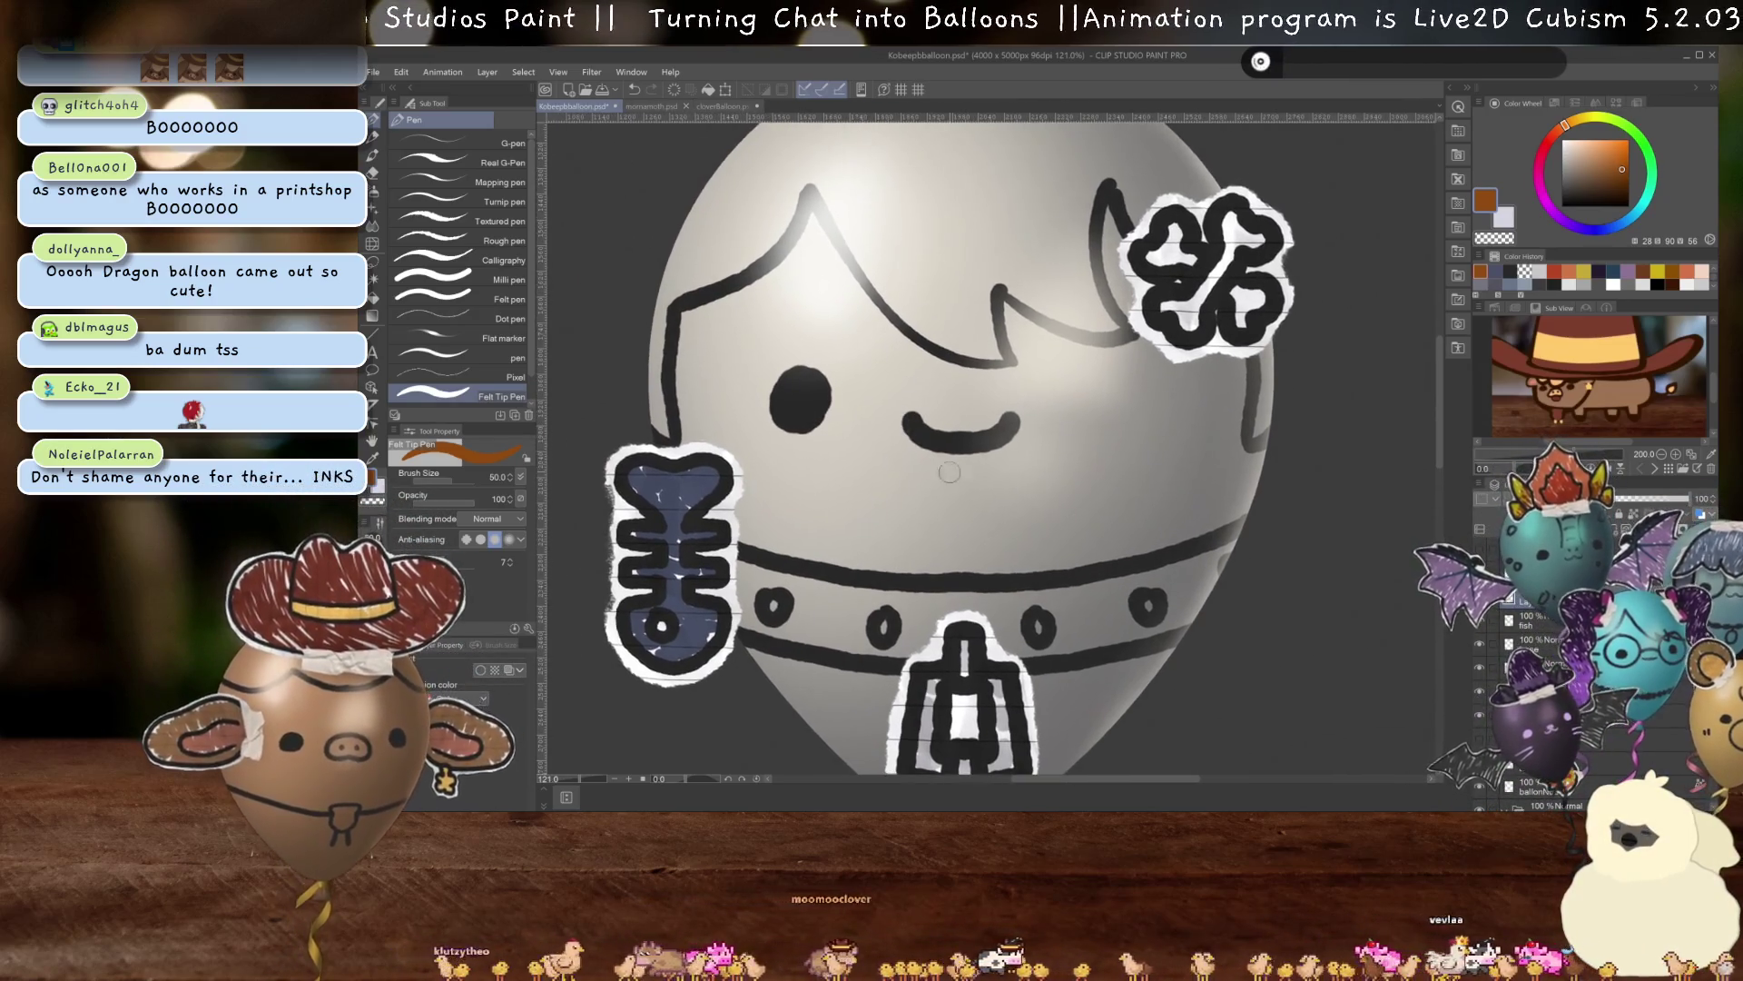
scroll(1002, 434, down, 1)
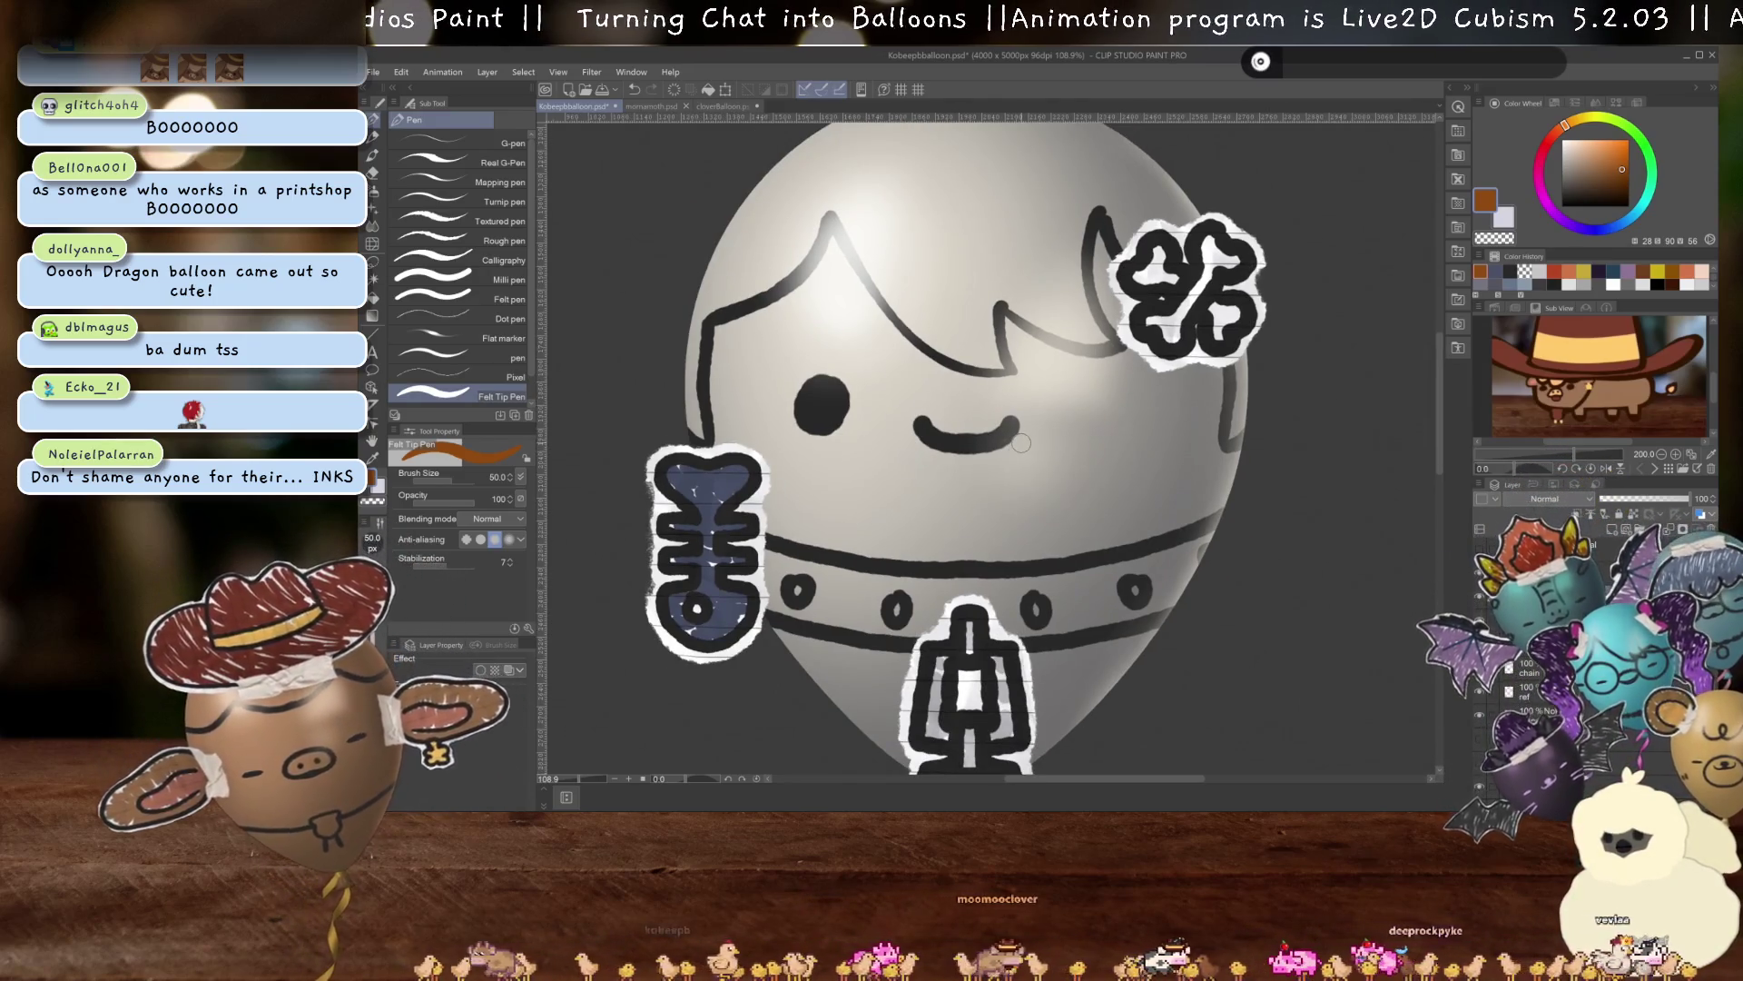
scroll(1035, 426, up, 1)
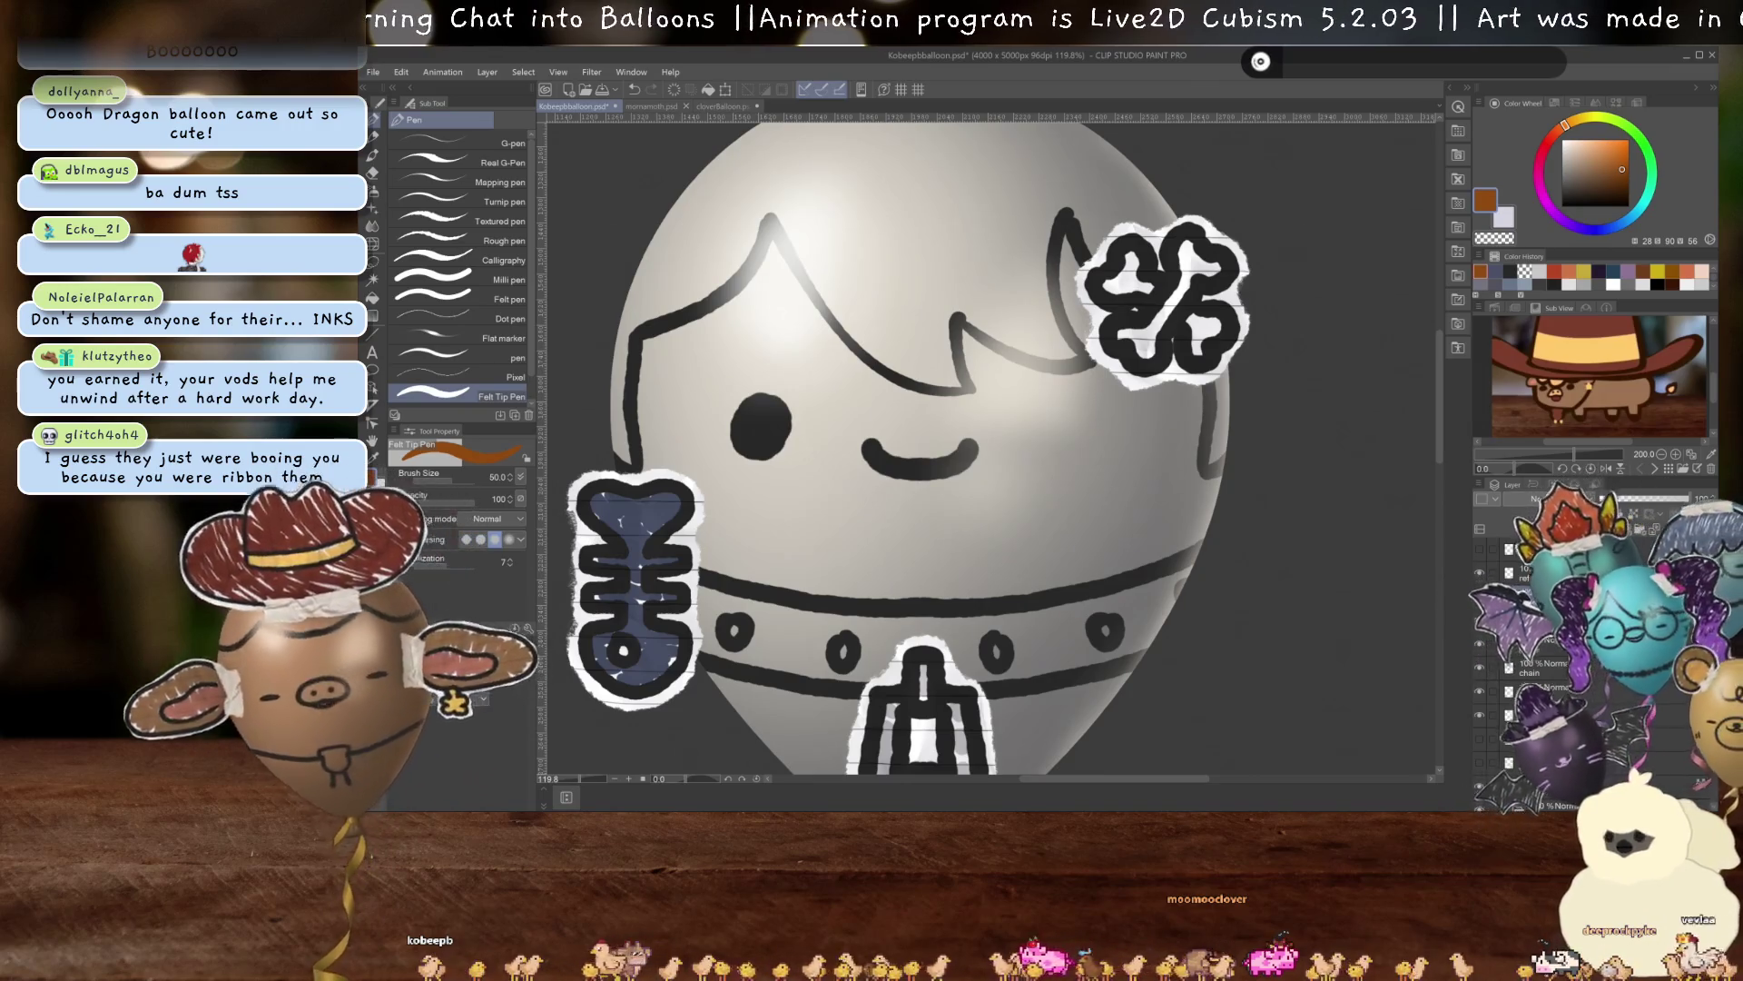
scroll(1142, 548, up, 3)
drag(1142, 548, 975, 521)
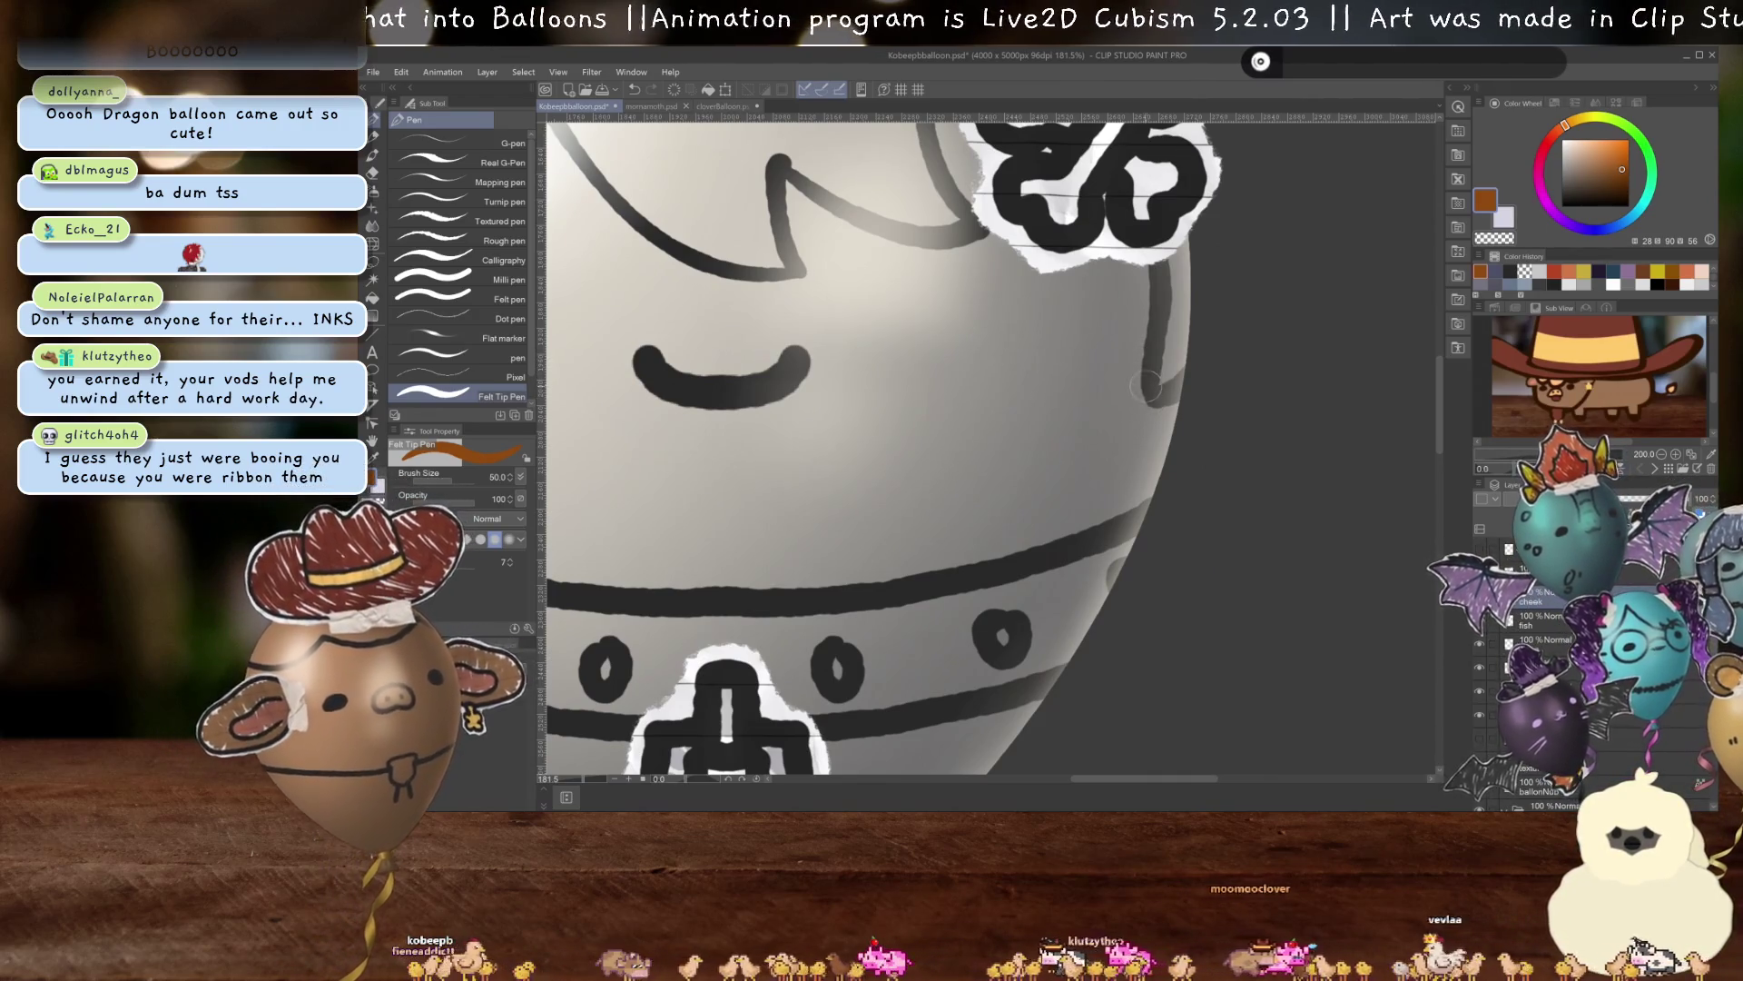
drag(1152, 381, 967, 517)
key(ctrl+z)
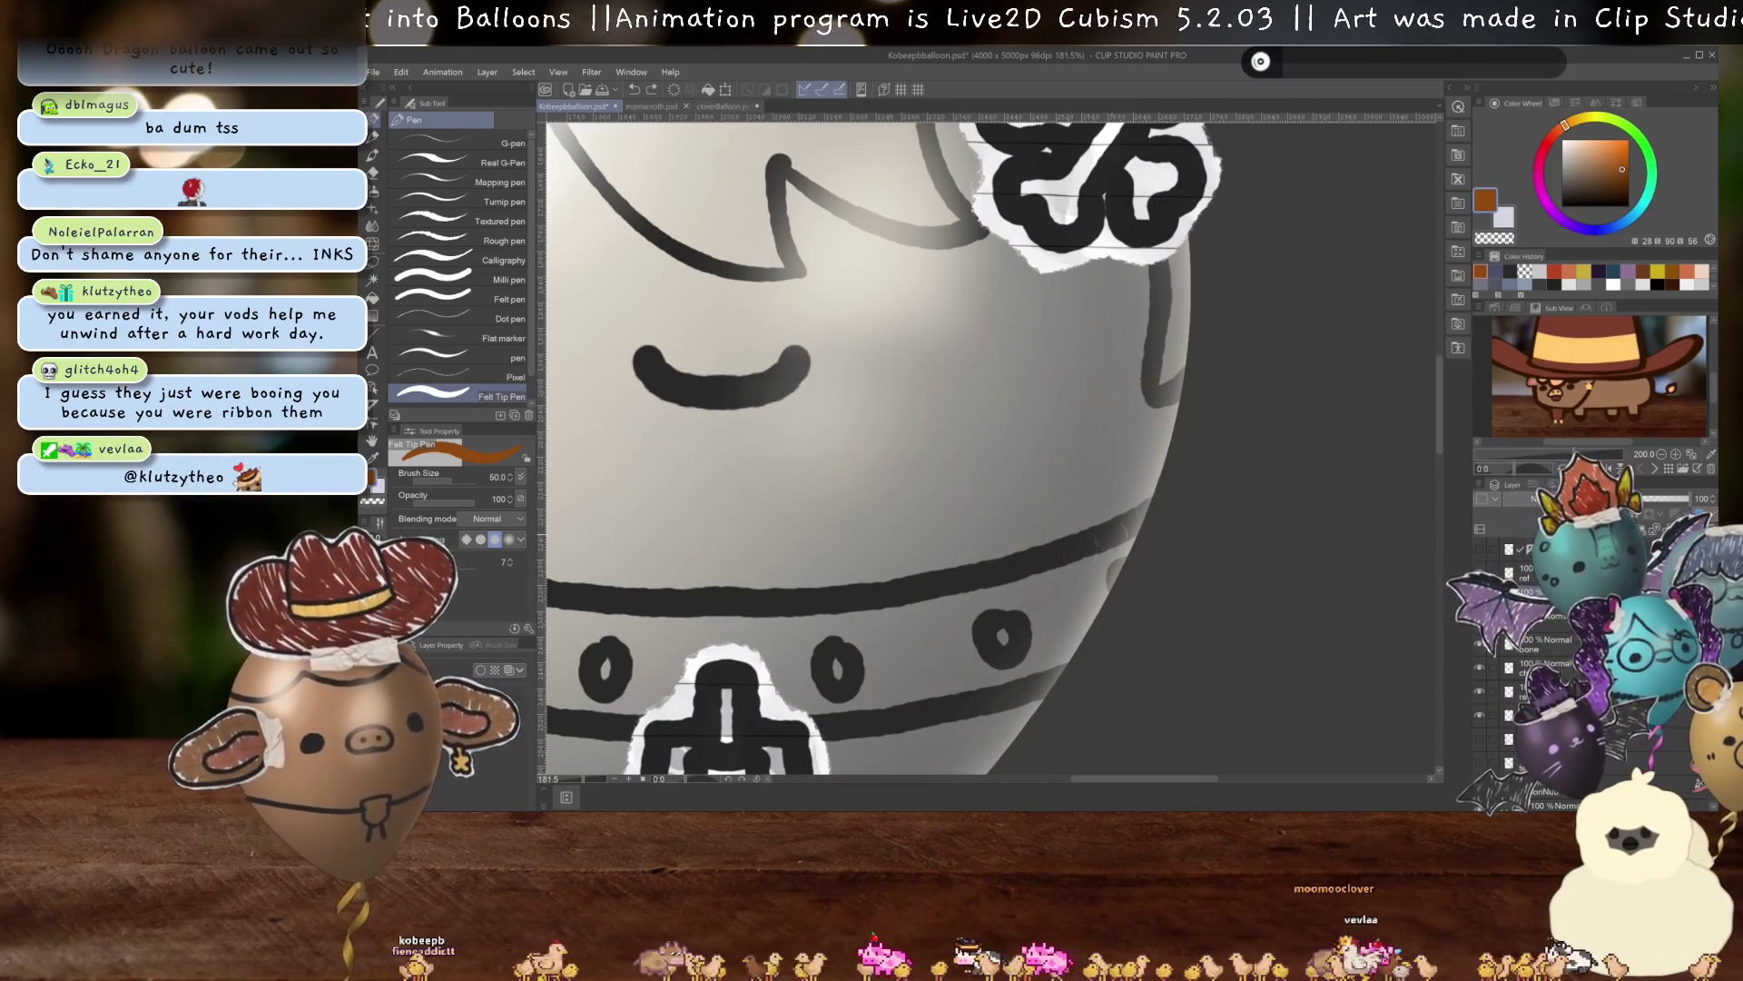
In dark grey, draw a curved scar from the right cheek to the collar band with three cross-stitches.
alt+click(1275, 356)
drag(1148, 361, 928, 565)
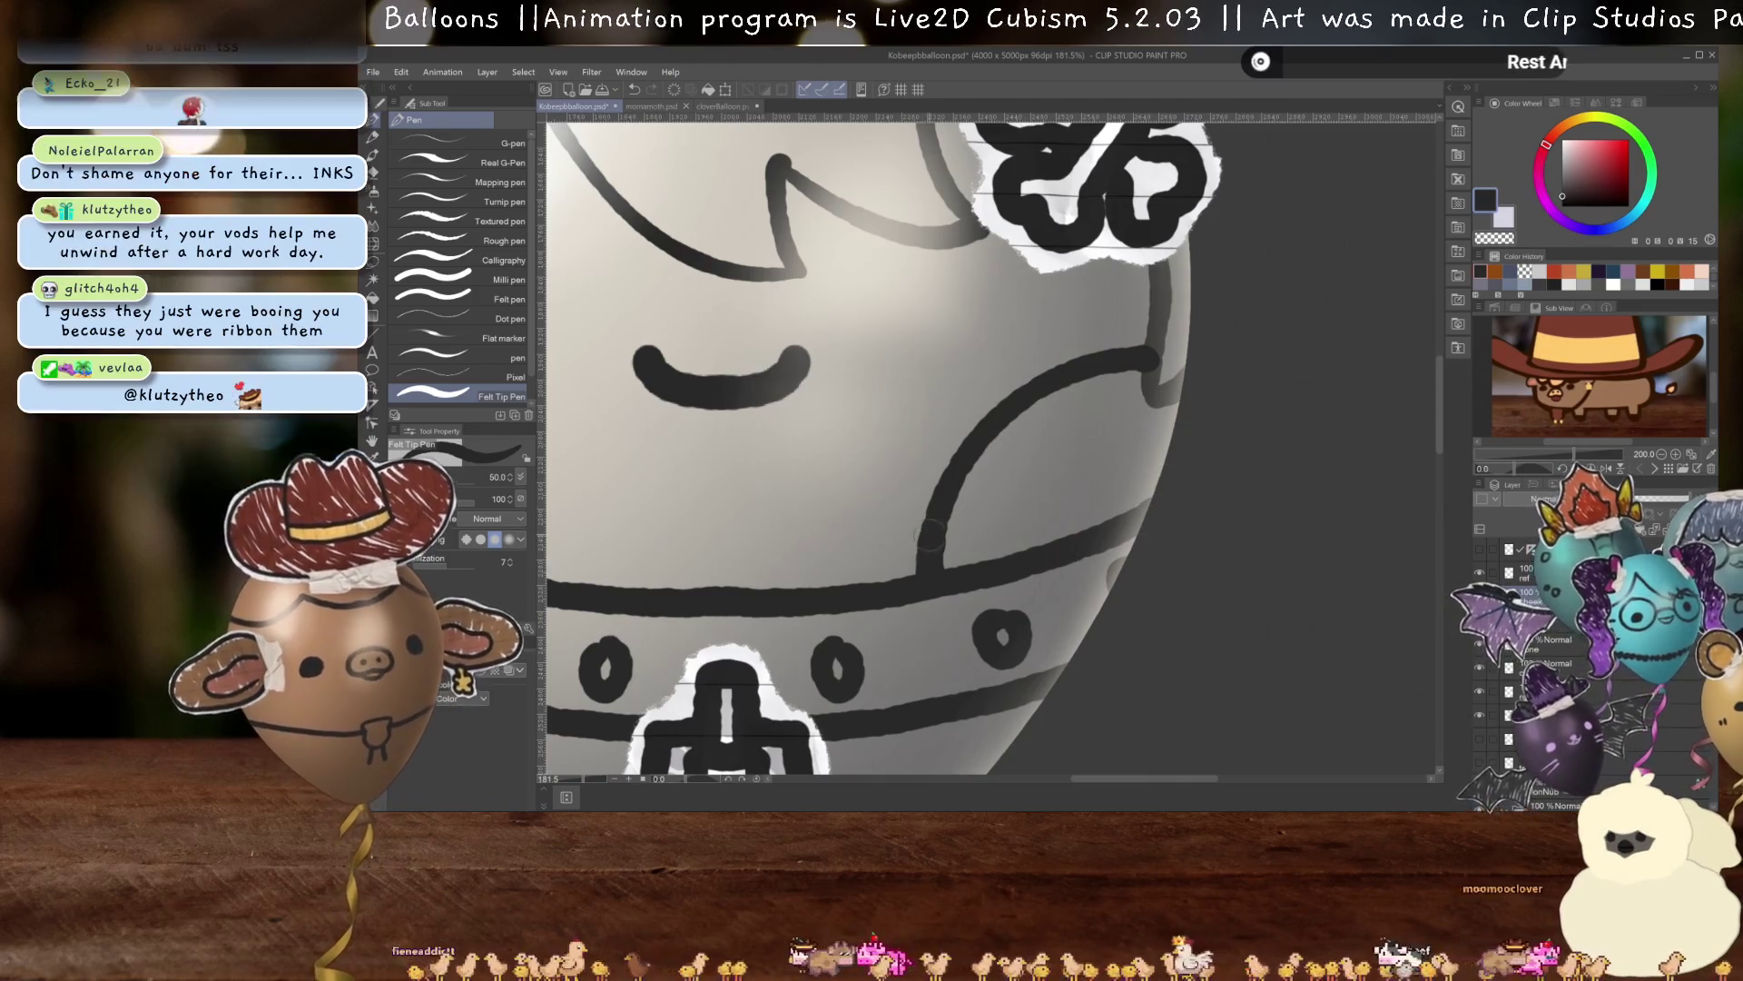
drag(891, 506, 979, 516)
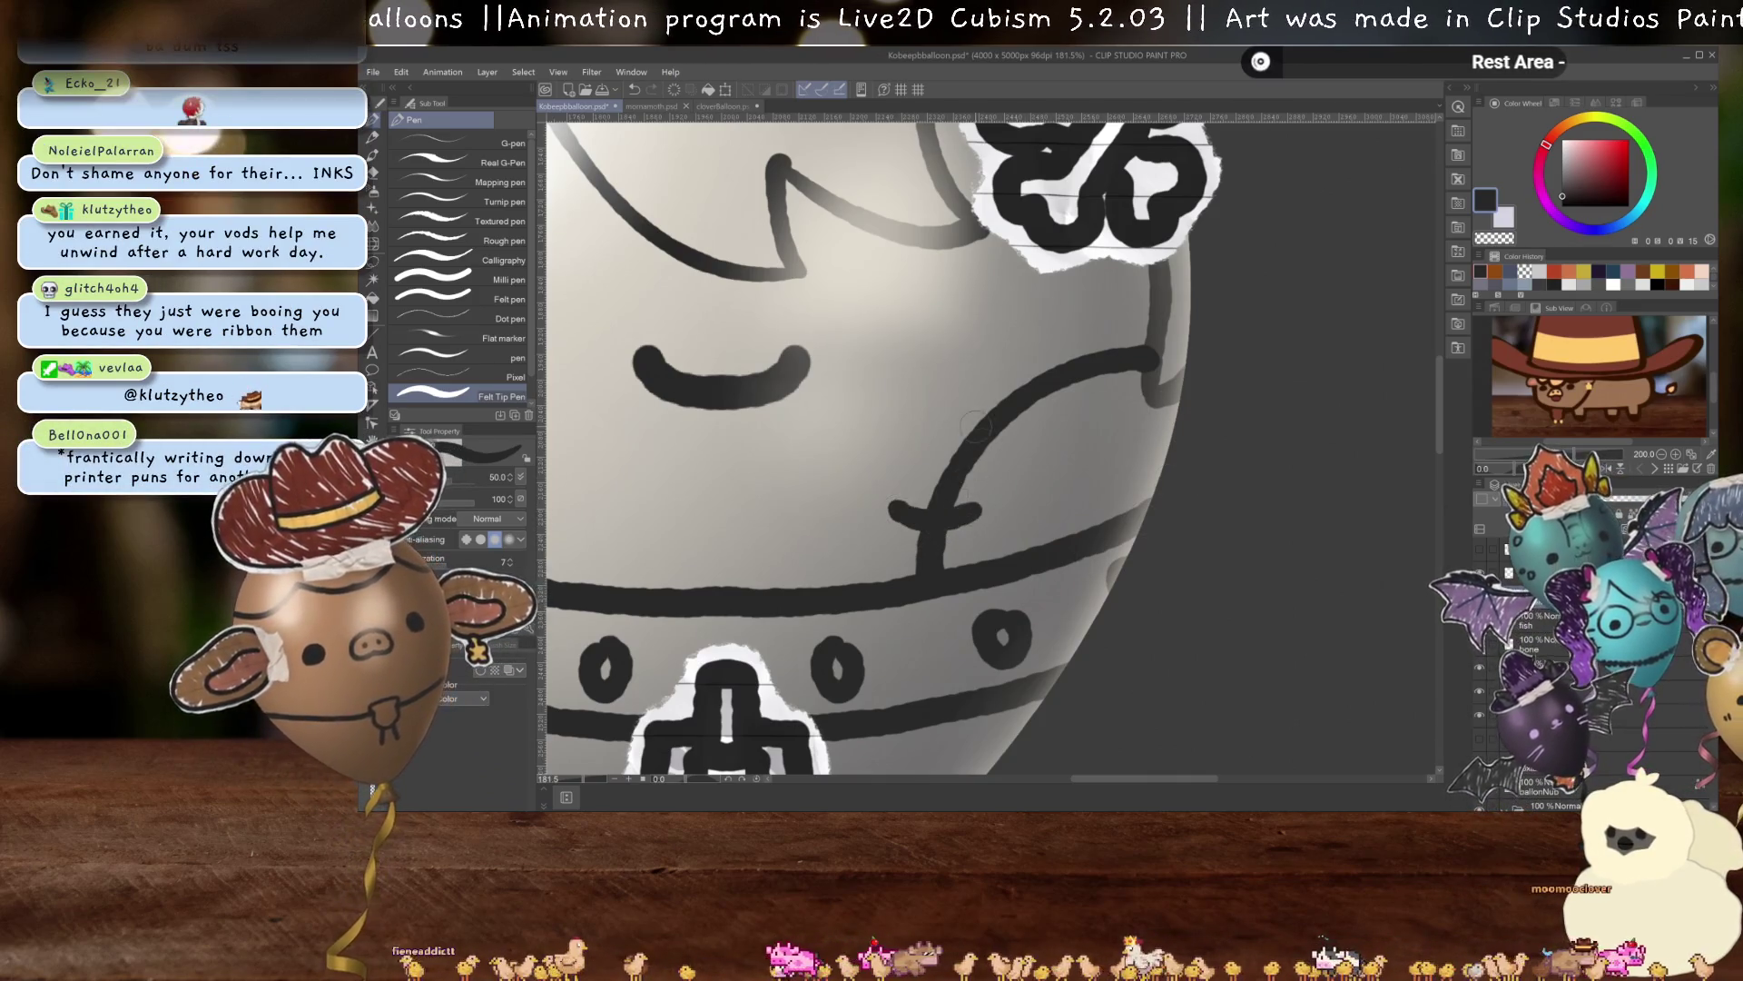
drag(970, 395, 1029, 453)
drag(1108, 323, 1110, 386)
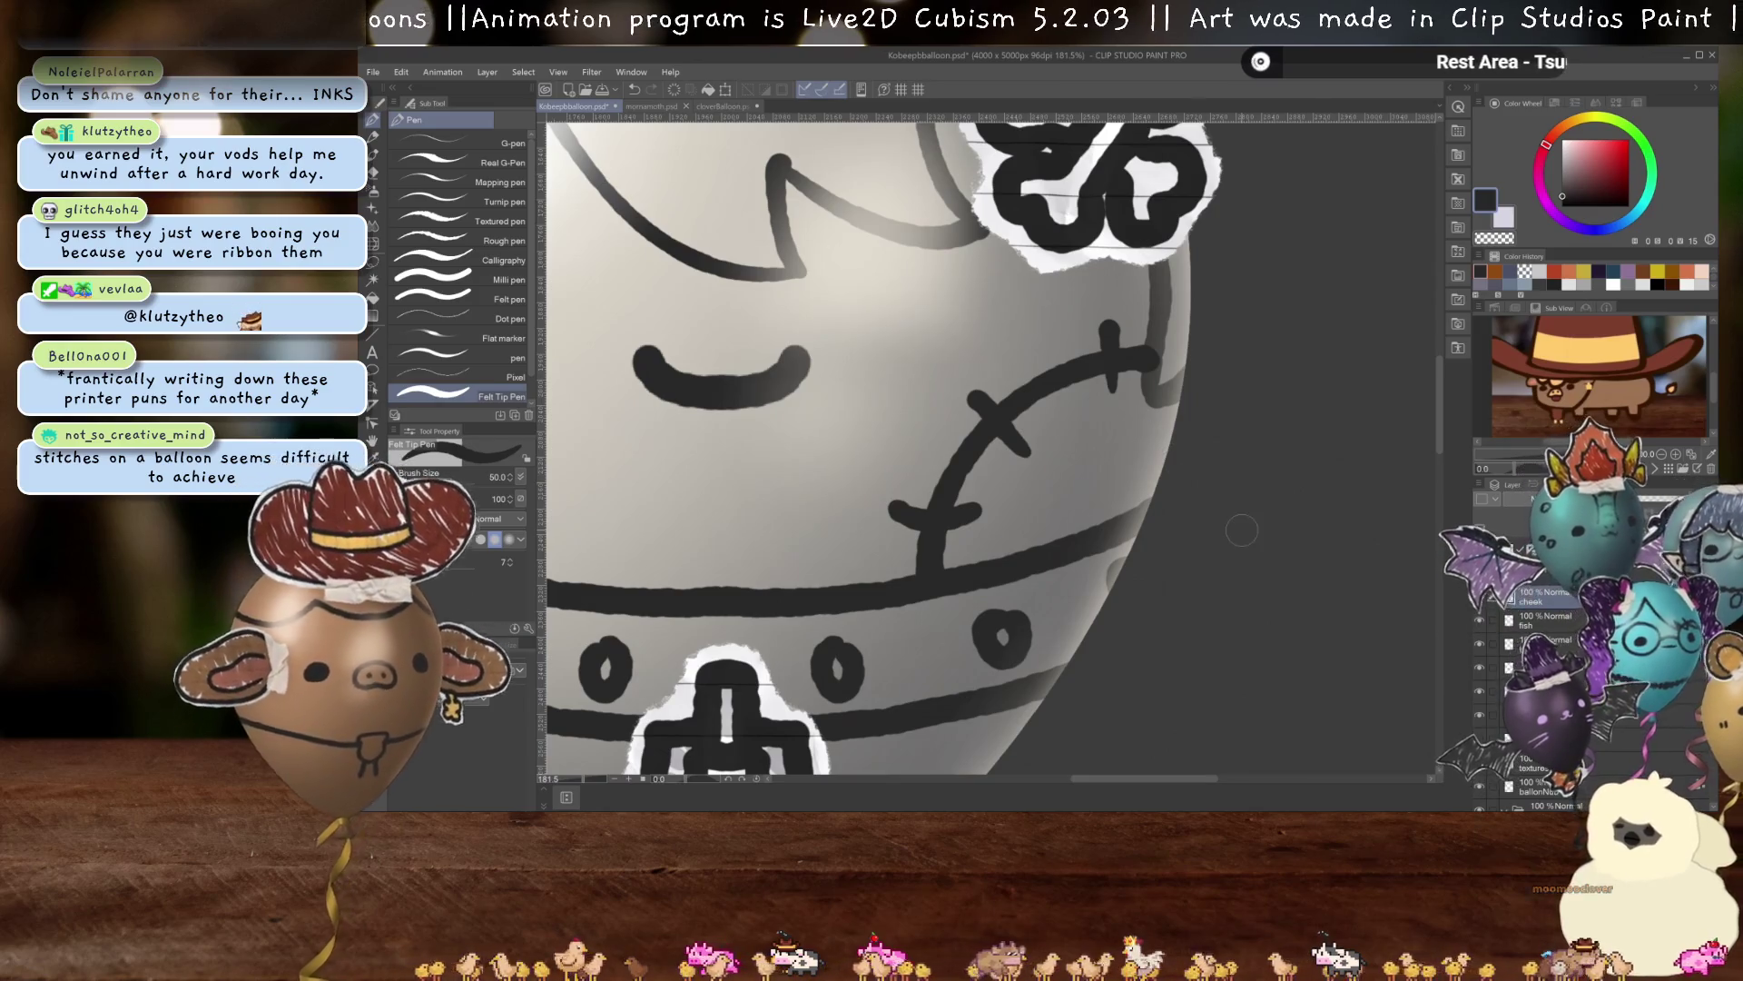
Draw a short stitched line above the smile.
scroll(1242, 530, down, 2)
scroll(1180, 499, down, 2)
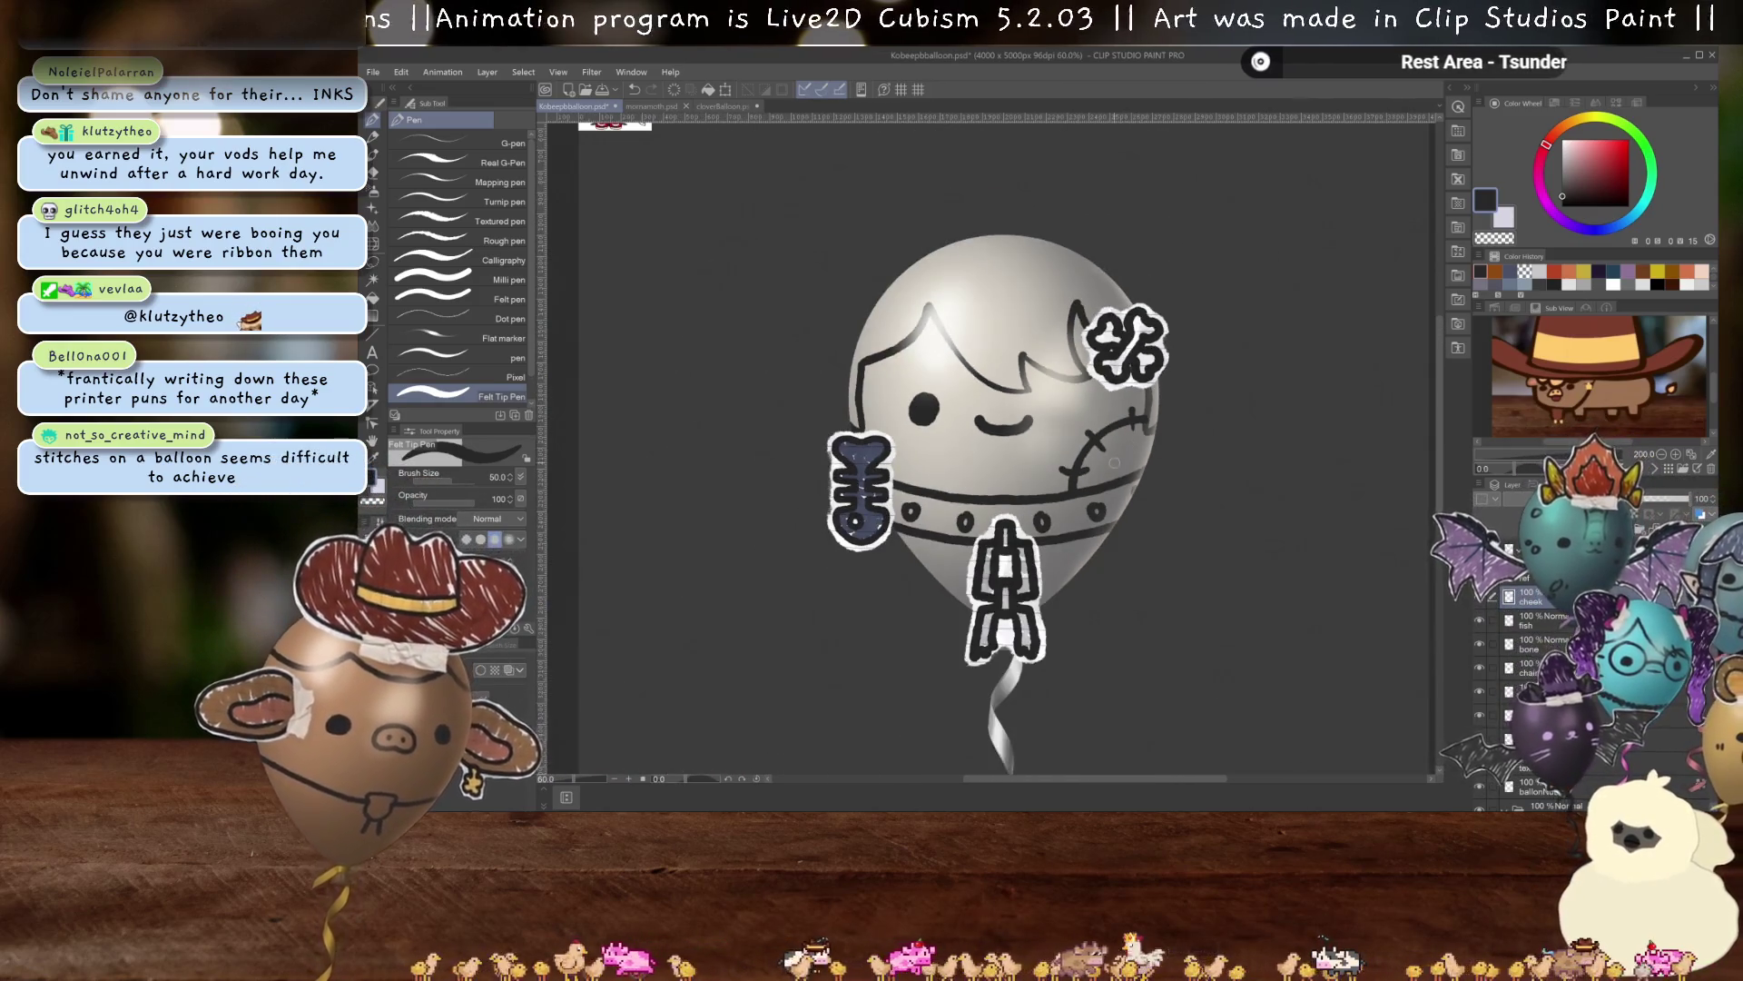
scroll(1115, 463, up, 2)
scroll(1115, 463, up, 1)
scroll(1208, 481, up, 1)
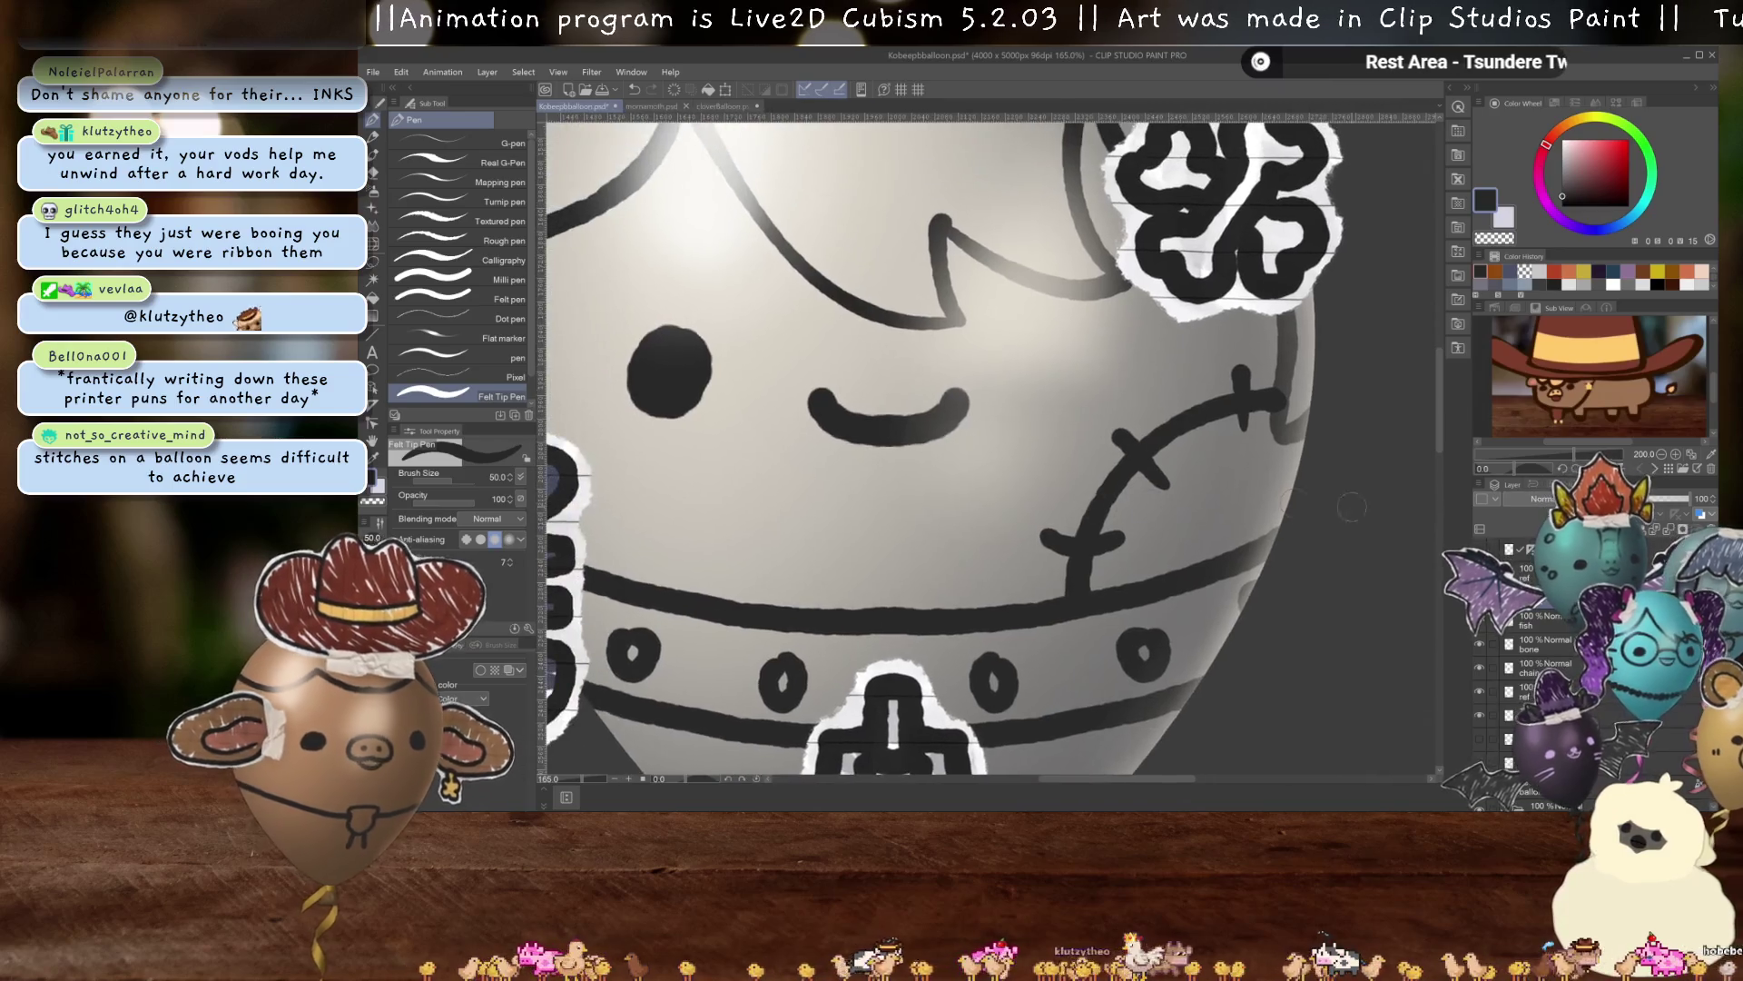
mouse_move(908, 809)
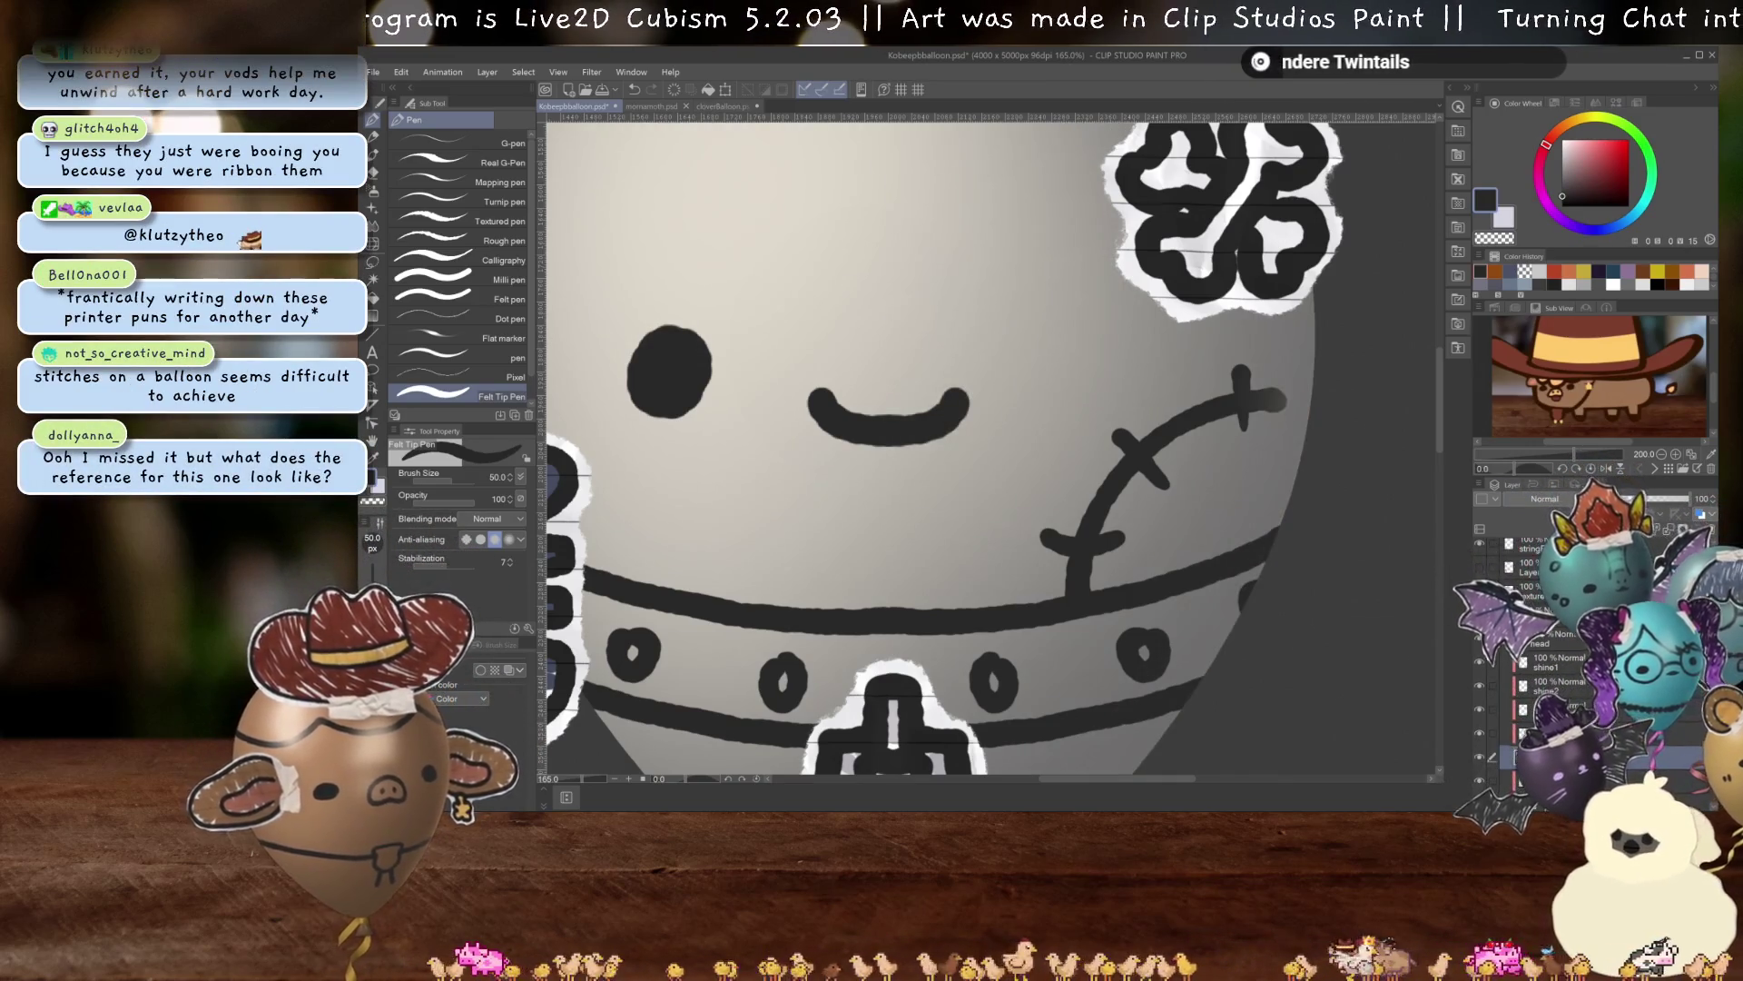
scroll(990, 445, down, 2)
scroll(989, 445, down, 2)
scroll(990, 445, down, 1)
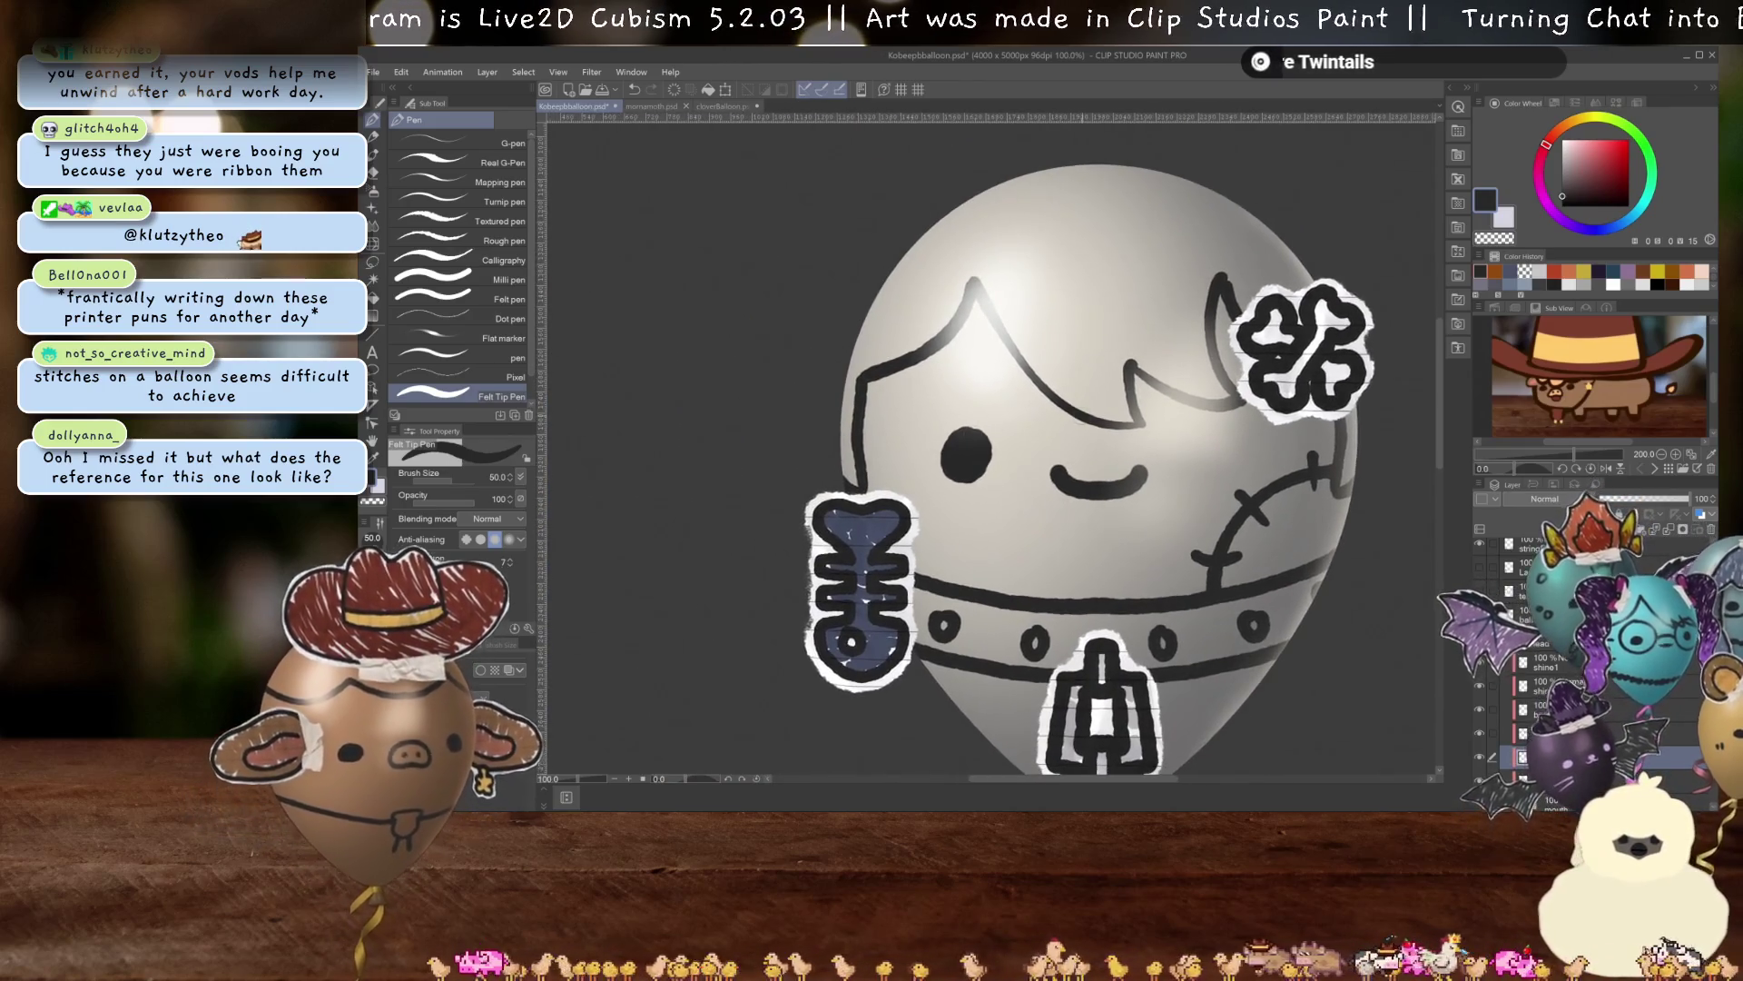
scroll(1073, 454, up, 2)
scroll(1072, 454, up, 1)
scroll(1072, 454, up, 1)
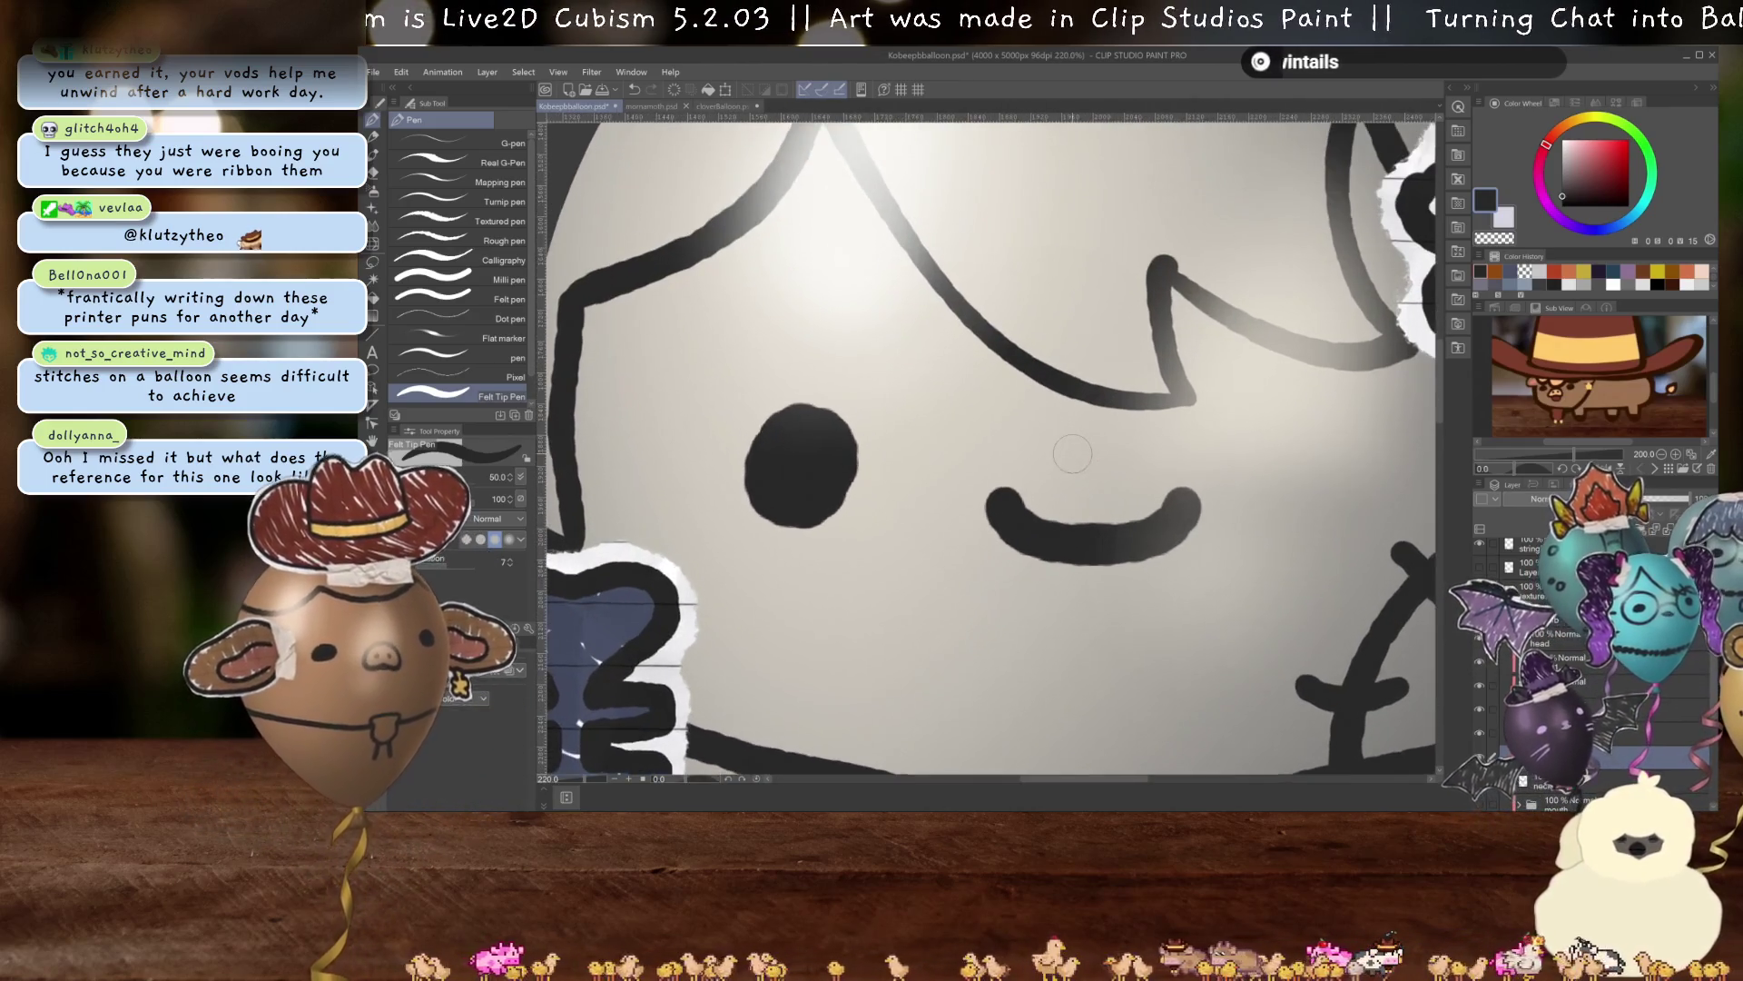
scroll(1073, 454, up, 1)
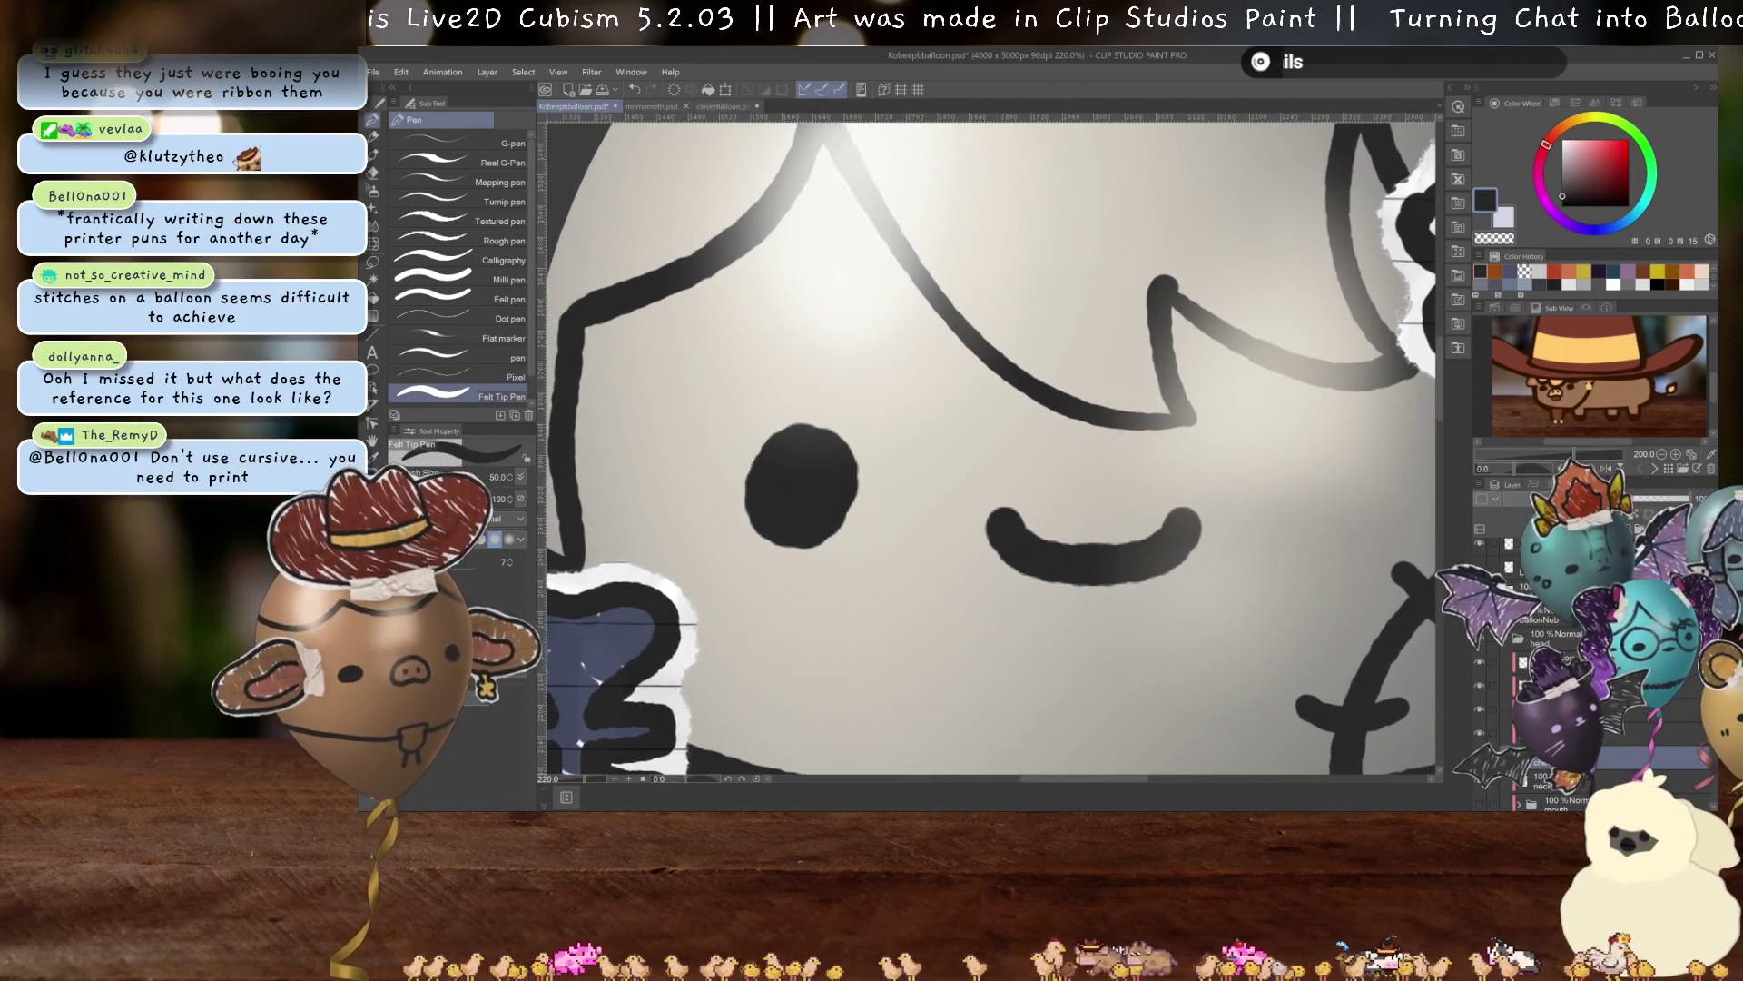
scroll(1132, 514, up, 1)
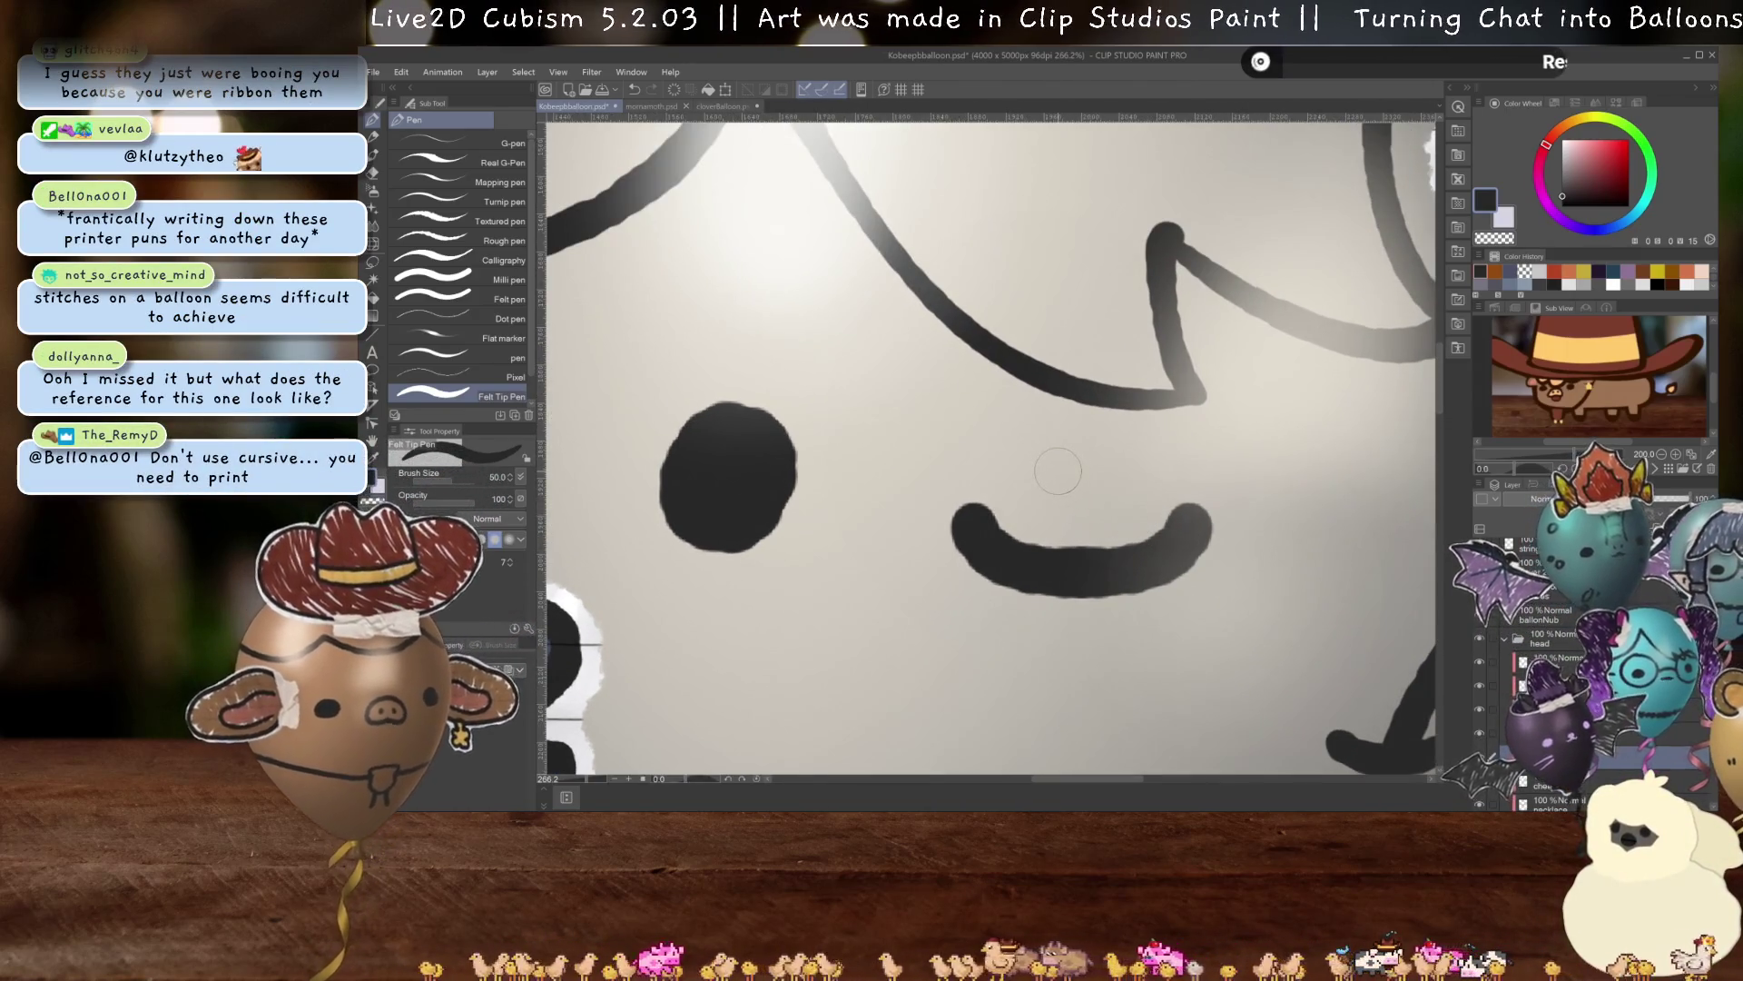
drag(990, 439, 1180, 436)
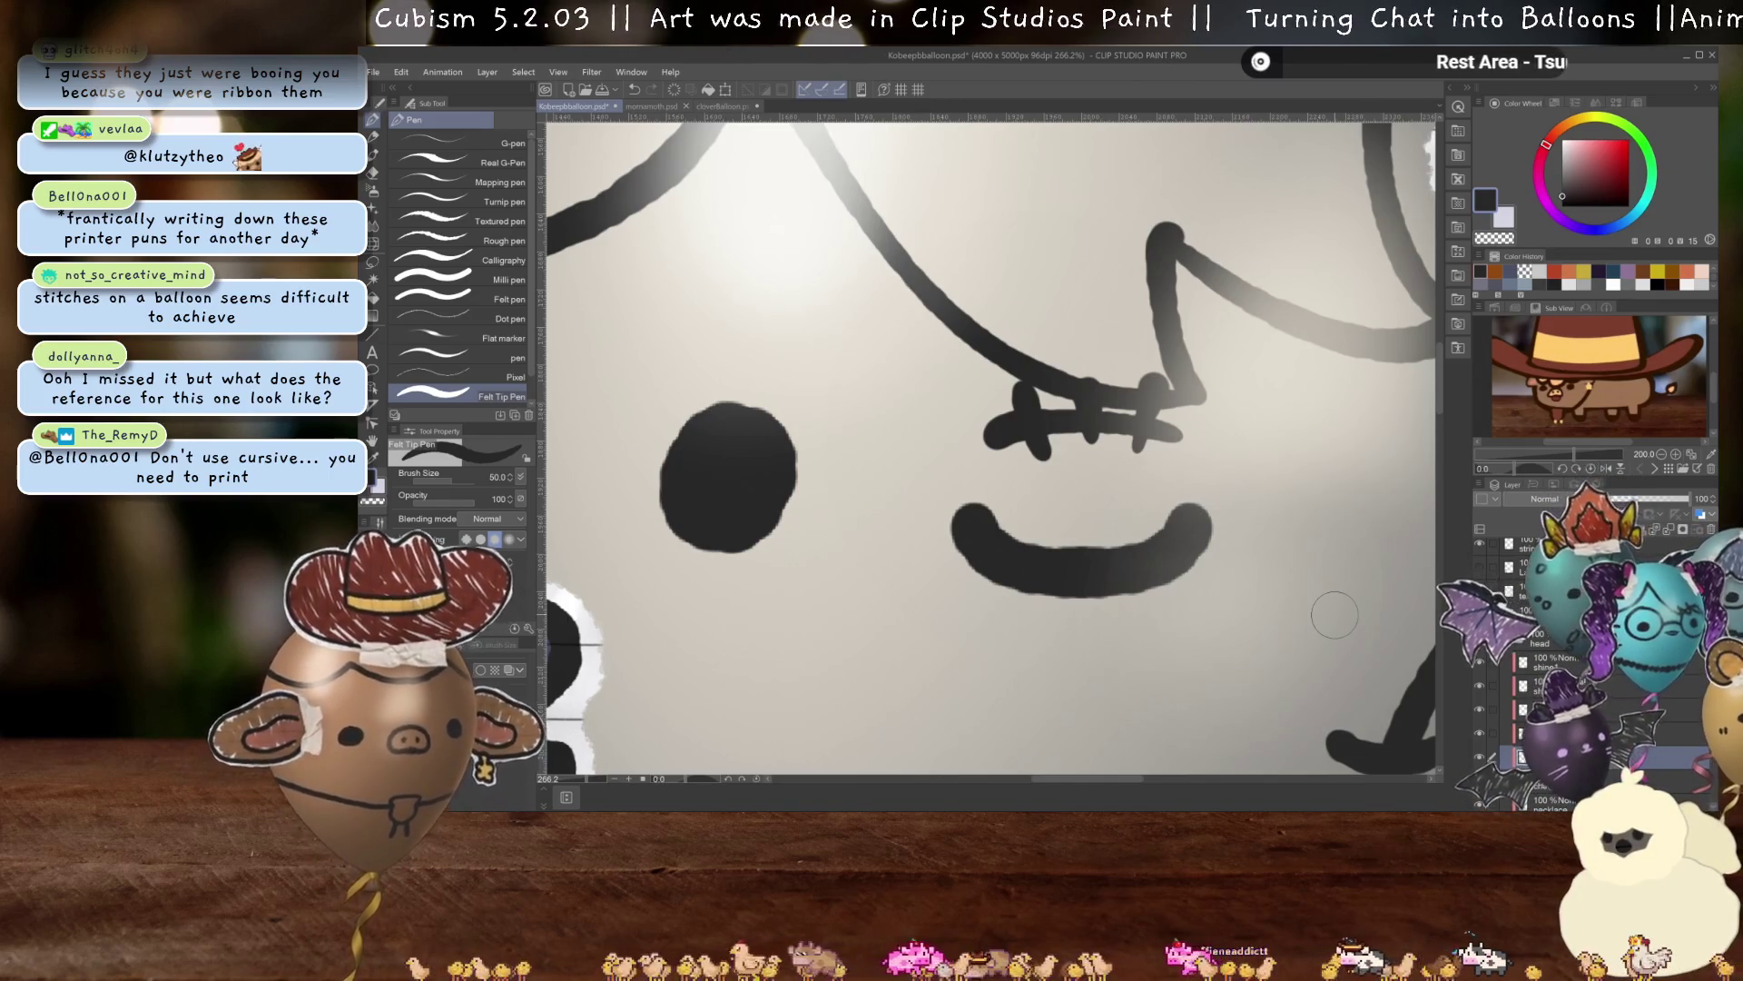
scroll(1217, 467, up, 1)
scroll(1118, 354, down, 2)
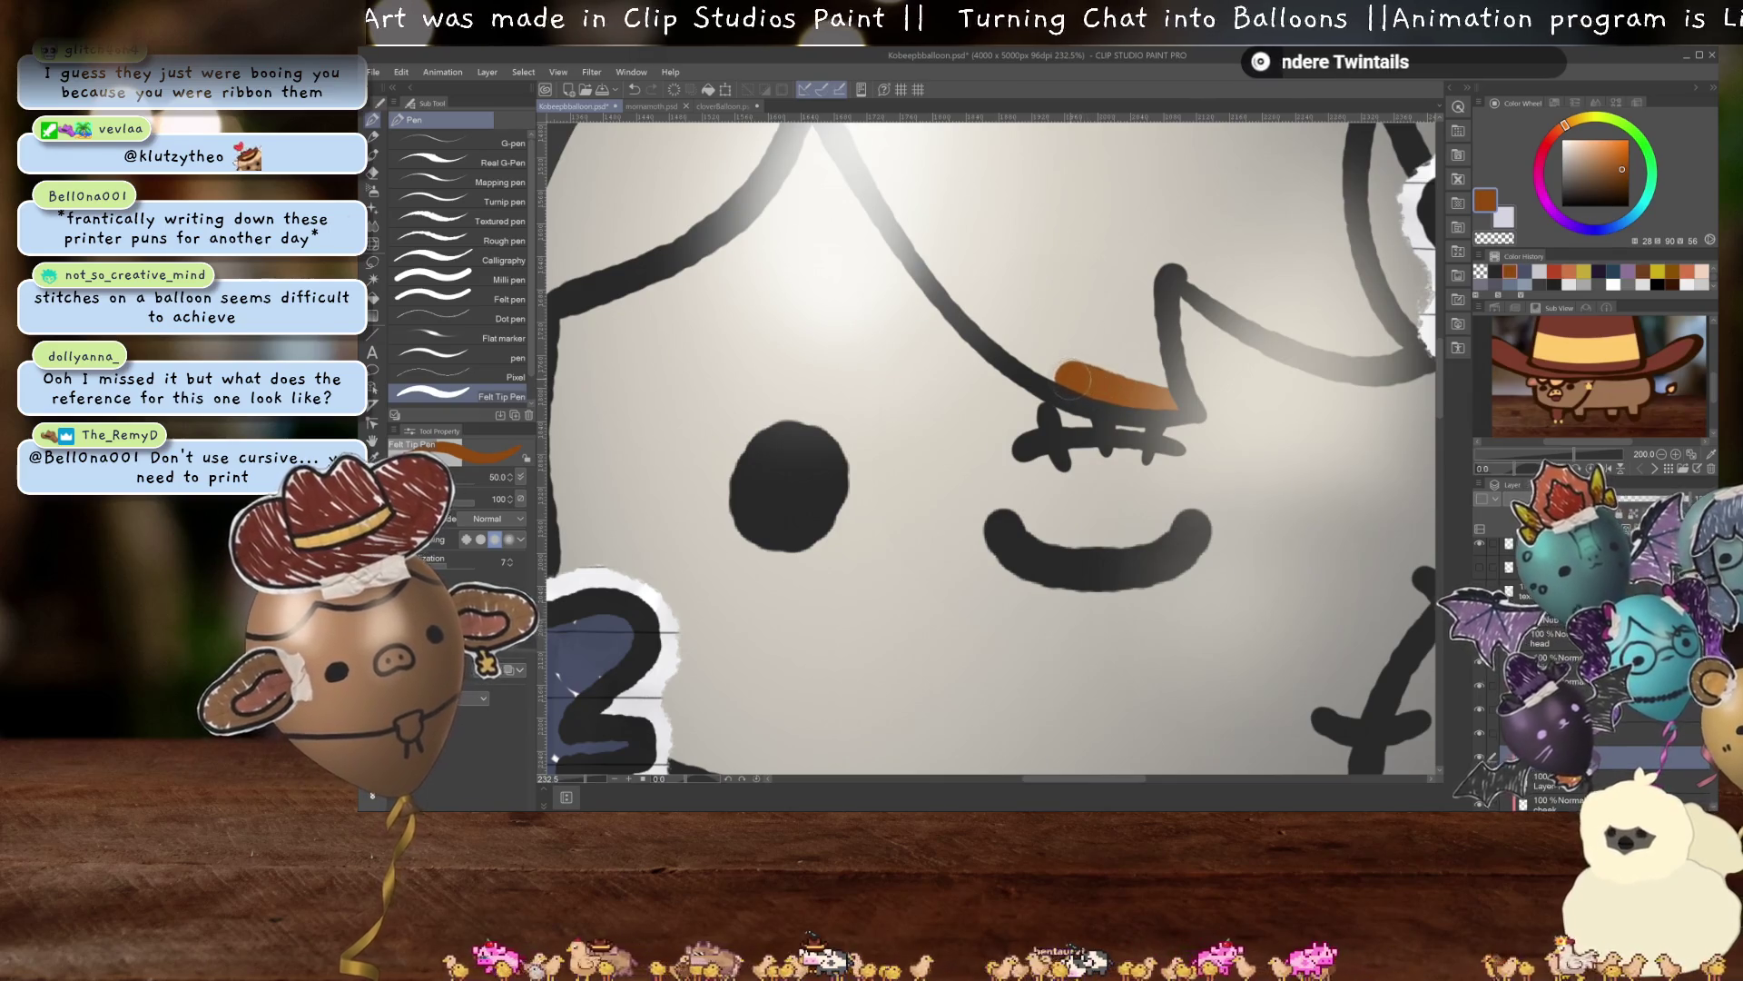
Paint an orange patch stroke just above the short stitched line on the face.
drag(1070, 379, 1170, 370)
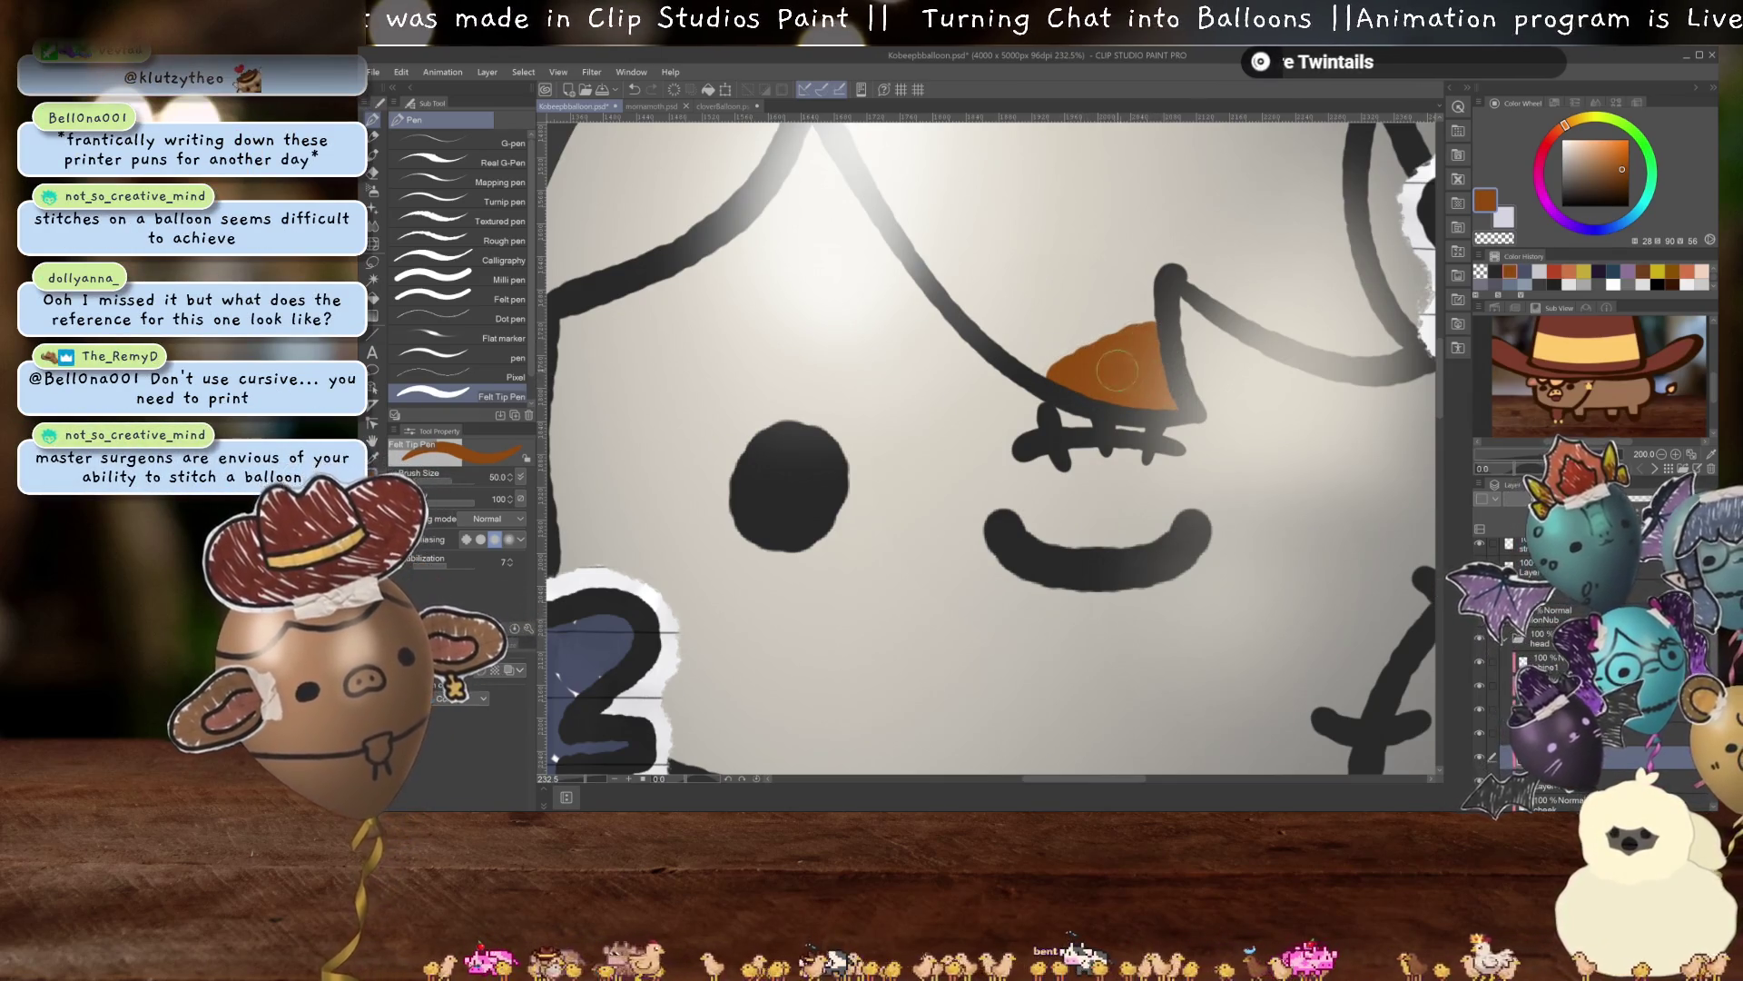
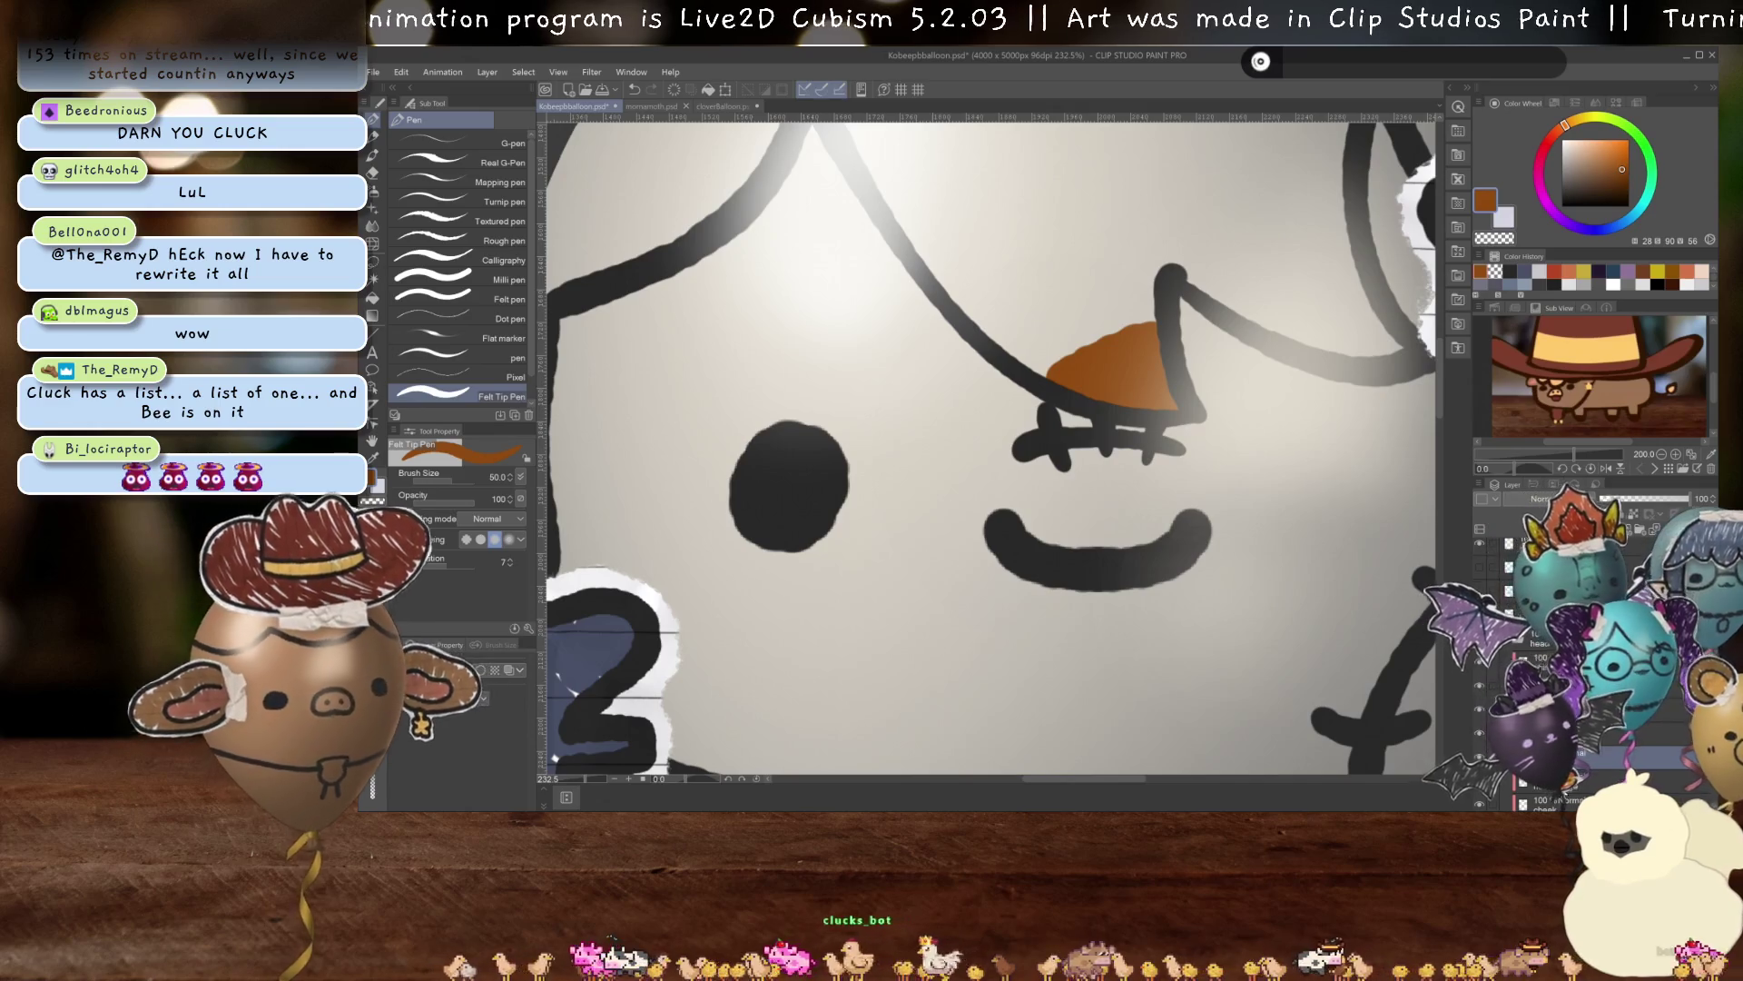
Compare the Clip Studio balloon artwork, return to Cubism Editor and open Save As (Ctrl+Shift+S).
scroll(1104, 476, down, 3)
scroll(1104, 476, down, 3)
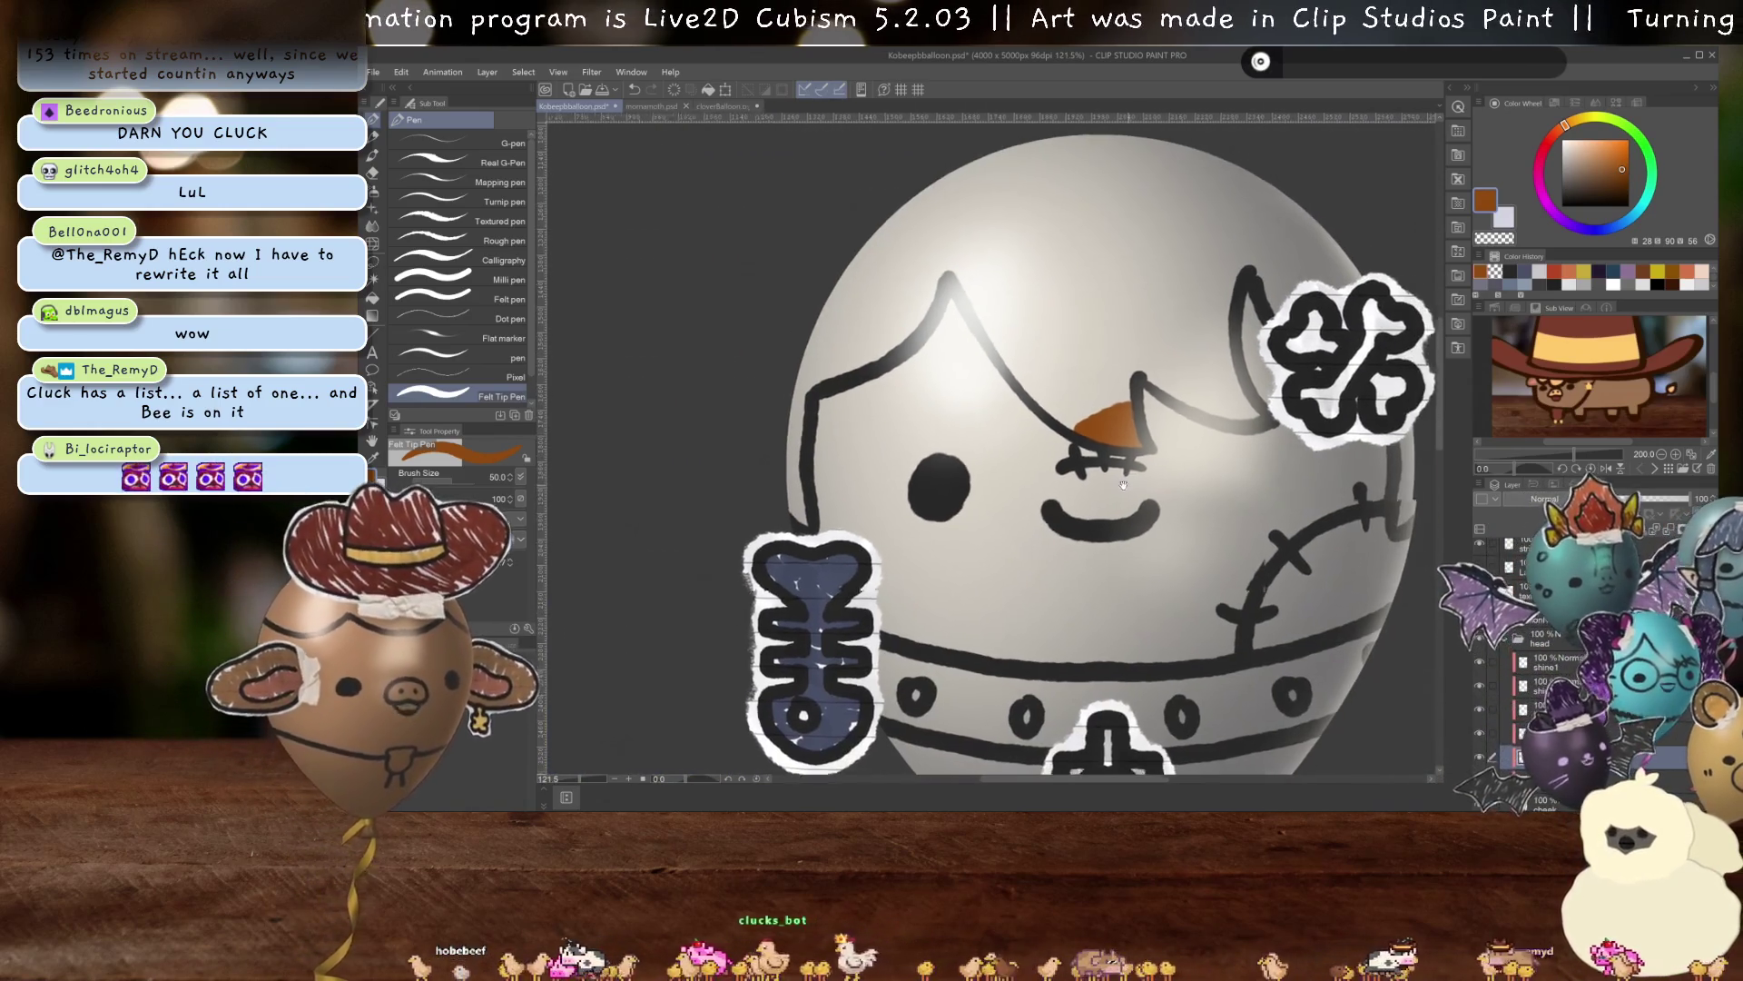
scroll(1104, 476, down, 2)
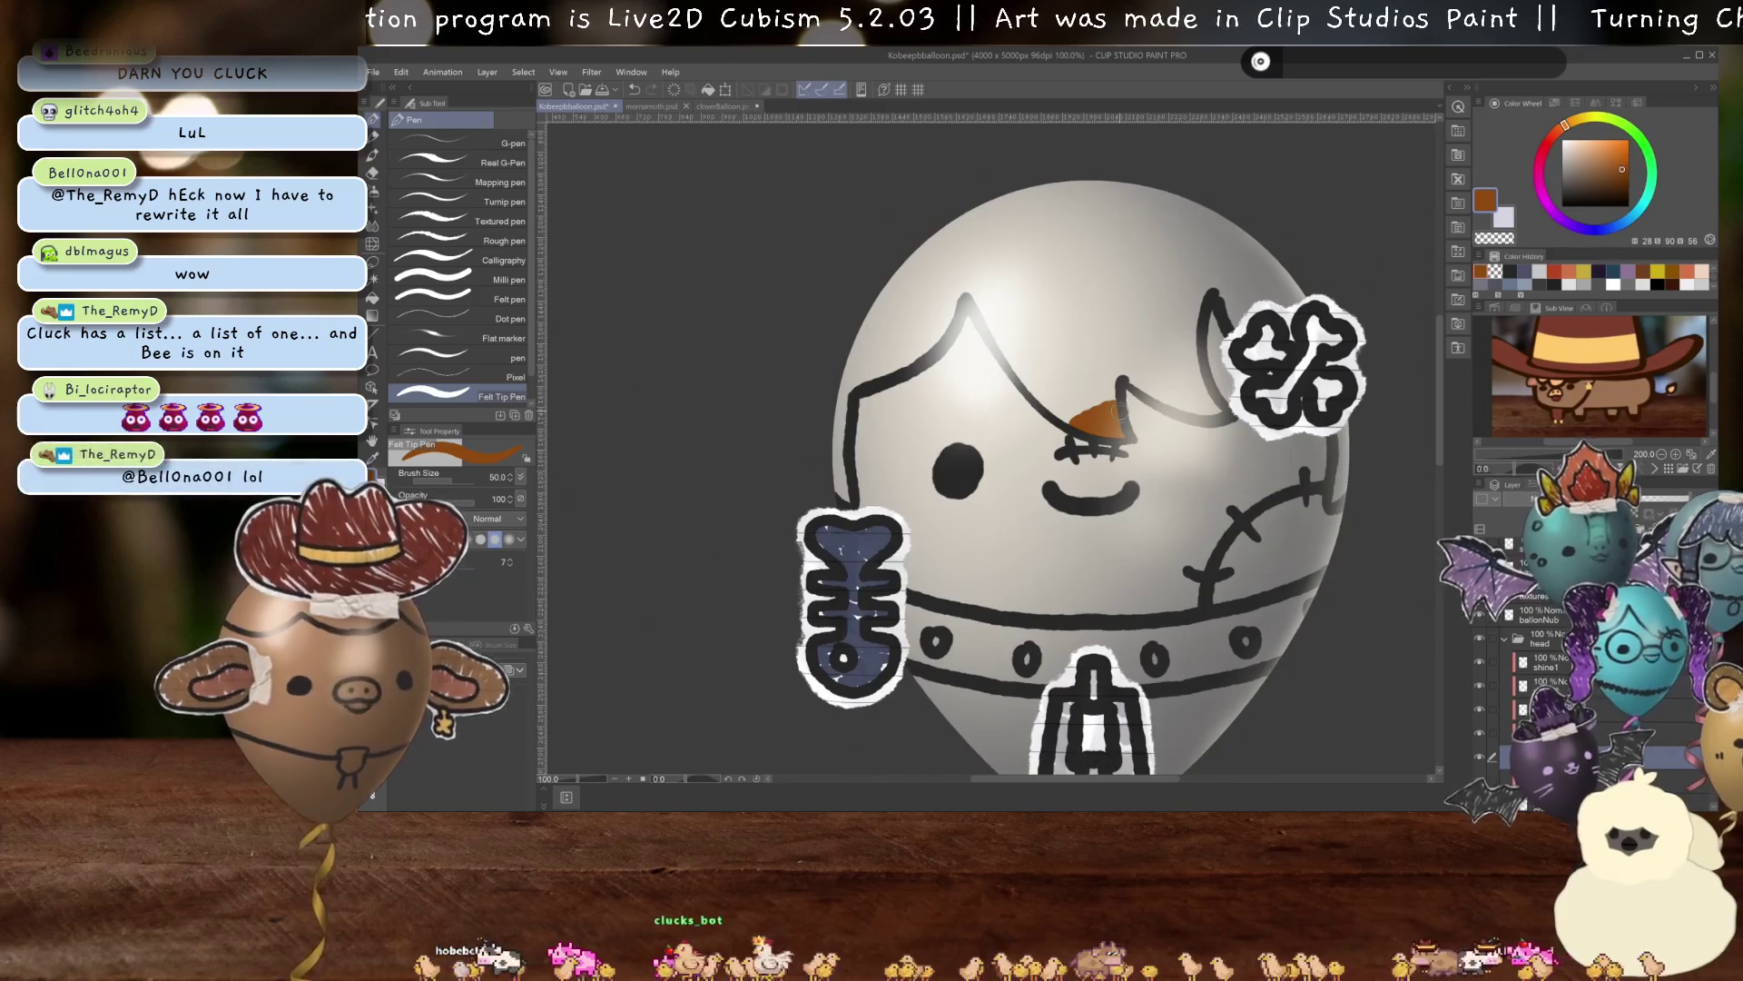
scroll(1105, 413, up, 2)
scroll(1105, 413, up, 2)
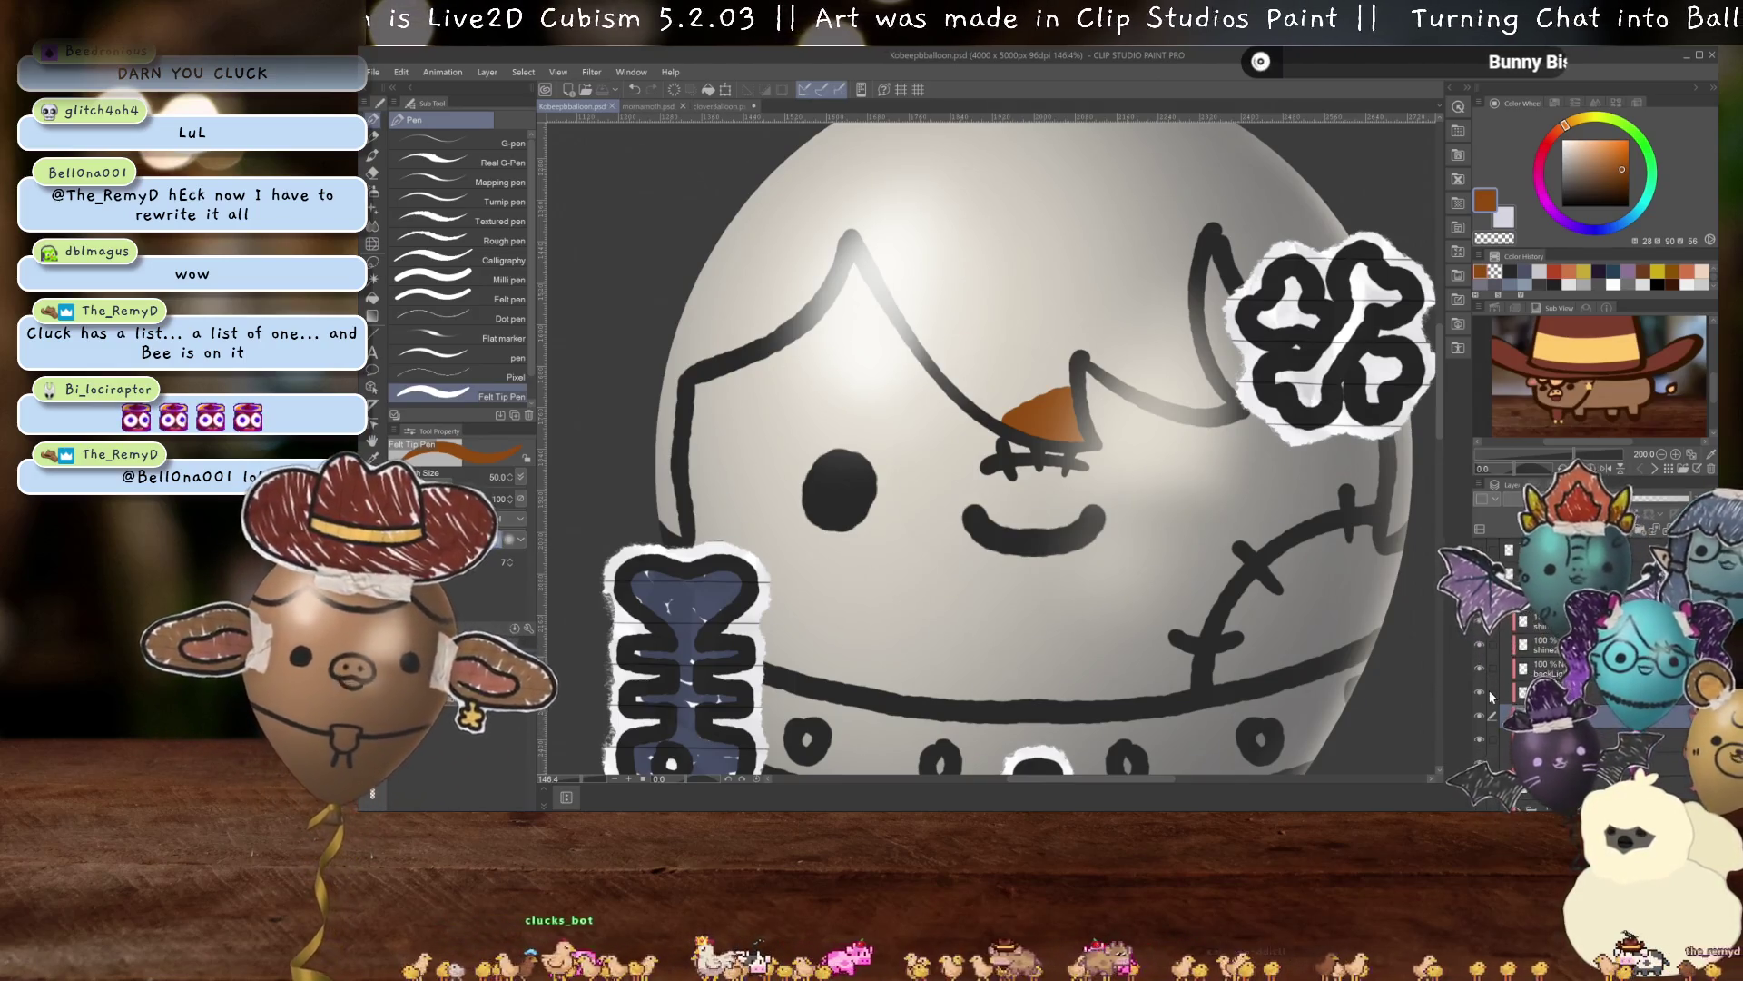
scroll(1103, 549, down, 2)
scroll(1103, 550, down, 3)
scroll(1103, 550, down, 1)
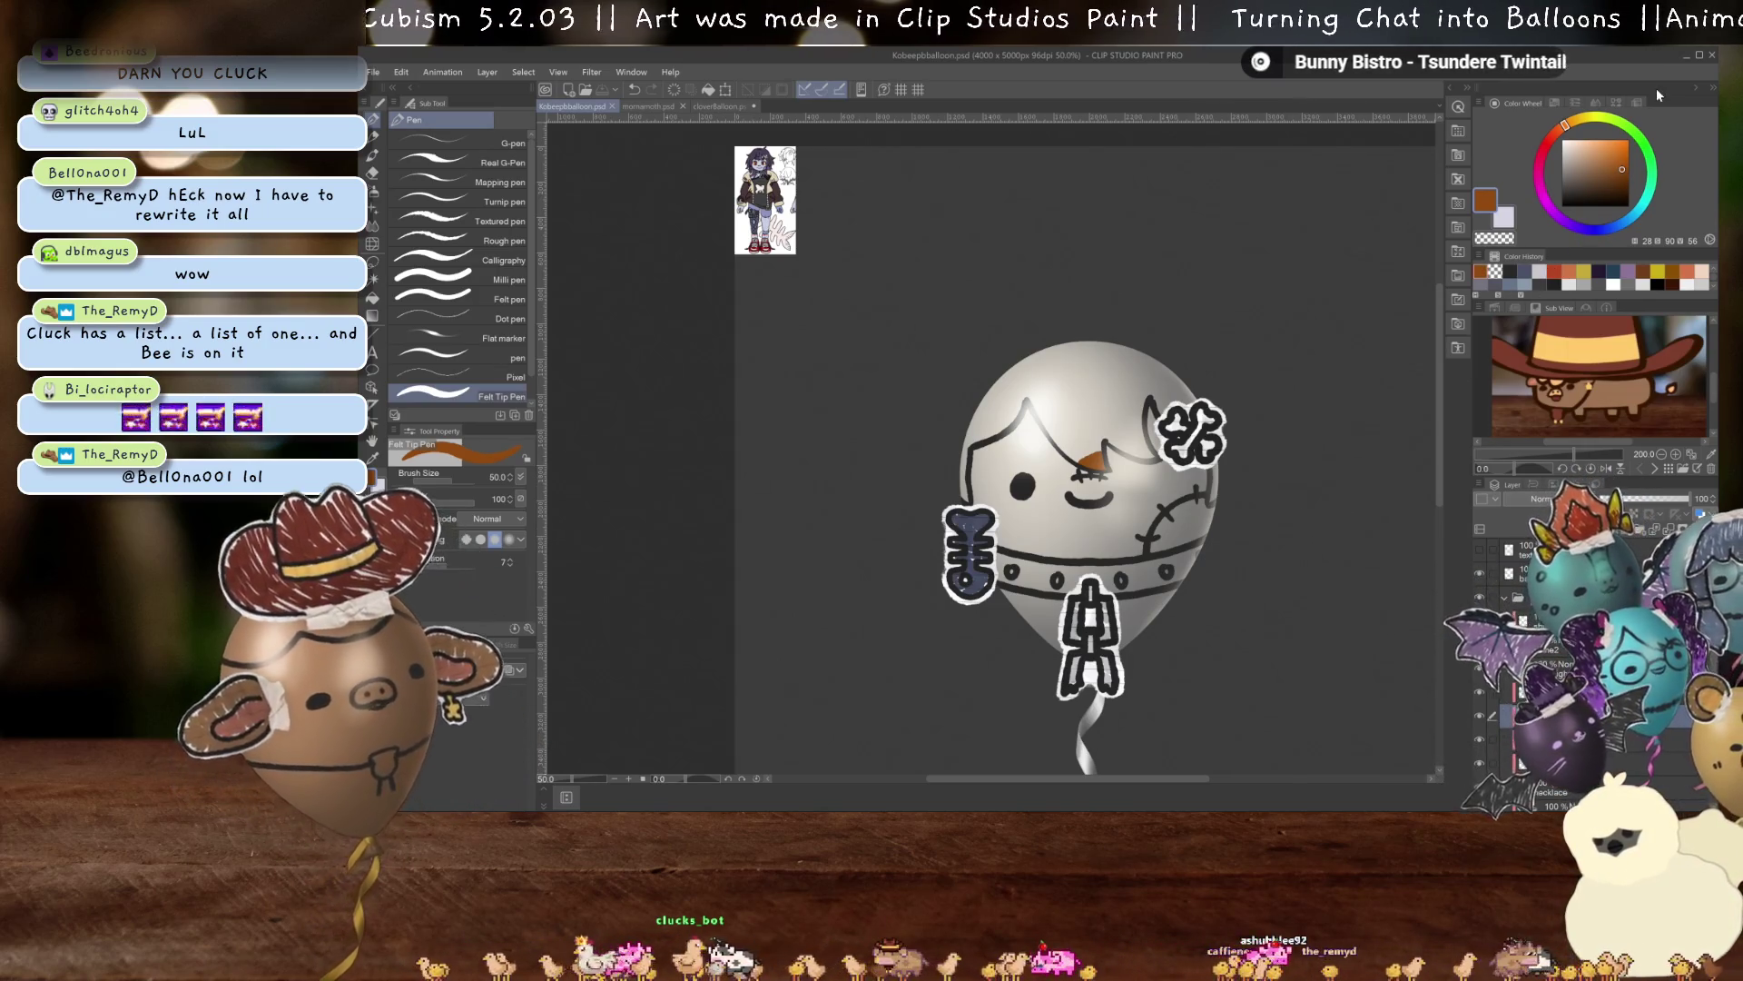
click(1687, 60)
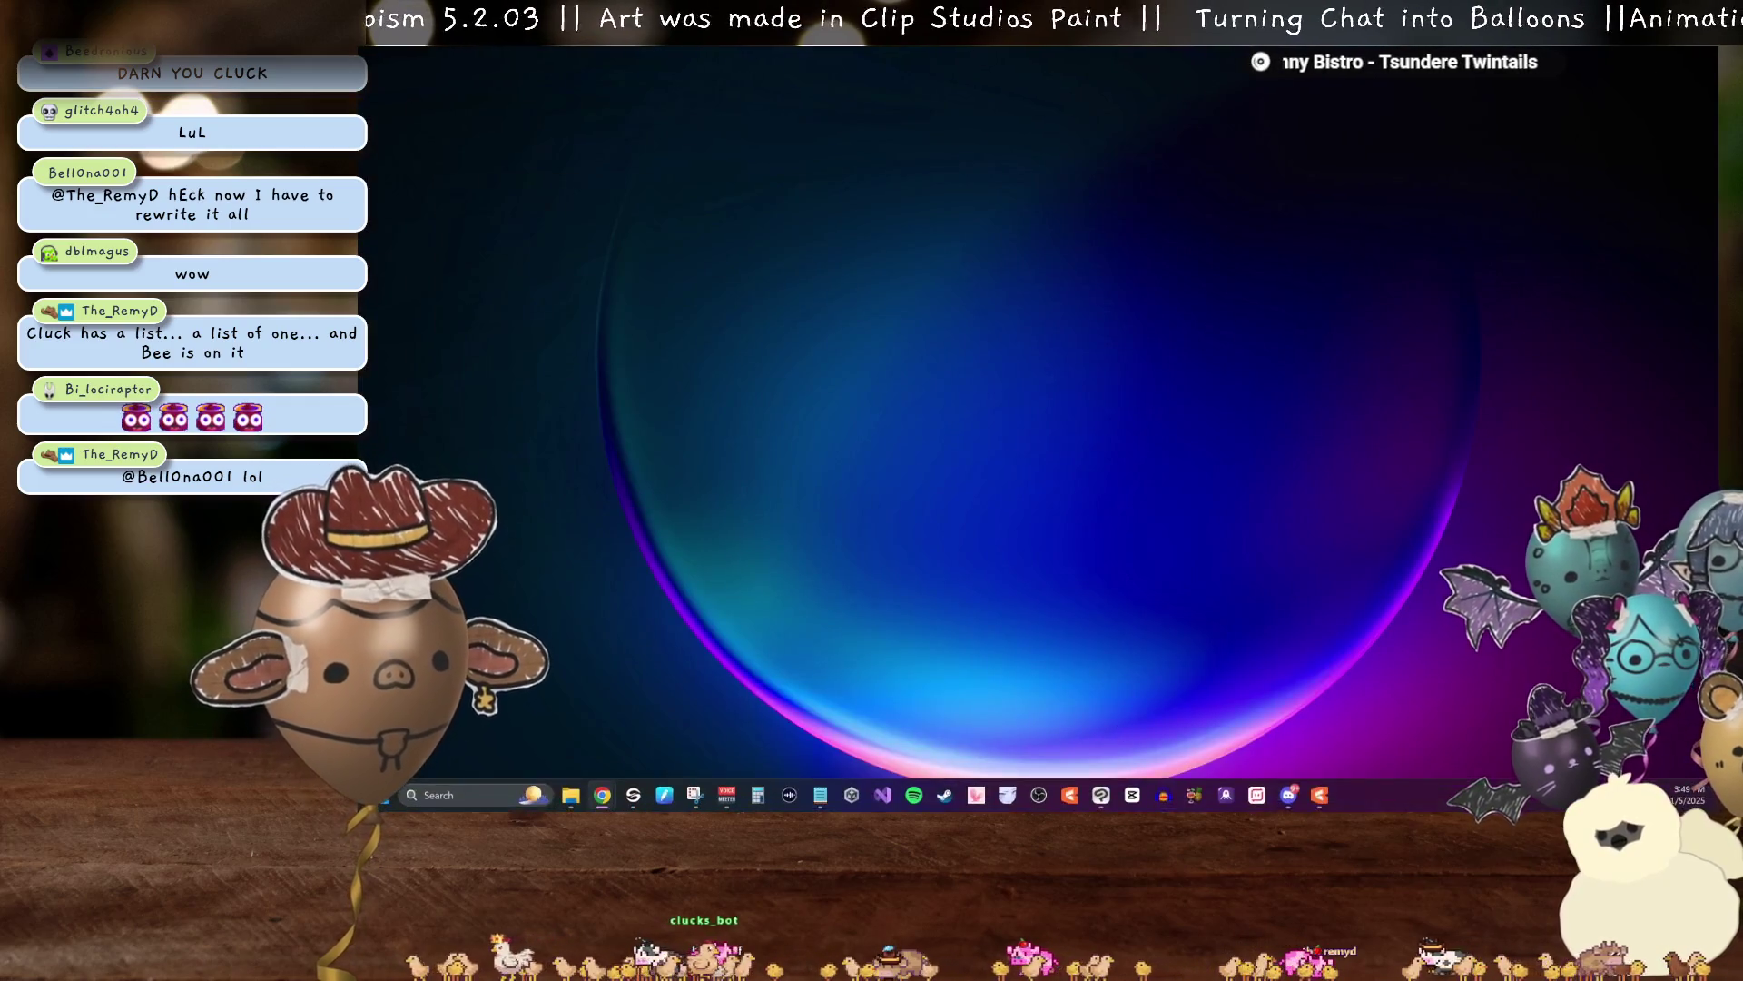
click(1320, 796)
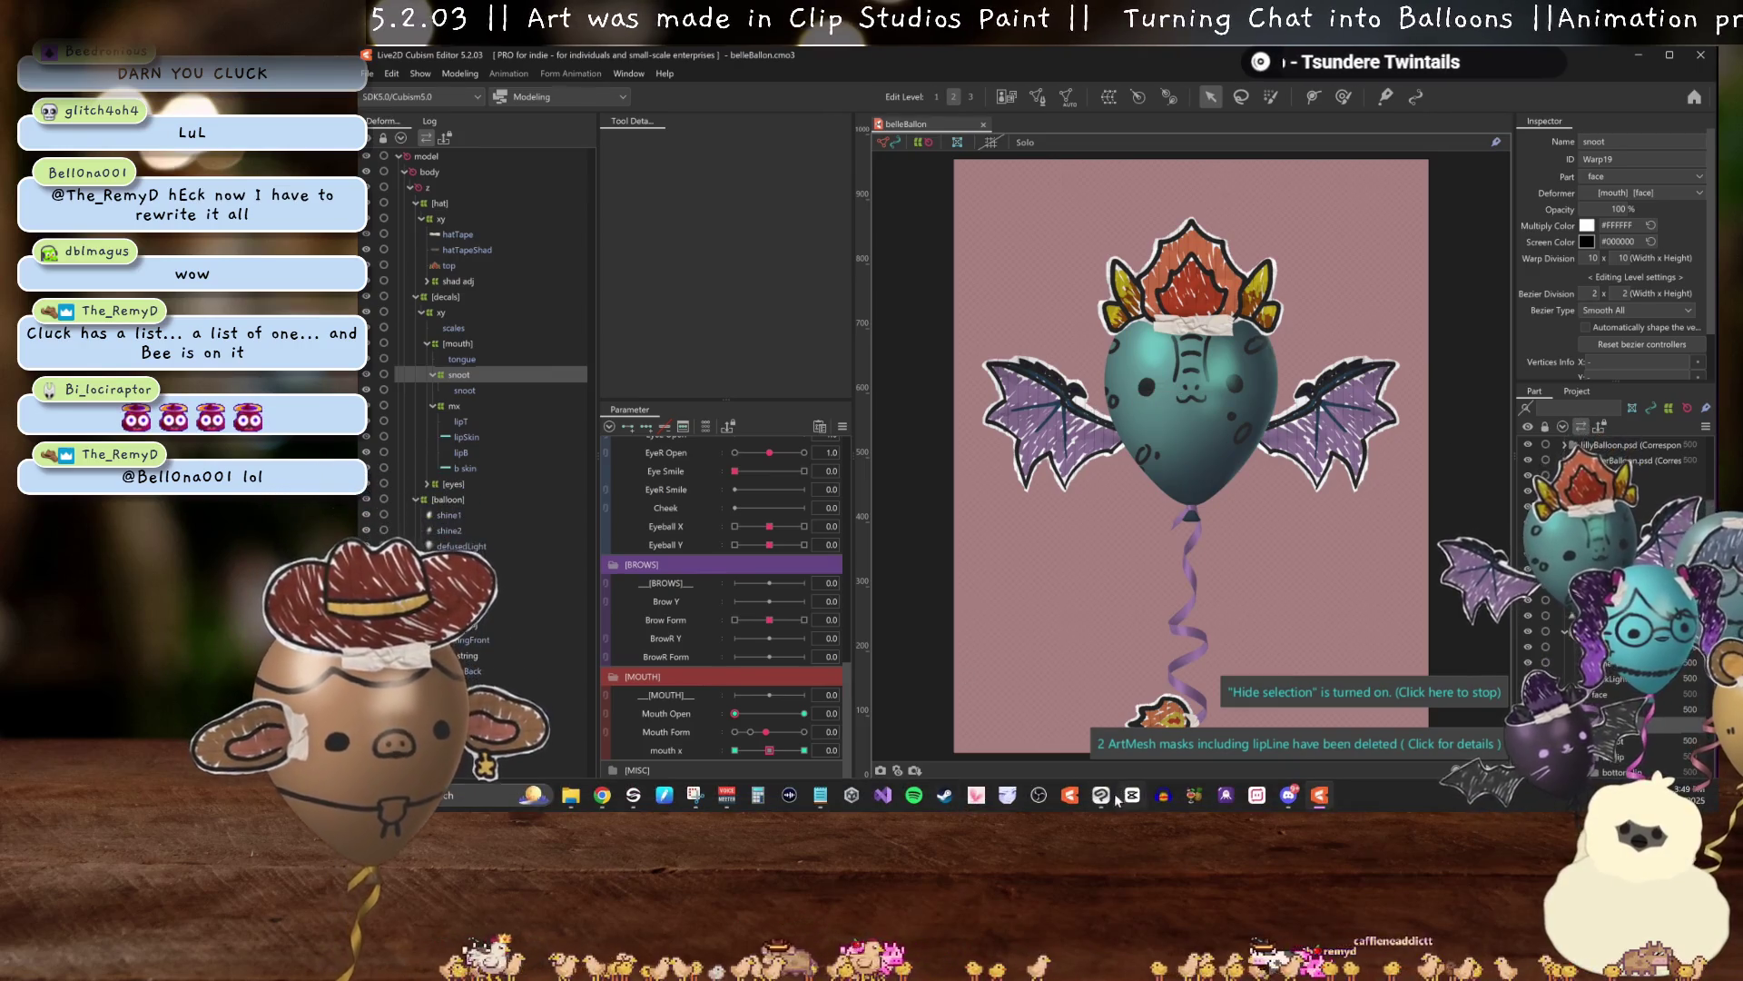
click(1104, 799)
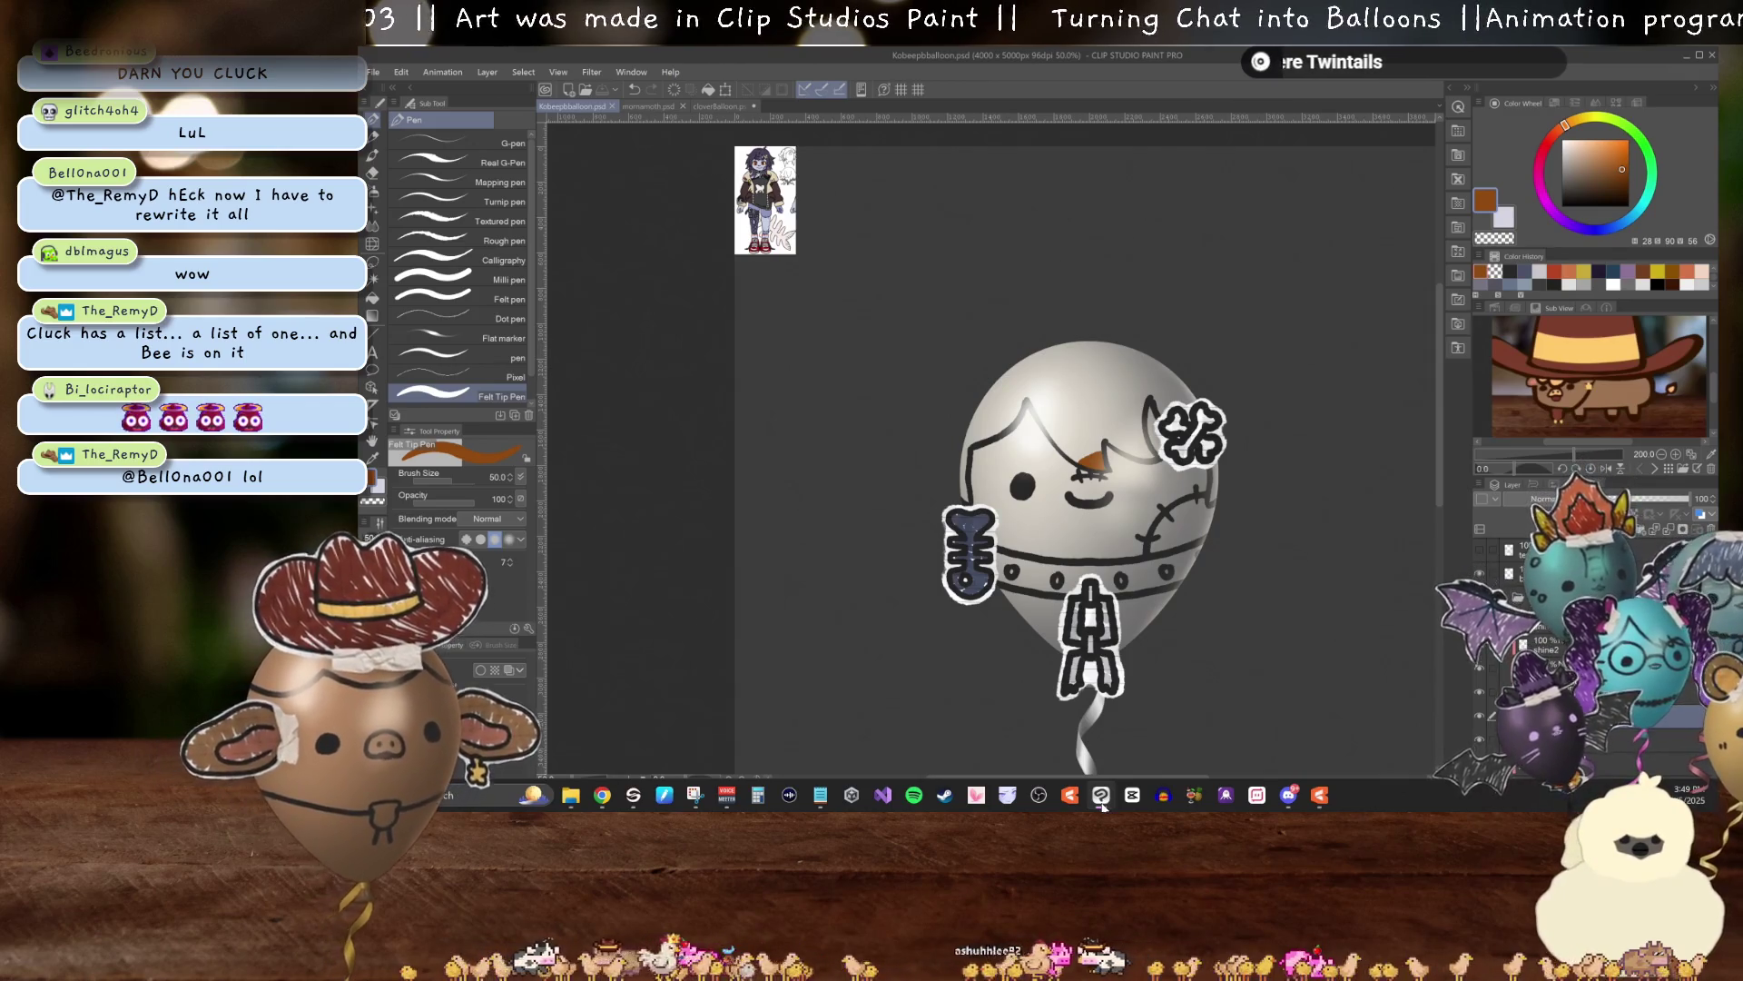
click(1102, 802)
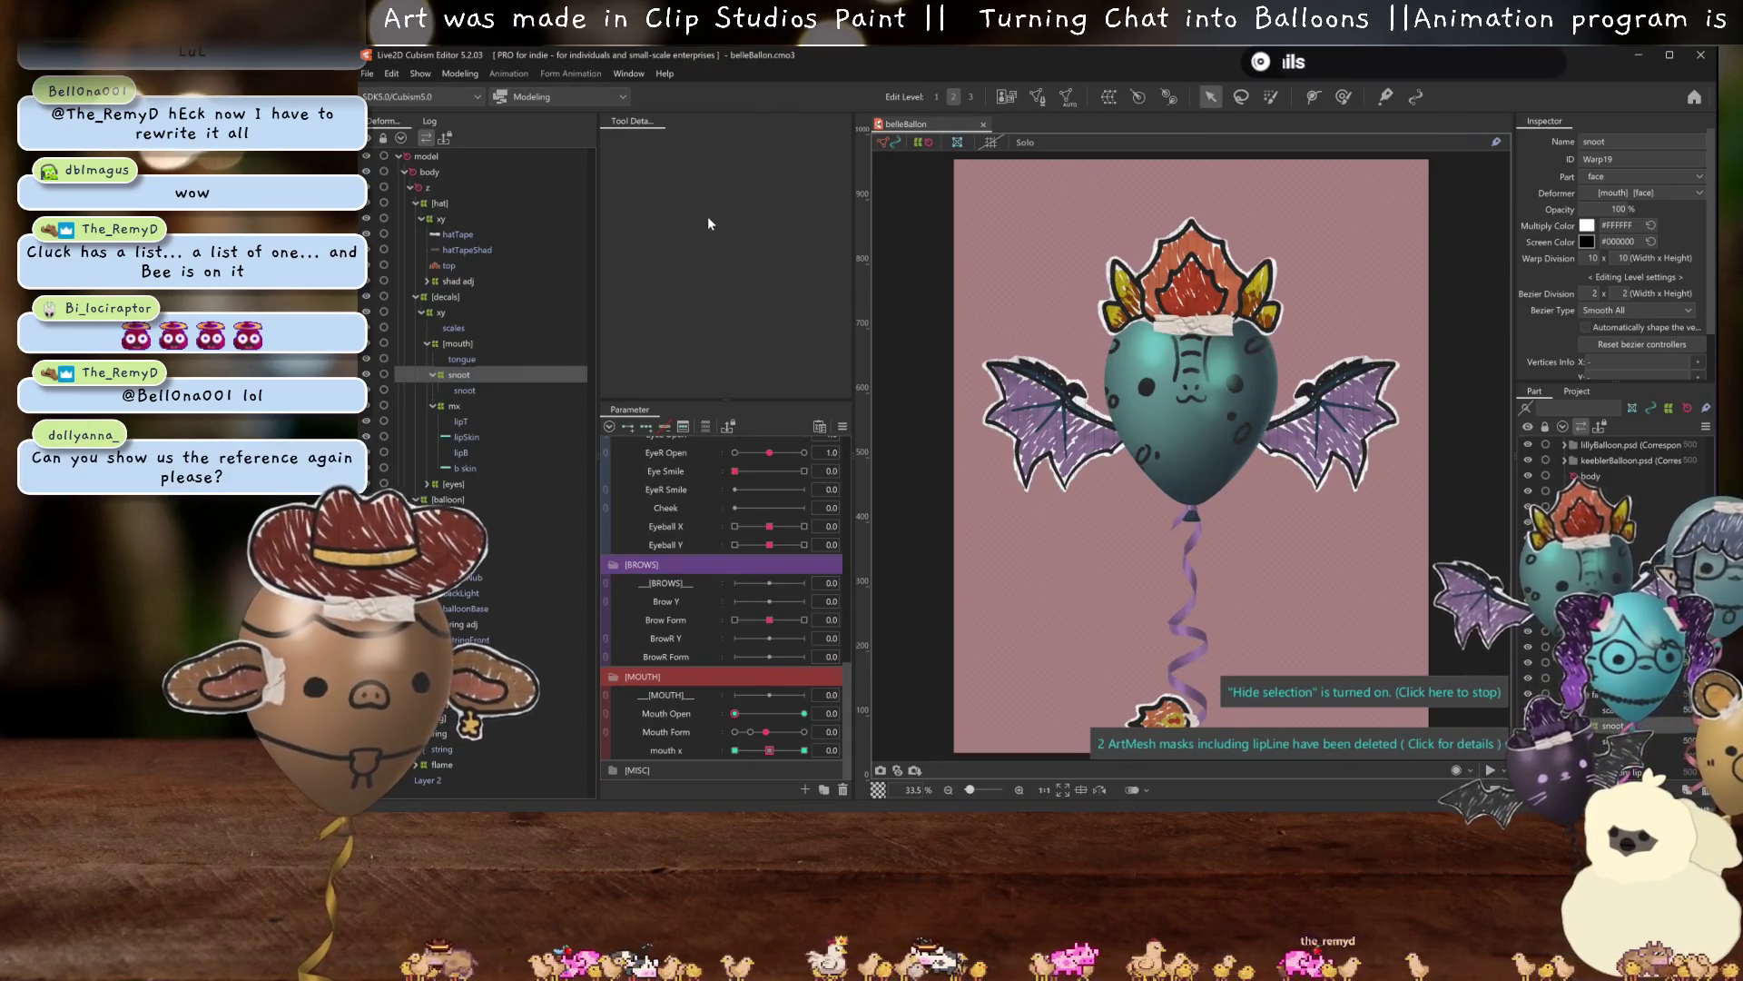
key(ctrl+shift+s)
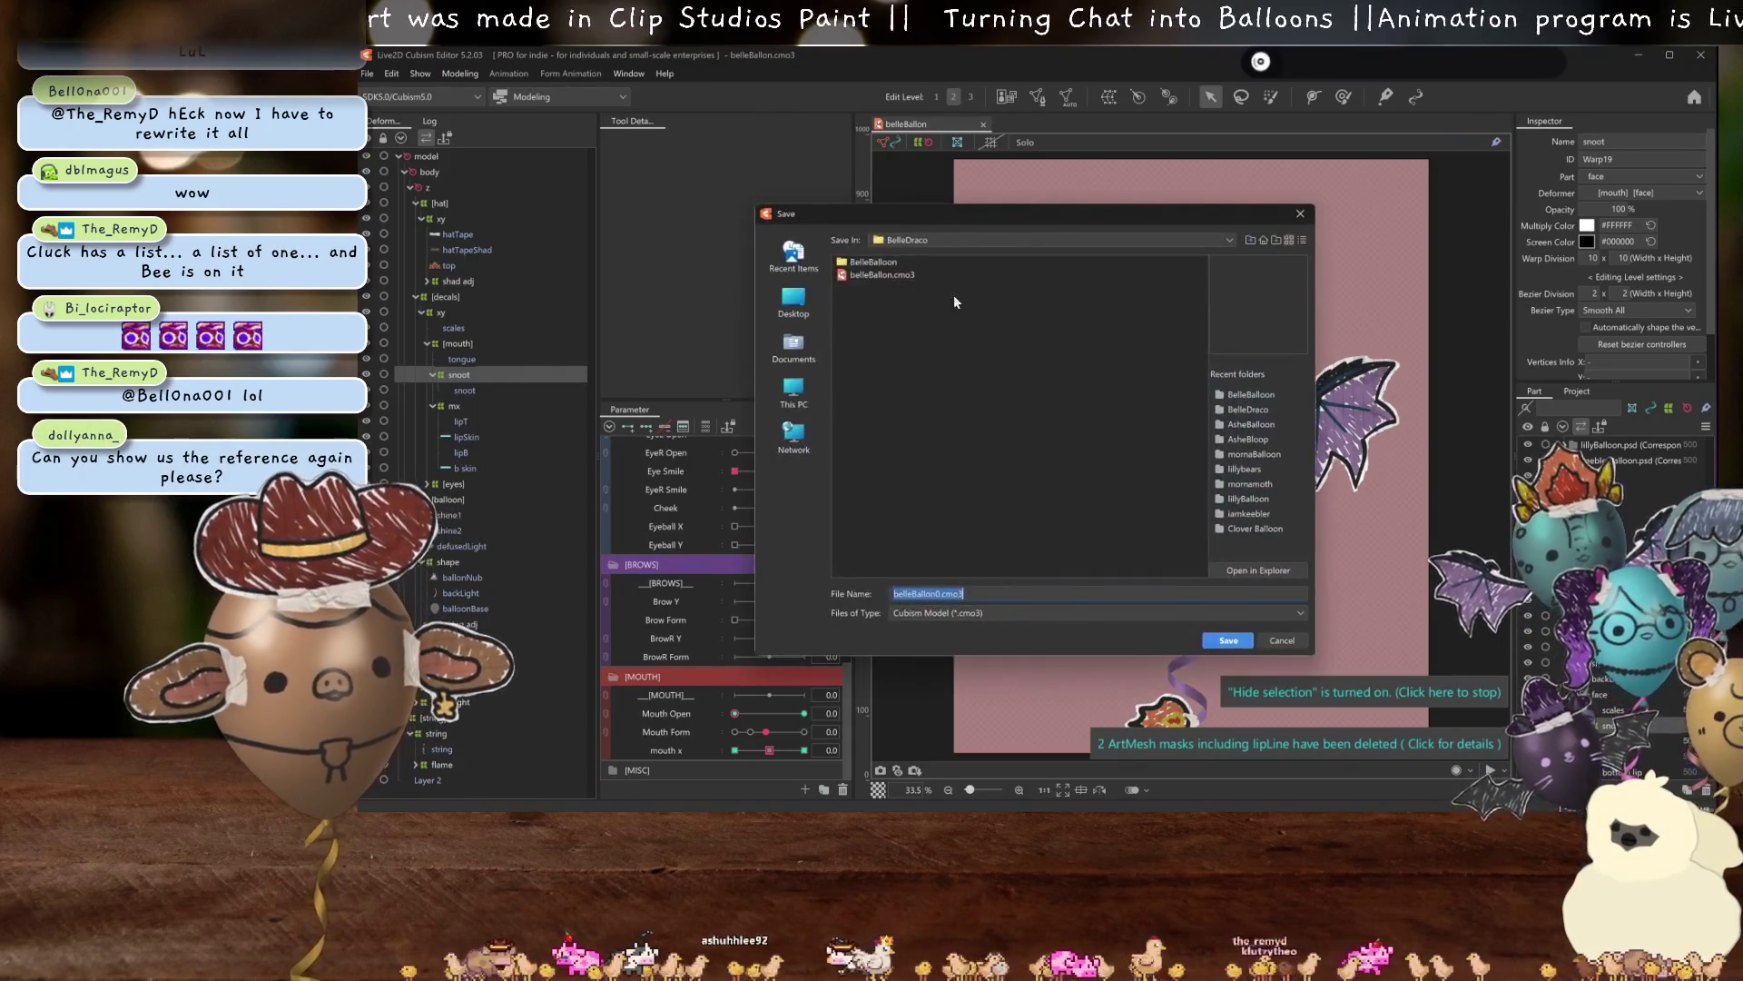
Save the model as kobeepBallon.cmo3 inside the Balloon > Kobeepb folder.
click(919, 241)
click(939, 354)
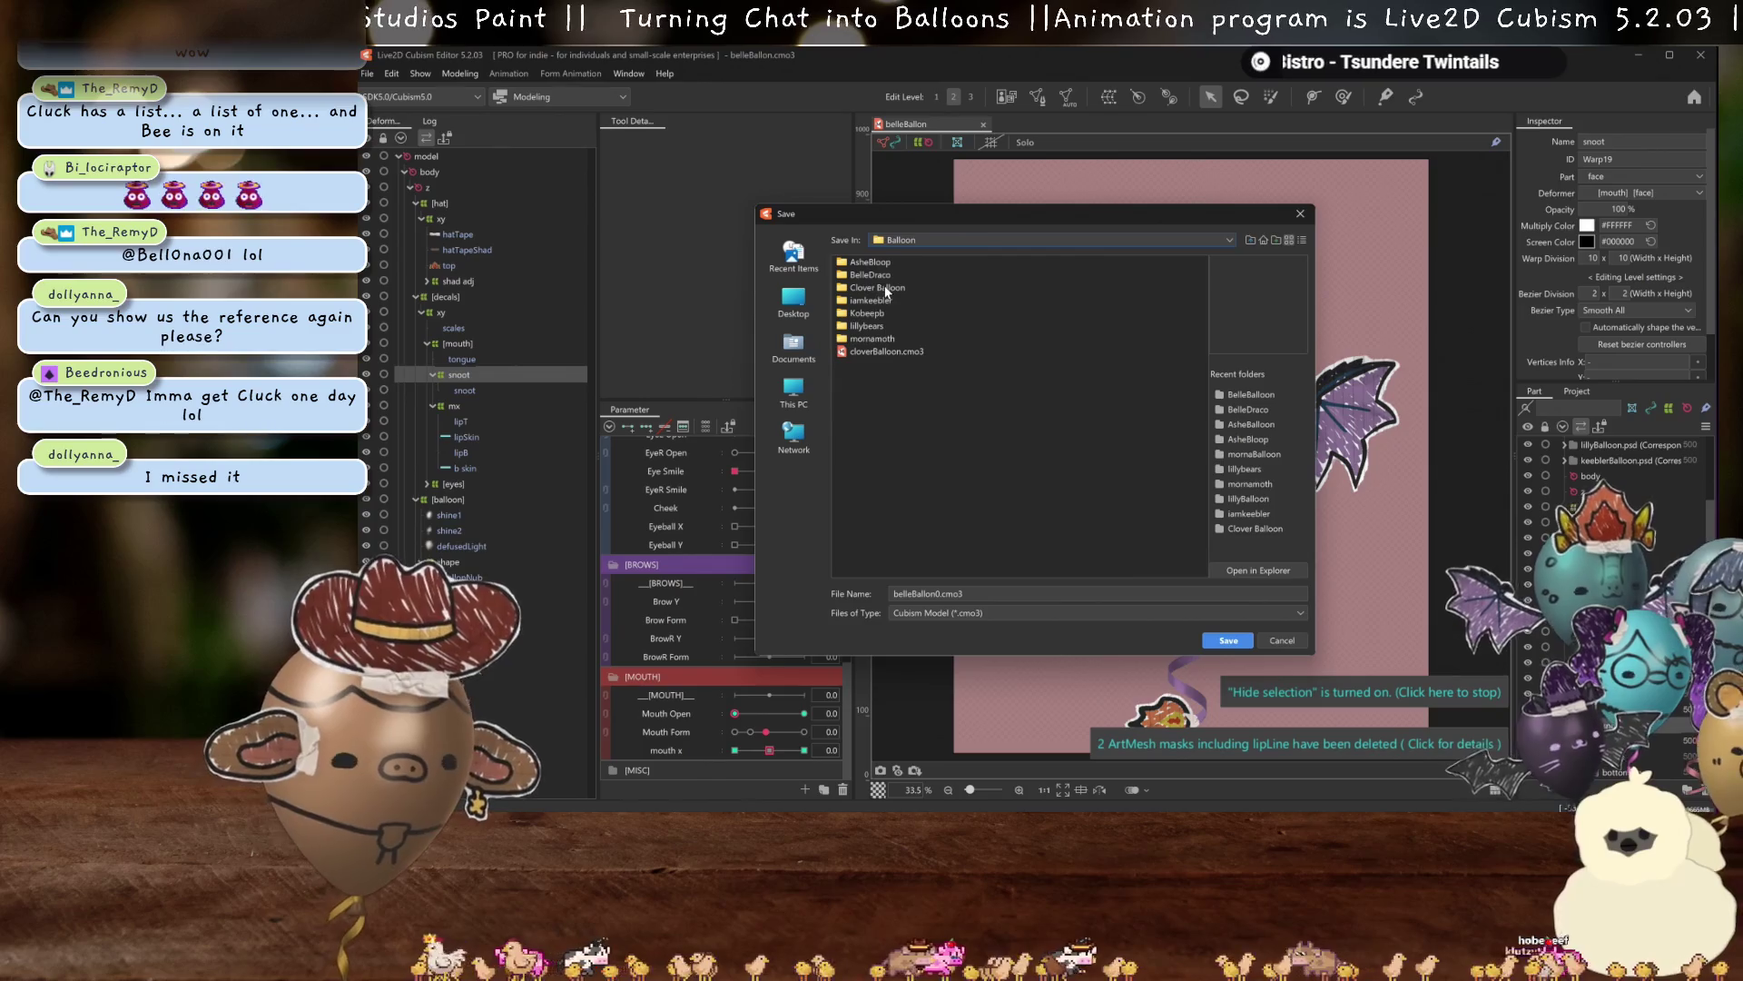
click(881, 315)
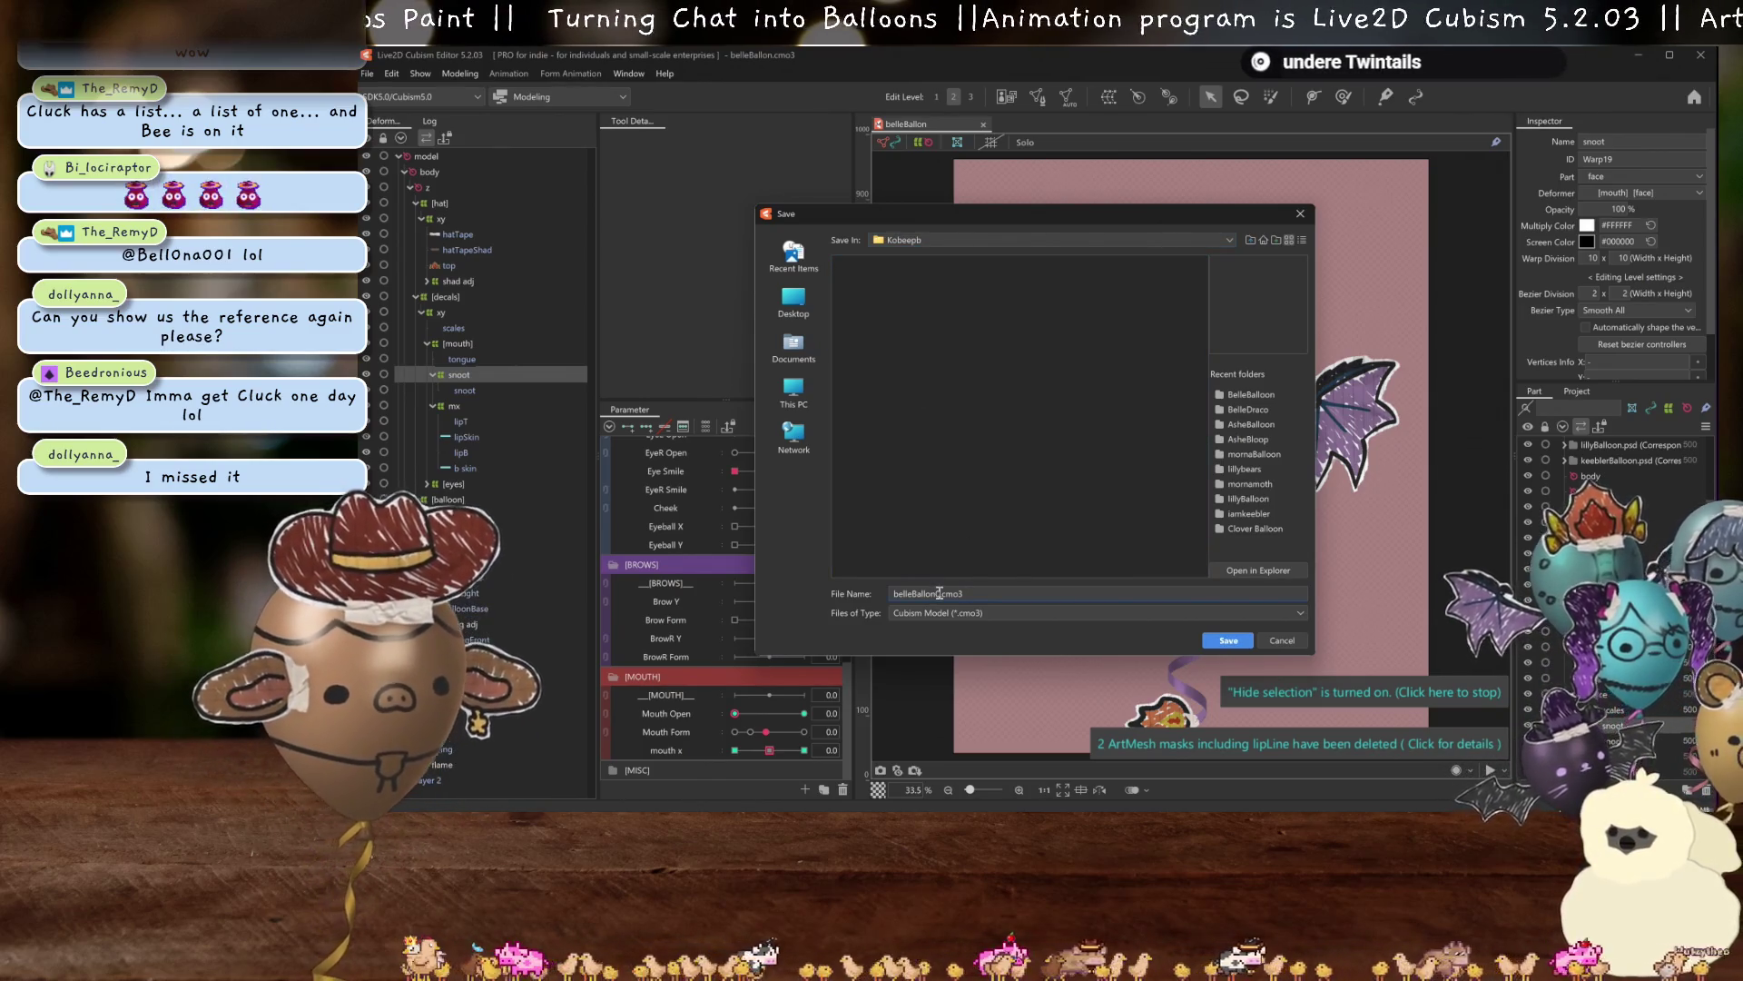
text(kobeep)
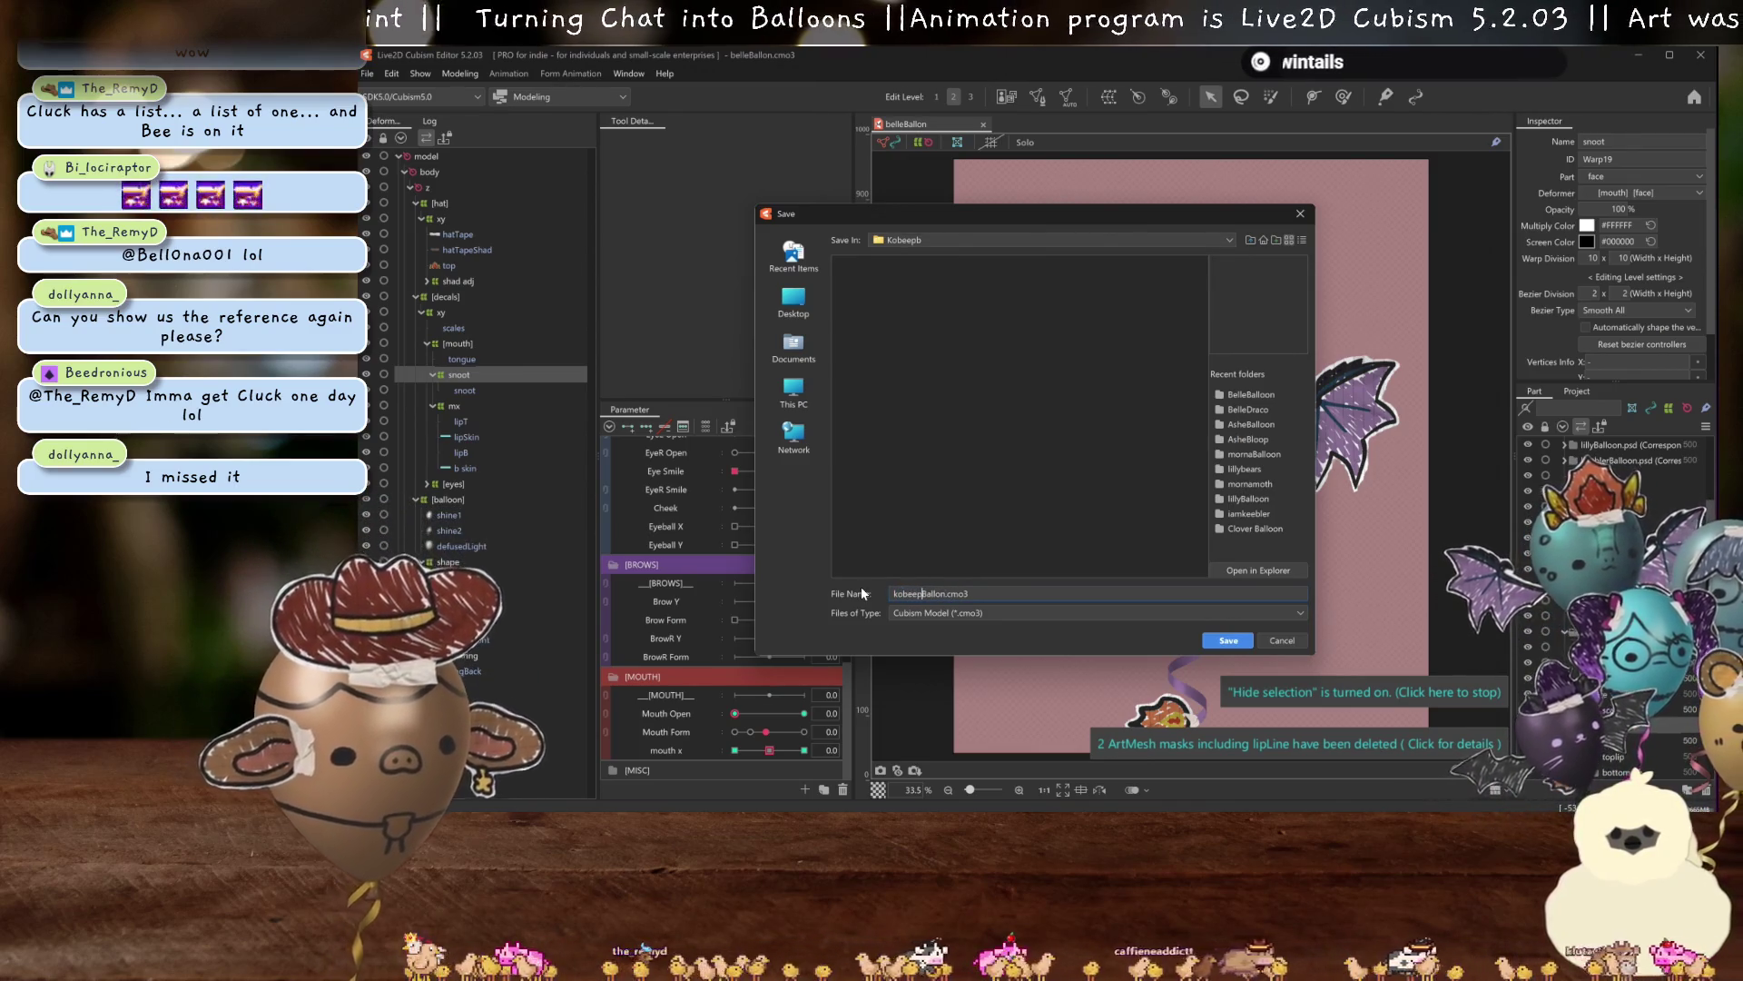
key(Return)
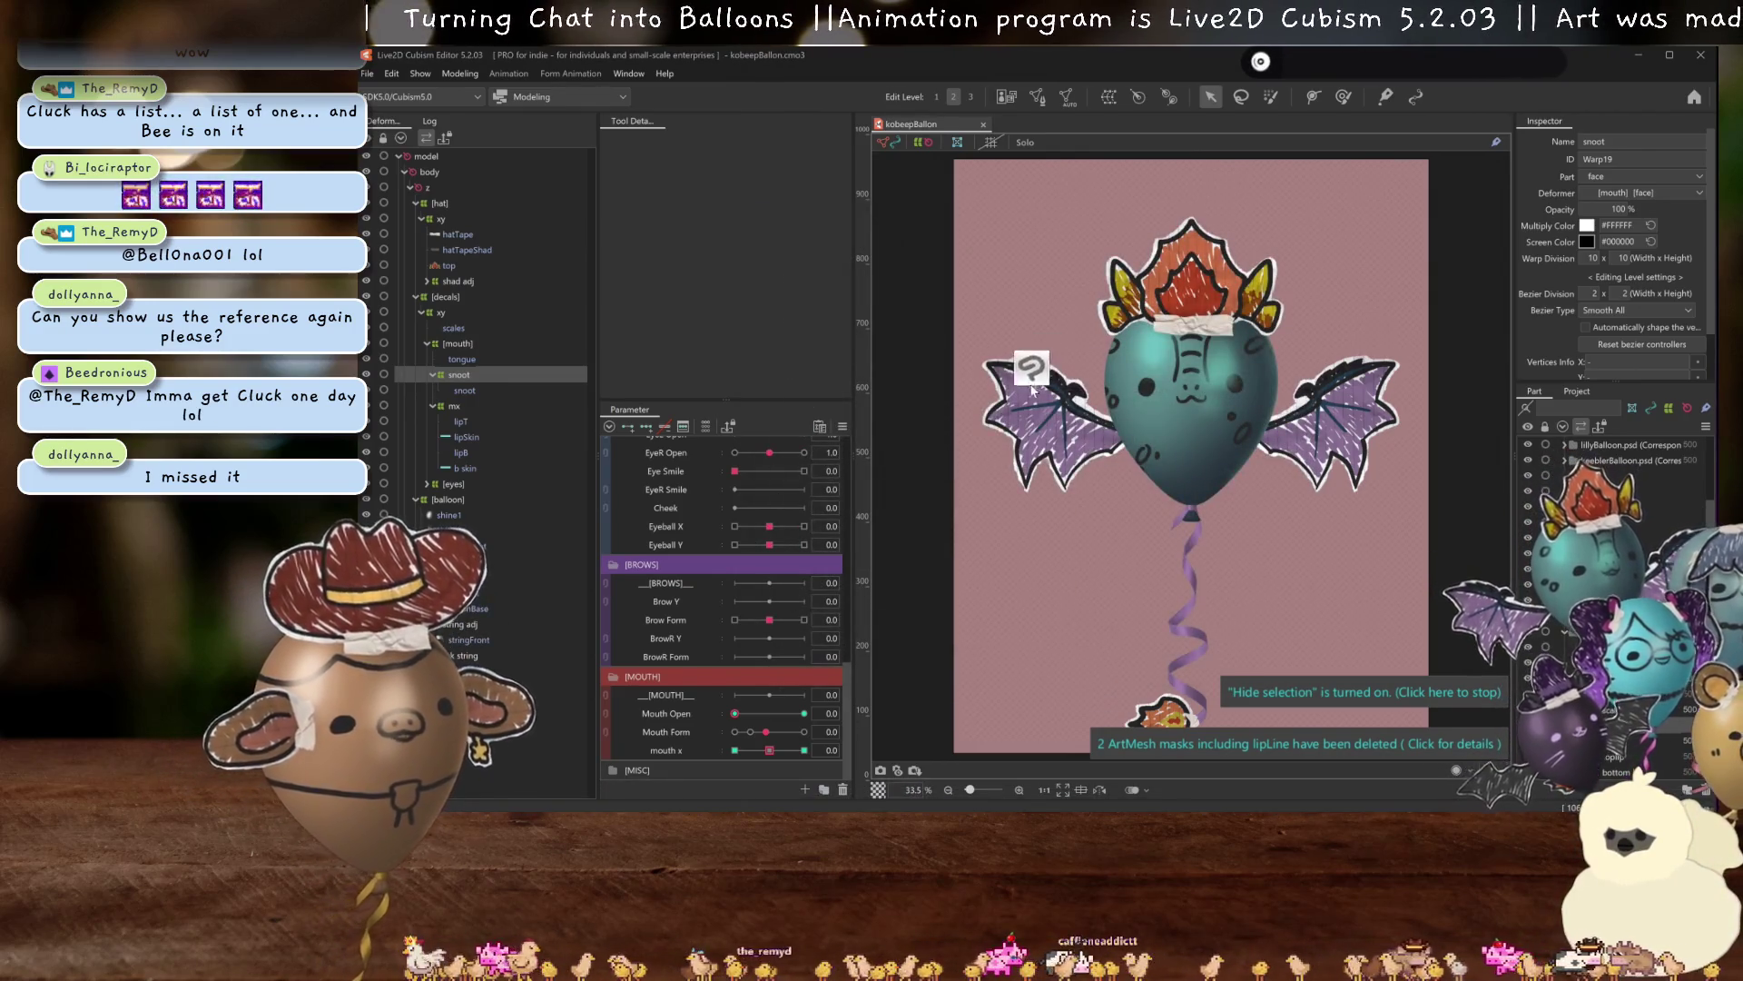
Re-import the Kobeep PSD into kobeepBallon, replacing Belleballoon.psd.
drag(1033, 389, 1035, 391)
click(930, 387)
click(1008, 547)
click(999, 409)
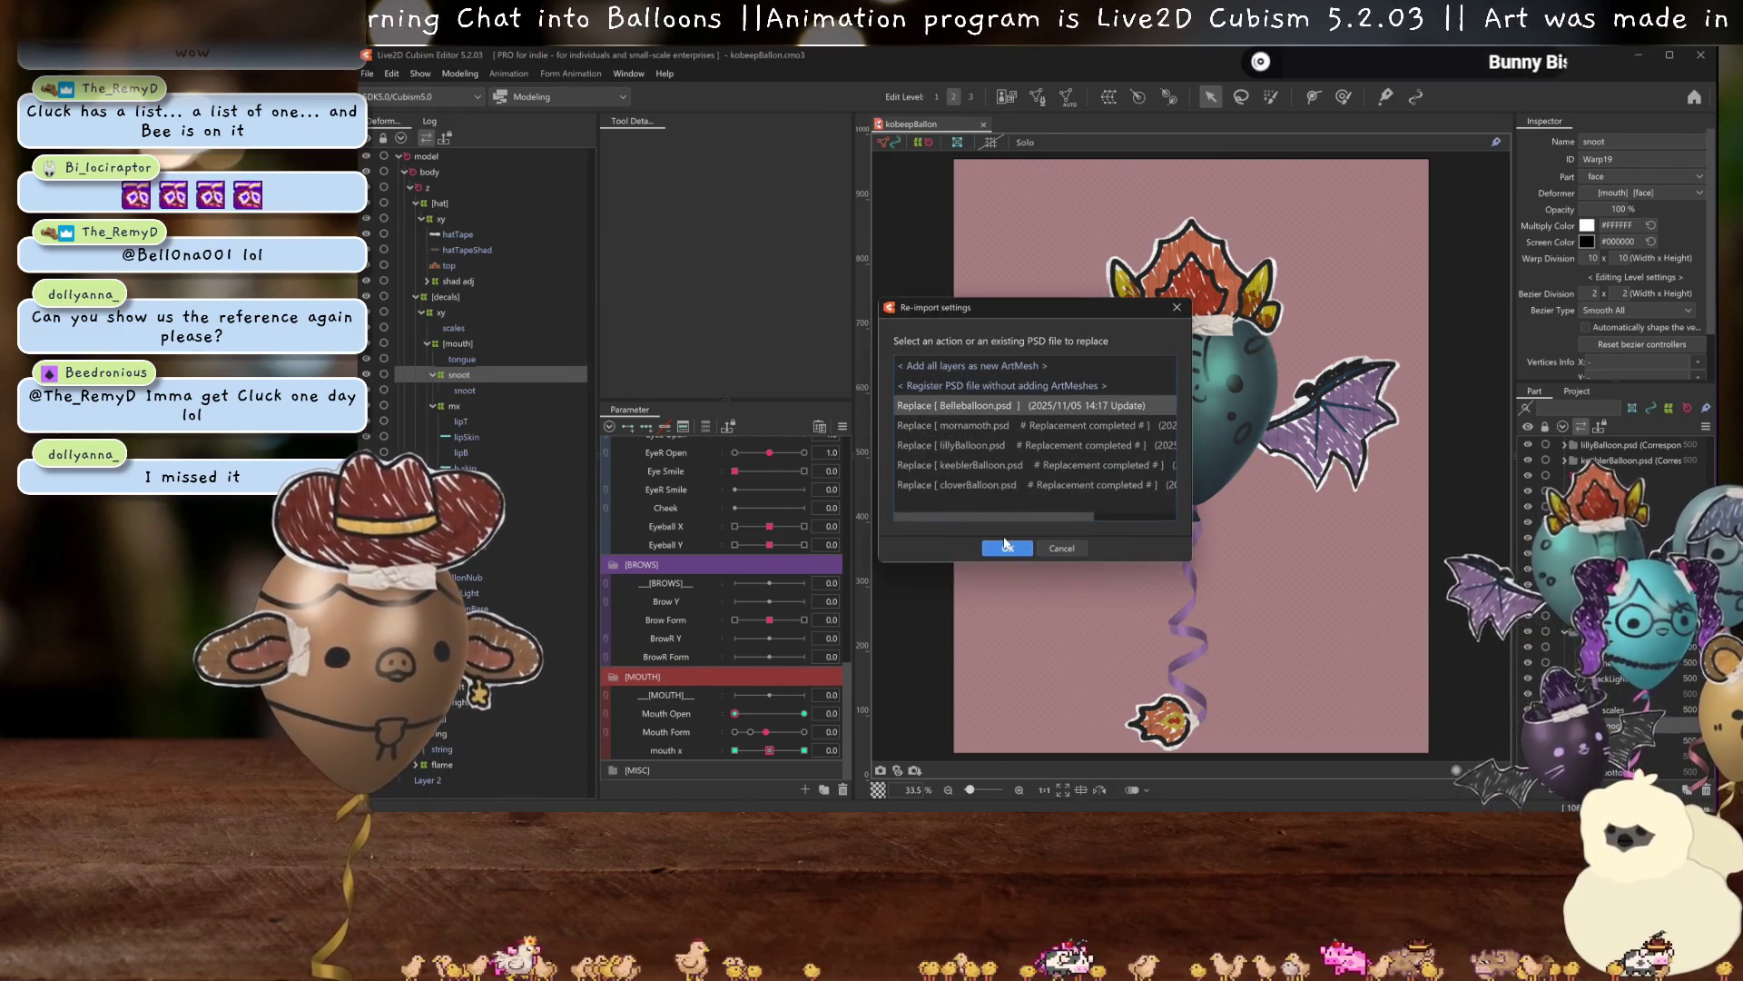
click(1004, 550)
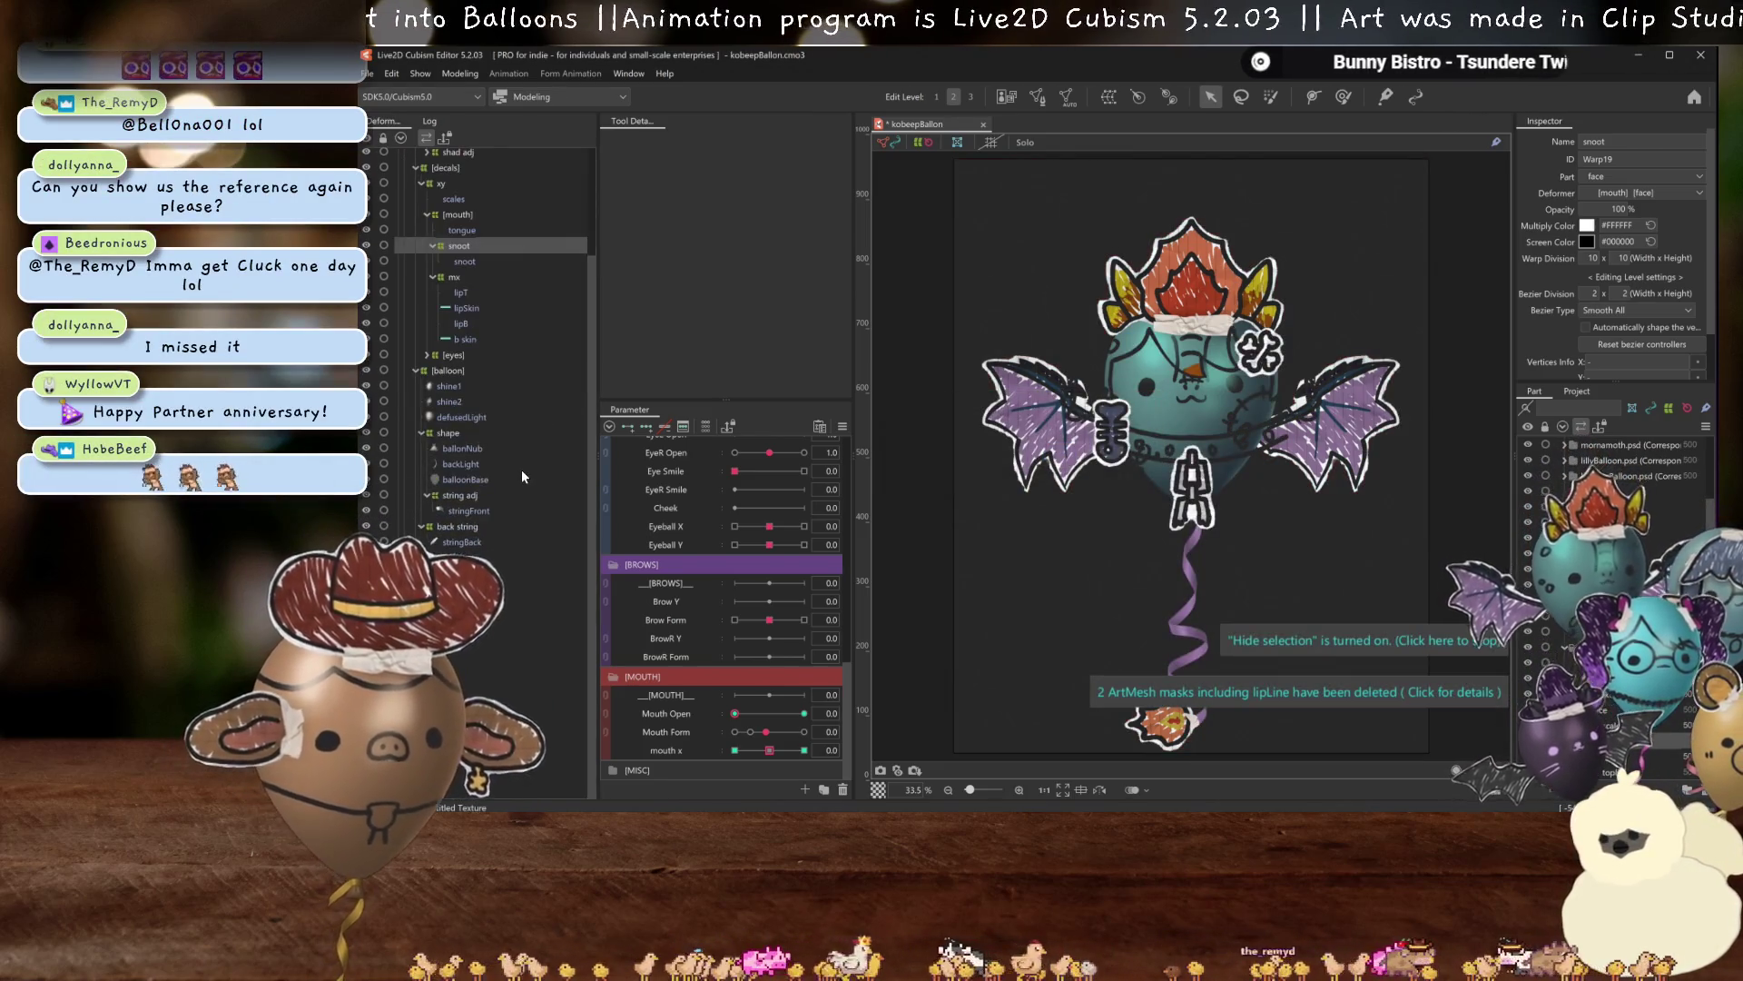
mouse_move(1331, 808)
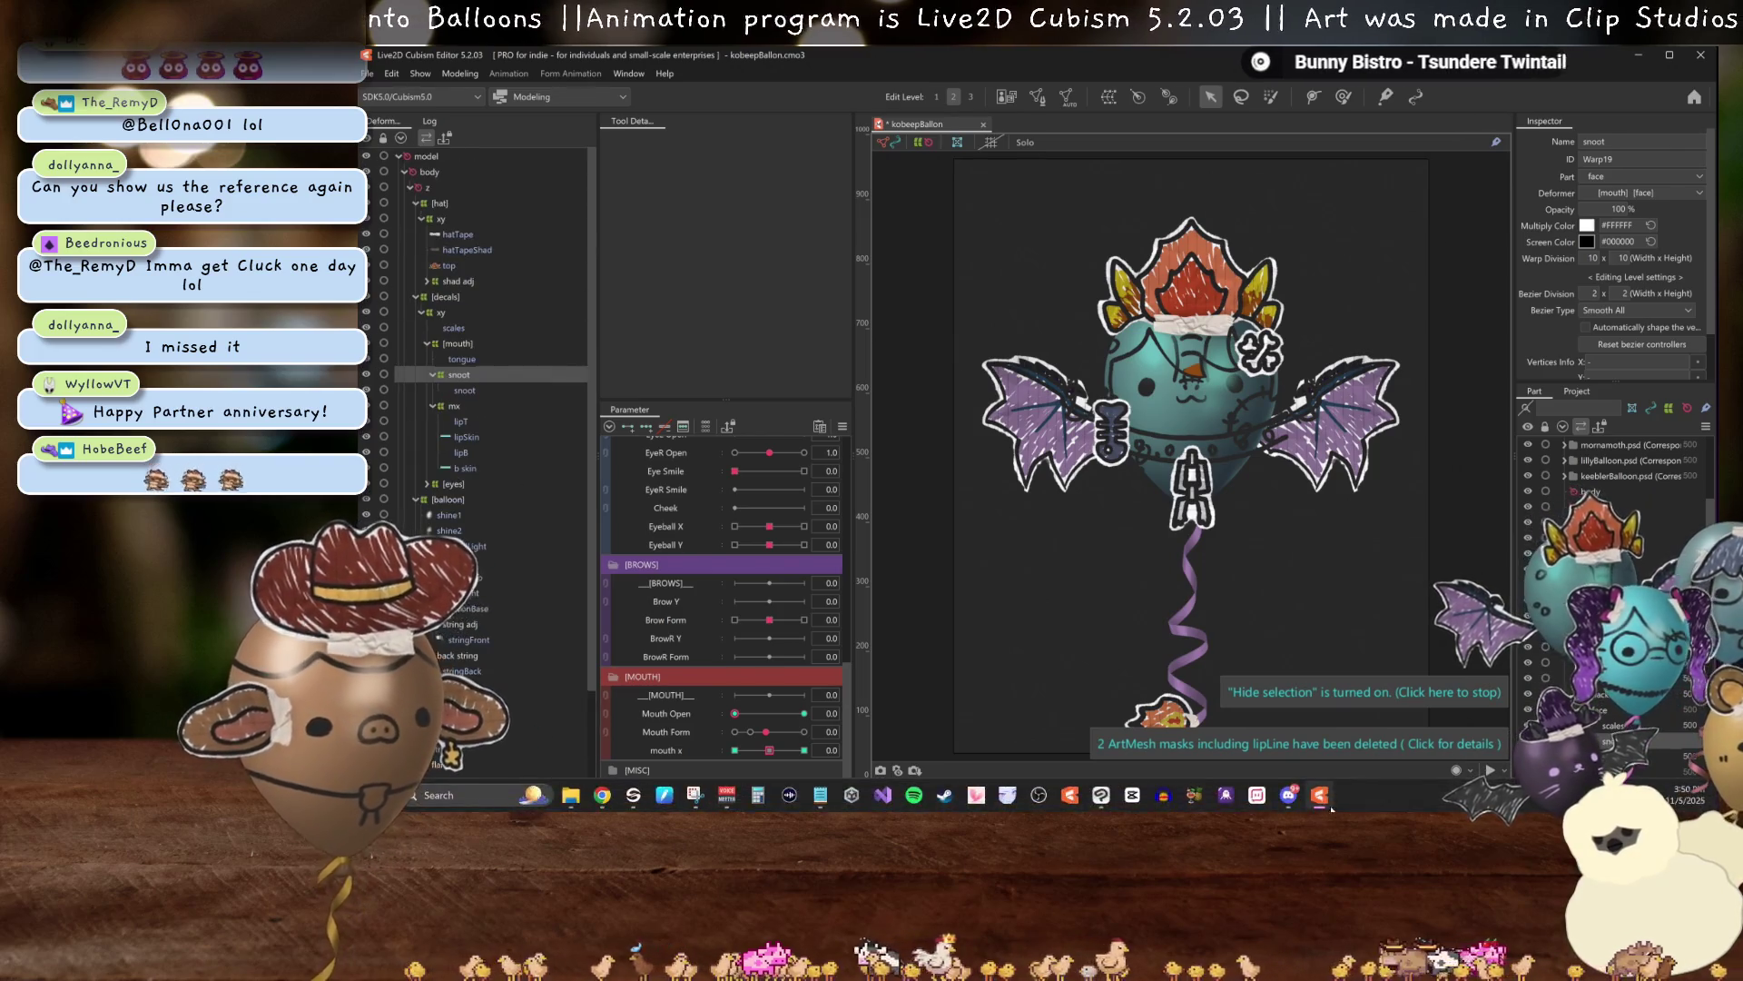
click(1105, 796)
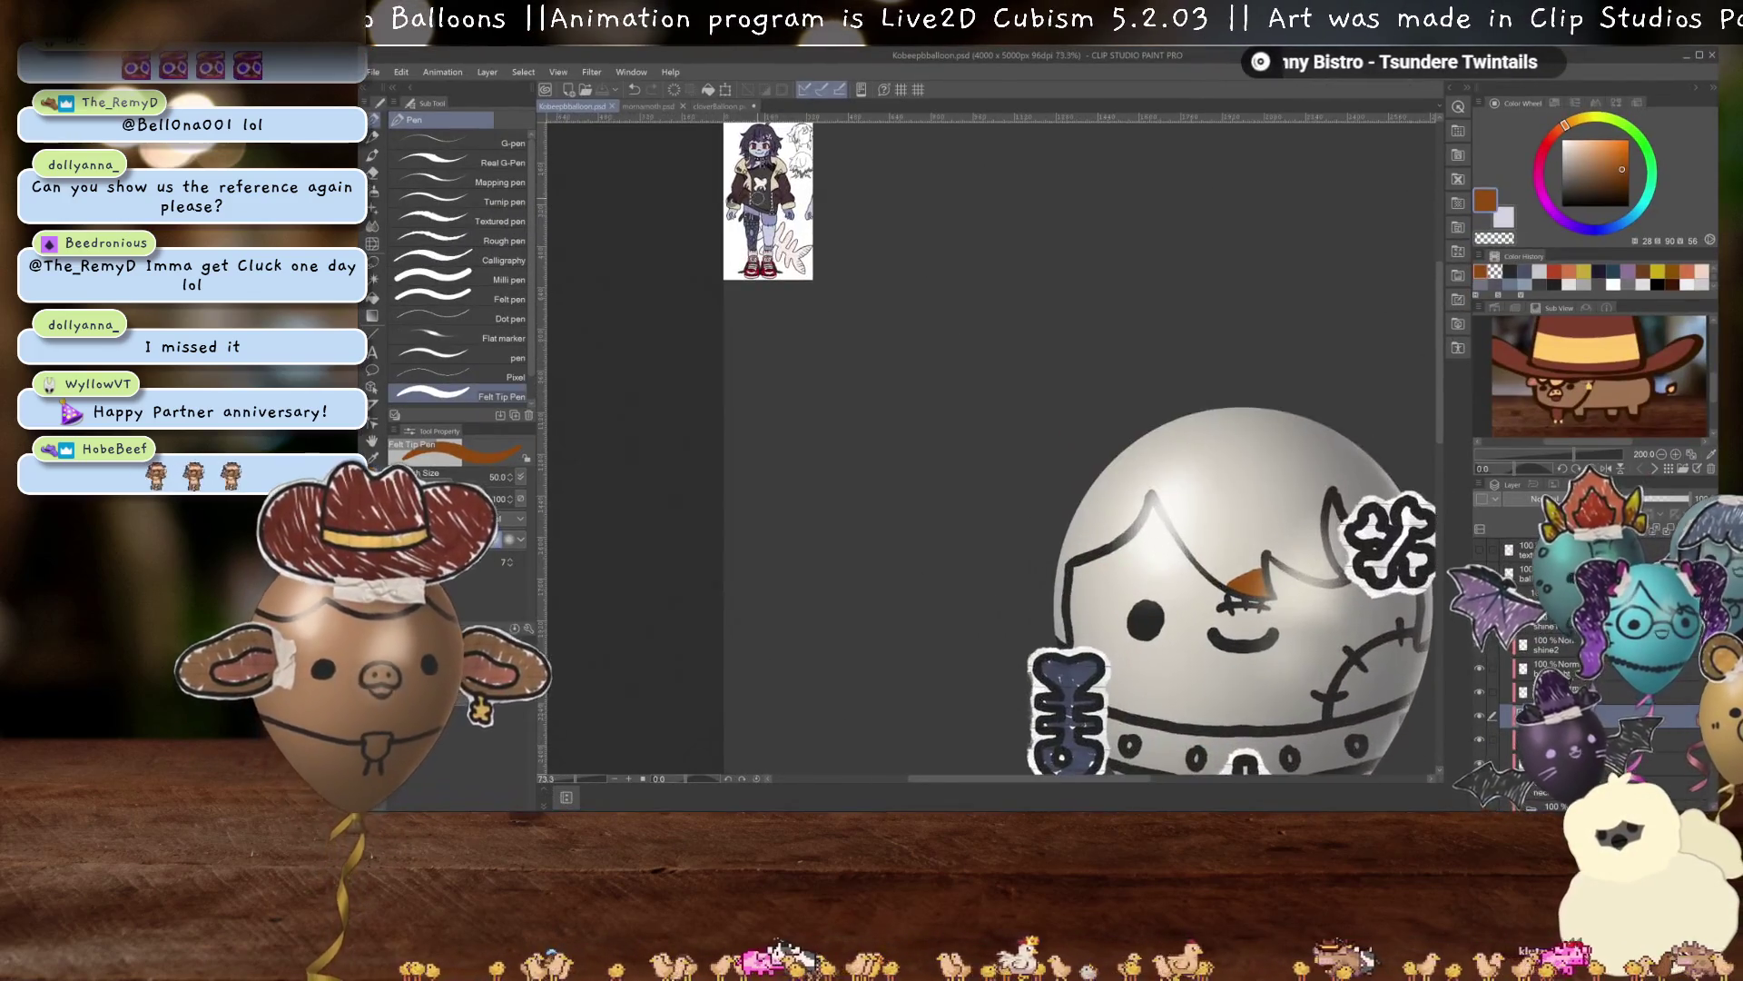
scroll(758, 197, up, 5)
drag(758, 197, 871, 464)
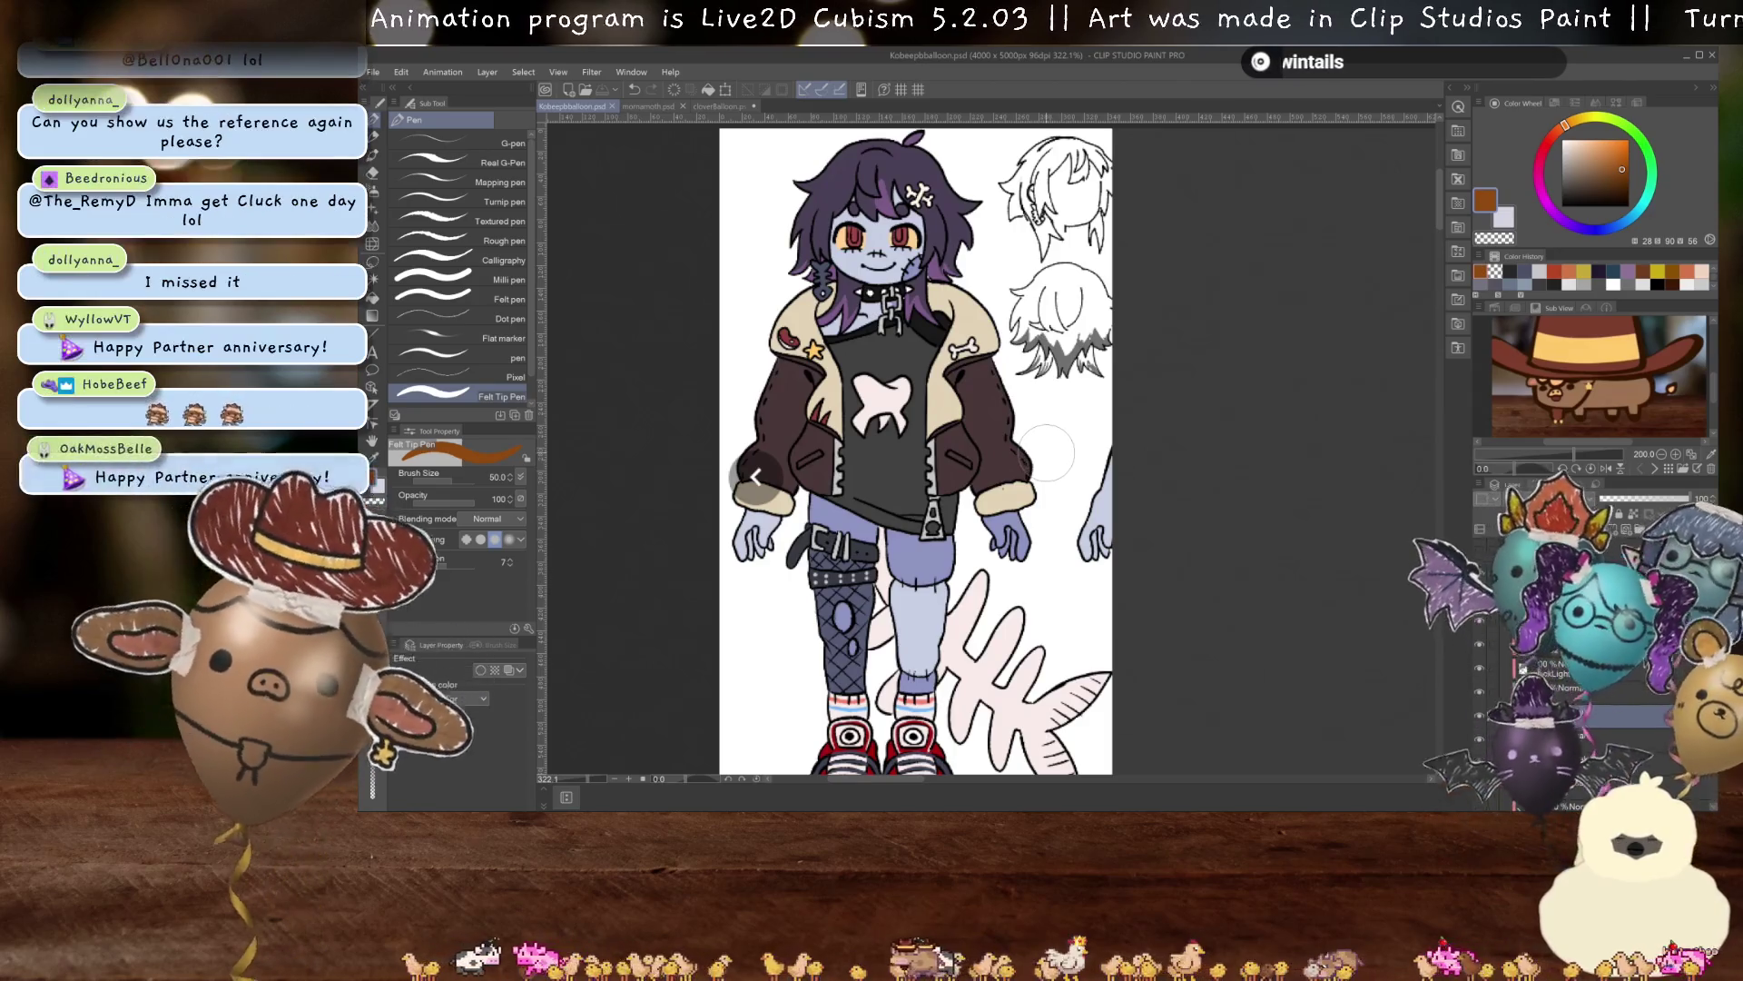
scroll(1044, 458, down, 5)
scroll(908, 363, down, 1)
scroll(908, 363, down, 3)
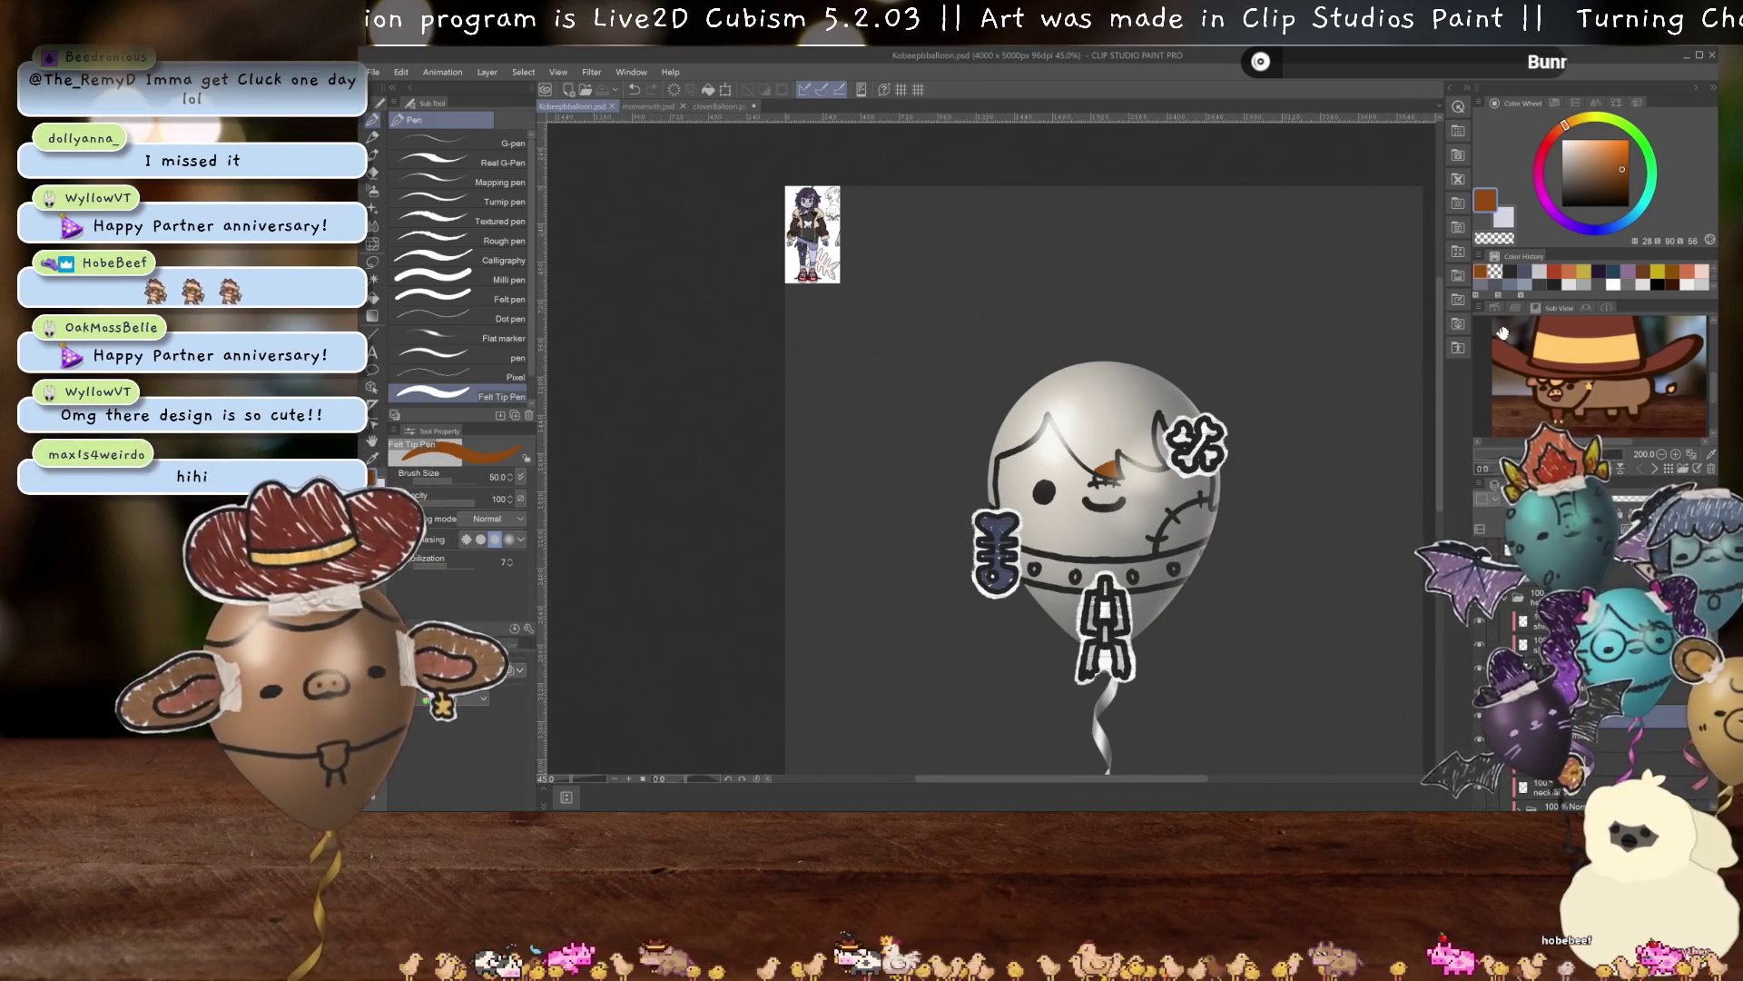
key(alt+Tab)
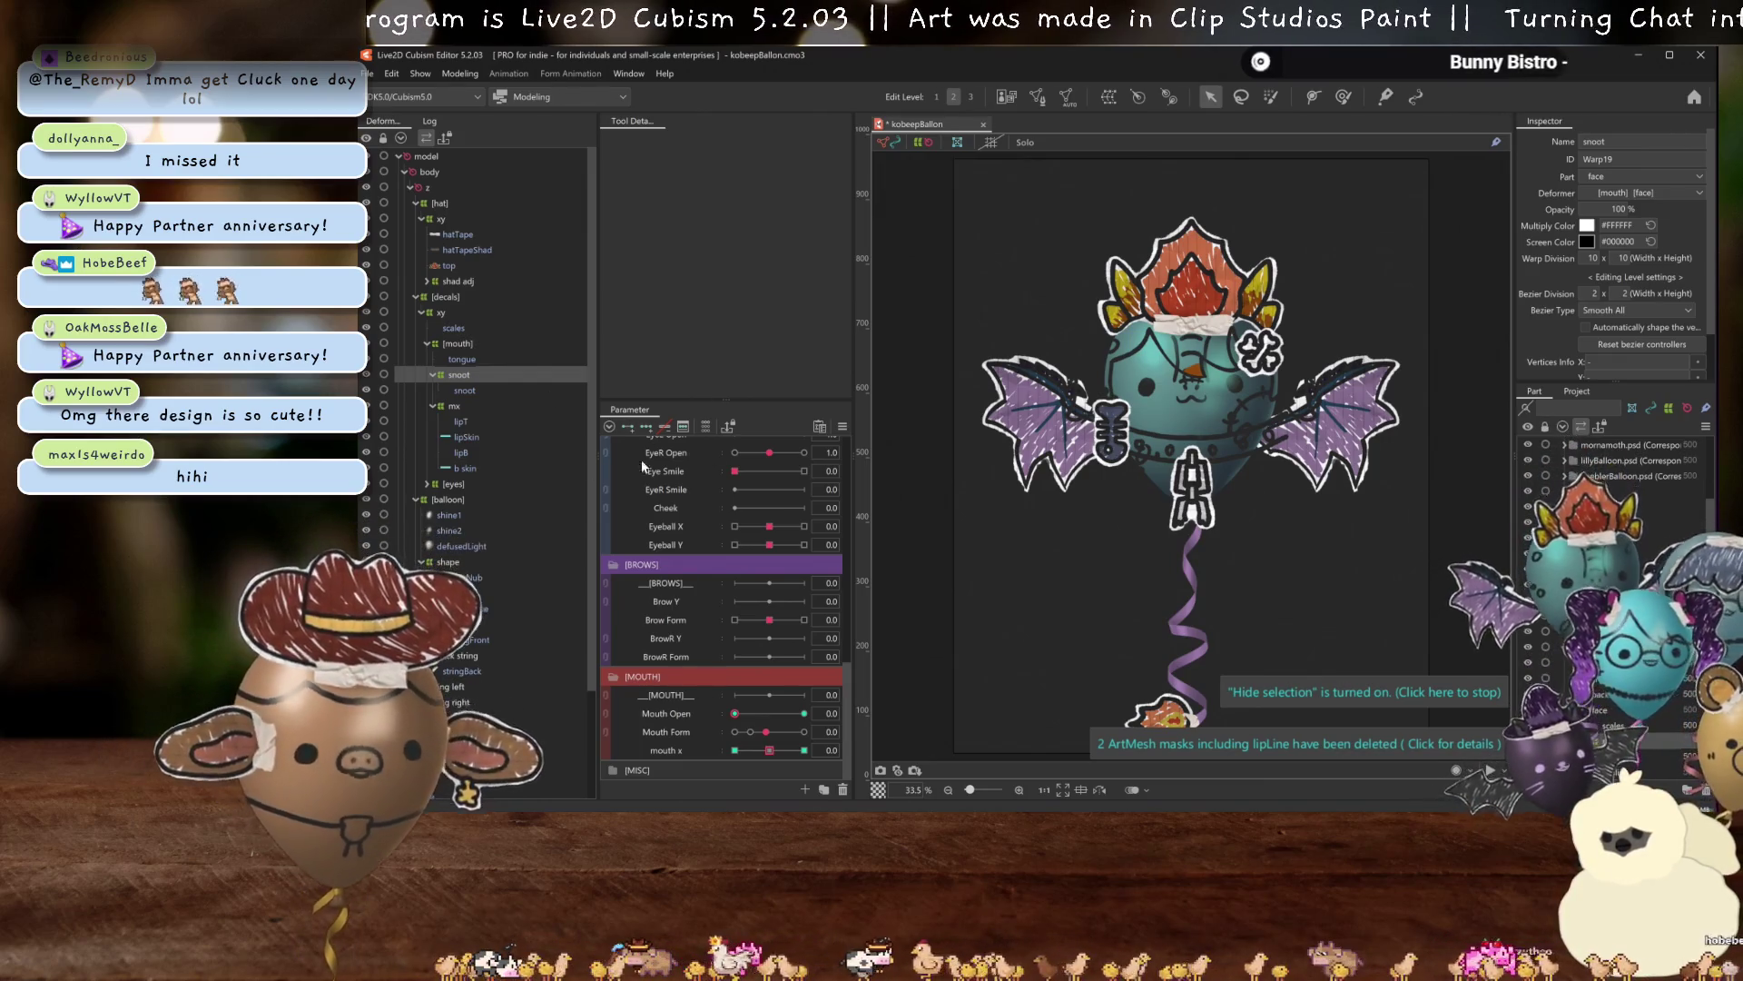
Select the wing mesh under wing right, then close the kobeepBallon tab.
scroll(1196, 411, up, 5)
scroll(1195, 411, down, 7)
scroll(1195, 411, up, 2)
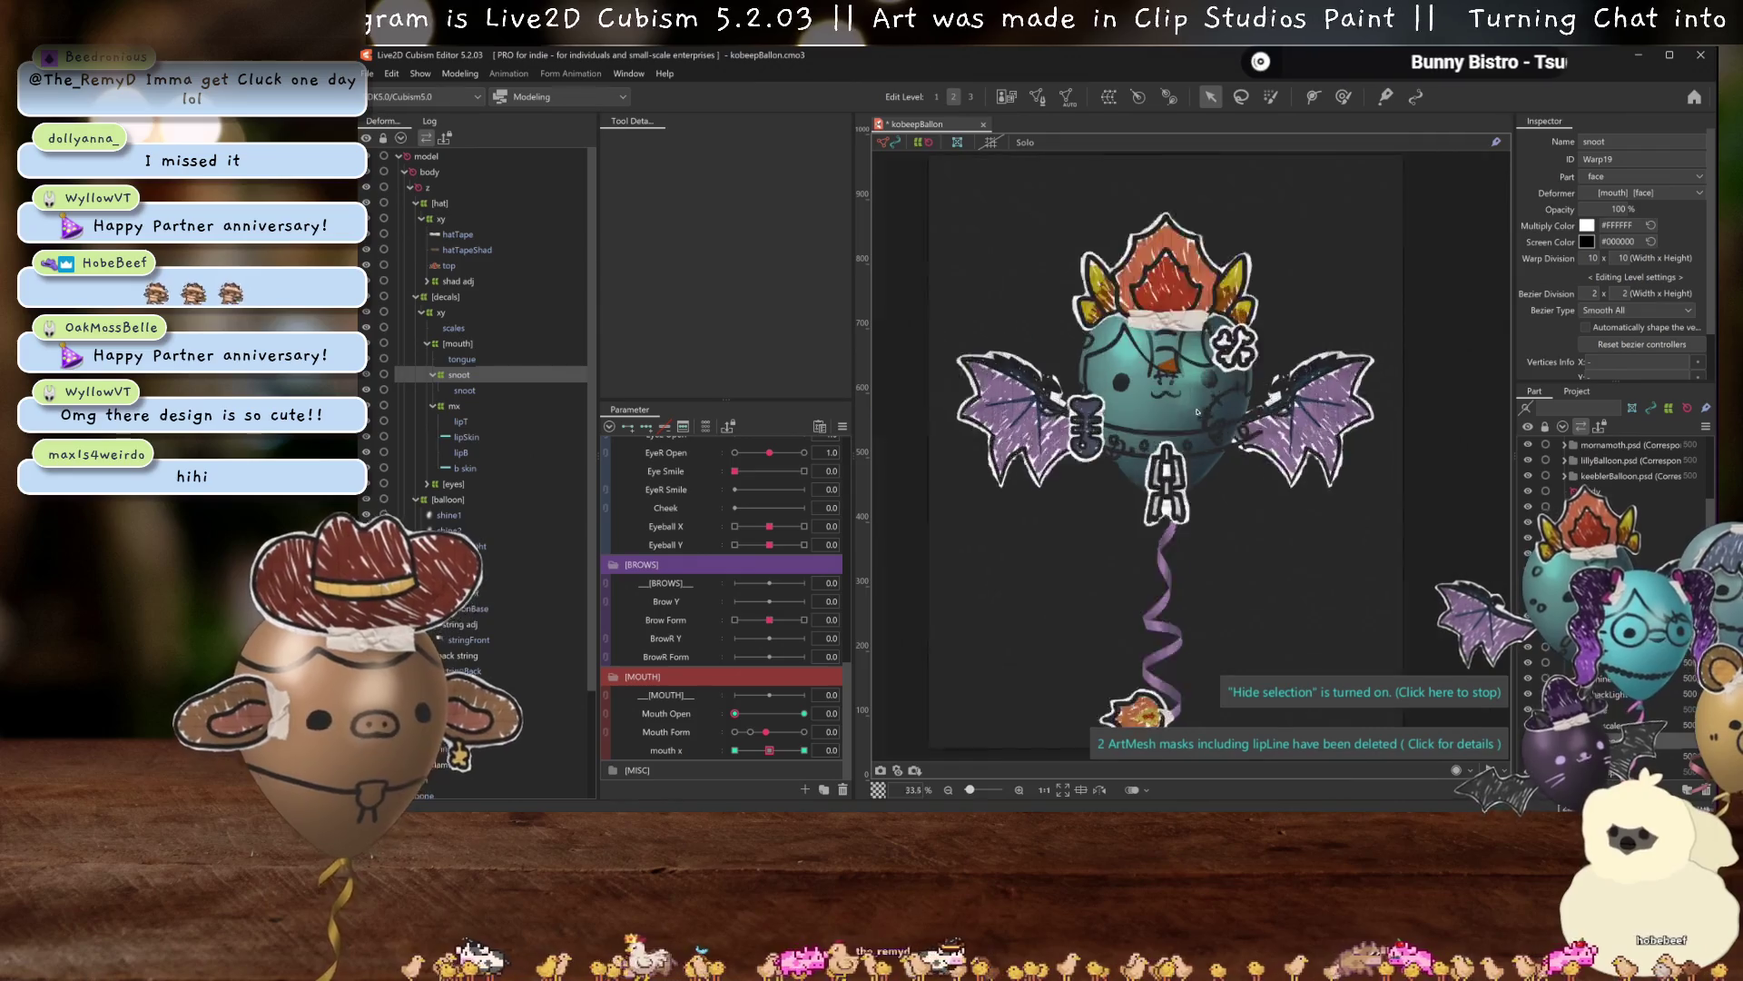
scroll(1196, 411, up, 3)
scroll(1196, 411, down, 3)
scroll(1196, 412, up, 1)
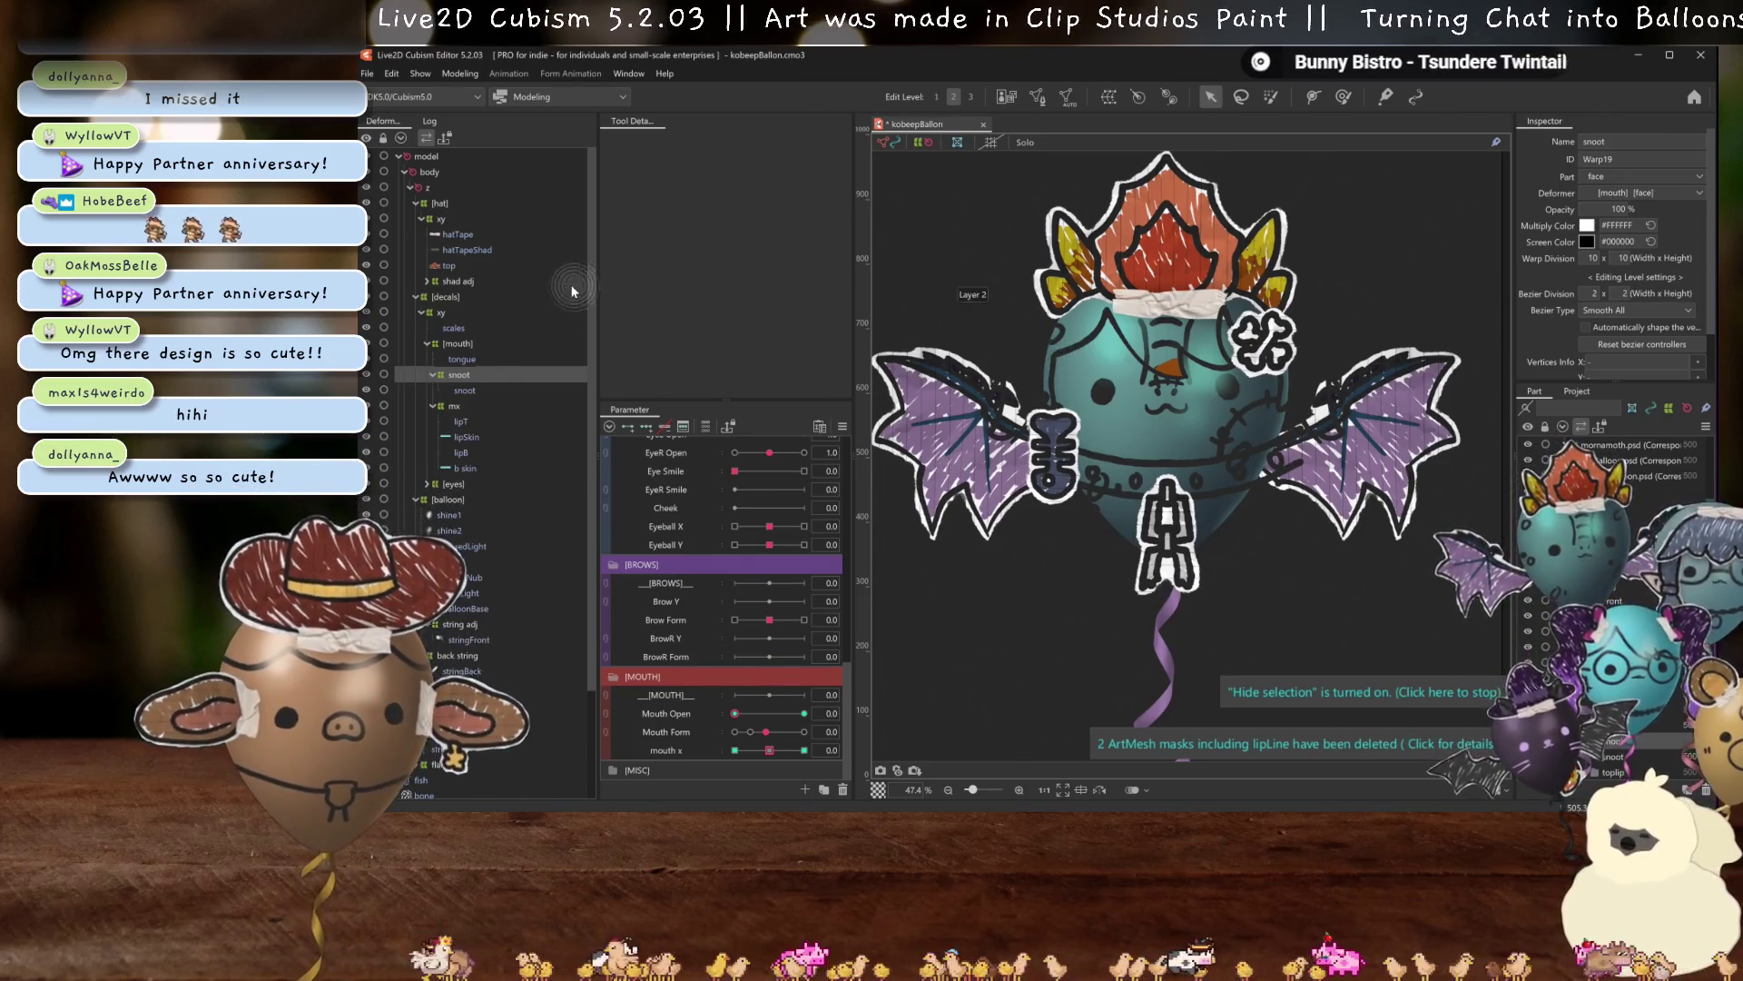
scroll(466, 272, down, 3)
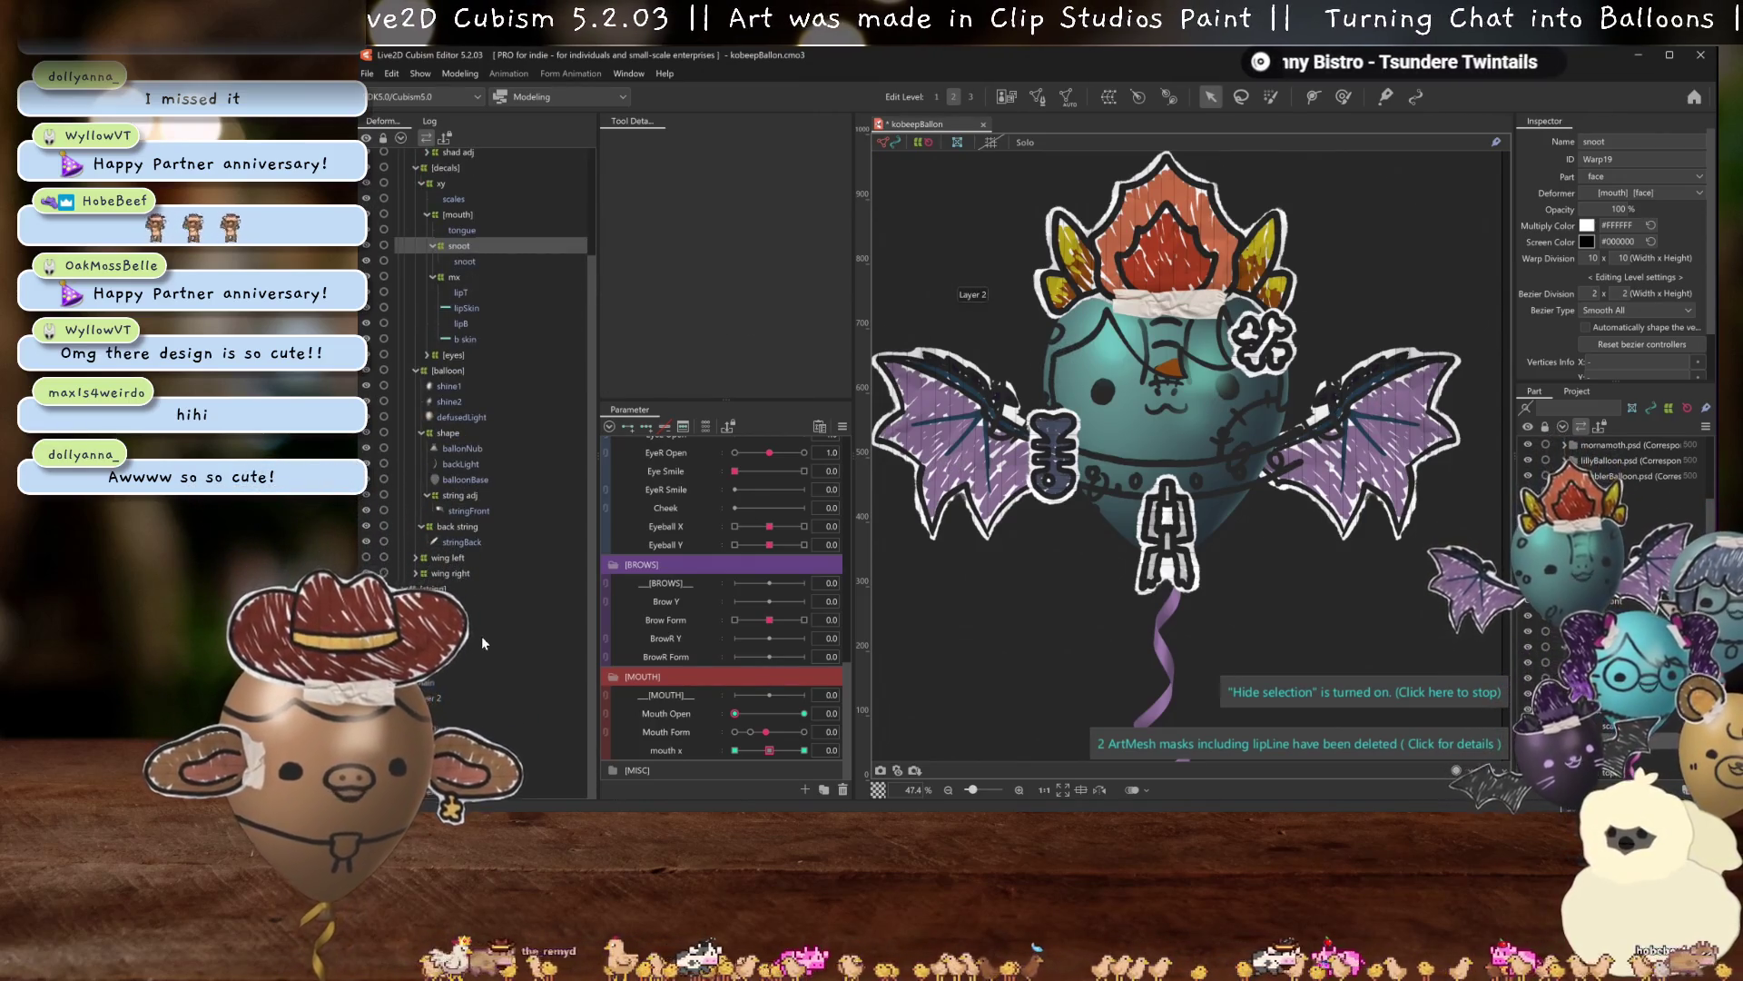
scroll(482, 643, up, 1)
click(445, 619)
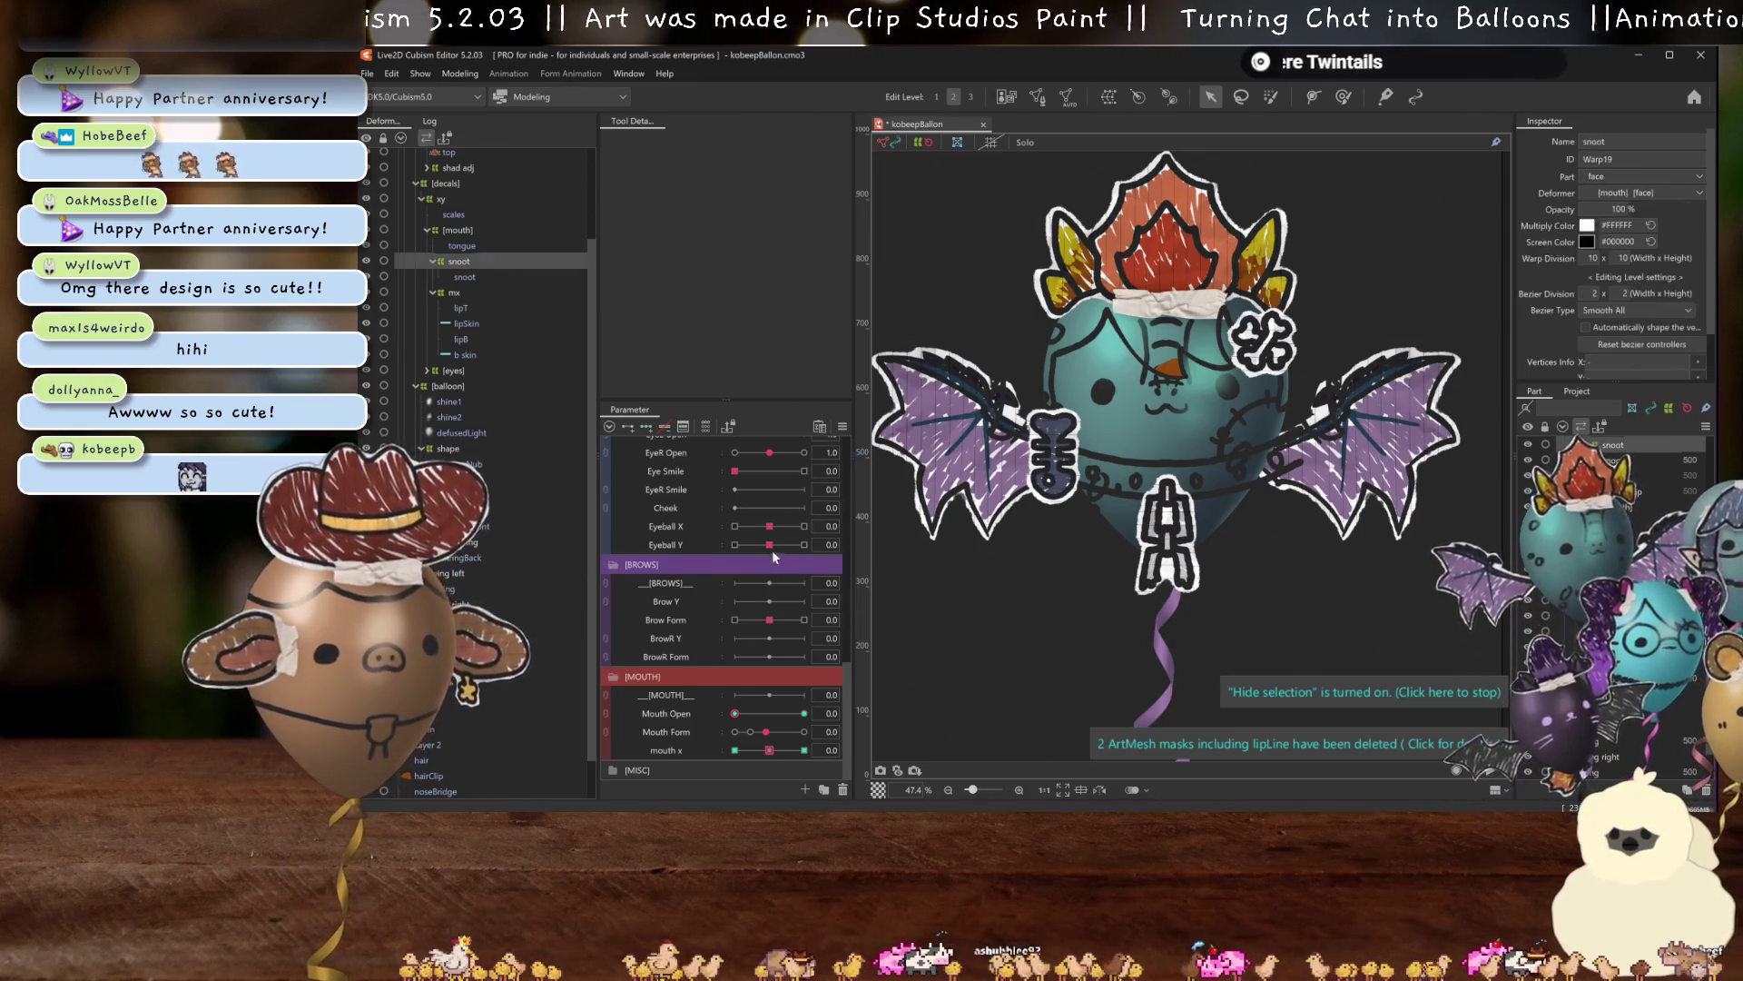
click(984, 125)
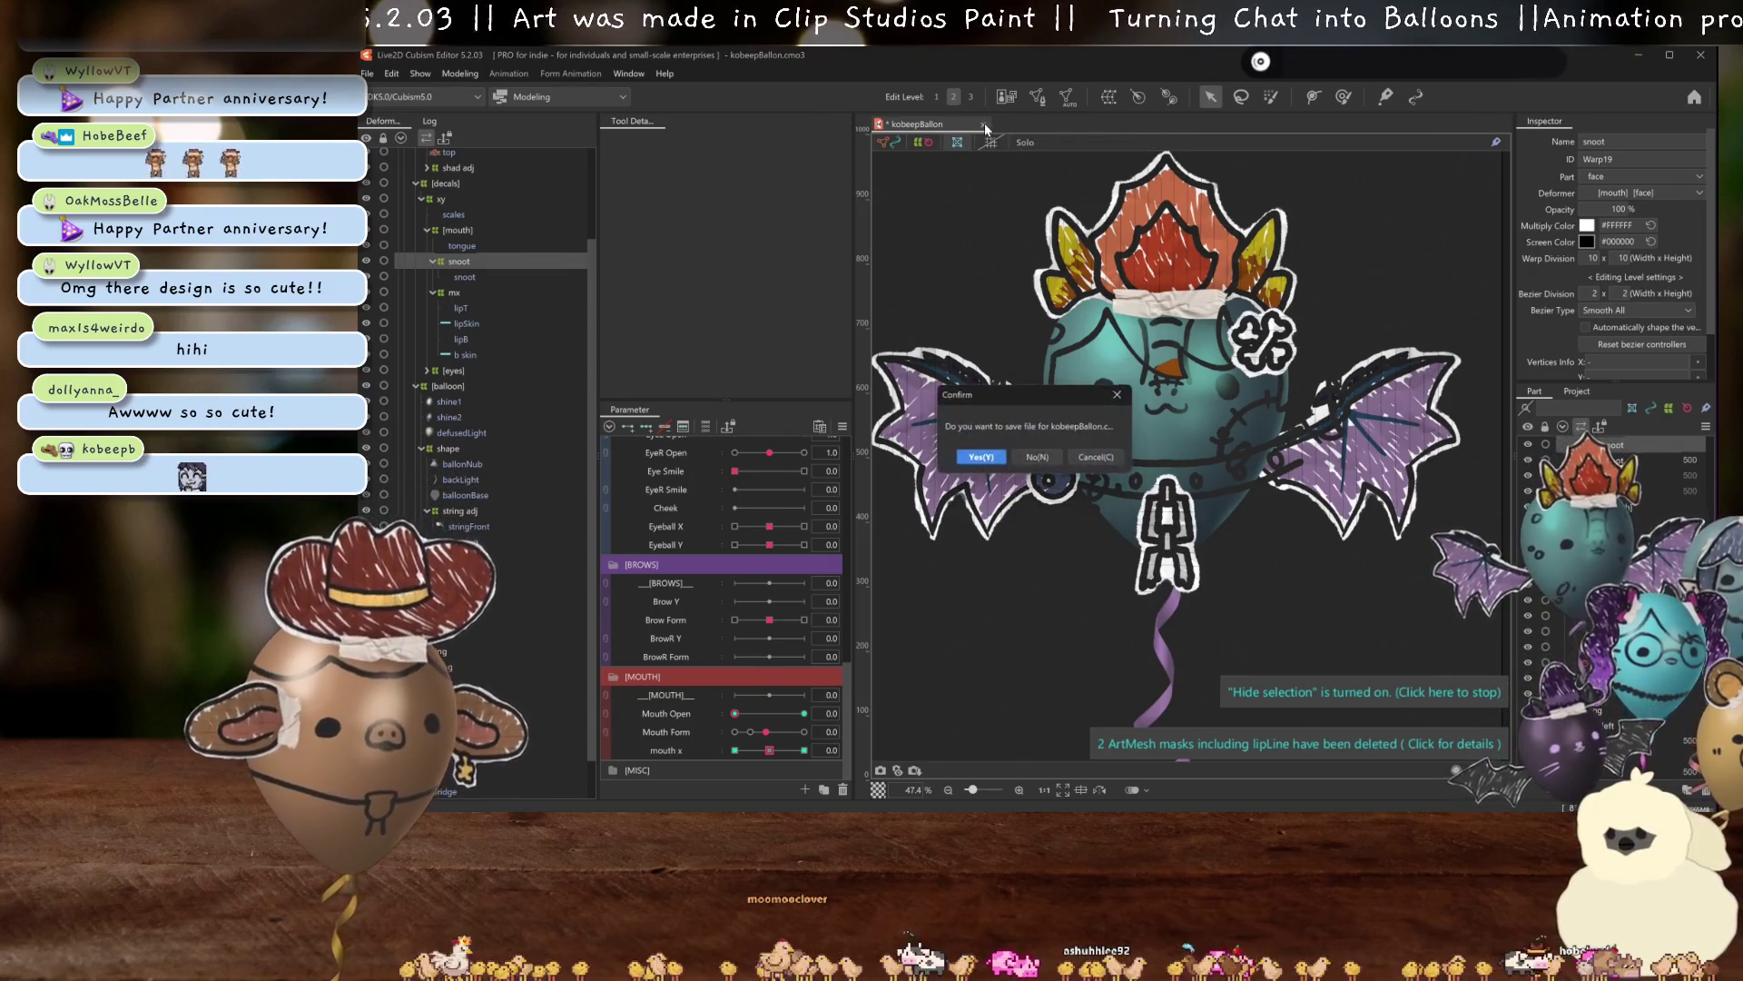
Dismiss the kobeepBallon save prompt with Escape.
key(Escape)
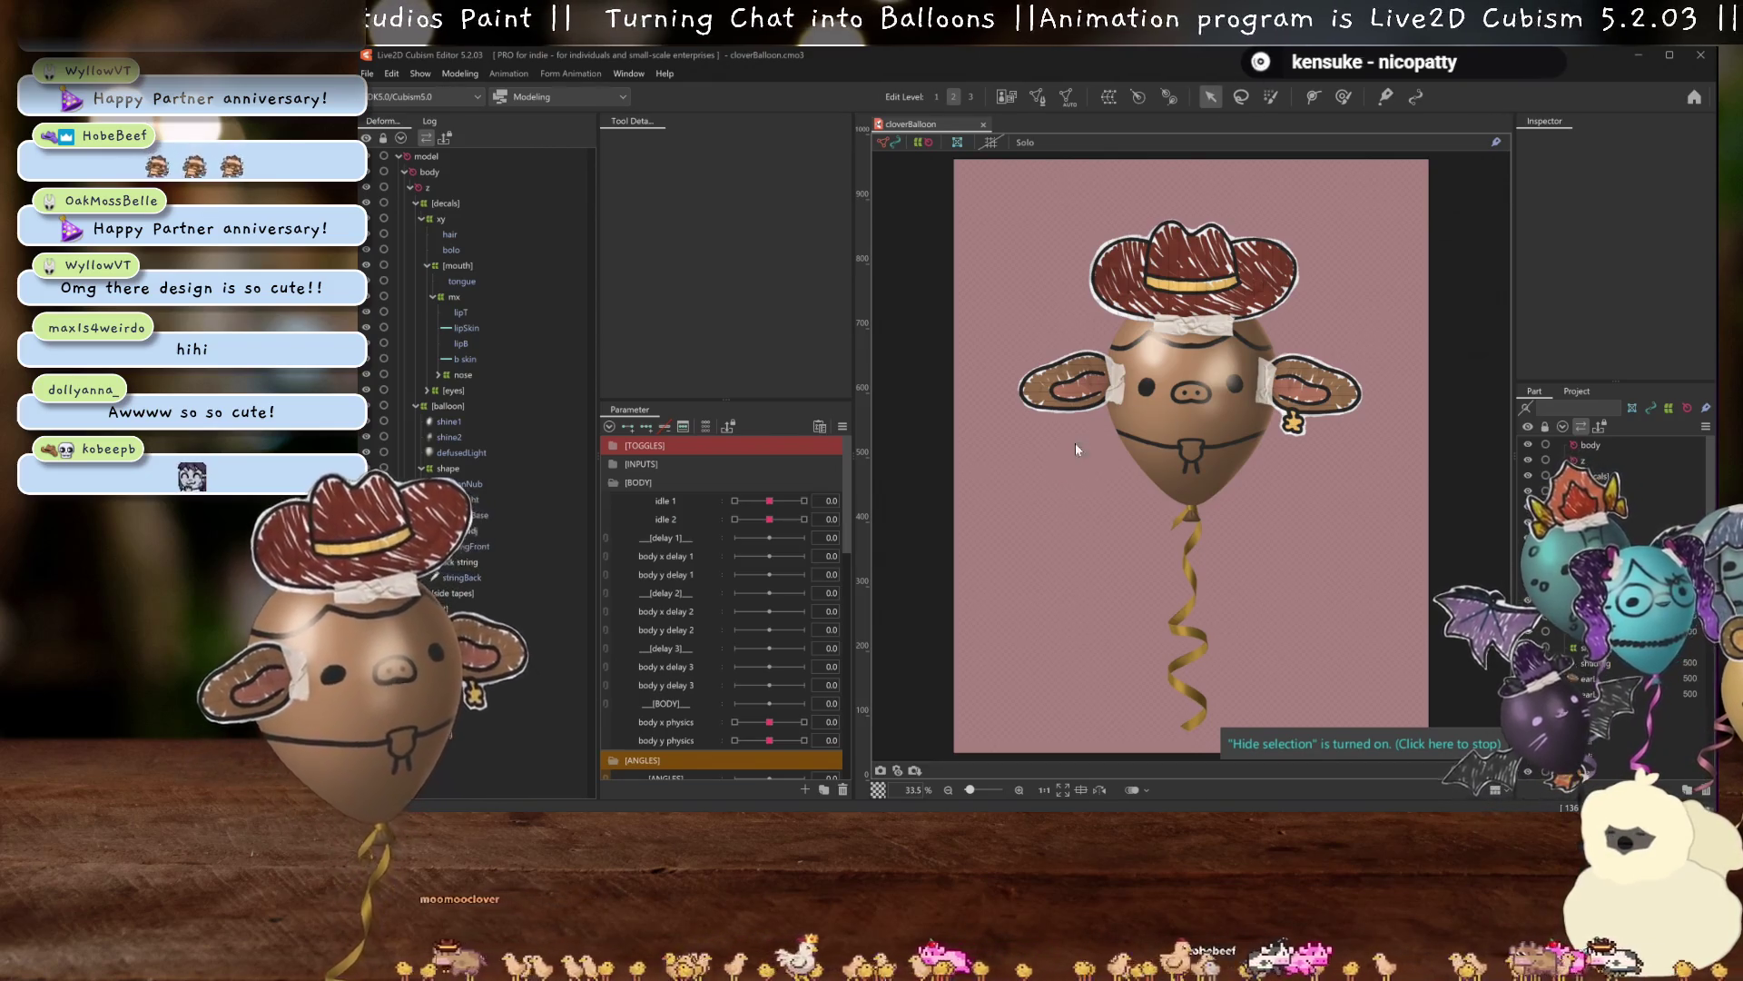
Re-import Kobeepbballoon.psd into cloverBalloon, replacing cloverBalloon.psd.
drag(1077, 454, 1077, 432)
click(957, 385)
click(1008, 546)
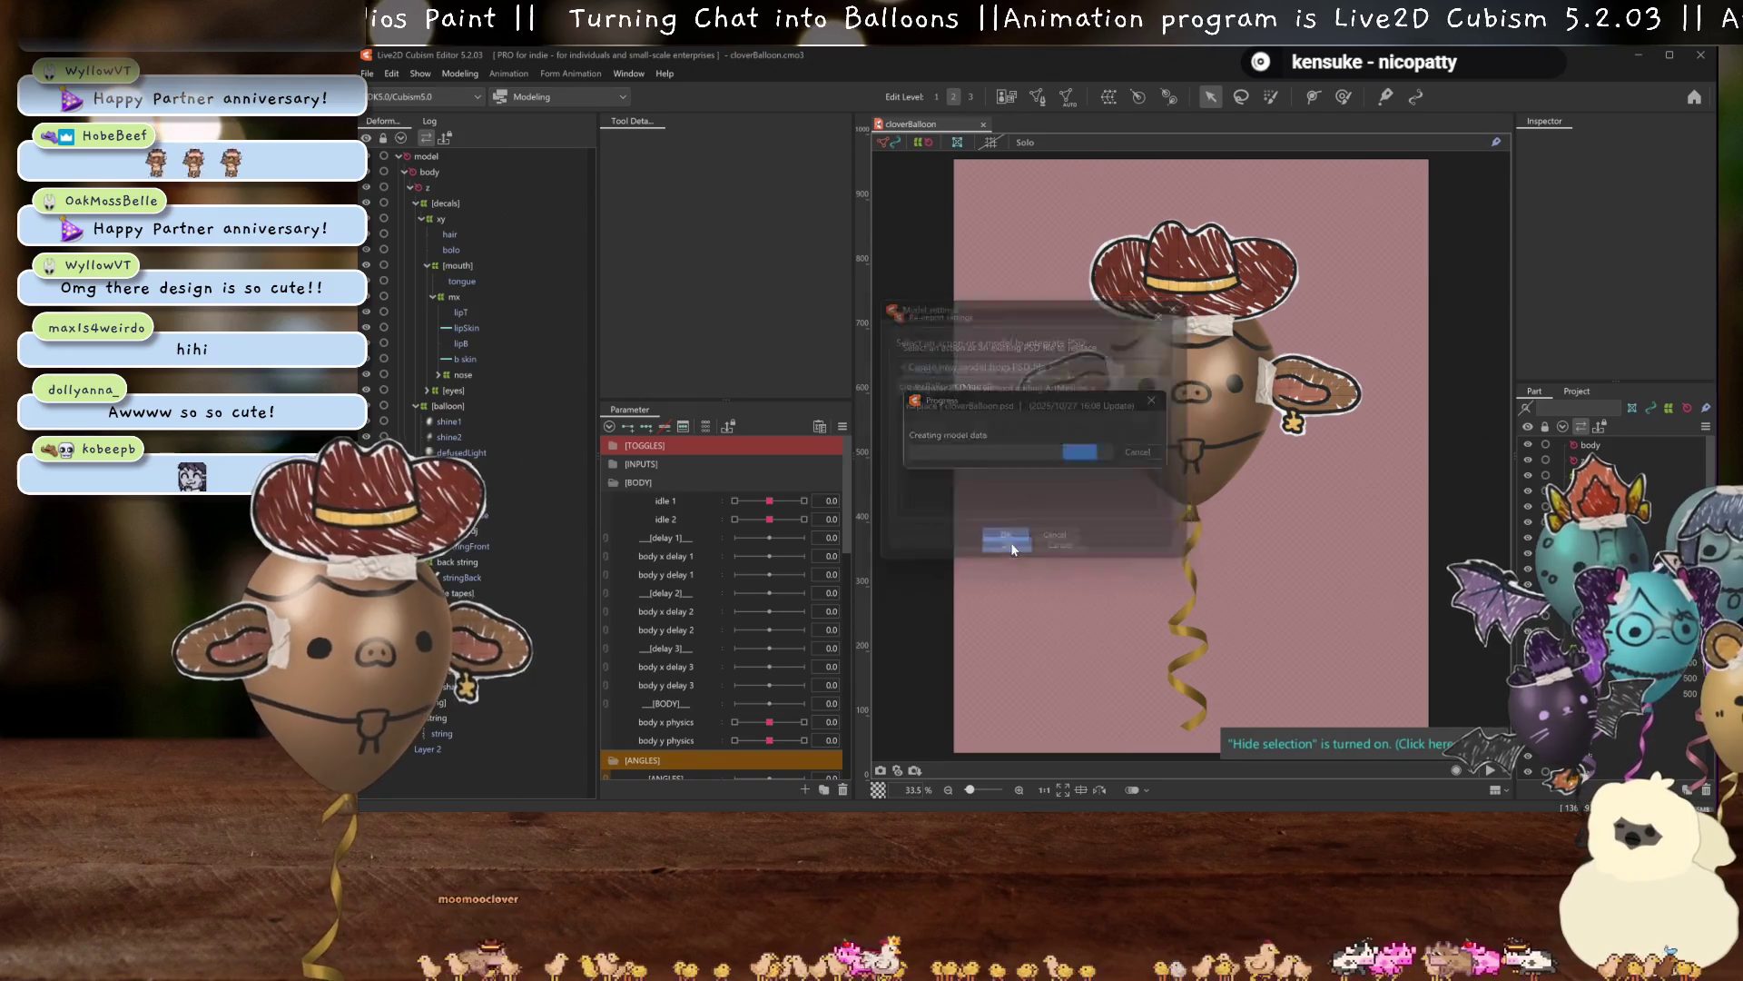
click(963, 405)
click(1006, 547)
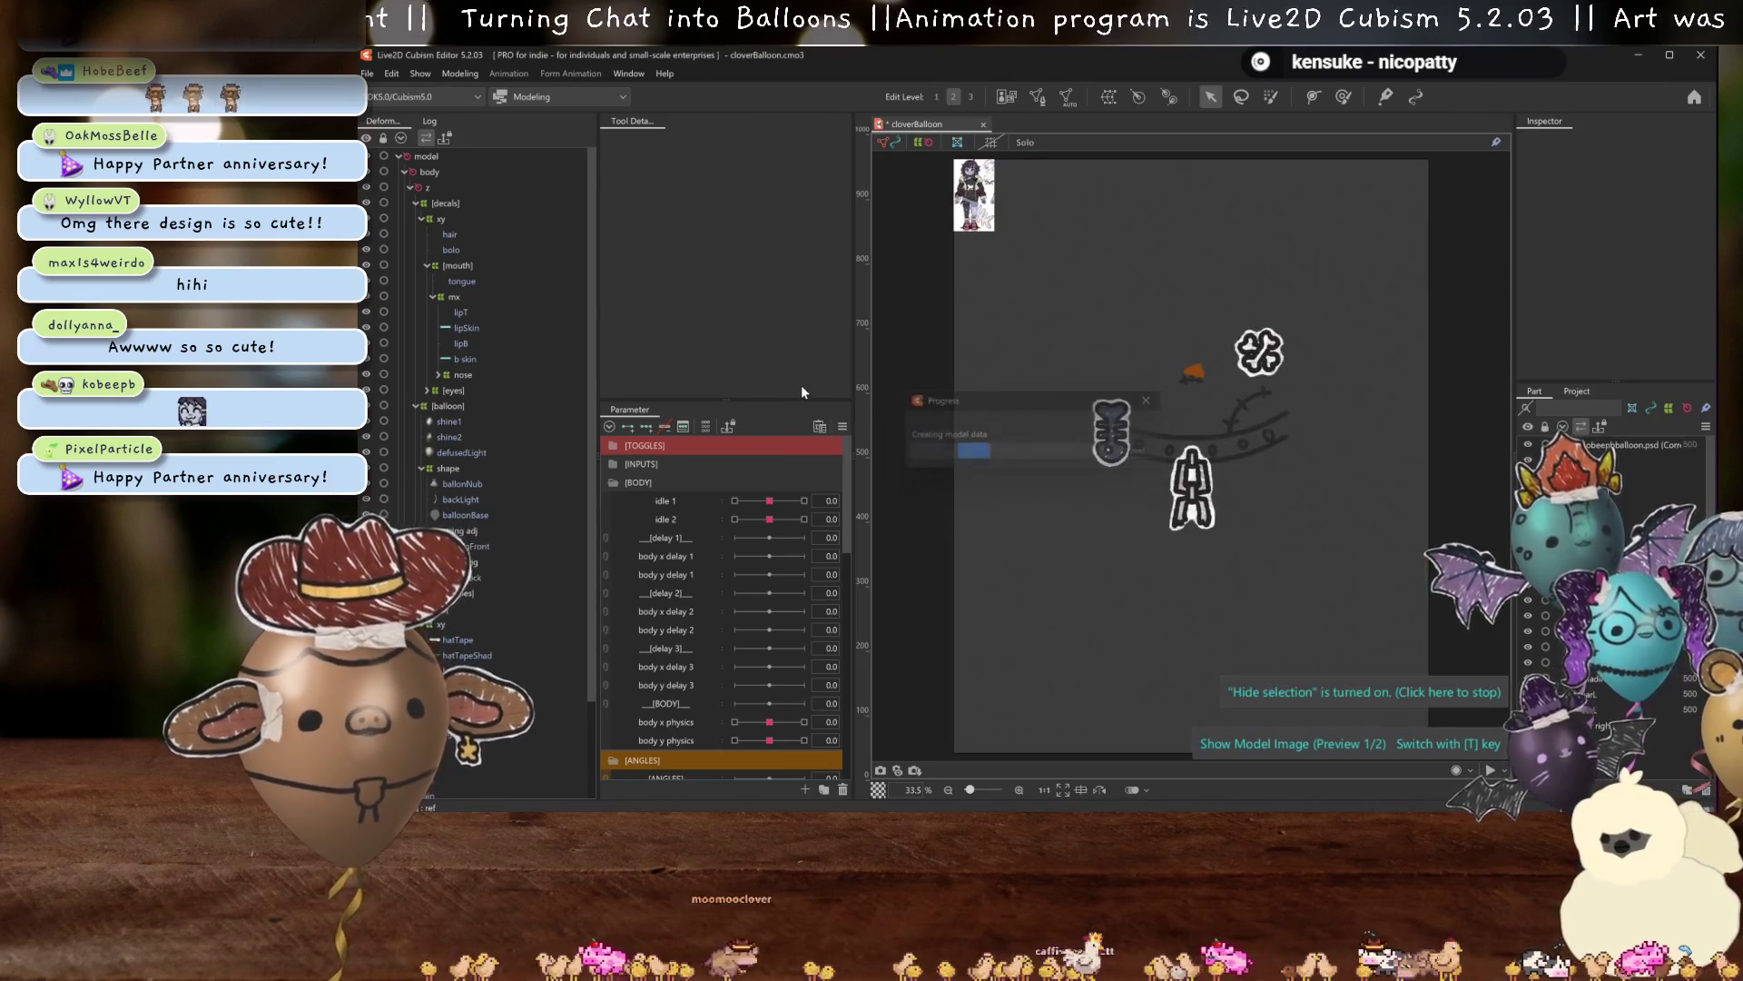
Clear the selection so all parts show, then start Save As with Ctrl+Shift+S.
scroll(463, 634, down, 3)
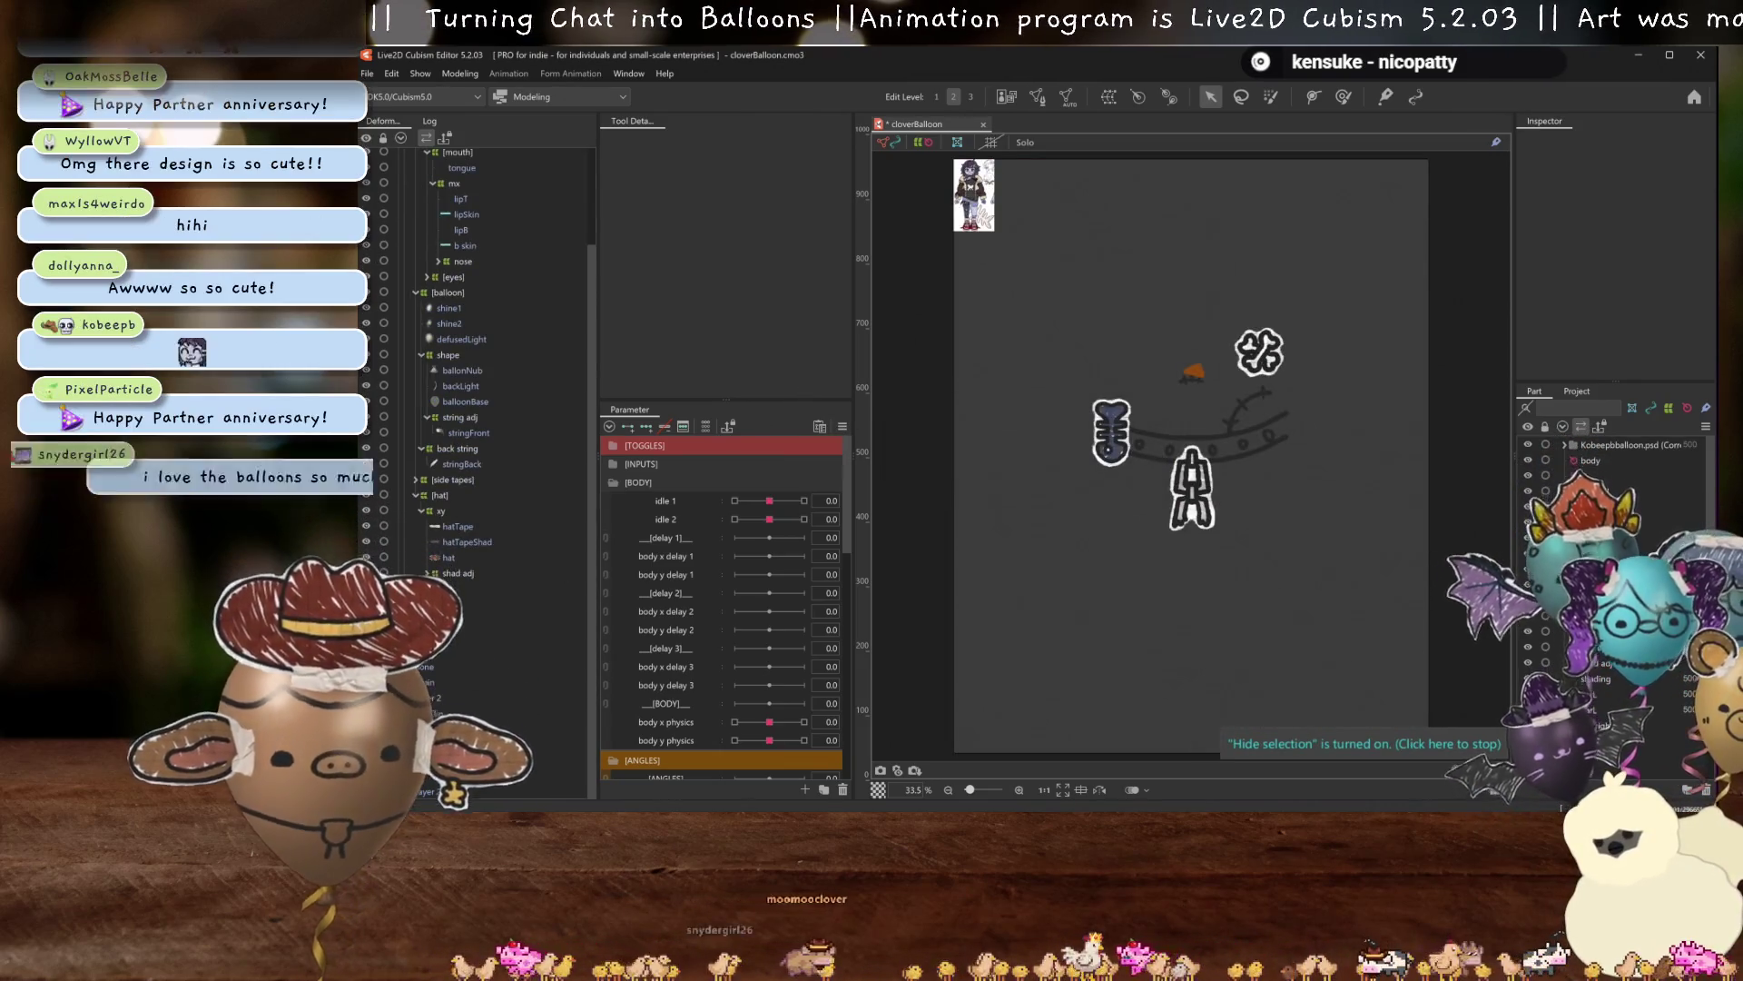
key(Escape)
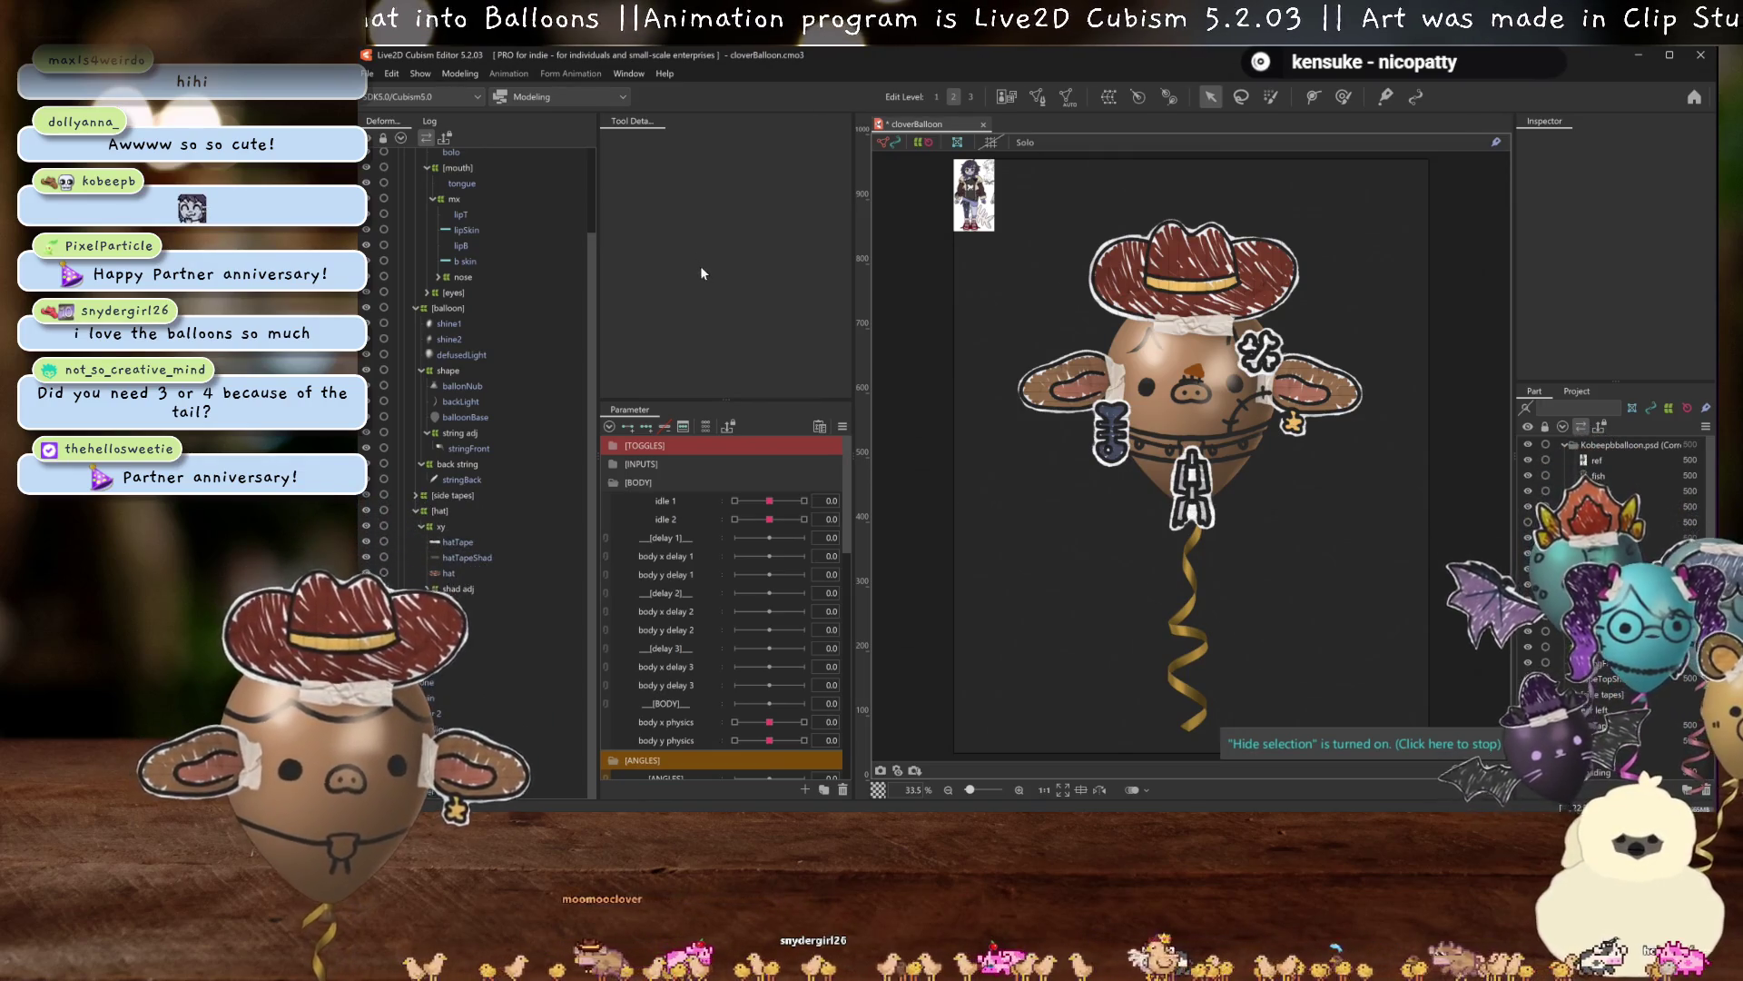
key(ctrl+shift+s)
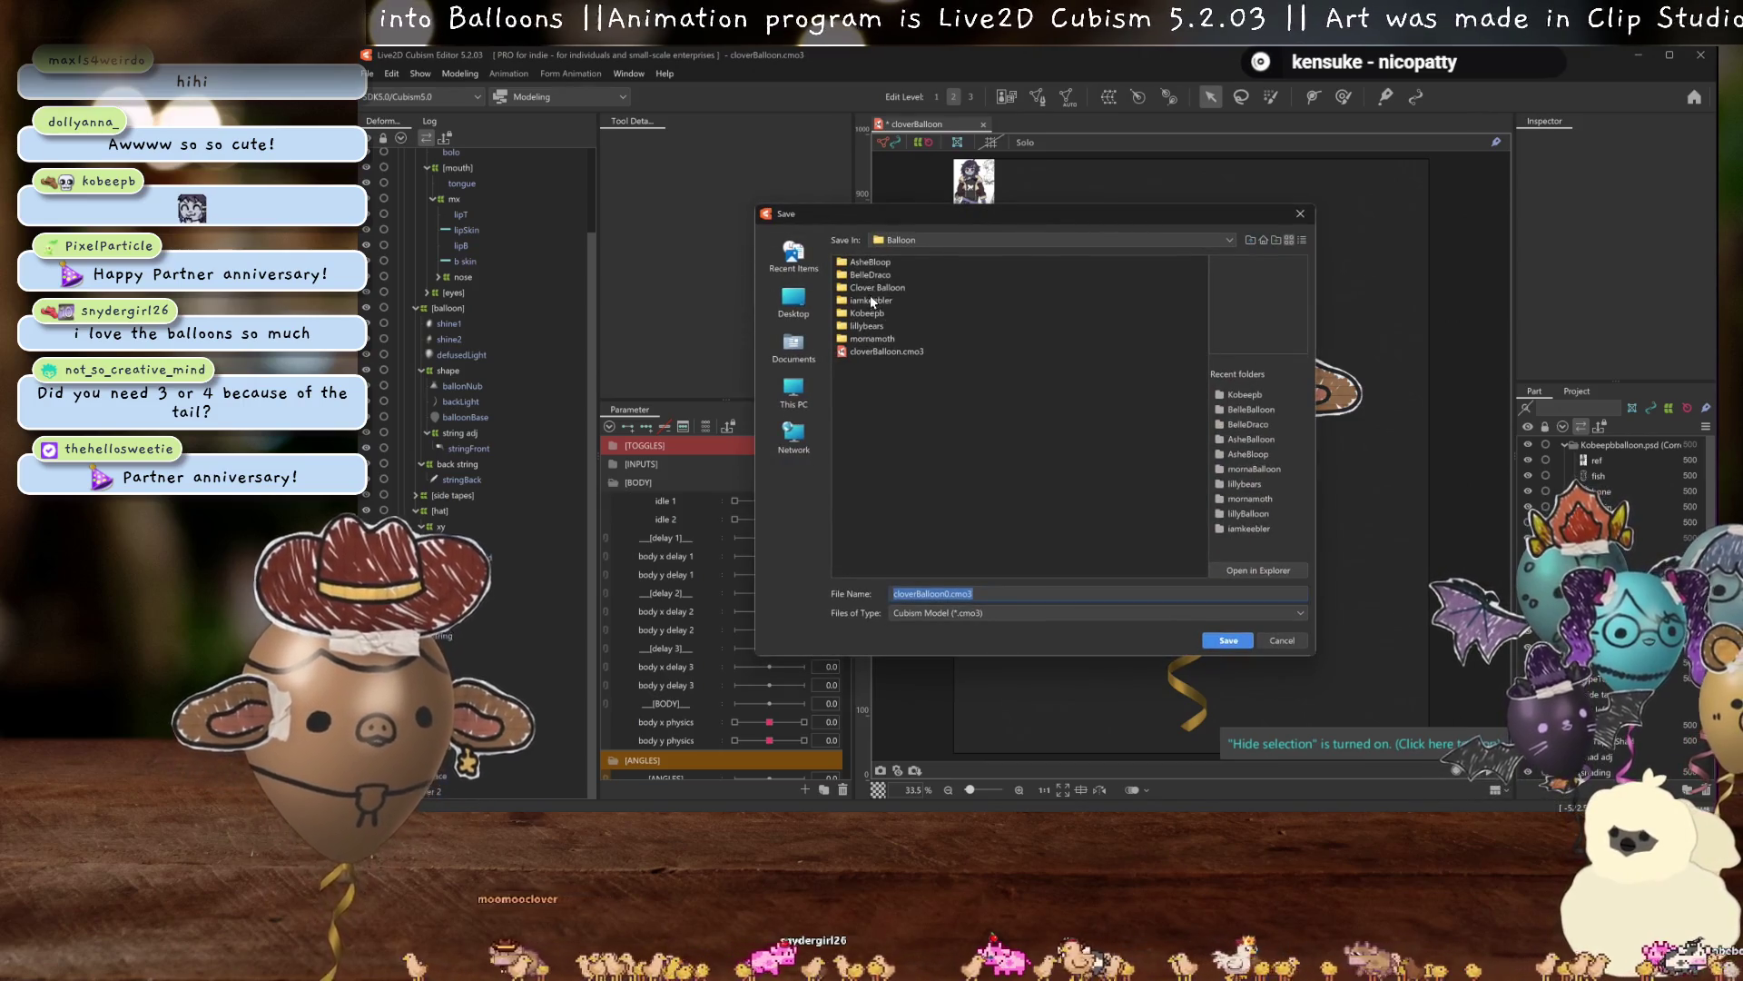
Overwrite kobeepBallon.cmo3 in the Kobeepb folder with this model.
click(887, 262)
click(1228, 640)
click(1022, 479)
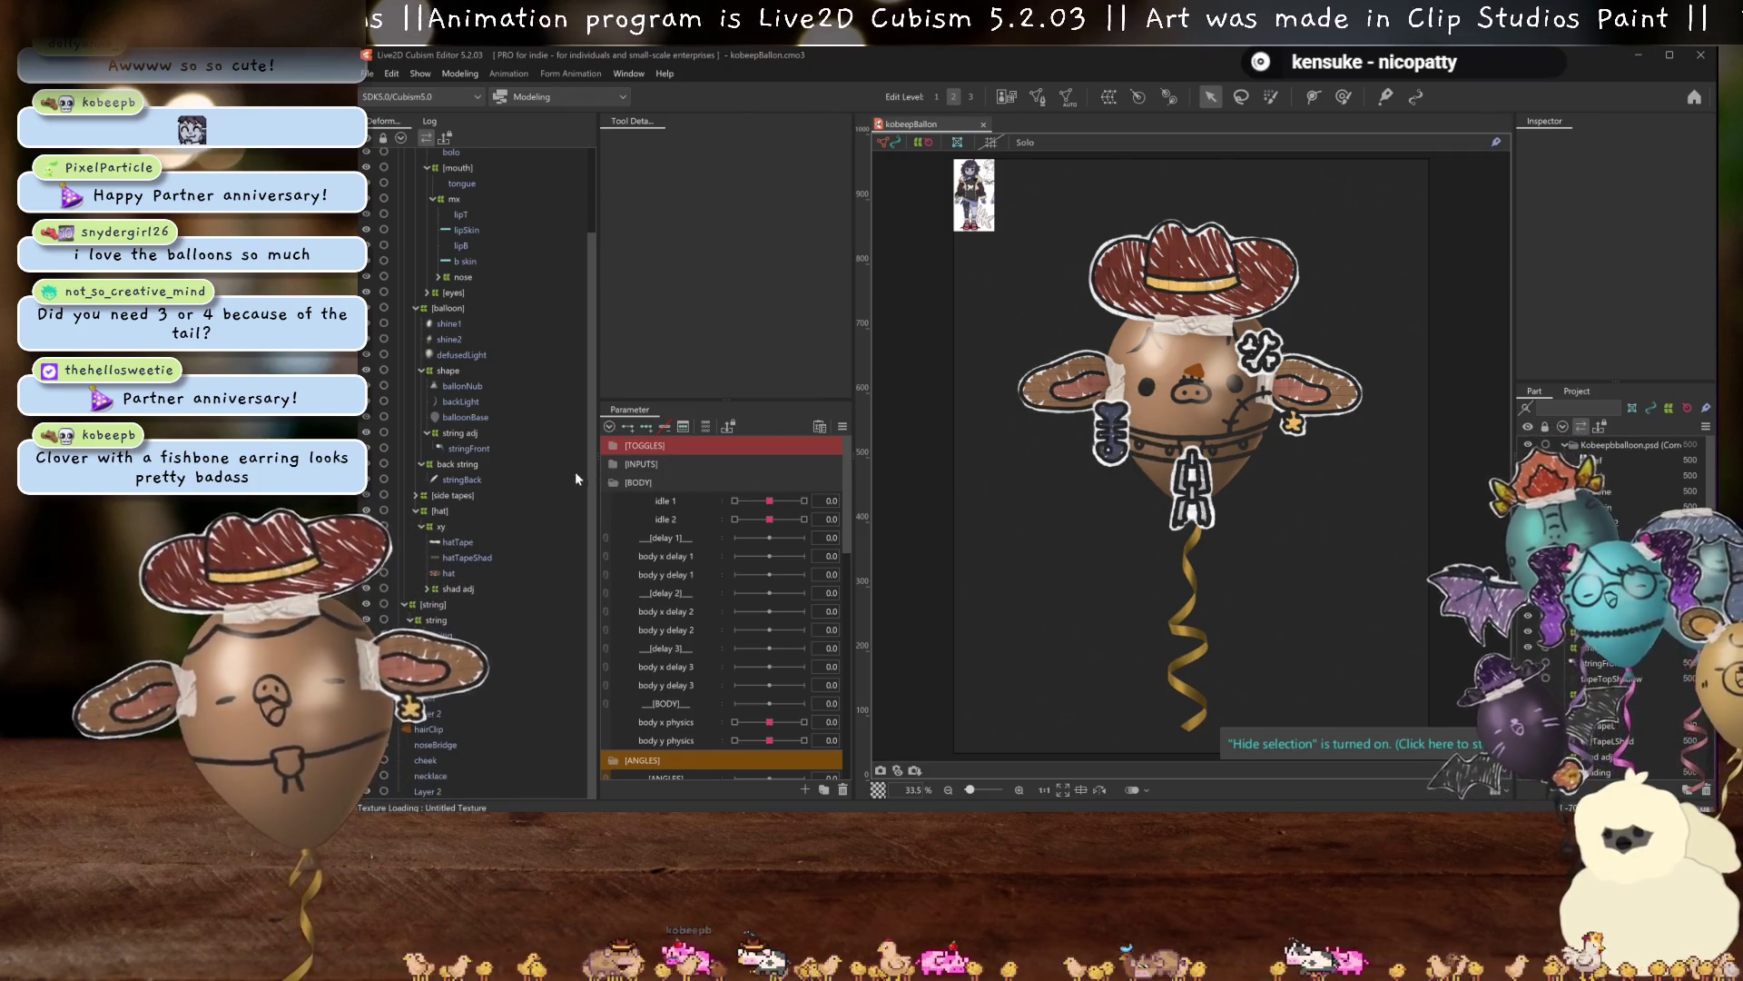
scroll(461, 263, up, 3)
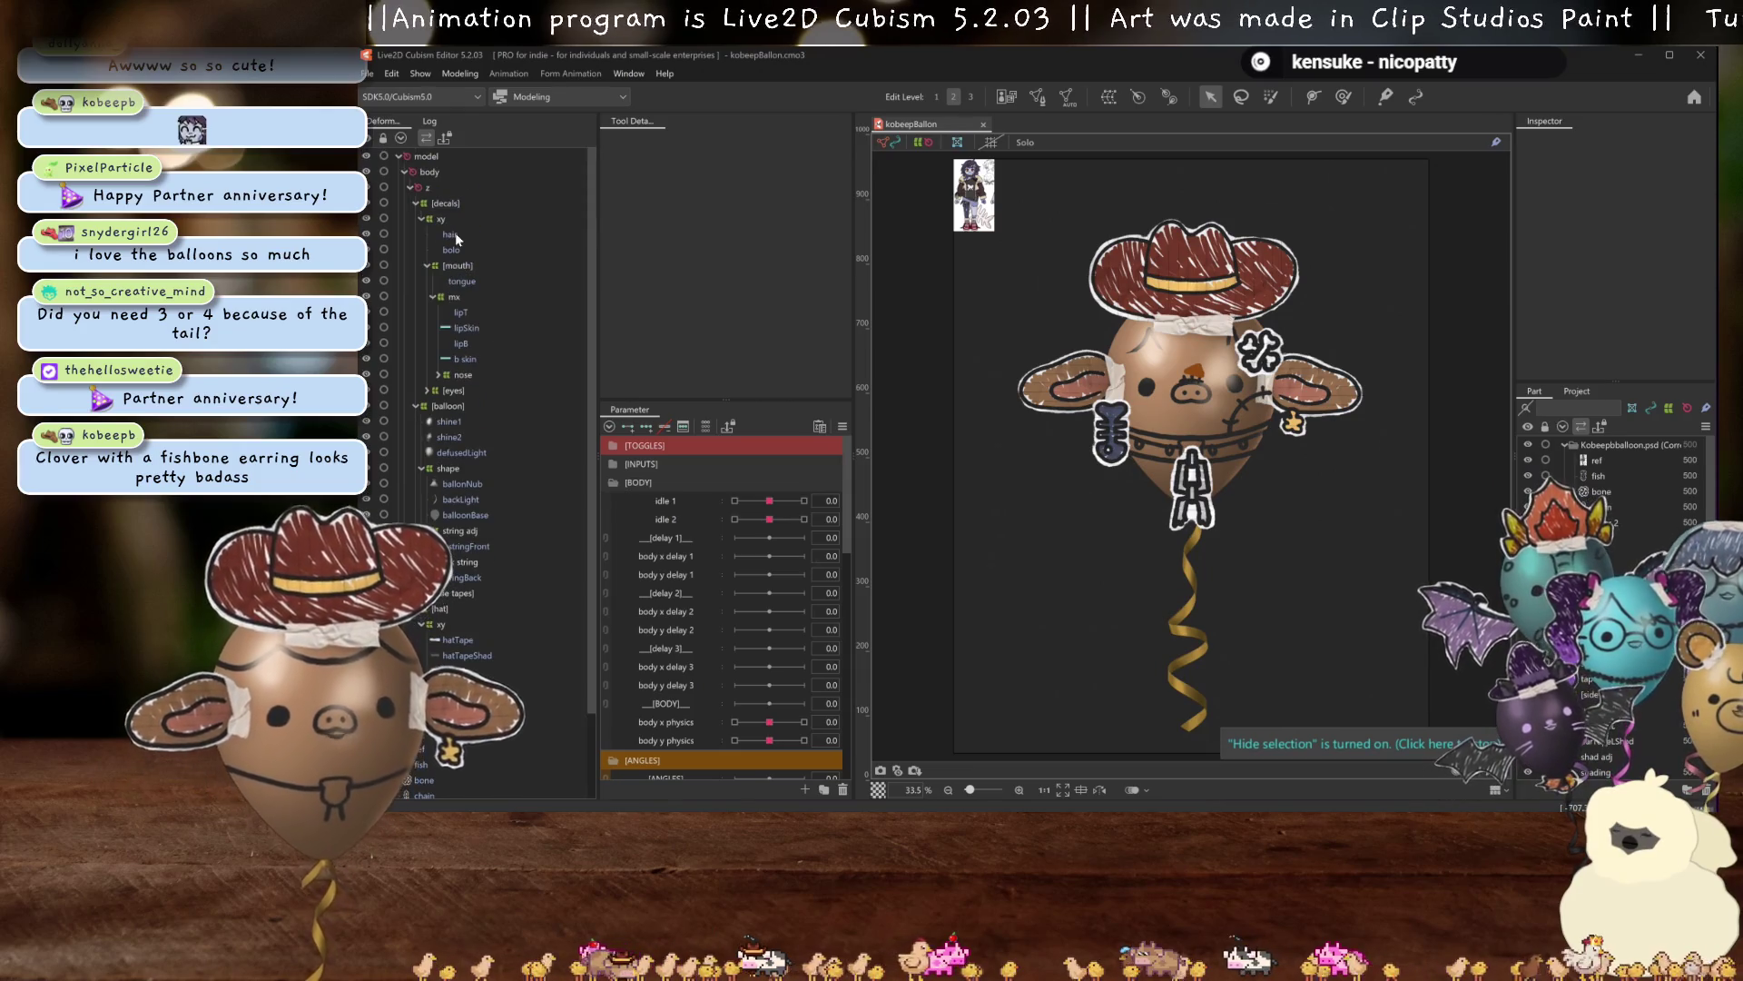
Generate an automatic mesh for hair using the Standard preset.
click(451, 235)
click(1067, 97)
click(671, 238)
click(657, 253)
scroll(1191, 373, up, 5)
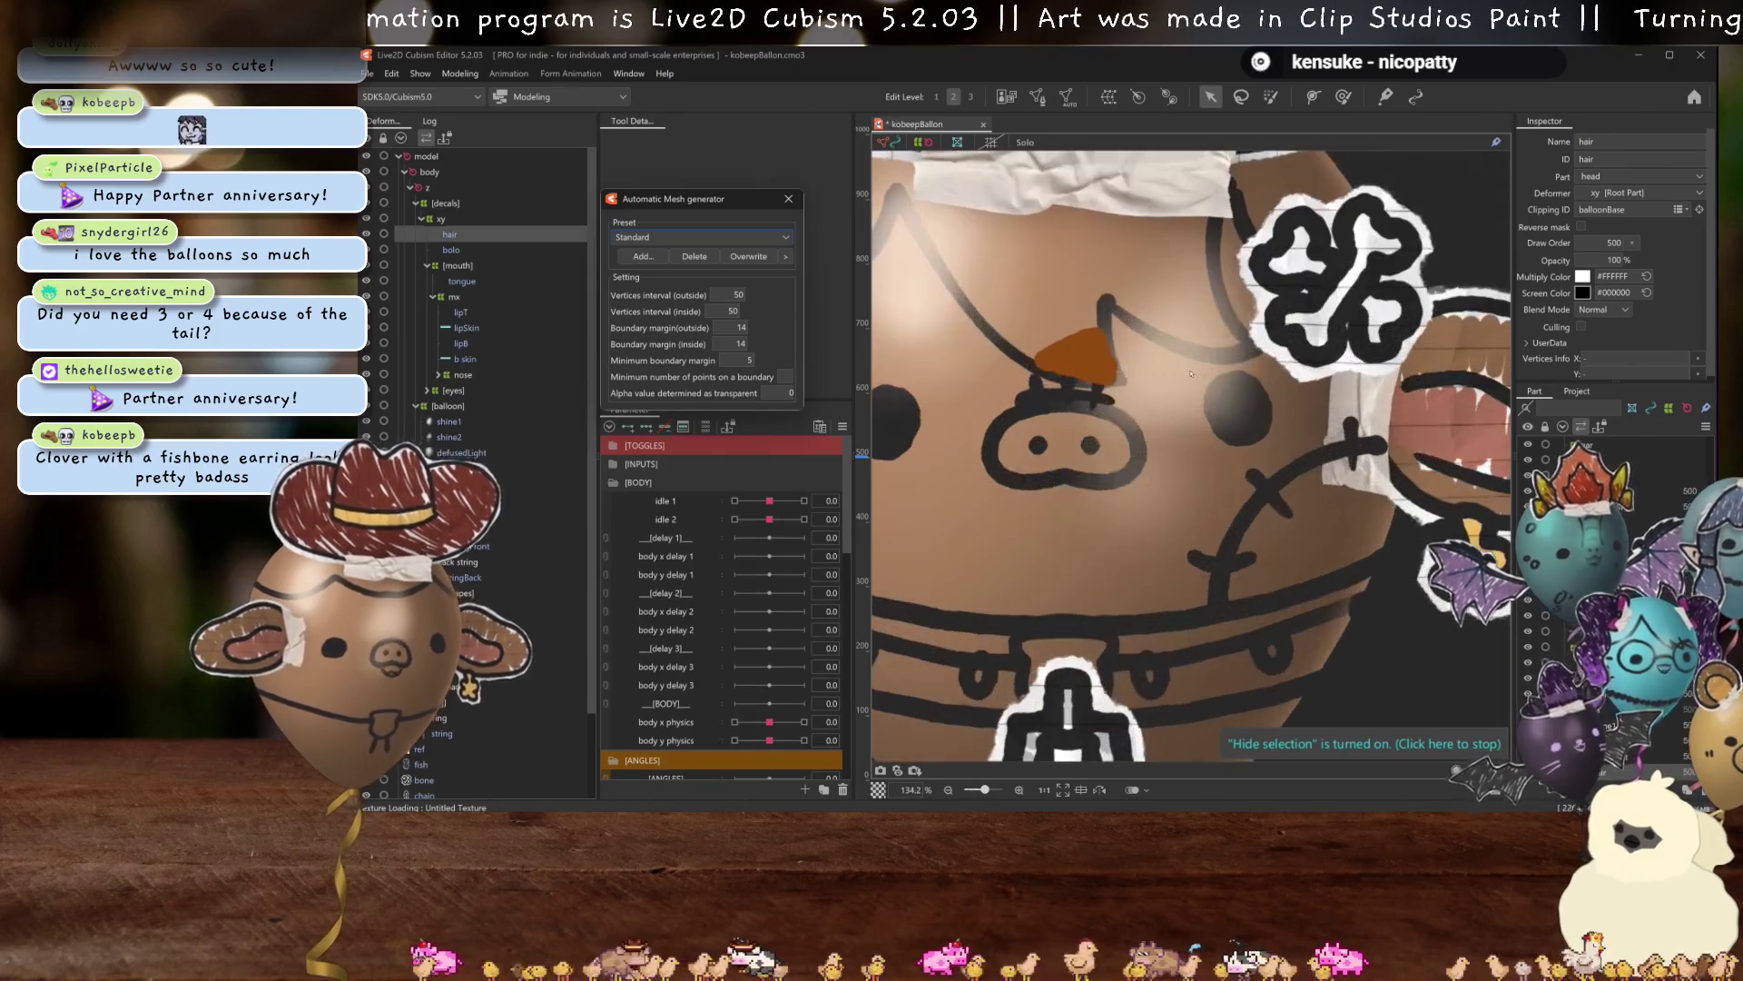
click(787, 199)
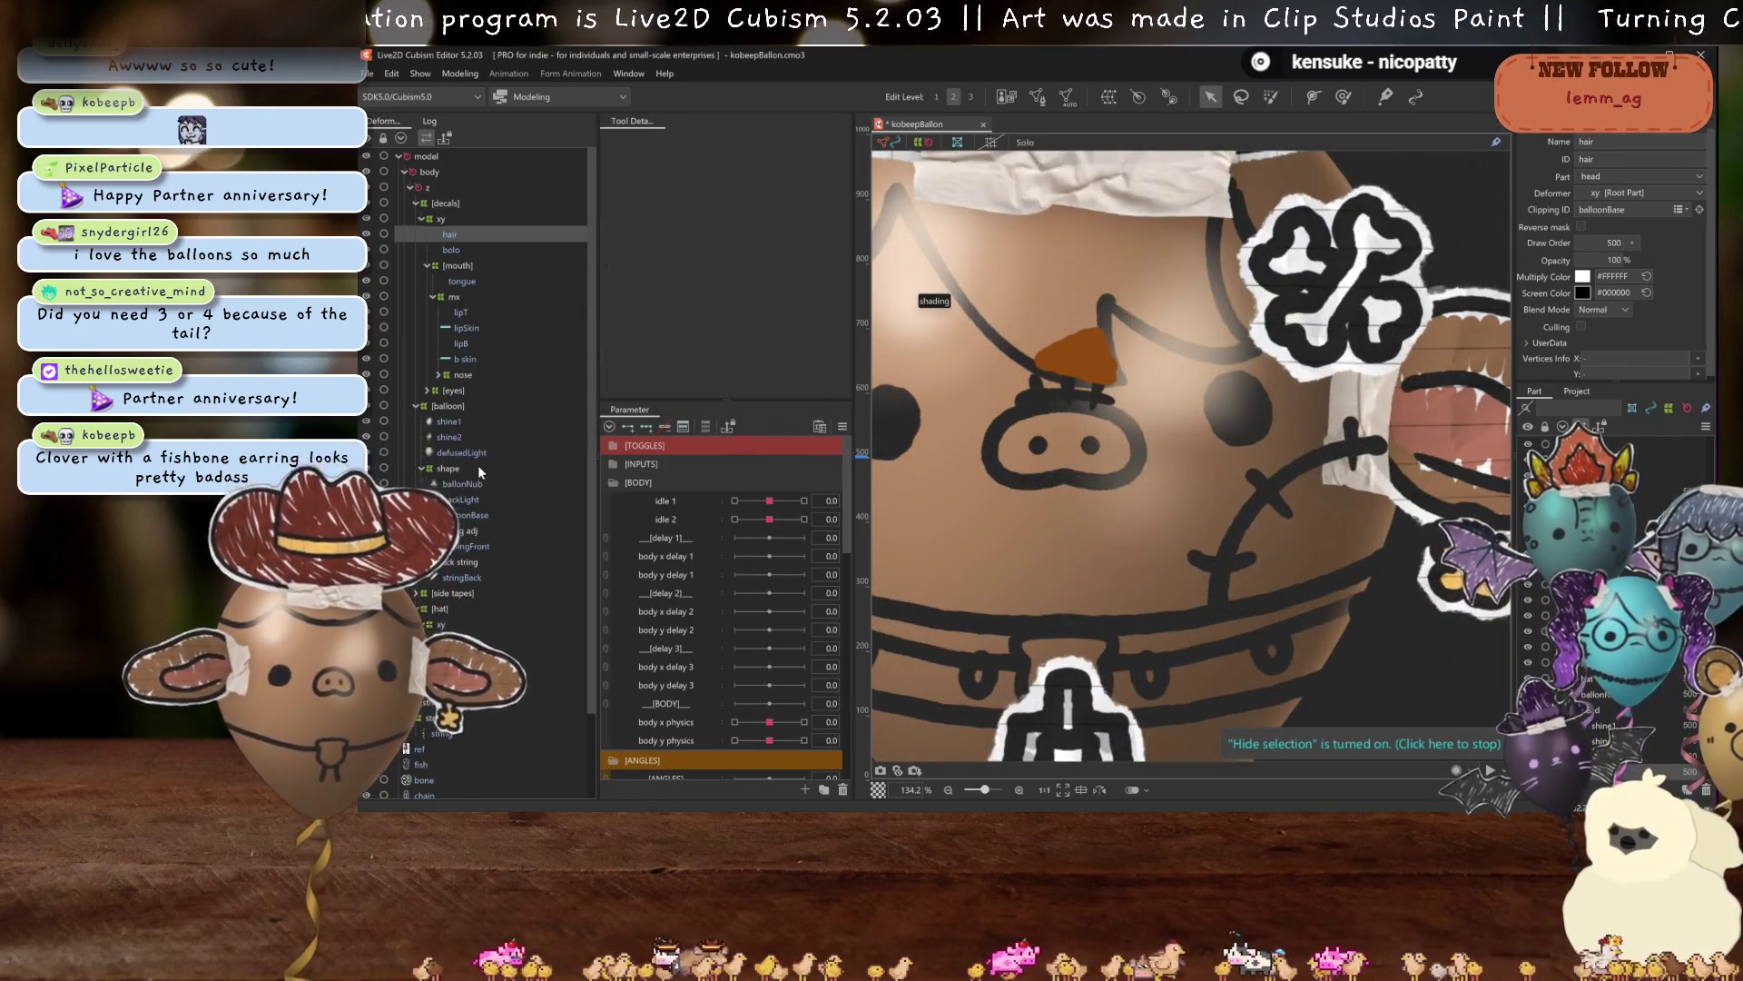
Move hairClip under the xy deformer above hair and save with Ctrl+S.
drag(479, 467, 486, 539)
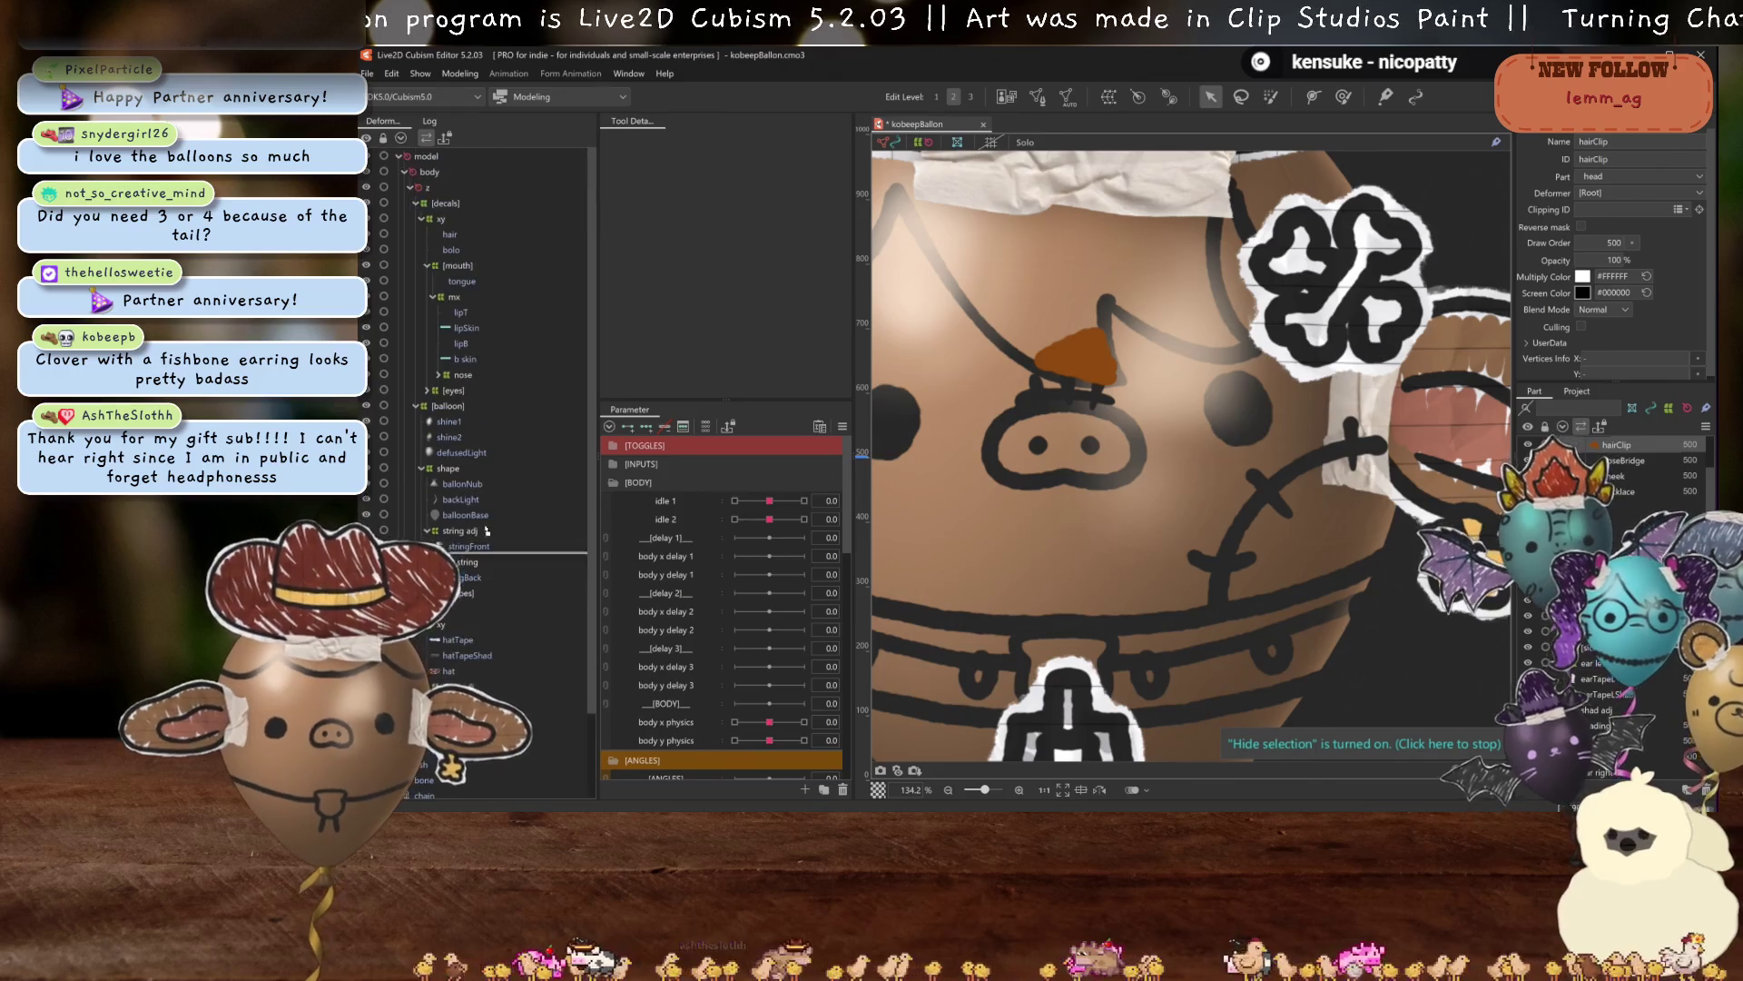
drag(483, 252, 481, 254)
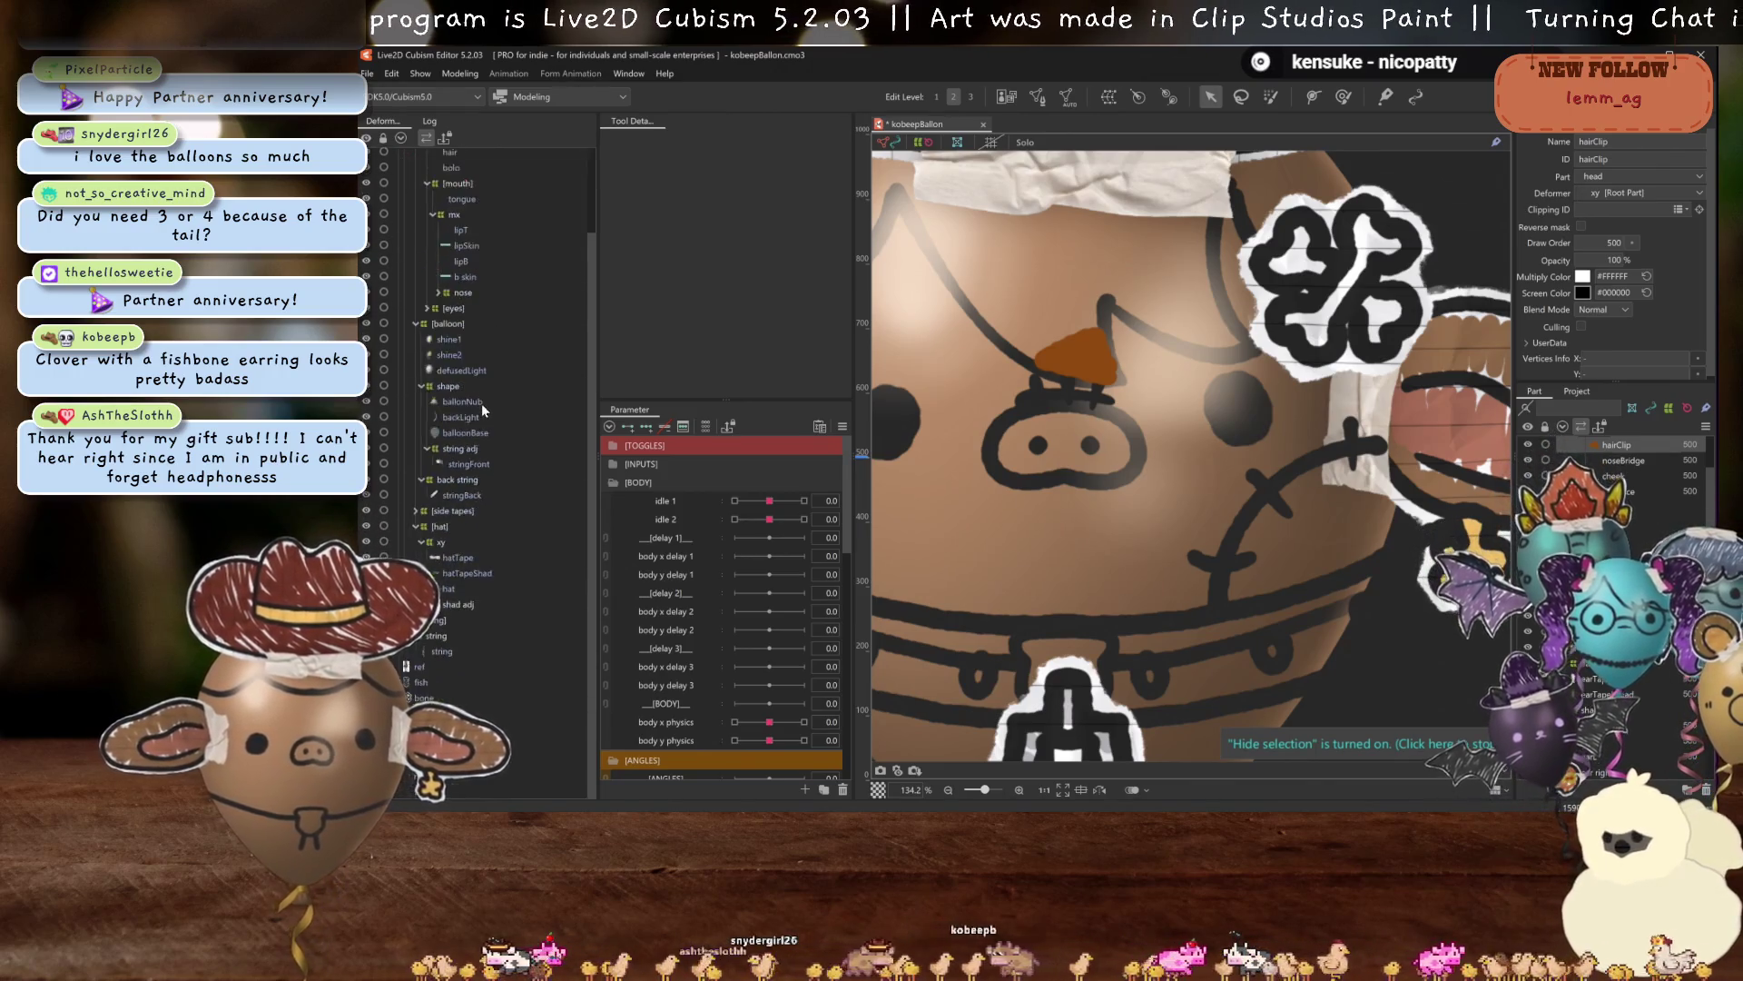
scroll(1609, 452, down, 5)
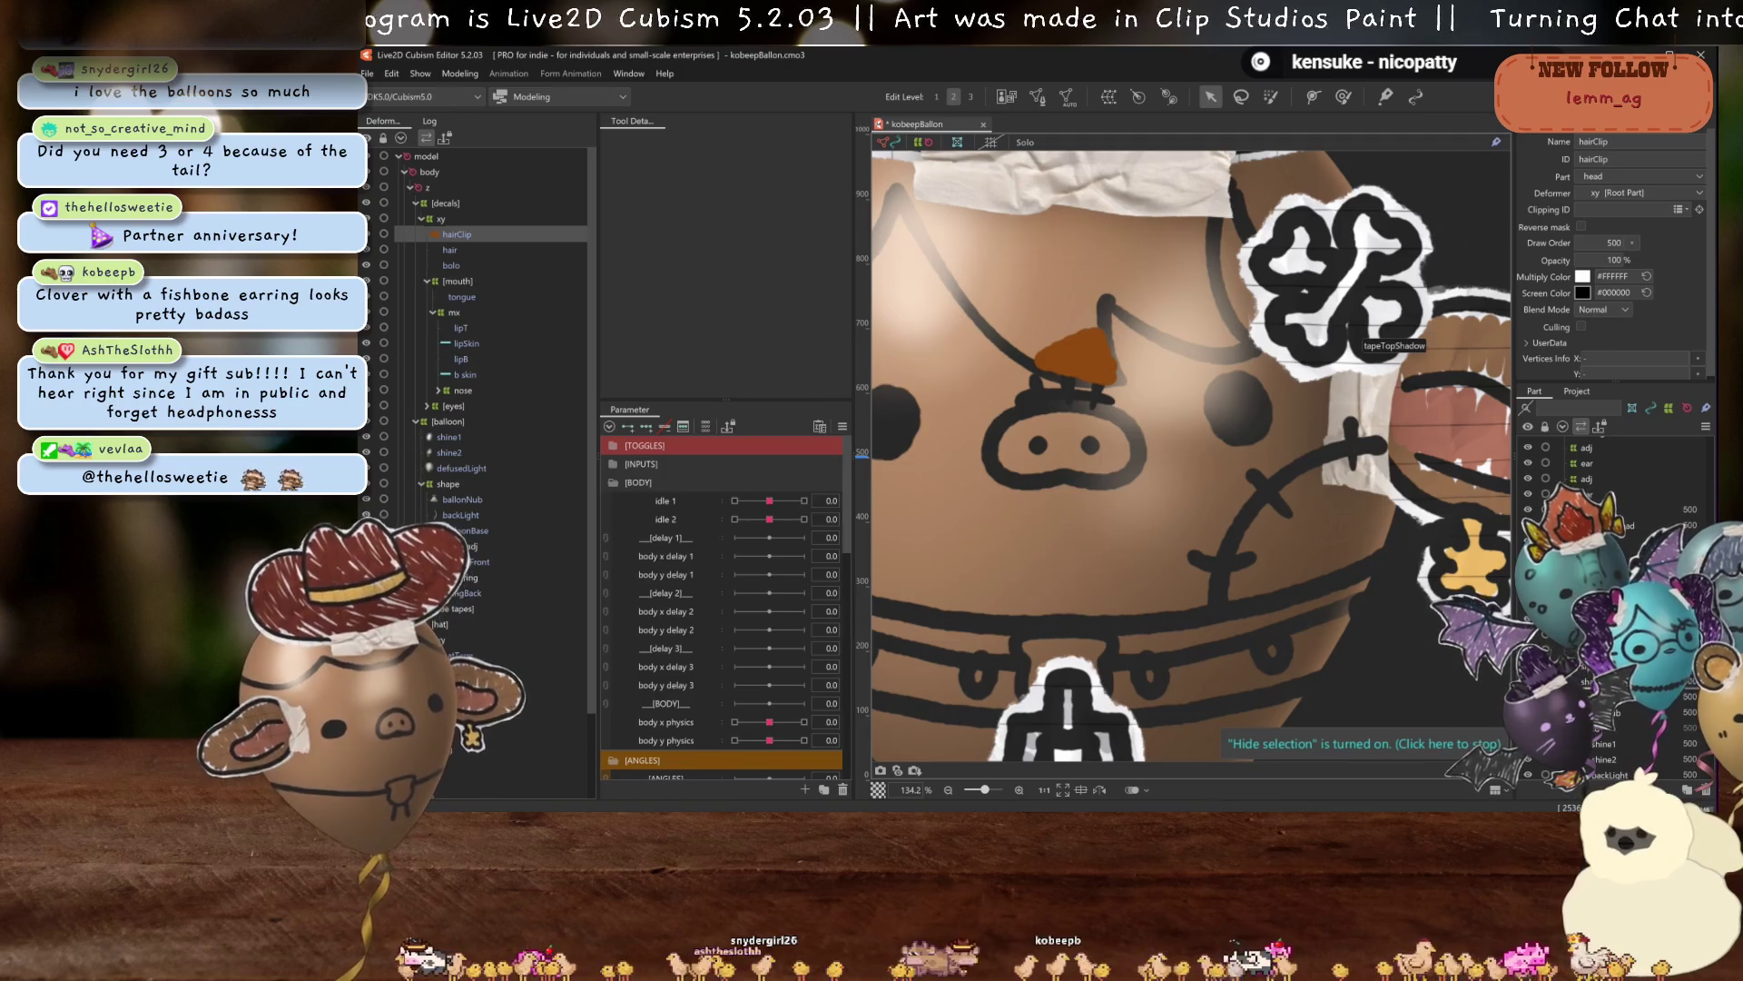
scroll(1610, 545, up, 5)
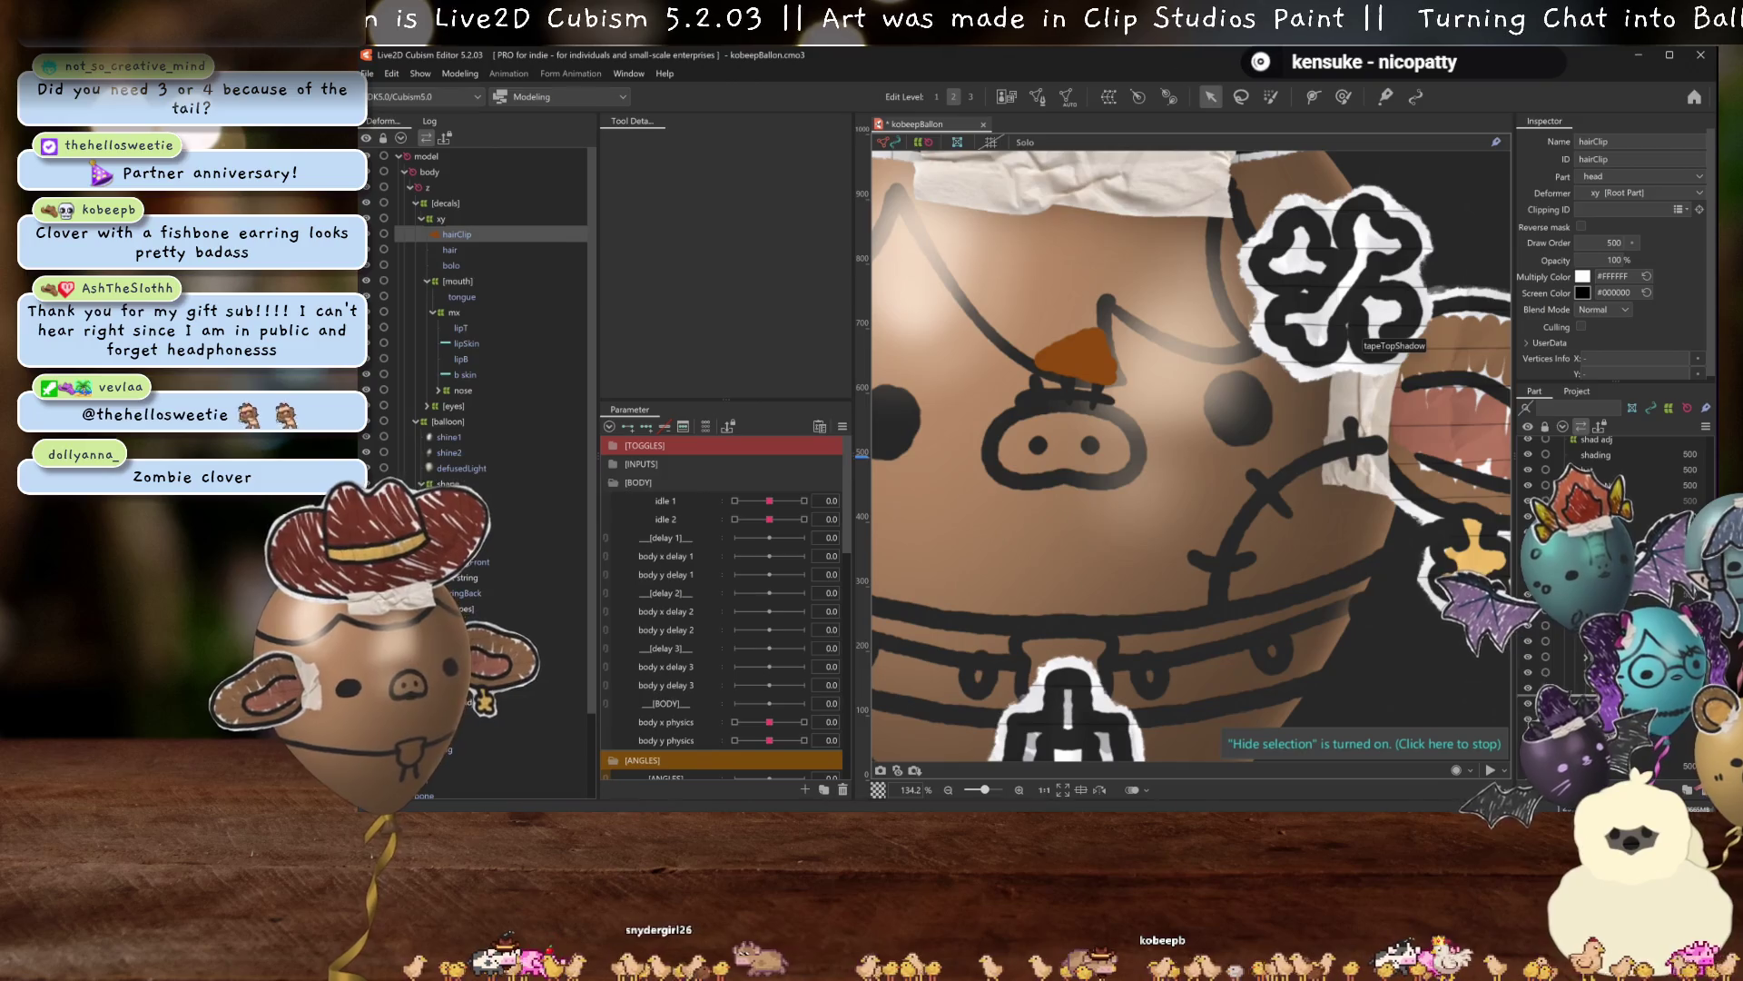
scroll(440, 314, down, 2)
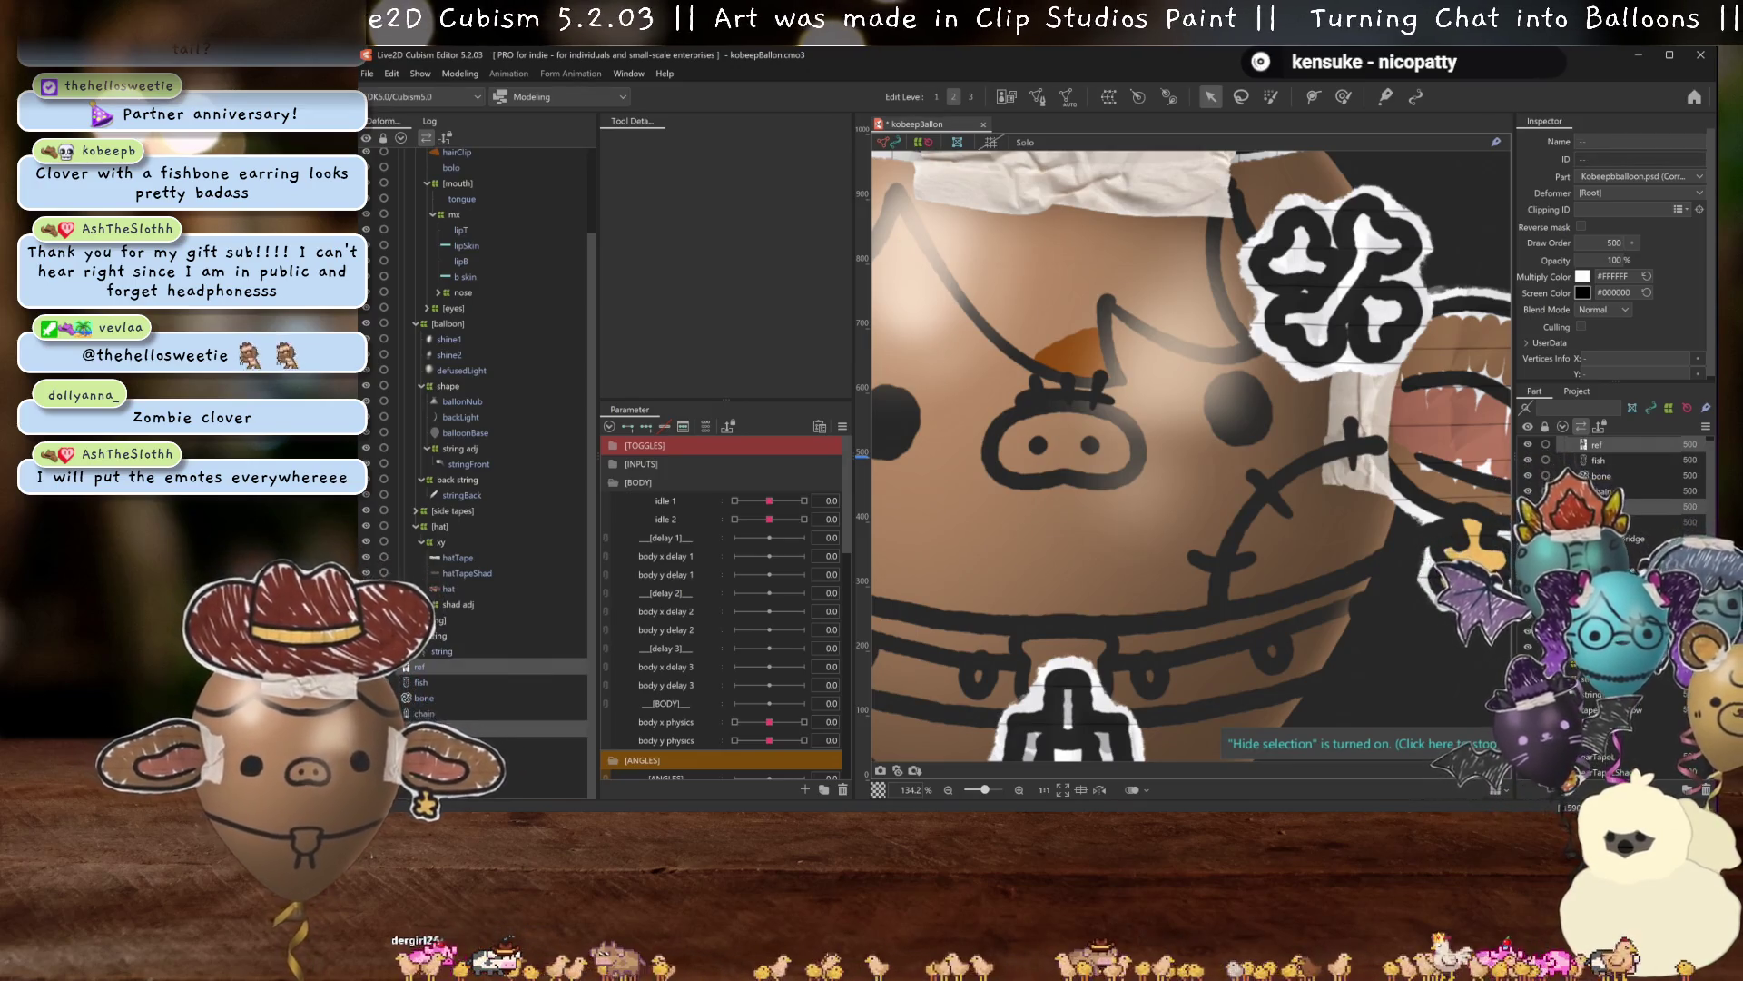
scroll(465, 714, up, 1)
key(ctrl+s)
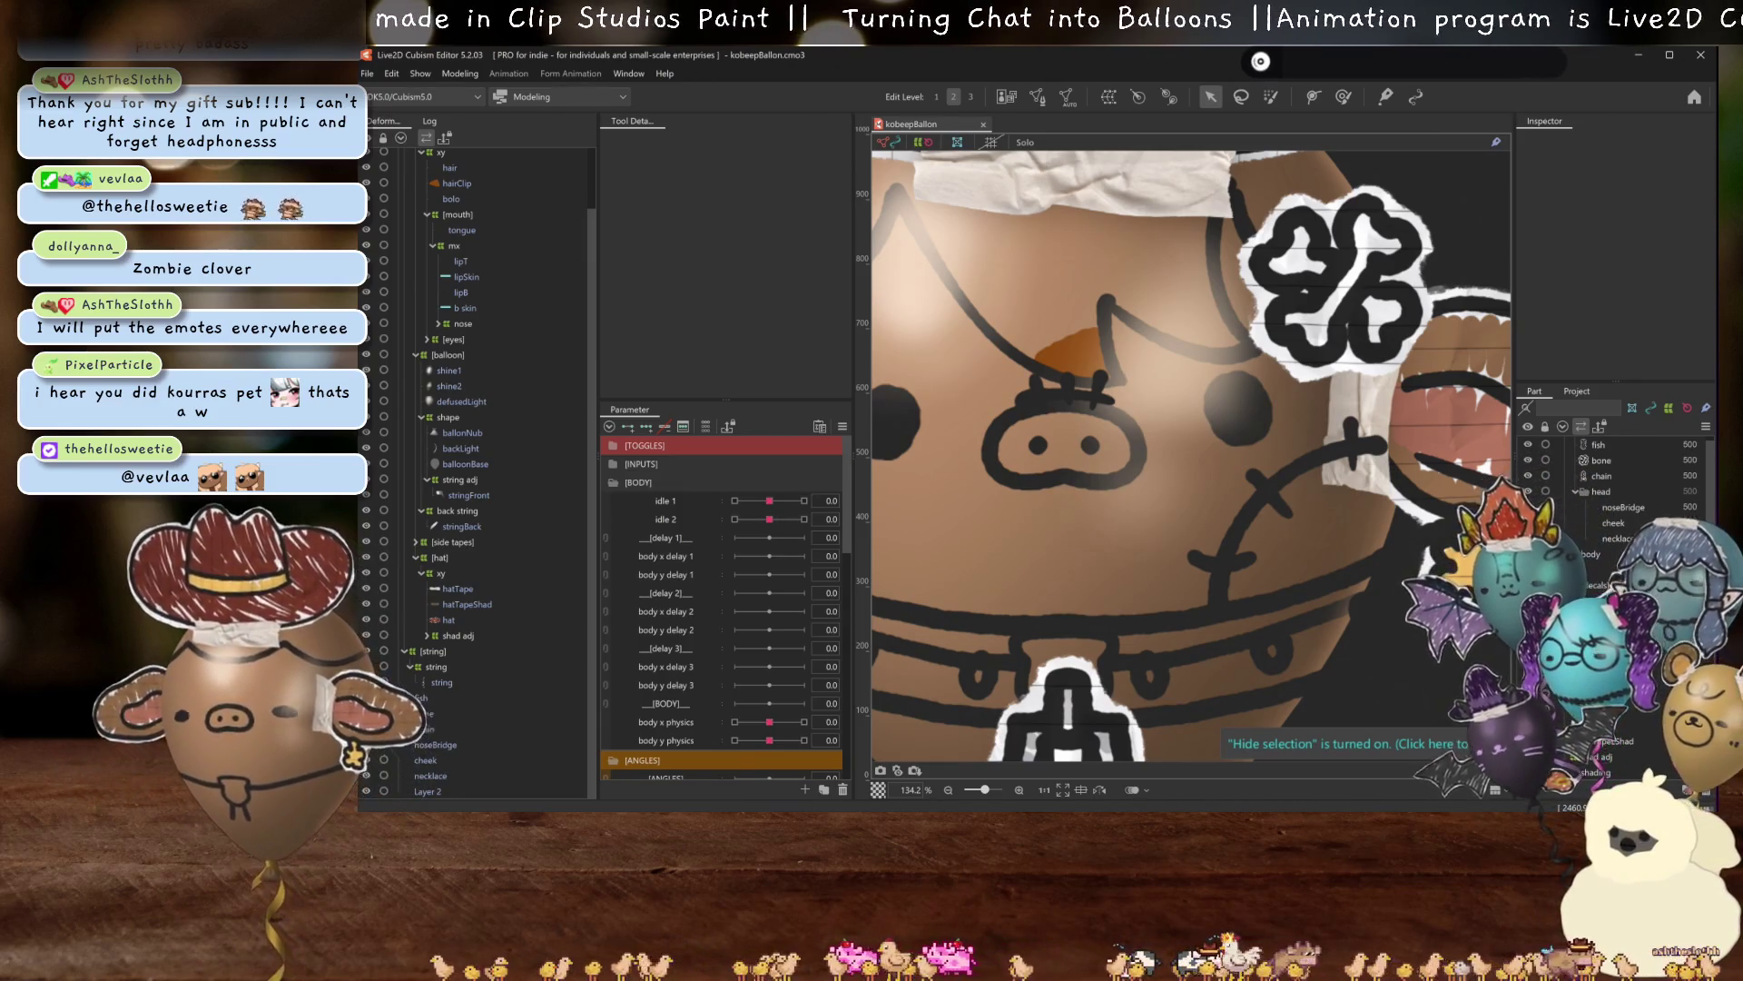
Expand the nose group and select the noseClip mesh.
scroll(1053, 201, down, 3)
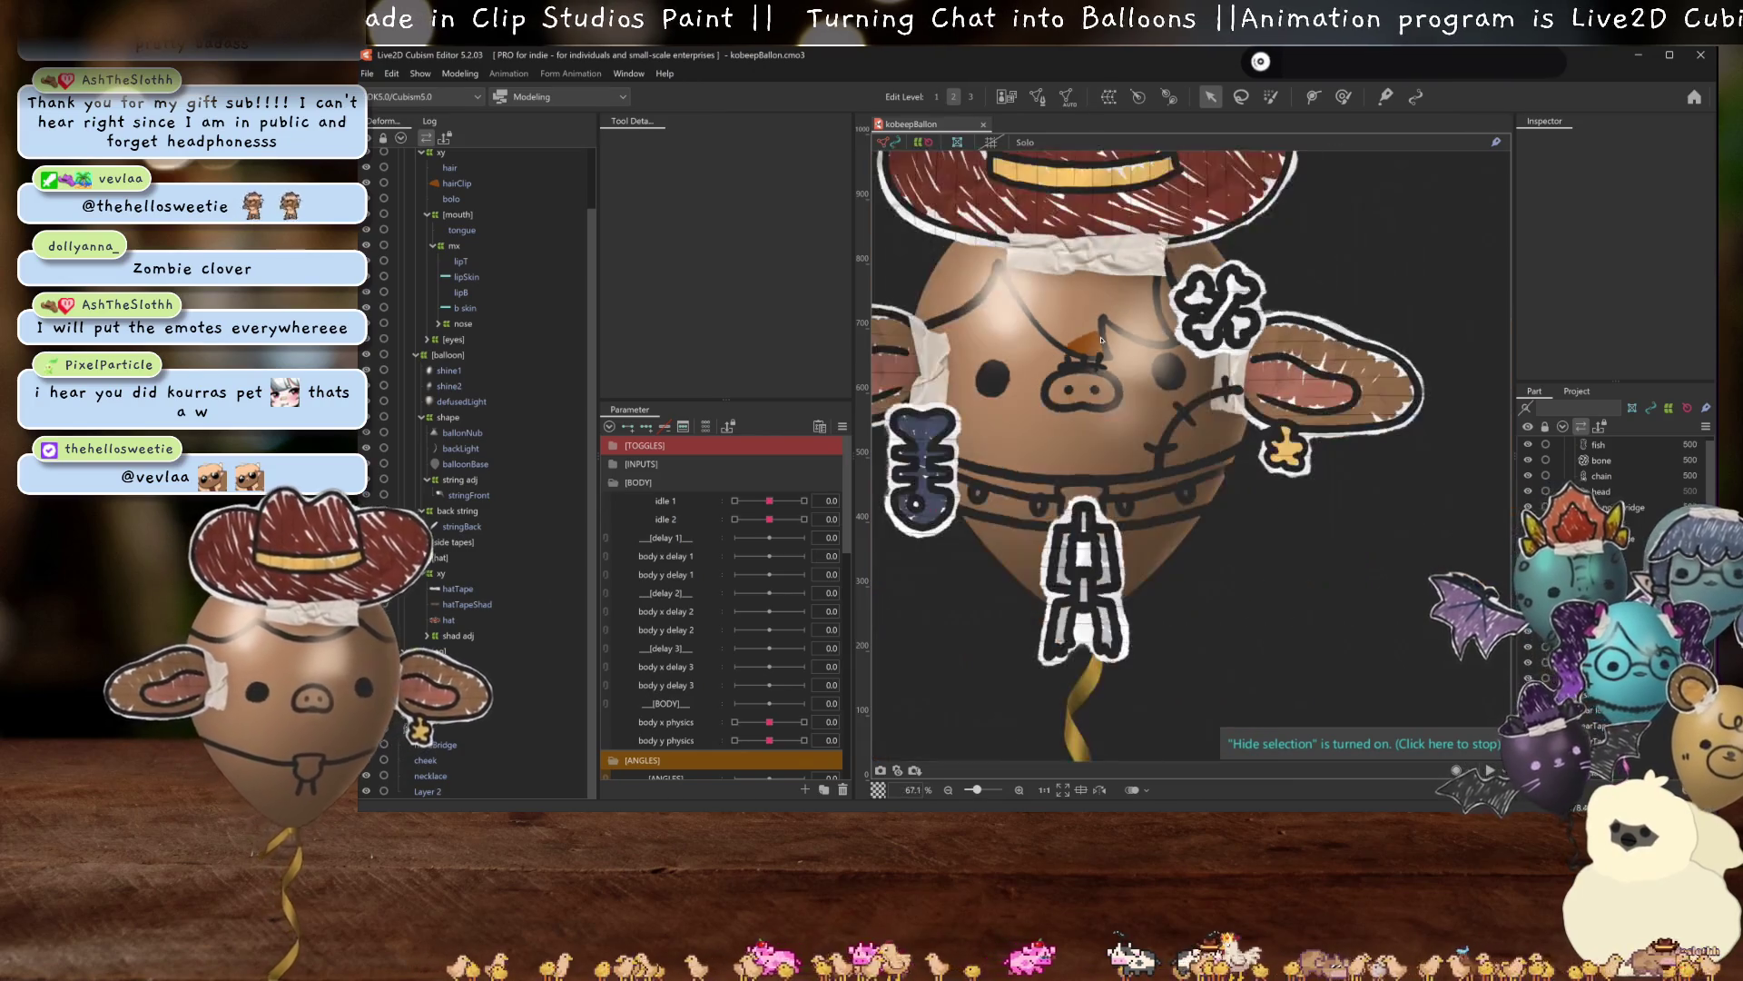
scroll(1079, 367, down, 2)
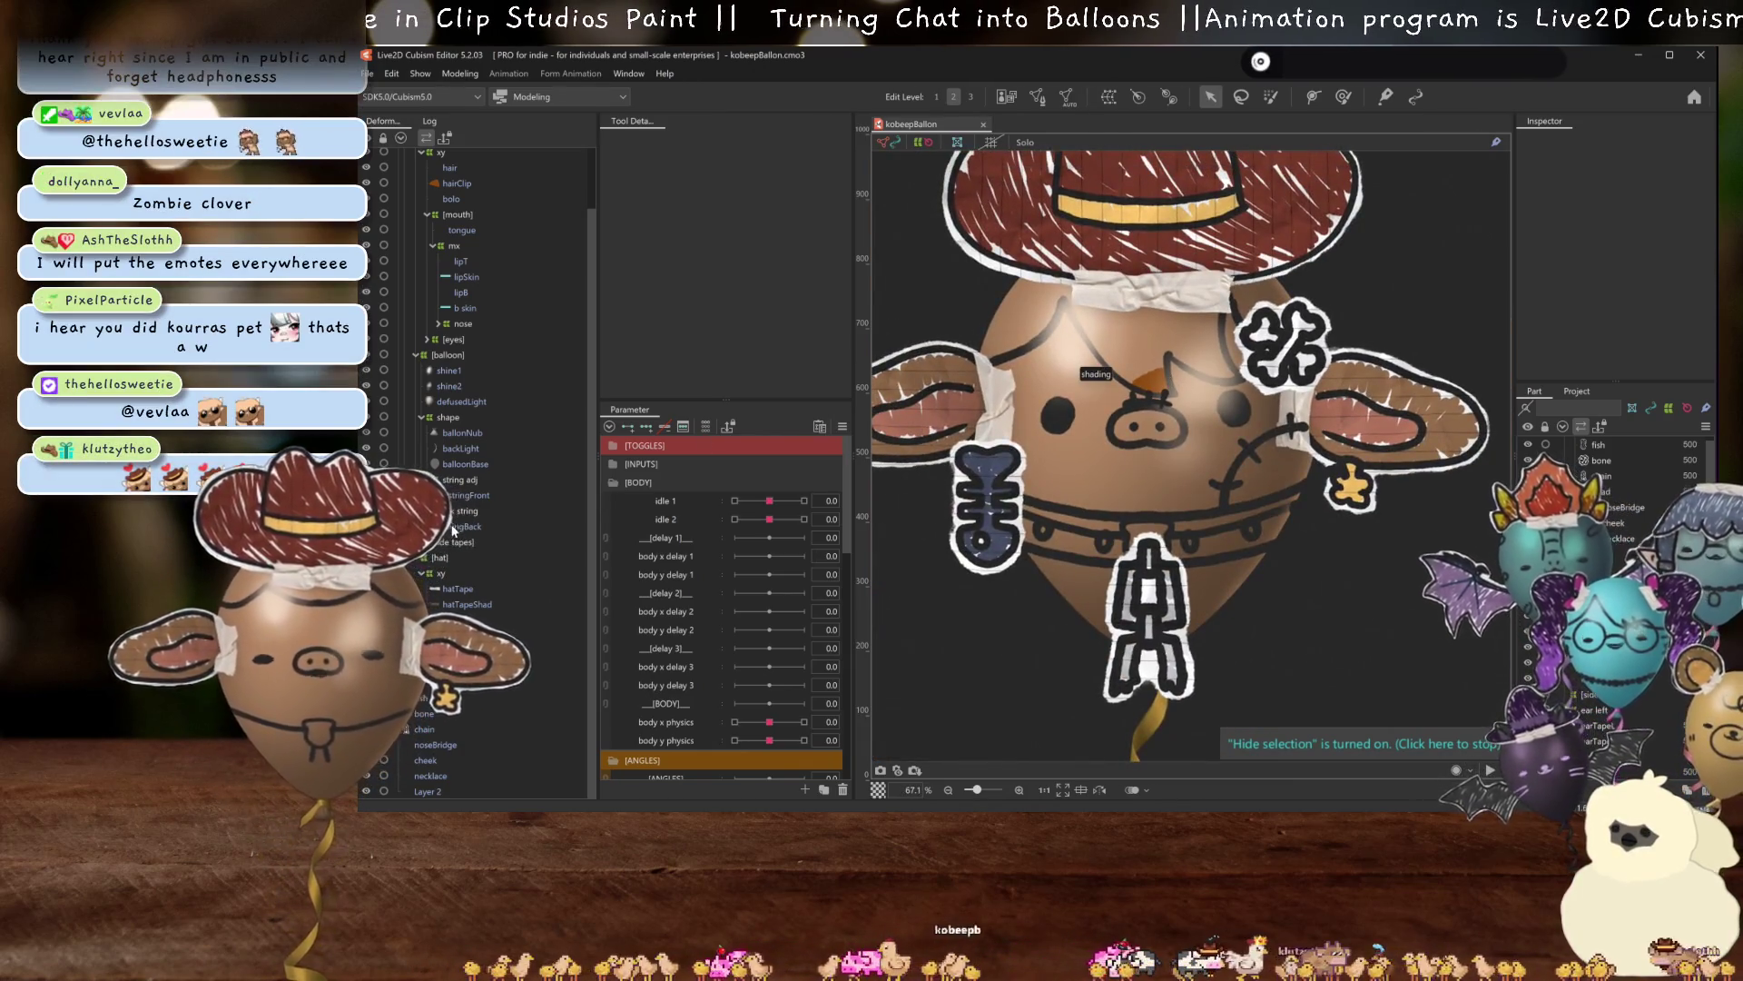
scroll(431, 752, up, 2)
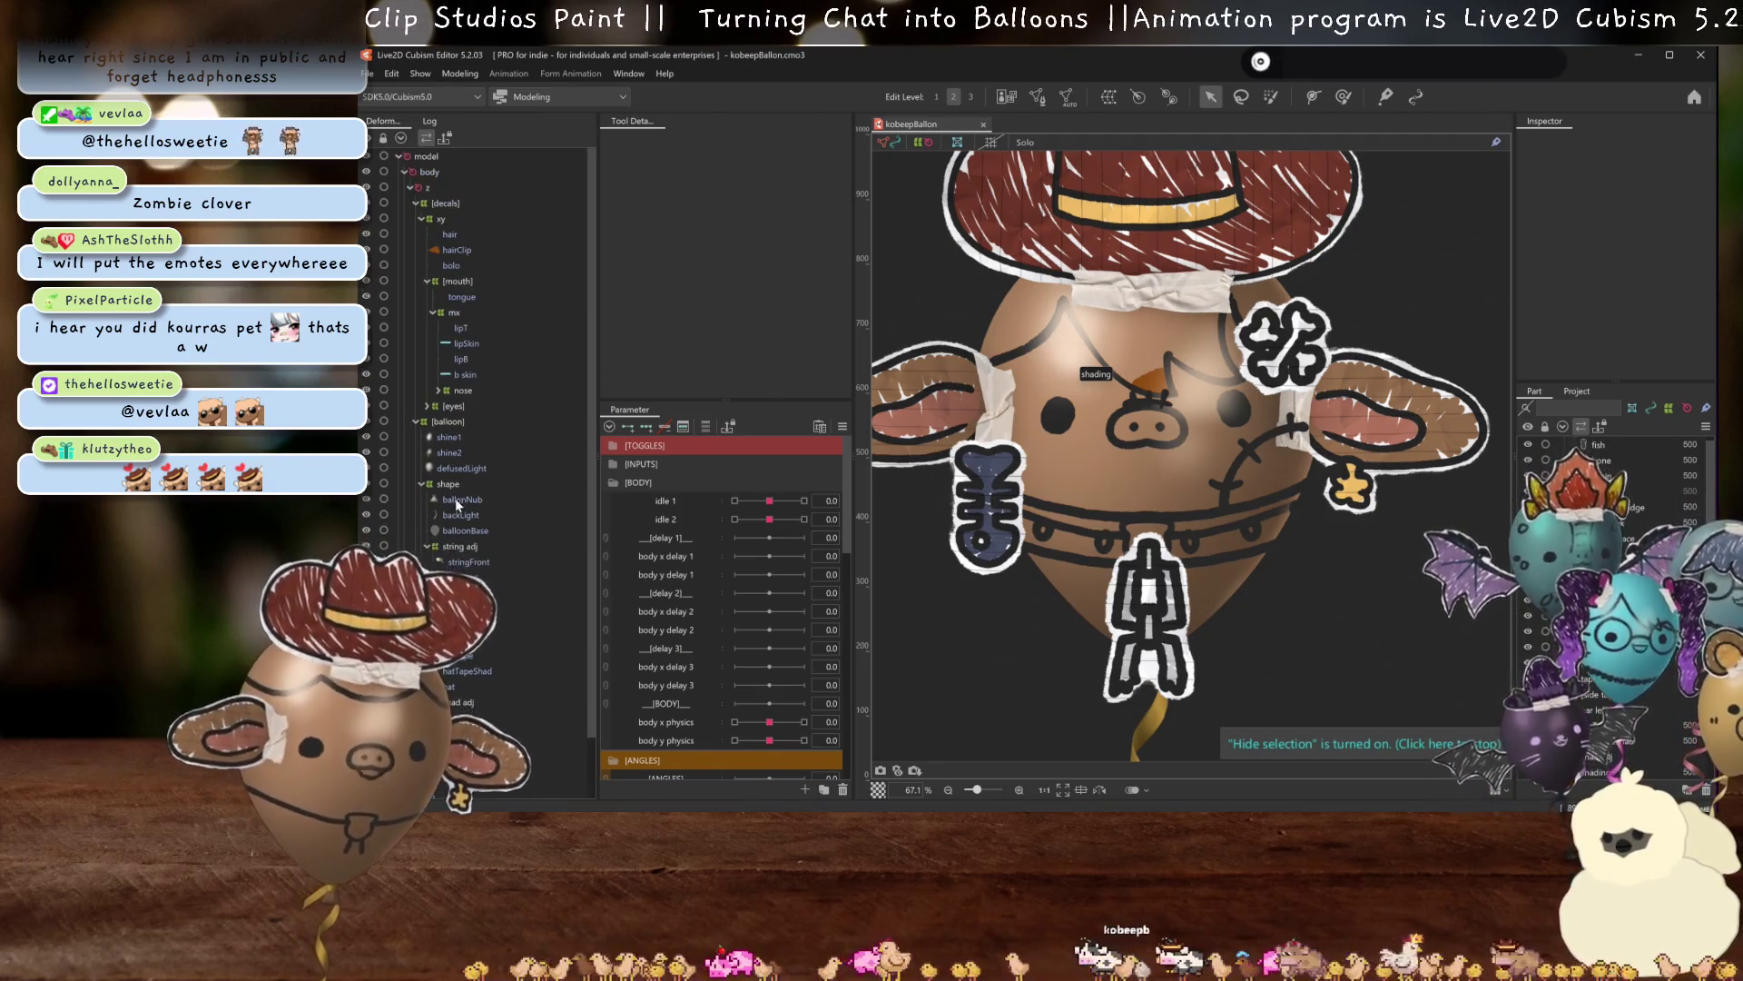
click(437, 390)
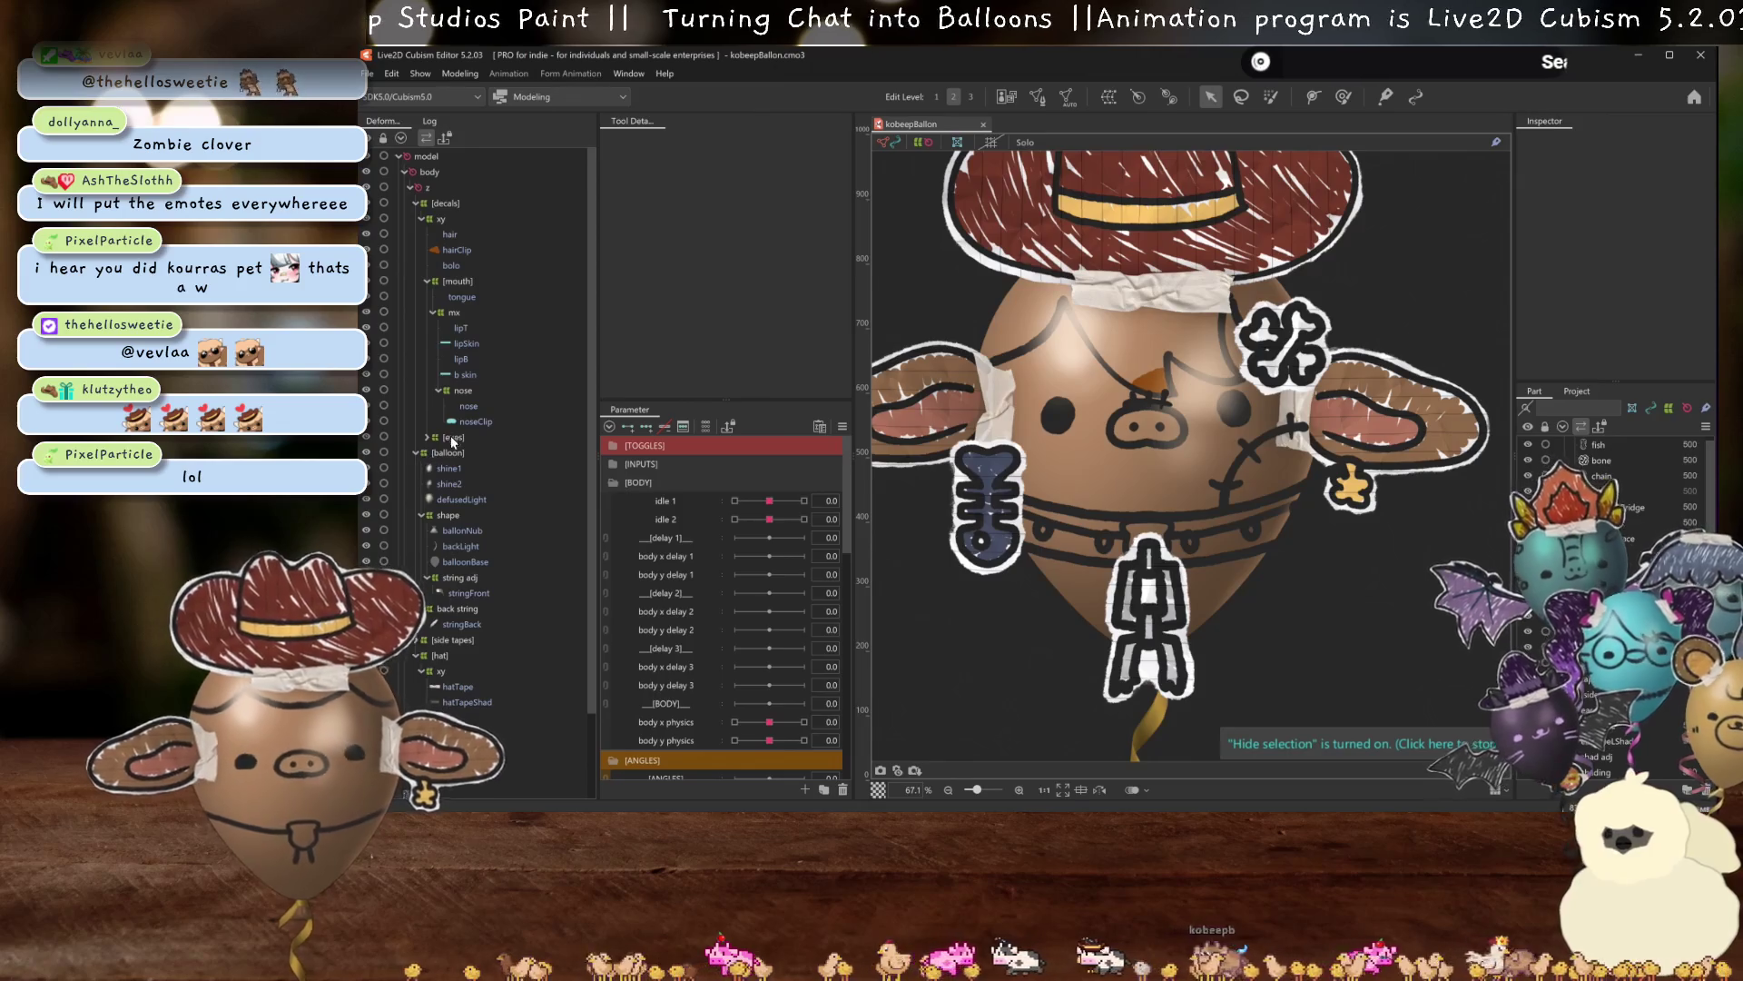
click(462, 421)
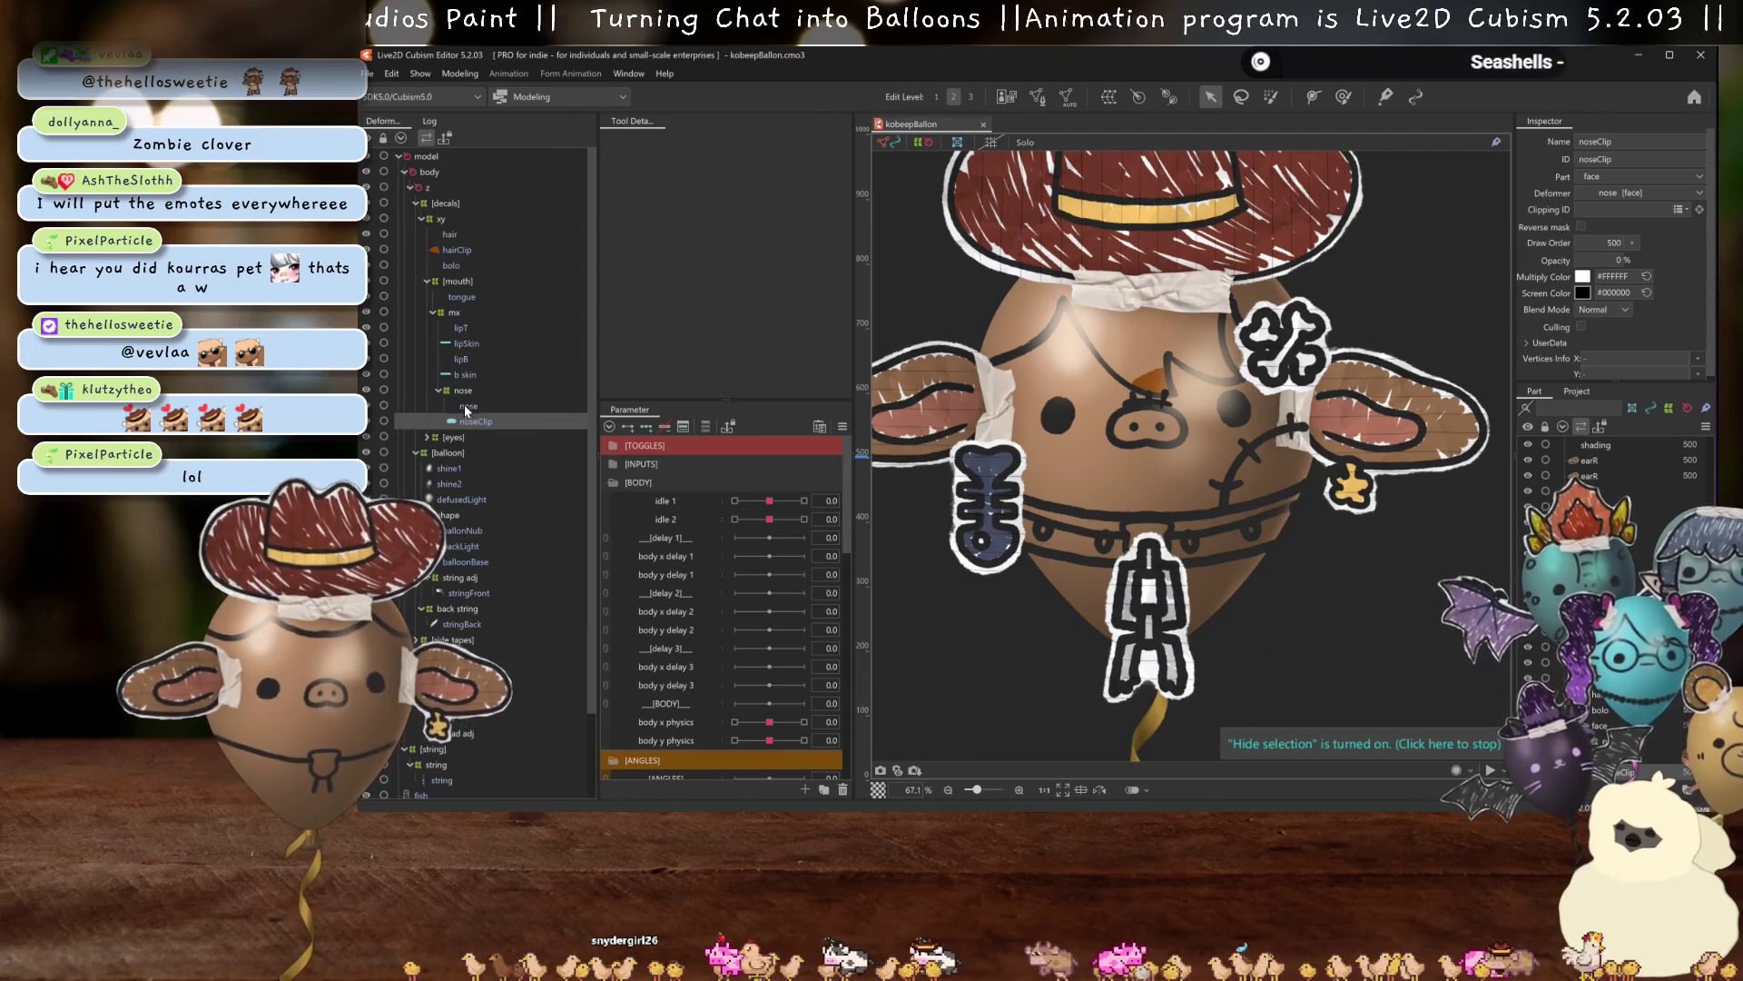
Delete the nose and noseClip meshes and move noseBridge into the mx deformer.
ctrl+click(459, 406)
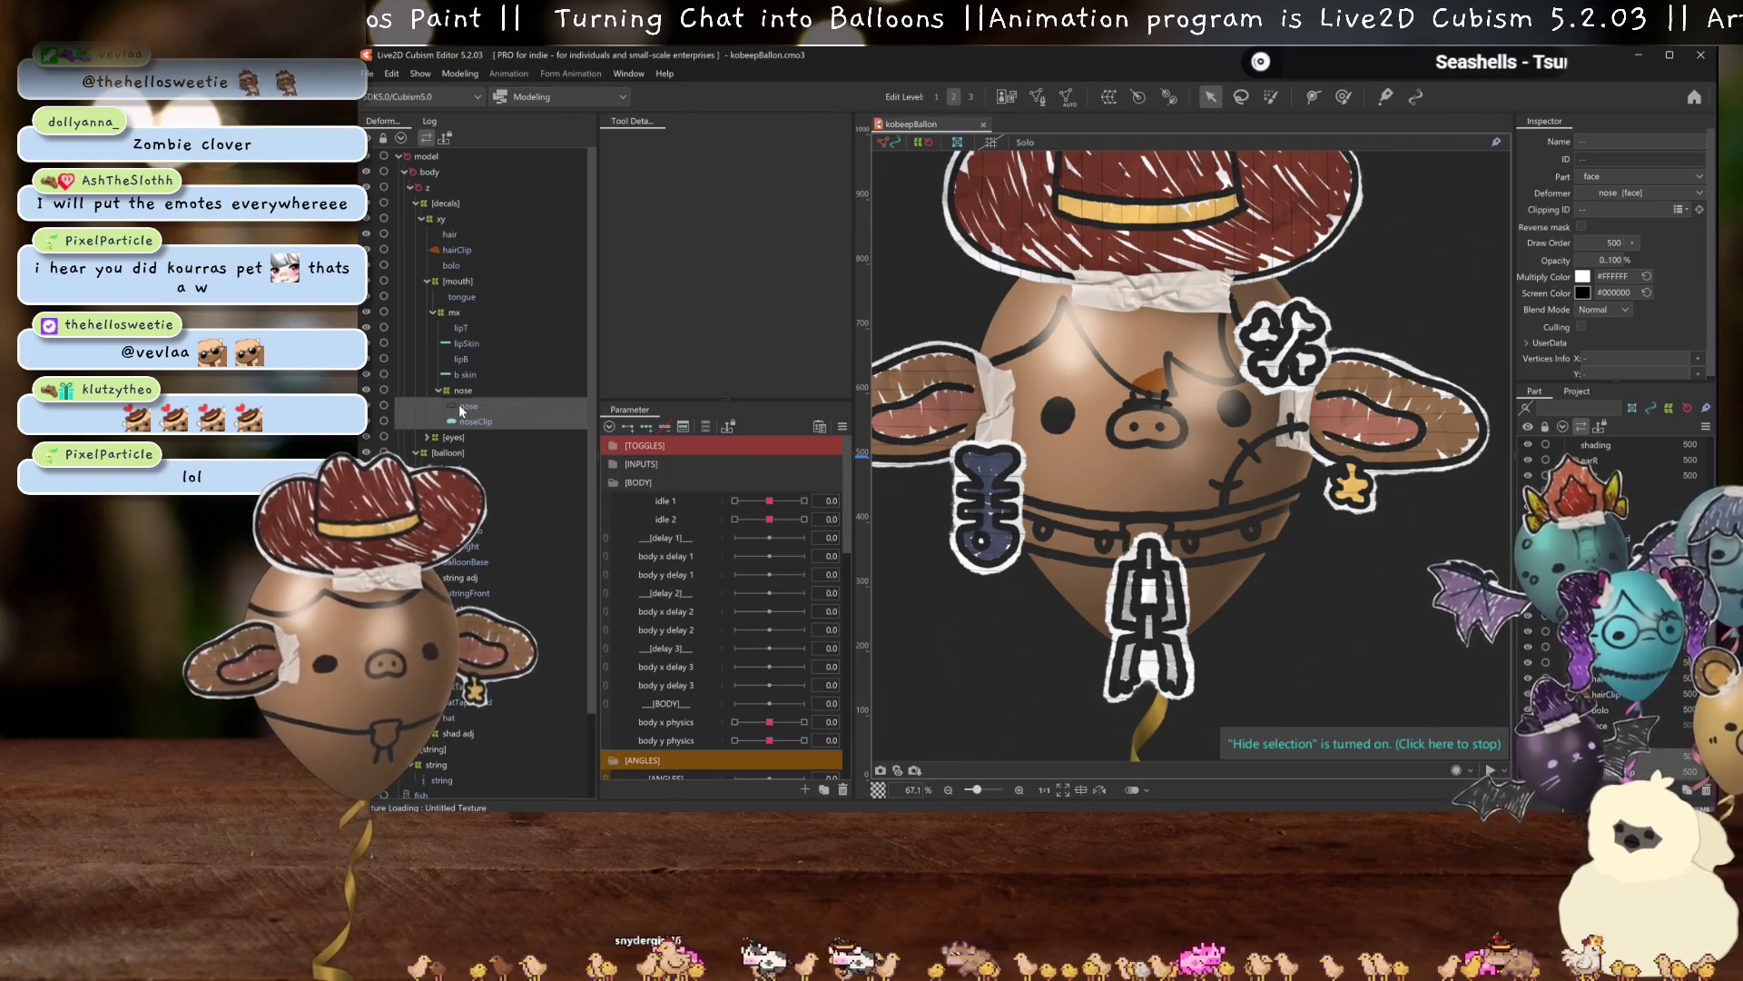
key(Delete)
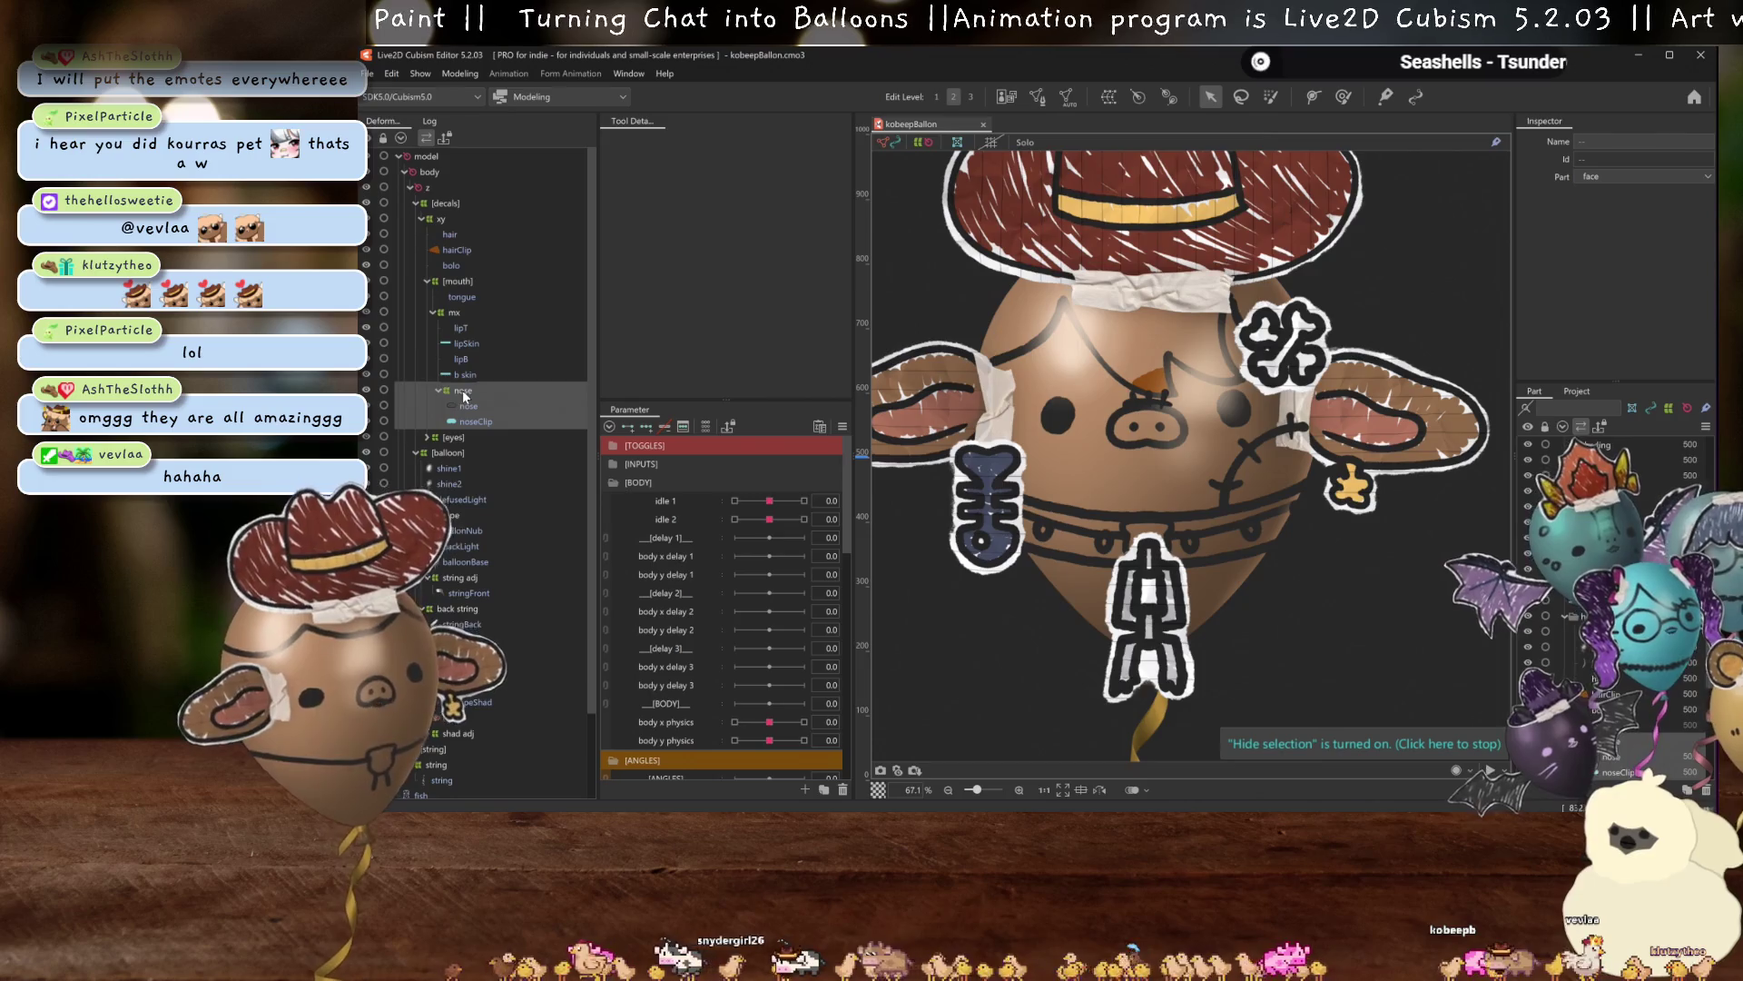
scroll(477, 336, down, 1)
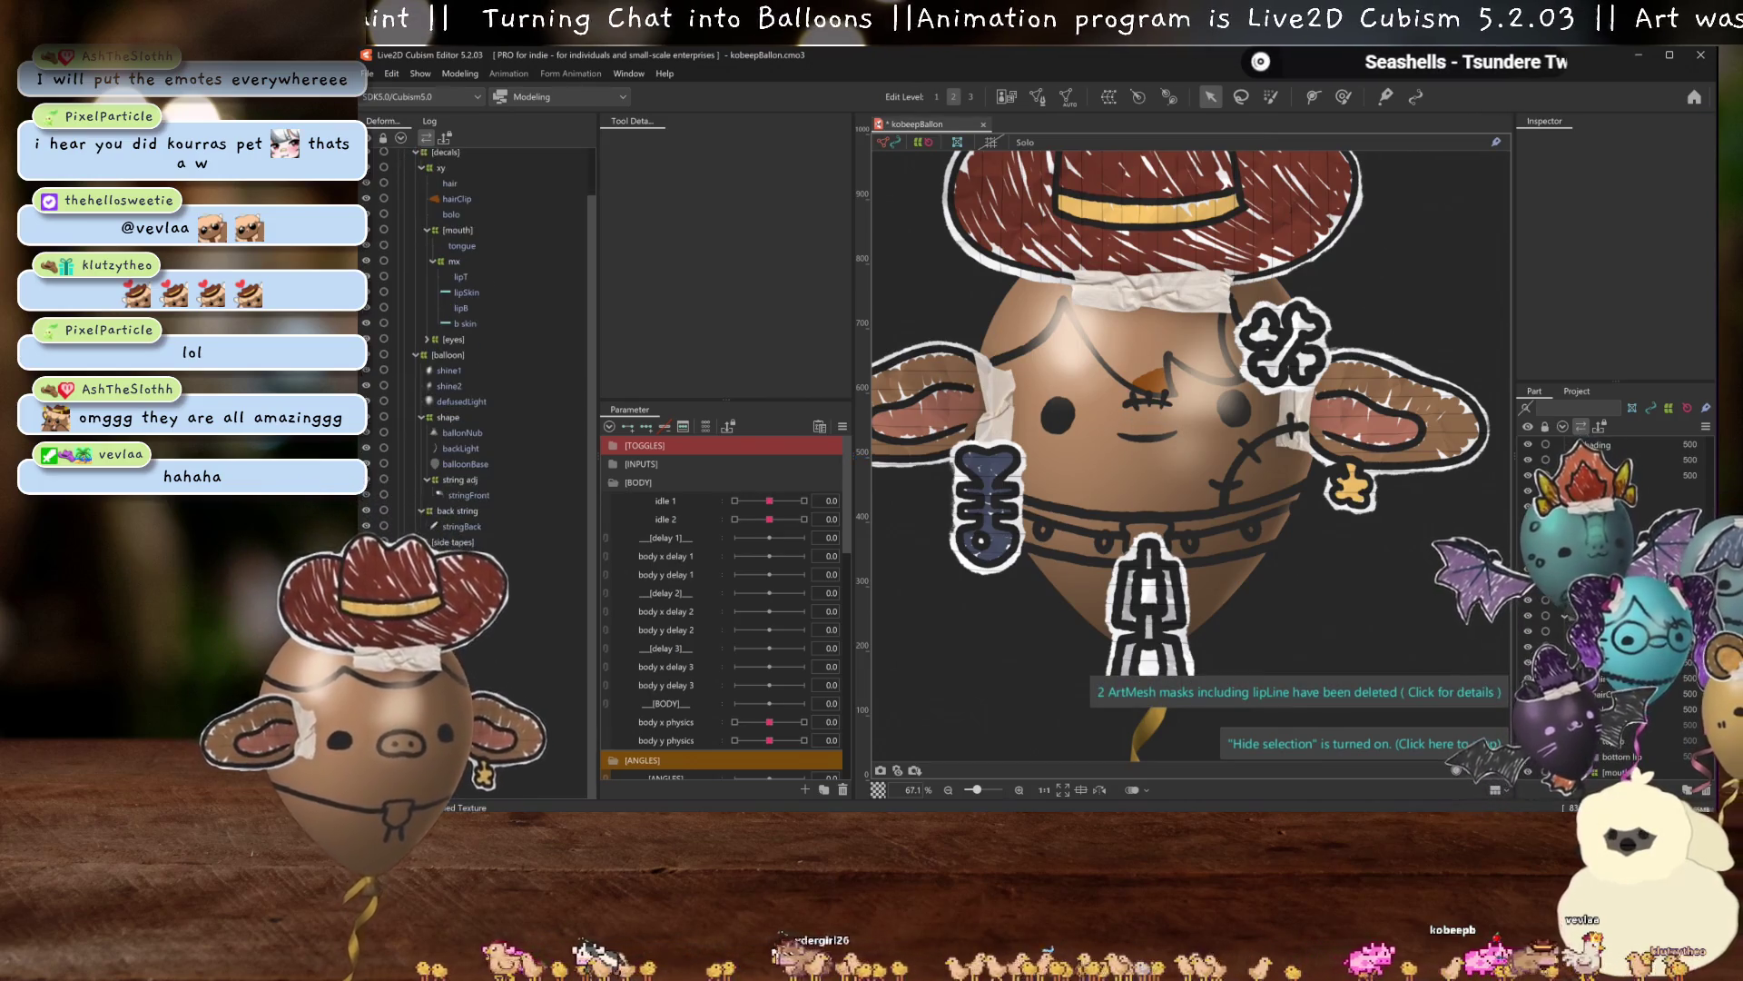
click(1146, 395)
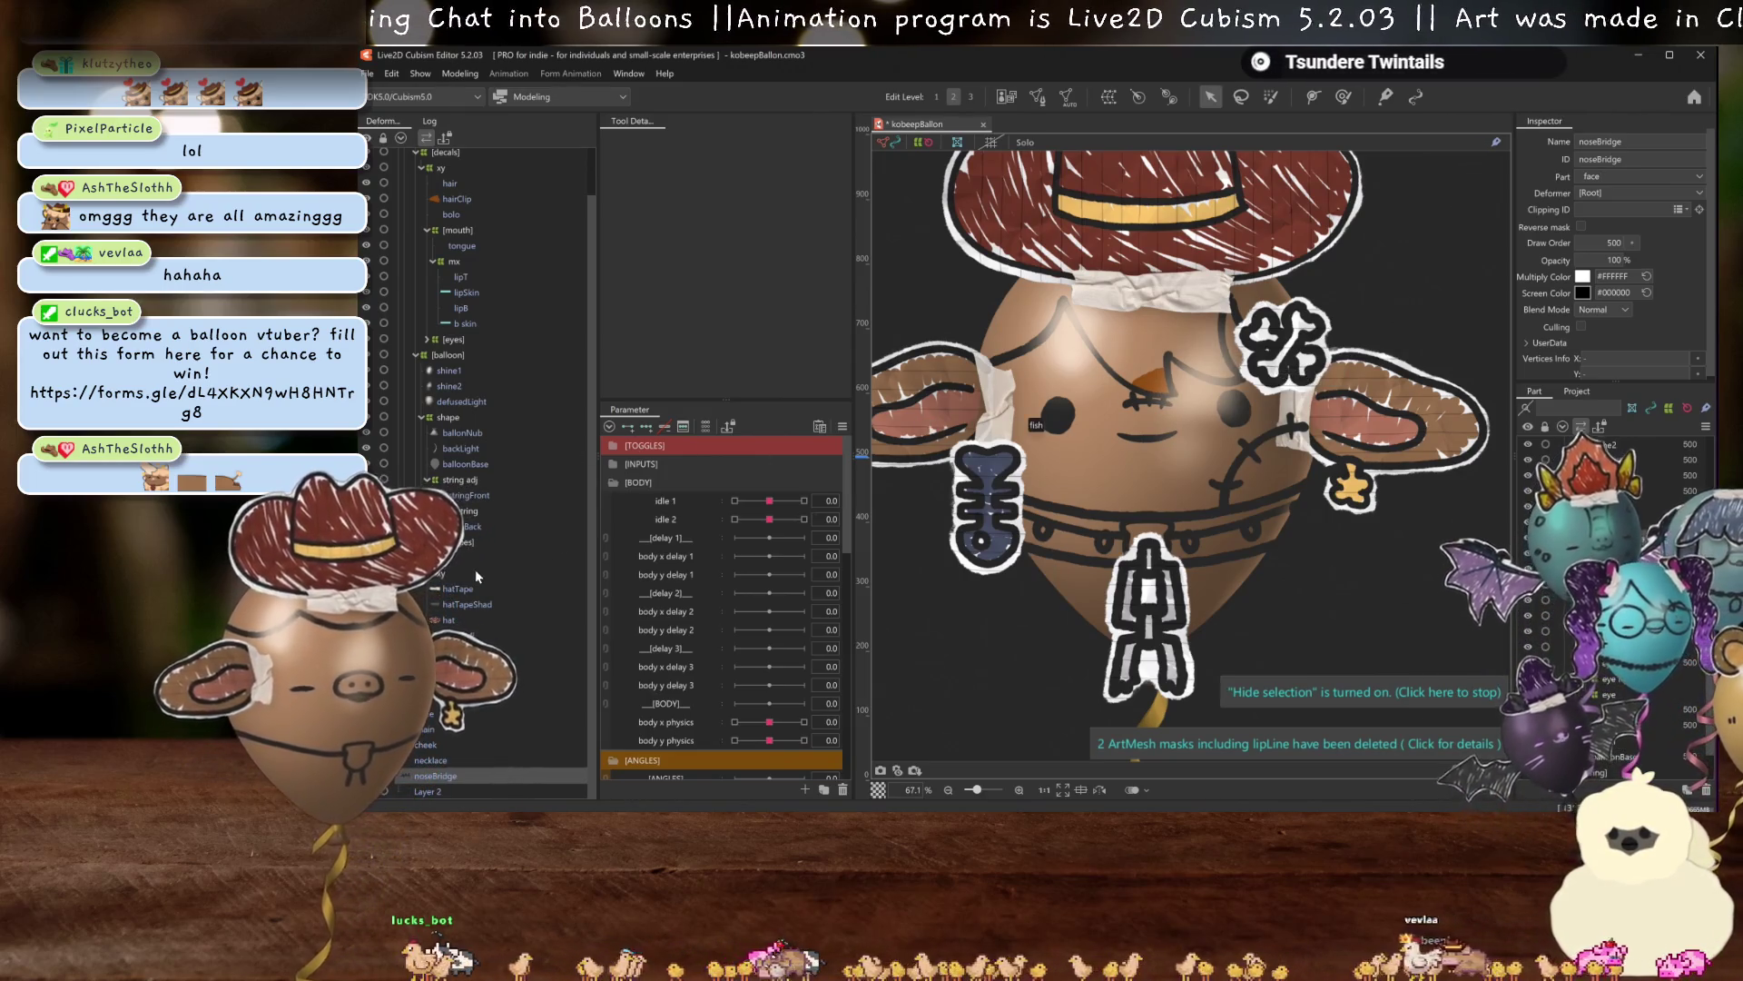
scroll(513, 274, up, 1)
drag(514, 274, 458, 318)
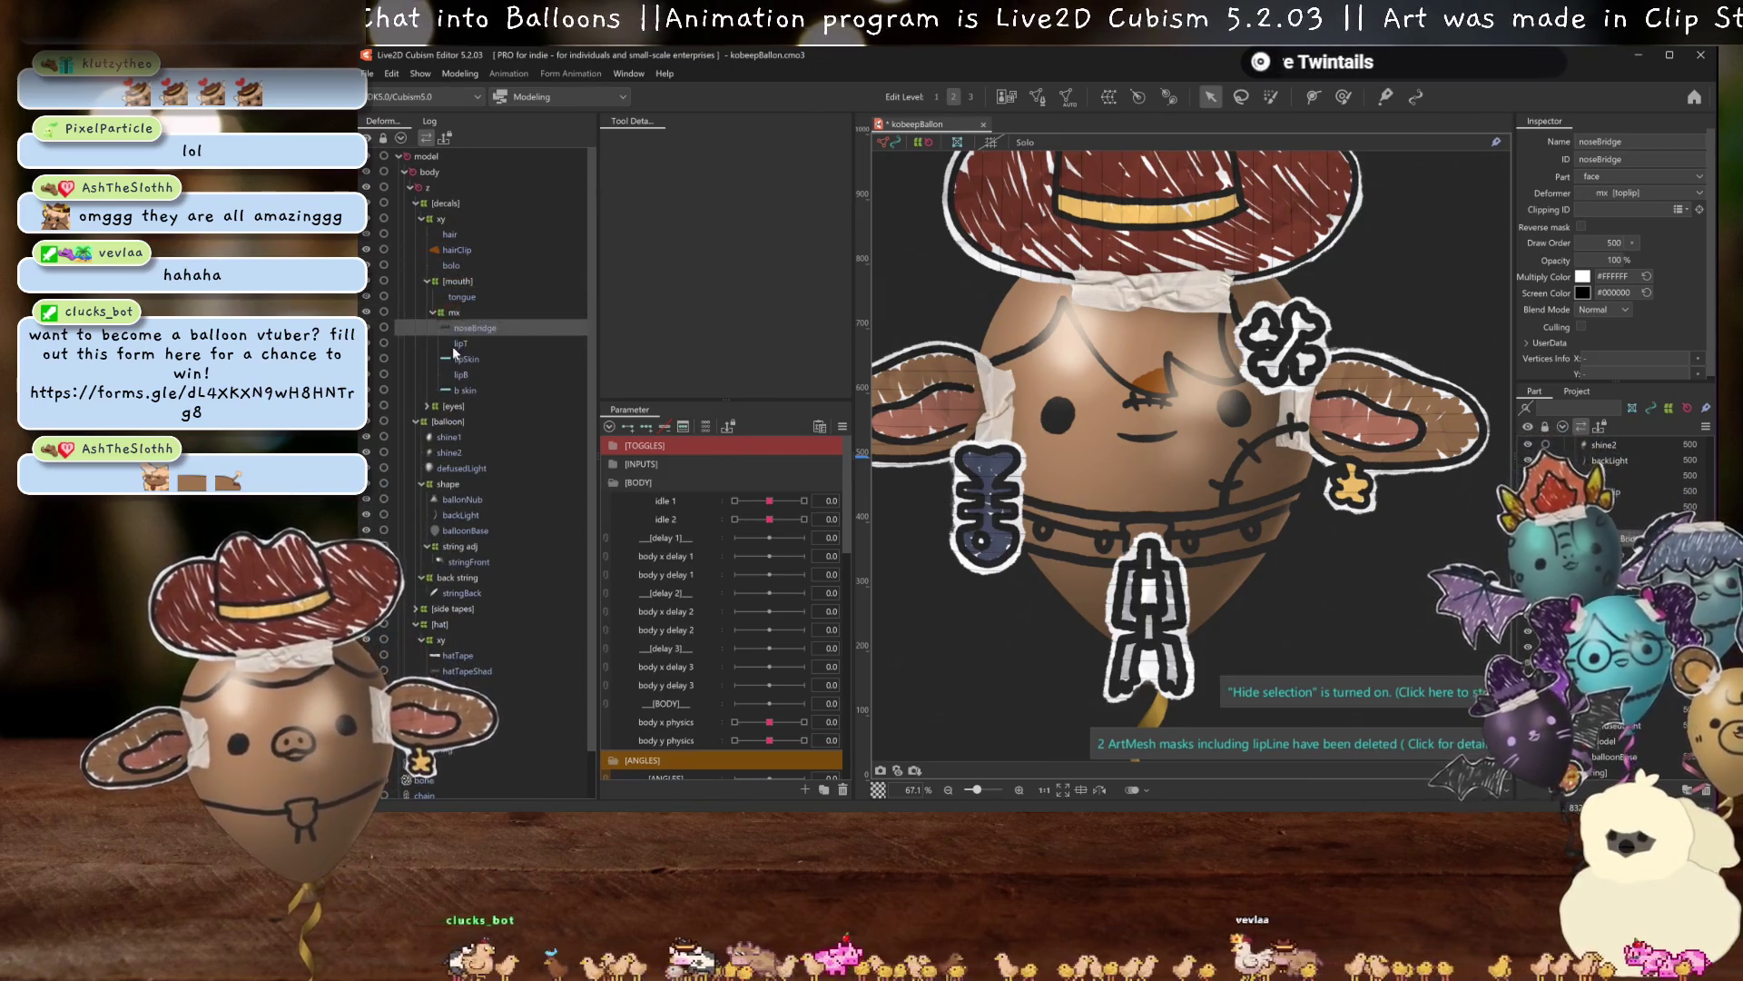
Remesh noseBridge with the Standard preset, then select hairClip to read its ID.
click(1068, 95)
click(706, 238)
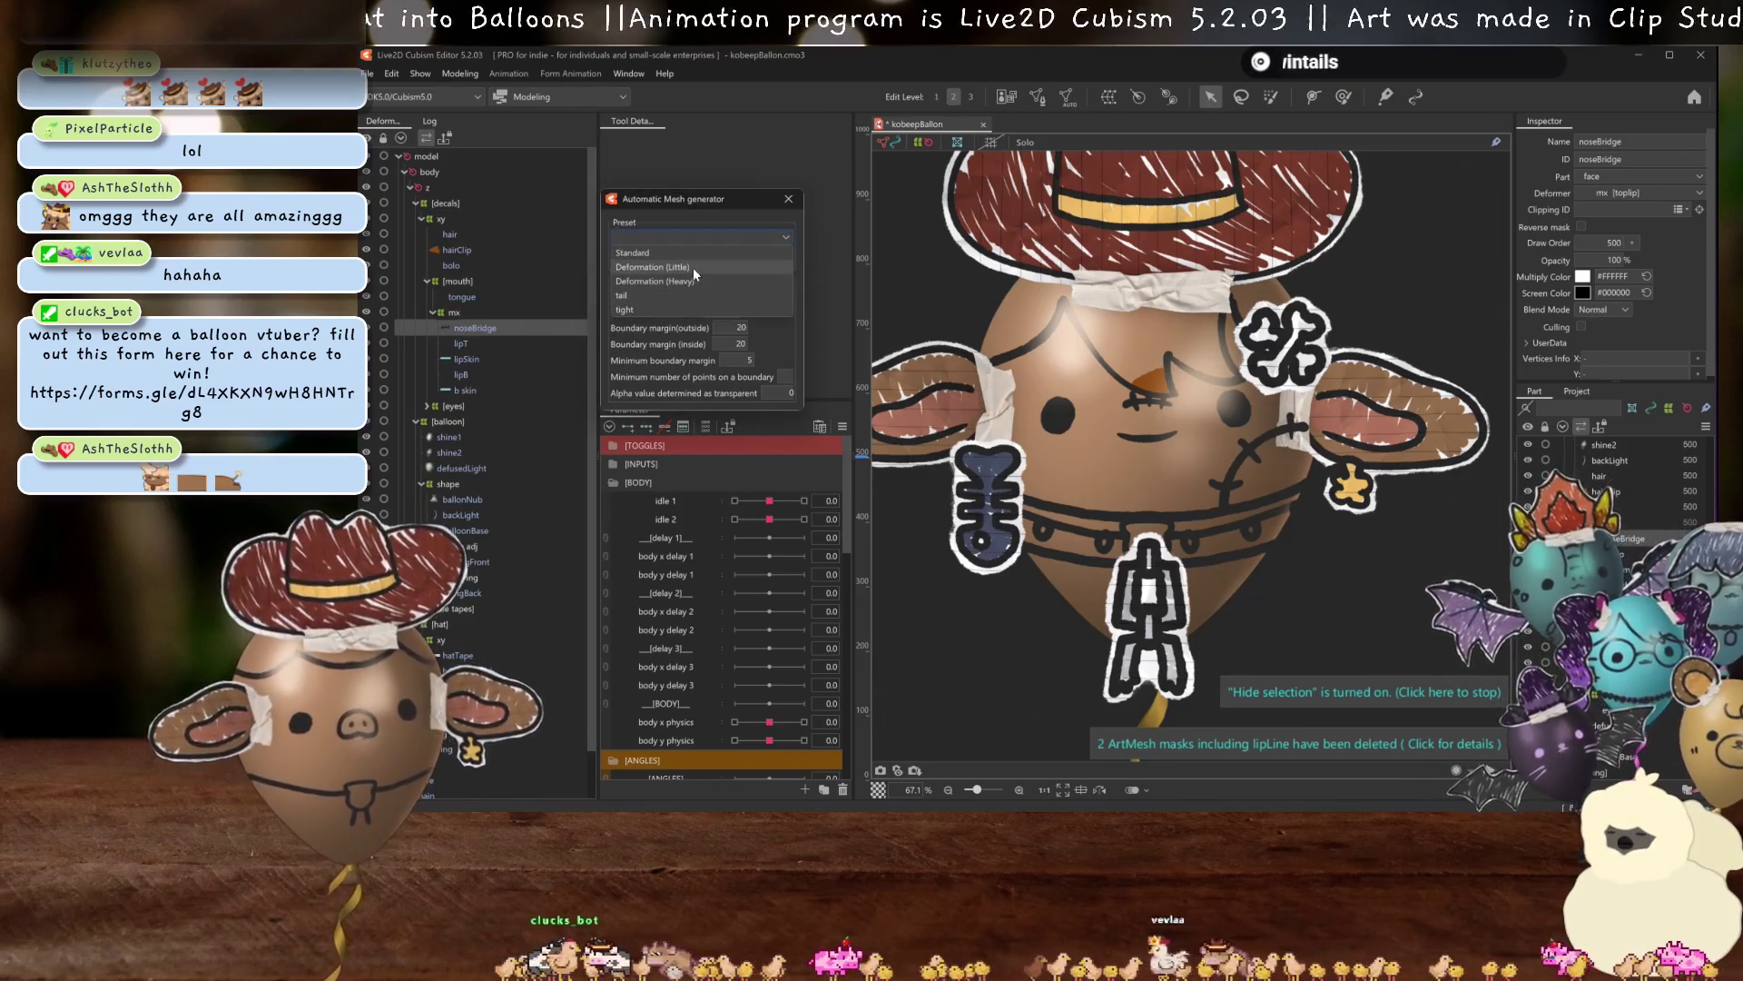
click(661, 254)
key(Return)
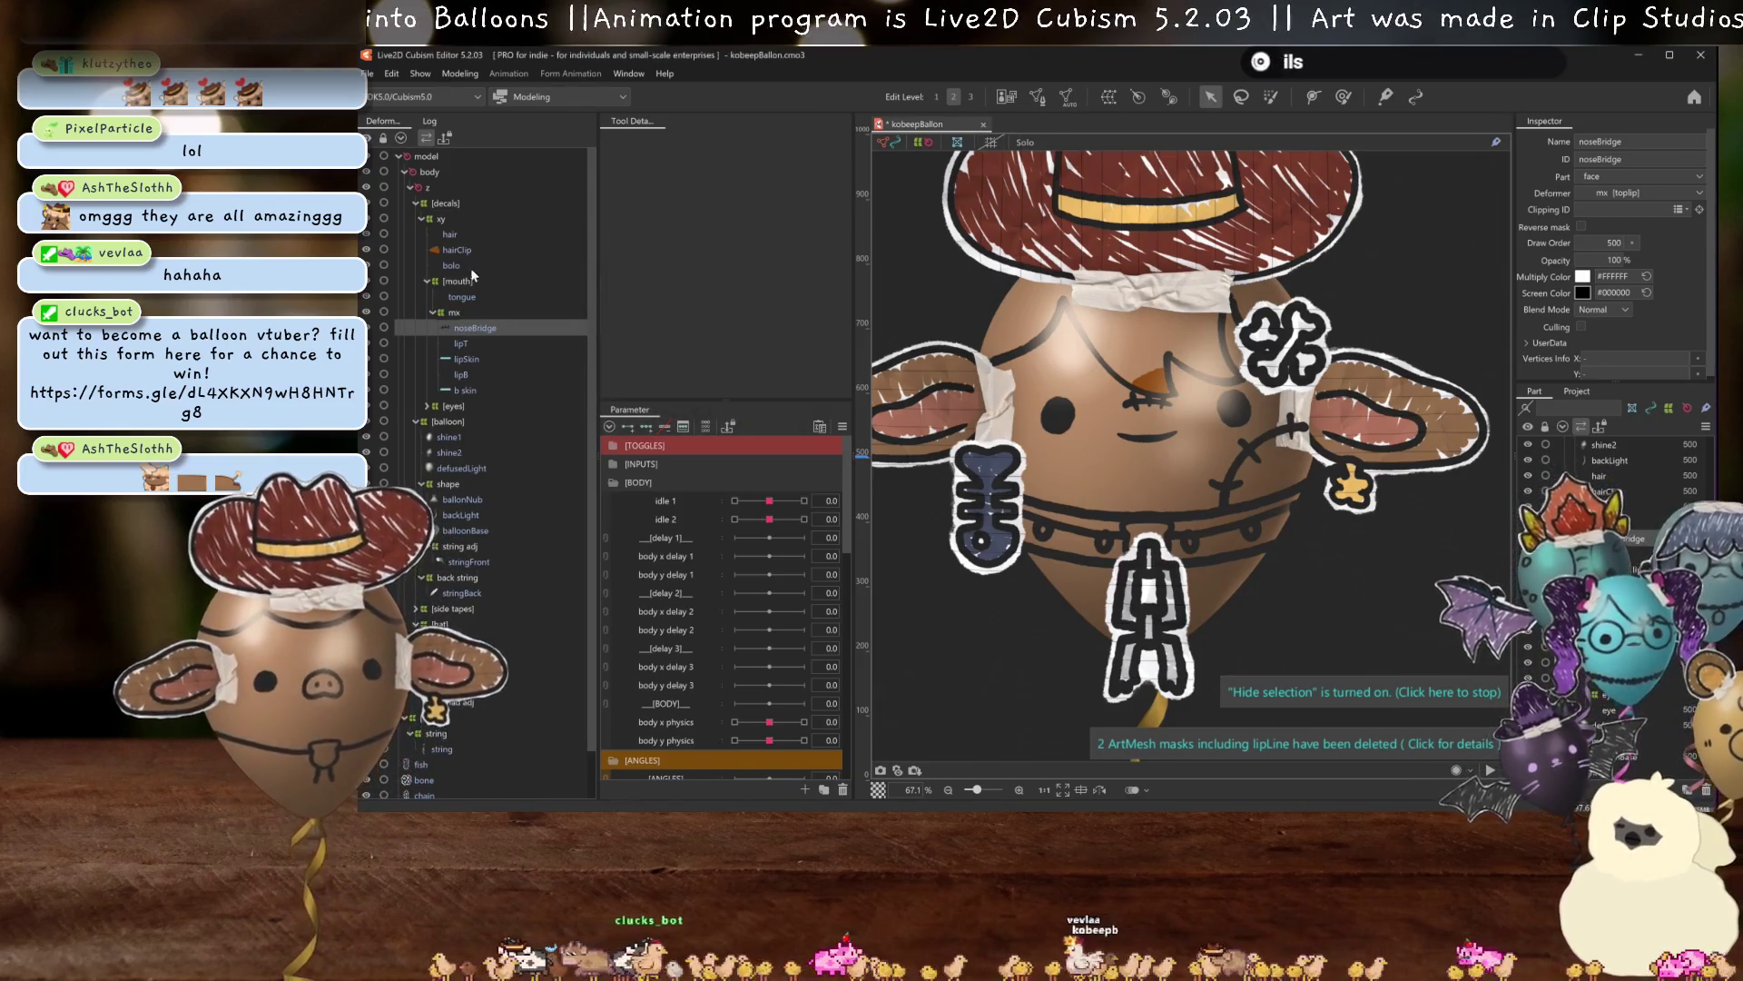
click(456, 250)
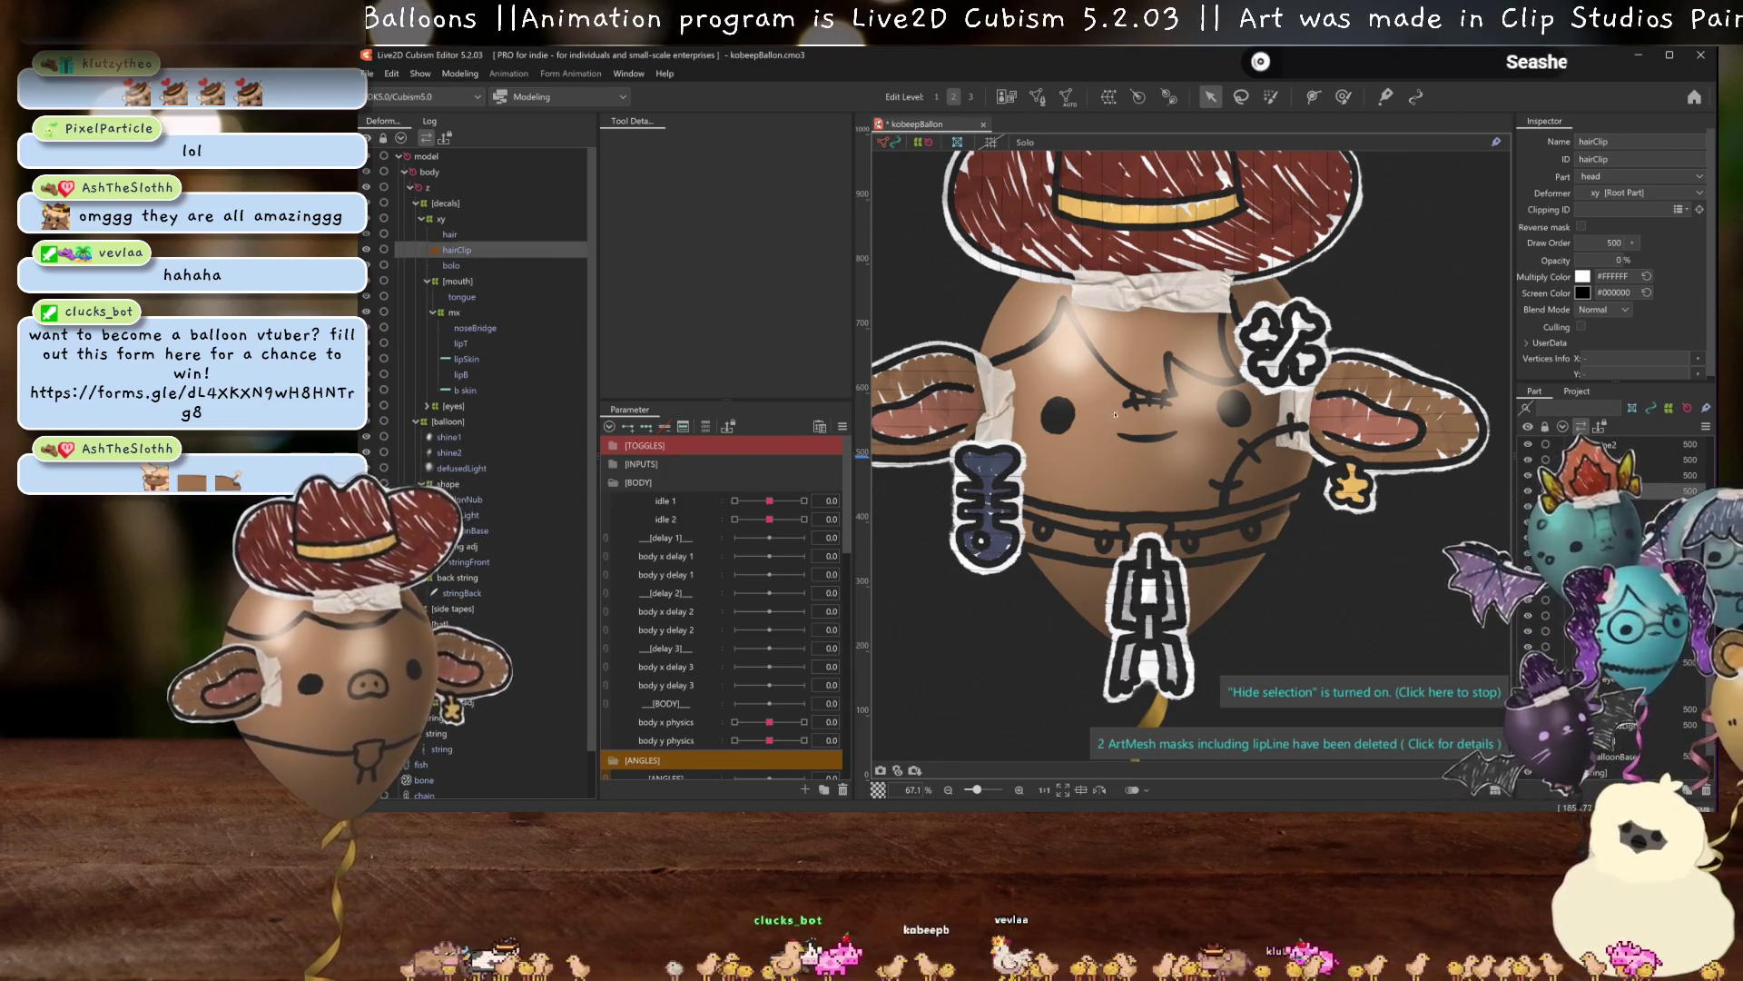
scroll(1114, 417, up, 5)
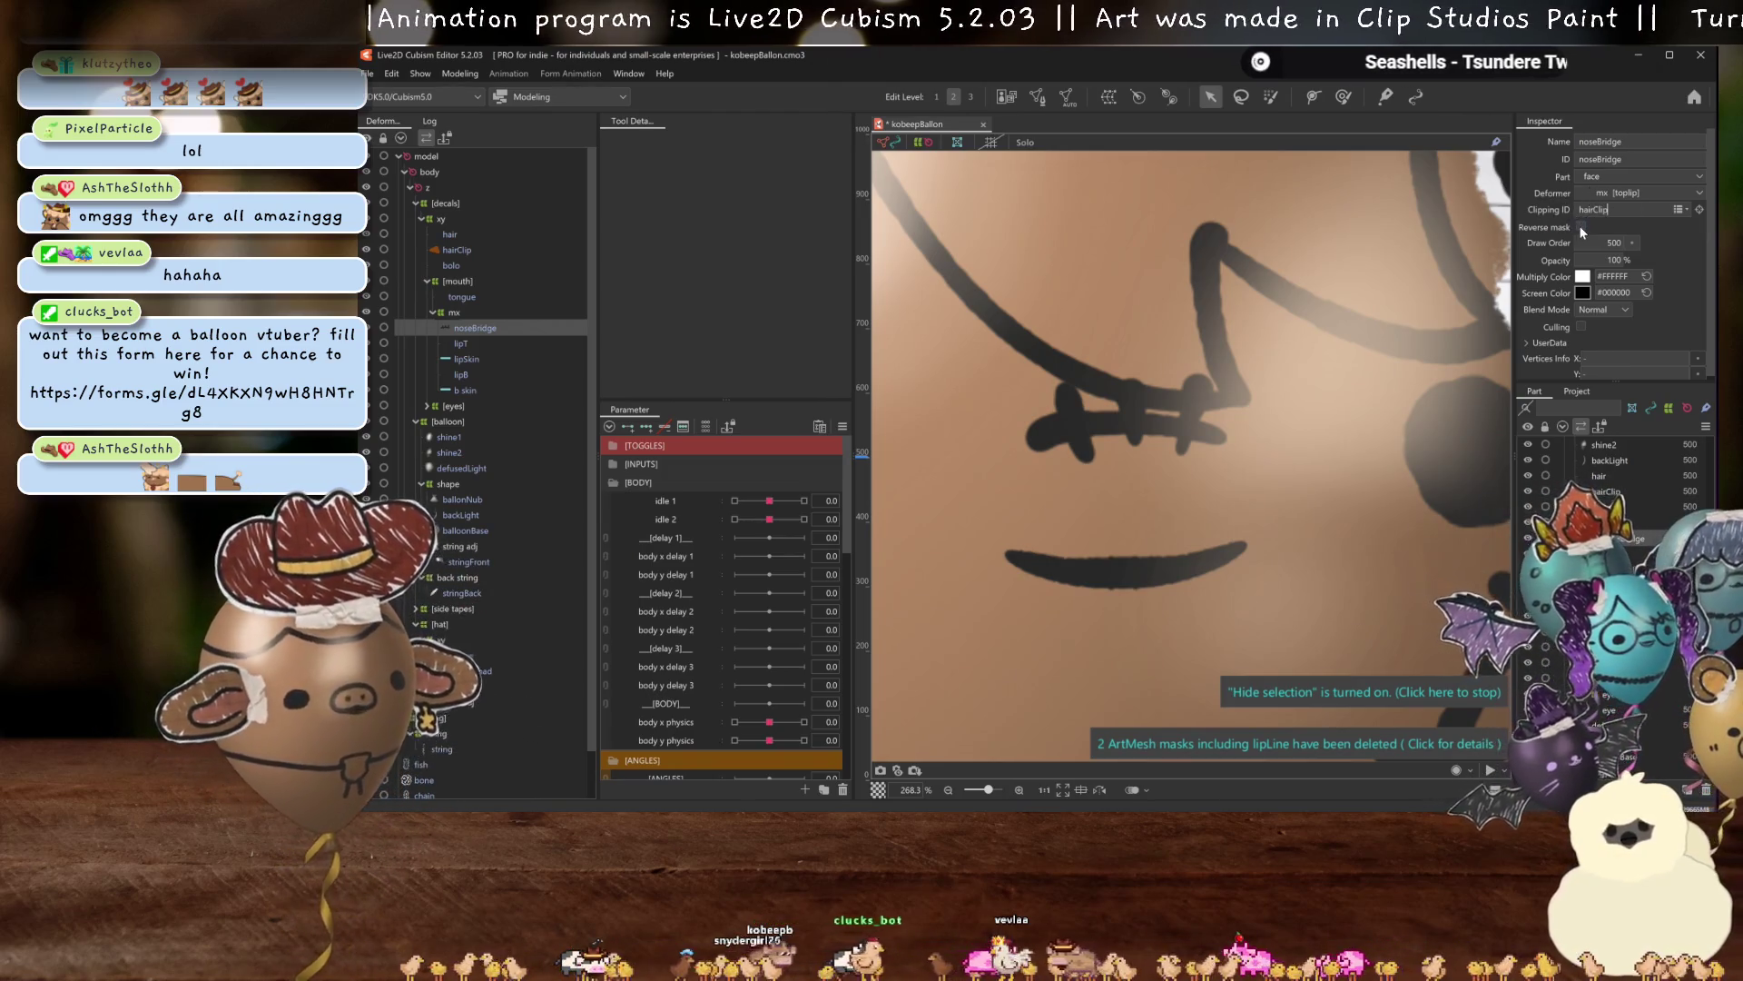
Enable reverse mask on noseBridge's hairClip clipping.
click(1581, 226)
scroll(1258, 393, down, 5)
scroll(1258, 393, up, 6)
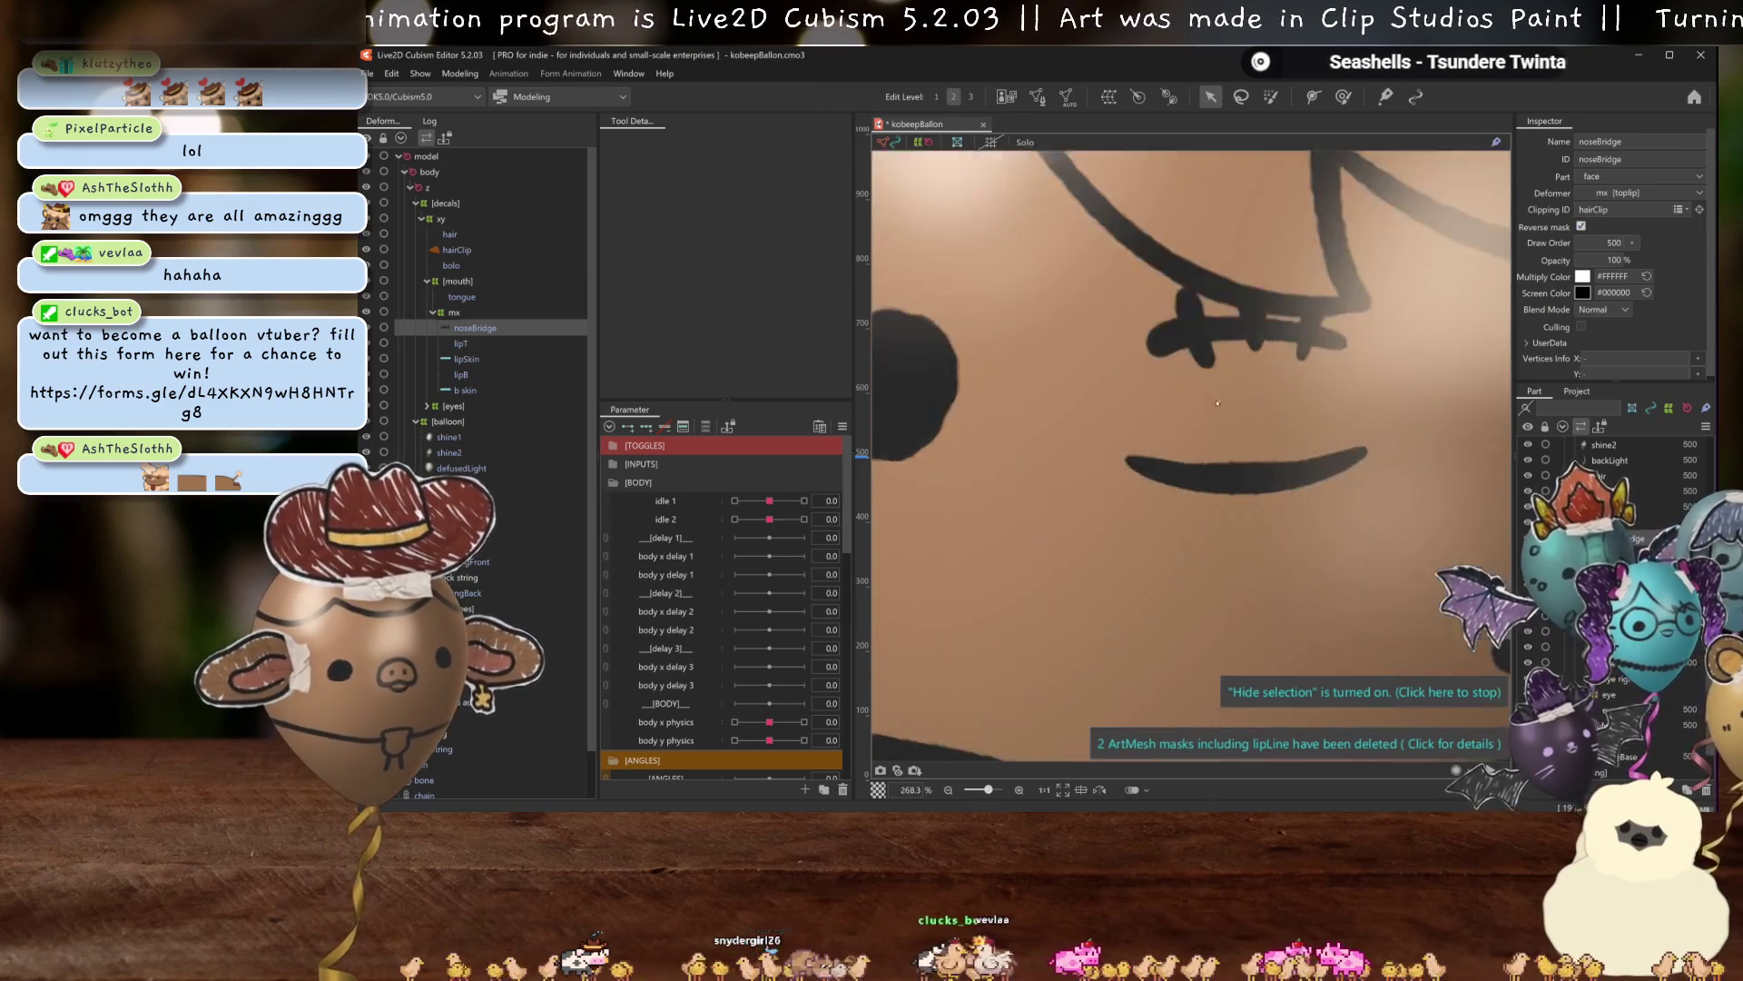
scroll(1335, 332, down, 2)
scroll(1253, 409, down, 2)
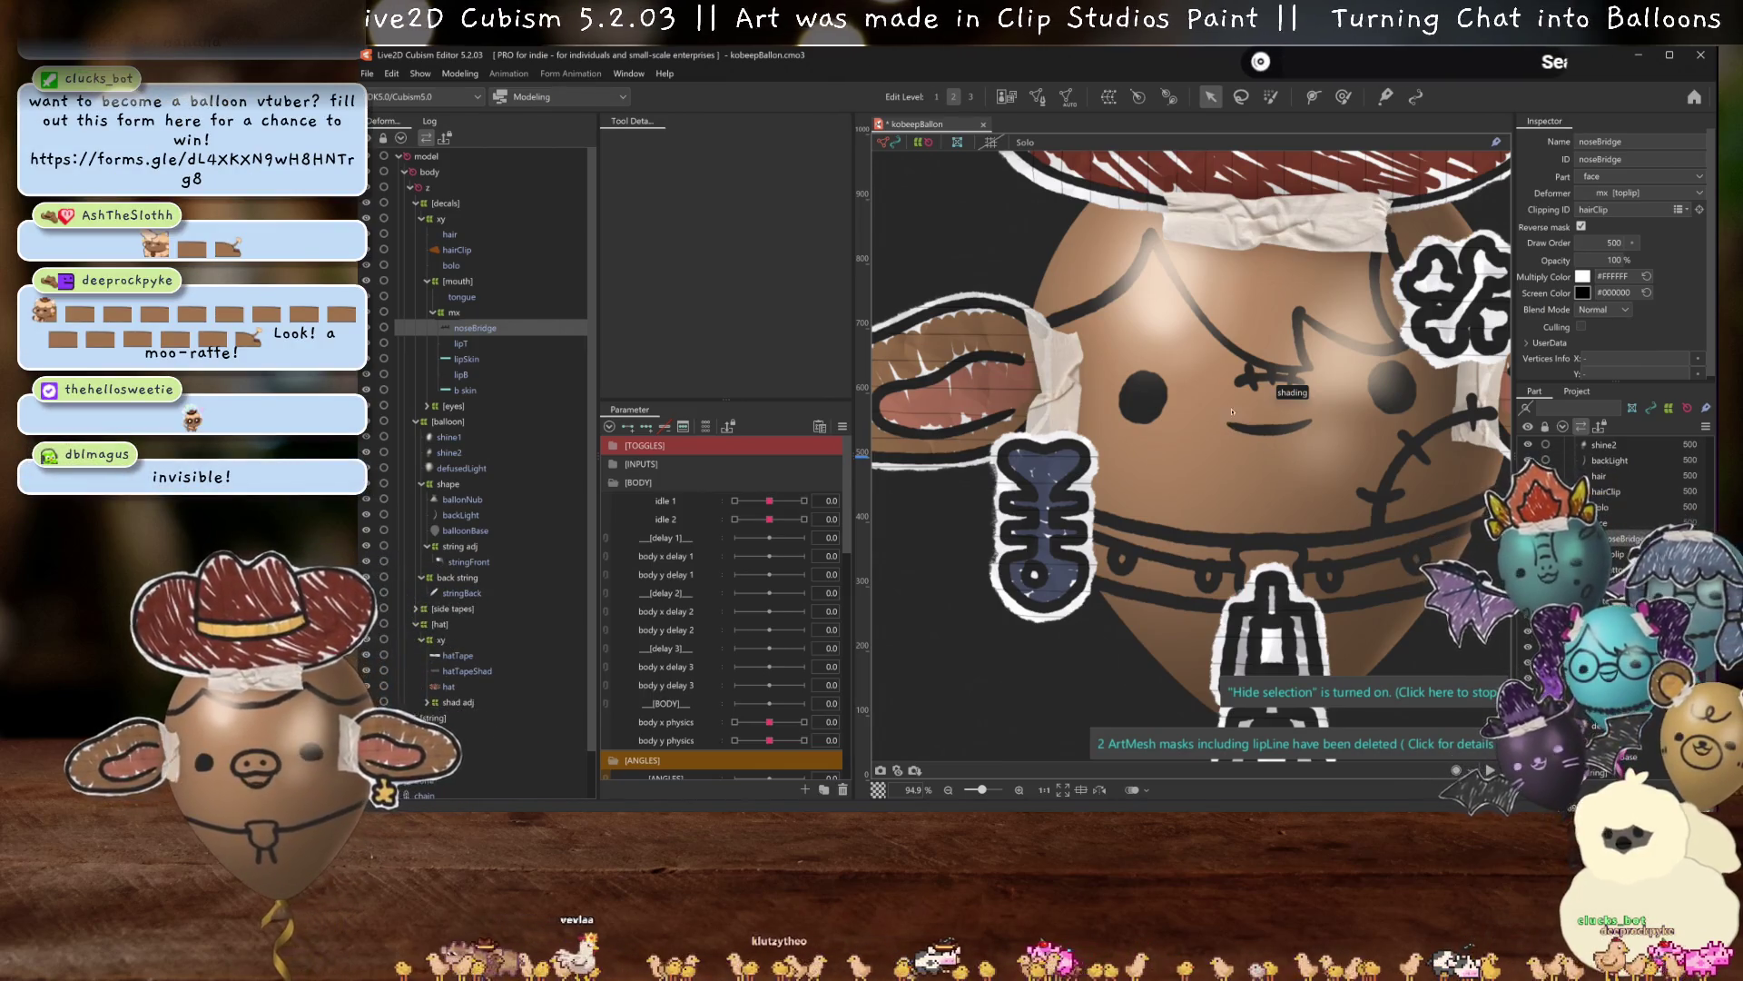
scroll(1320, 385, up, 2)
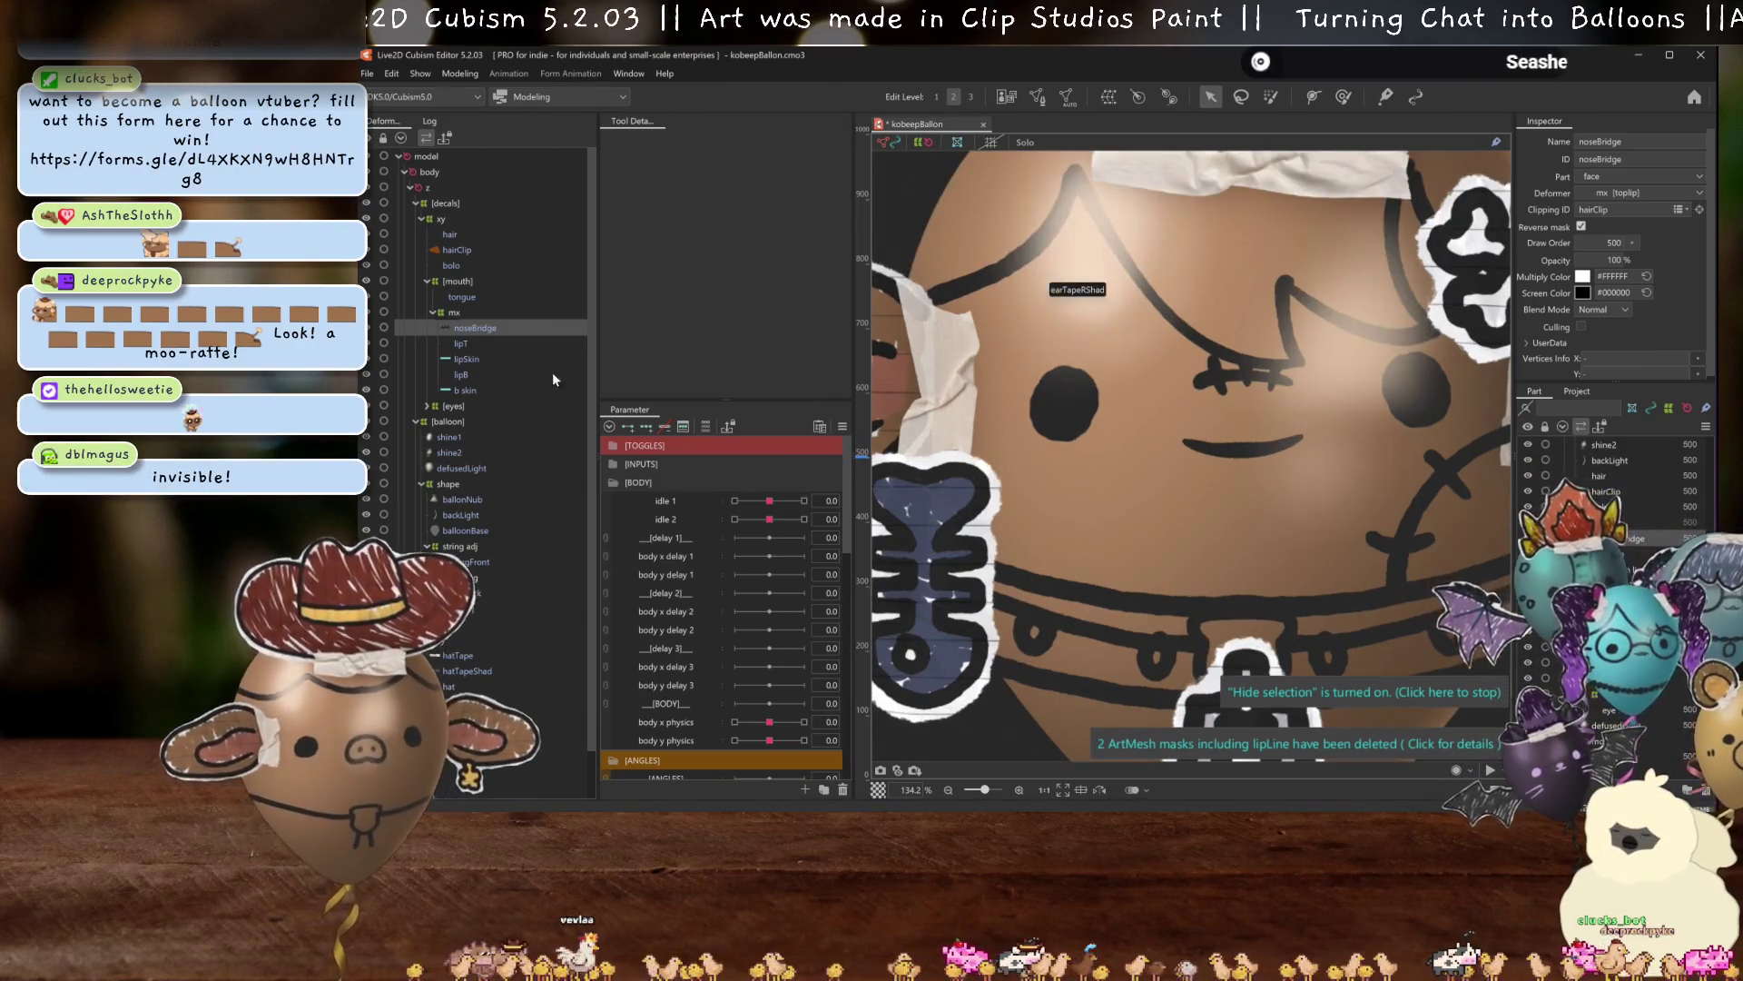
scroll(749, 689, down, 5)
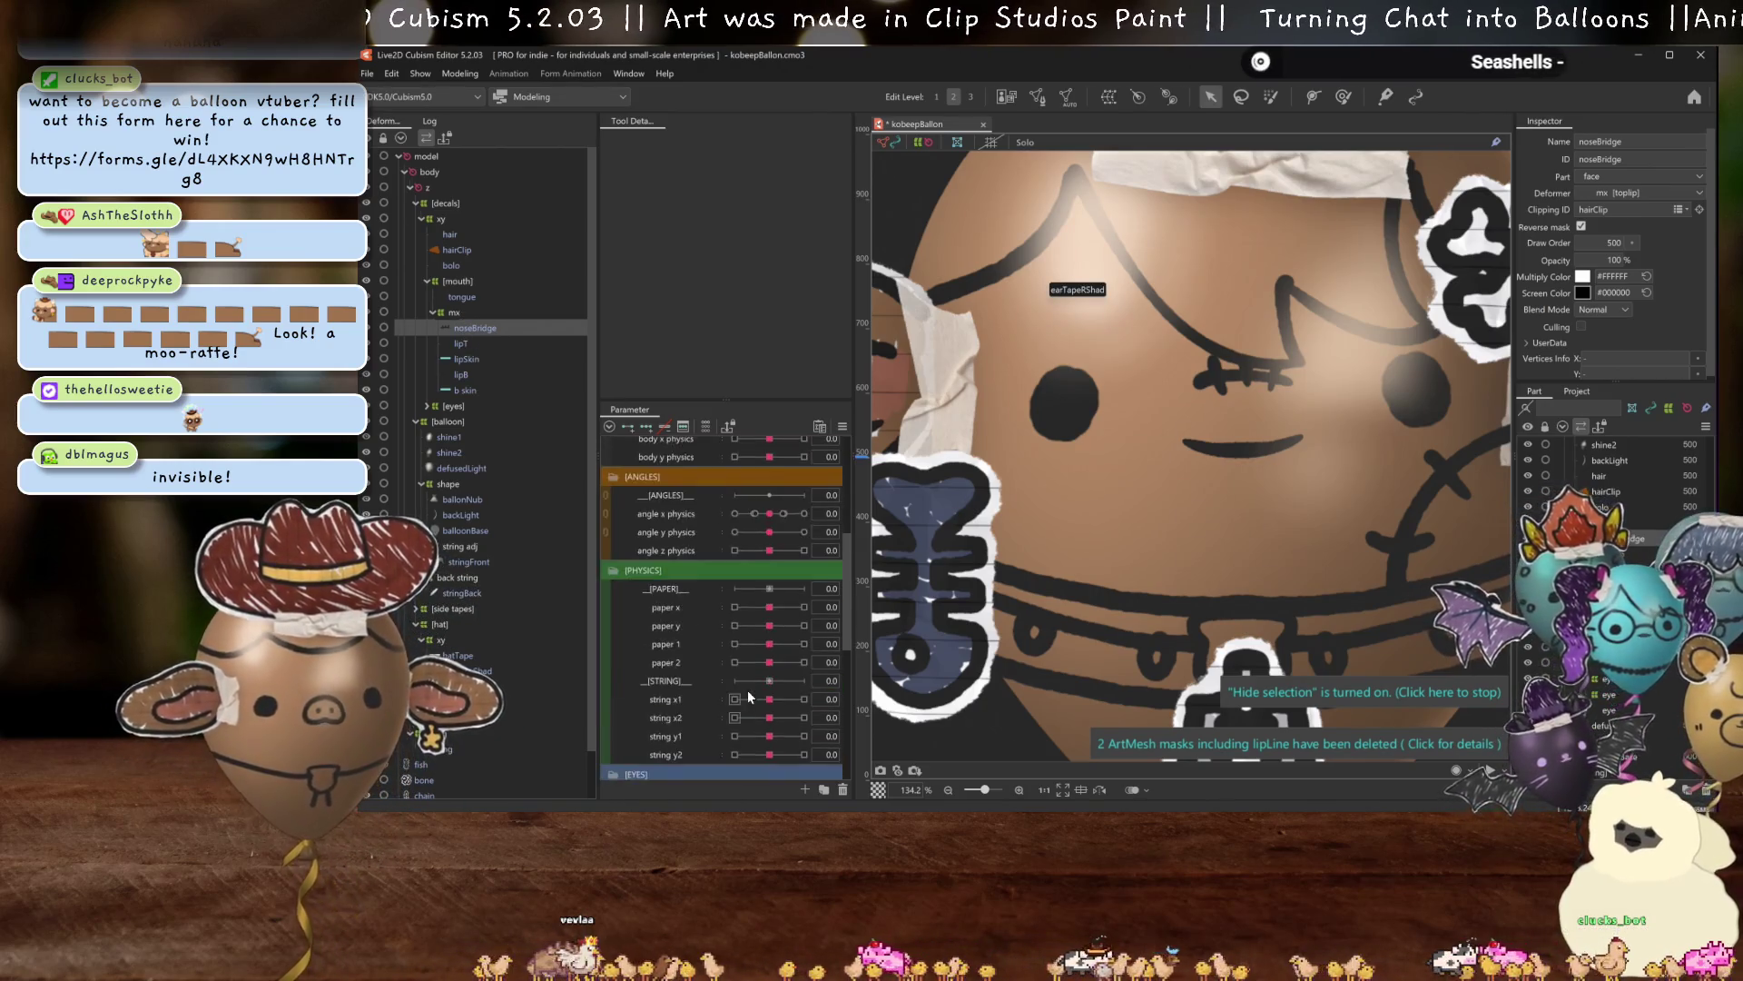
scroll(754, 688, down, 3)
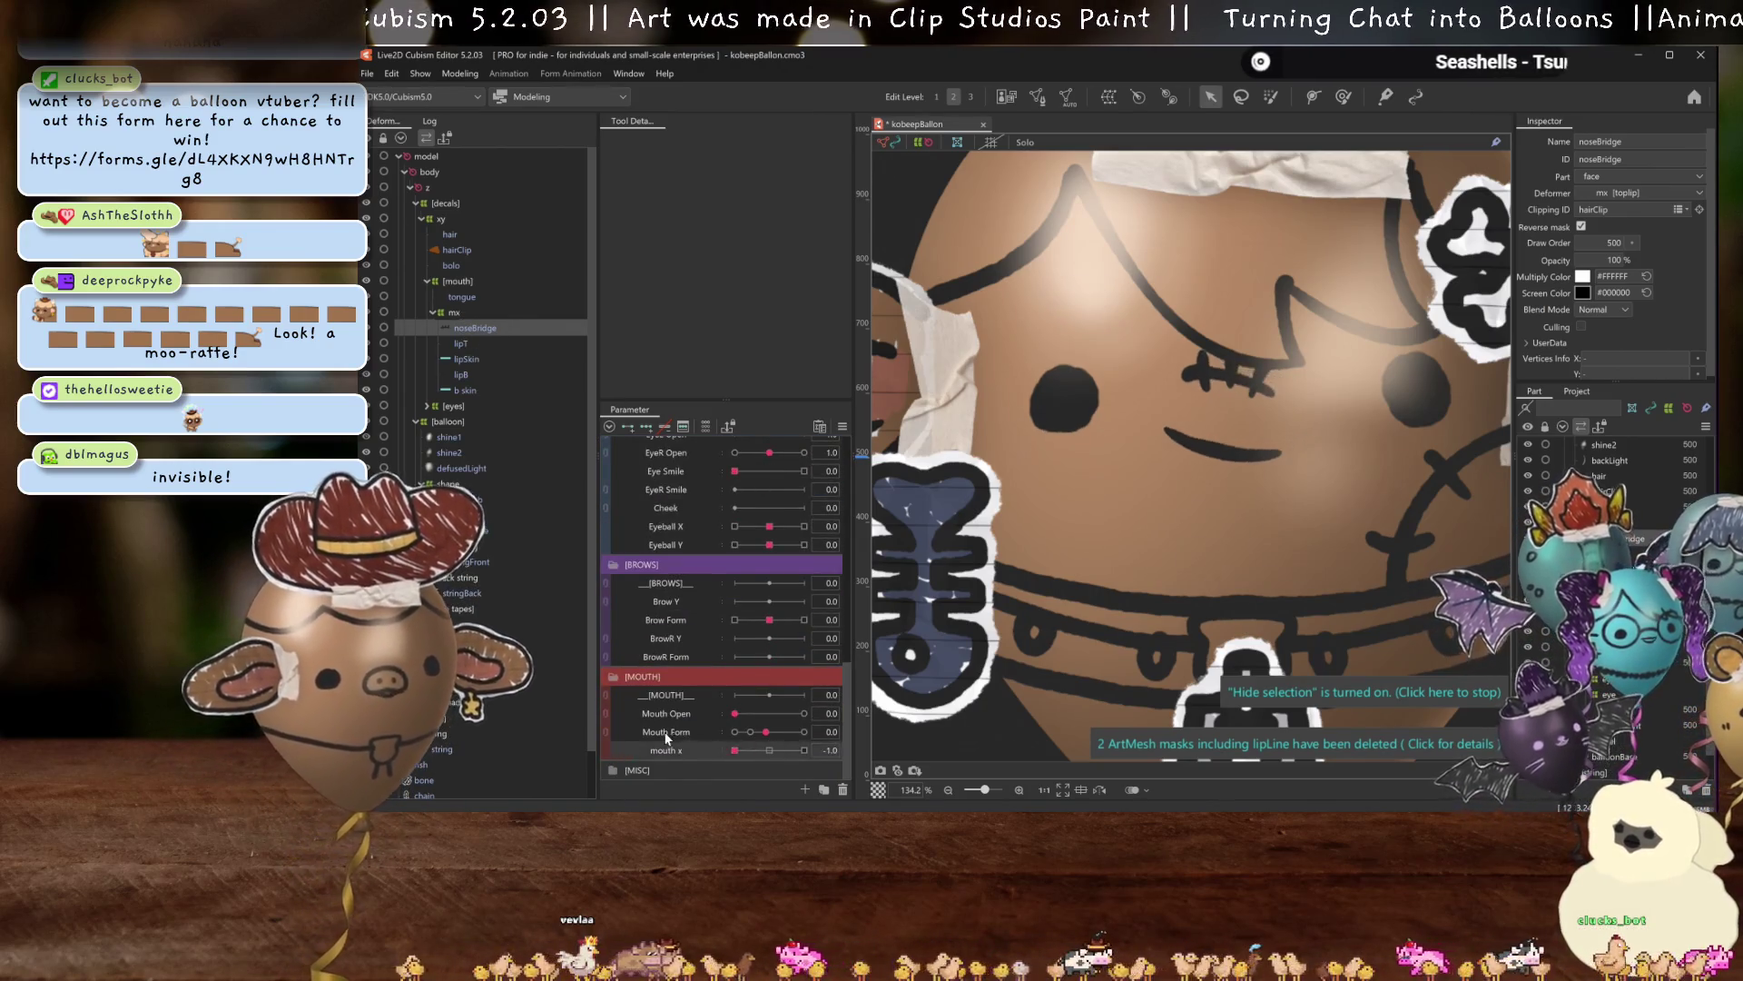
scroll(1321, 363, up, 1)
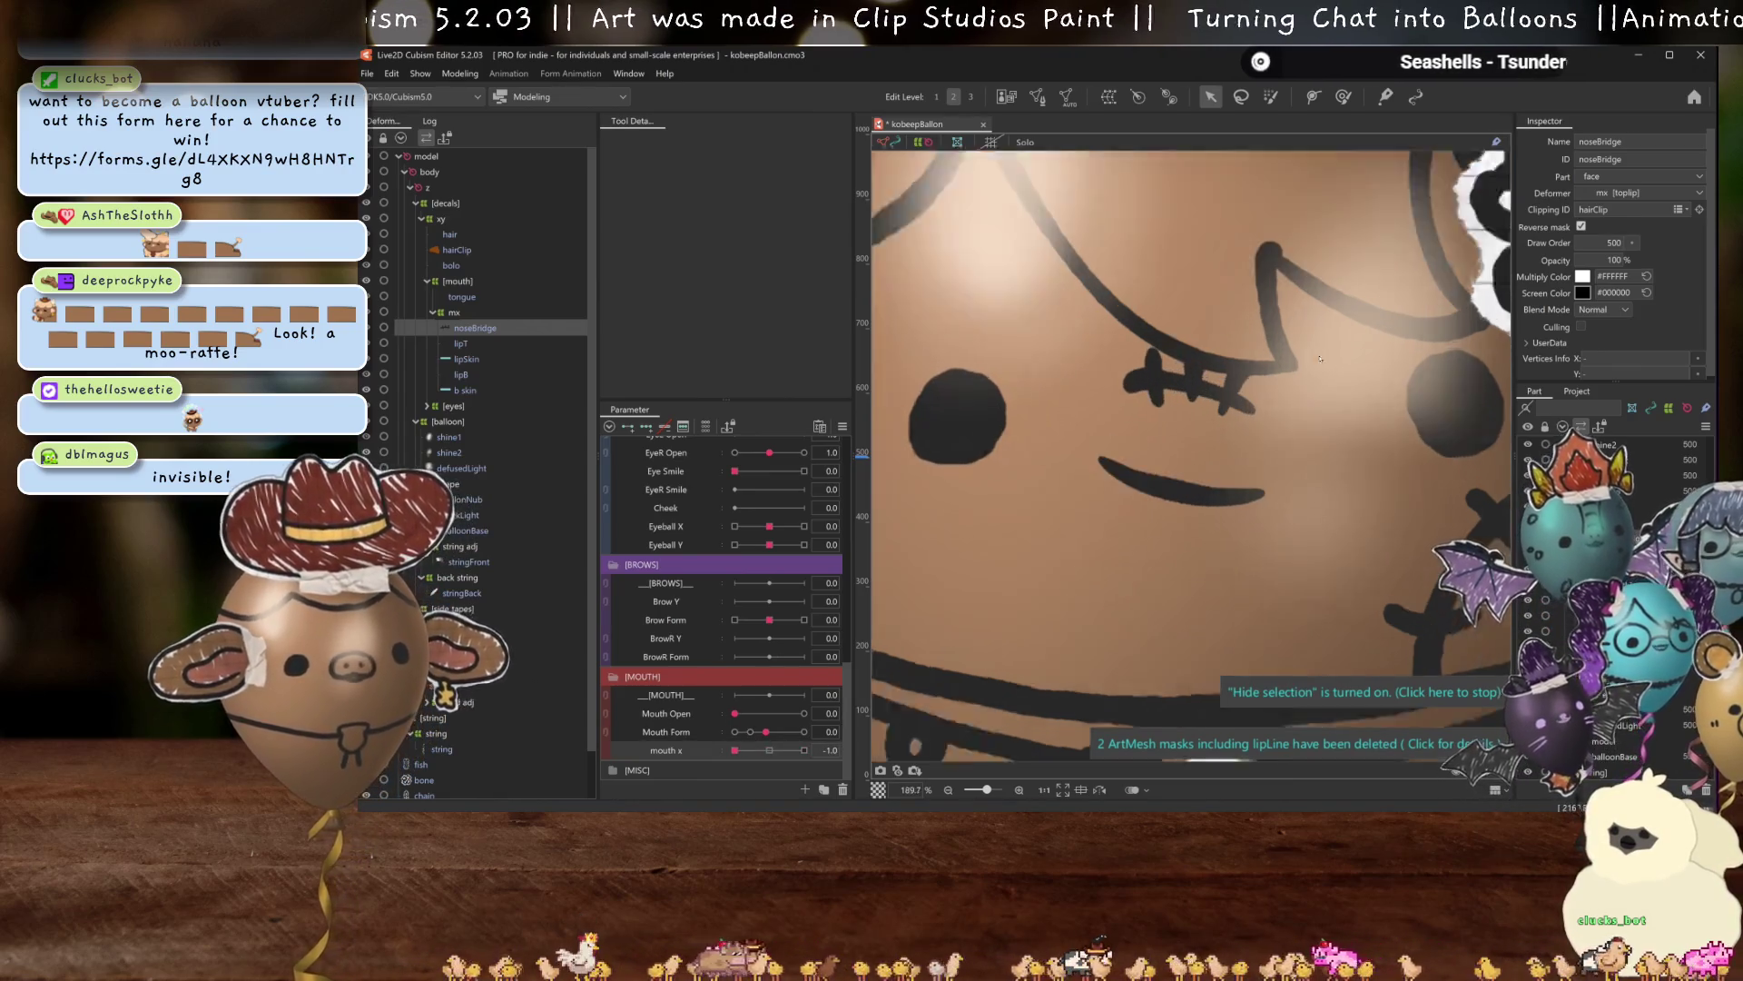
scroll(1321, 363, up, 1)
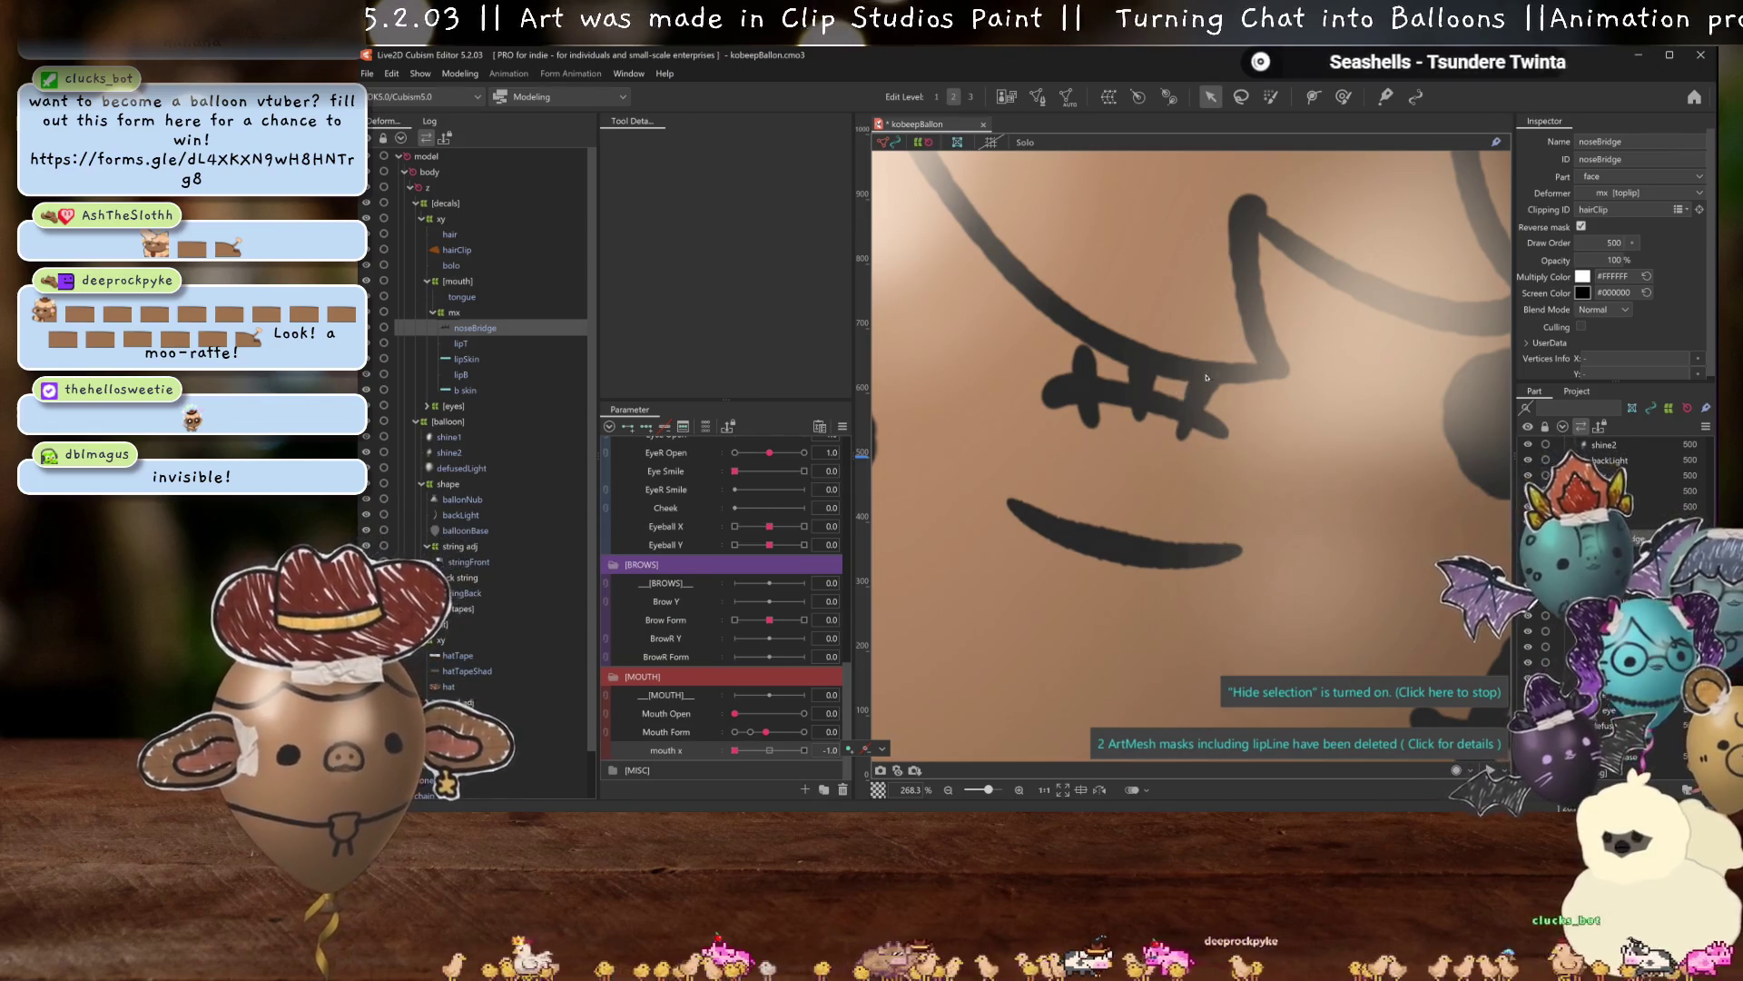
Sweep the mouth X parameter across its range, then return it to 0.0.
drag(734, 750, 851, 721)
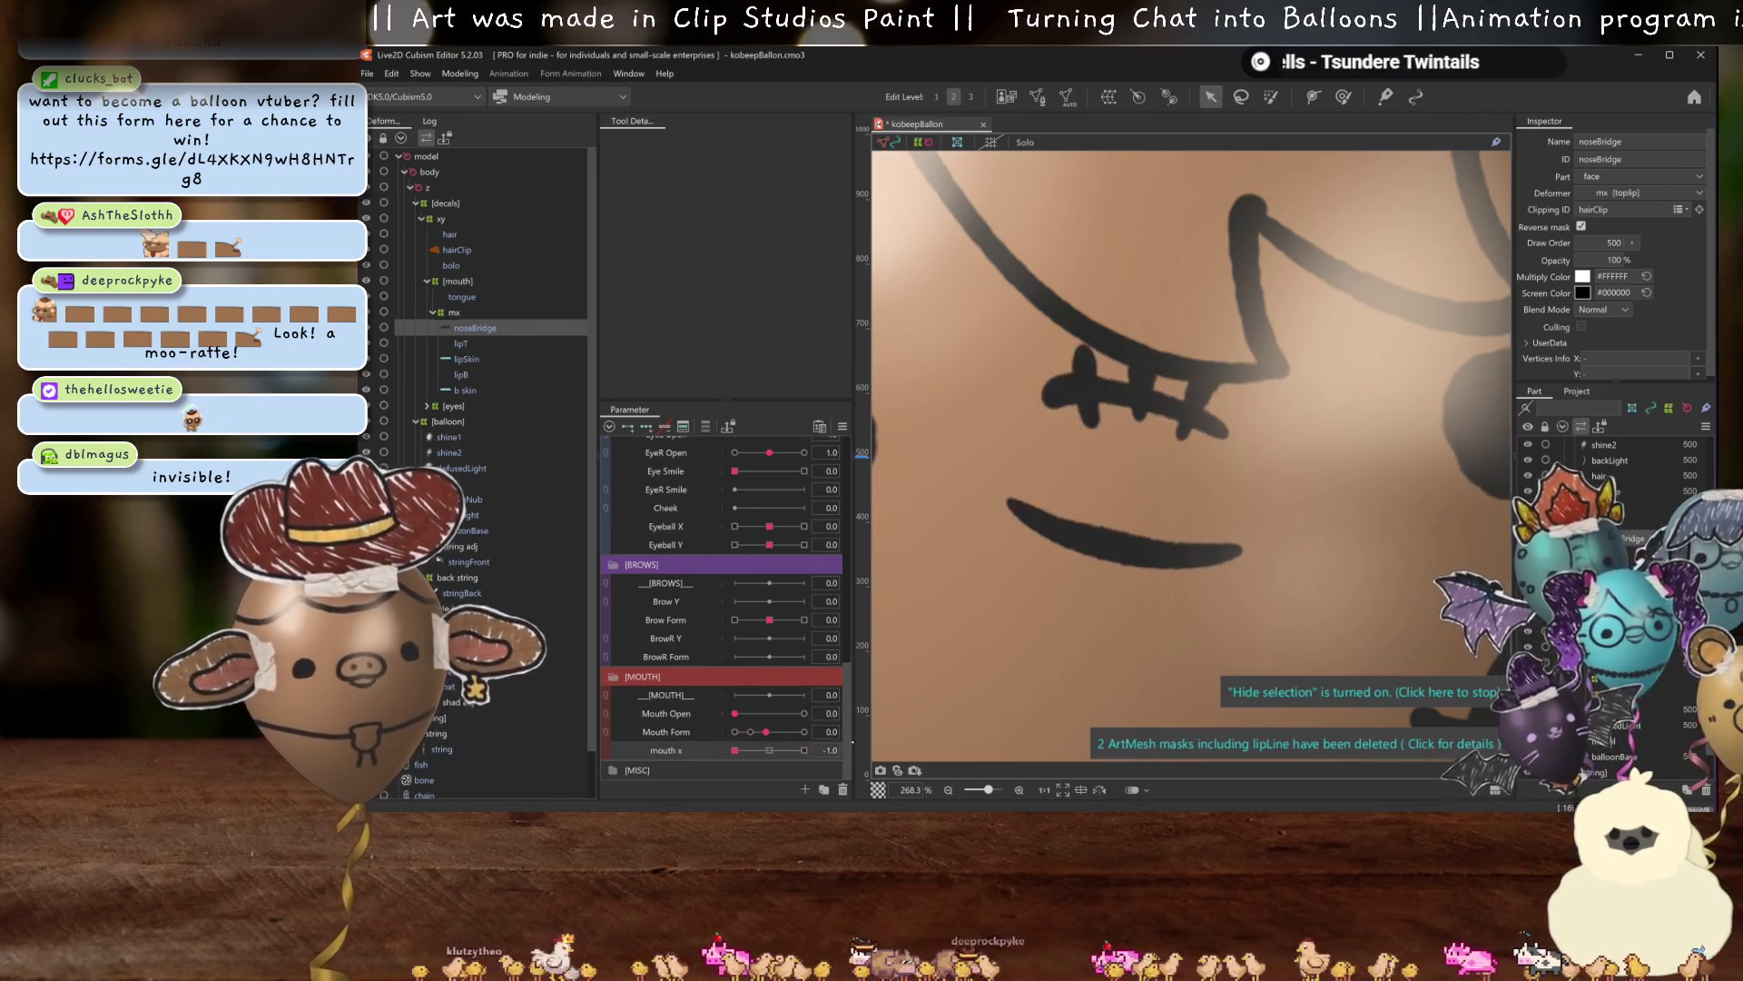
drag(804, 750, 769, 750)
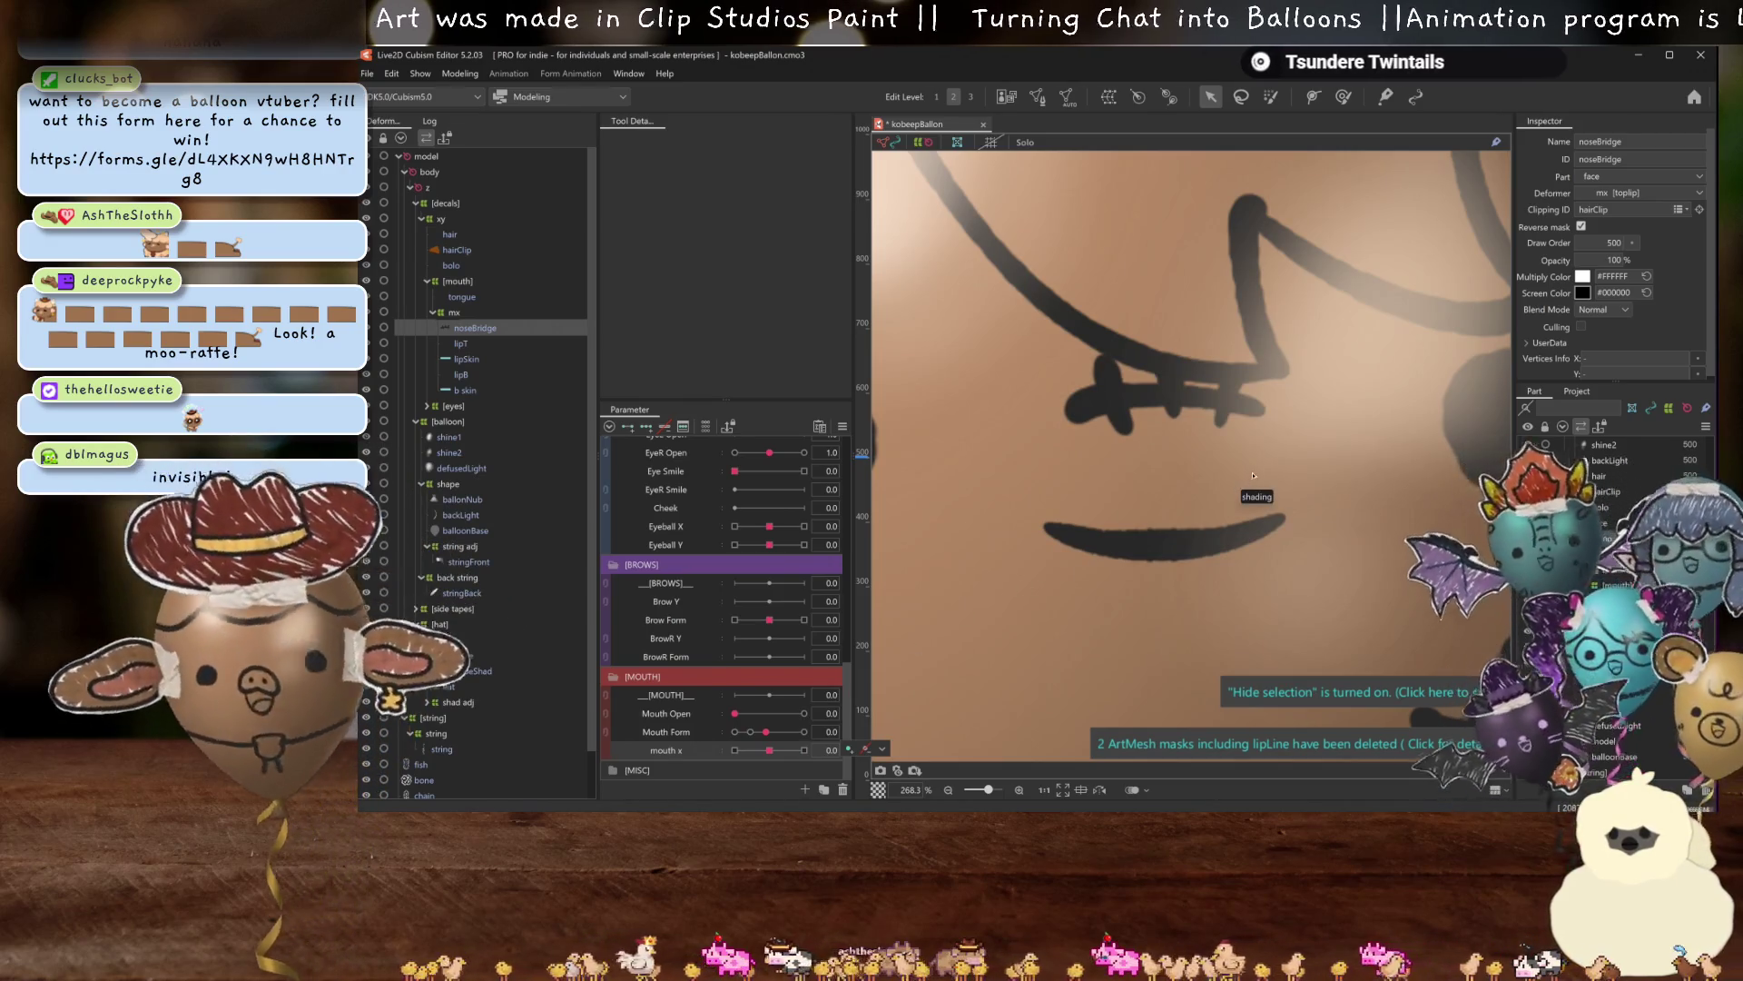
scroll(1271, 442, down, 5)
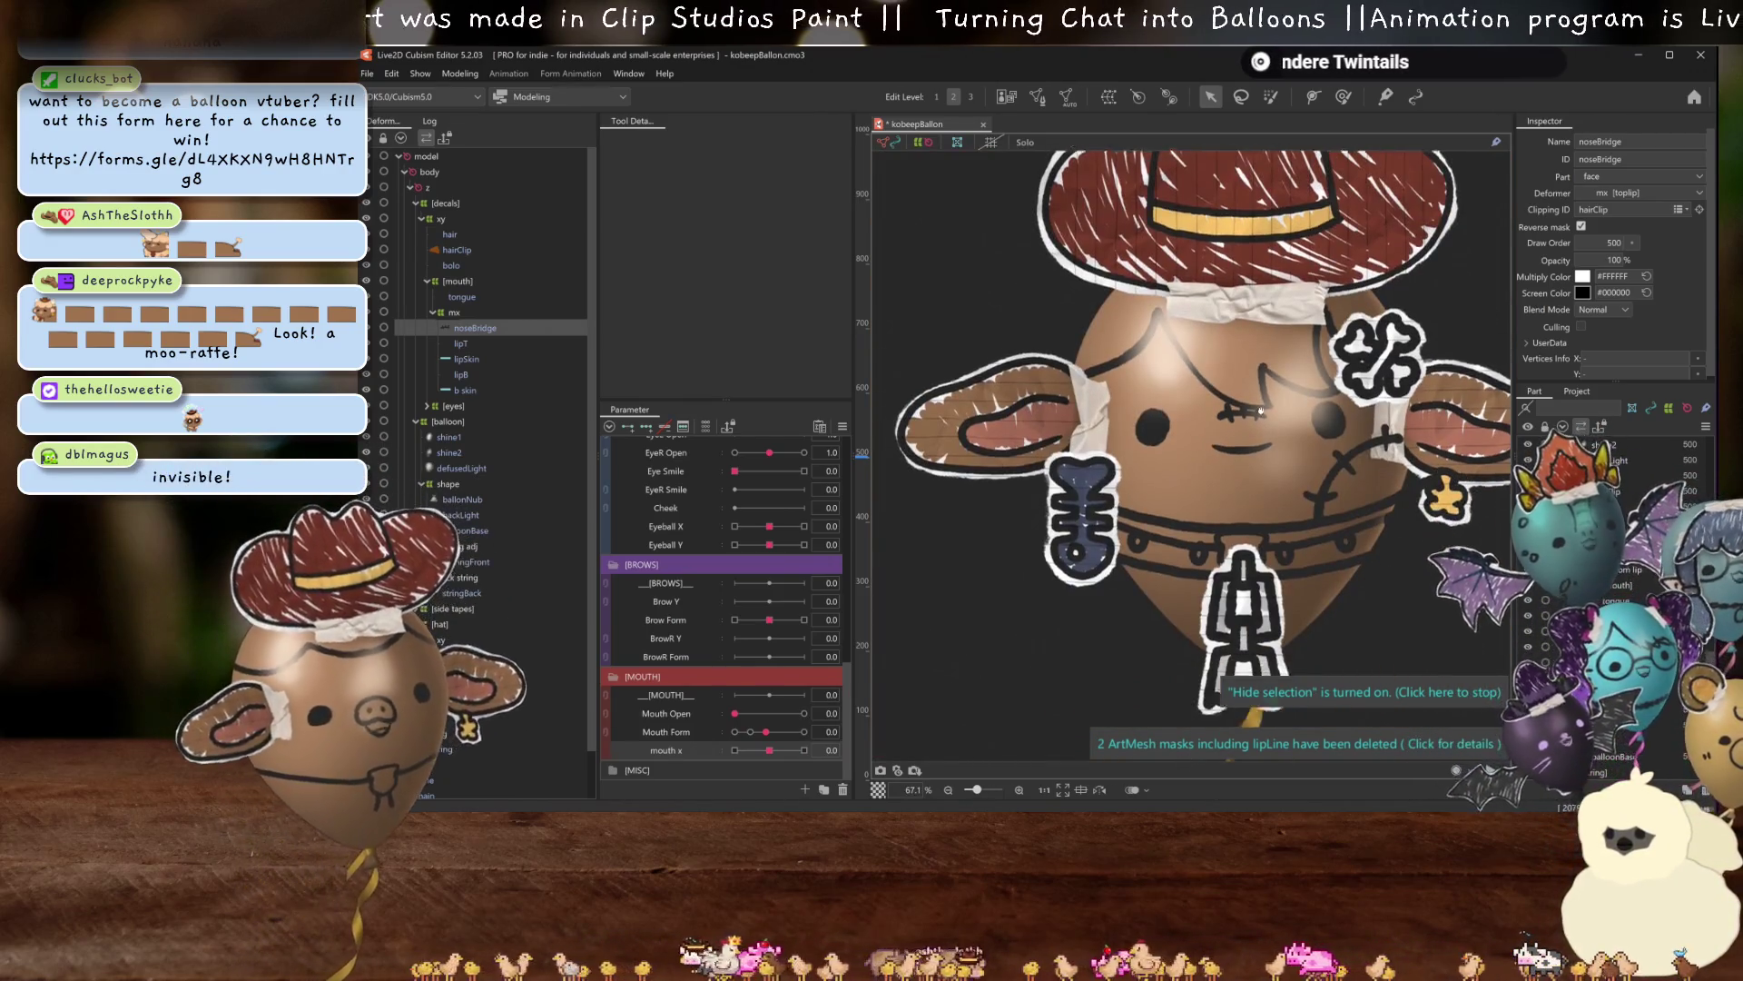
scroll(444, 363, down, 1)
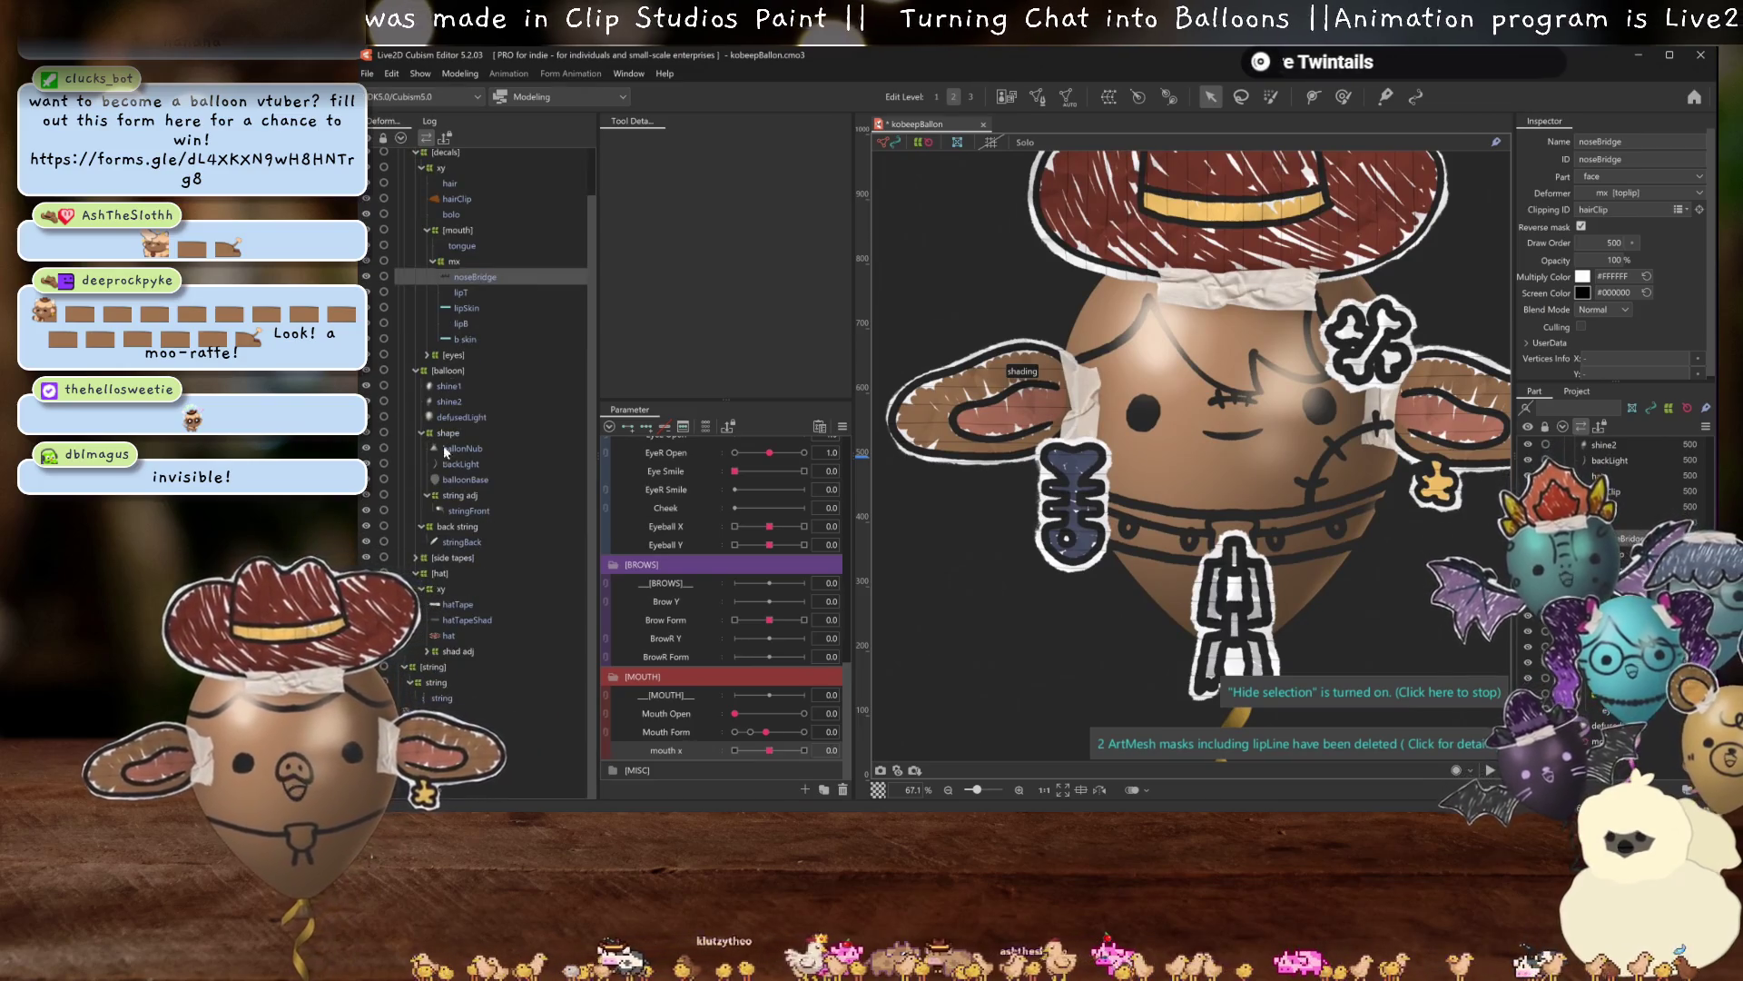
Move the cheek and necklace decals under the xy deformer.
click(1021, 382)
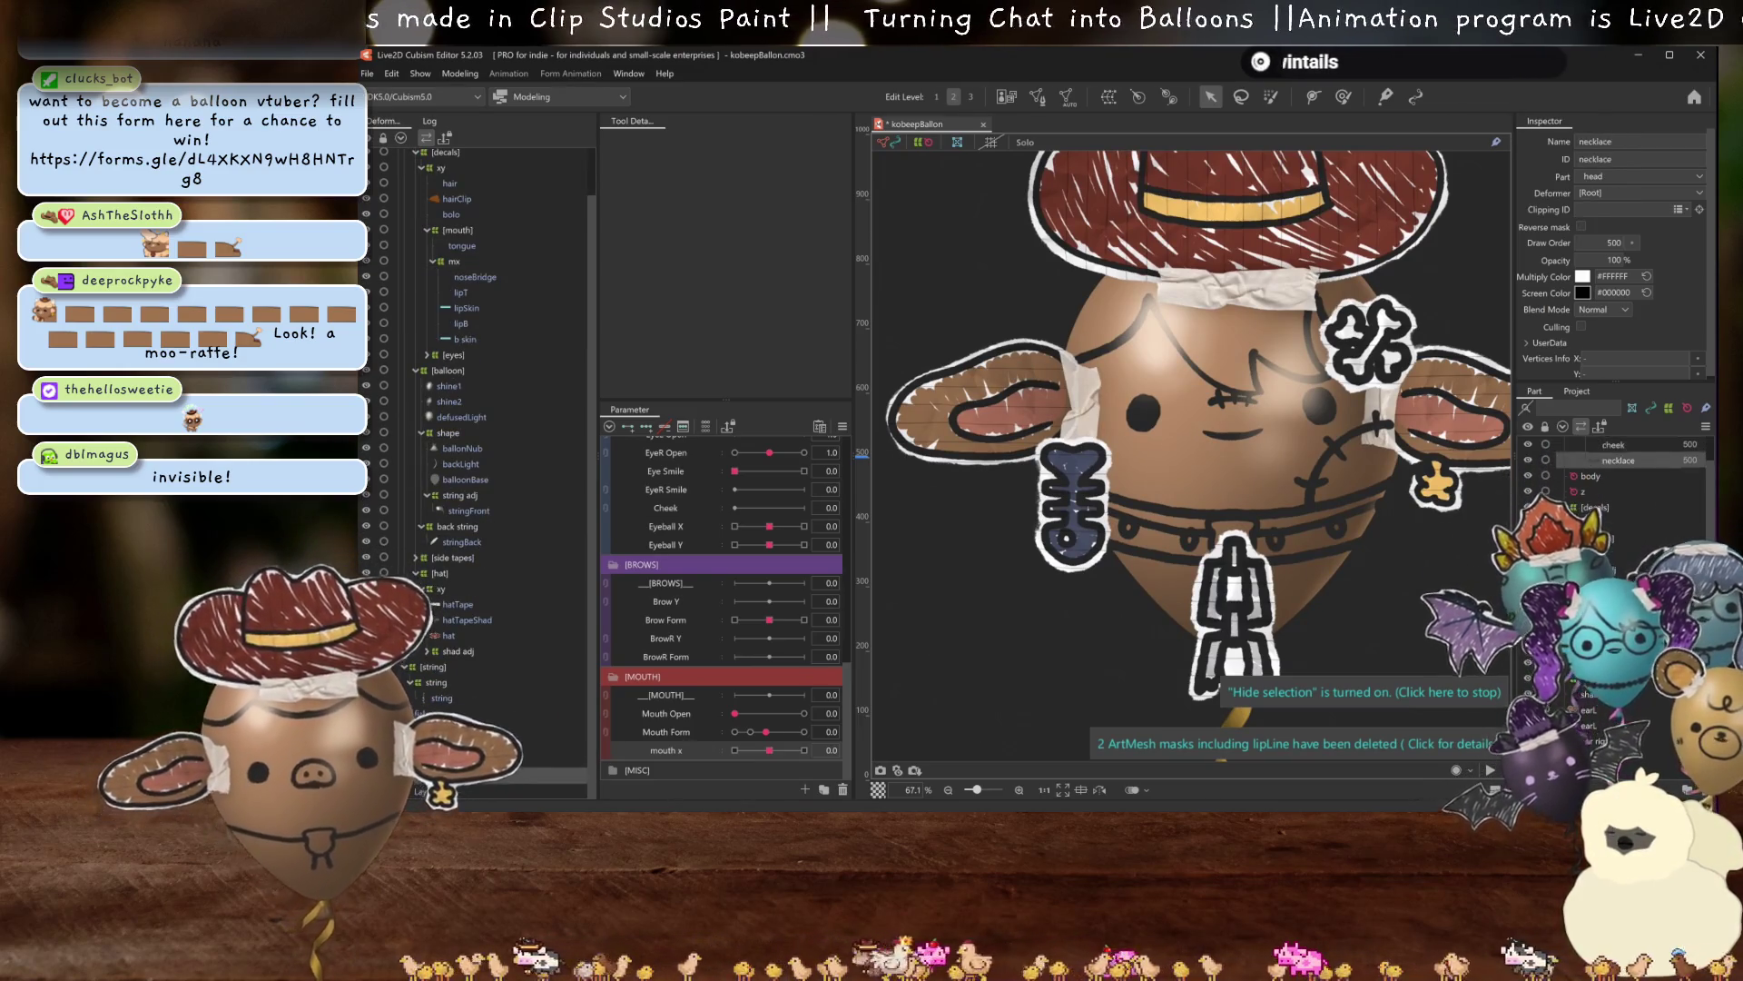
drag(472, 687, 503, 338)
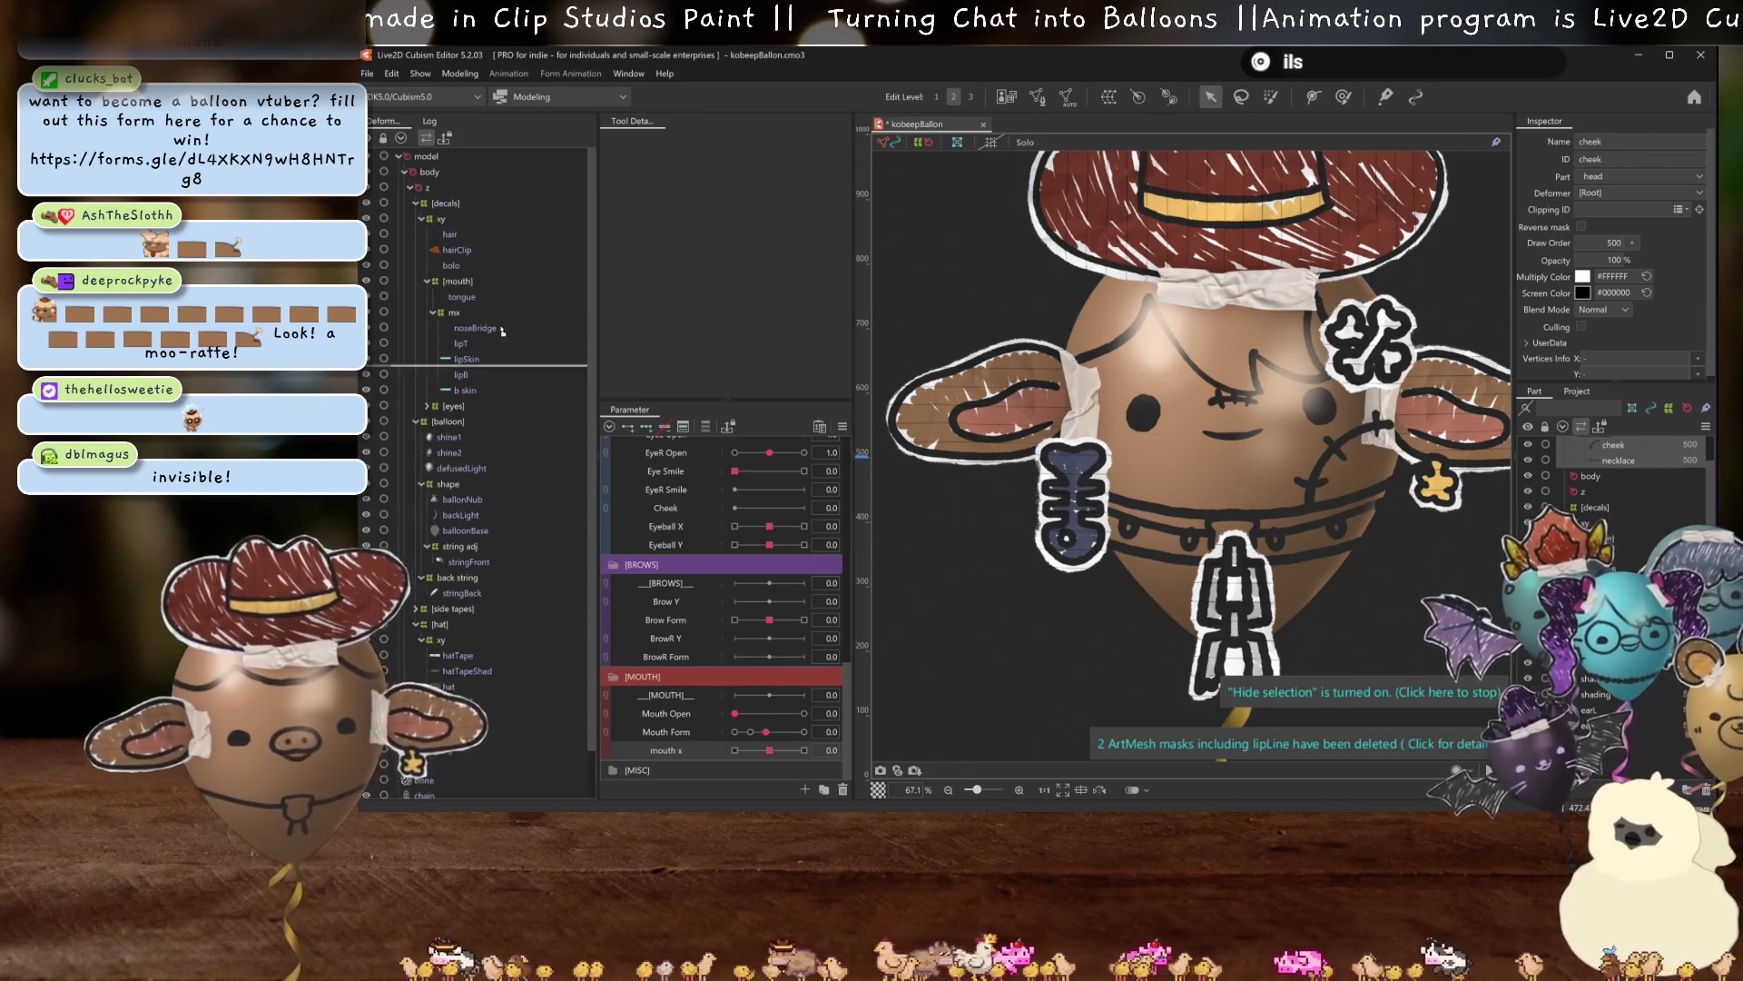
drag(452, 227, 445, 228)
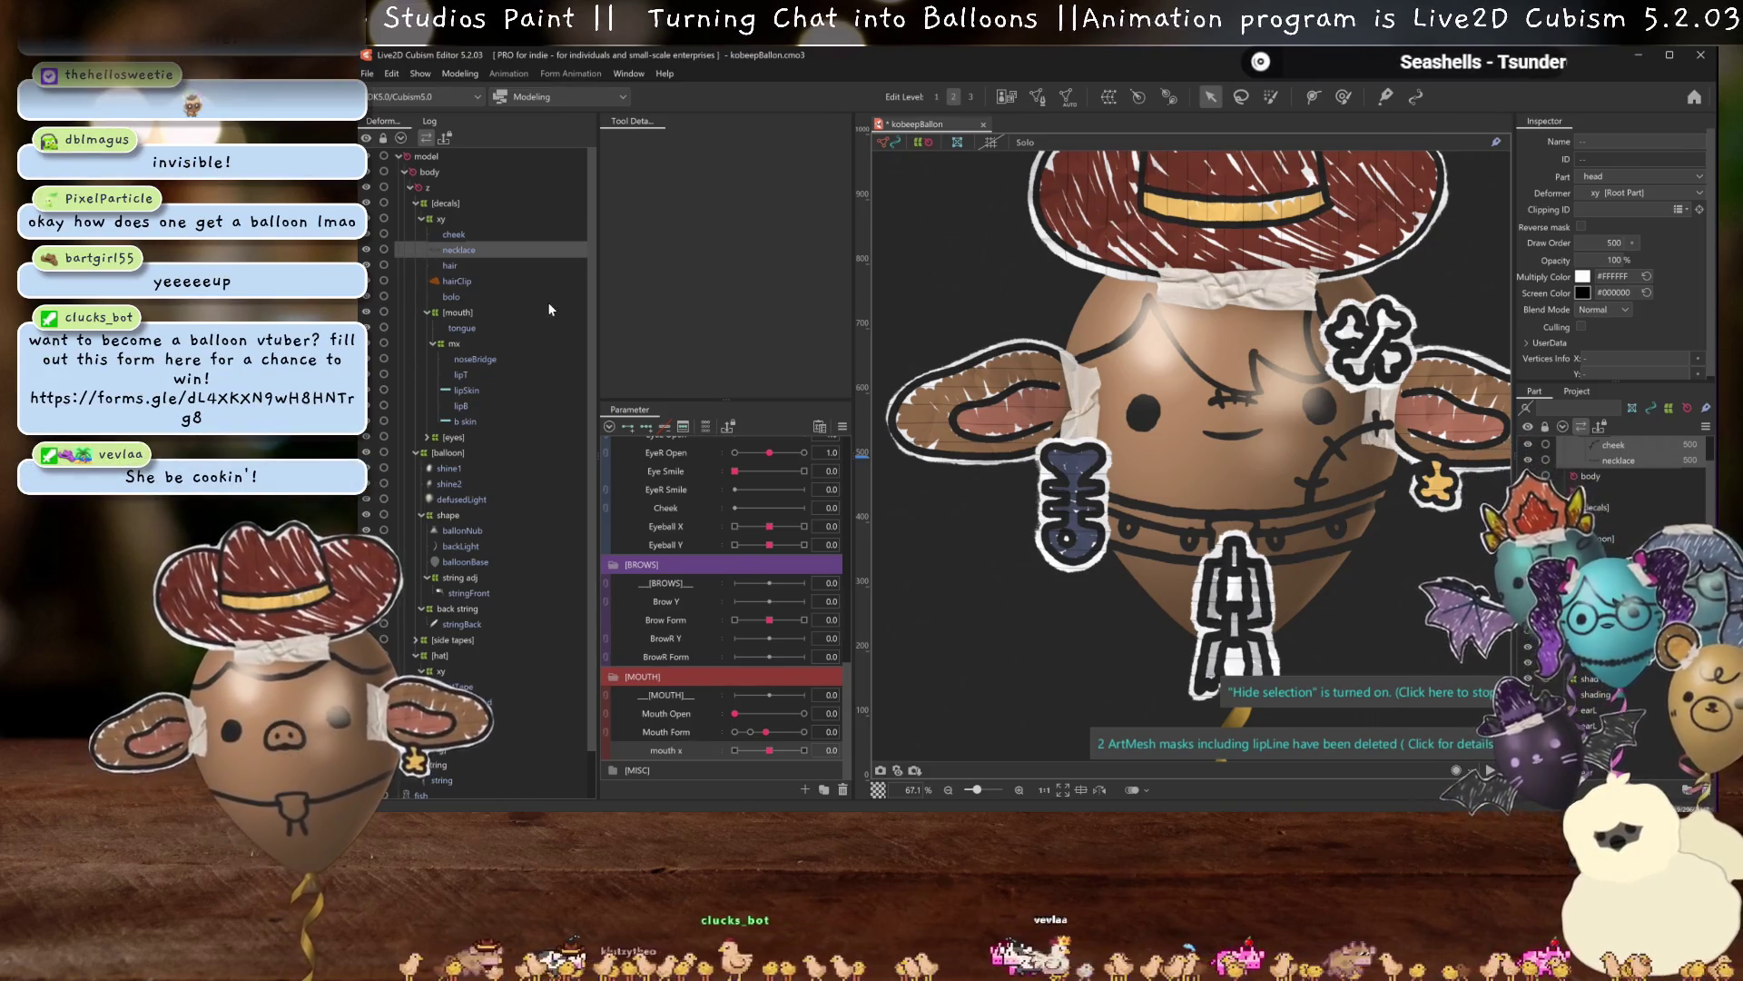
scroll(1309, 372, up, 2)
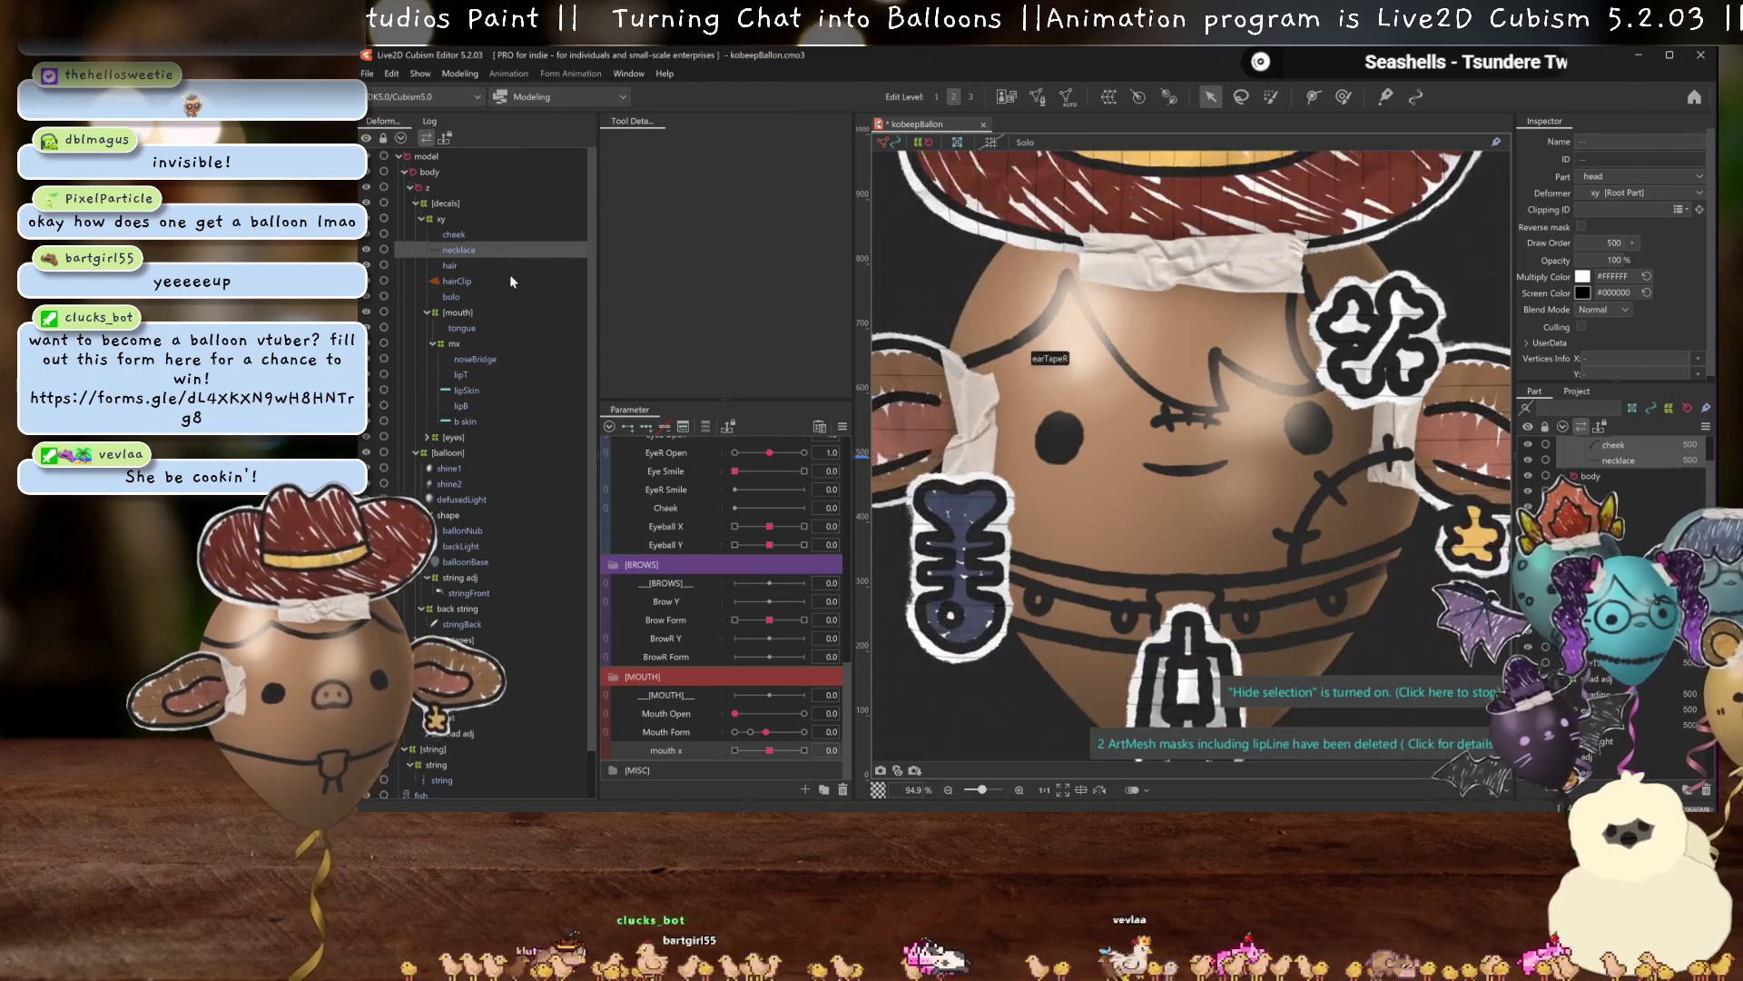
Clip both the cheek and necklace decals to balloonBase by entering it as their Clipping ID.
click(460, 243)
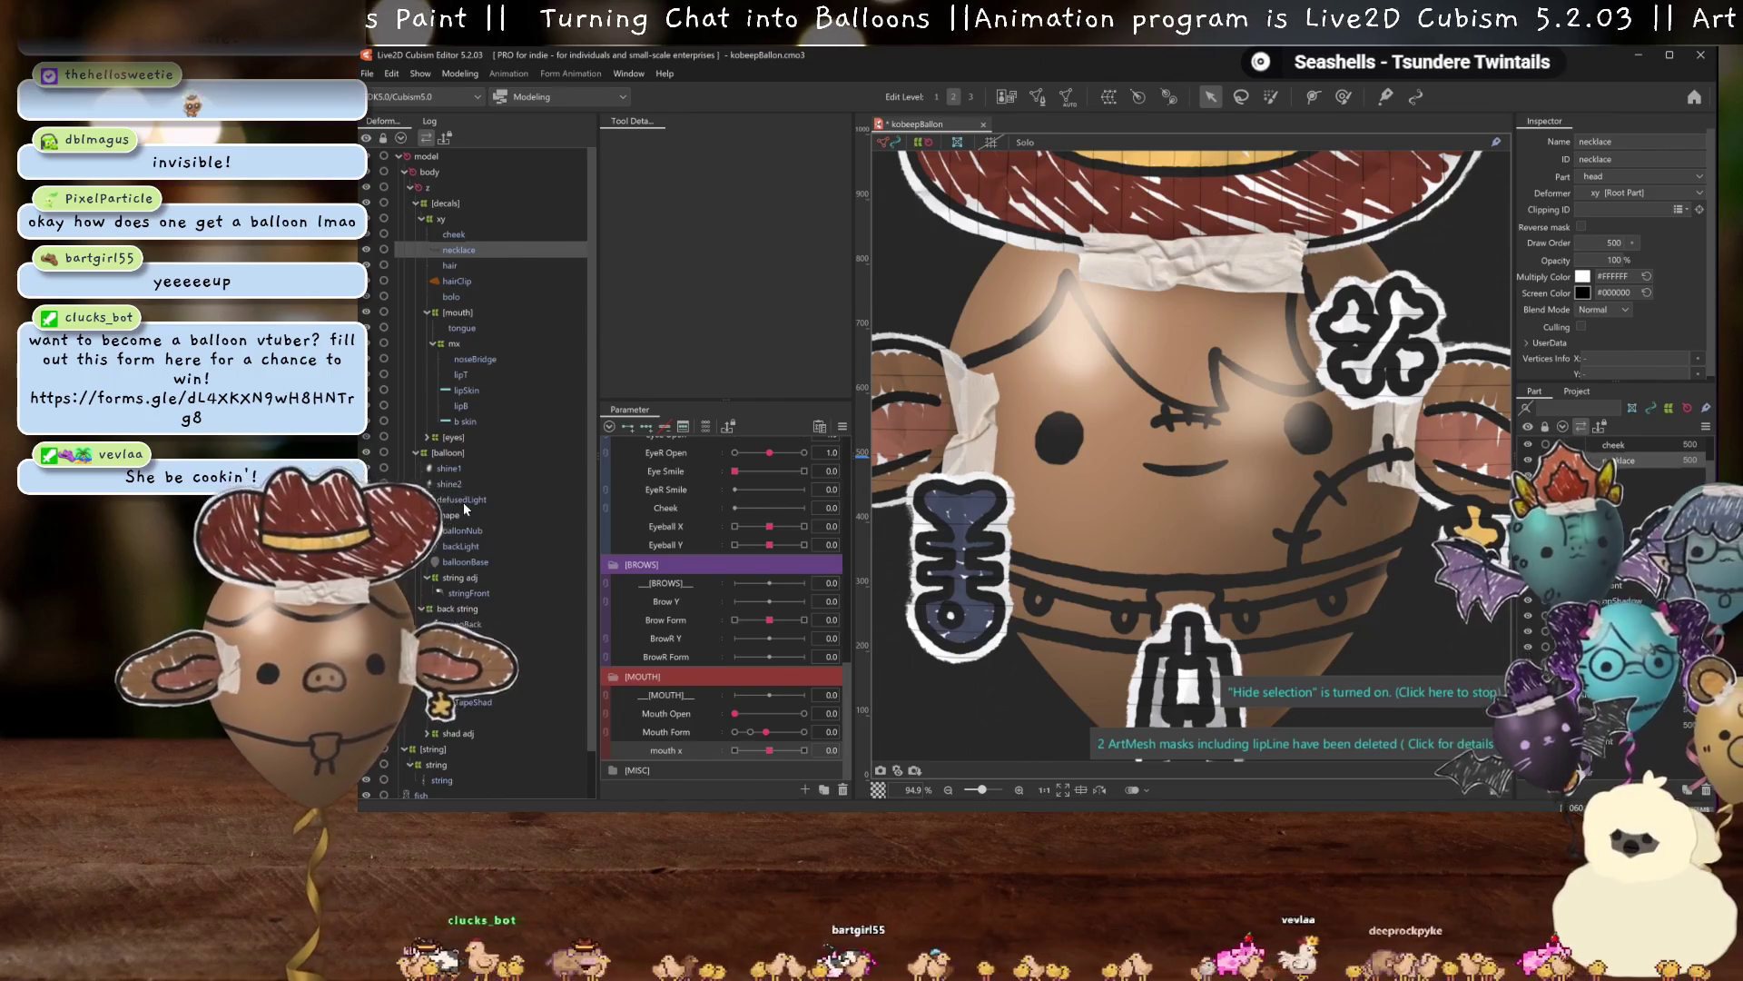
click(457, 563)
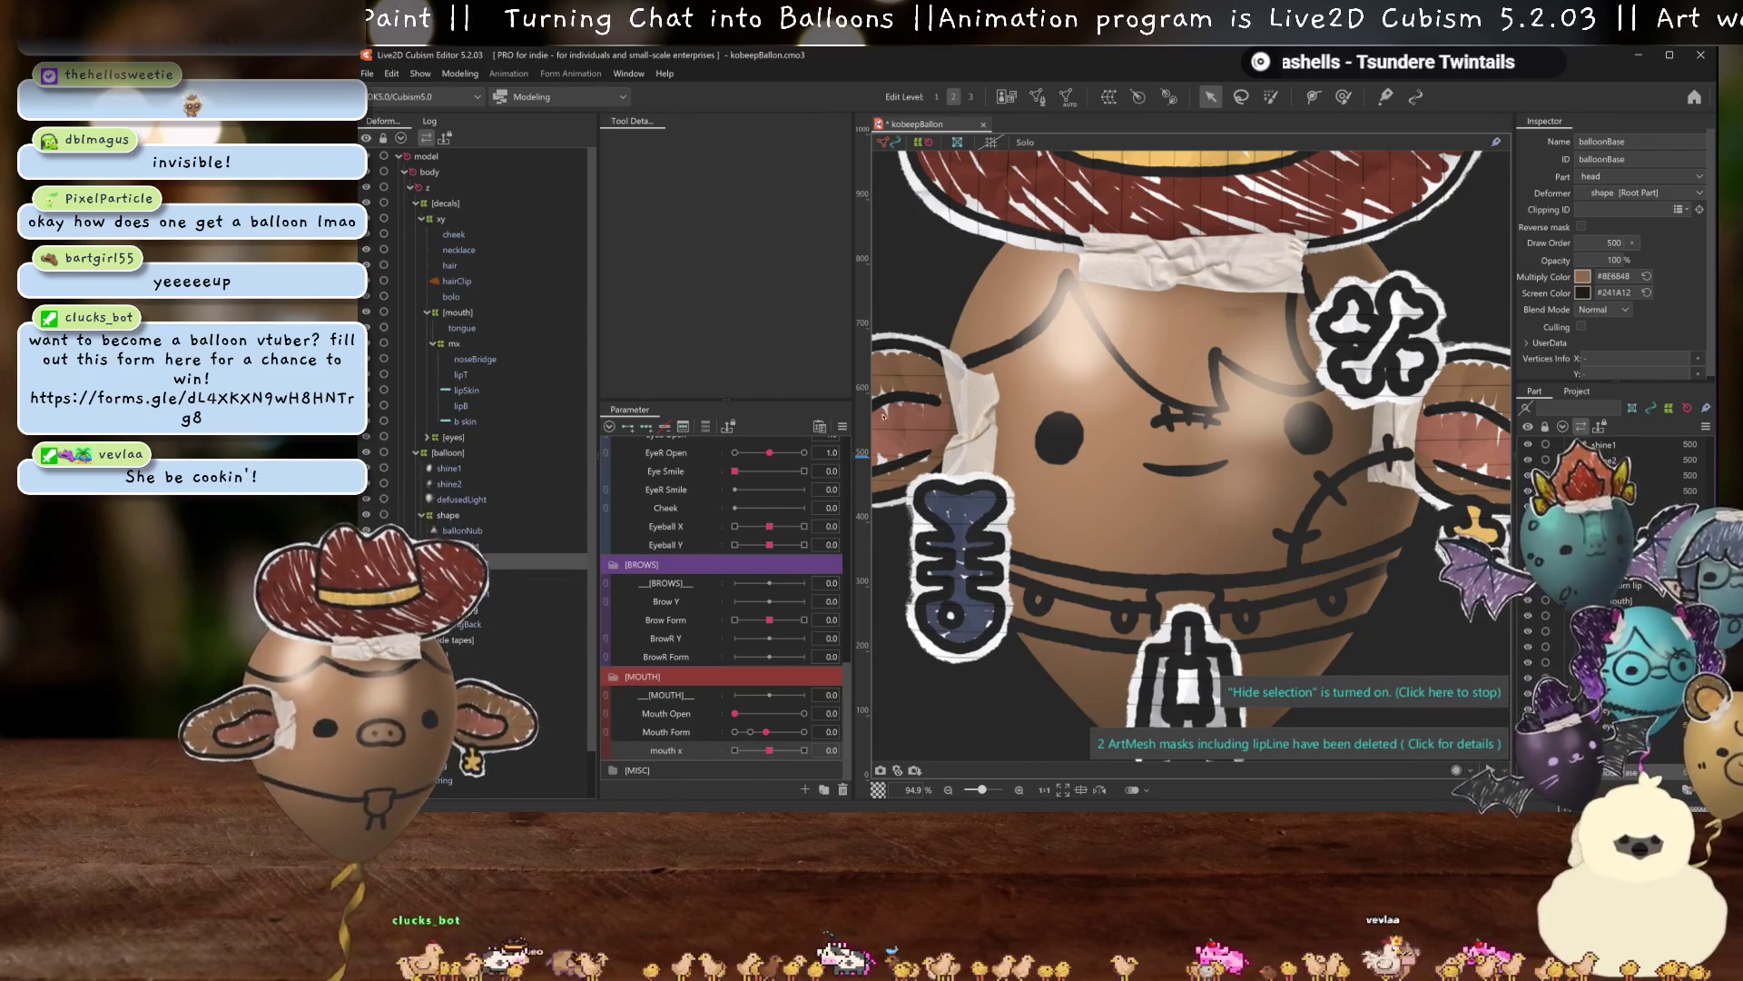
click(461, 250)
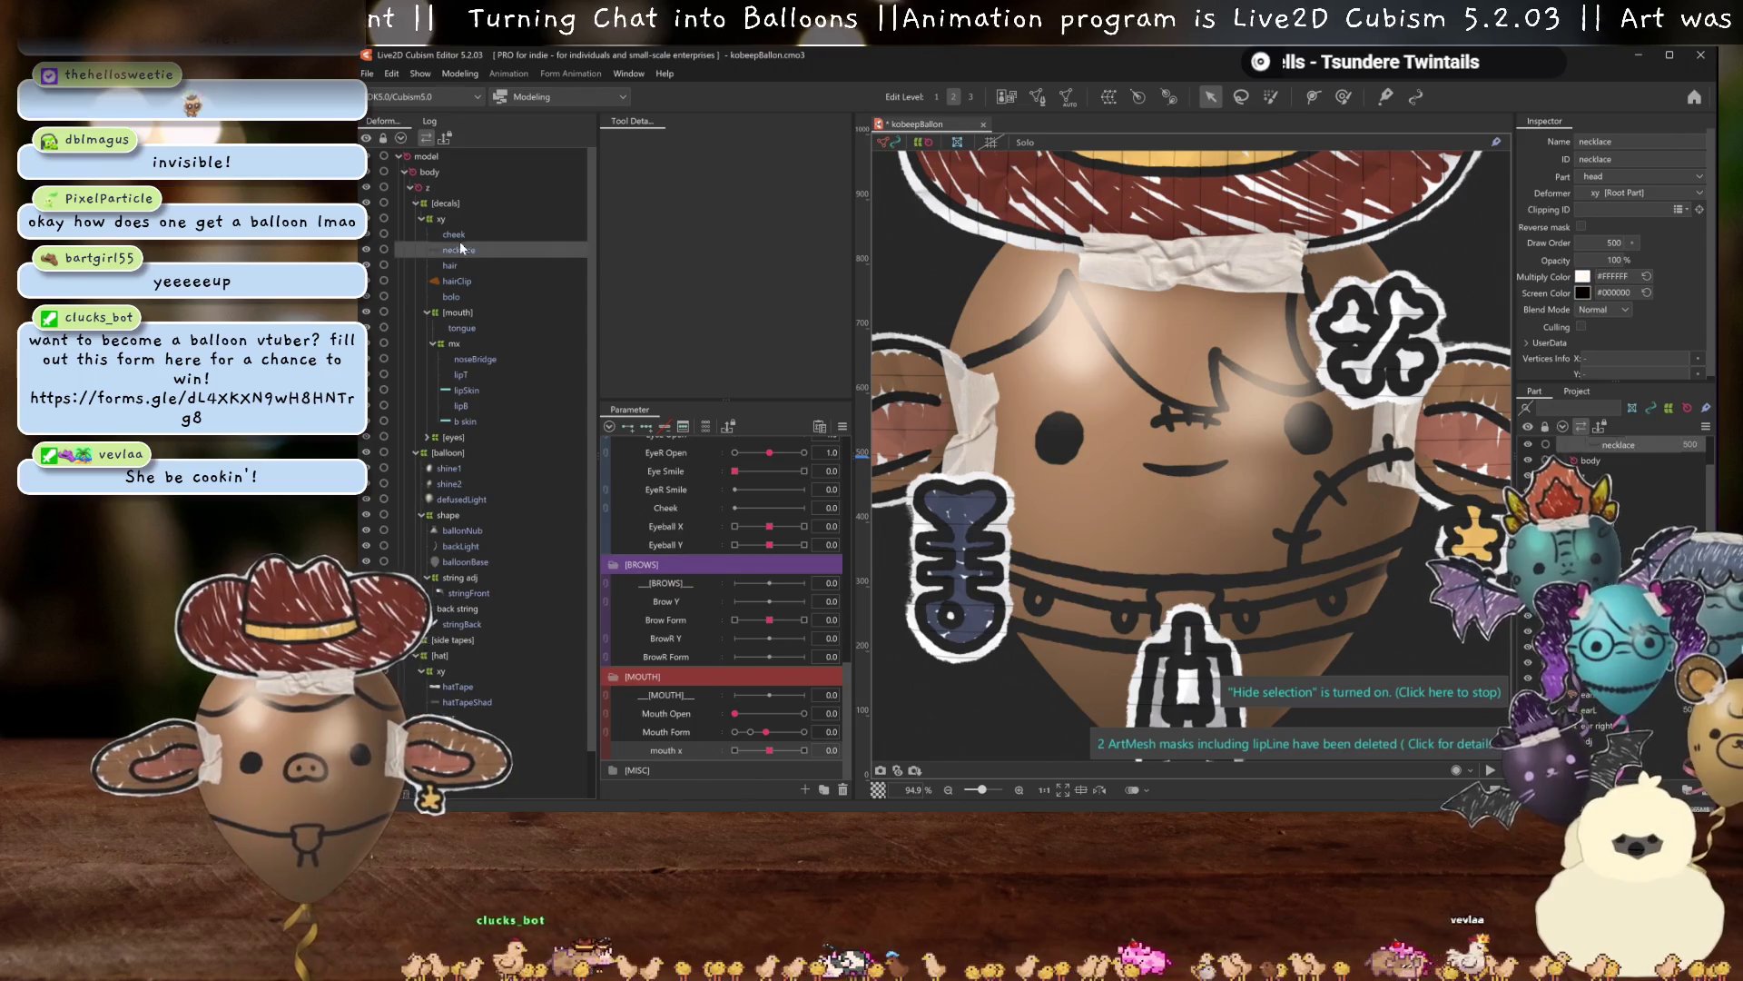
ctrl+click(466, 266)
ctrl+click(457, 237)
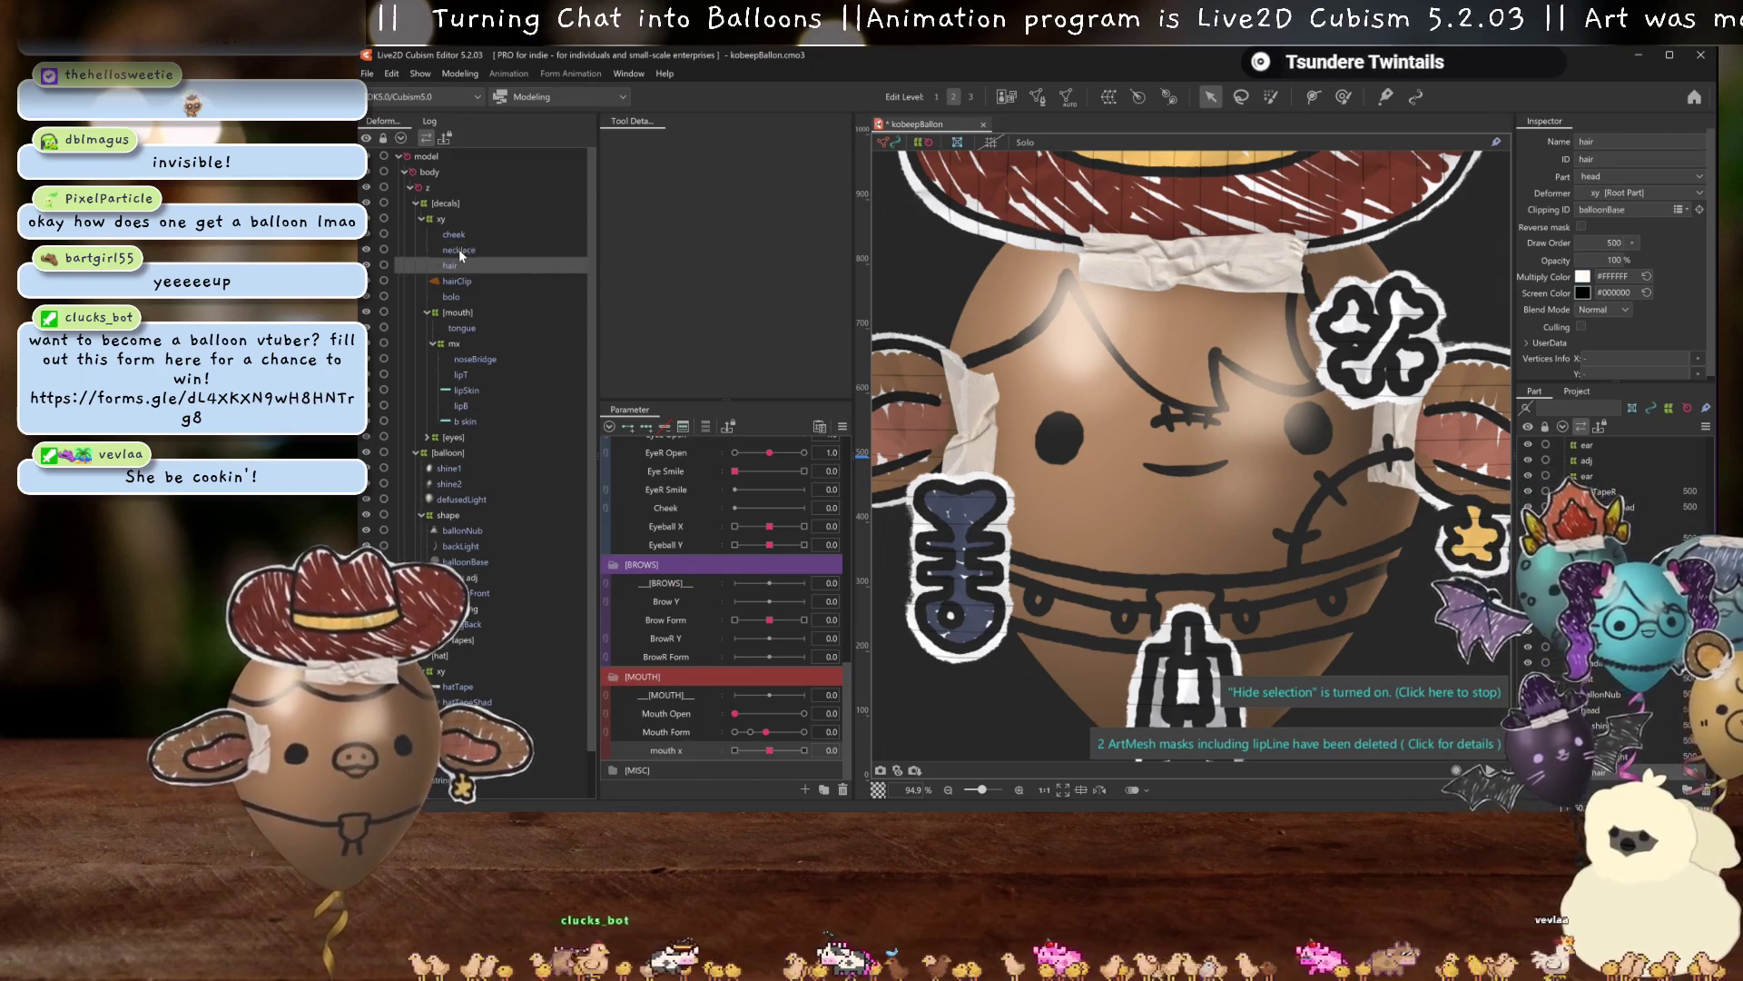
ctrl+click(449, 265)
click(1610, 210)
text(balloonBase)
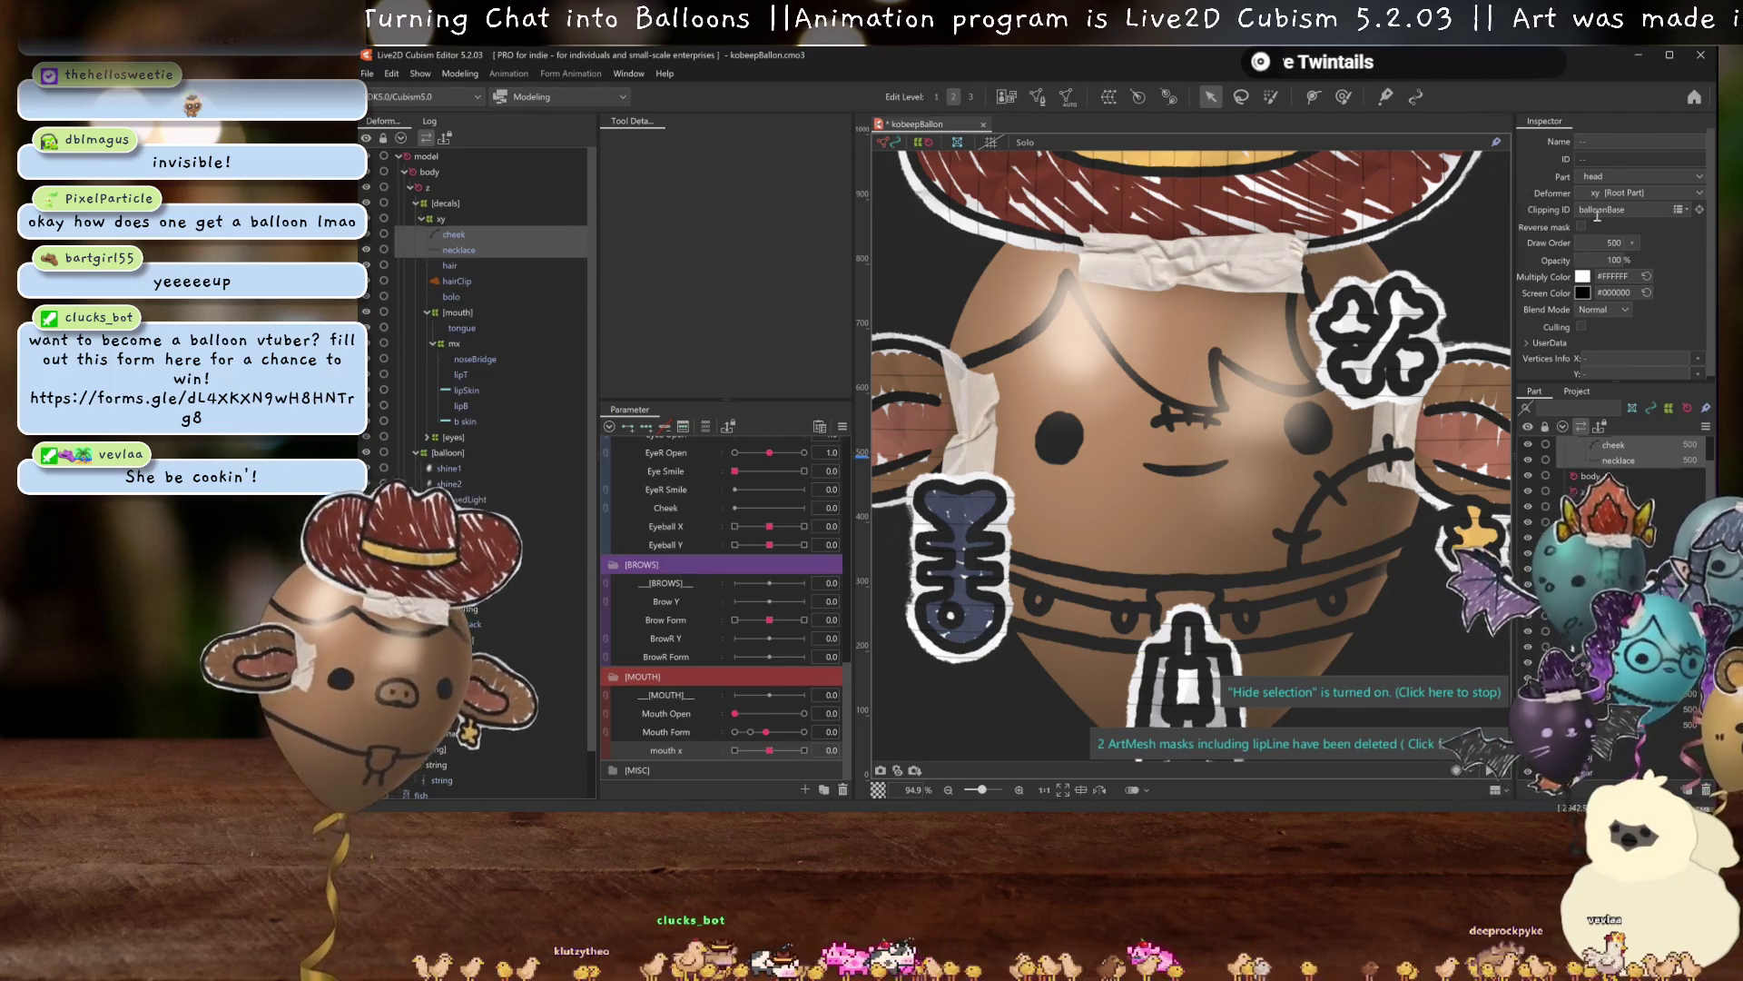
Reorder cheek and necklace to sit below hairClip, just above bolo.
scroll(1293, 418, down, 5)
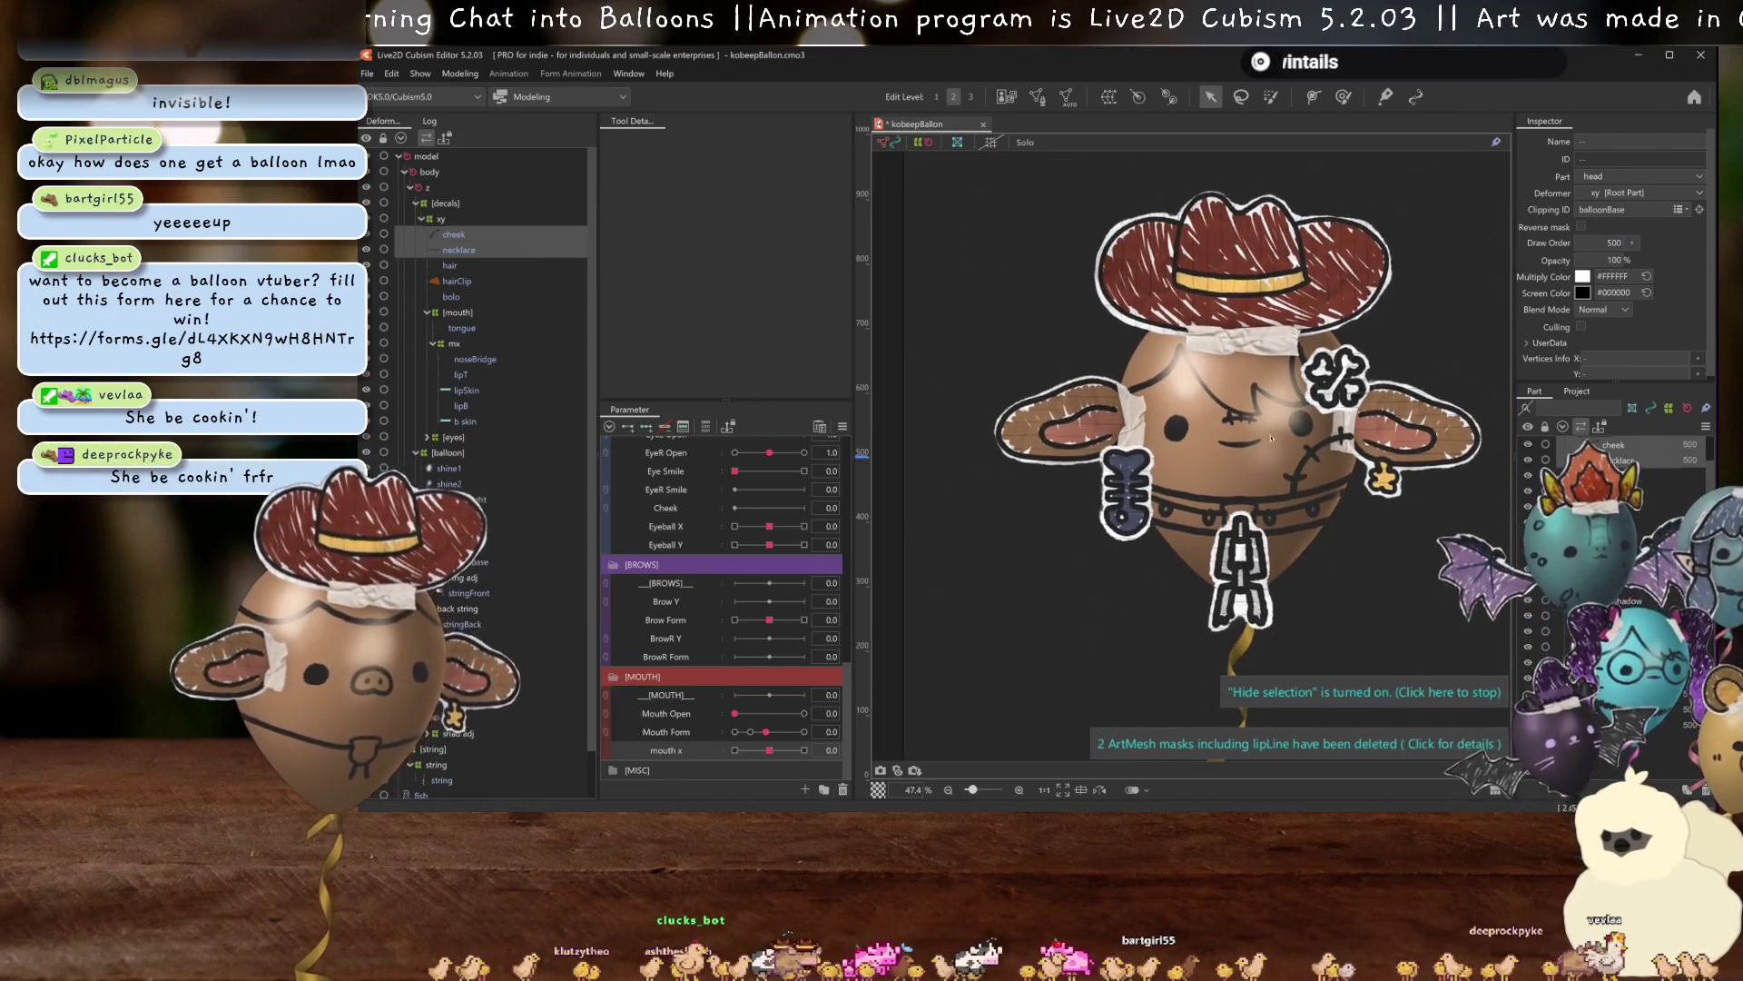
scroll(409, 509, down, 1)
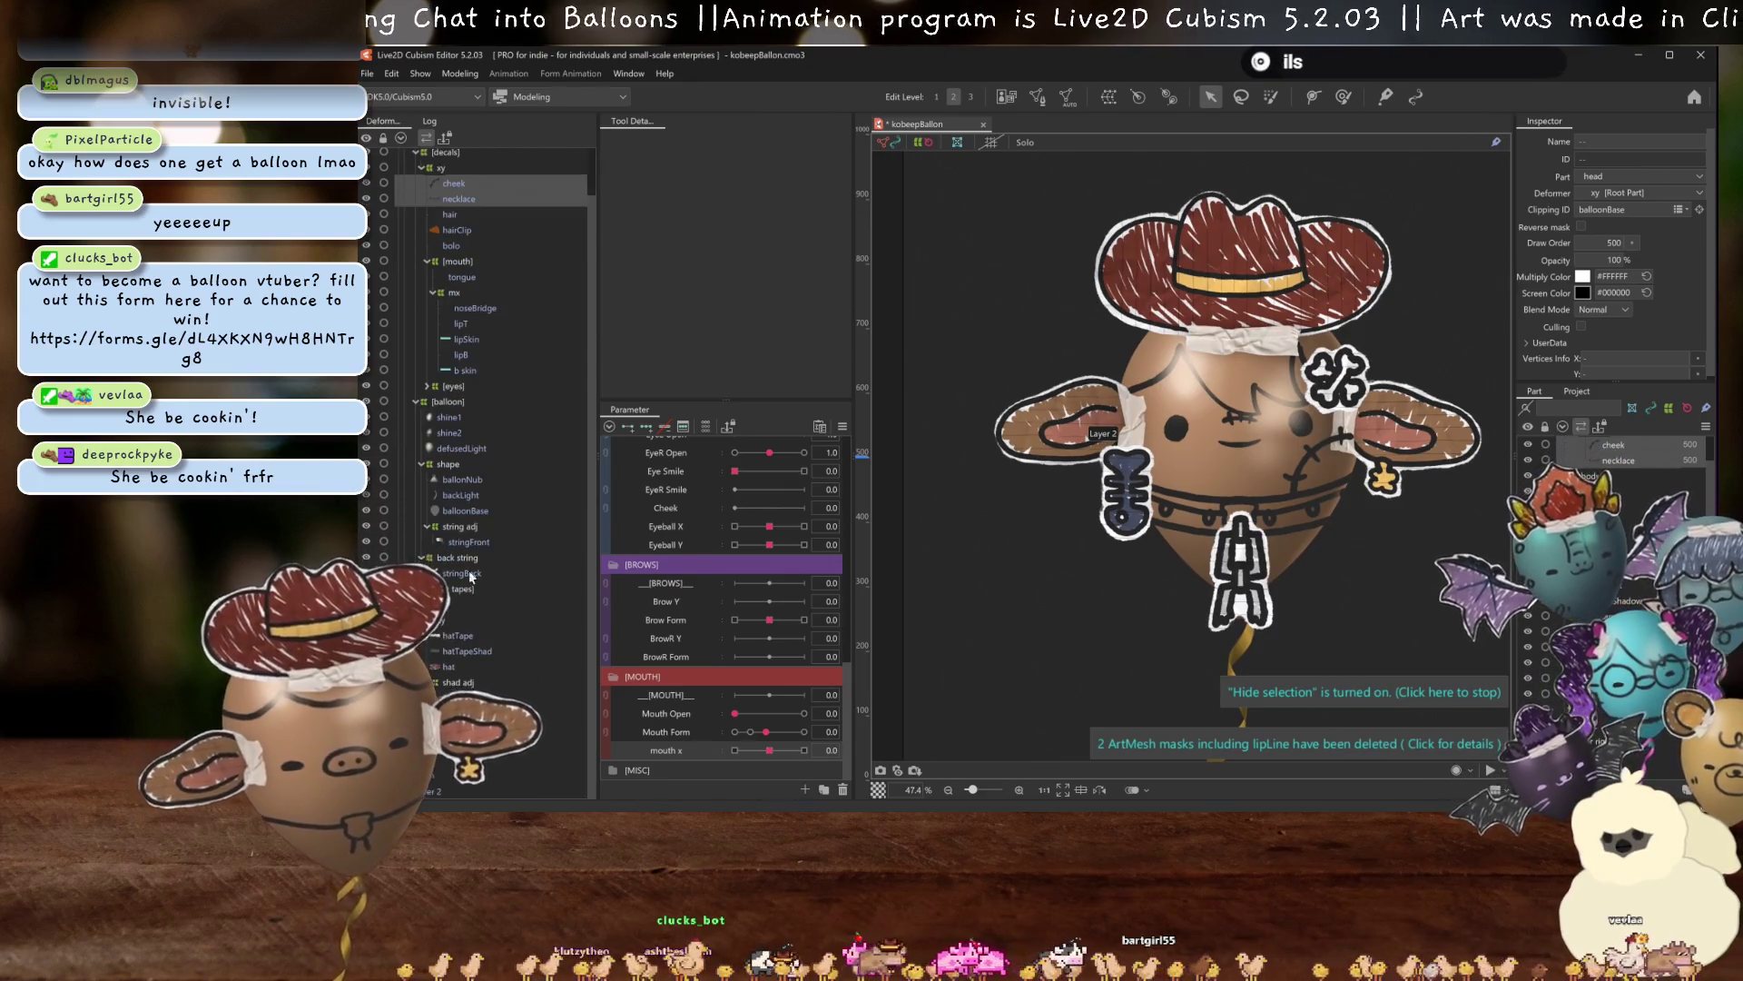
click(1598, 459)
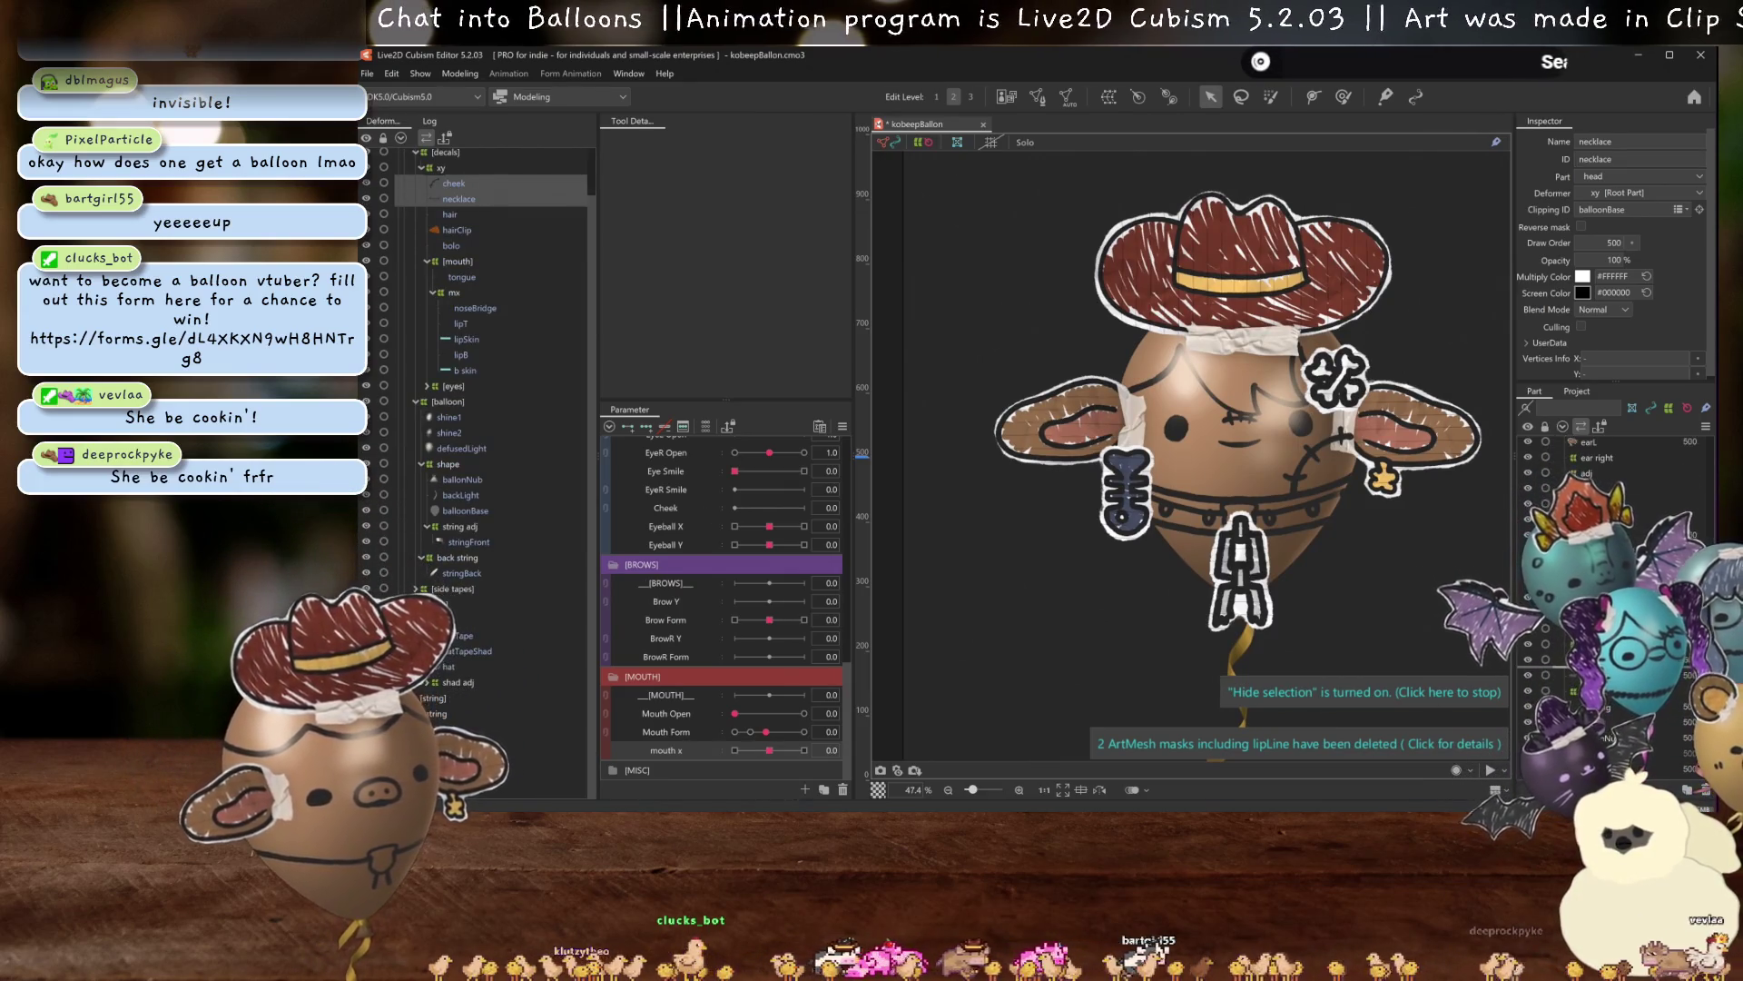
scroll(1612, 636, down, 3)
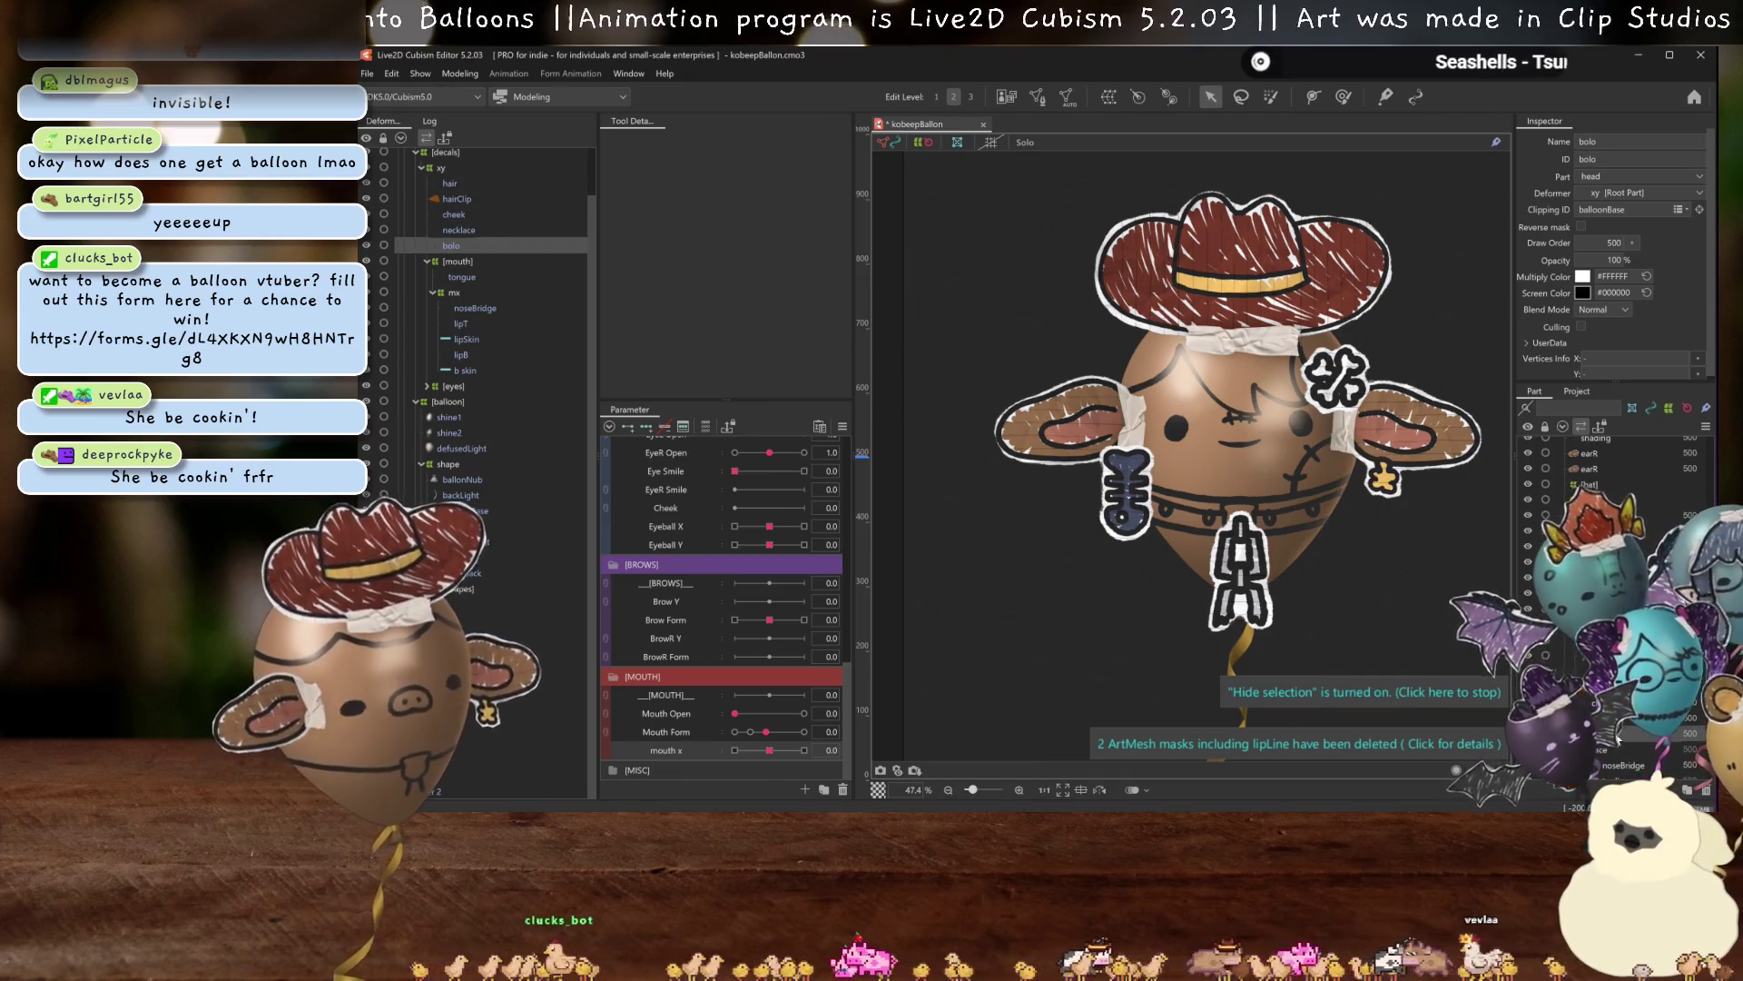
key(ctrl+z)
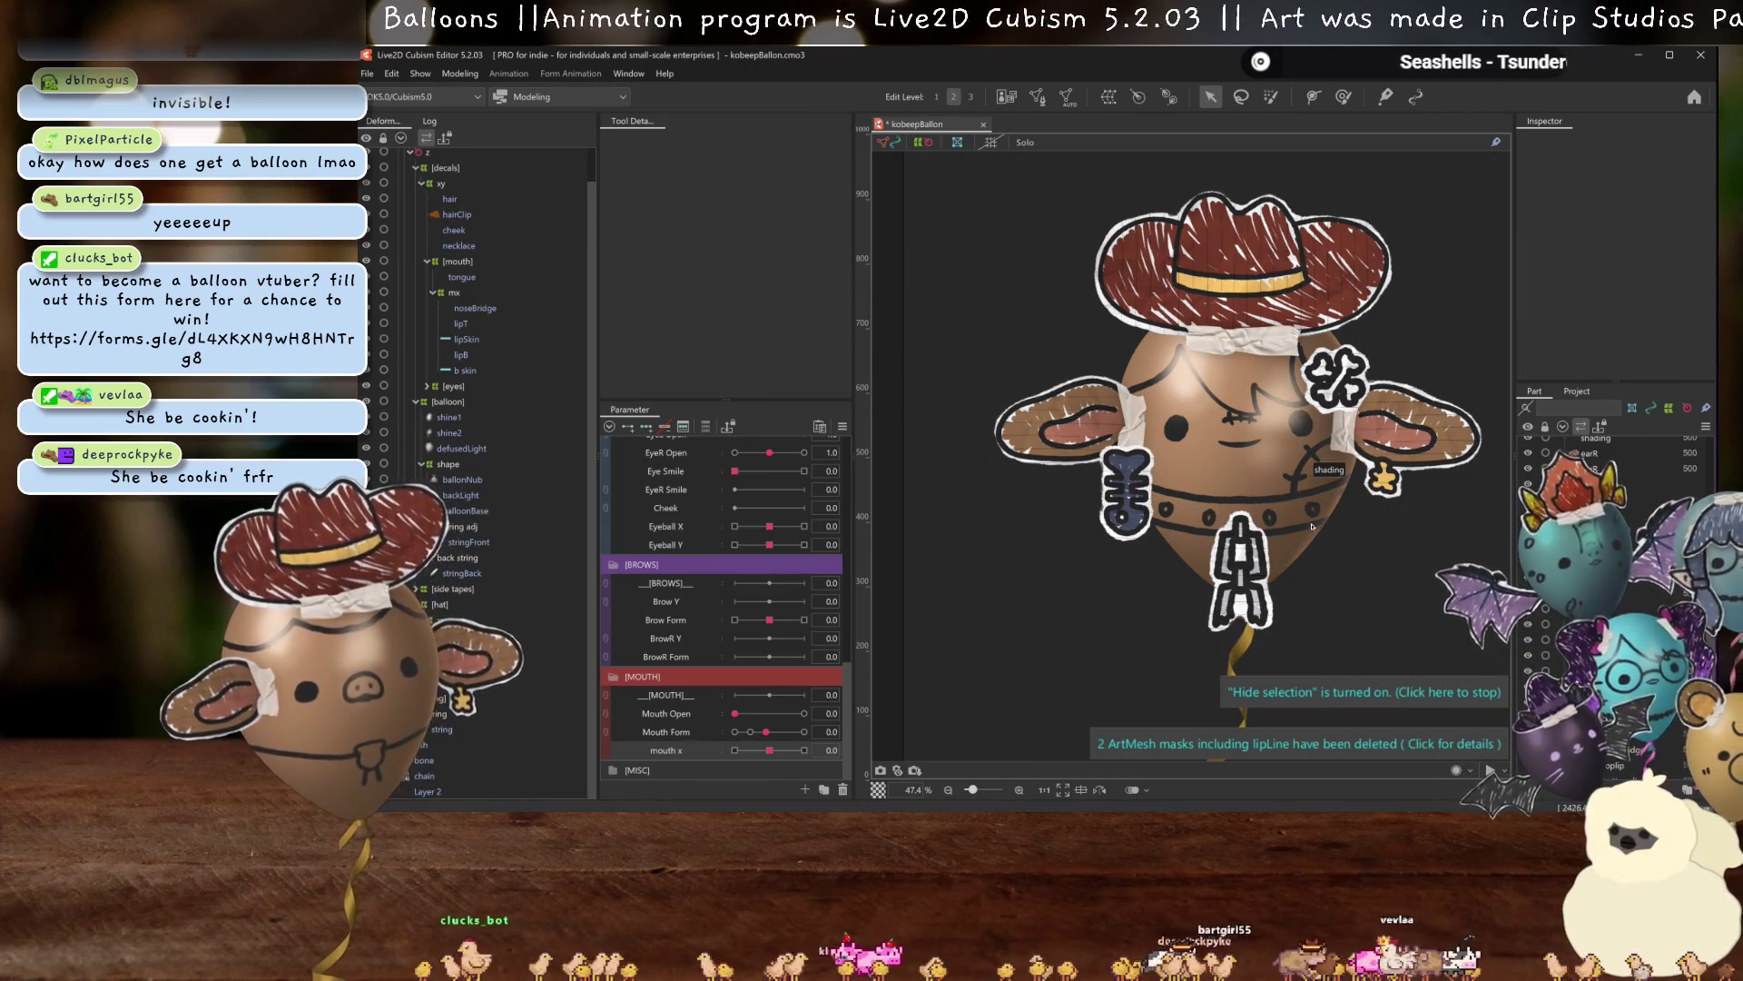
scroll(1309, 513, up, 2)
scroll(1167, 409, down, 5)
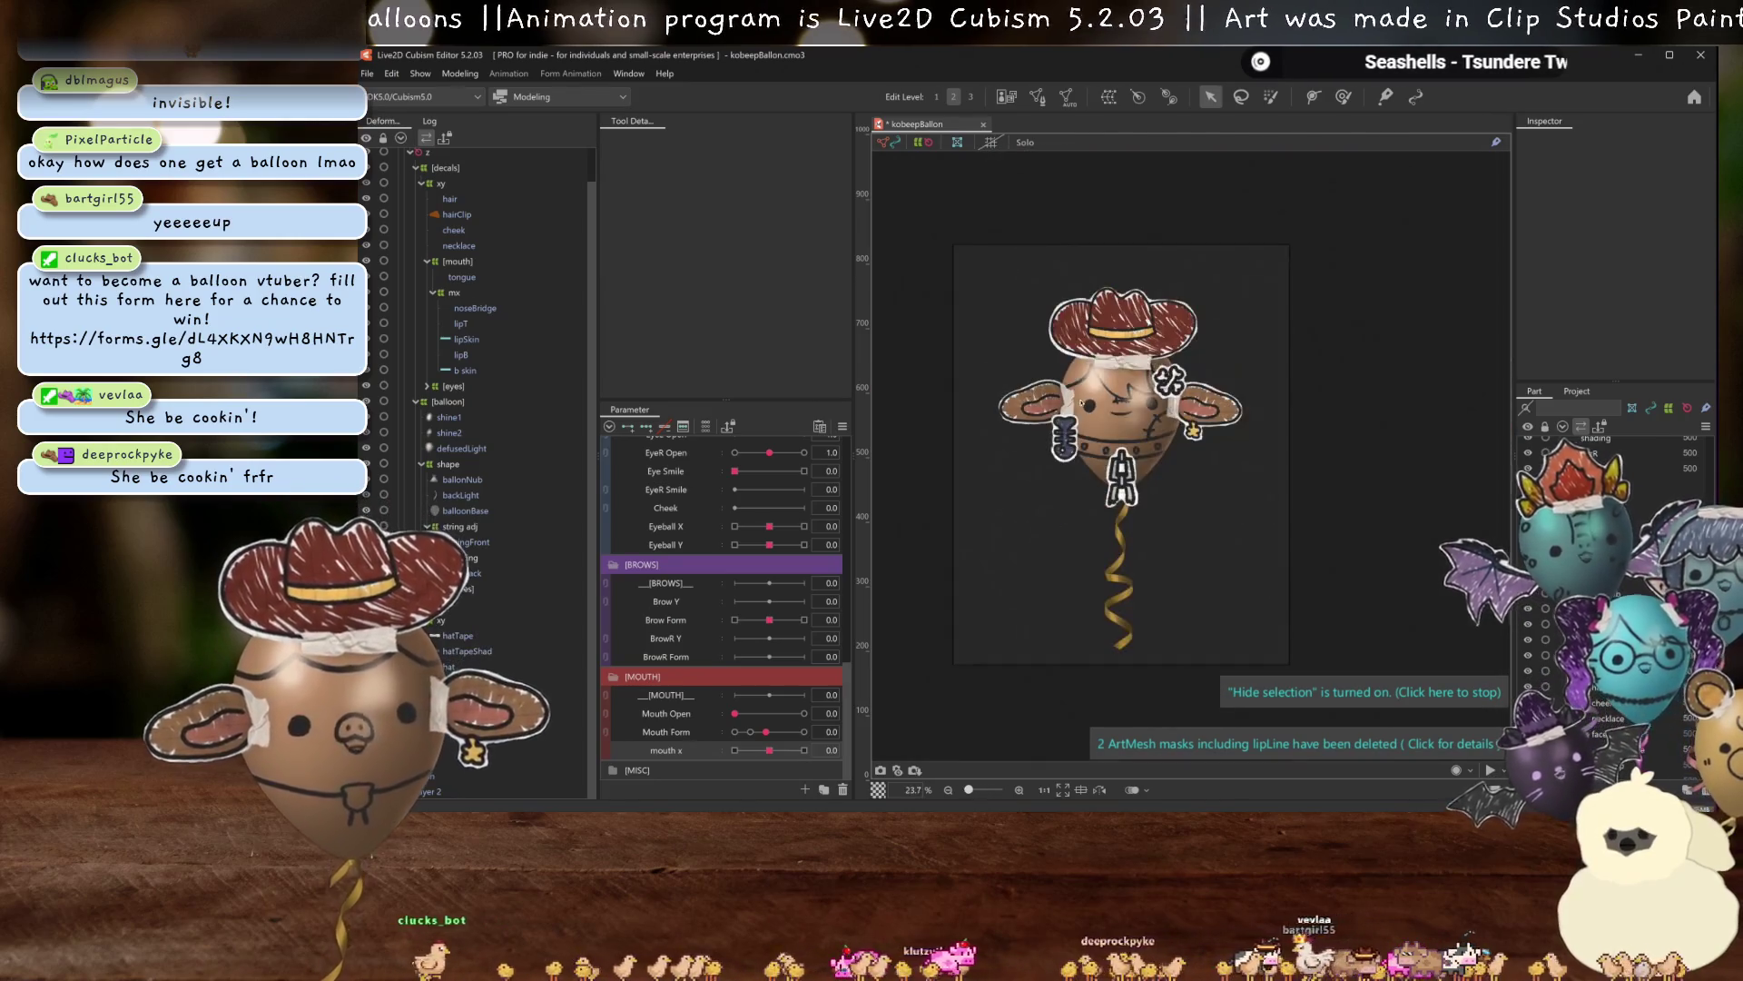
Delete the hat mesh from the parts tree.
scroll(1126, 408, up, 4)
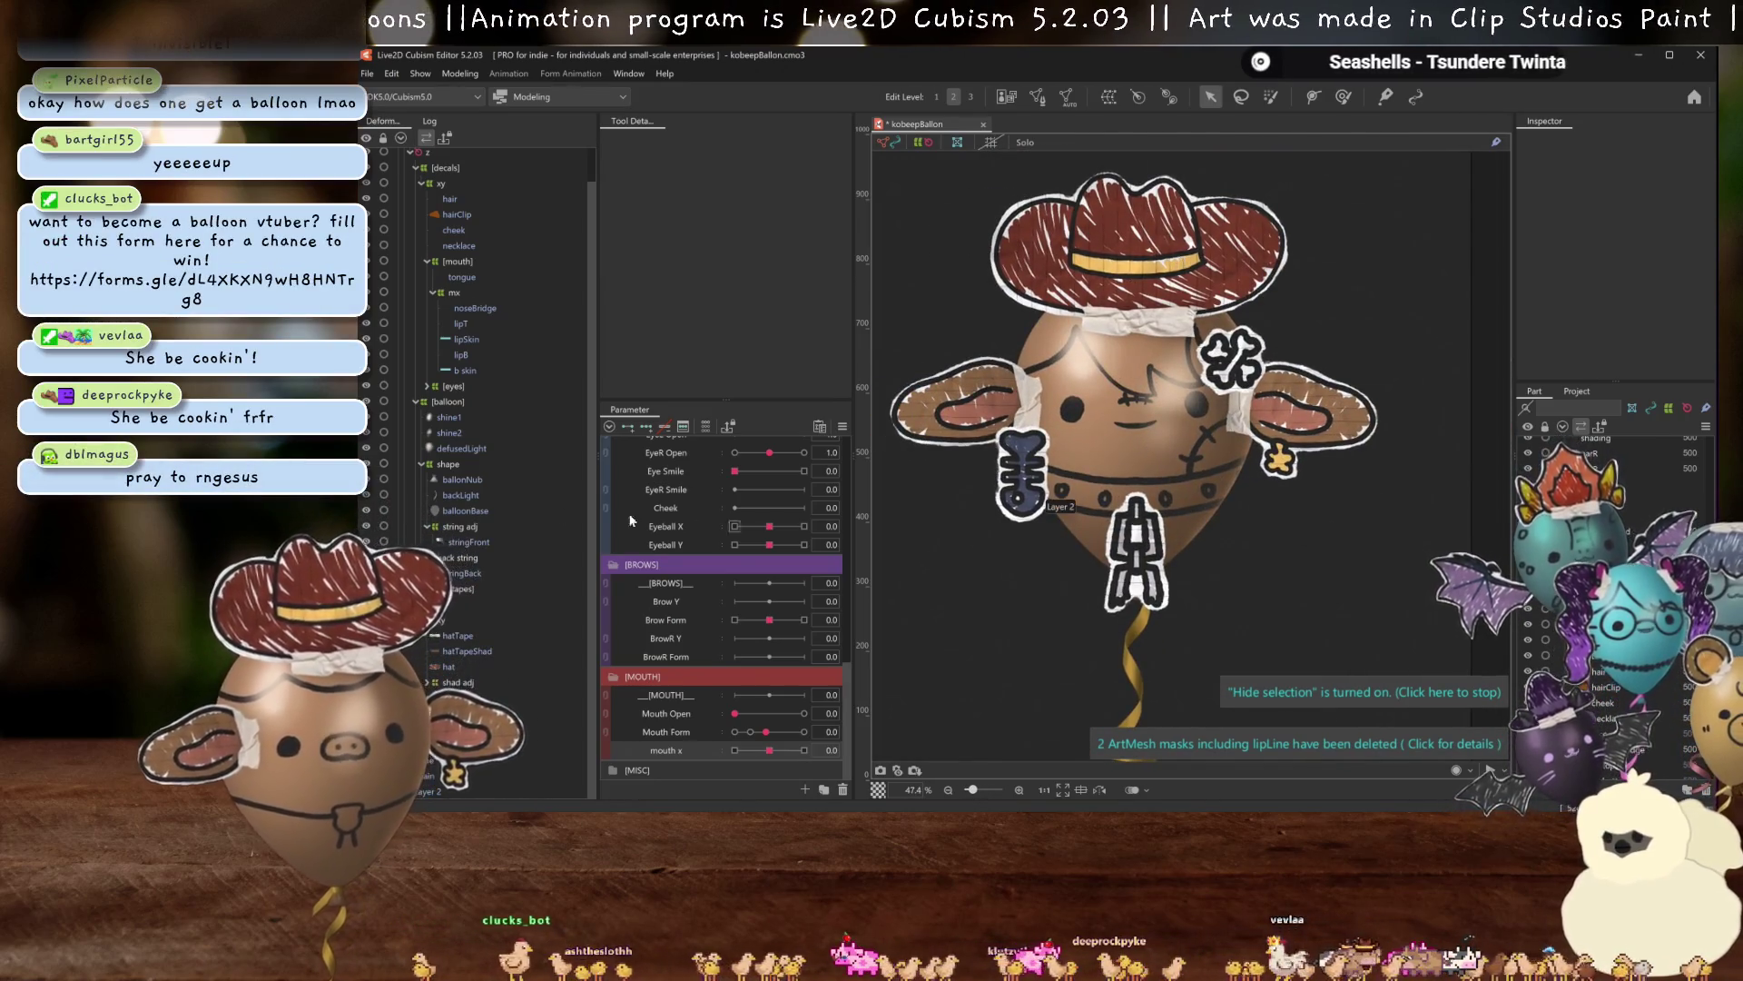
click(447, 666)
click(430, 682)
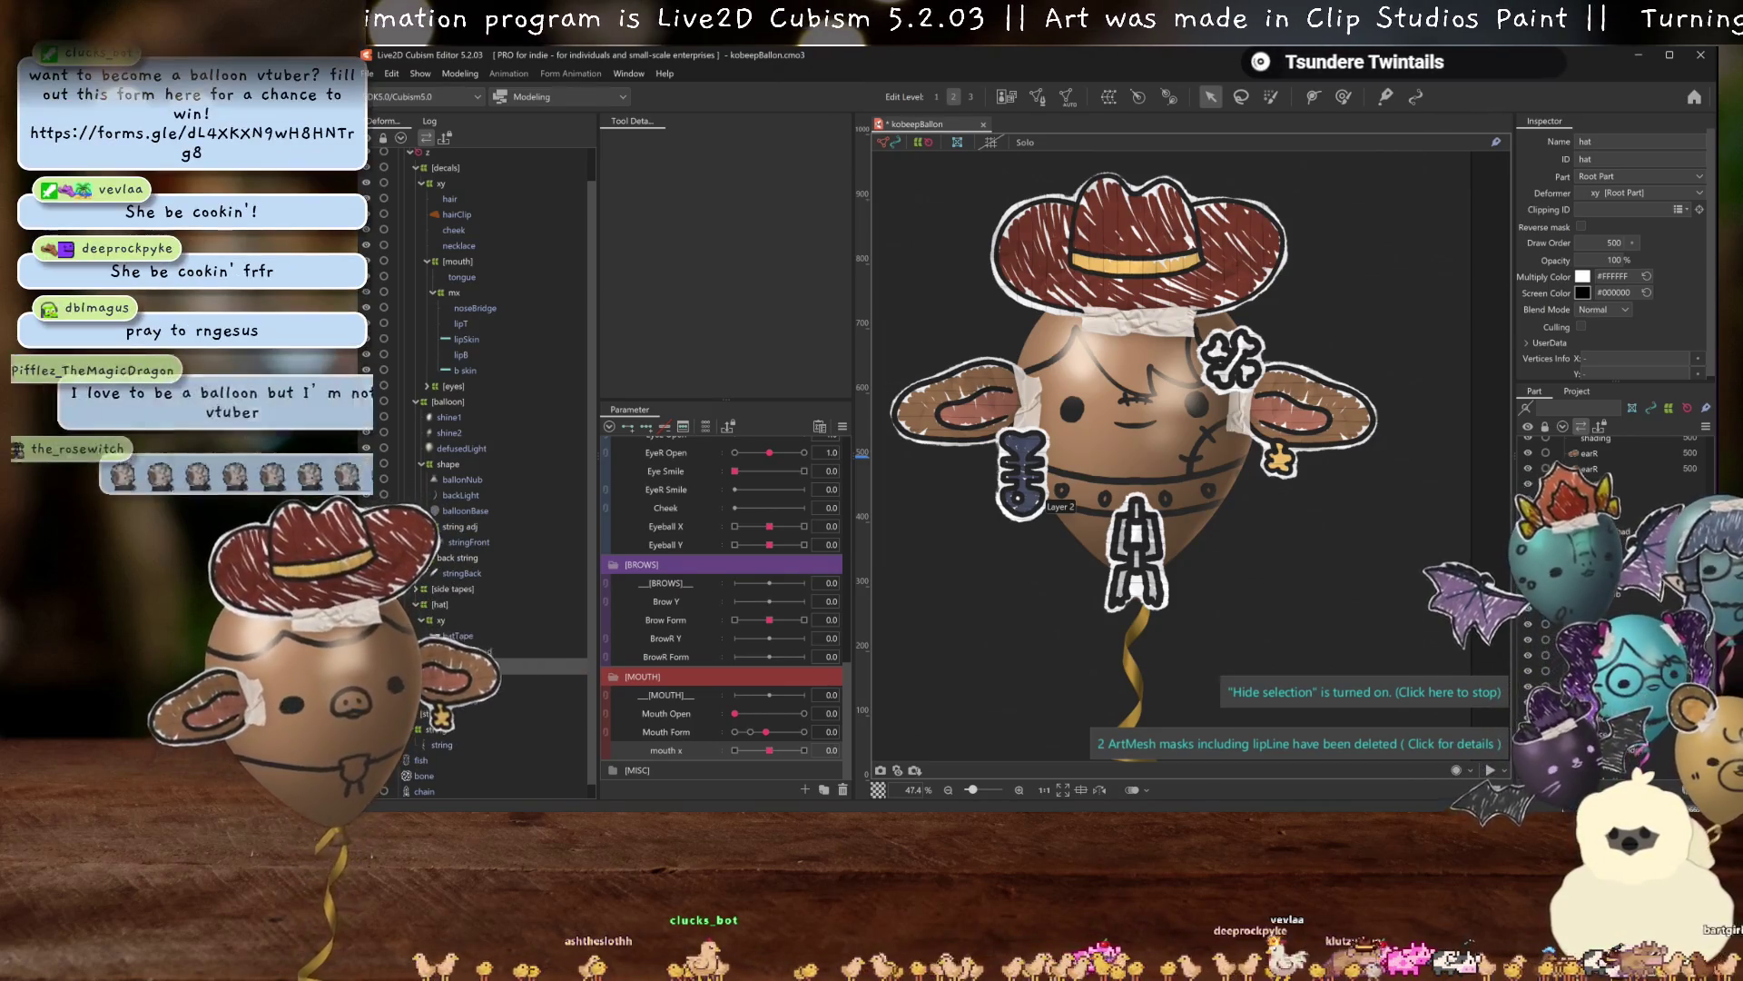
key(Delete)
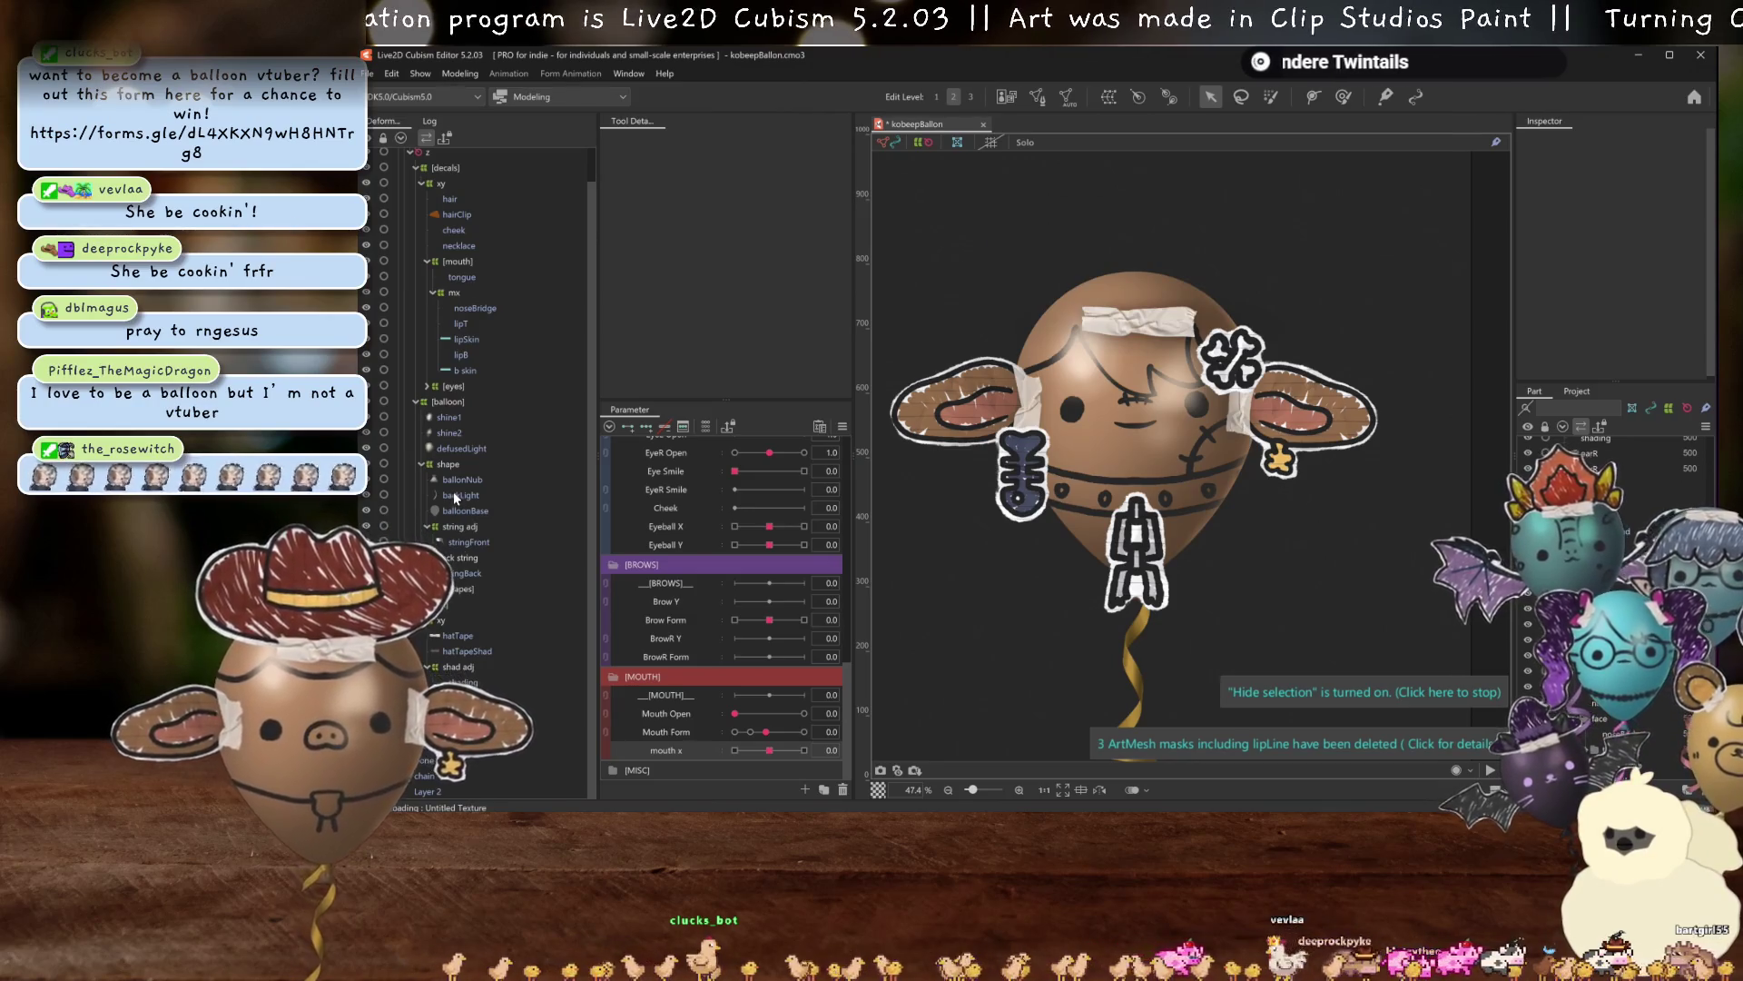
Delete the right-side ear meshes, including earR, from the side tapes folder.
click(422, 588)
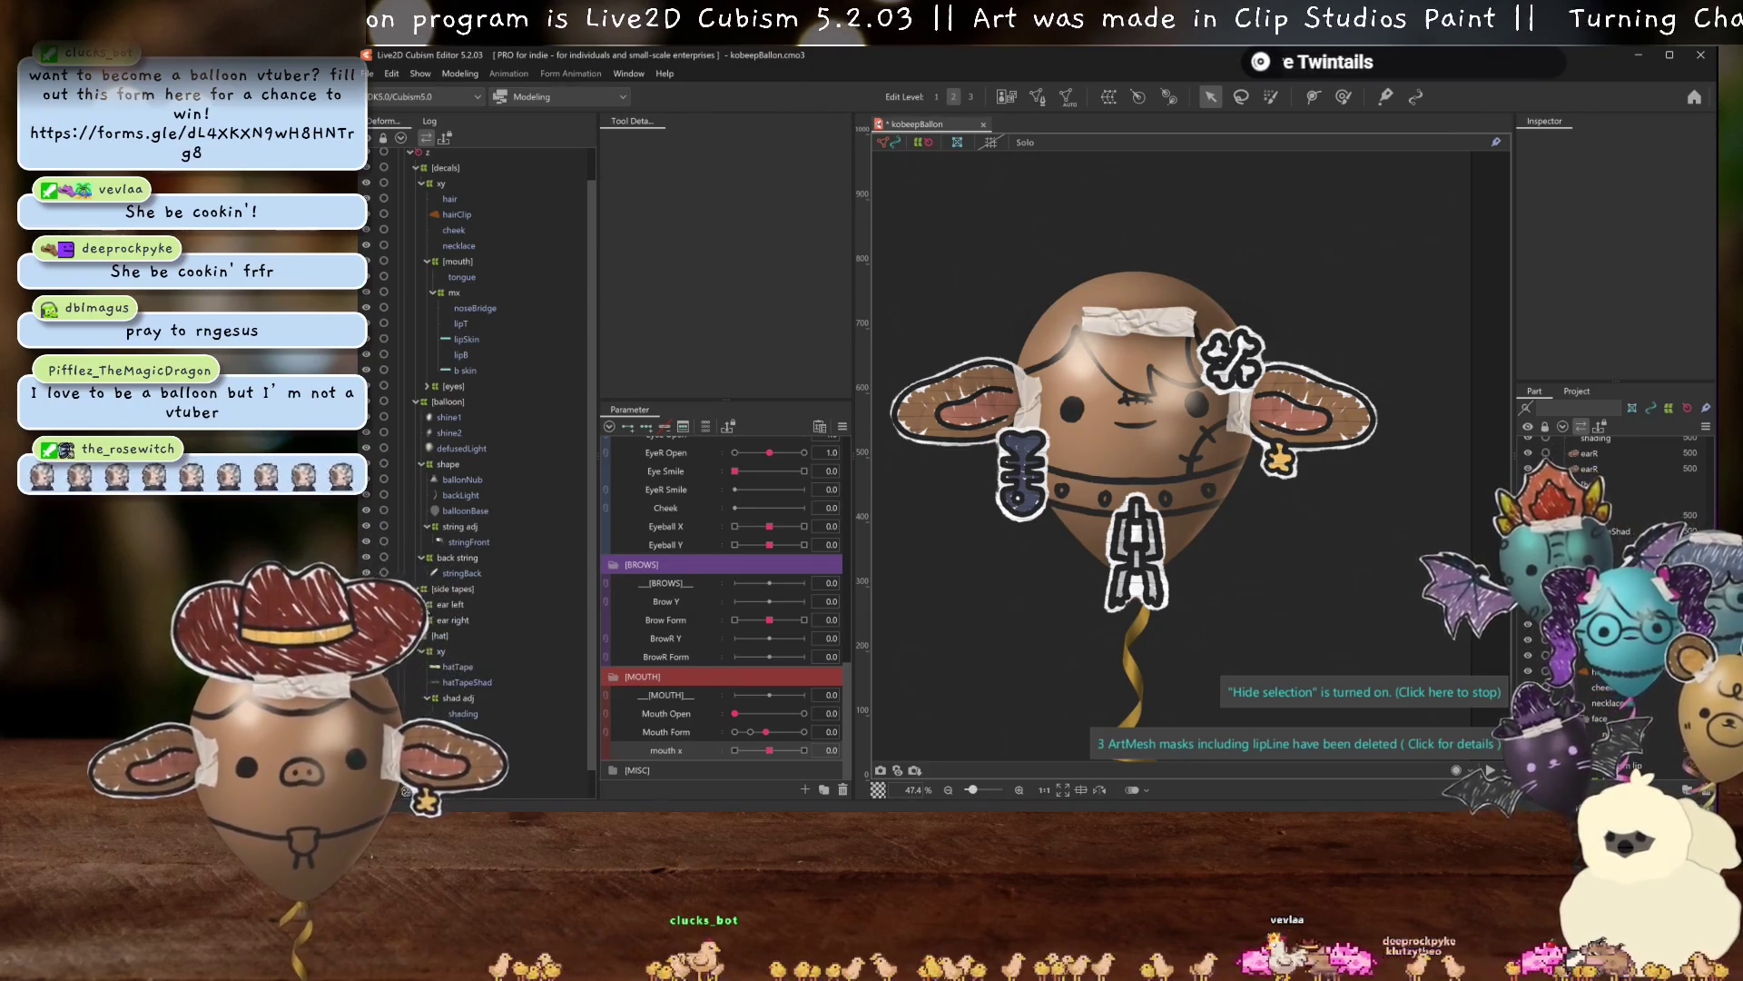
click(427, 619)
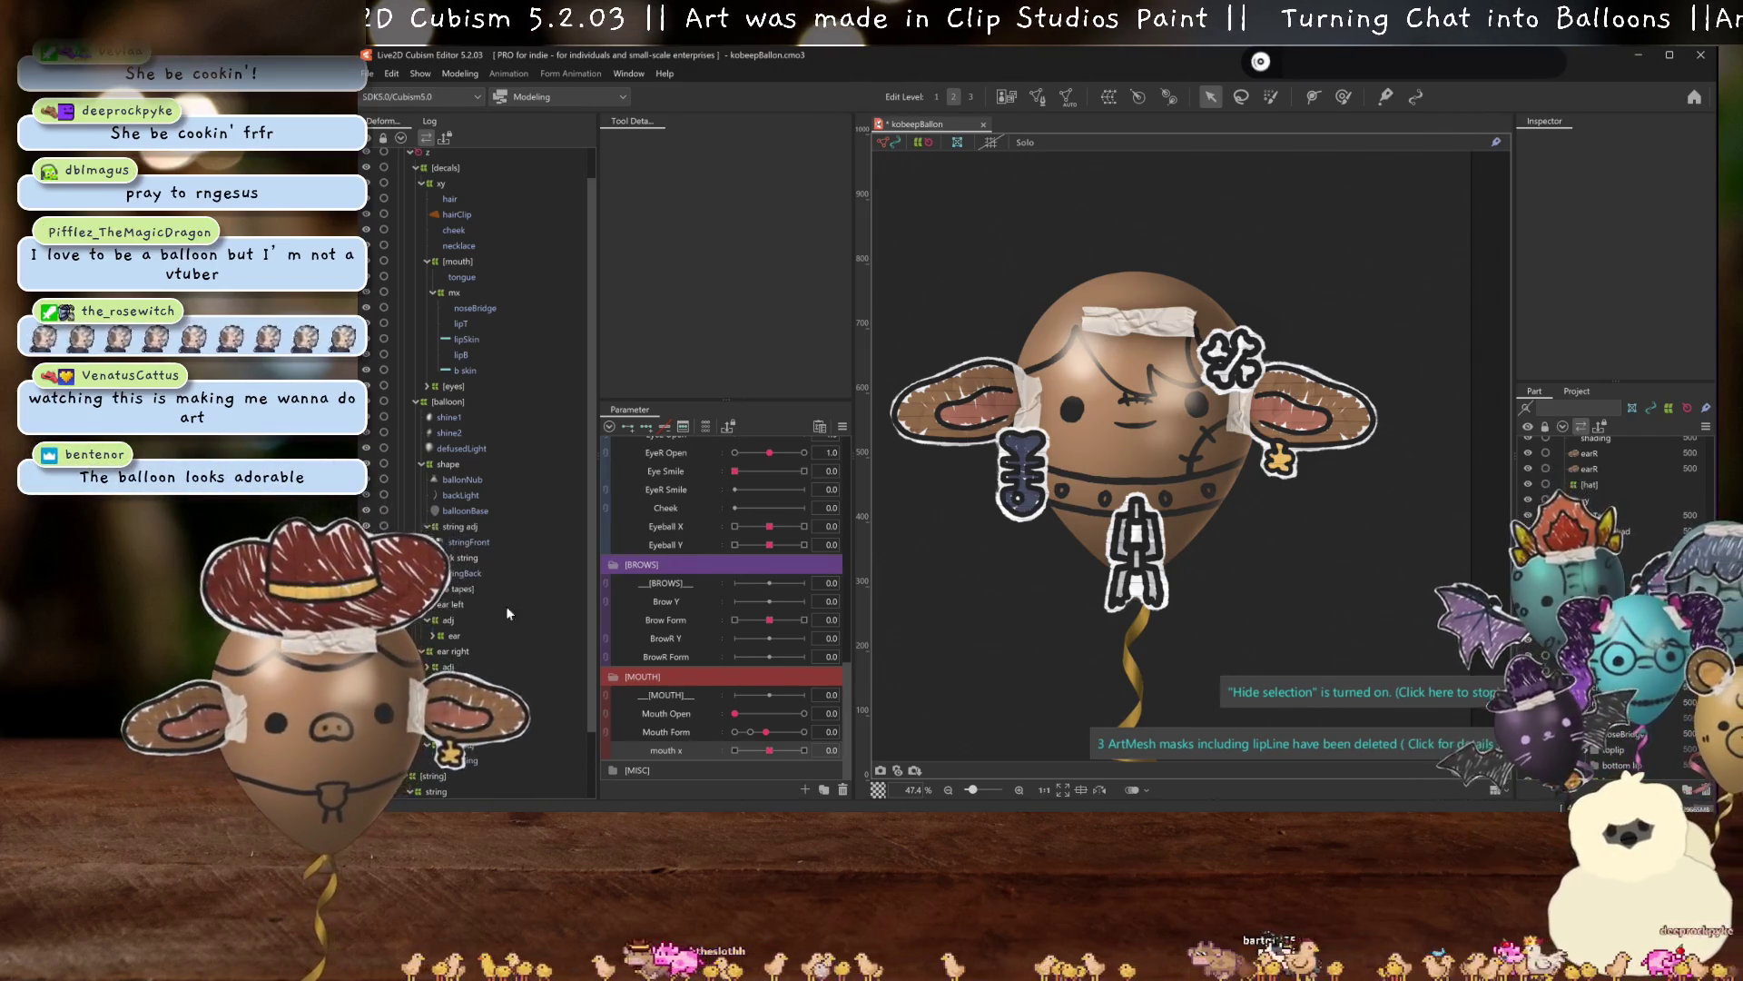
click(432, 636)
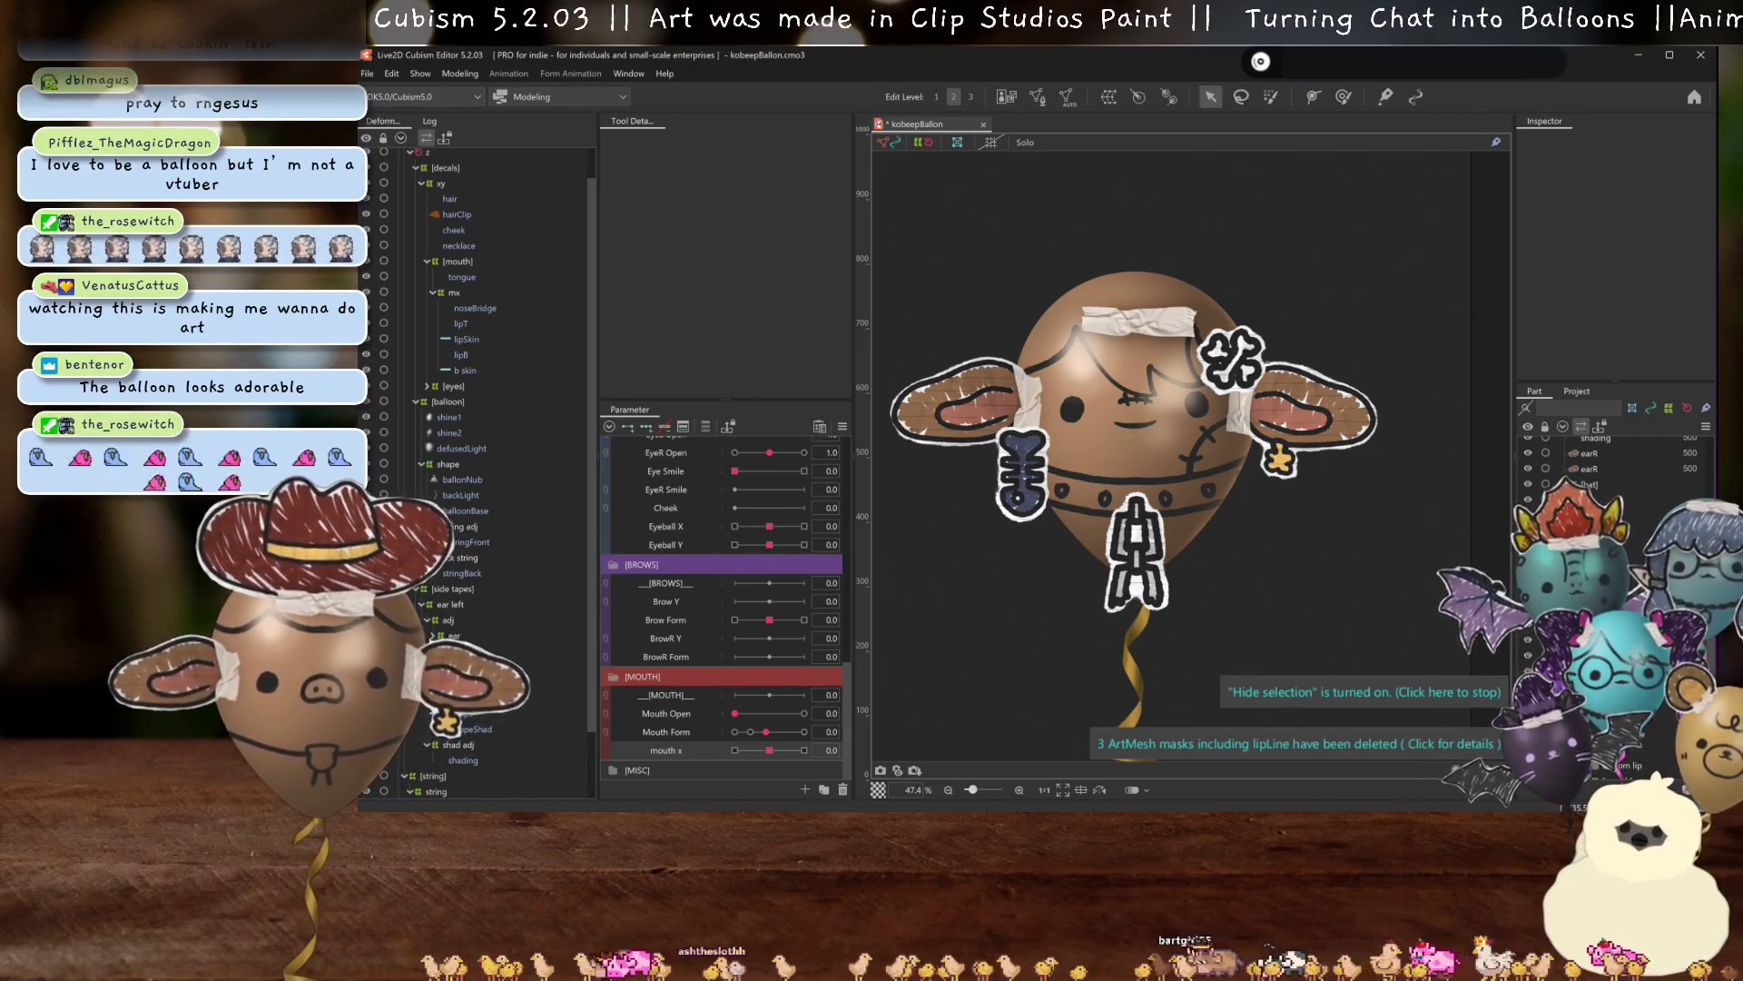
key(Delete)
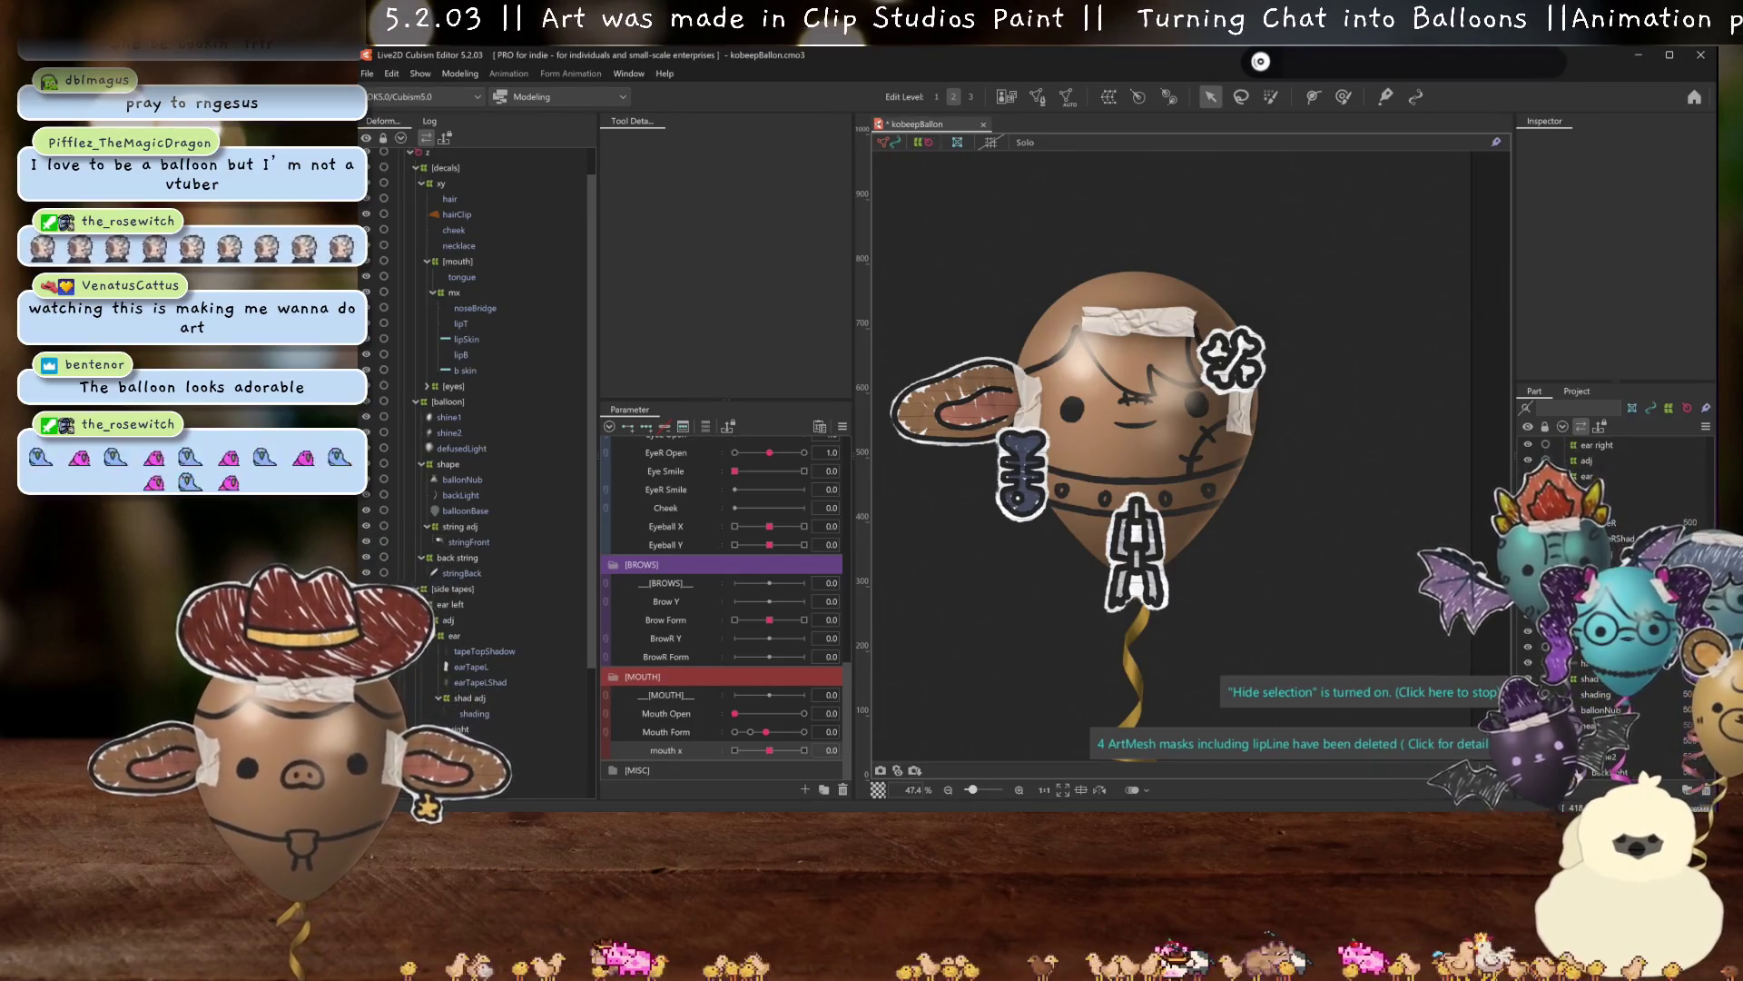
scroll(436, 742, down, 4)
click(459, 640)
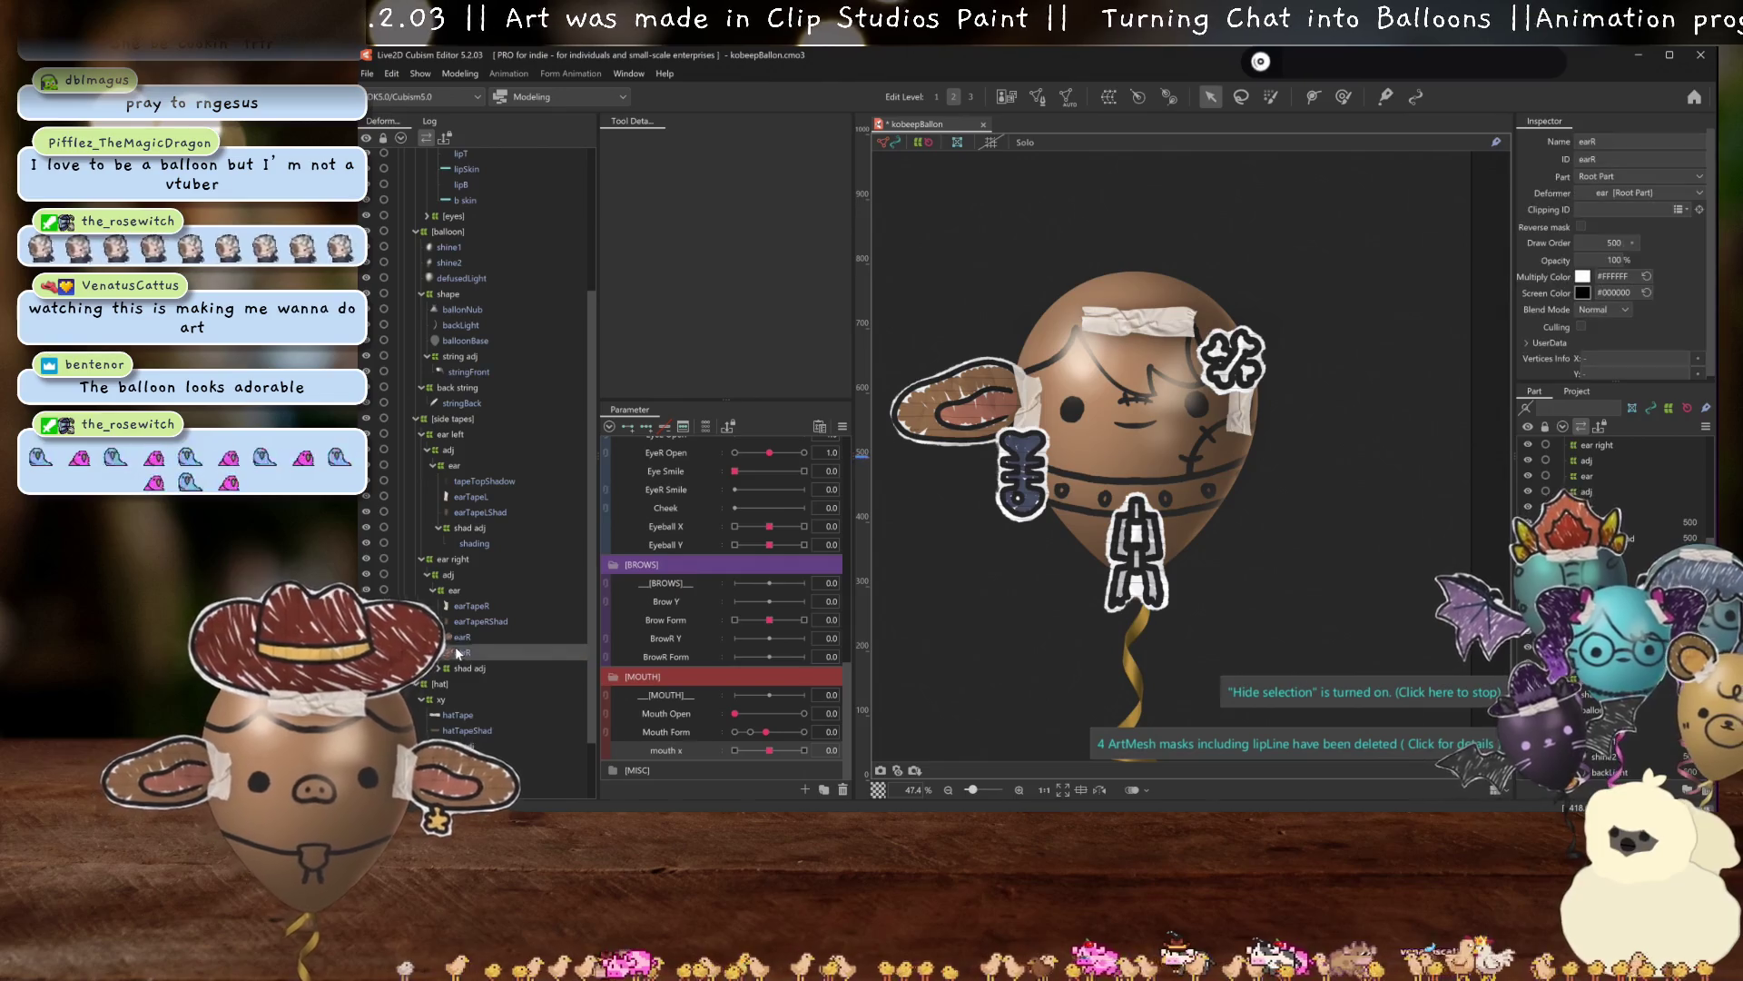
key(Delete)
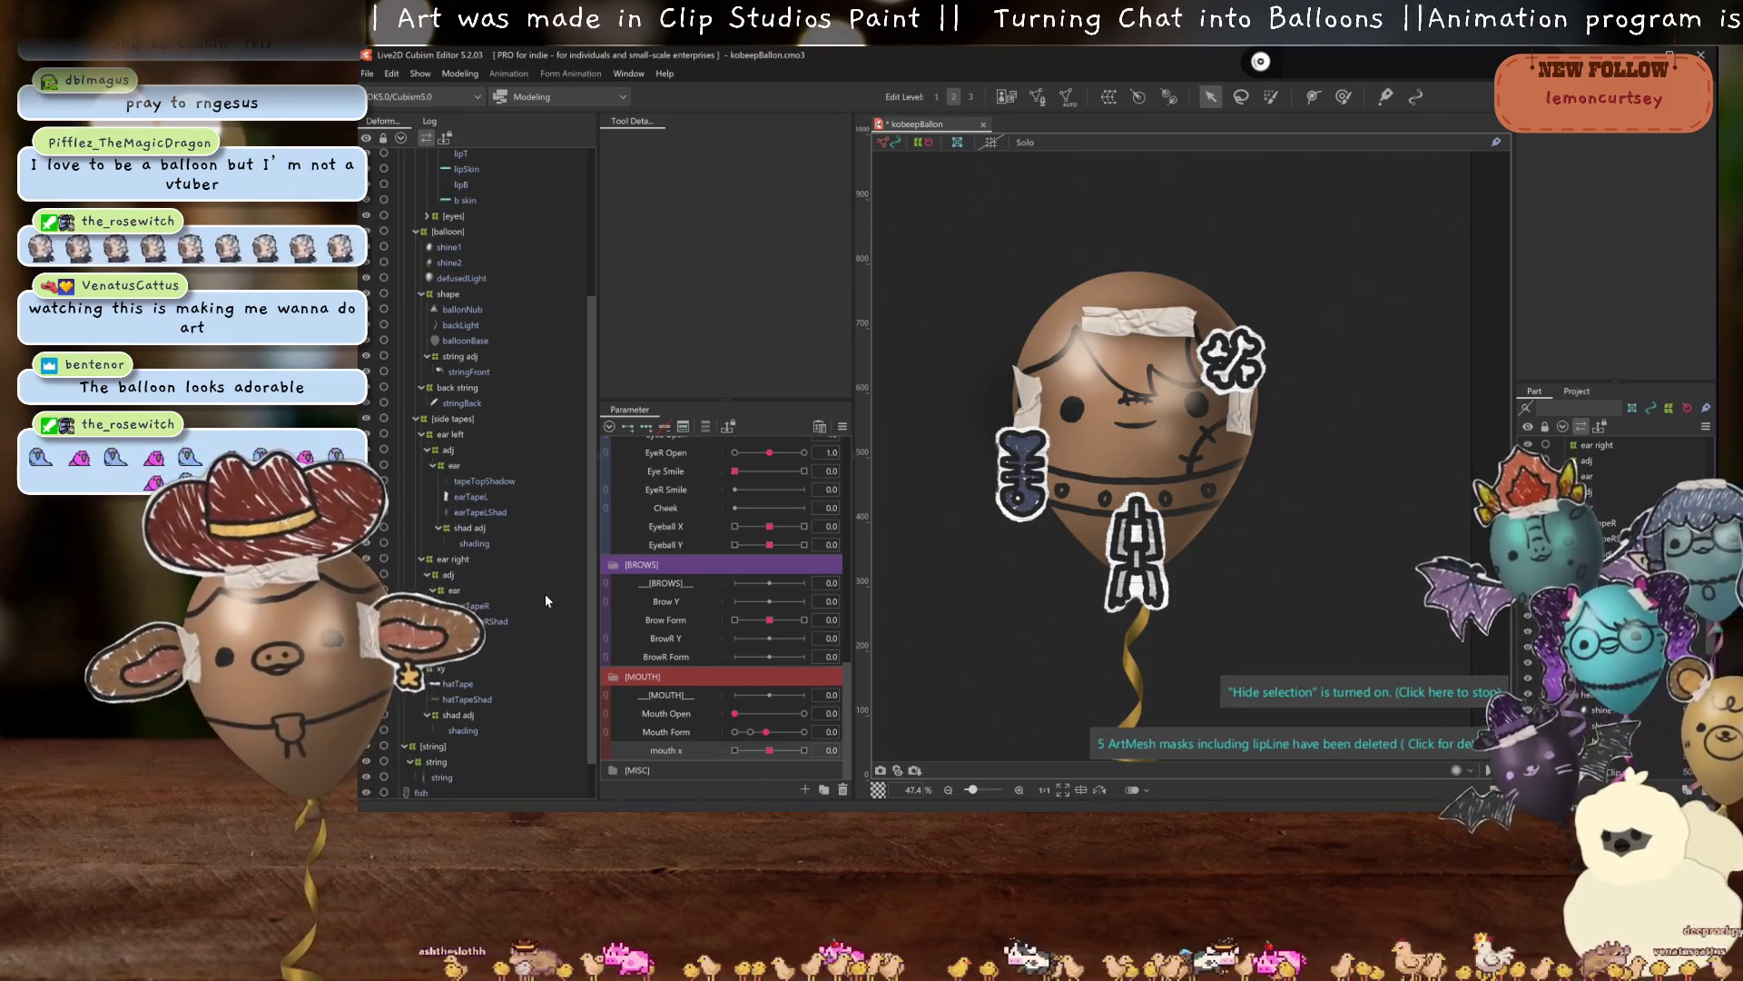
scroll(1195, 437, up, 2)
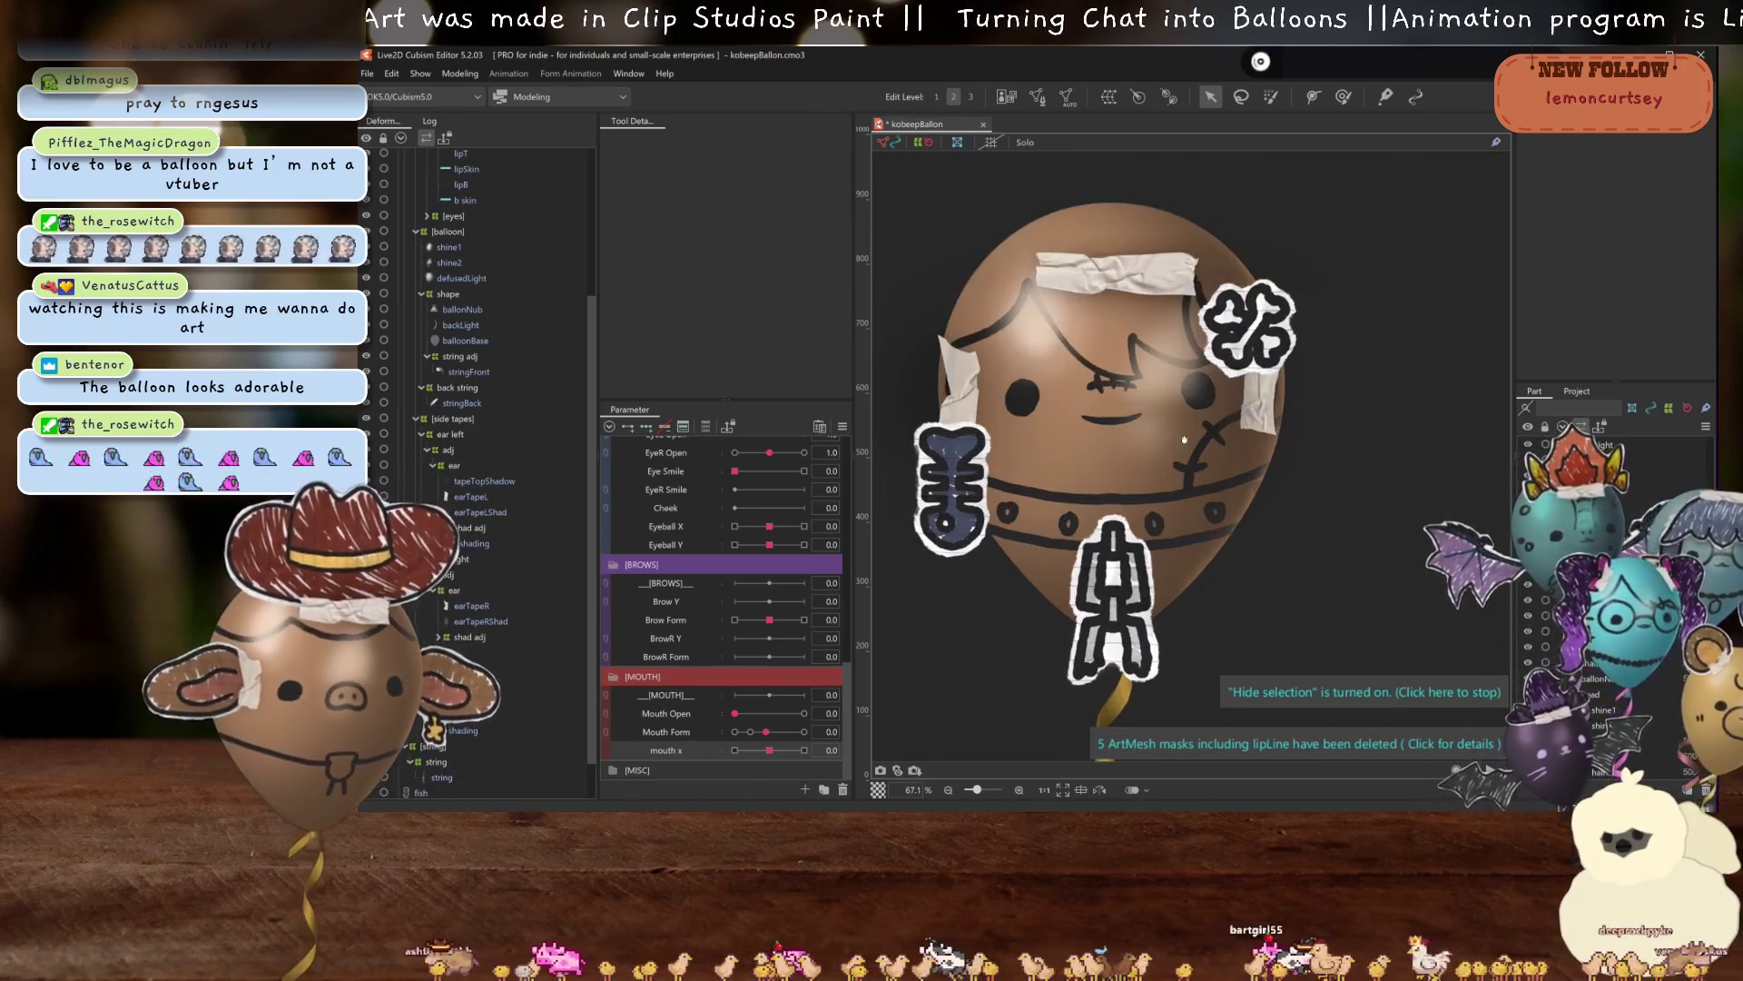
scroll(1151, 431, down, 4)
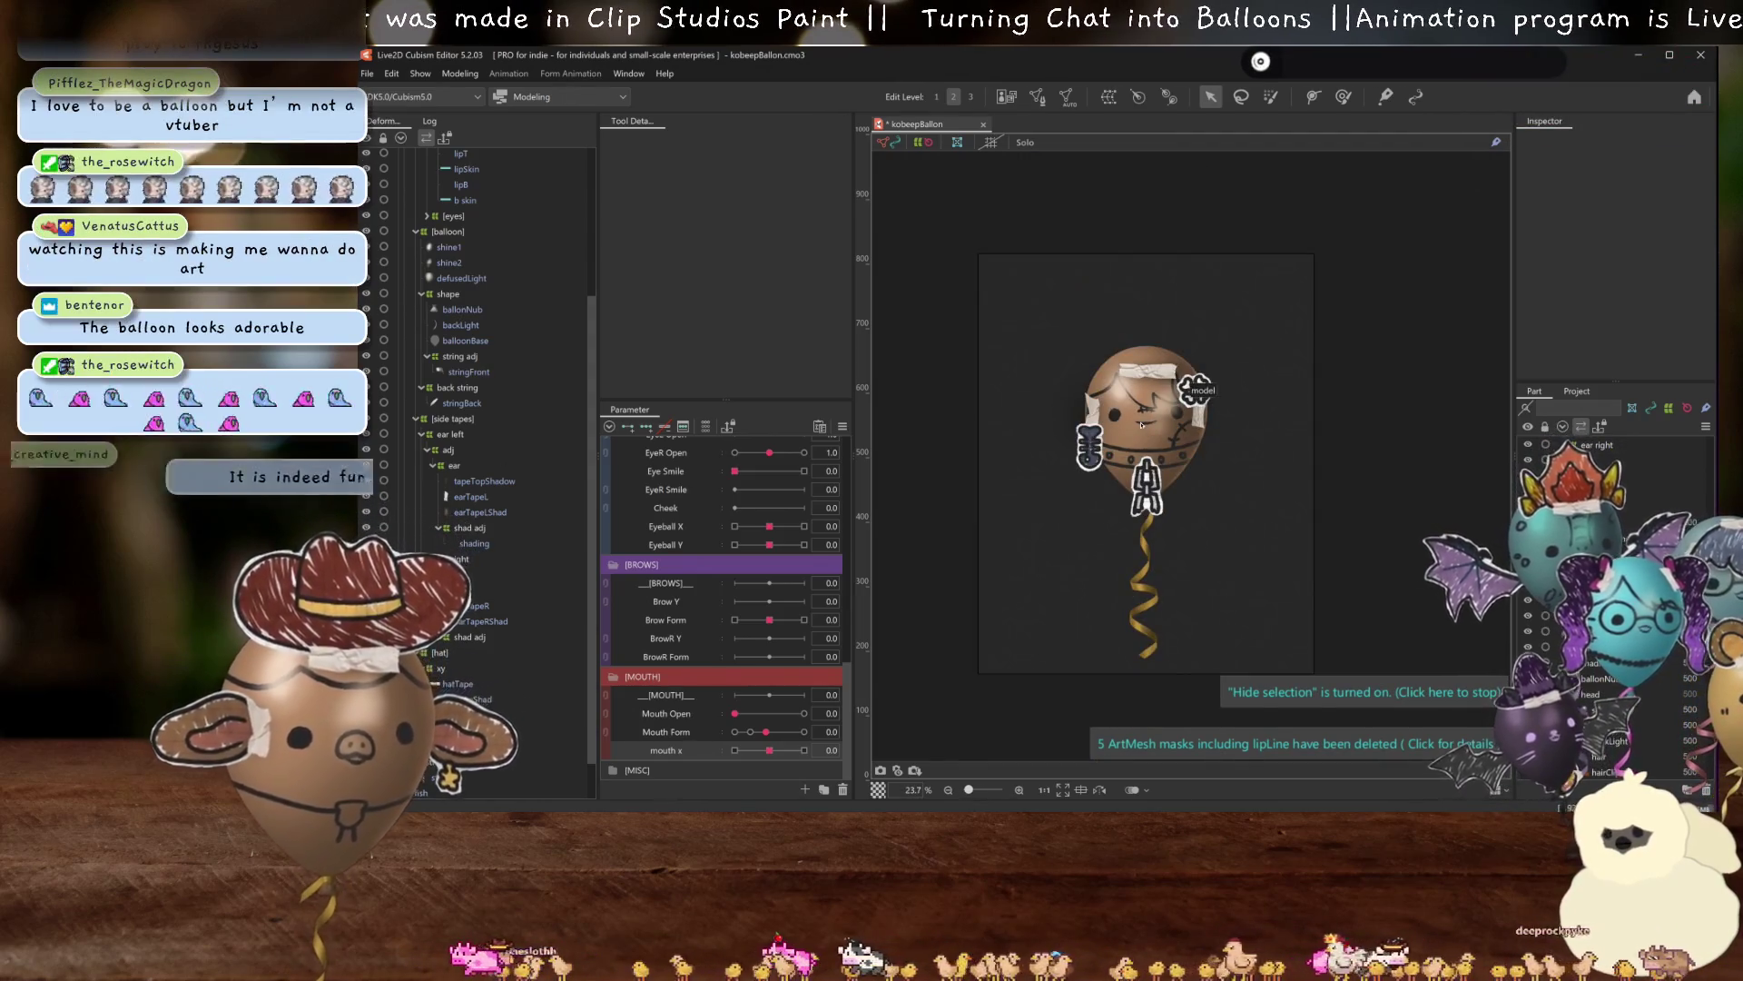
click(1088, 434)
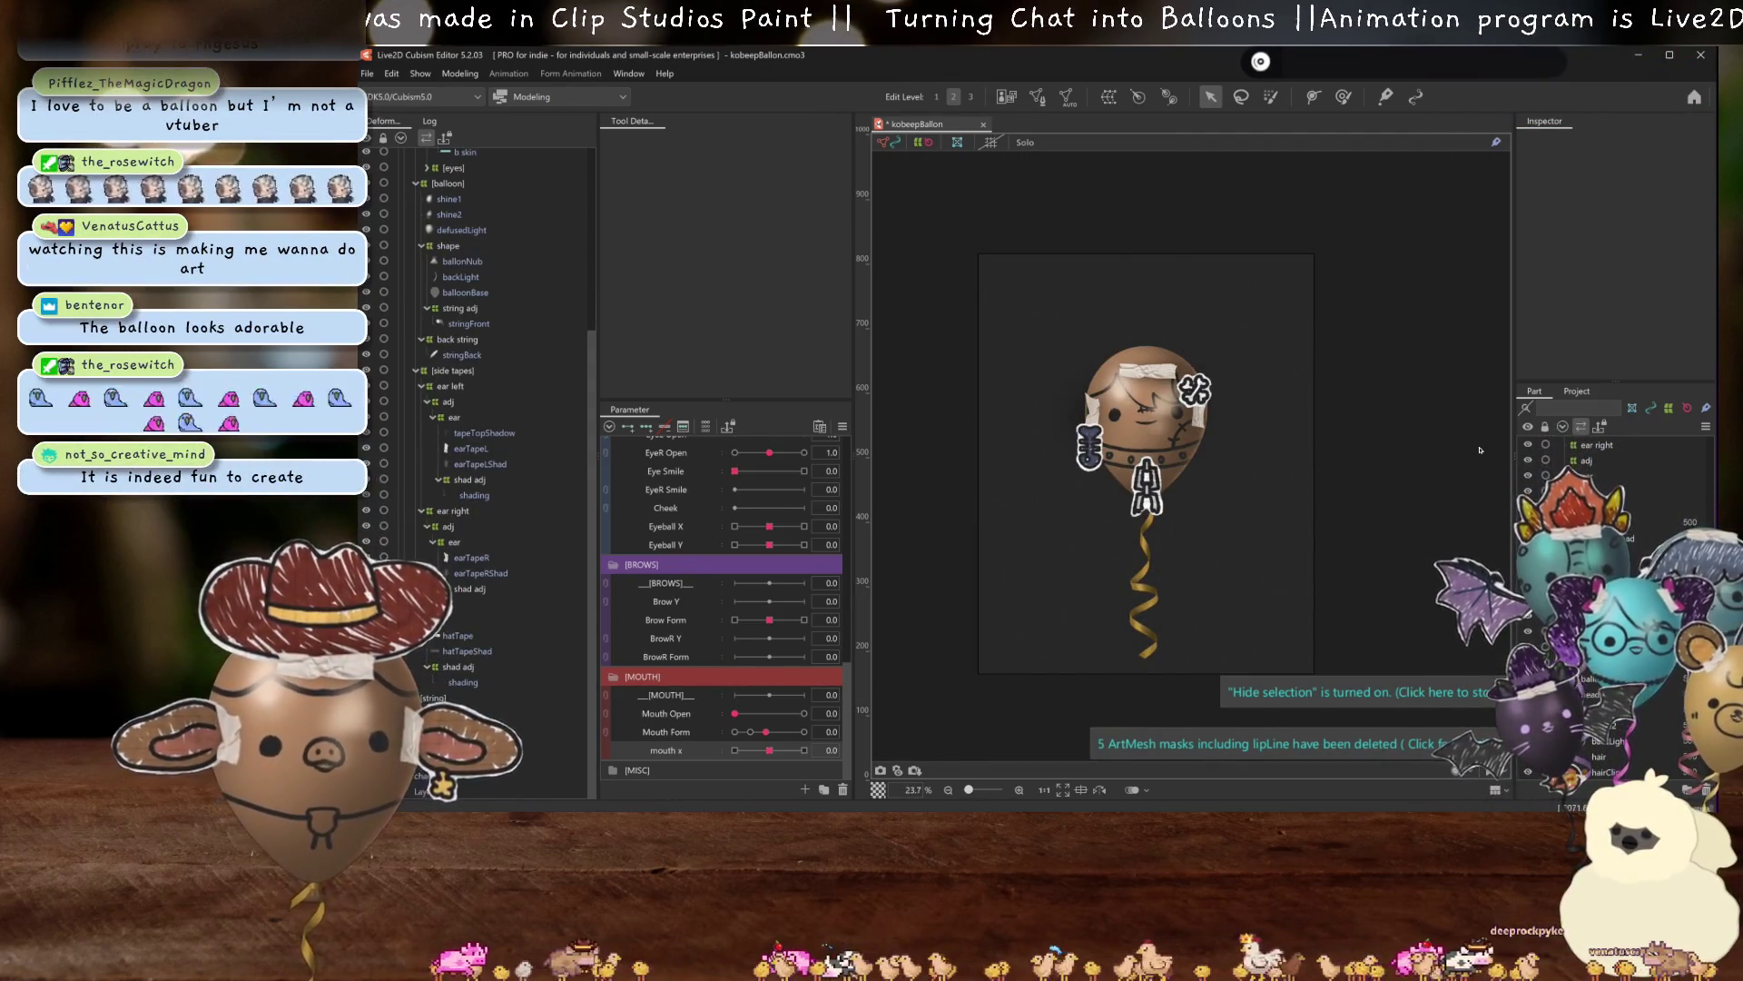
Show the ref image from kobeepBallon's Model Image as a preview beside the model.
click(1578, 393)
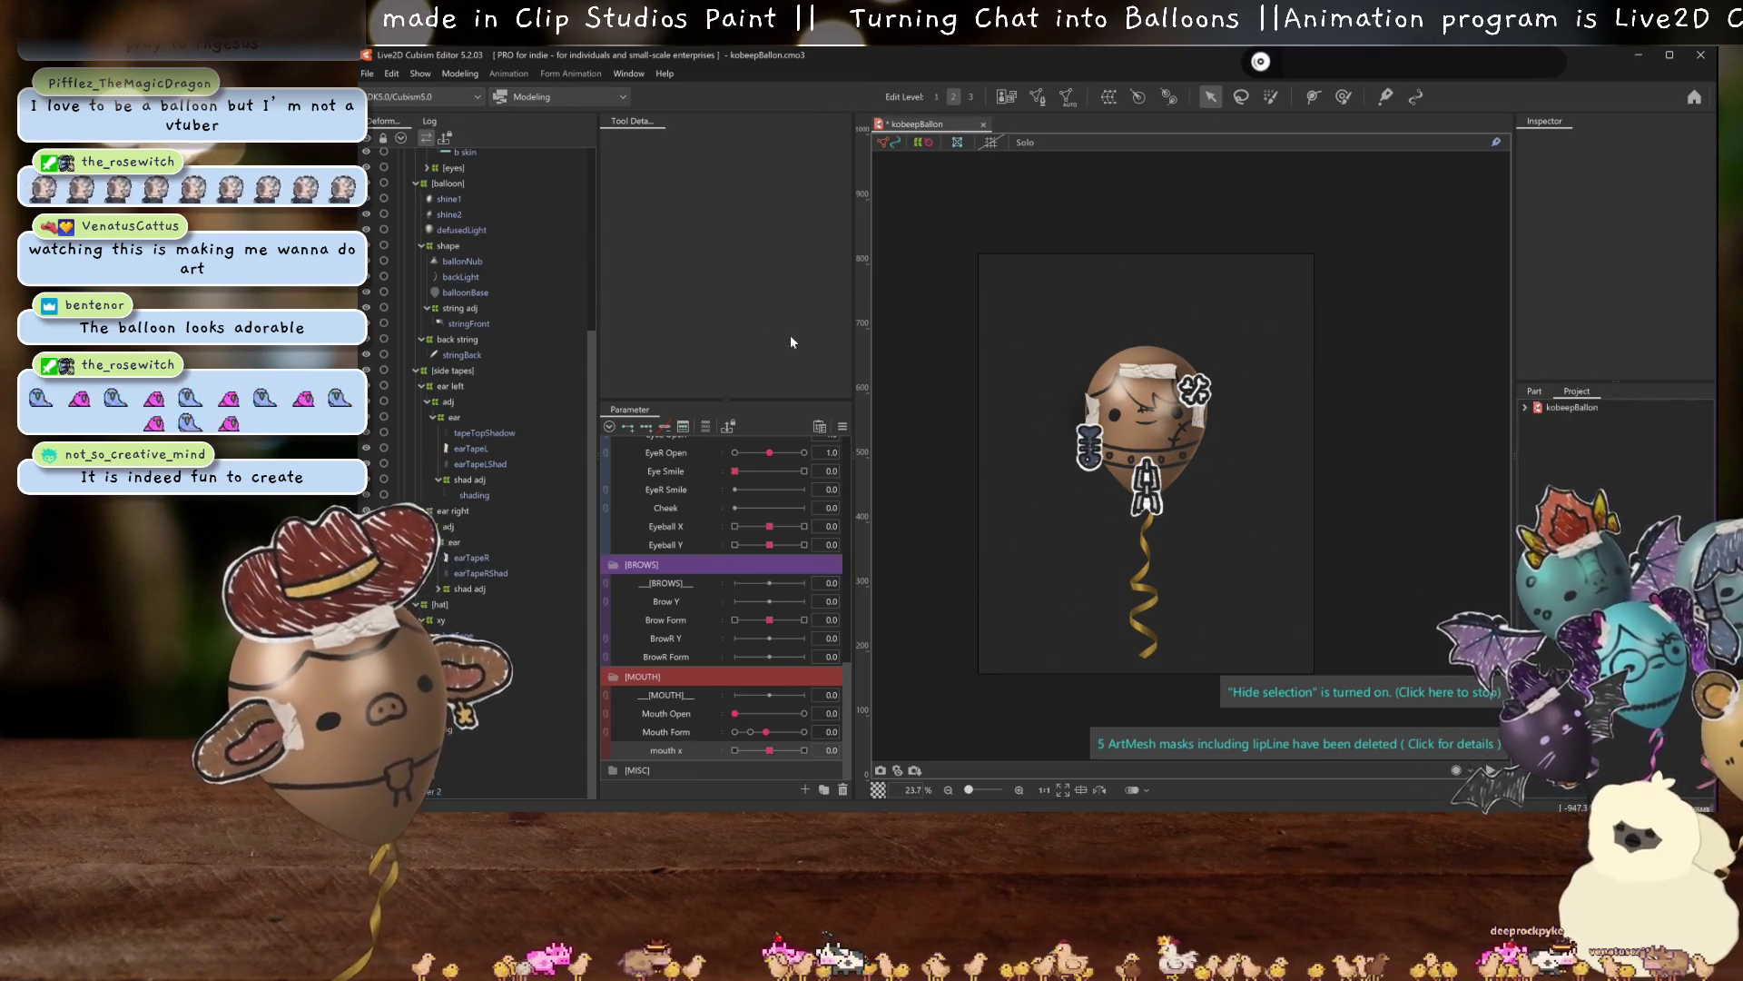
click(1525, 407)
click(1538, 434)
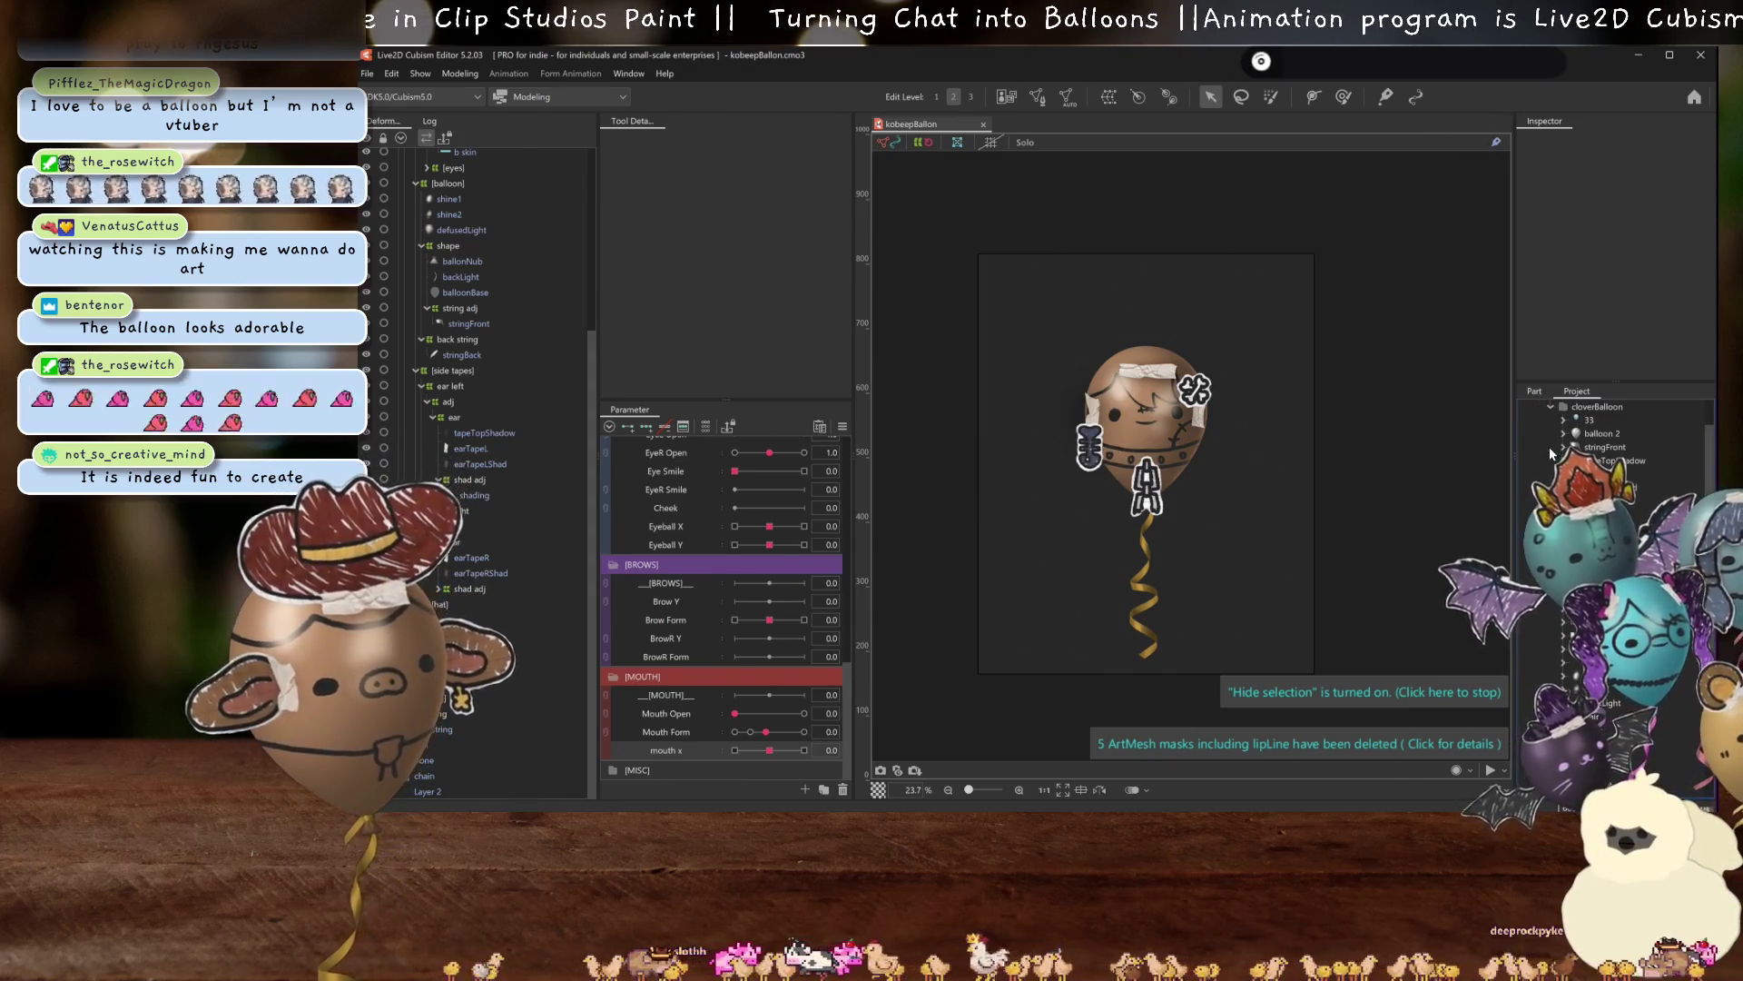
click(1580, 669)
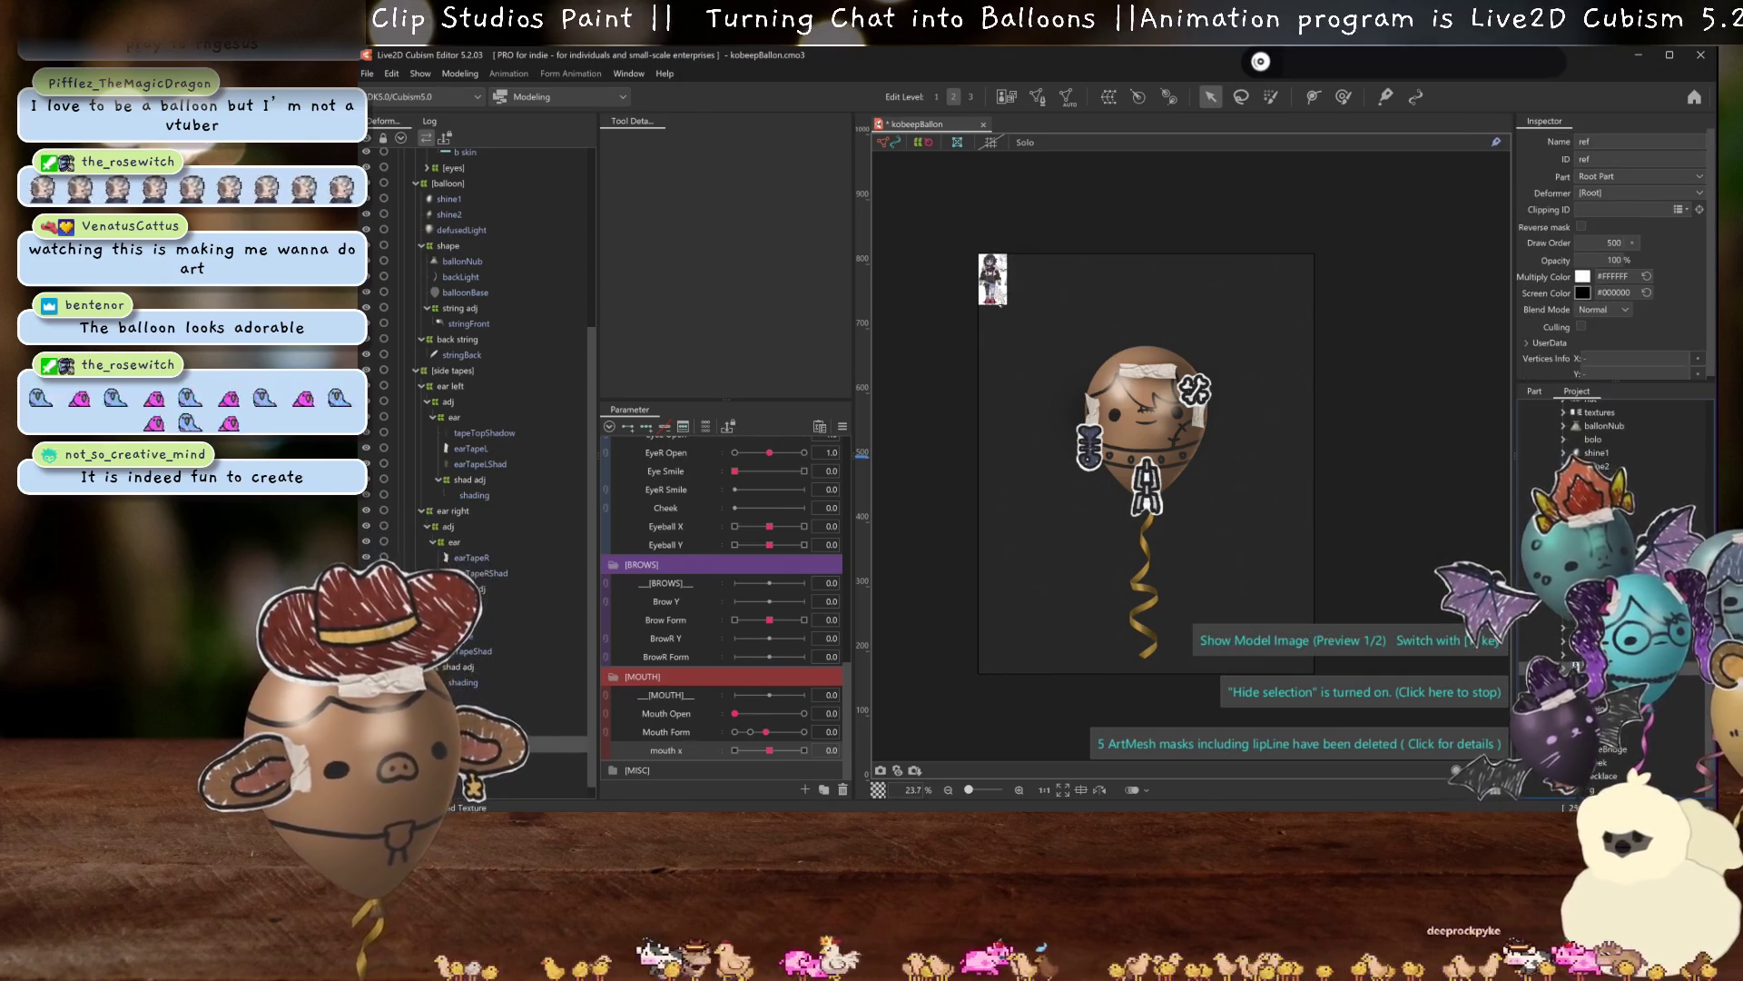
Select the balloonBase and ballonNub meshes together in the parts list.
scroll(466, 579, up, 5)
scroll(468, 532, down, 1)
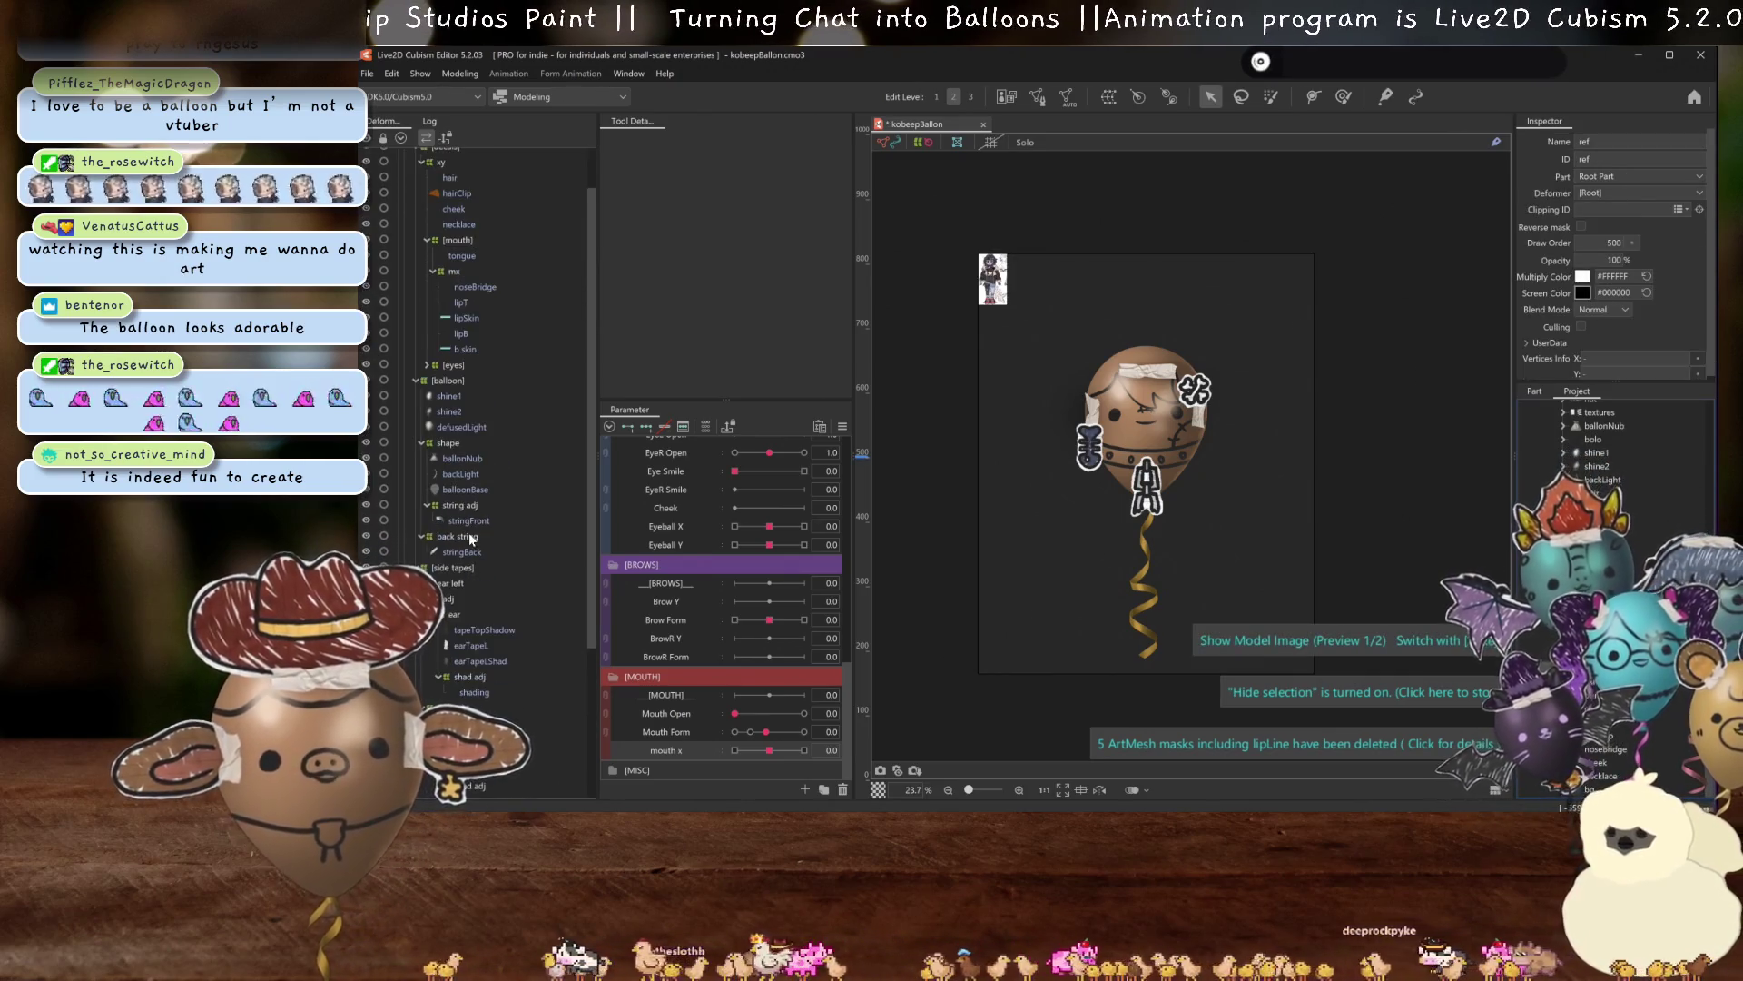
click(464, 489)
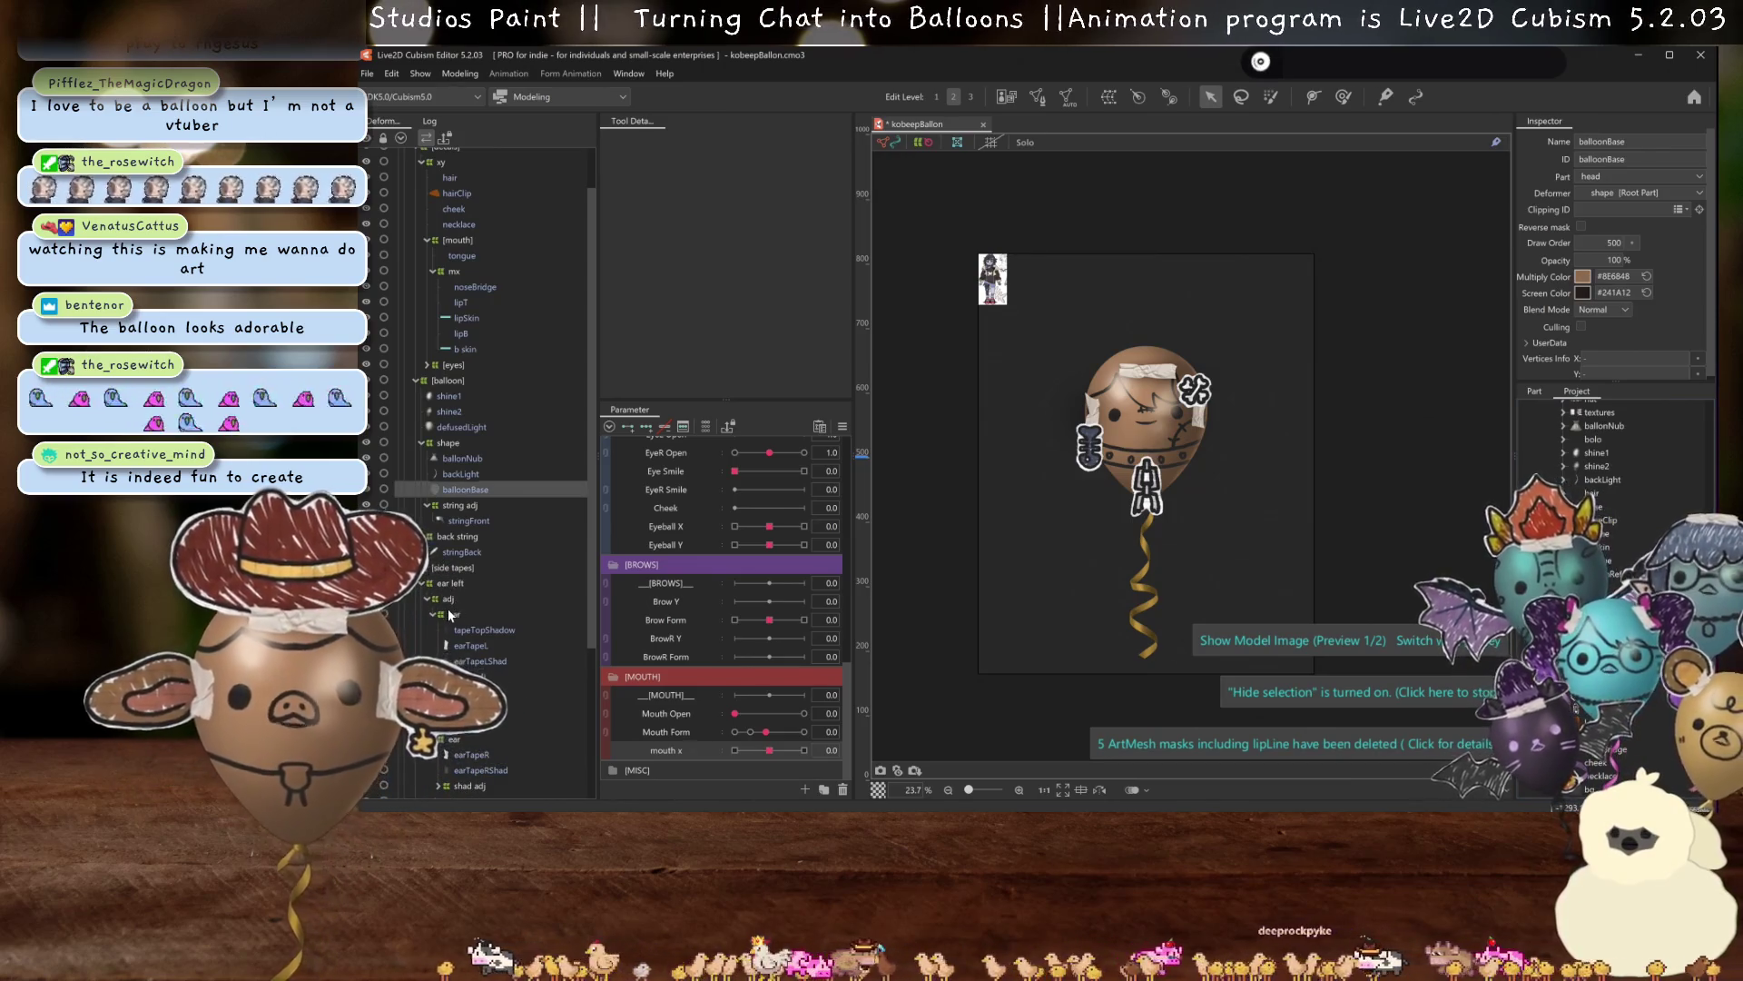
scroll(1089, 449, up, 2)
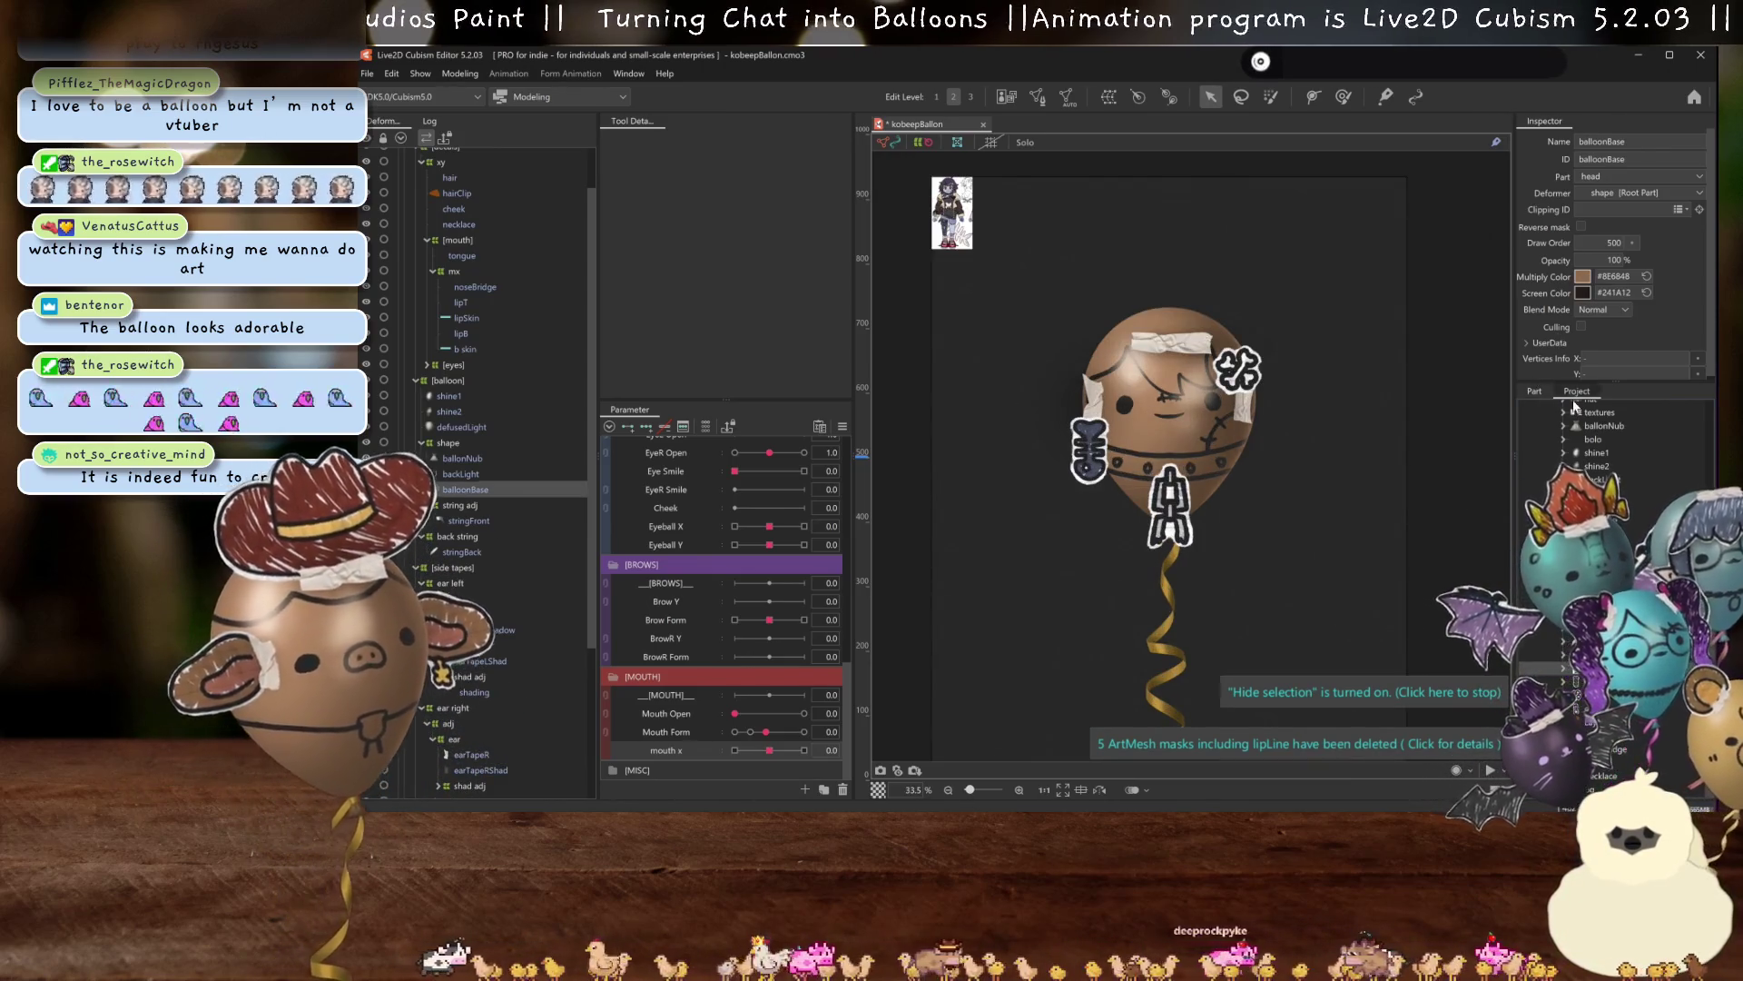
click(1534, 390)
click(1535, 391)
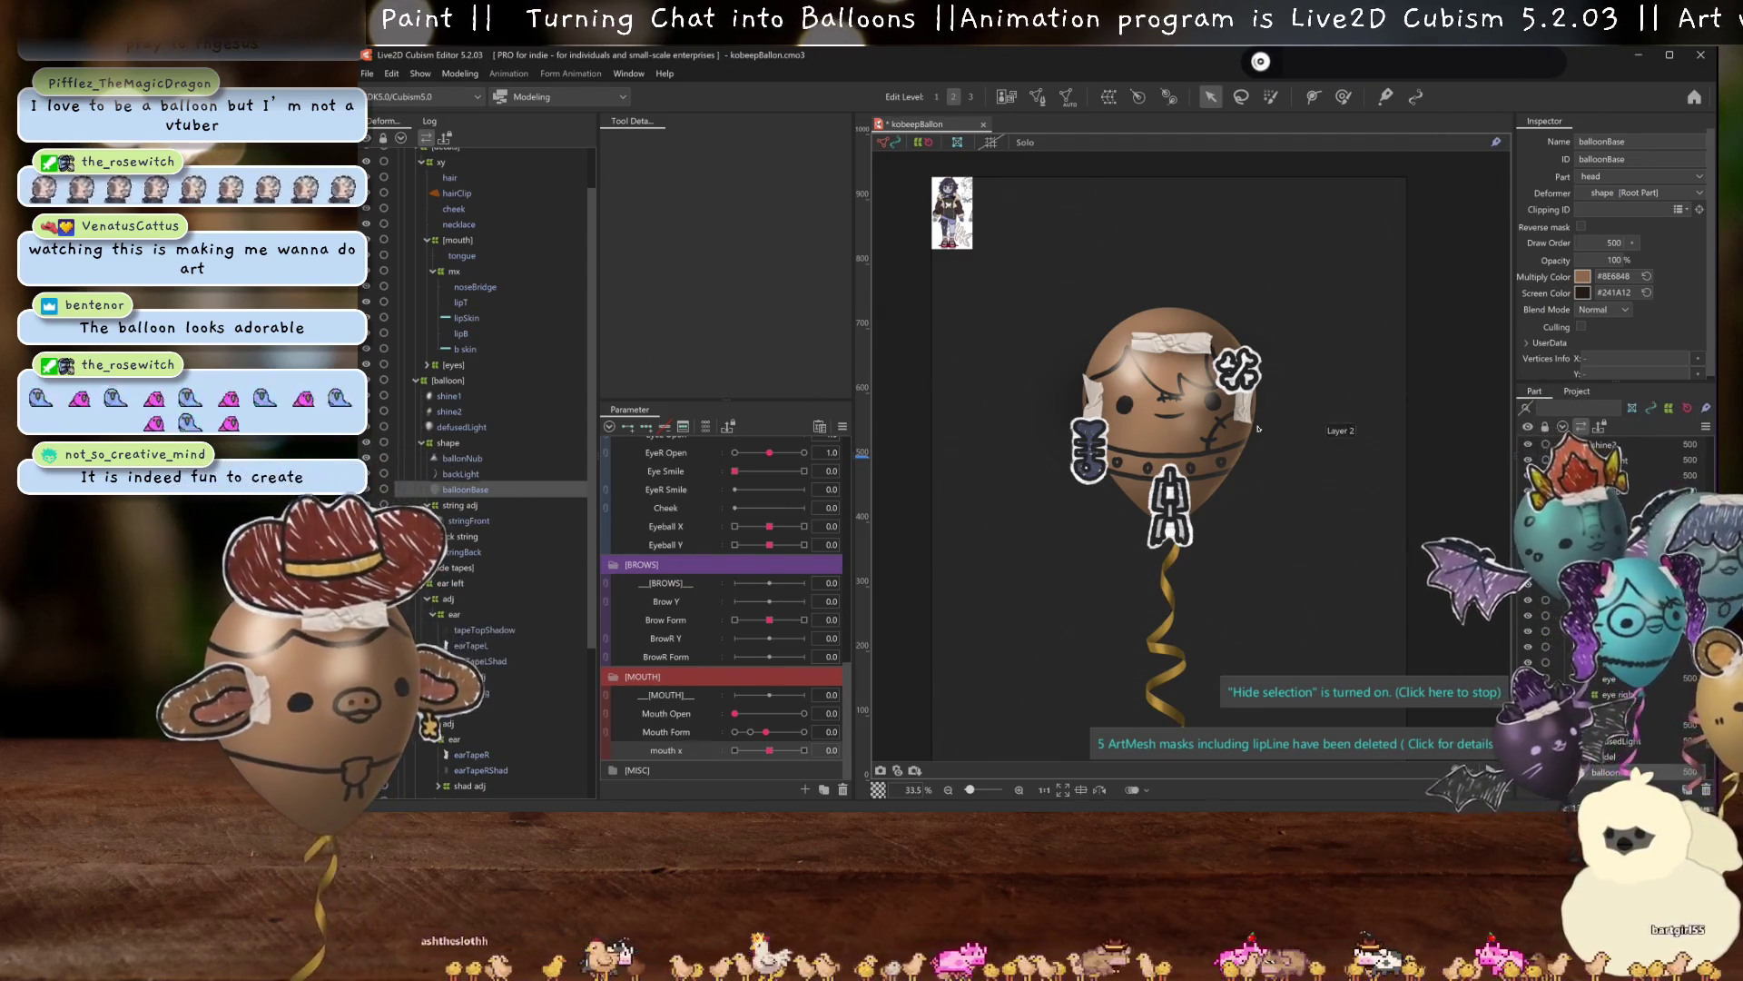
scroll(1156, 366, up, 2)
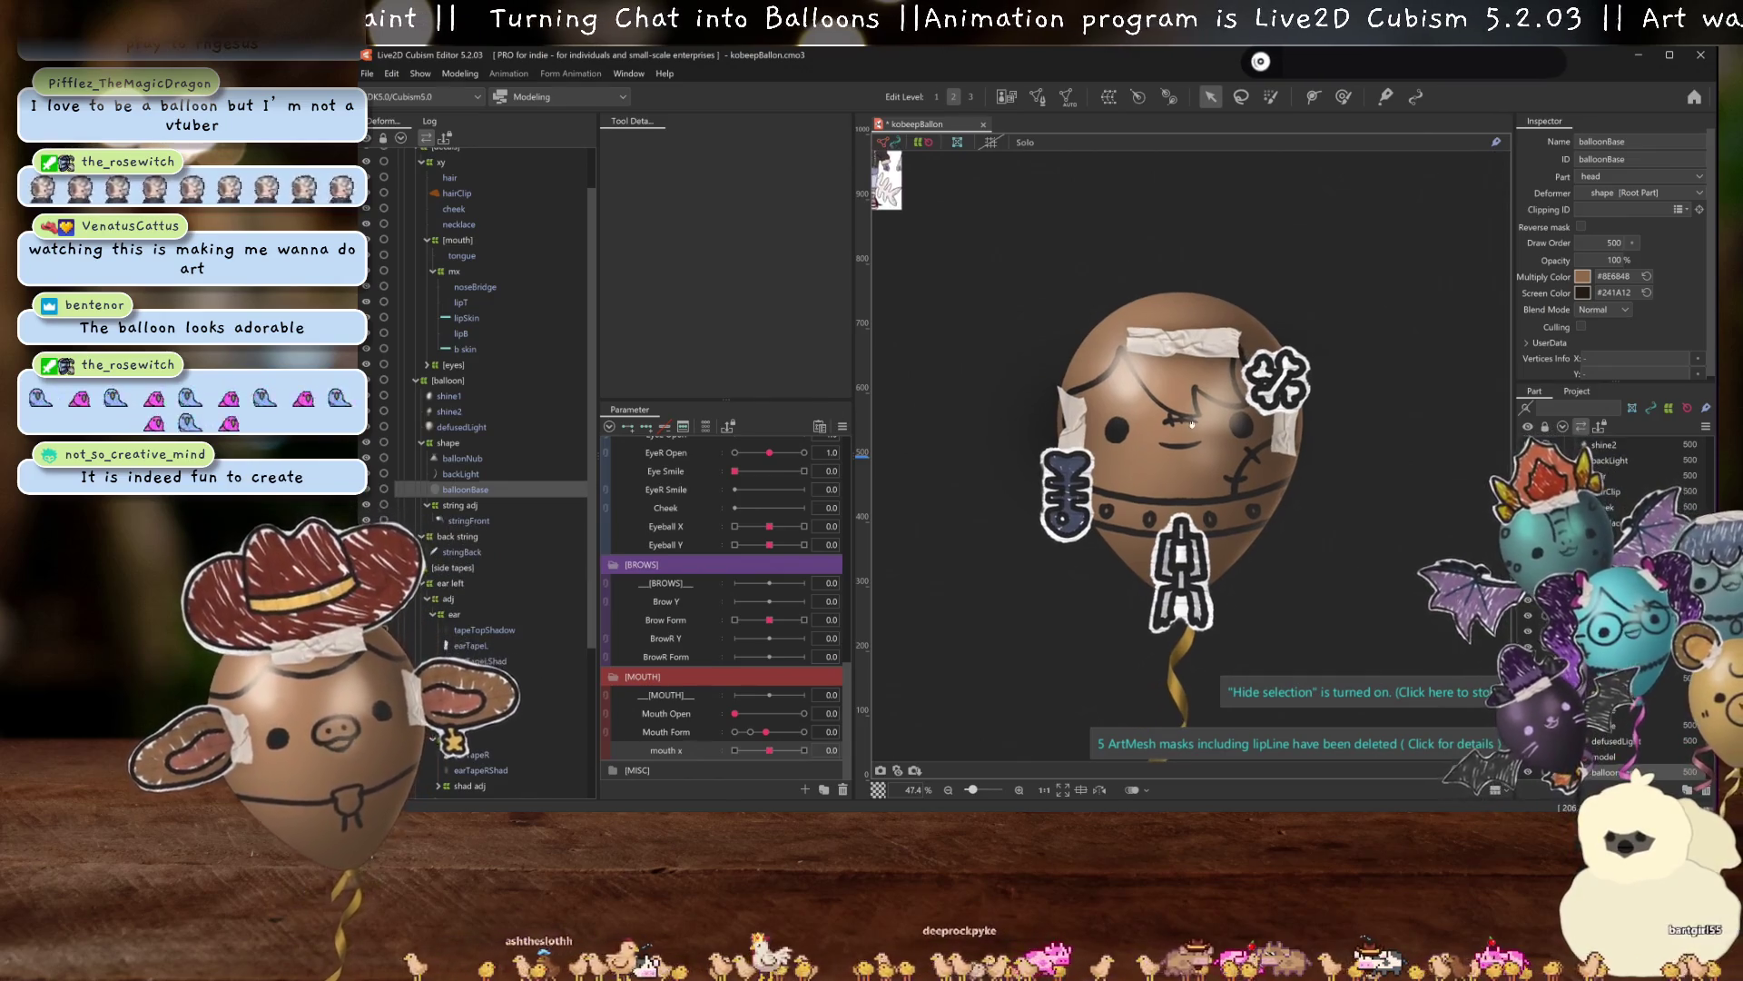
ctrl+click(505, 458)
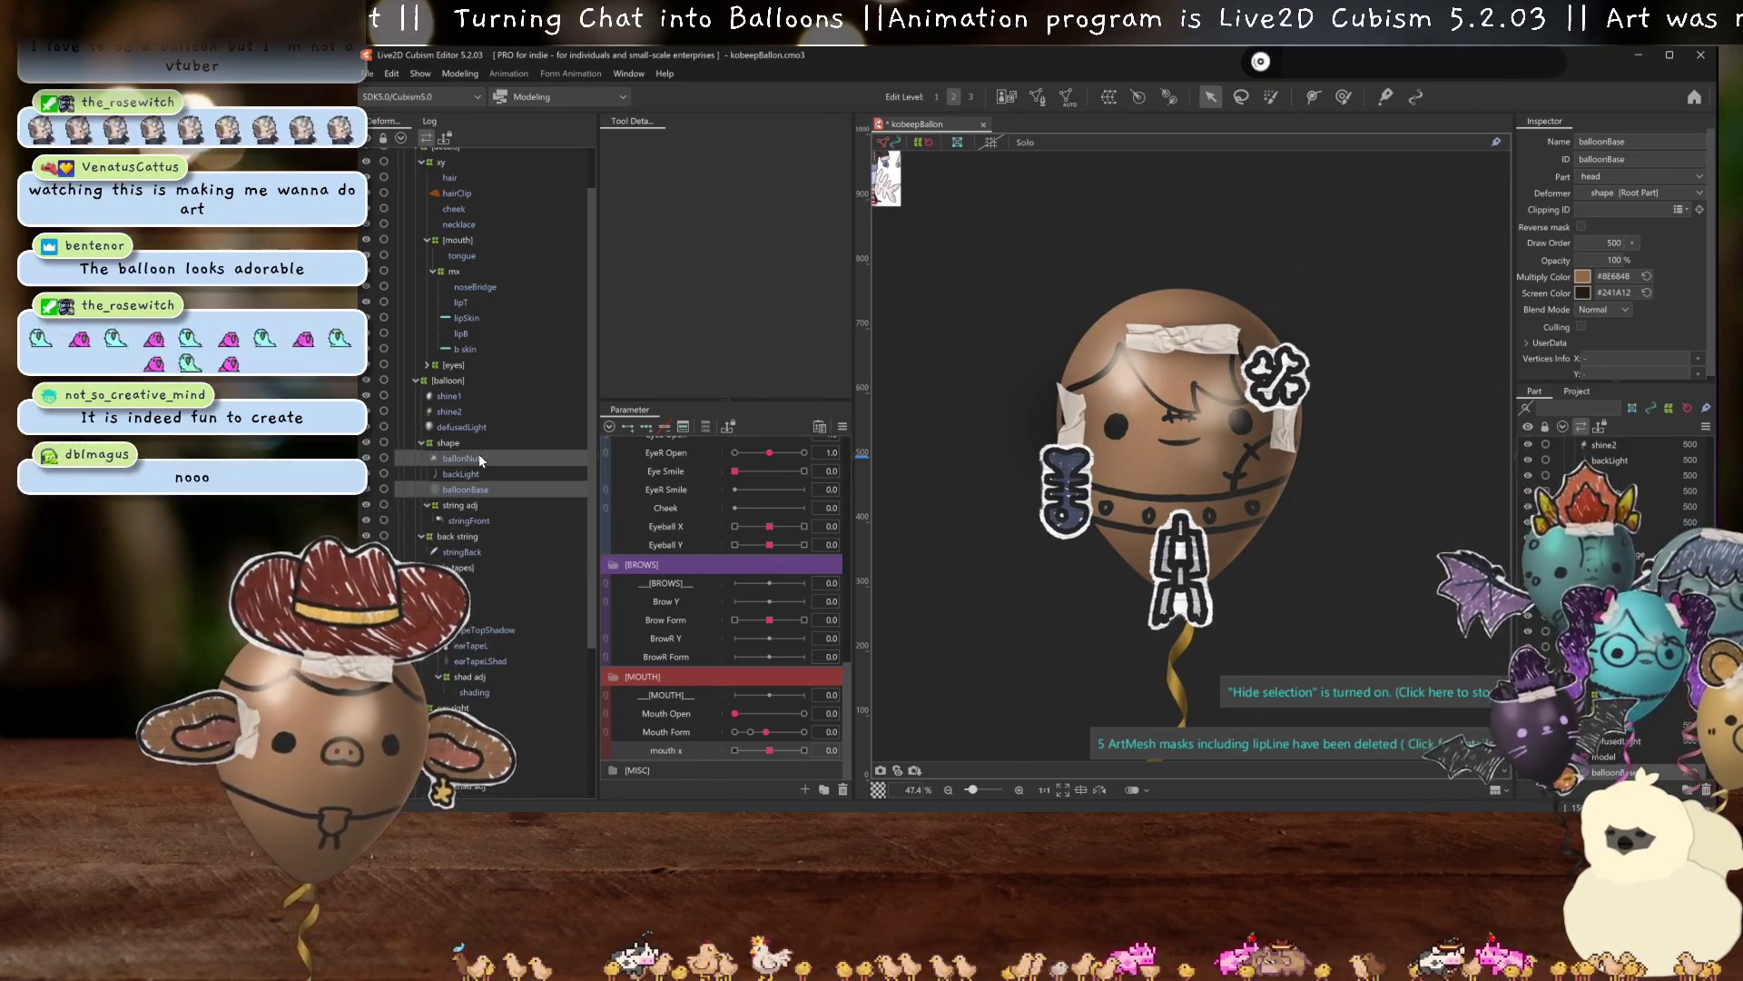
scroll(1220, 562, down, 2)
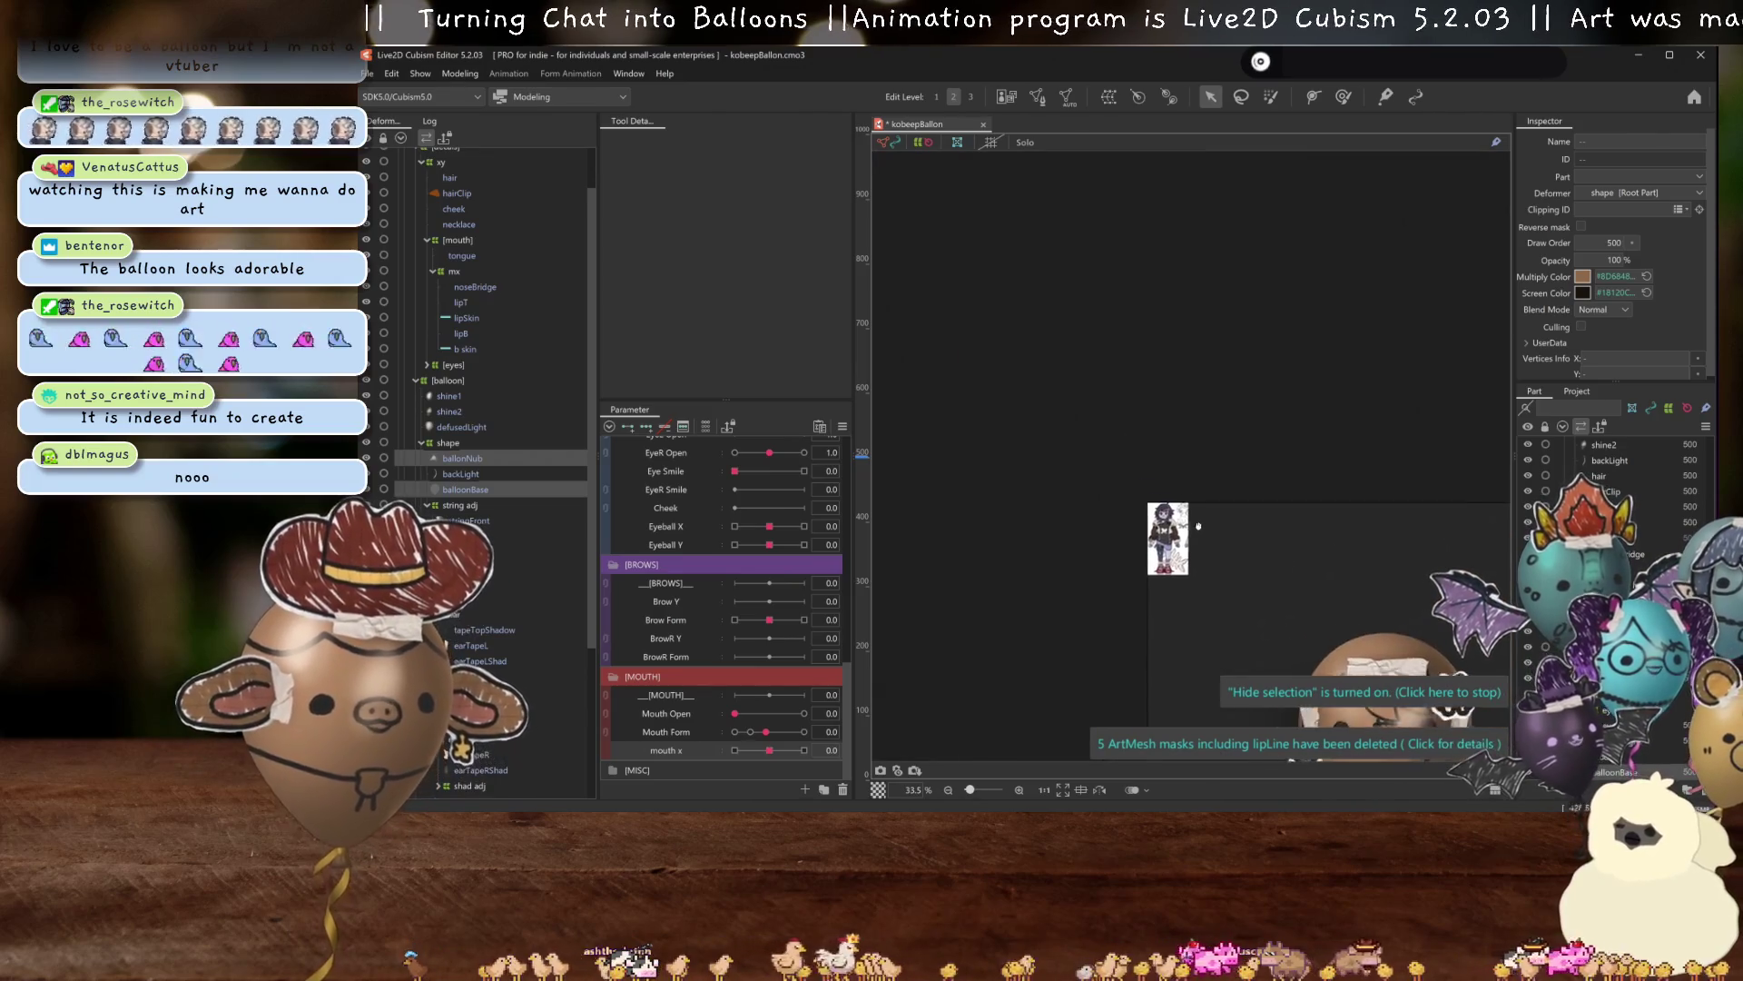
scroll(1199, 509, up, 12)
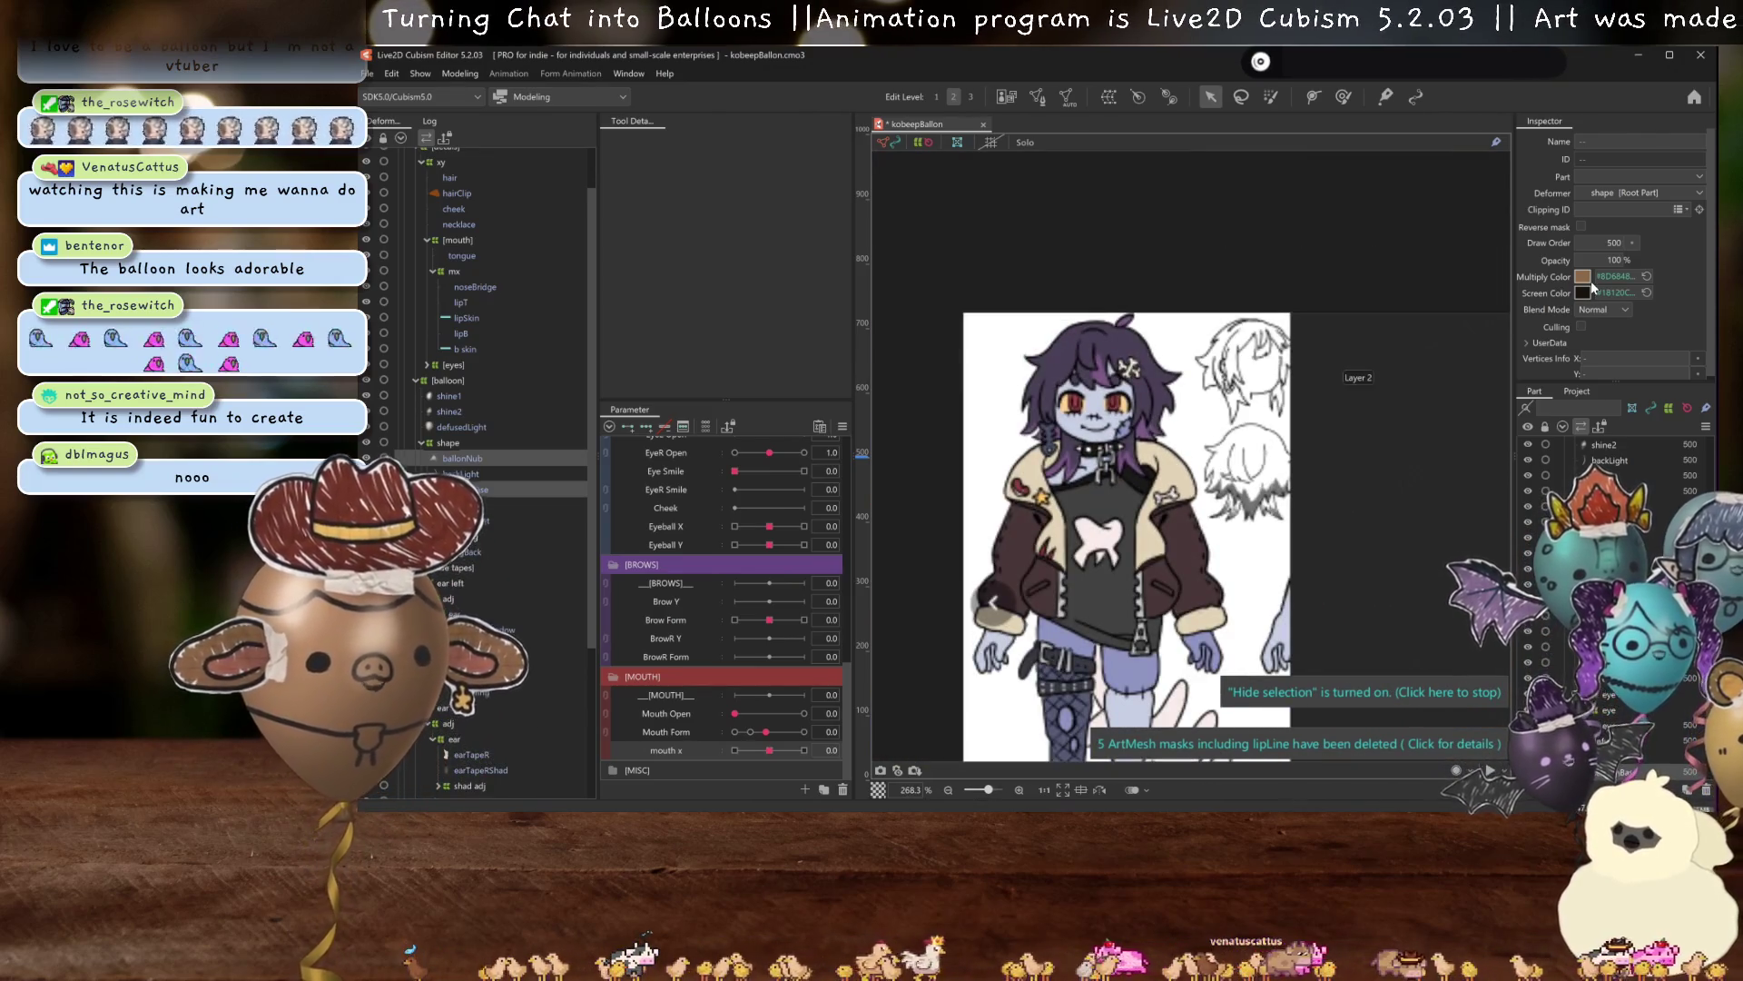
Eyedrop the reference's pale blue-grey skin tone #C3CBDF as their Multiply Color.
click(1584, 276)
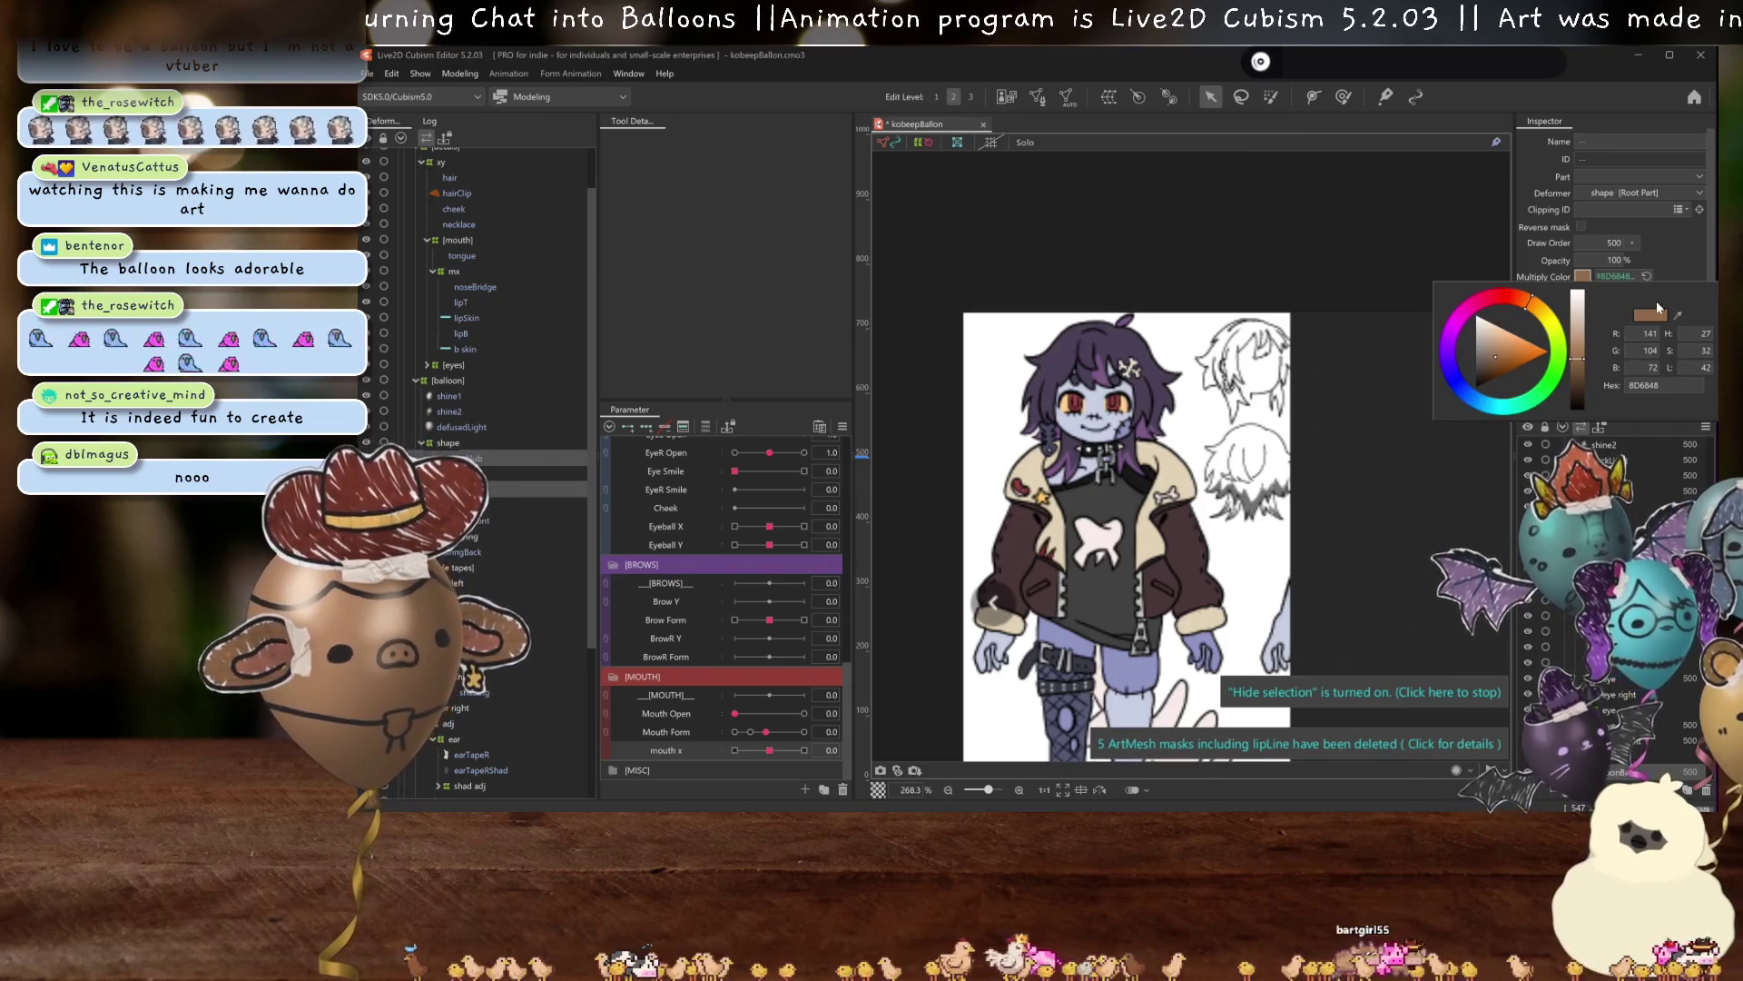
click(1676, 315)
click(1085, 397)
click(1101, 403)
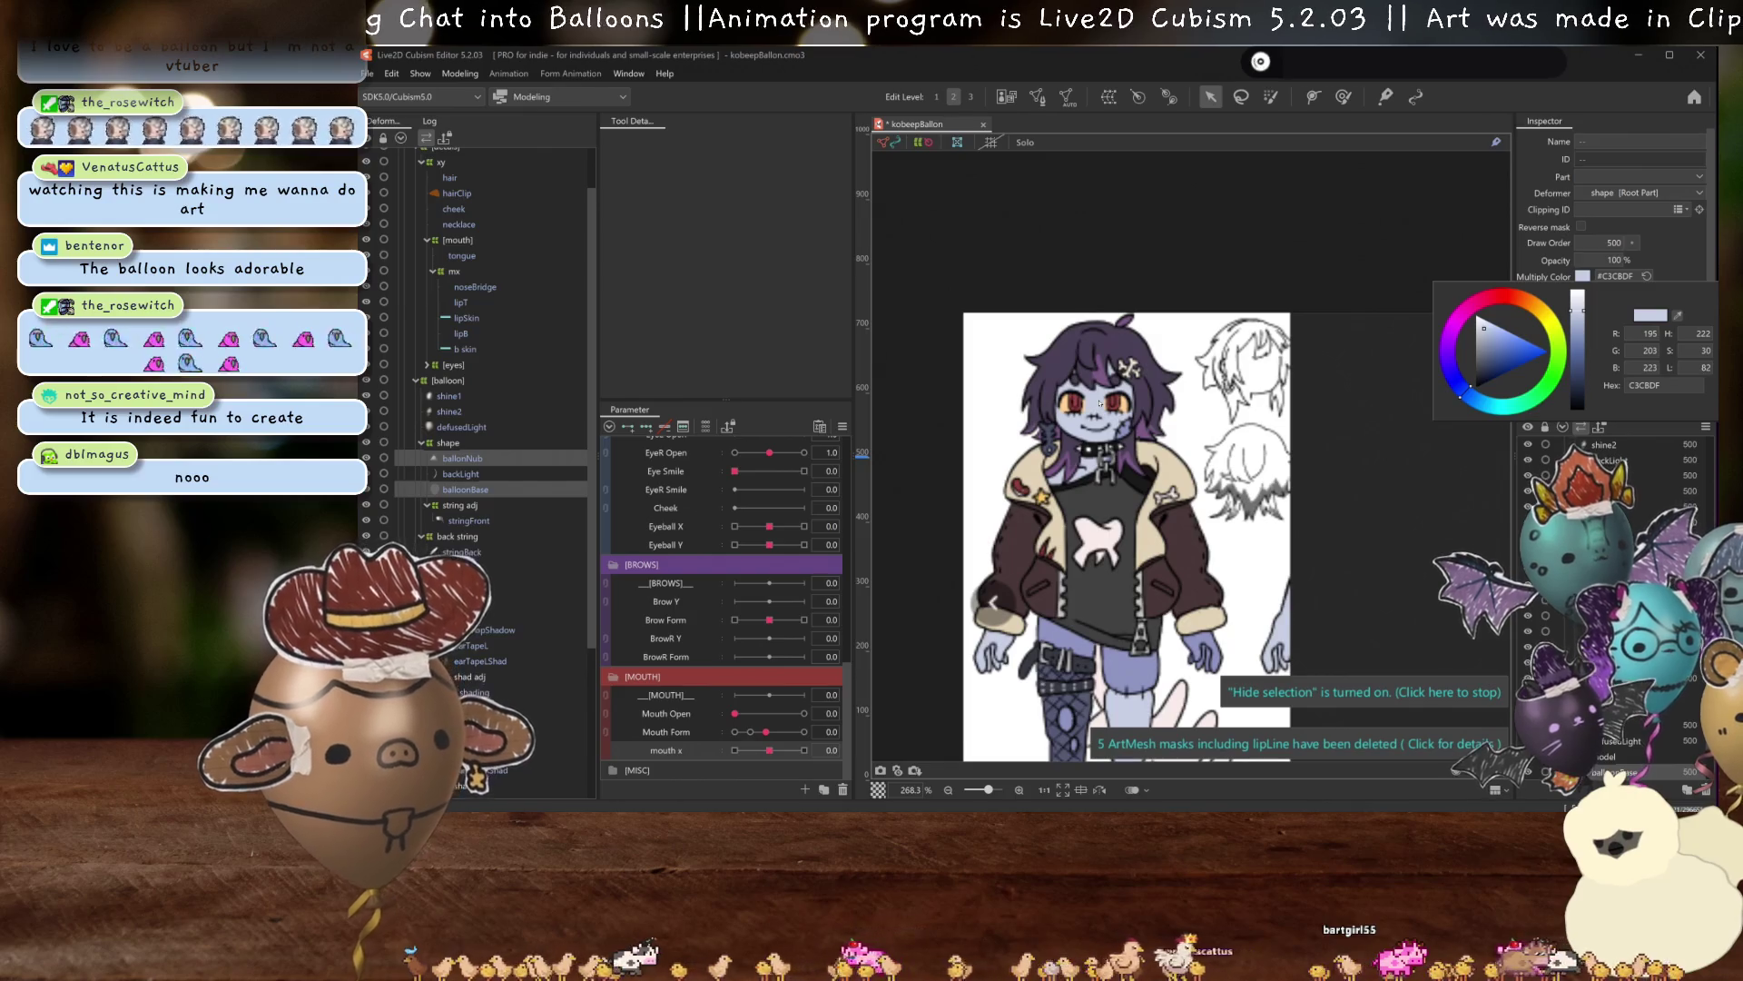
Set their Screen Color to a dark blue, #354364.
scroll(1100, 403, down, 5)
scroll(1101, 403, down, 1)
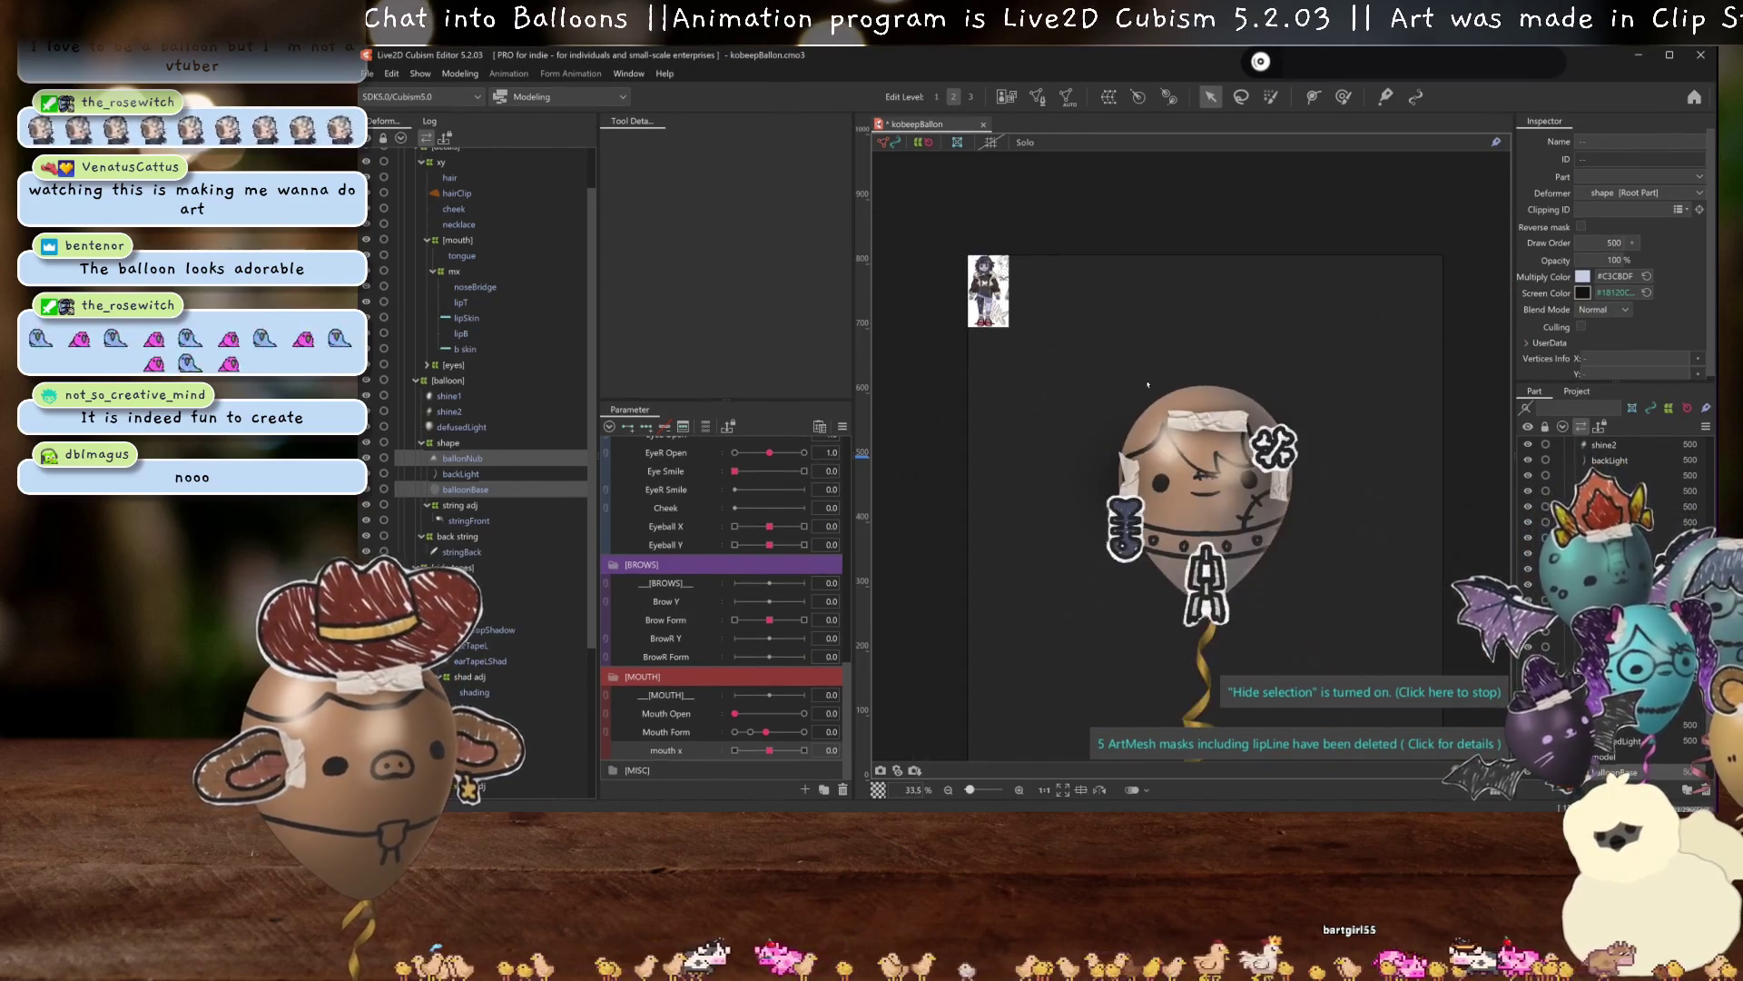
click(1583, 294)
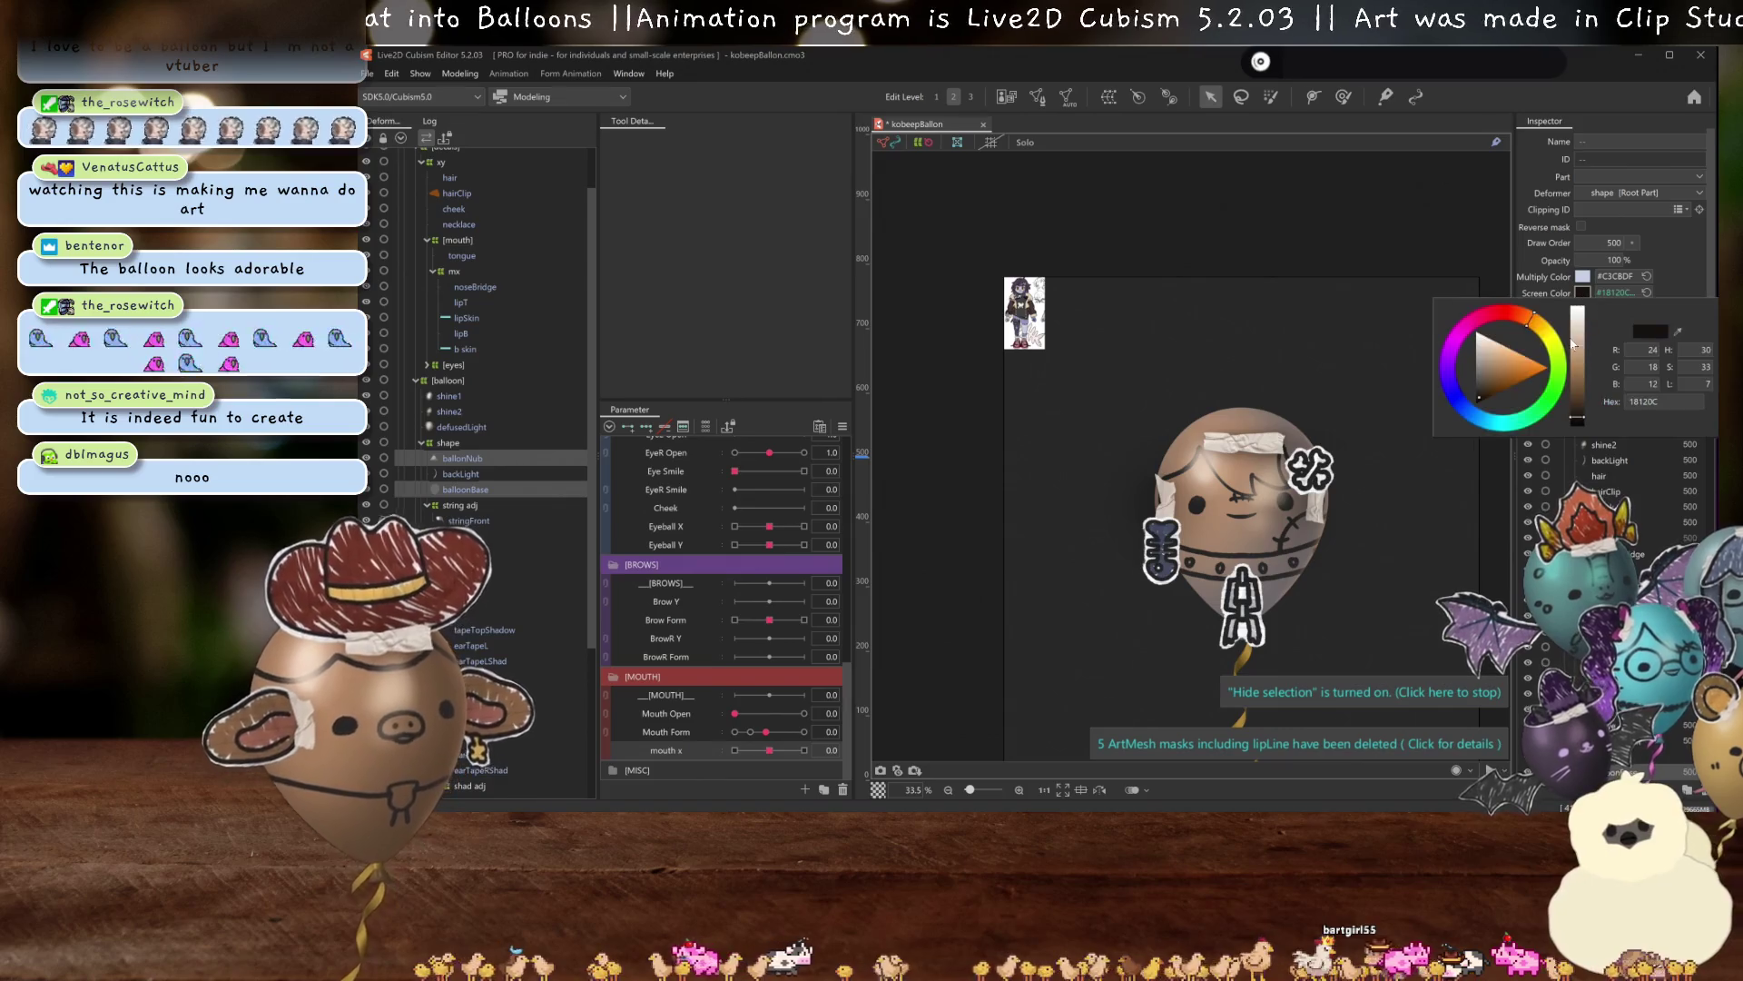
drag(1534, 327, 1486, 438)
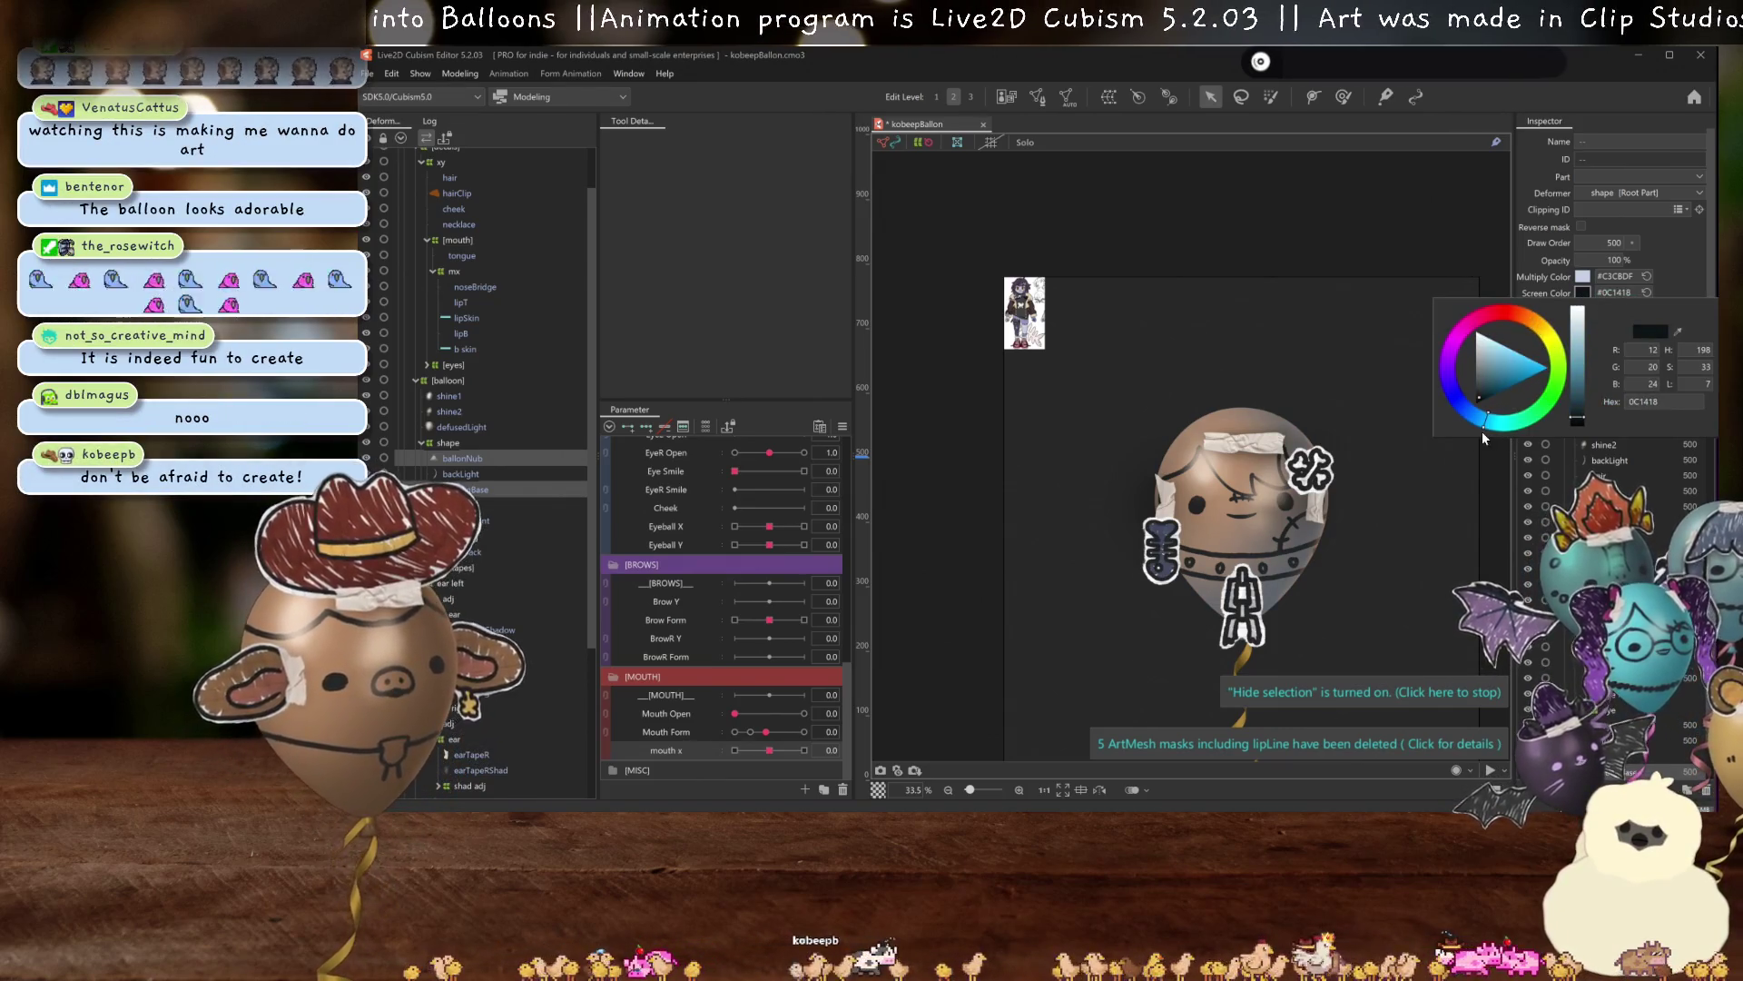
drag(1486, 438, 1555, 338)
click(1547, 367)
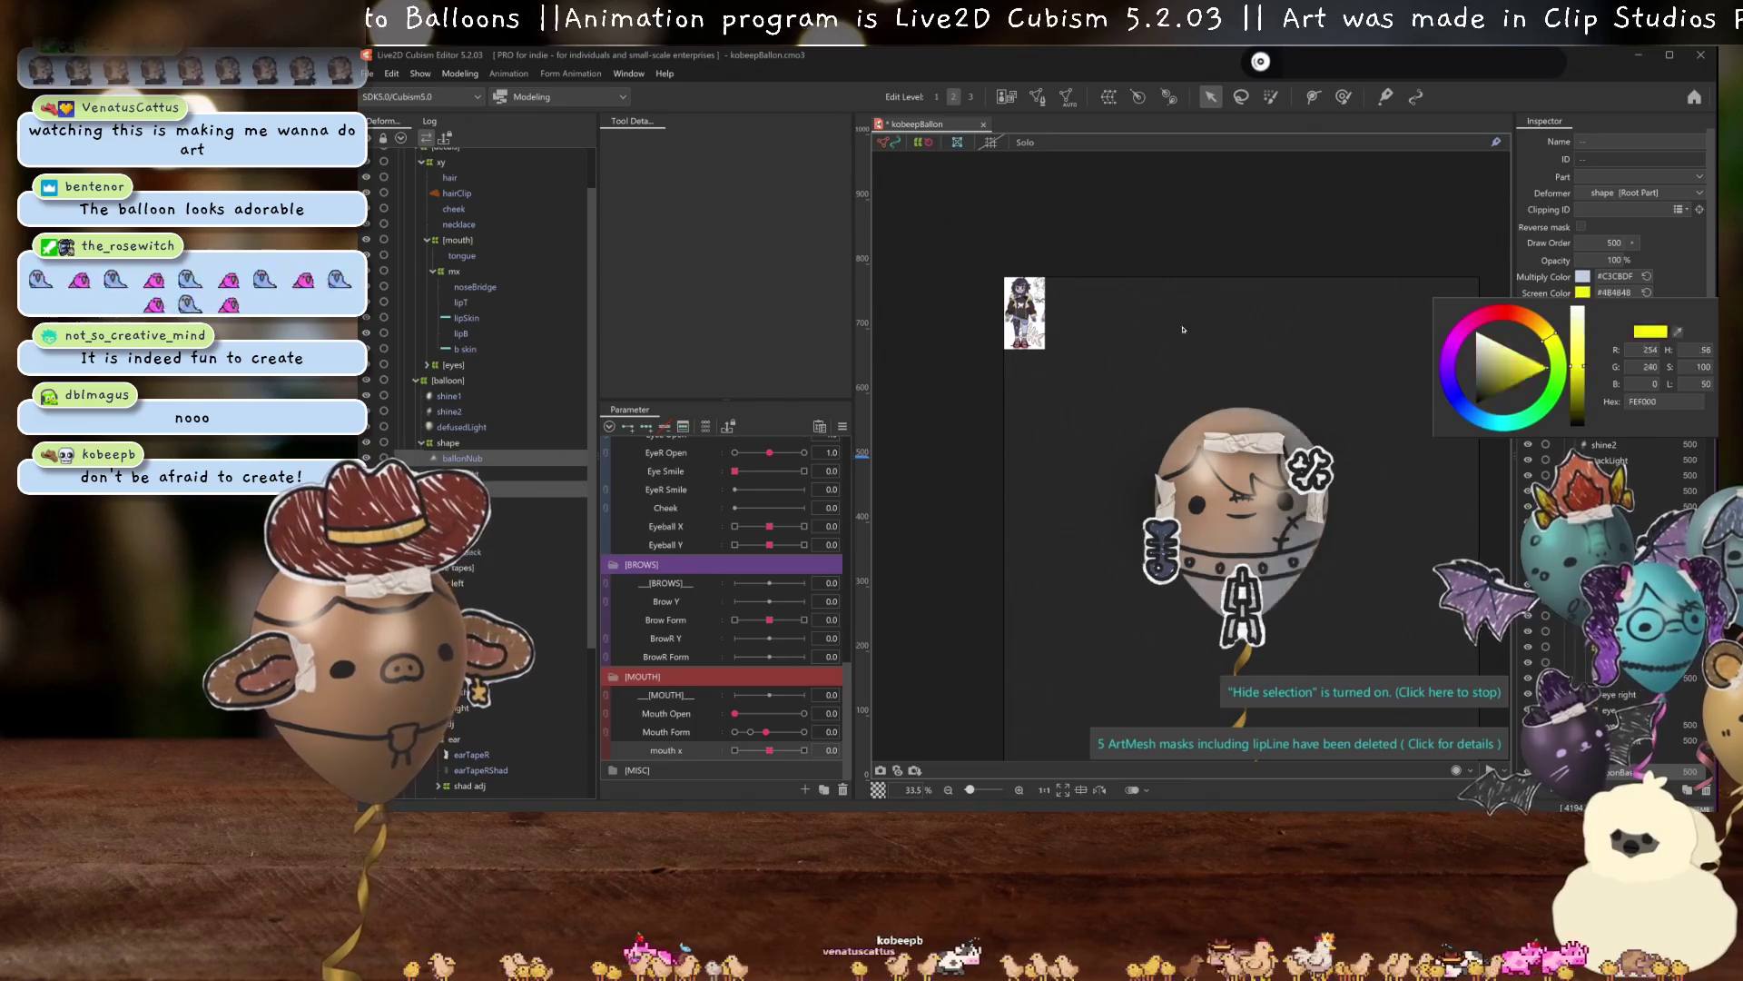
click(1582, 276)
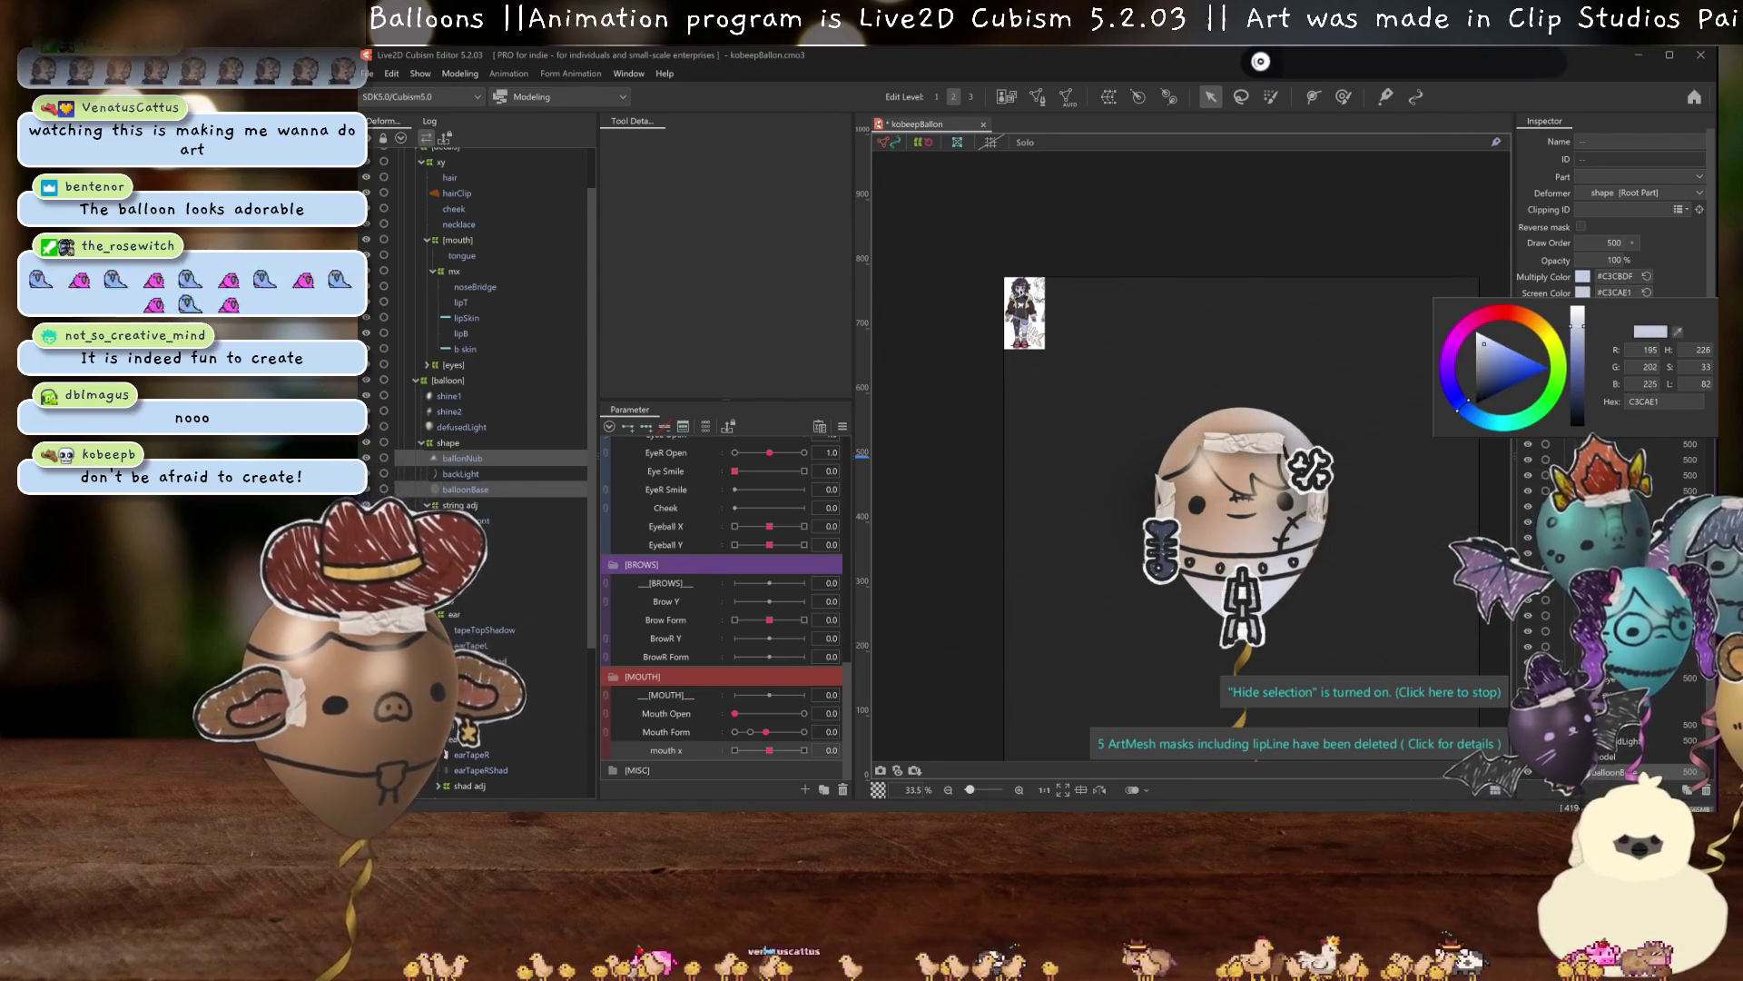
drag(1579, 326, 1576, 396)
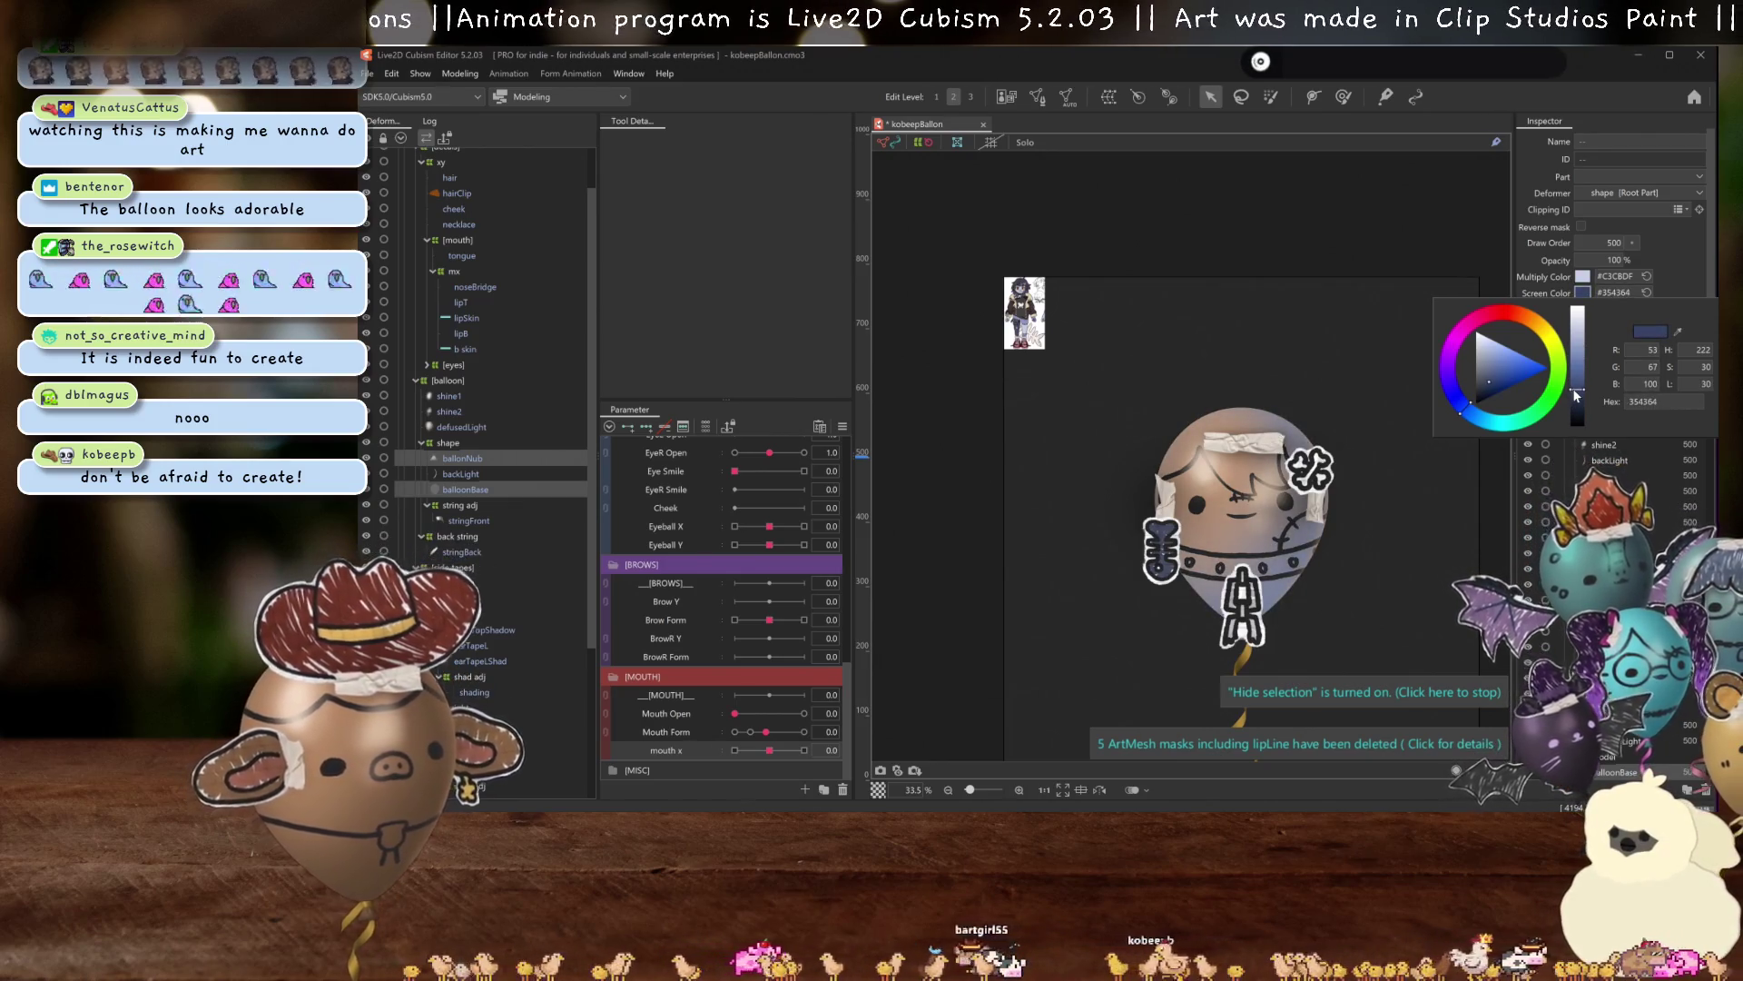
Deepen the balloon's Multiply Color to #8B92BF.
scroll(1271, 569, up, 3)
scroll(1272, 569, down, 2)
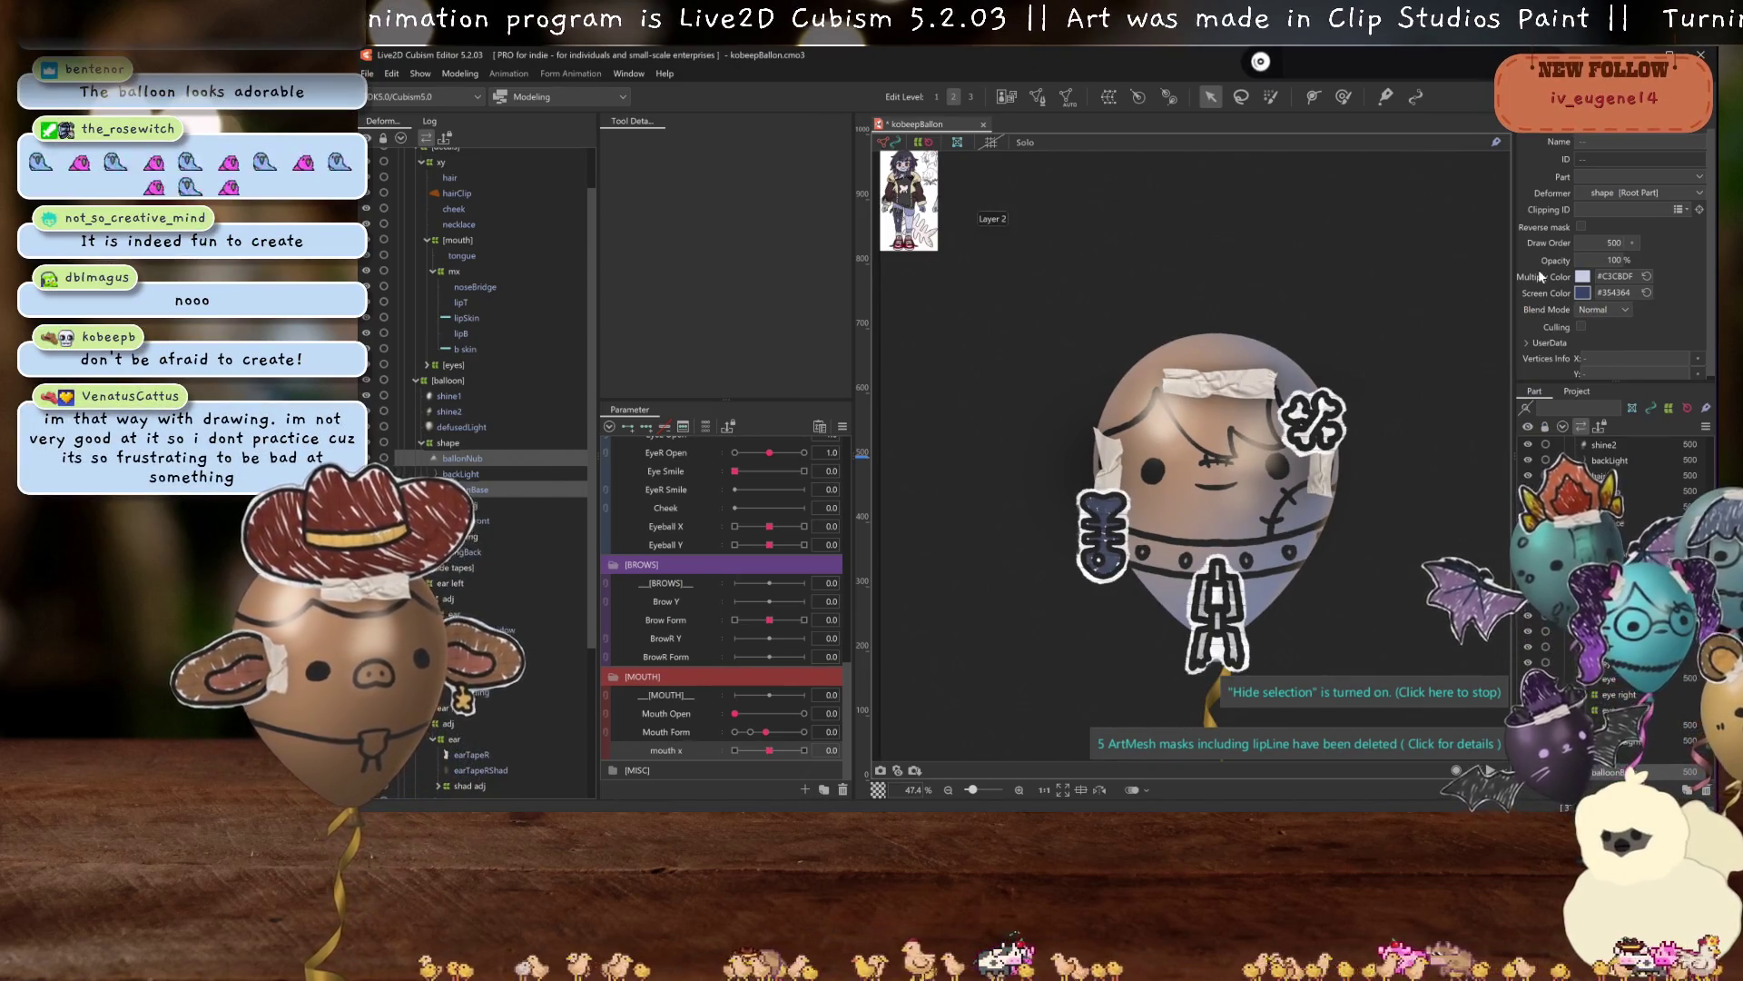
click(1582, 276)
scroll(1130, 388, up, 8)
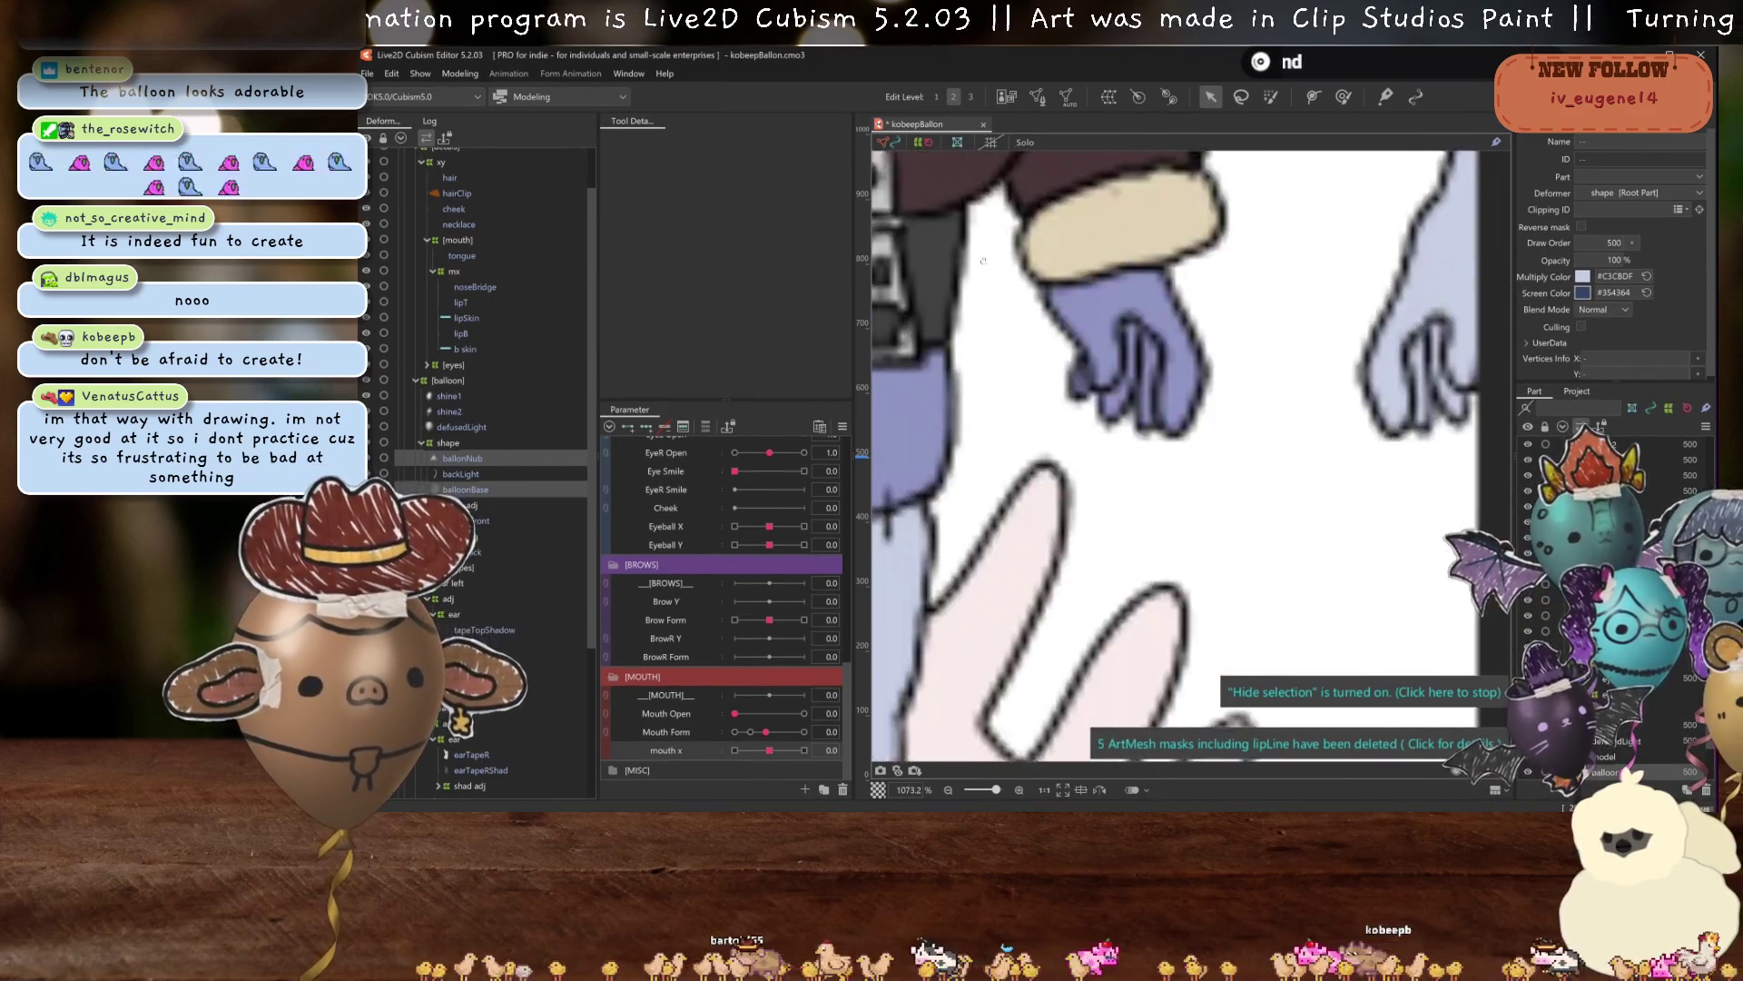
click(1584, 278)
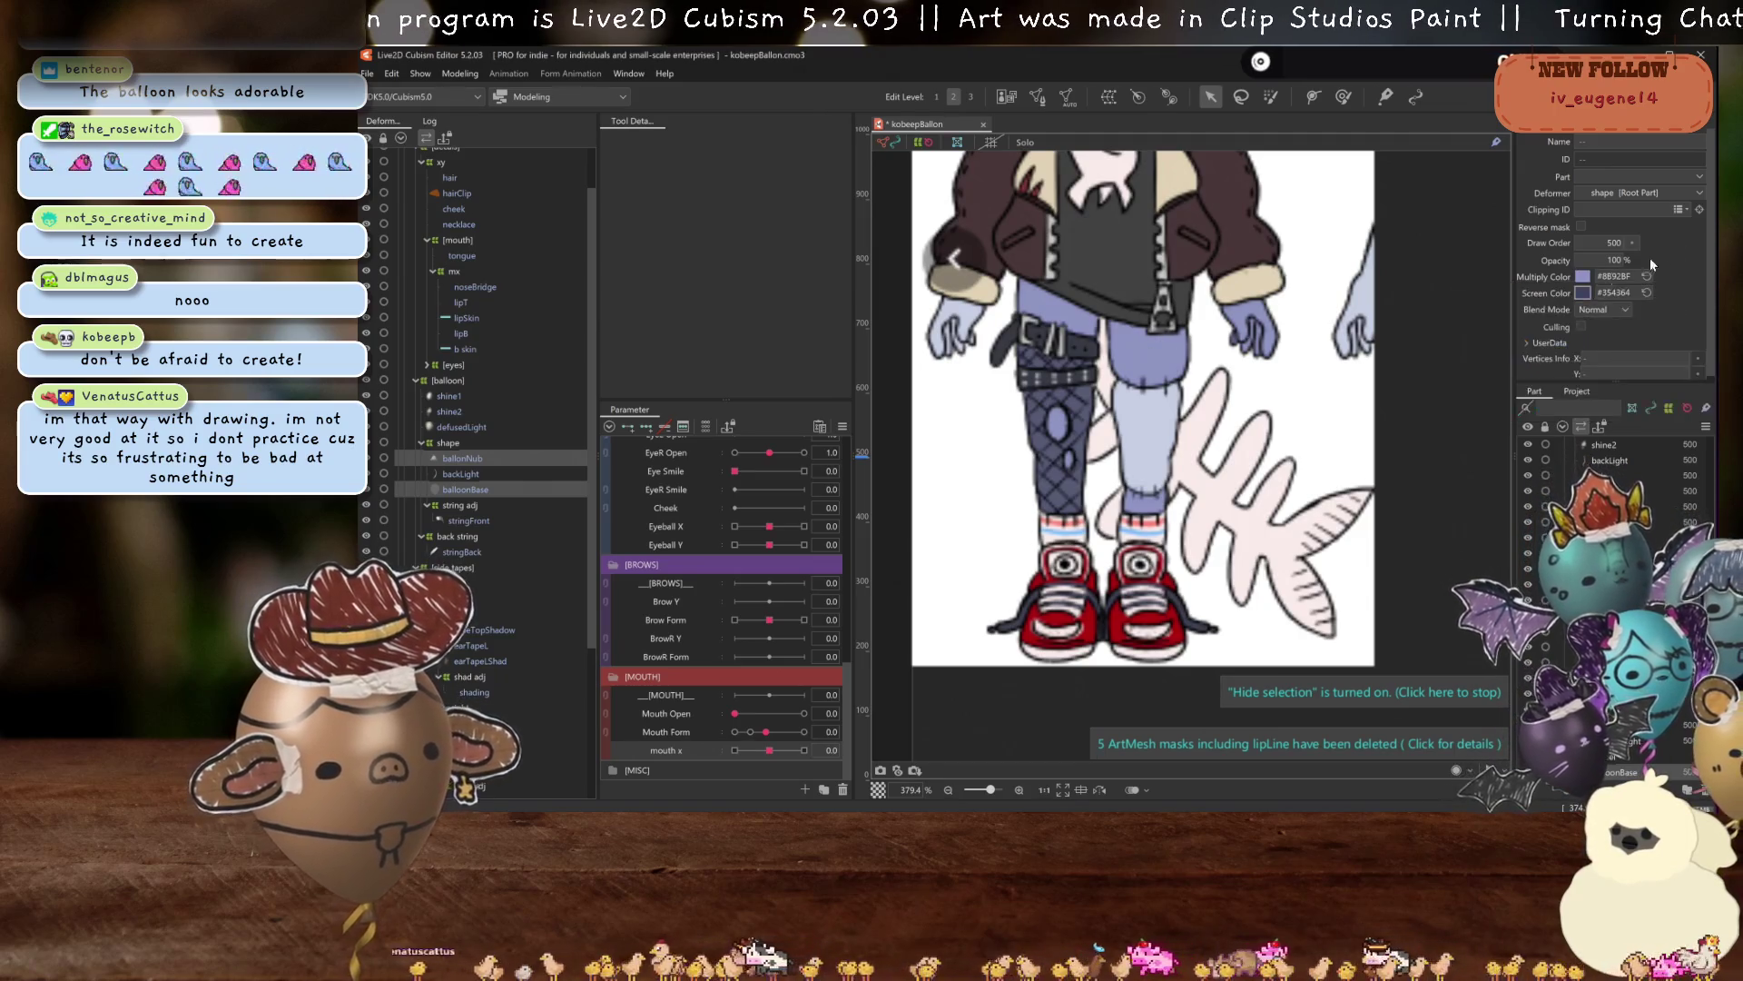
scroll(1094, 314, down, 8)
scroll(1094, 314, up, 2)
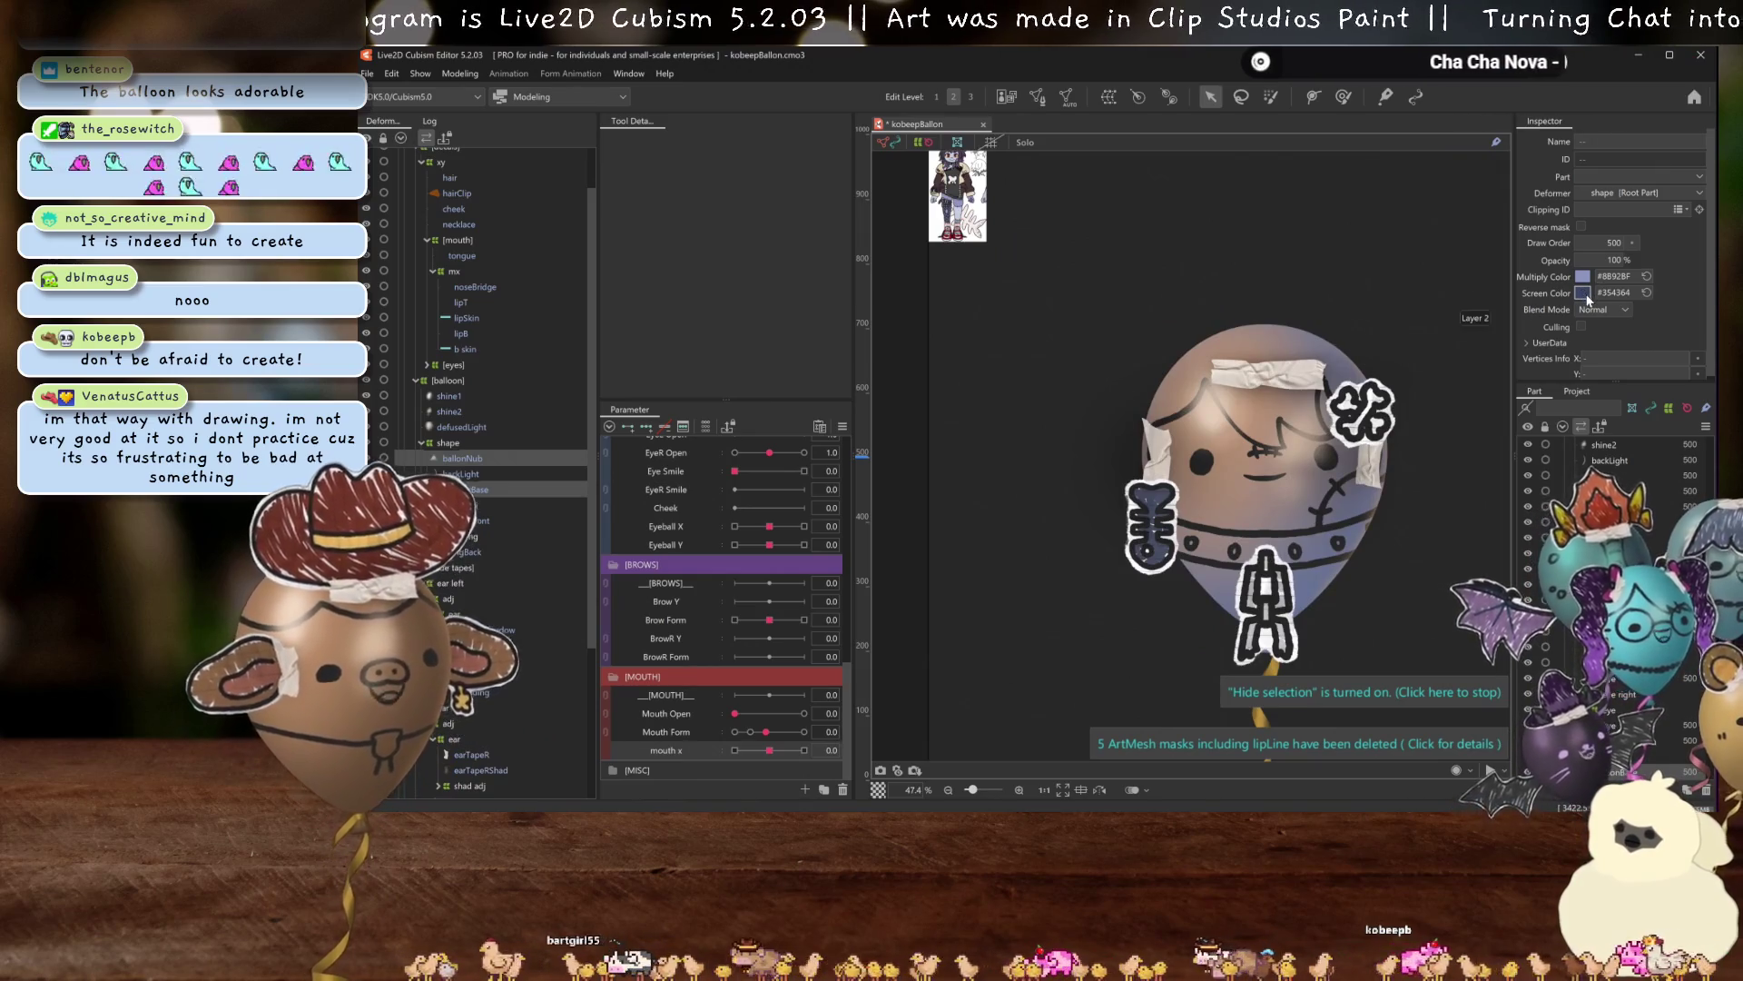
Shift the balloon's Screen Color hue toward purple, to about #353A64.
click(1584, 294)
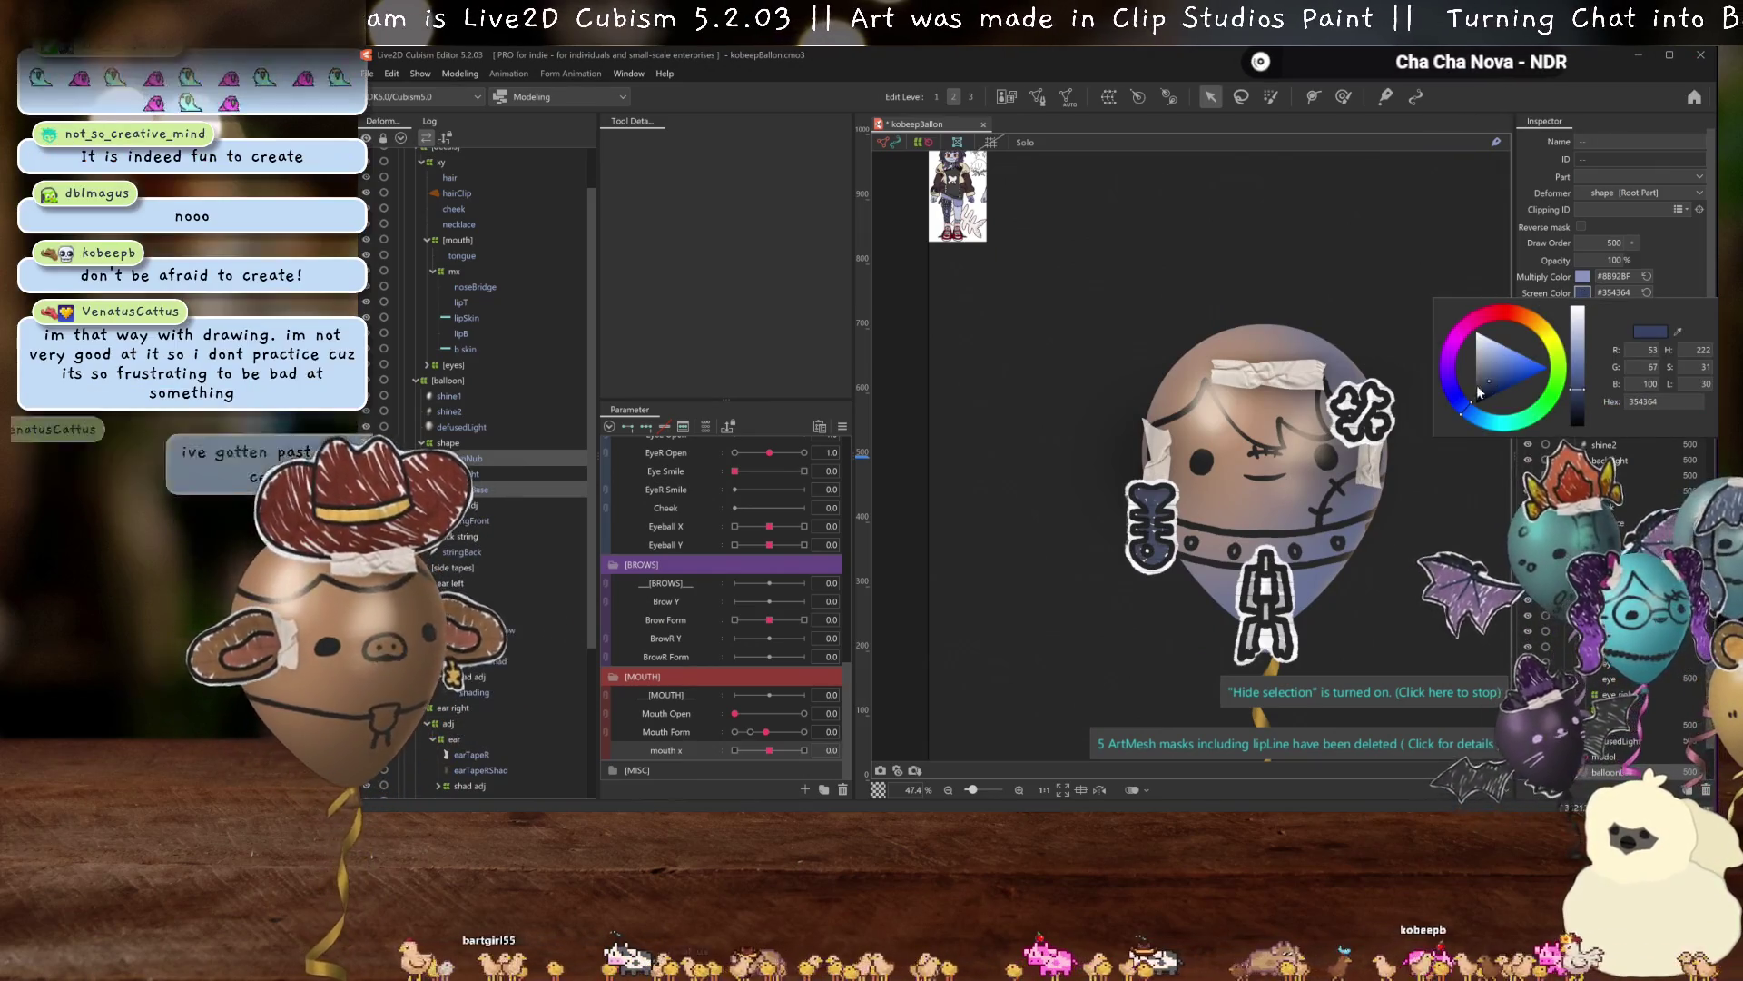
click(1448, 400)
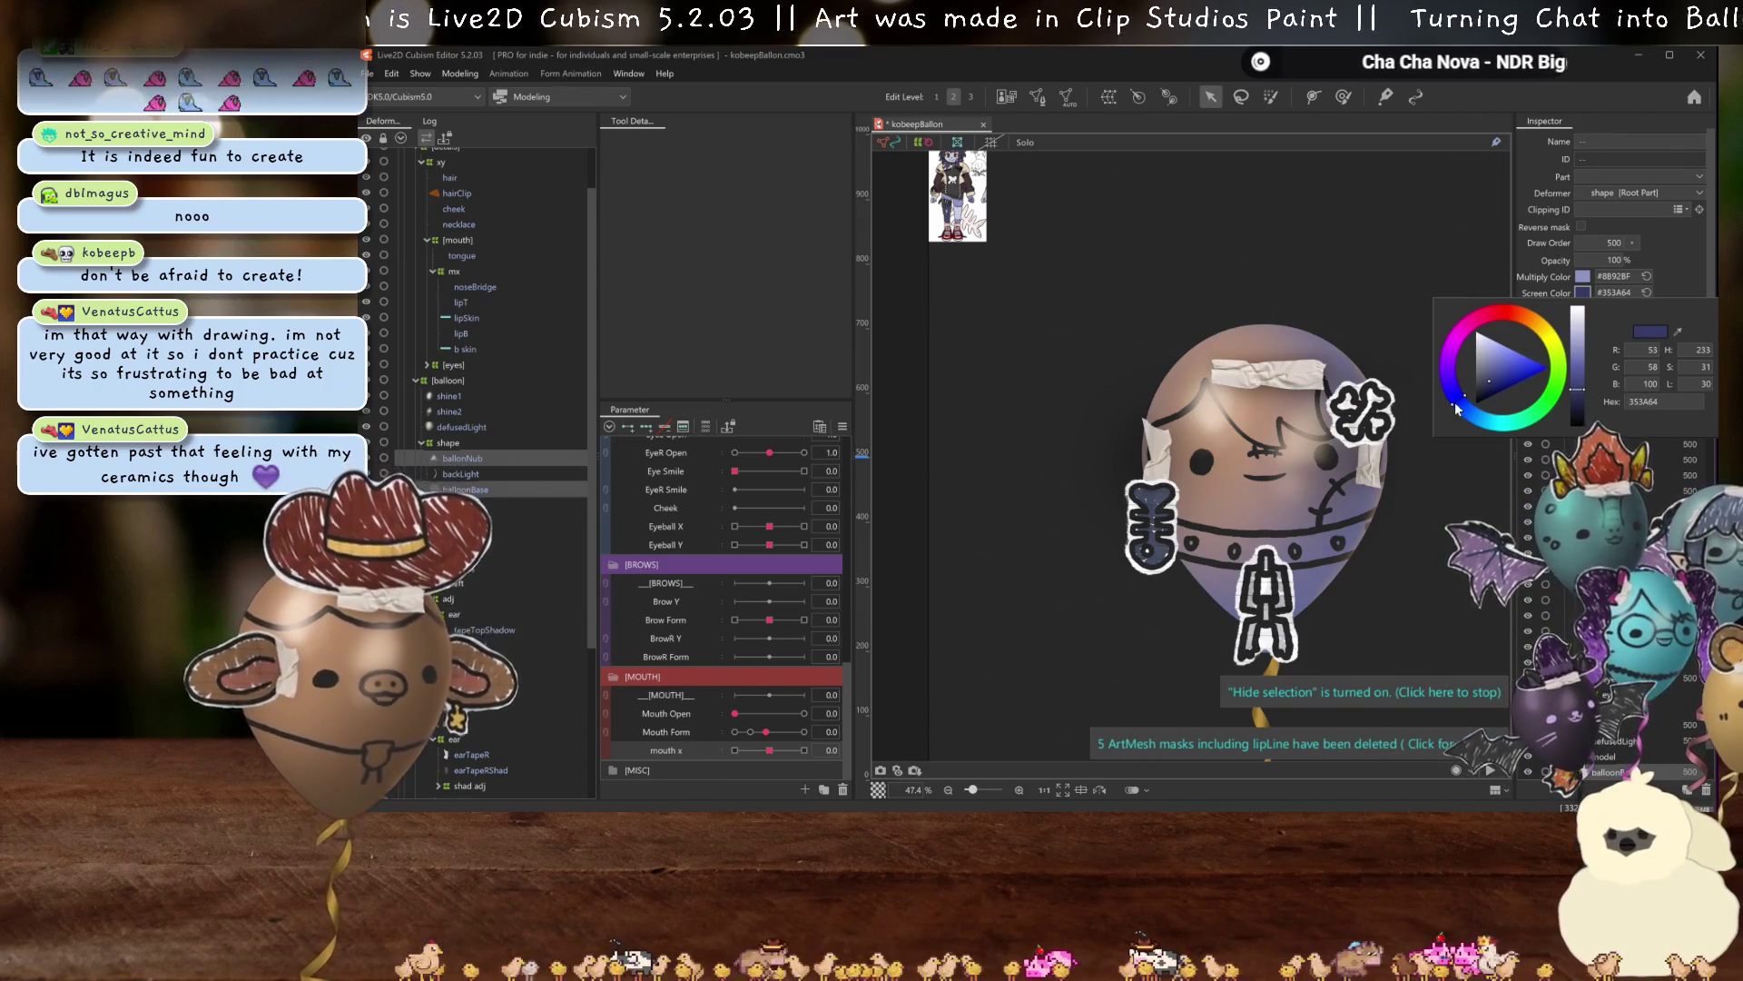
click(1687, 272)
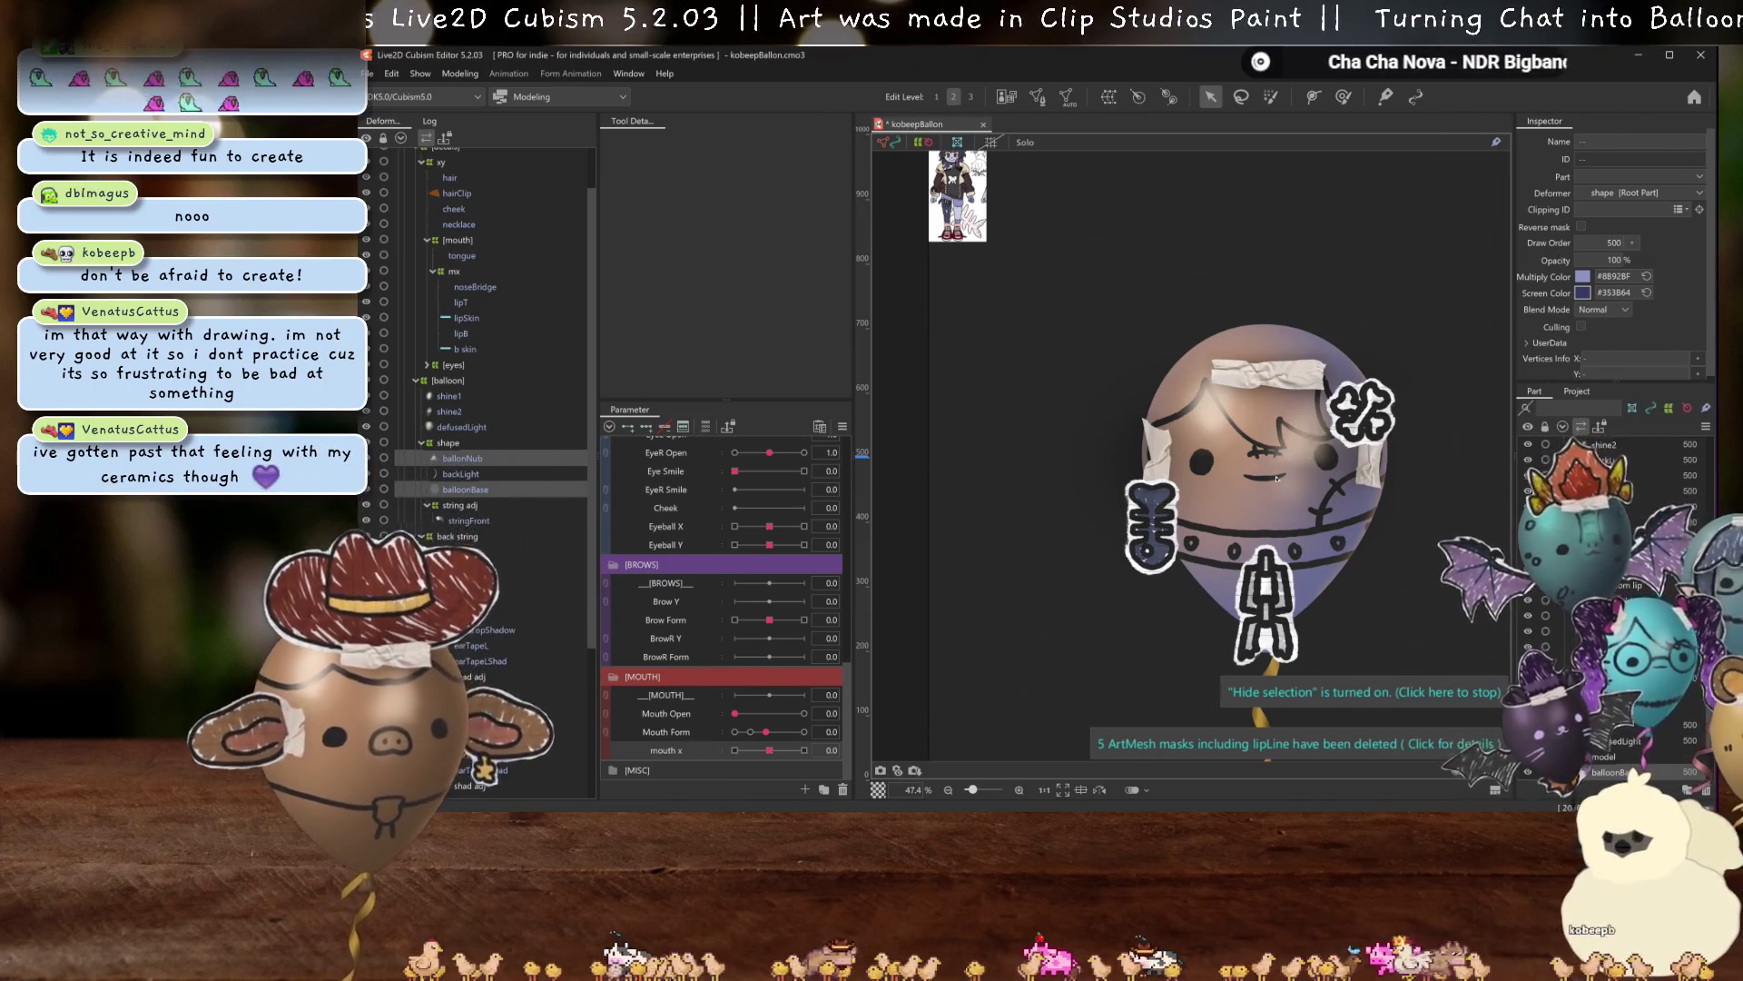
scroll(1270, 473, right, 2)
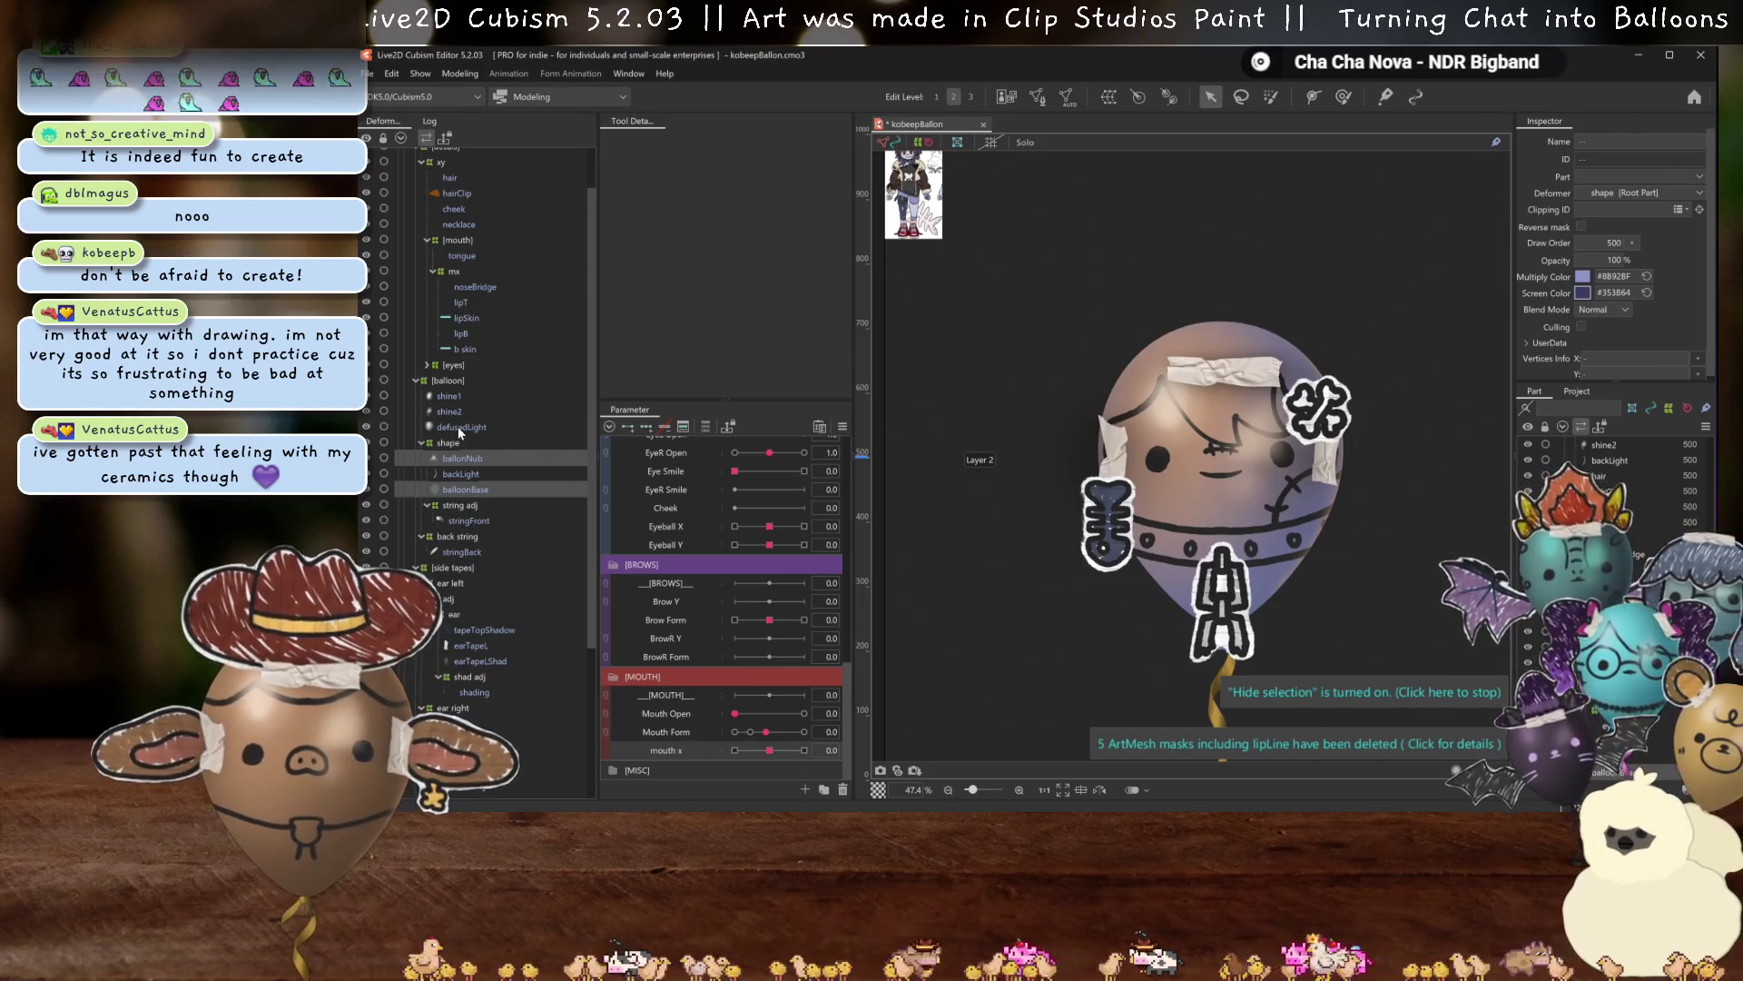
Tint the defusedLight mesh with the pale blue #C3CBDF eyedropped from the character's leg.
click(458, 427)
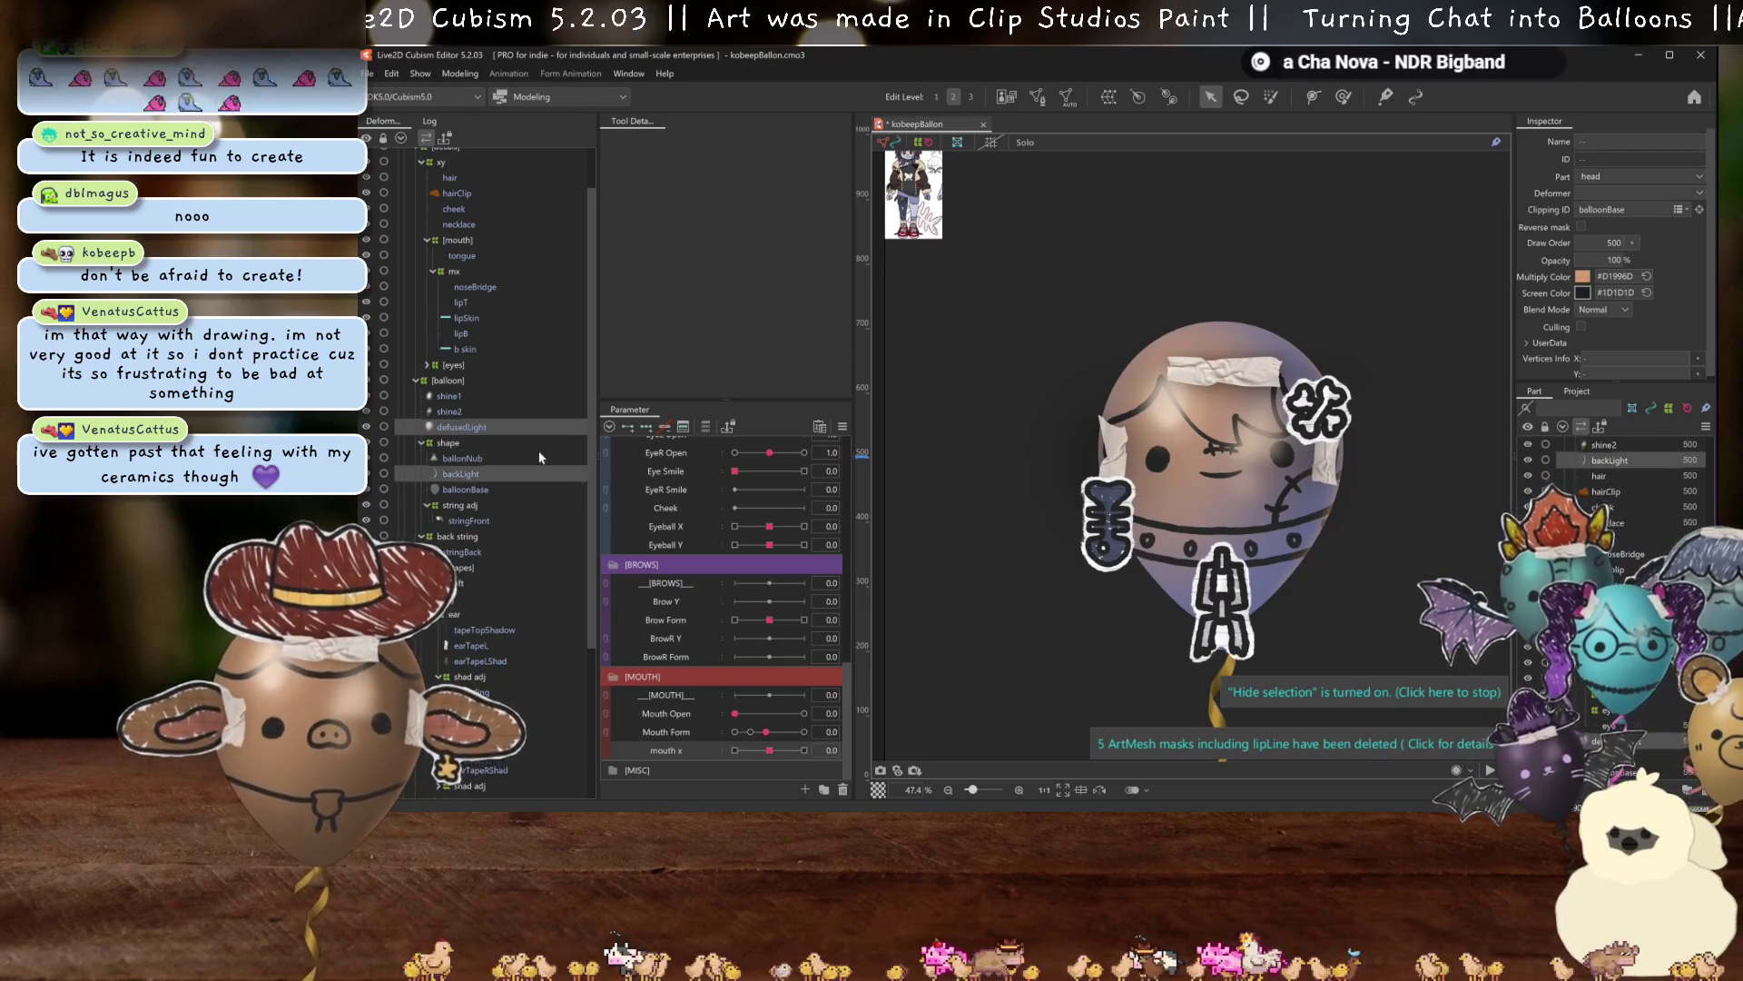
scroll(1269, 520, up, 10)
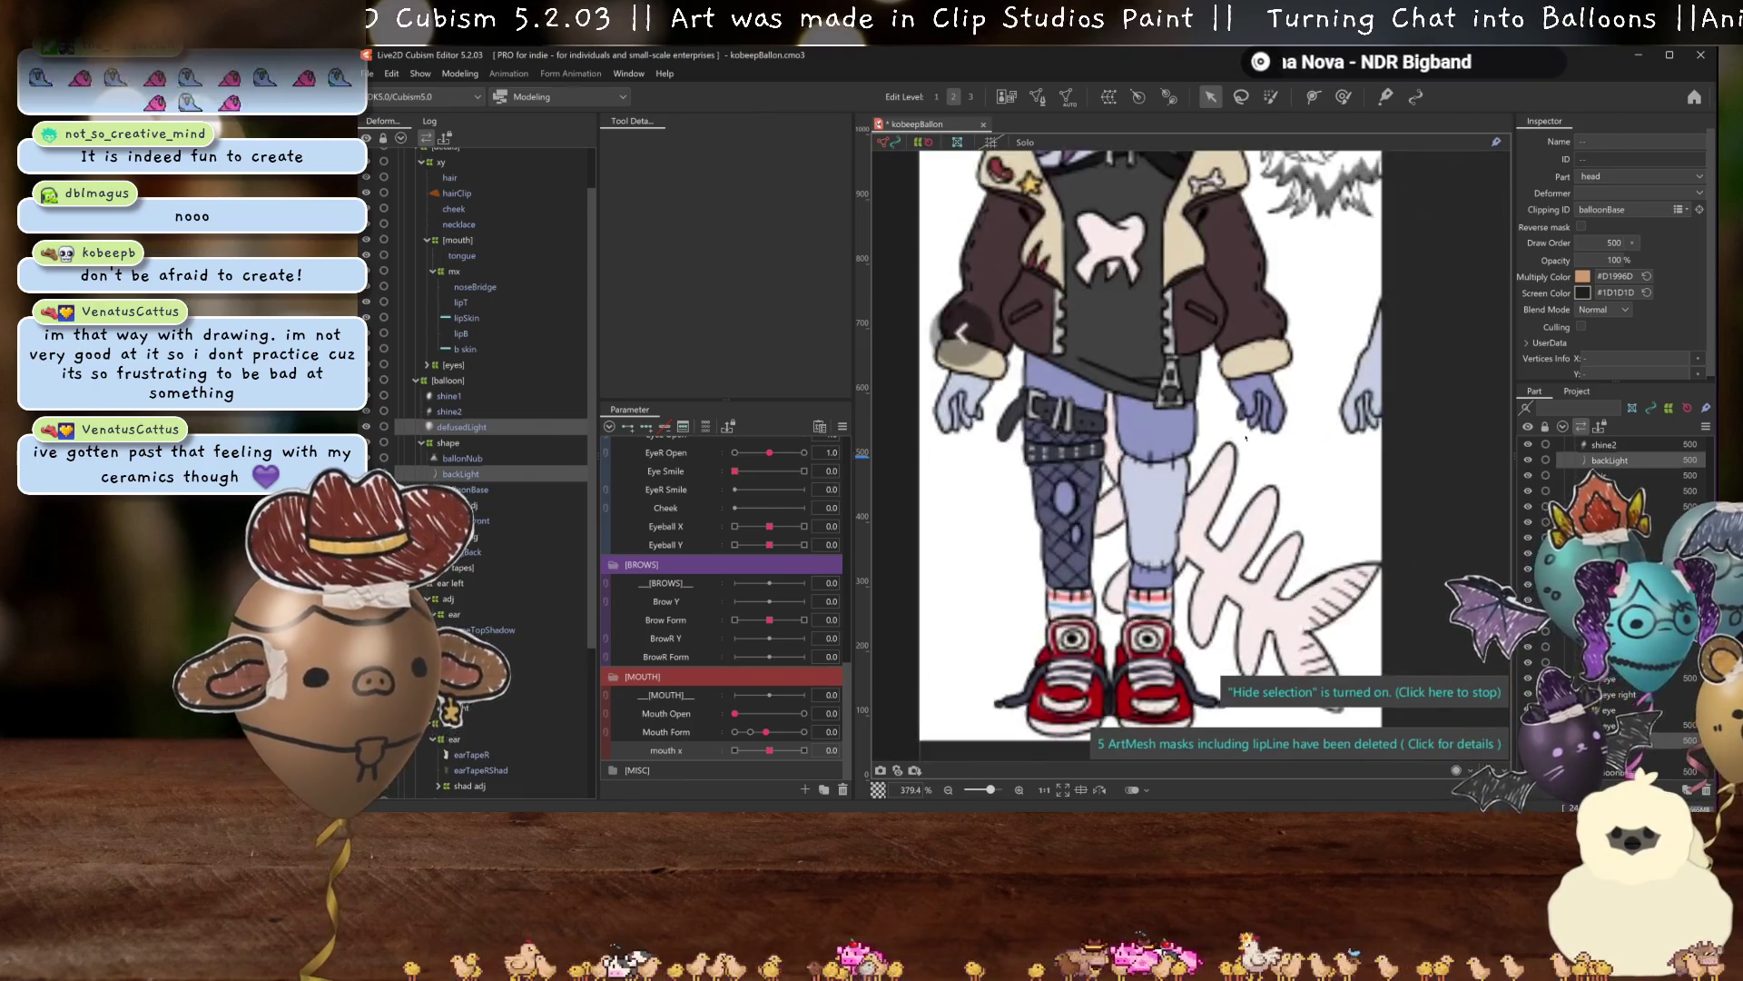
scroll(1270, 520, down, 2)
click(1582, 276)
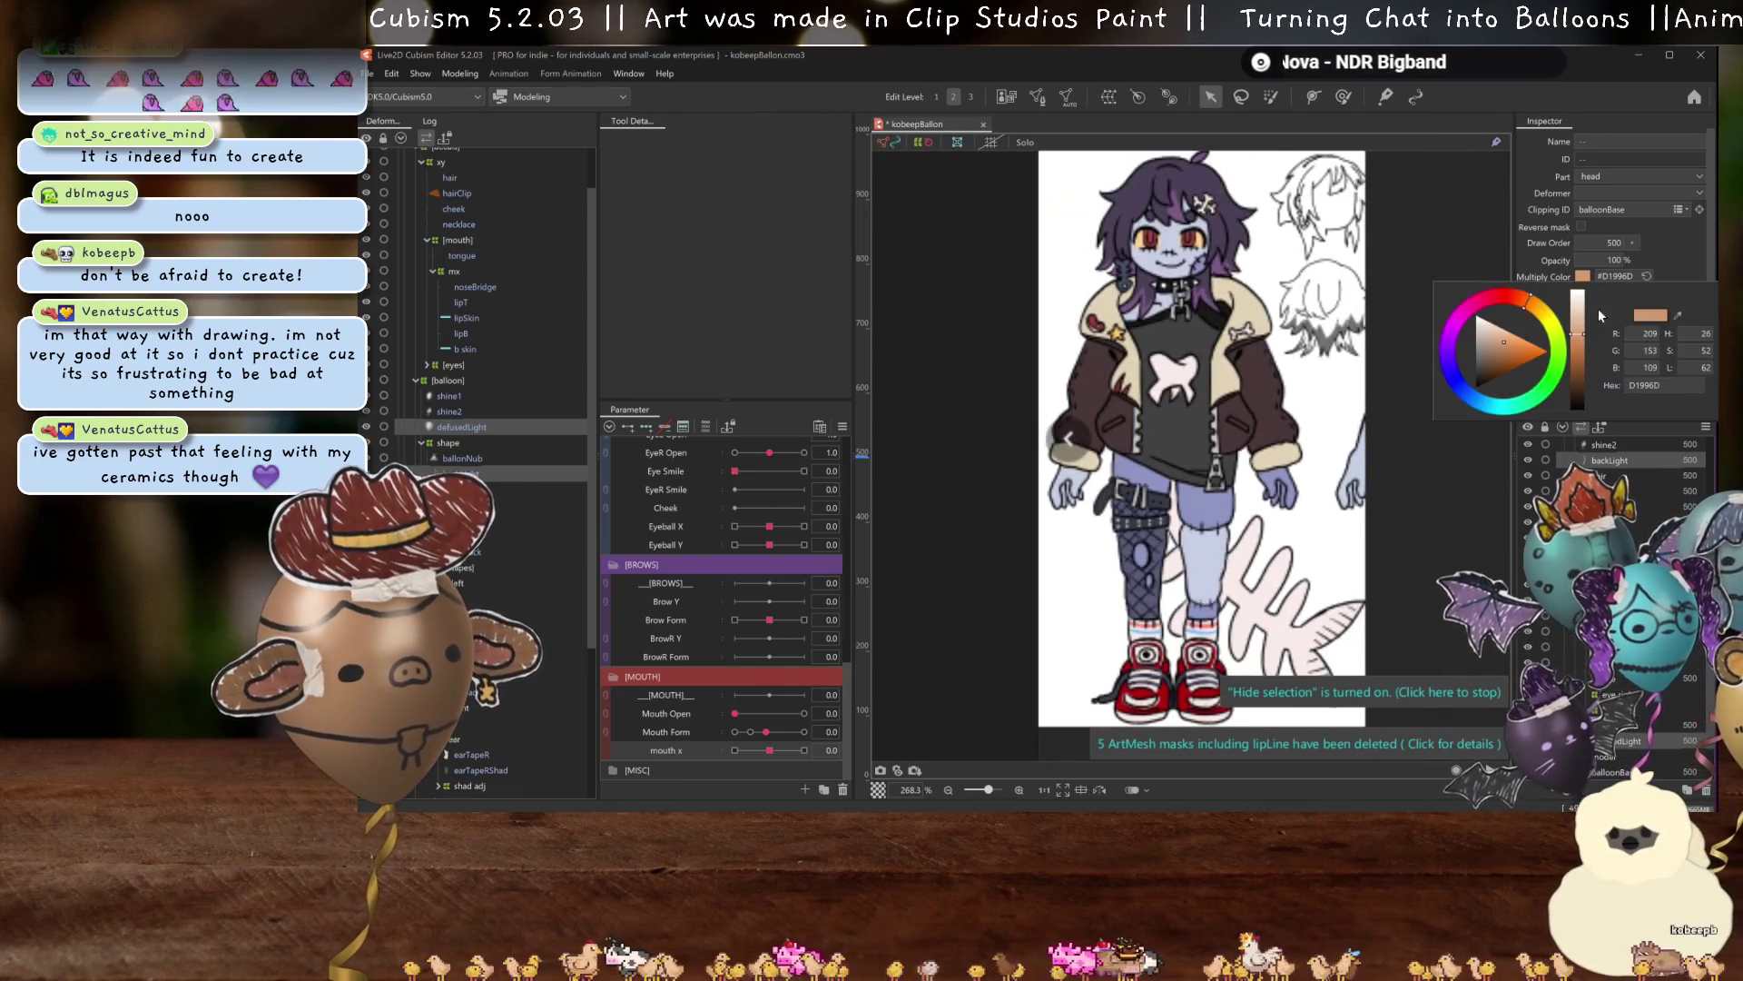
click(1679, 316)
click(1209, 556)
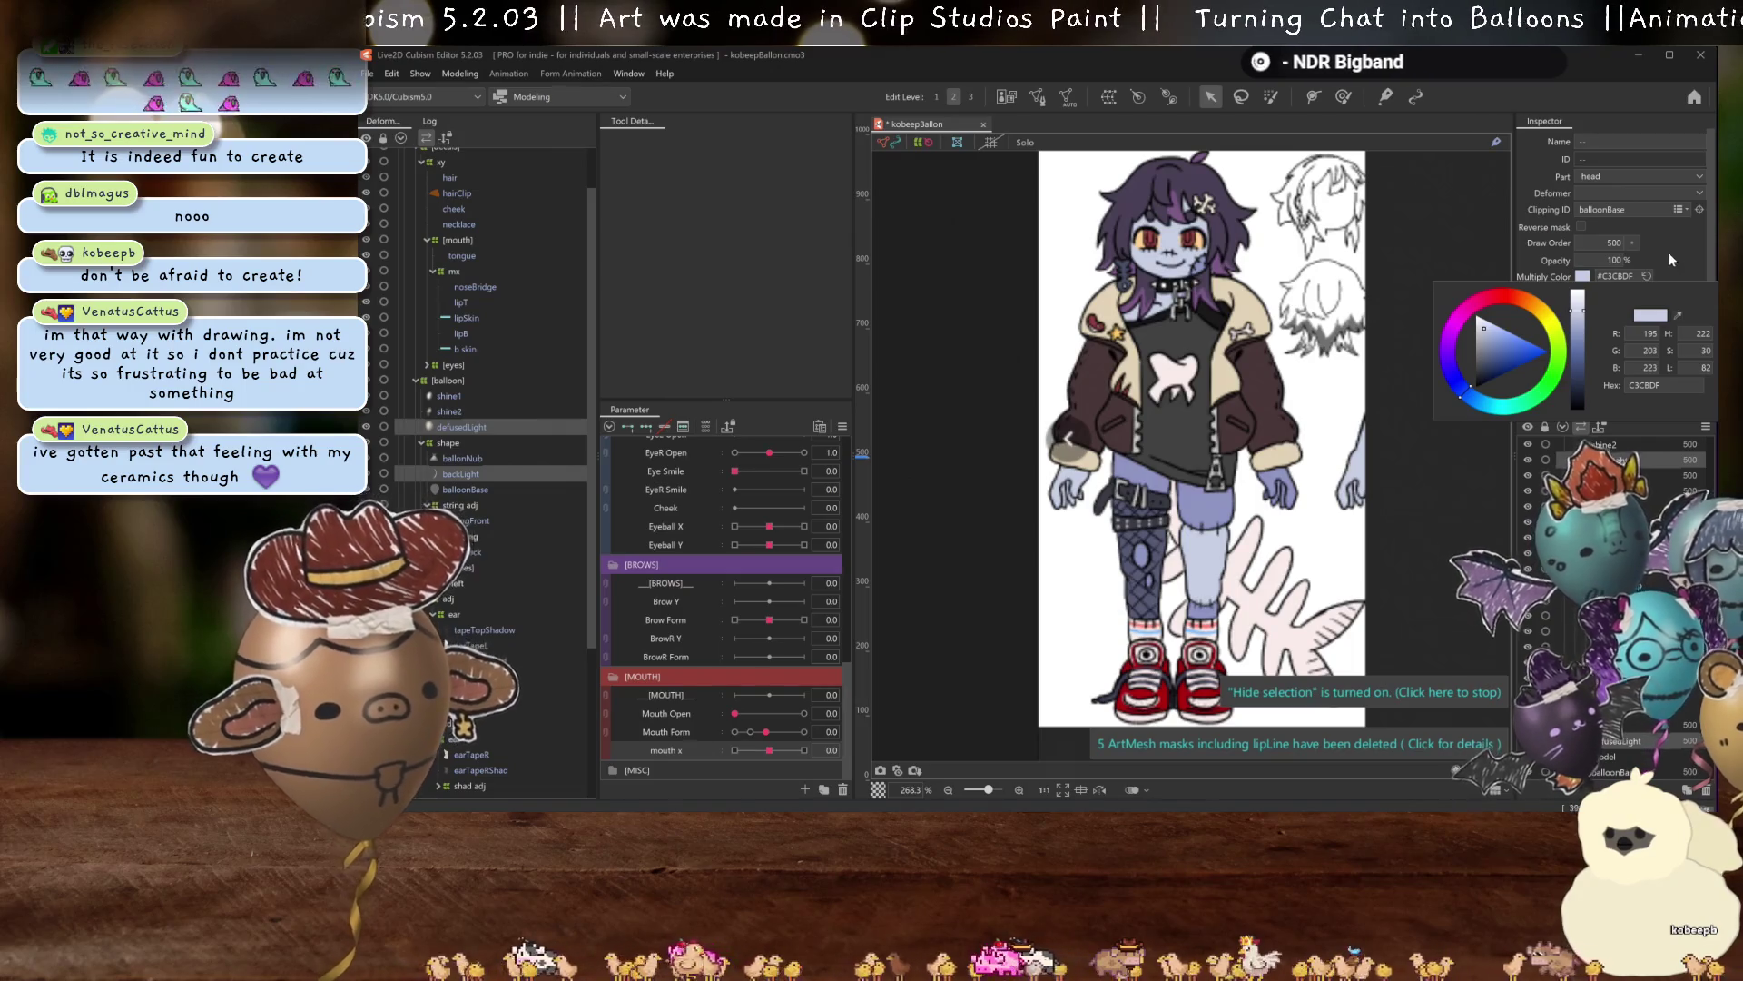
click(1664, 259)
scroll(1250, 387, down, 4)
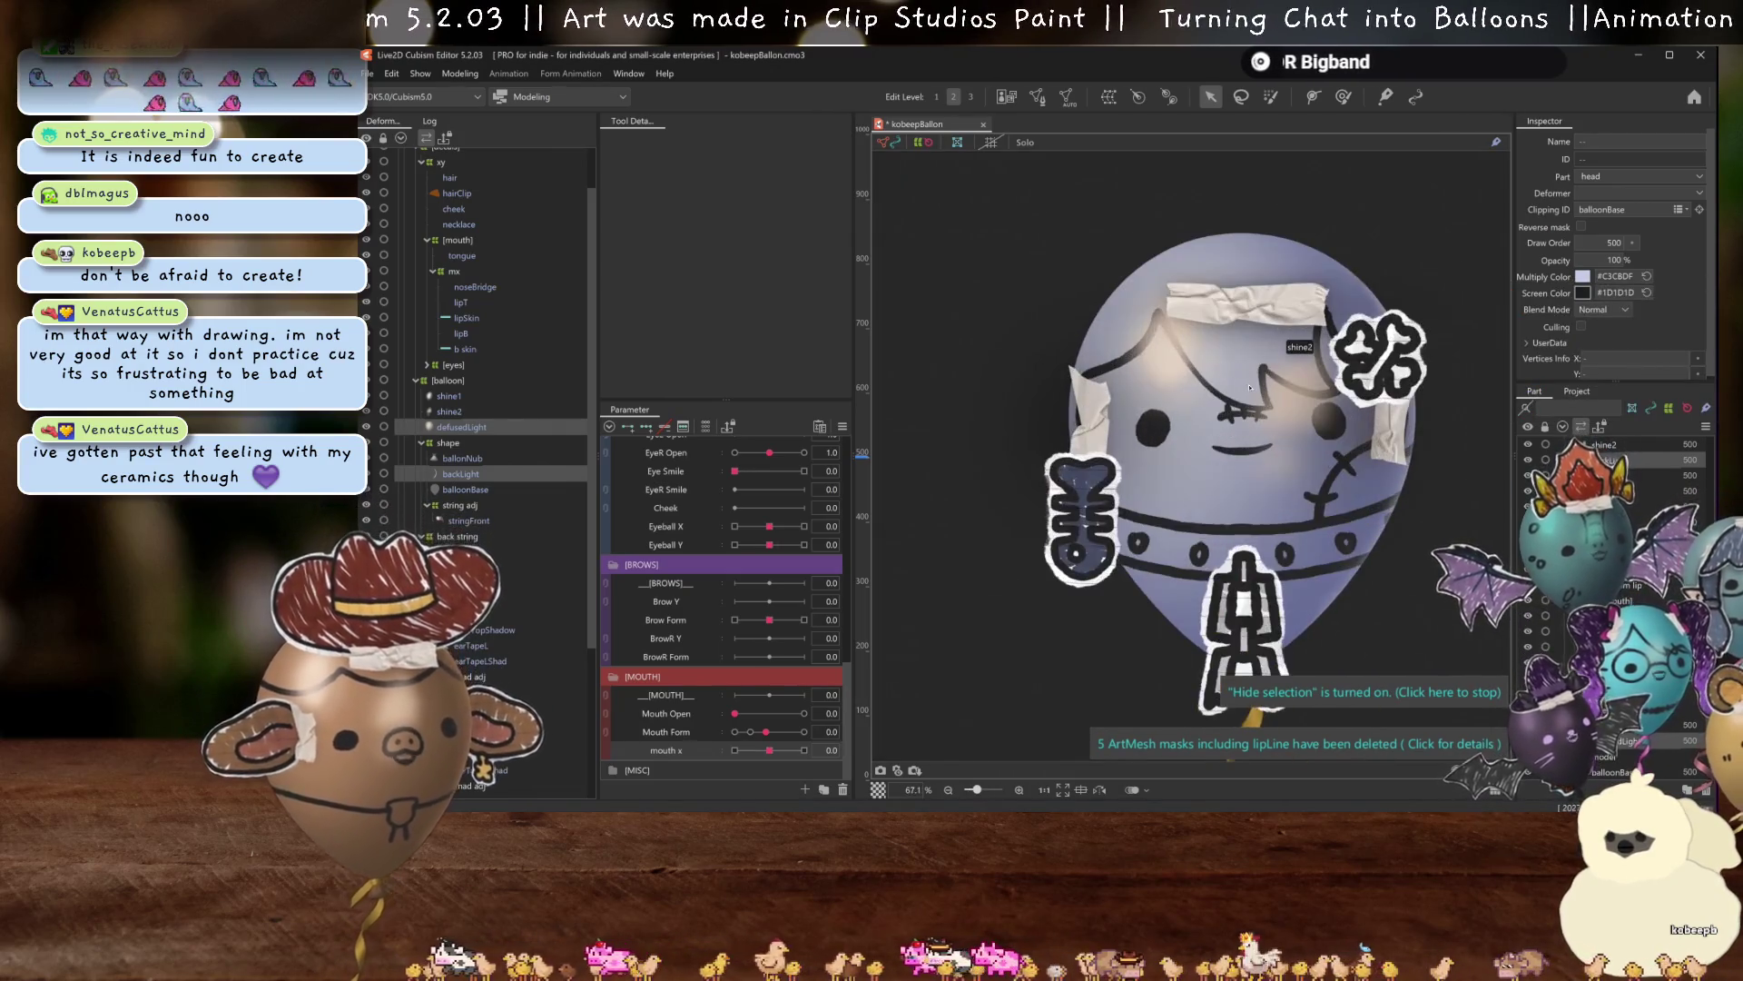
scroll(1128, 361, up, 5)
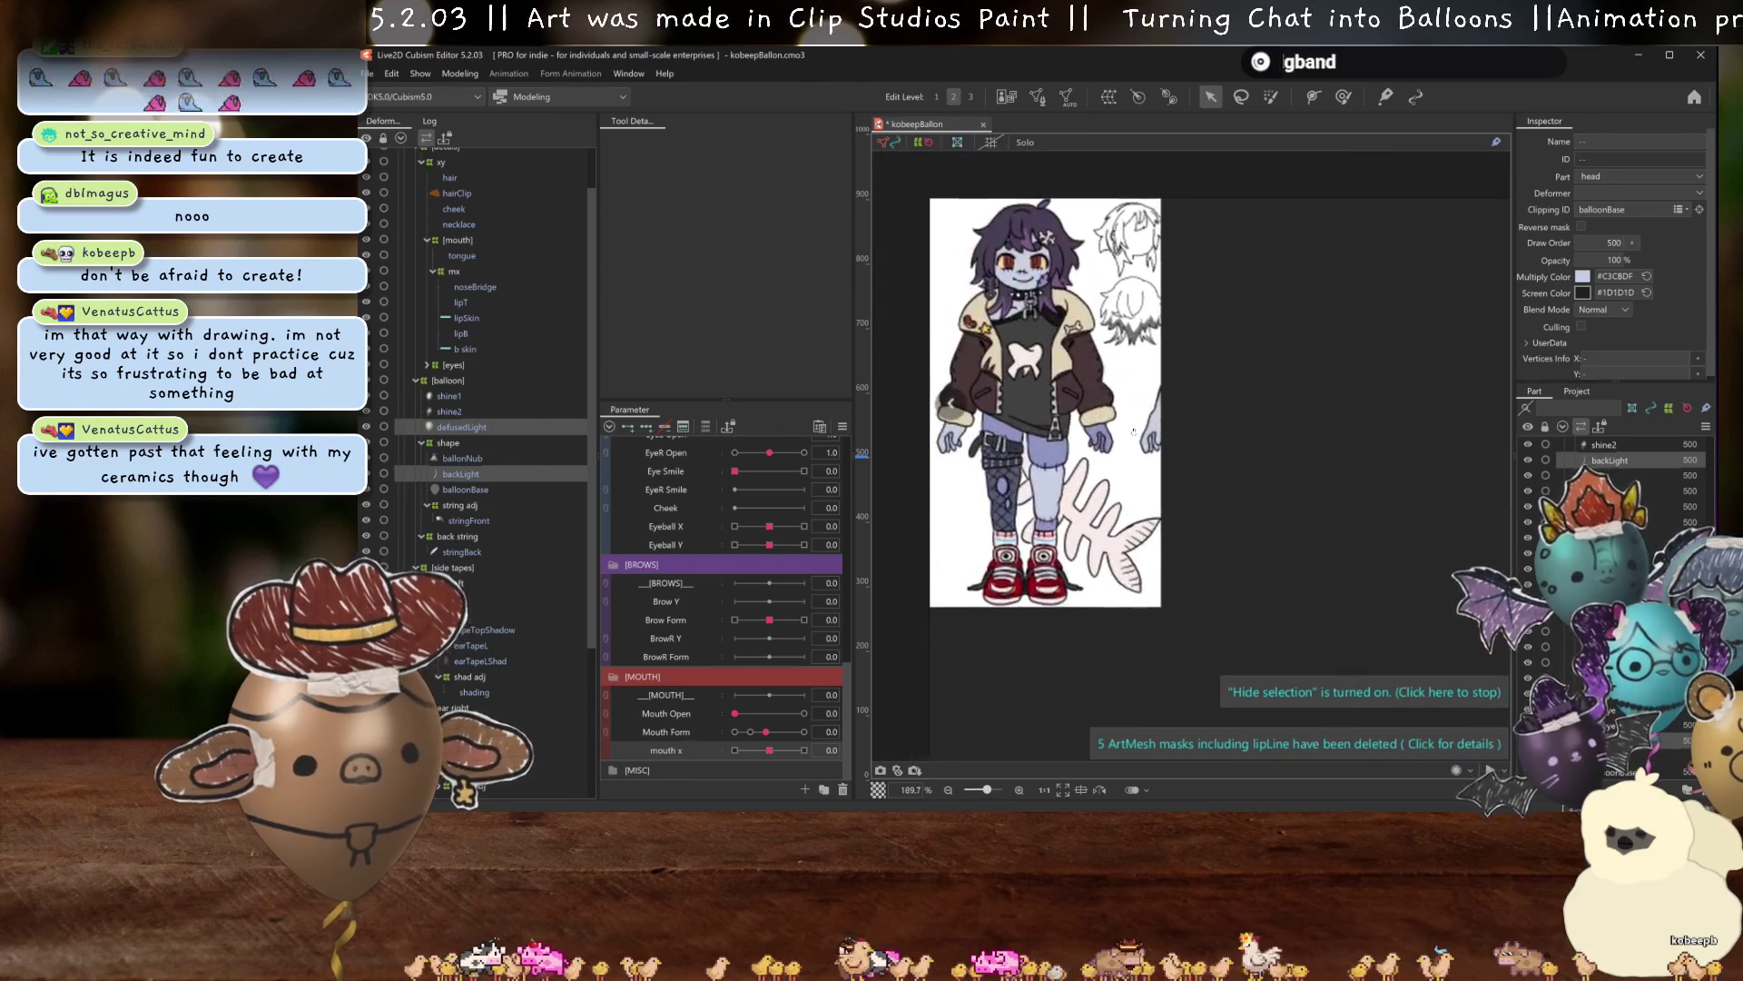
Give shine1 and shine2 the same pale blue #C3CBDF Multiply Color.
click(456, 411)
shift+click(497, 394)
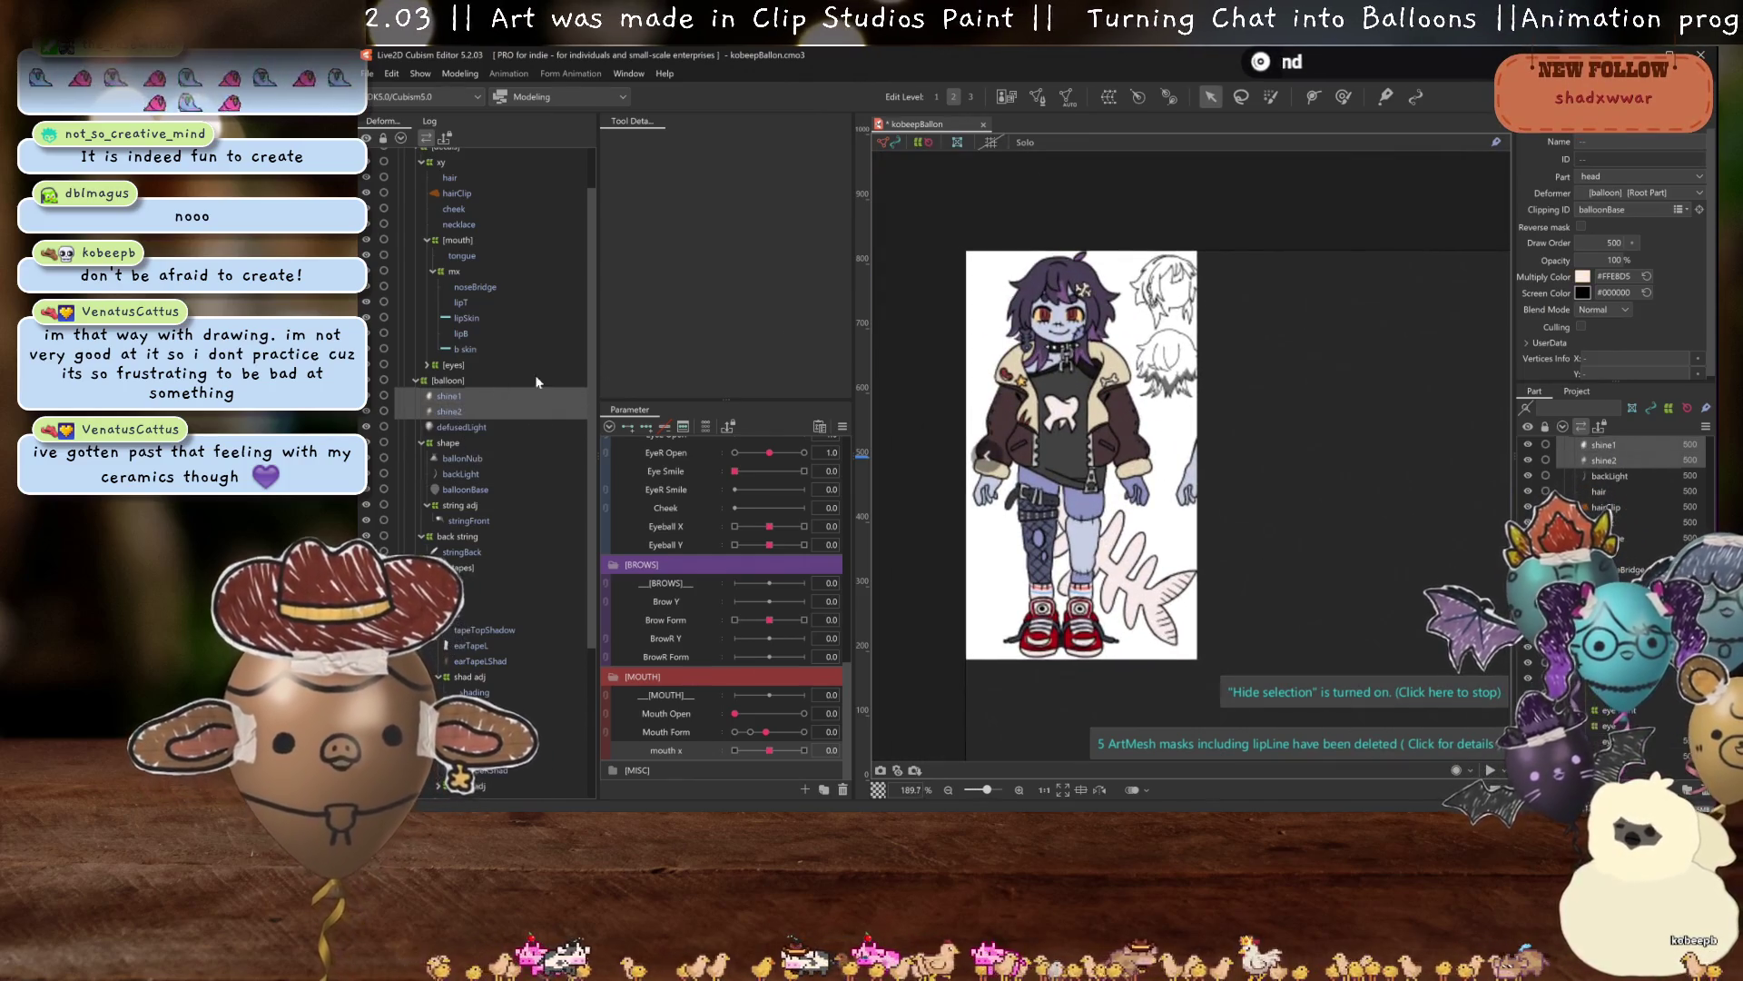
click(1584, 277)
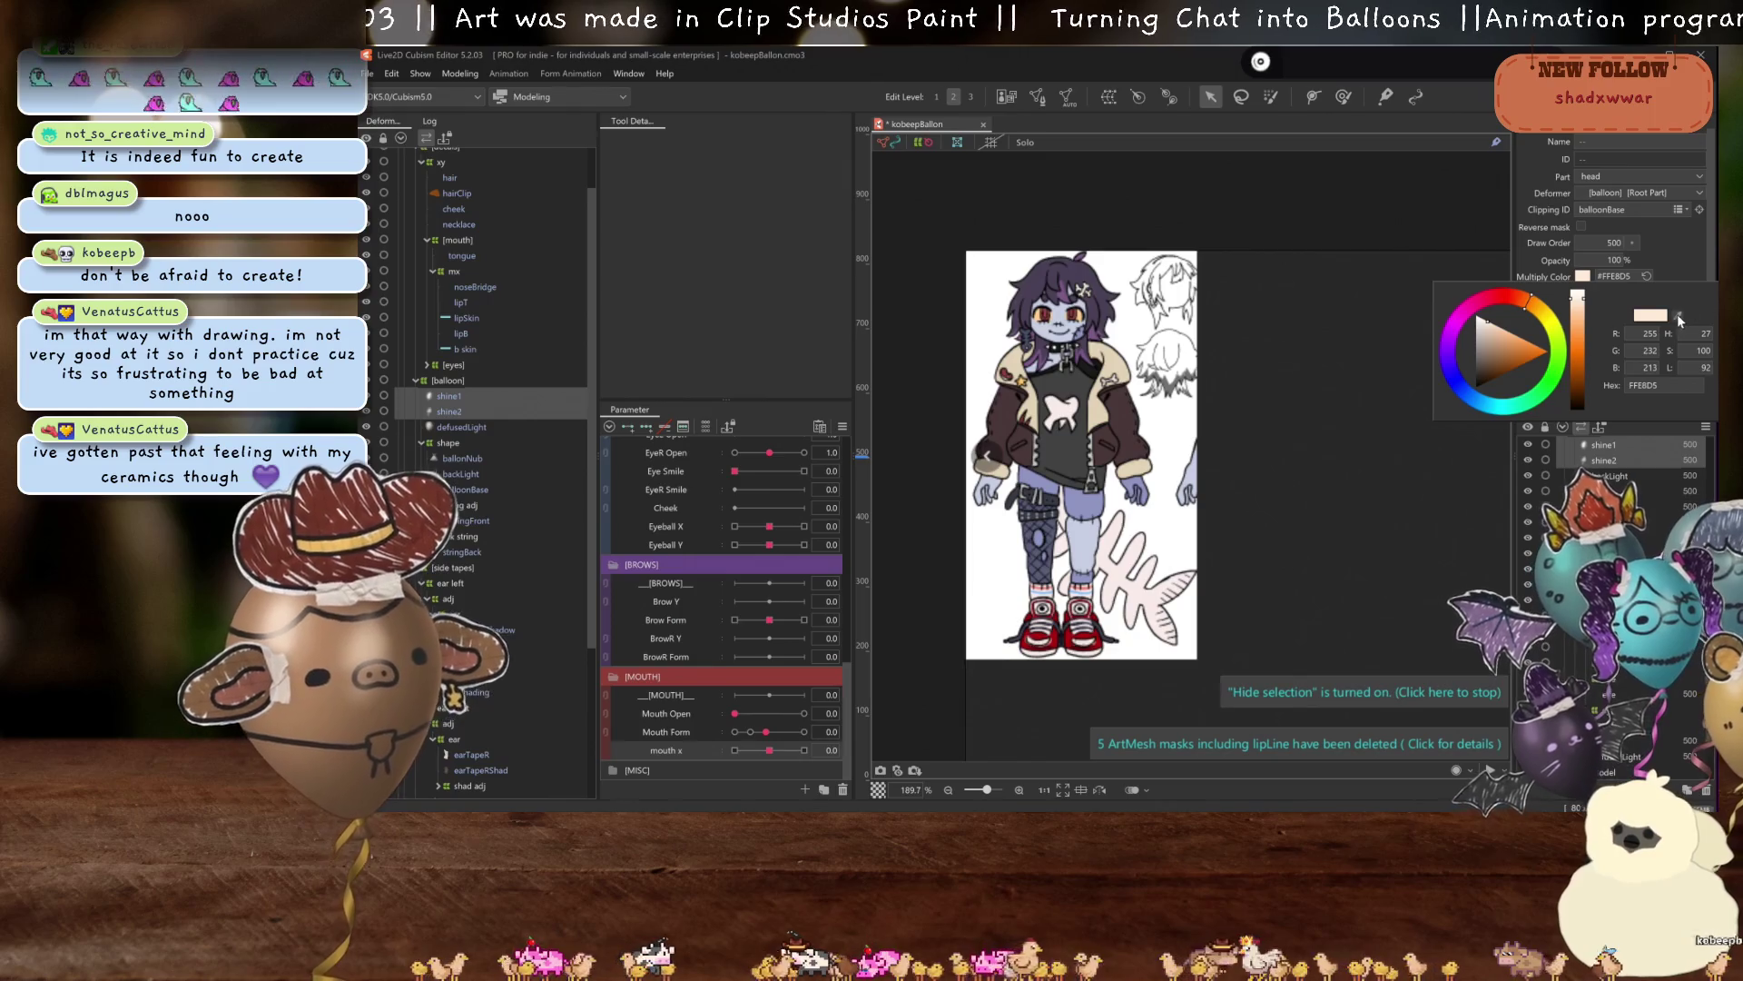
click(1696, 258)
scroll(1192, 416, down, 8)
scroll(1192, 417, up, 2)
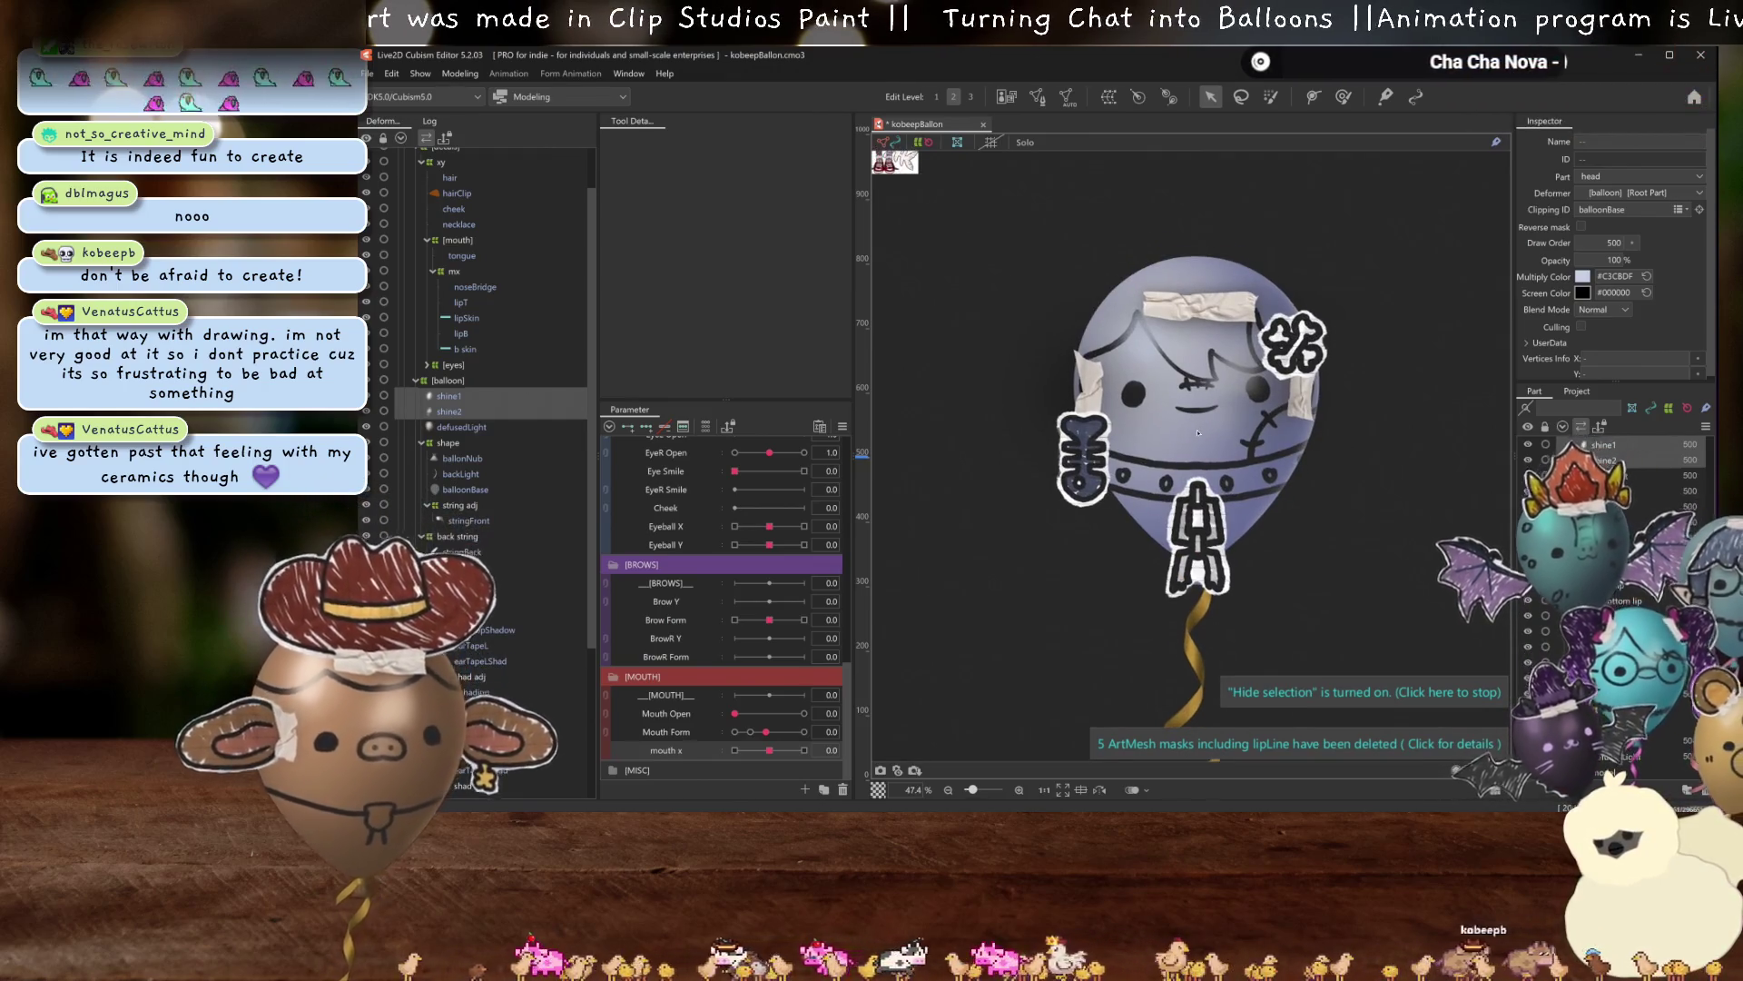
Save the model with Ctrl+S.
key(ctrl+s)
scroll(1288, 449, up, 1)
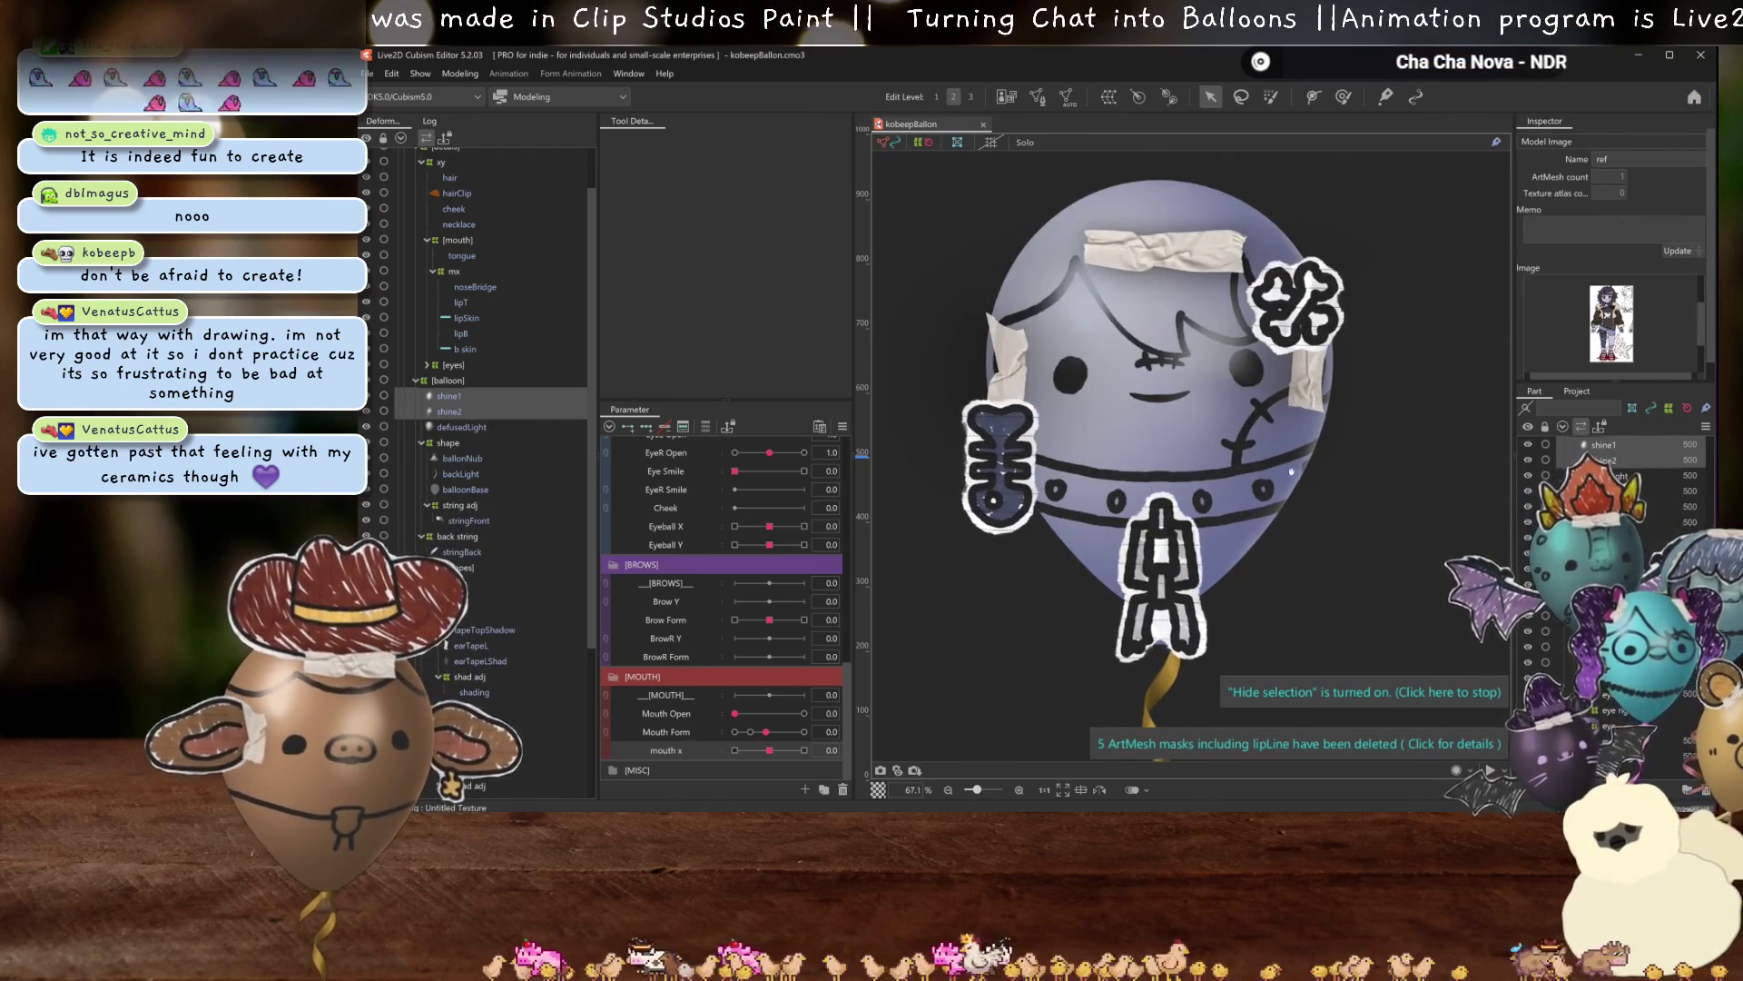
scroll(1301, 491, up, 1)
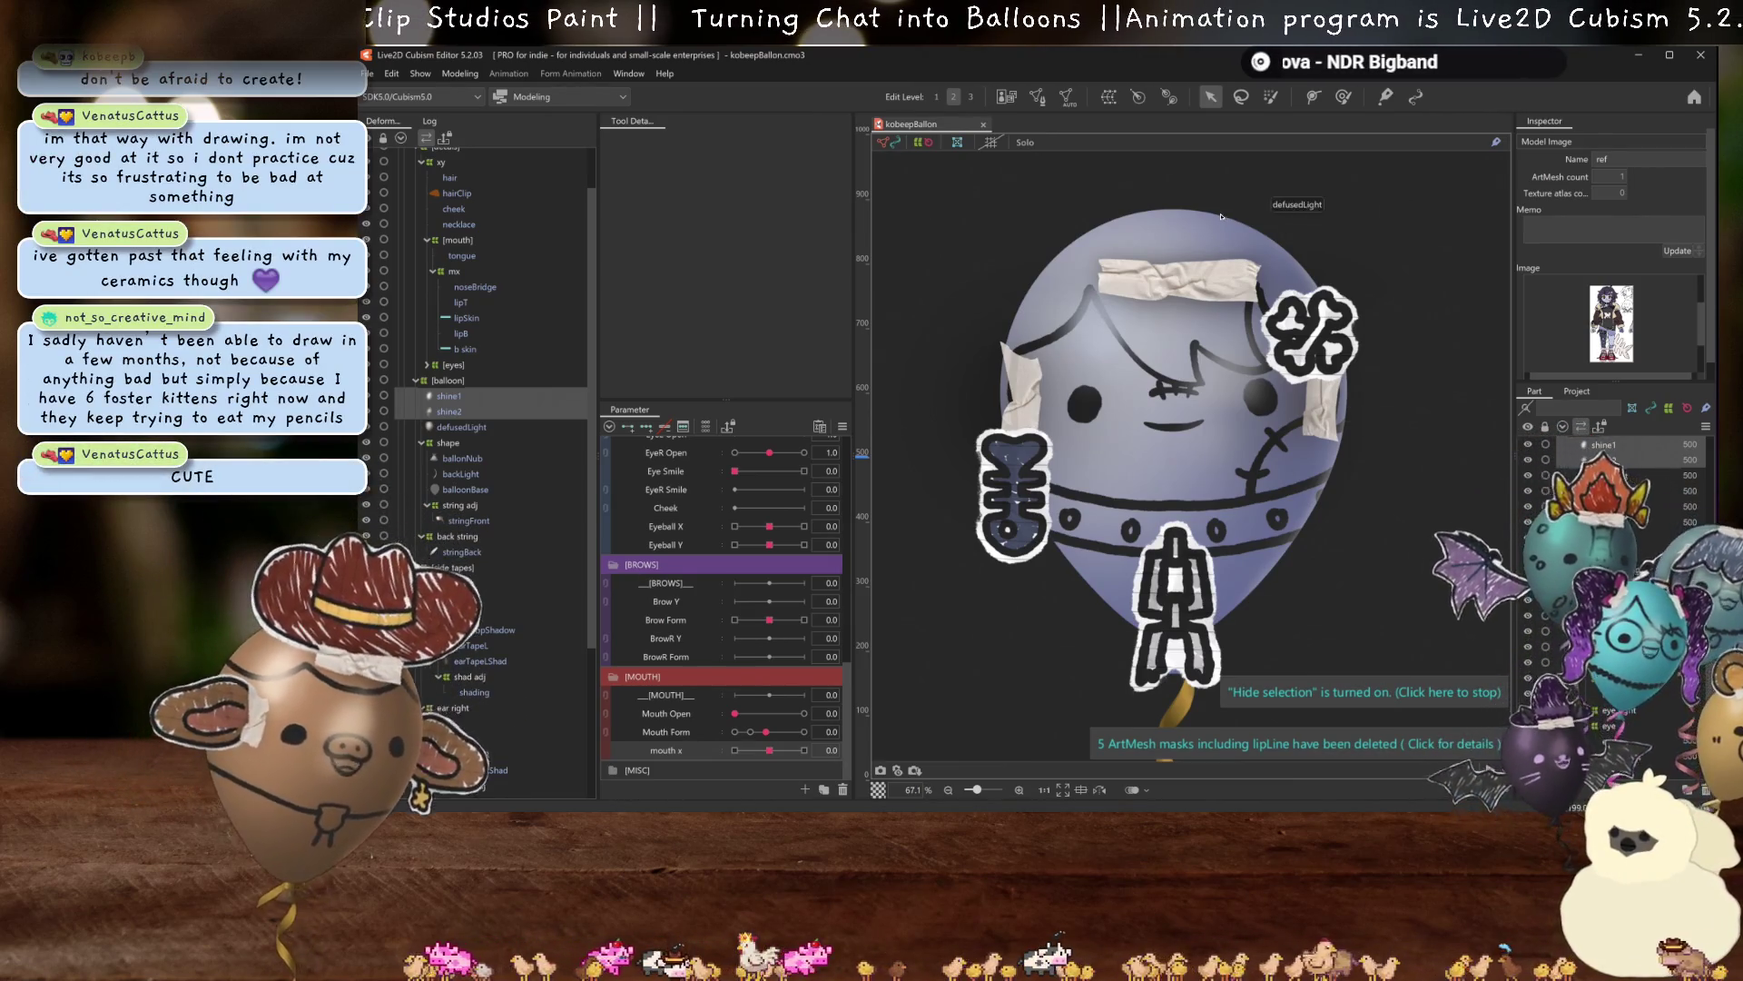
Select stringFront and stringBack and eyedrop the hair's purple #795783 as Multiply Color.
scroll(1300, 491, down, 5)
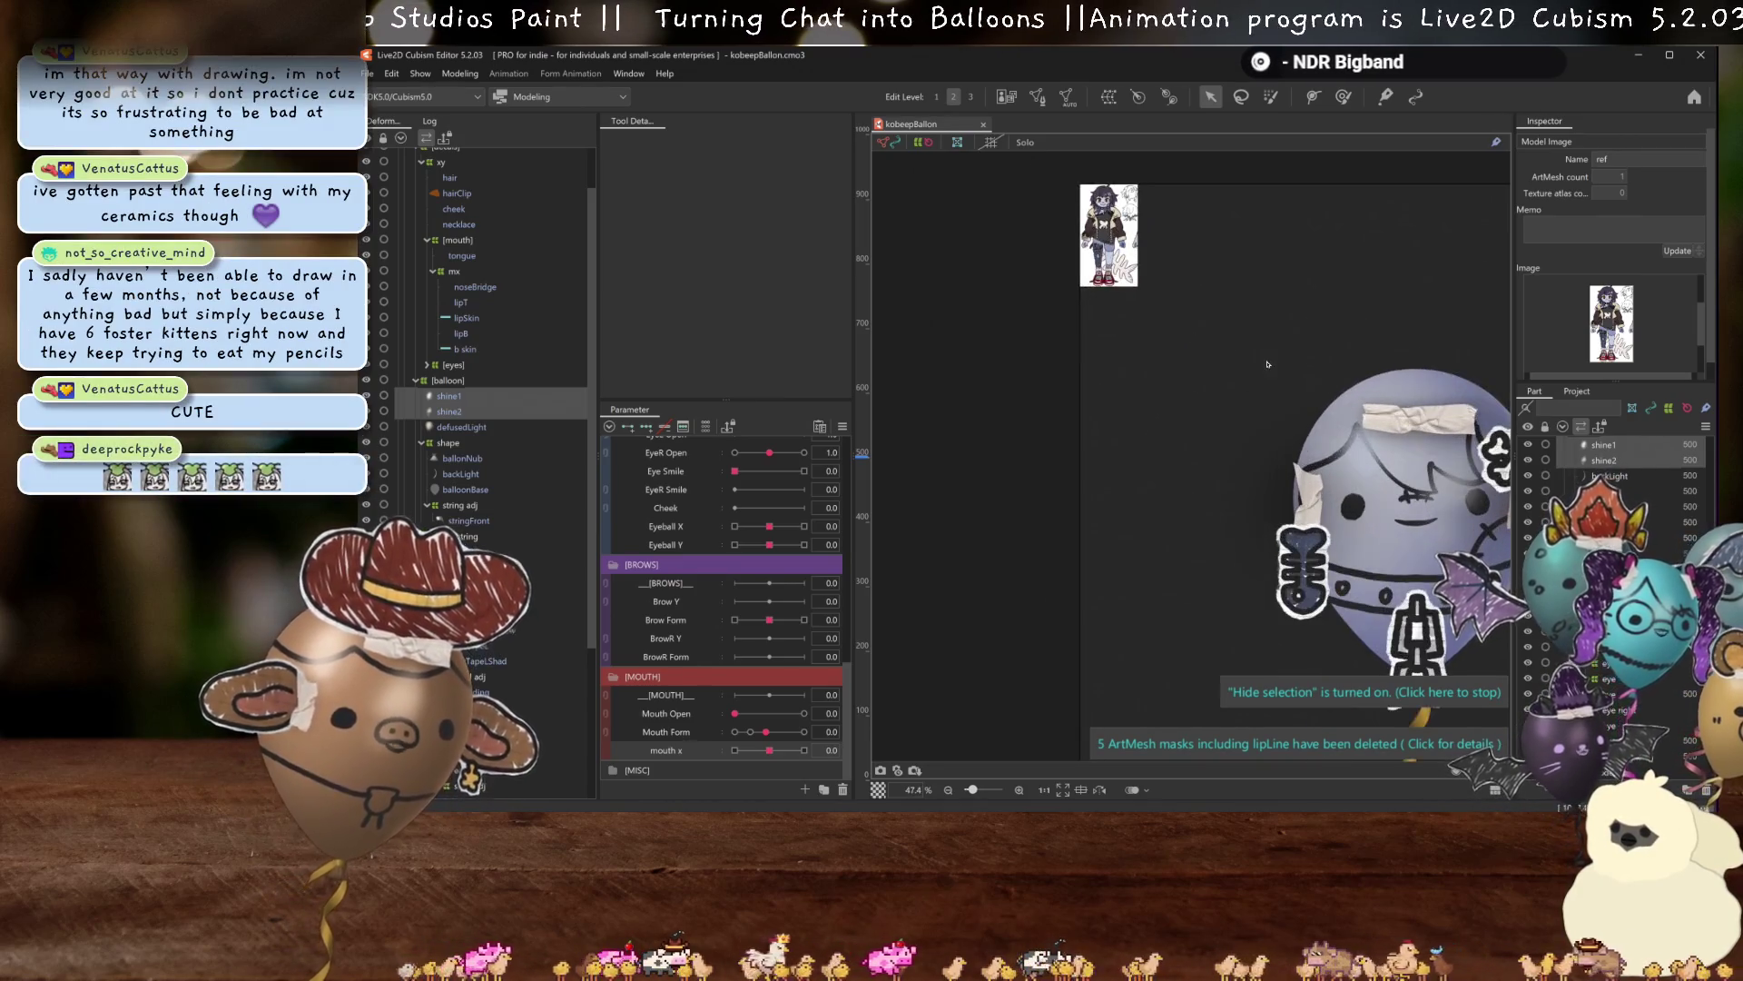
scroll(1111, 281, up, 8)
scroll(1229, 472, up, 2)
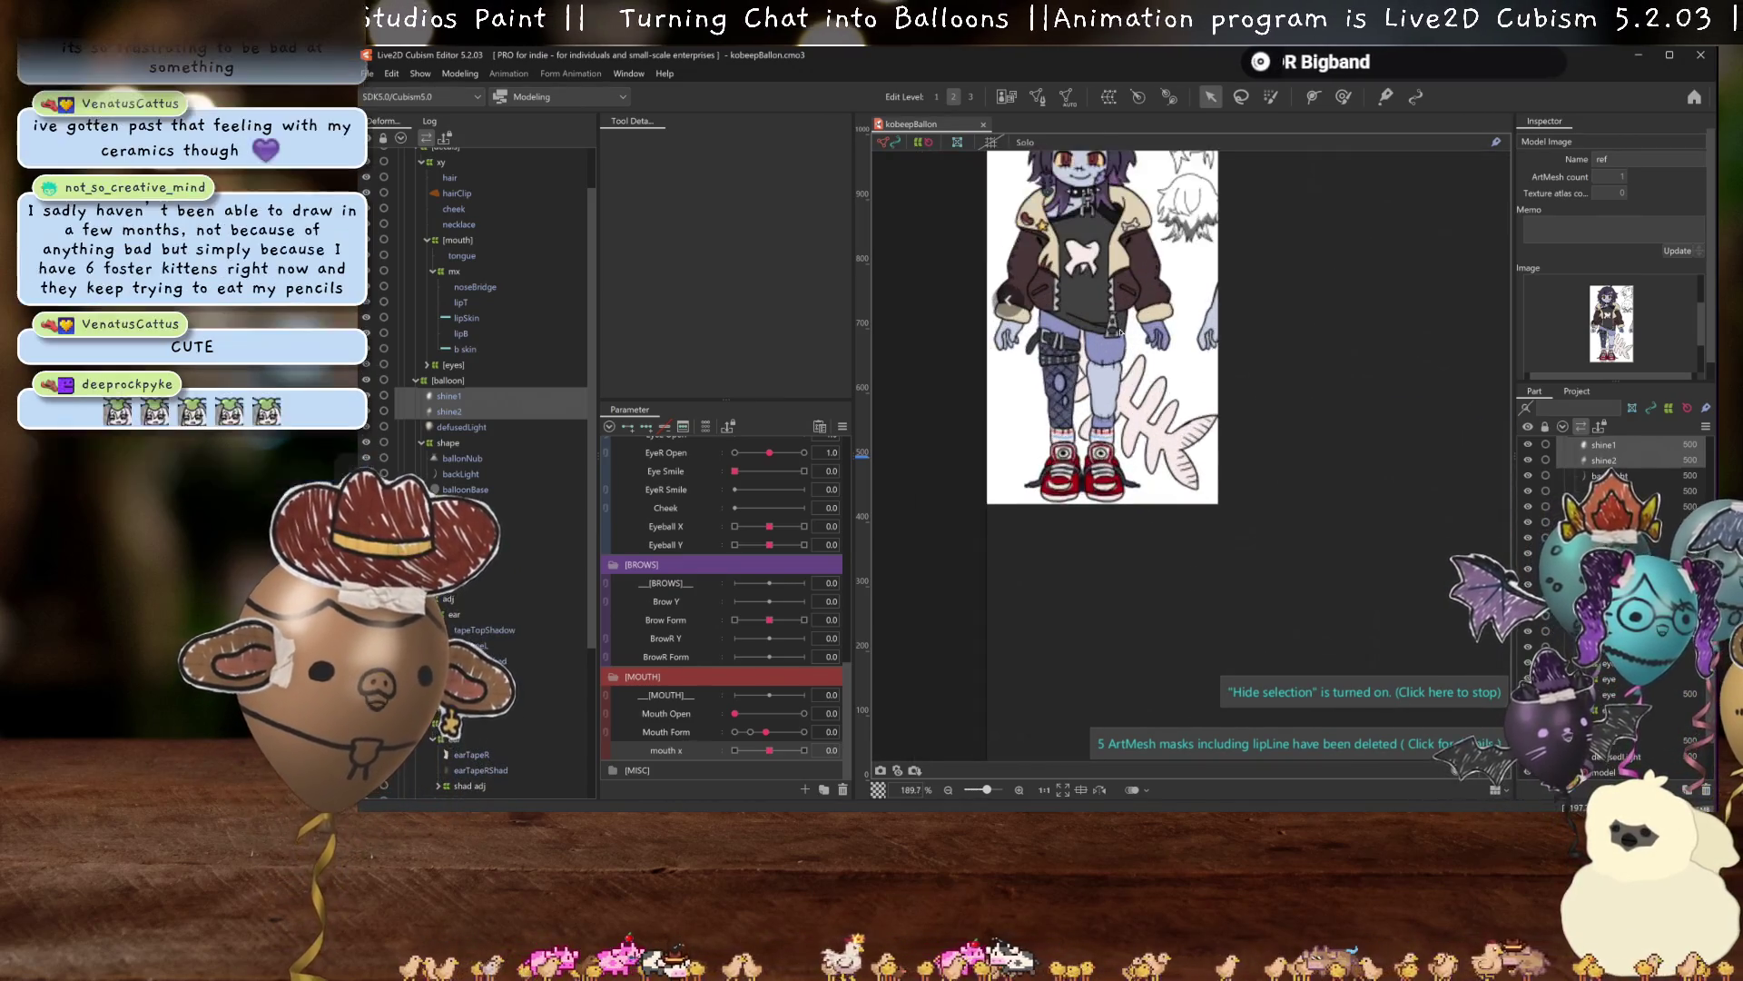
scroll(1156, 438, up, 2)
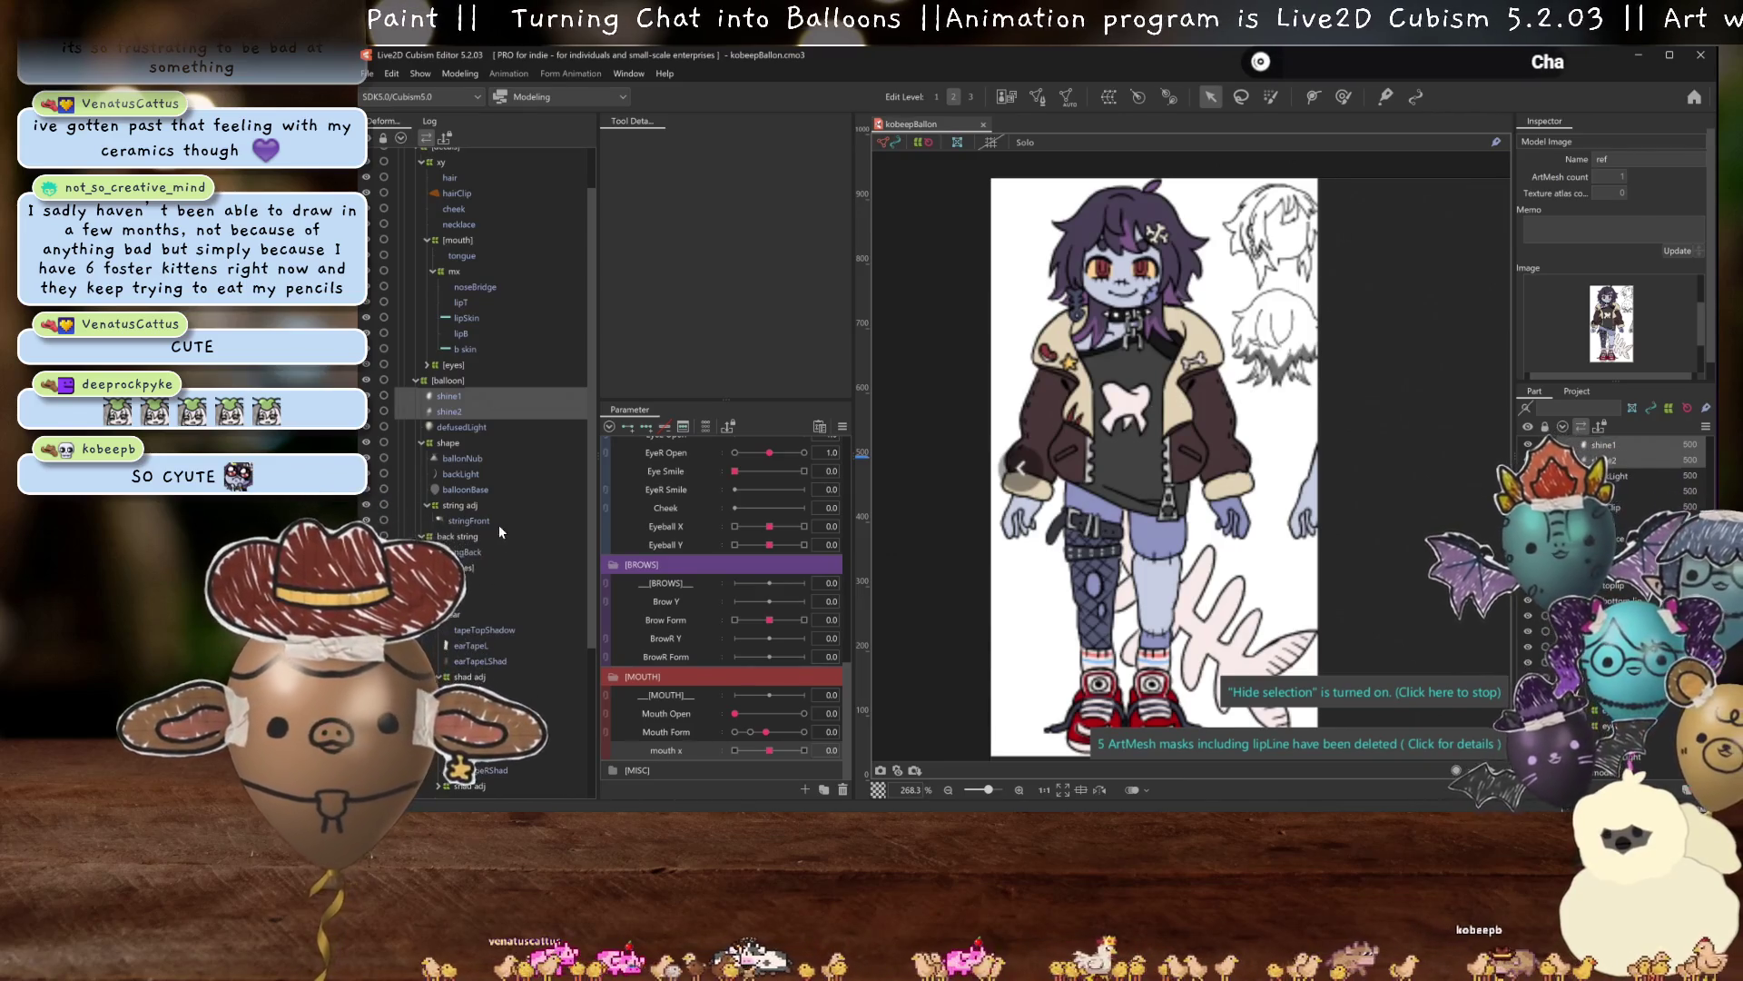
click(491, 521)
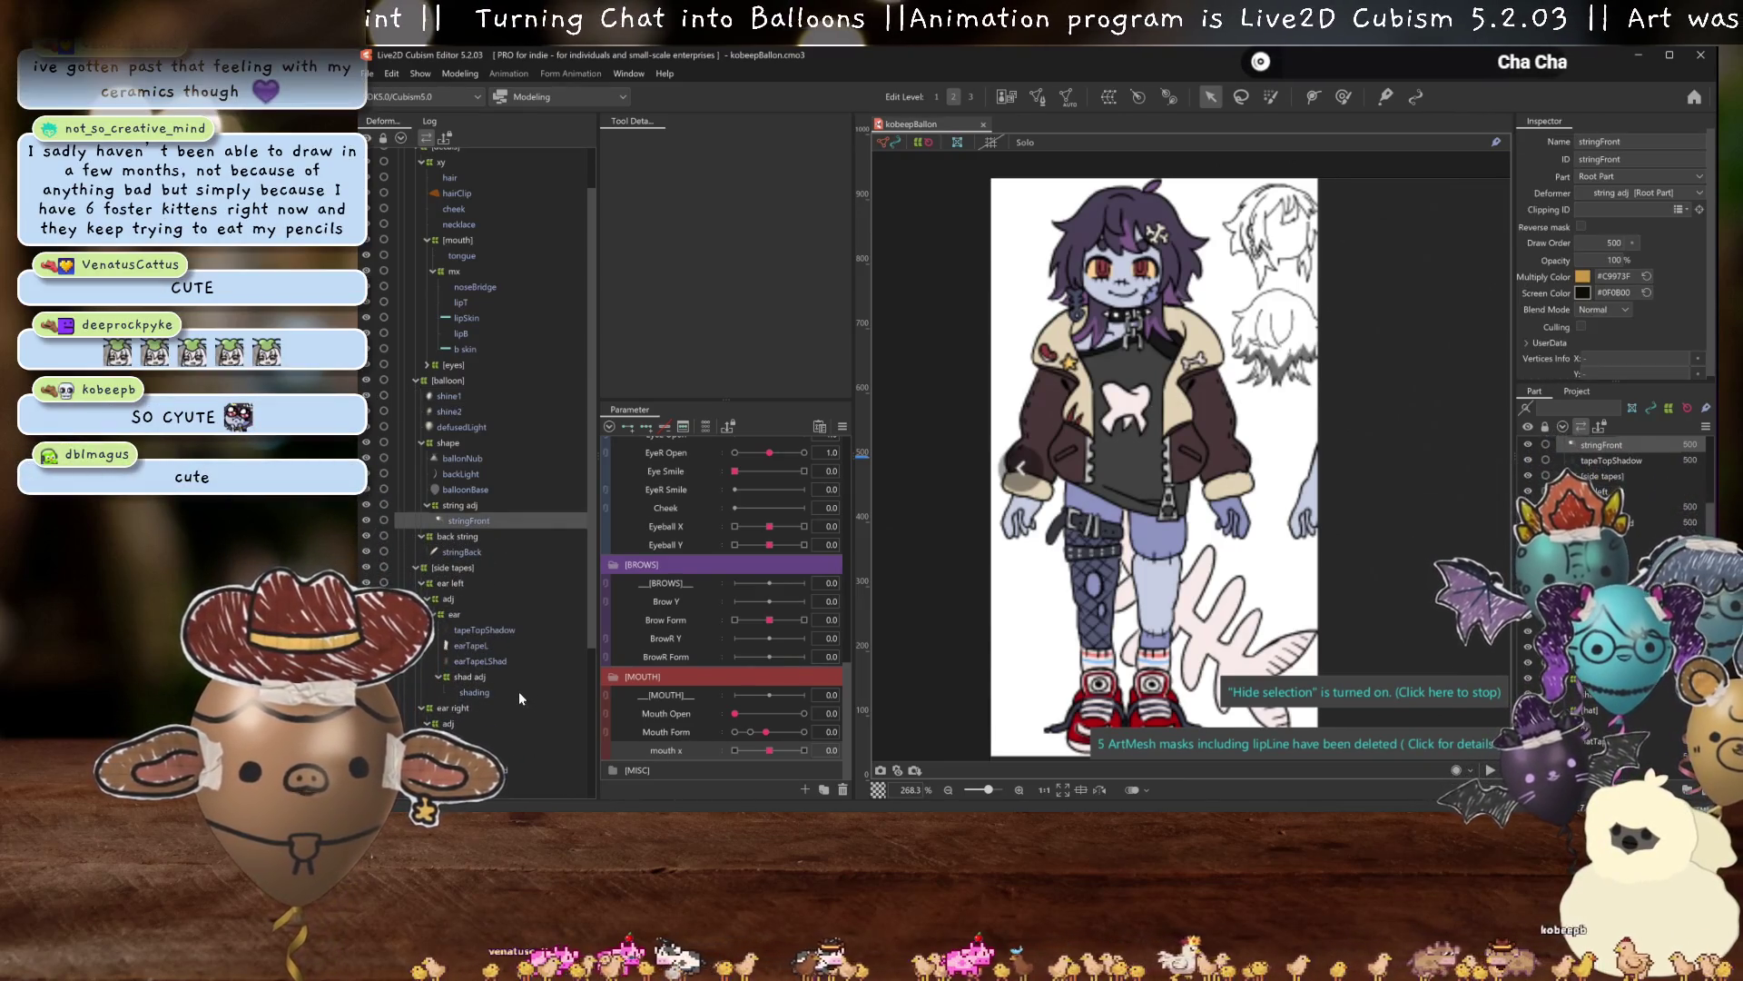
scroll(521, 697, down, 4)
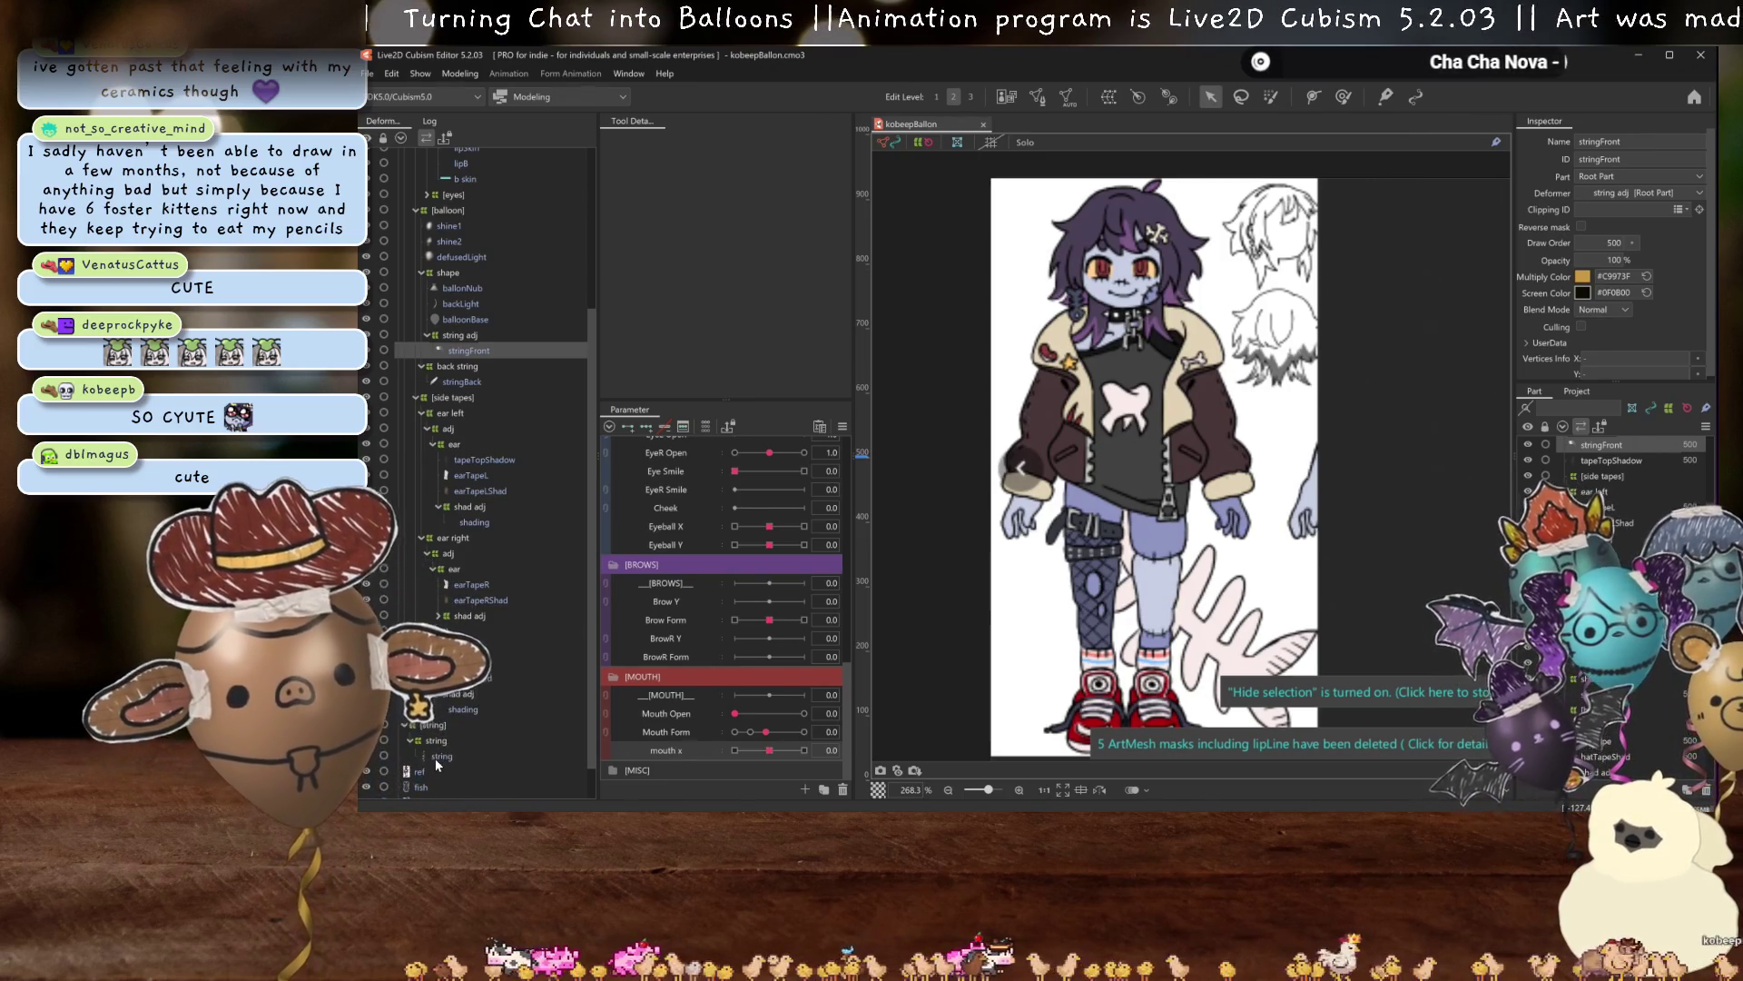
click(437, 757)
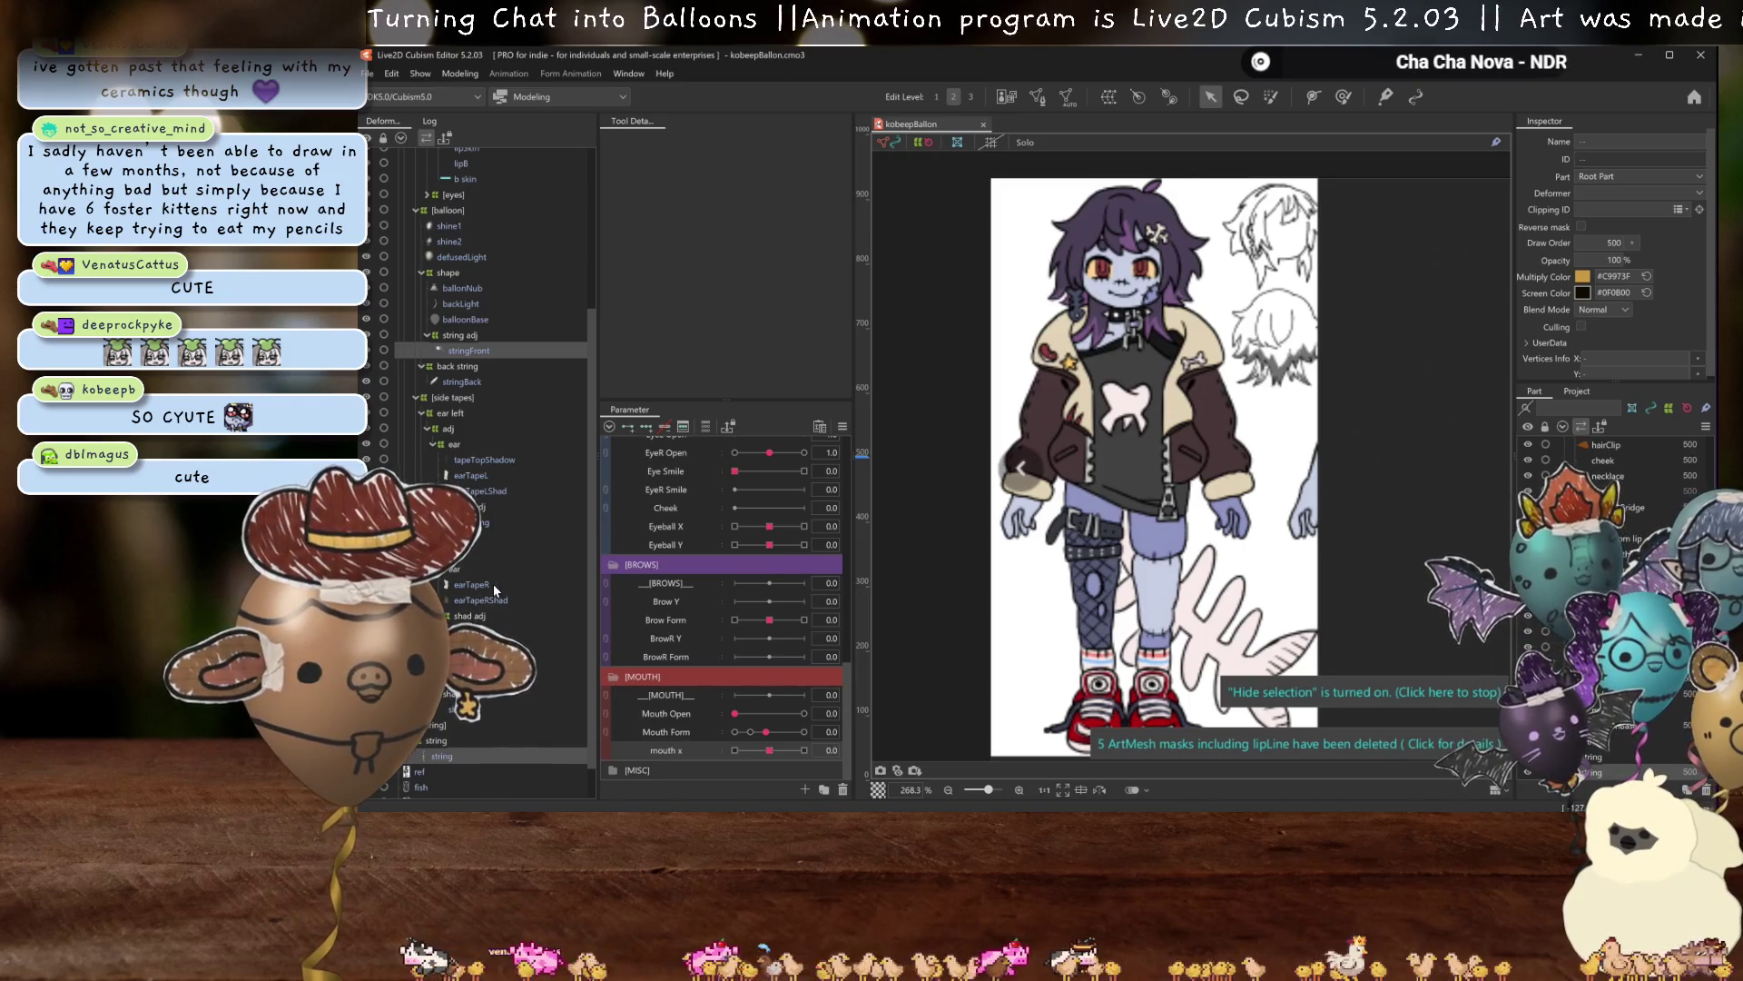
scroll(493, 585, up, 5)
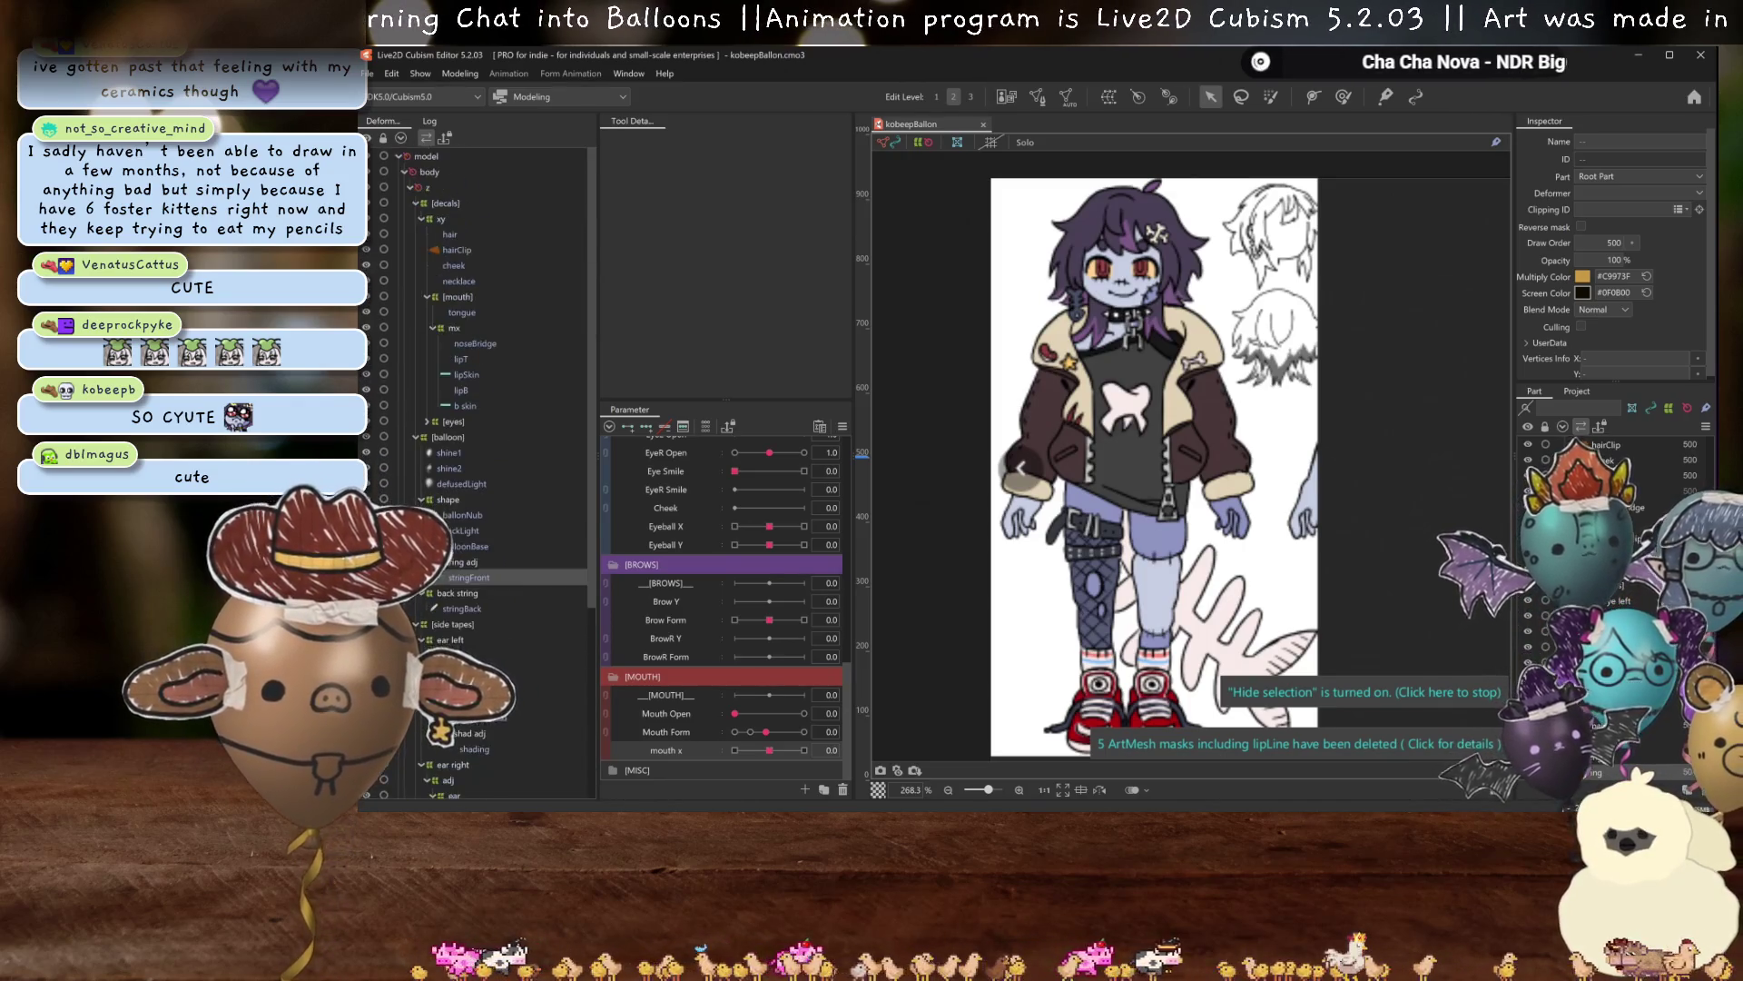
ctrl+click(463, 608)
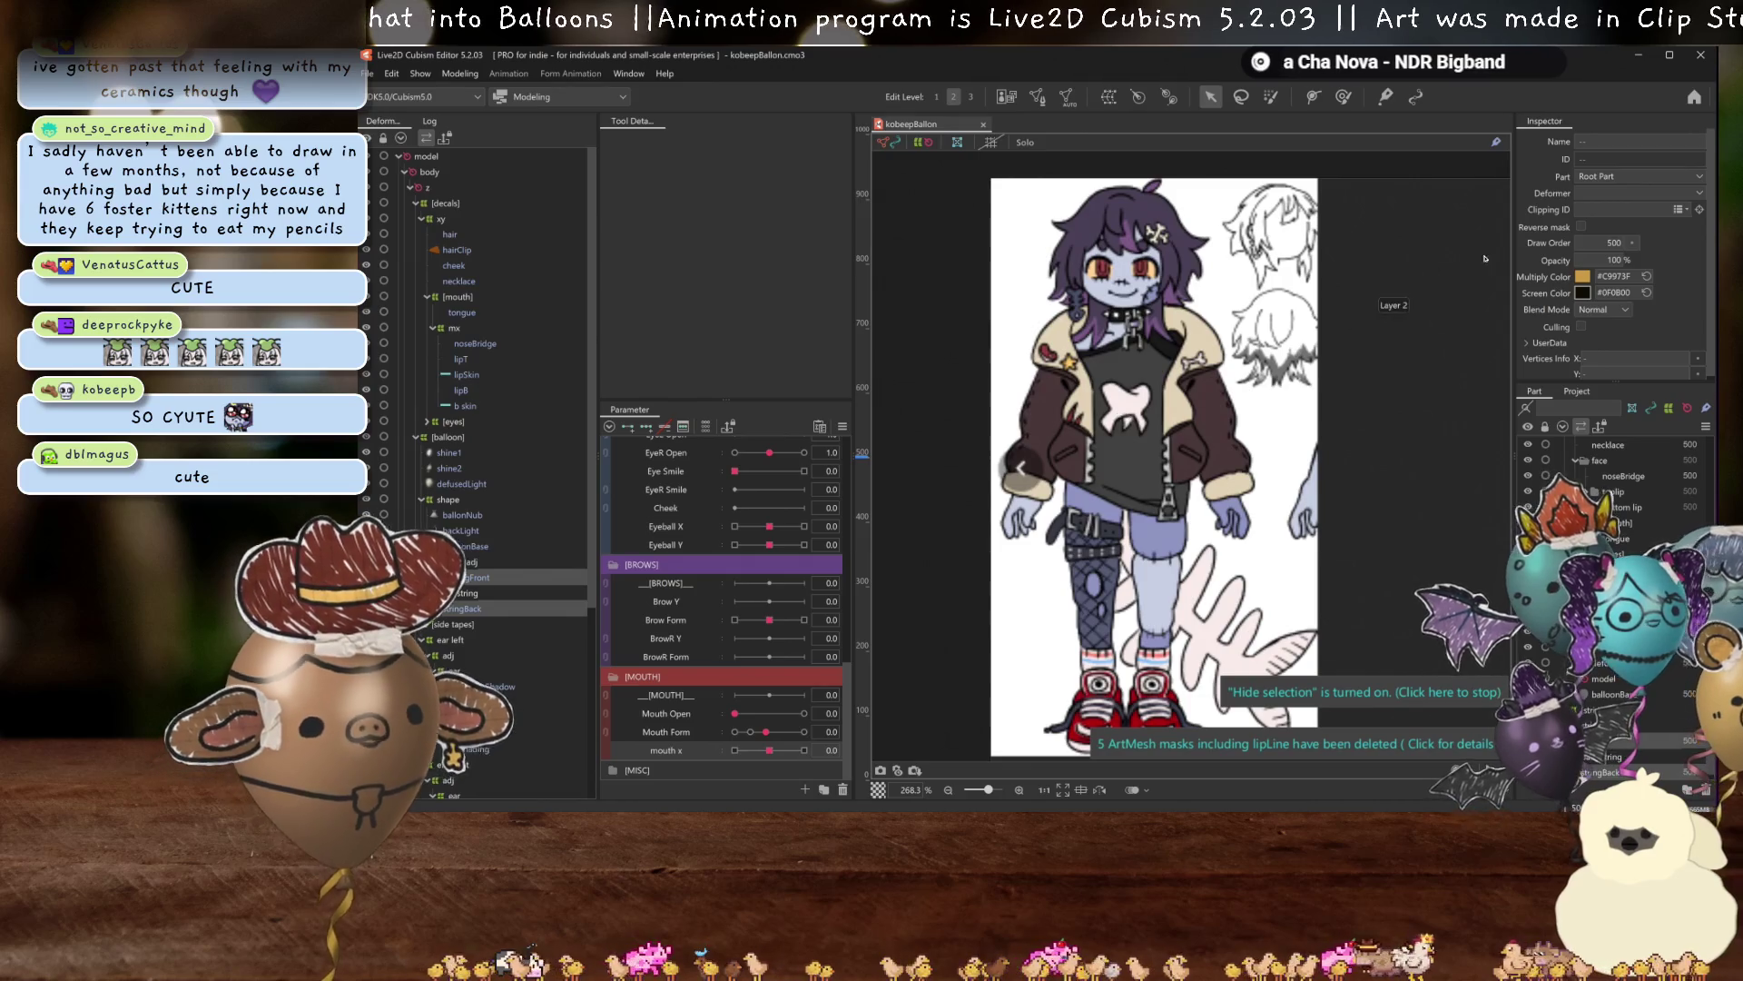
click(1583, 276)
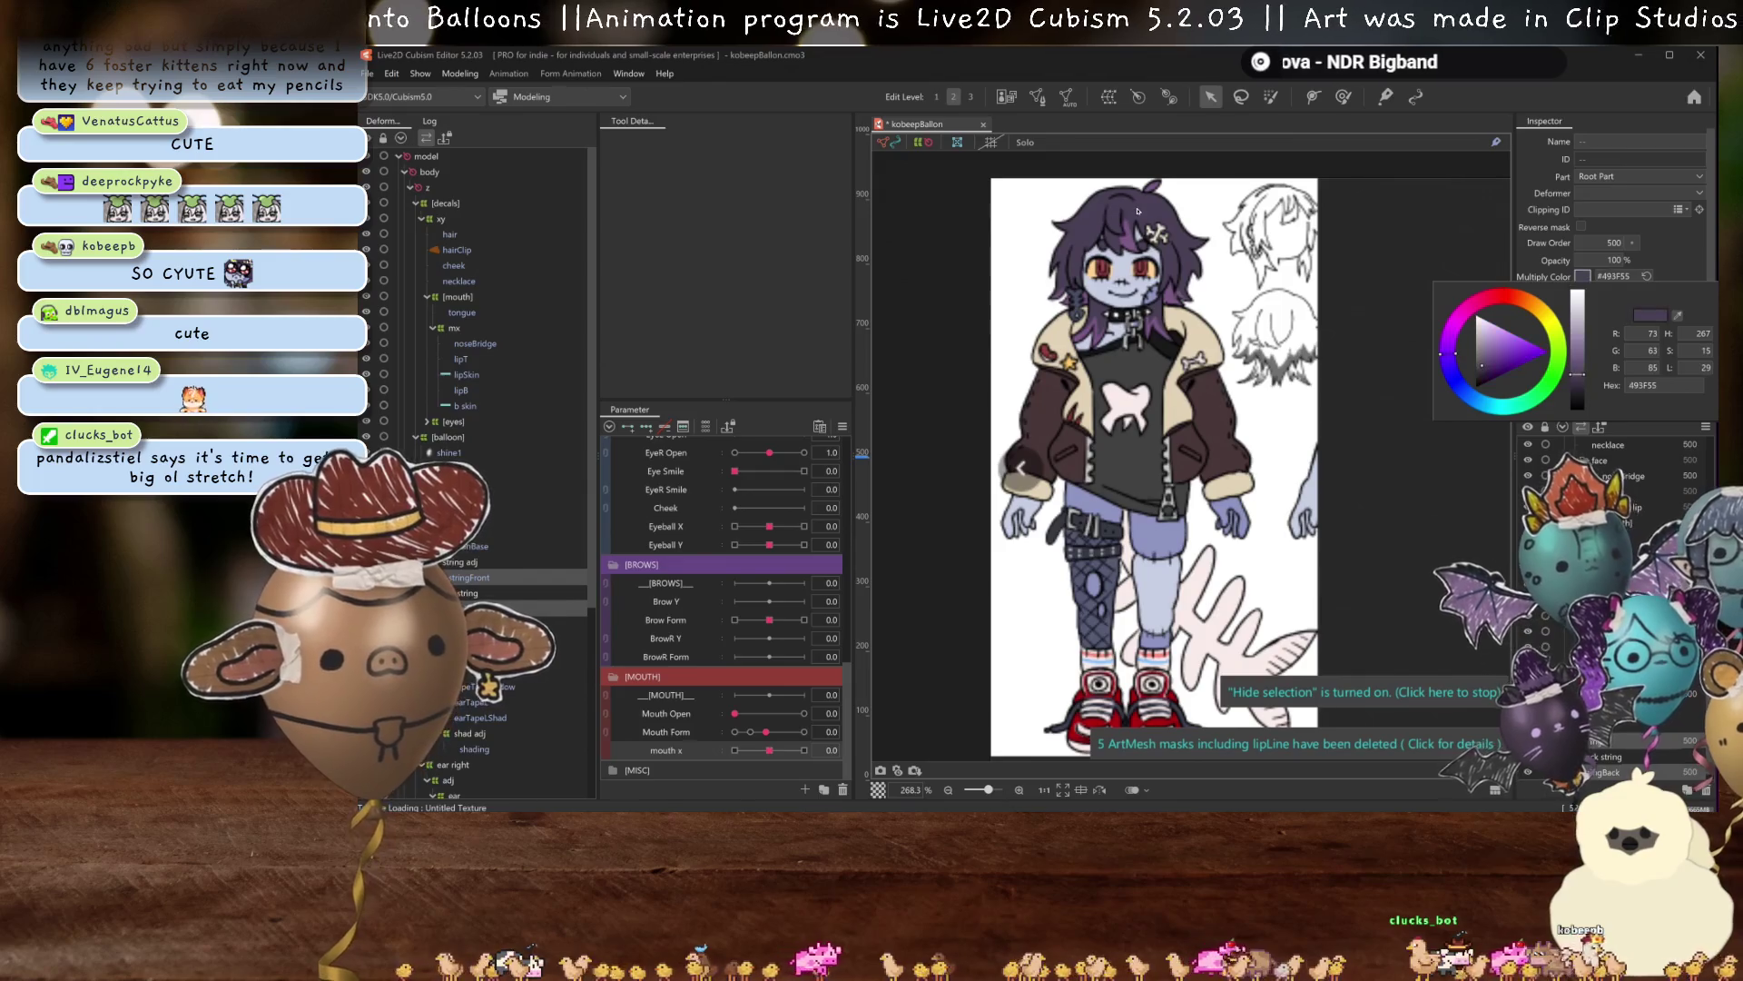
click(1142, 210)
click(1128, 239)
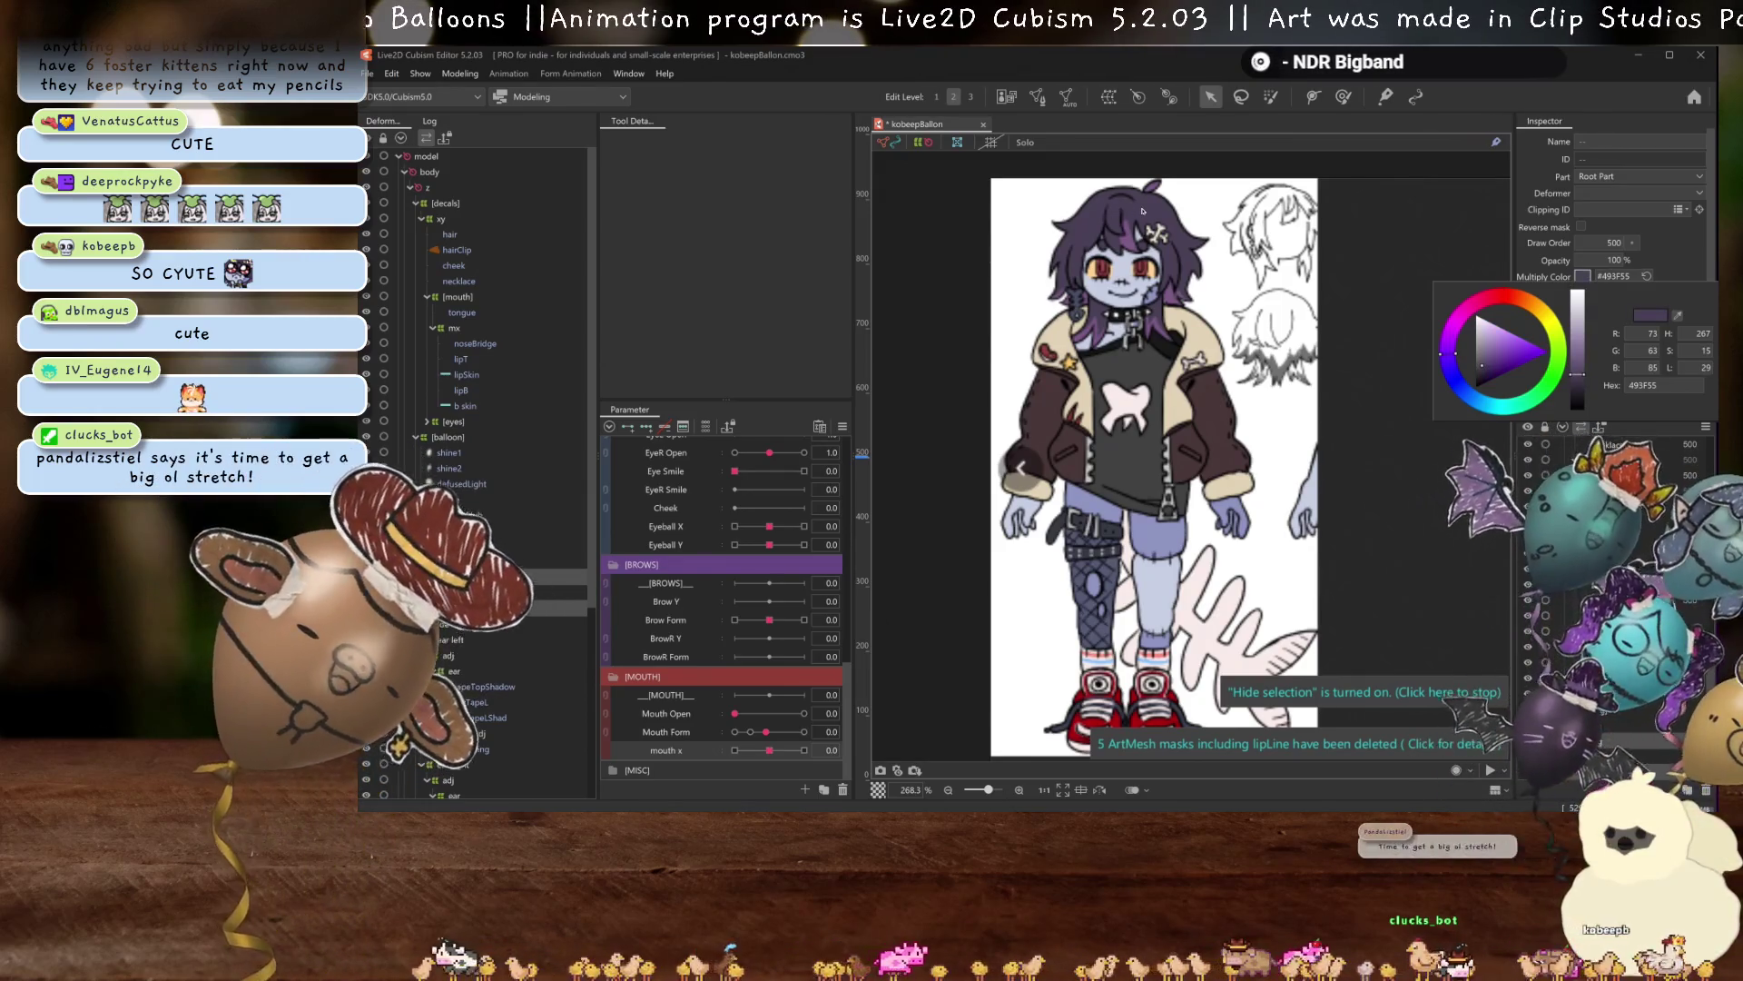
Enable the strings' Screen Color and eyedrop a dark purple #493F55.
click(1583, 292)
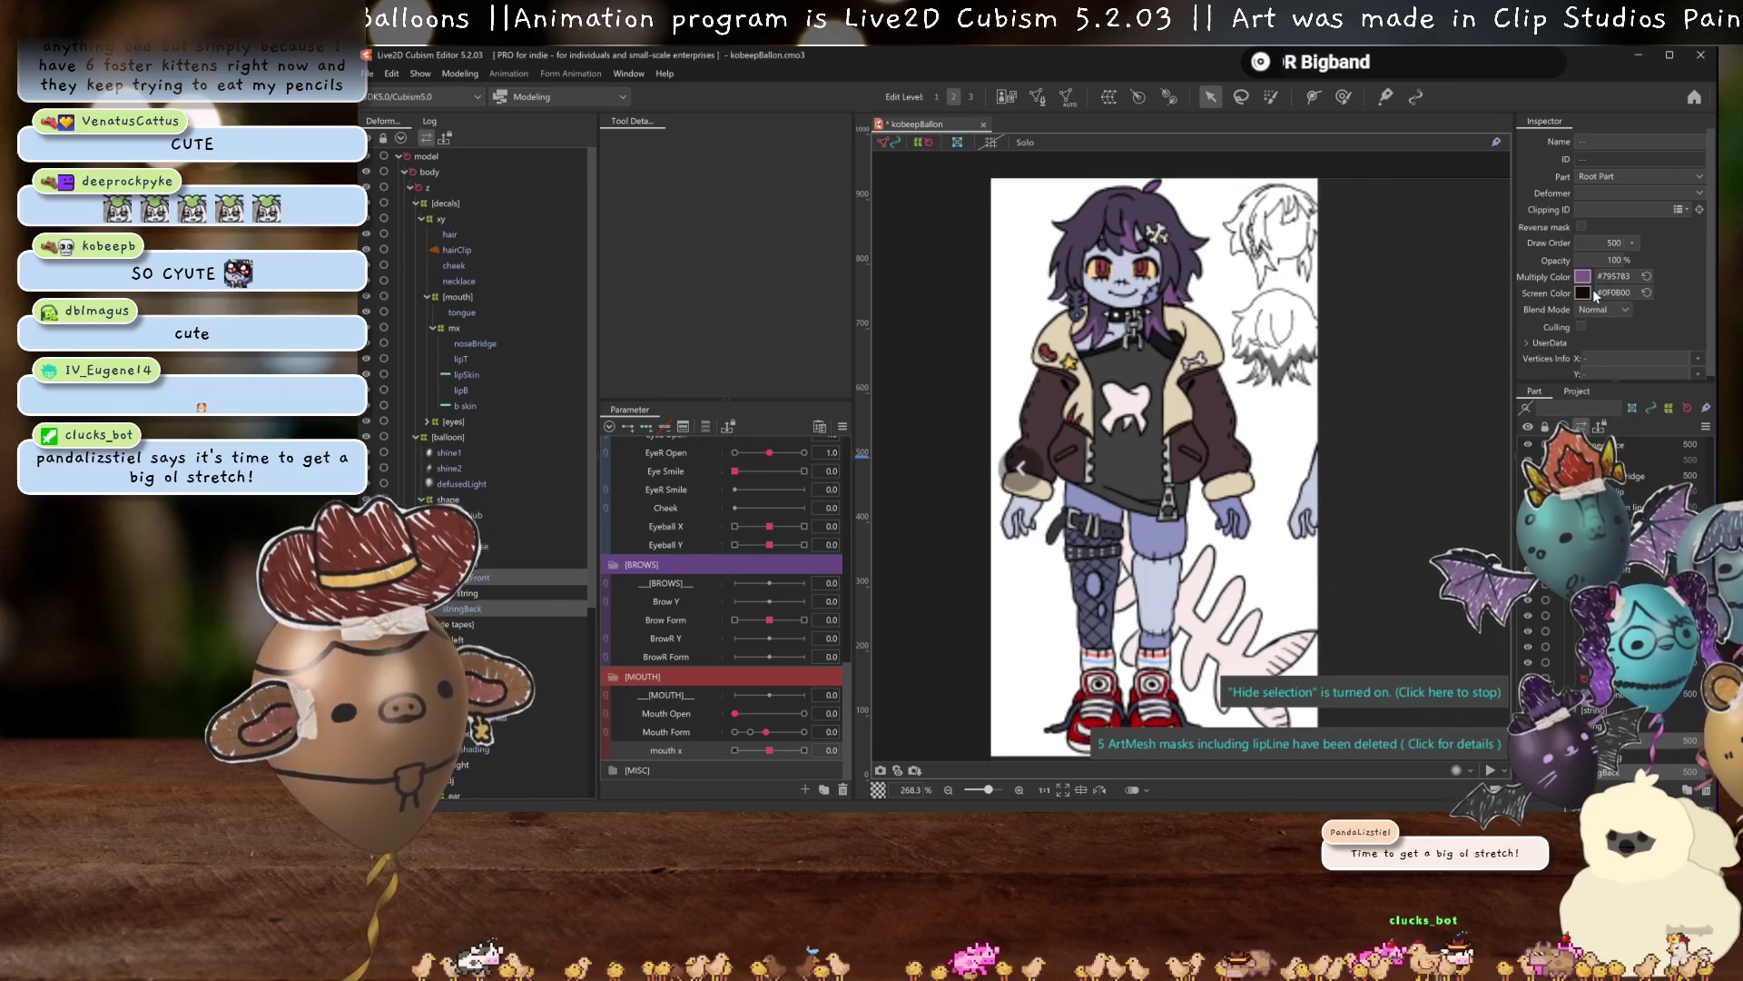
click(1677, 332)
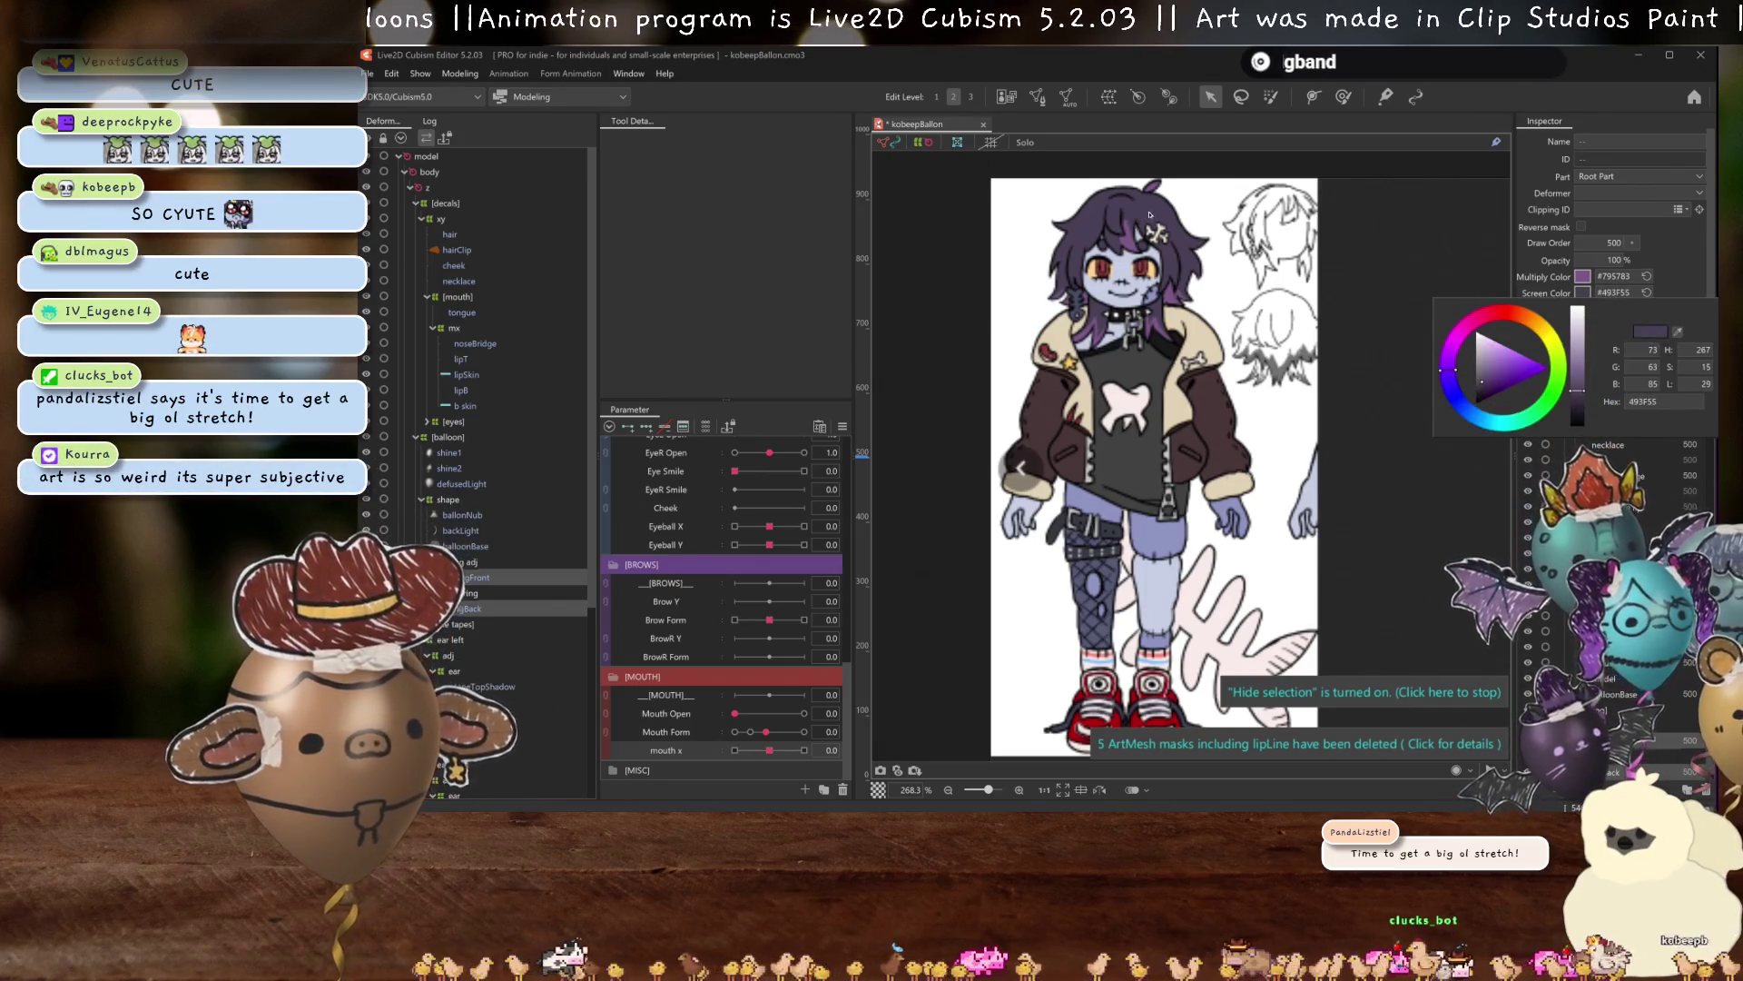
click(1311, 336)
scroll(1194, 430, up, 5)
scroll(1194, 429, down, 2)
scroll(1194, 430, up, 3)
scroll(1194, 430, up, 2)
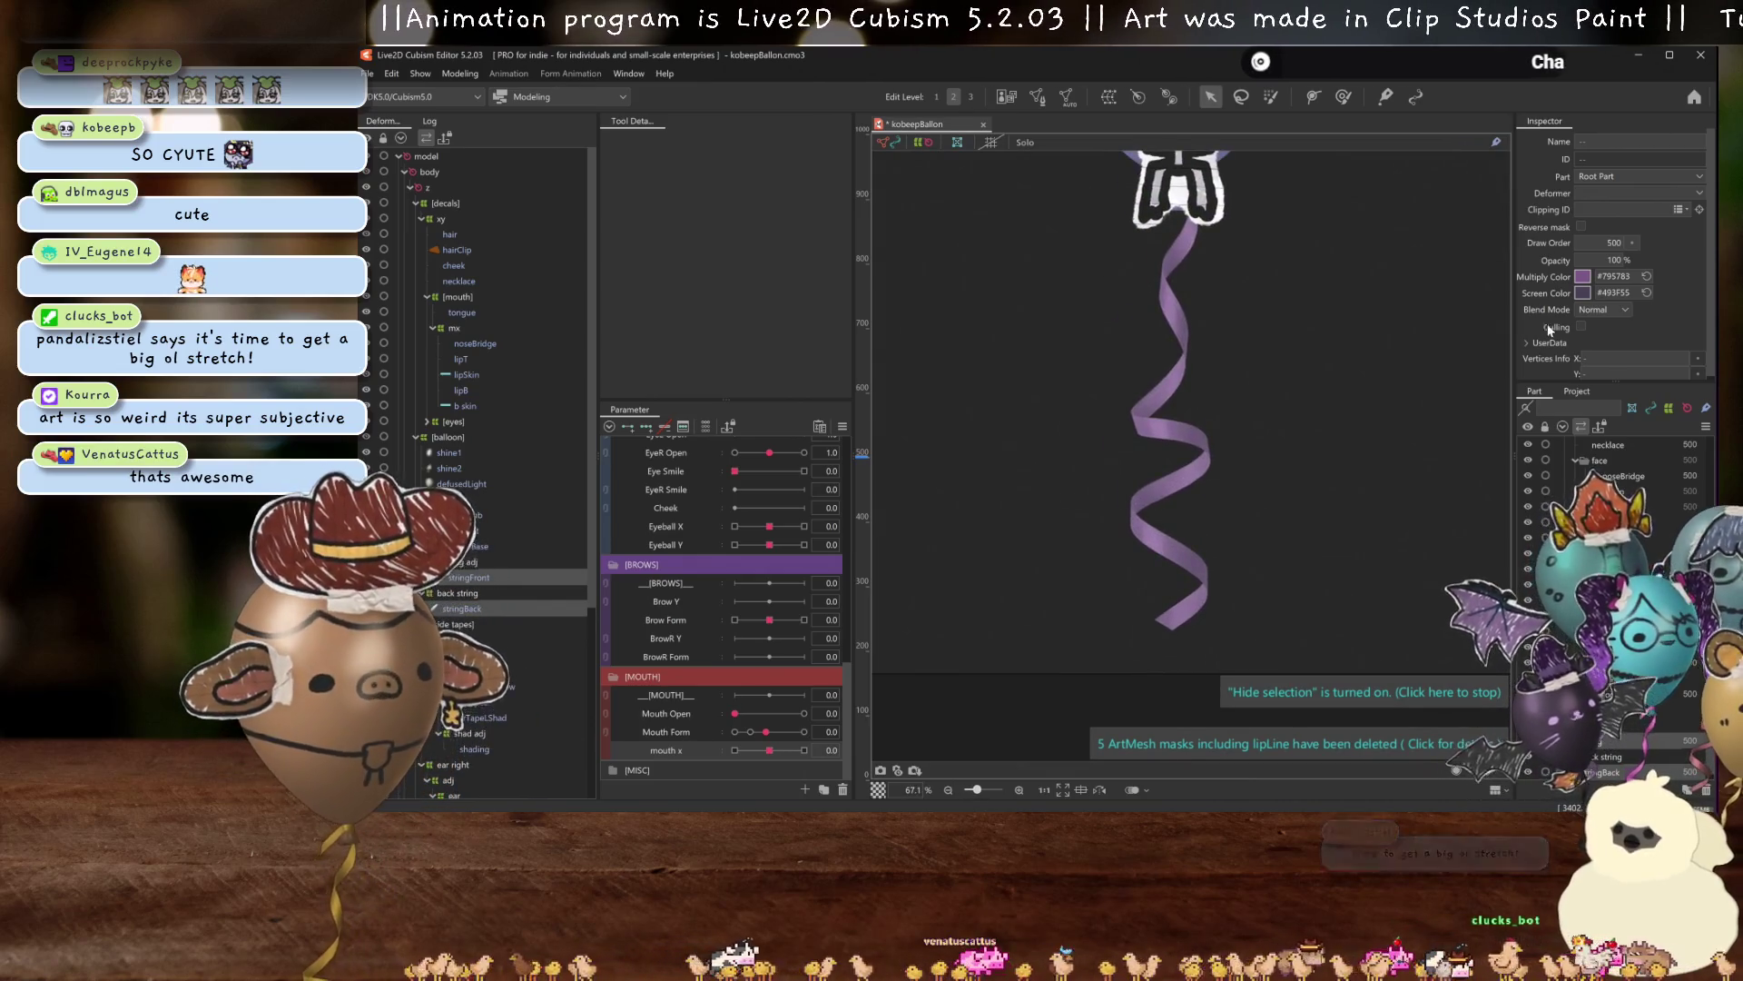
Drag the strings' Screen Color value down to near-black #1E1A22.
click(1582, 291)
drag(1577, 395, 1576, 416)
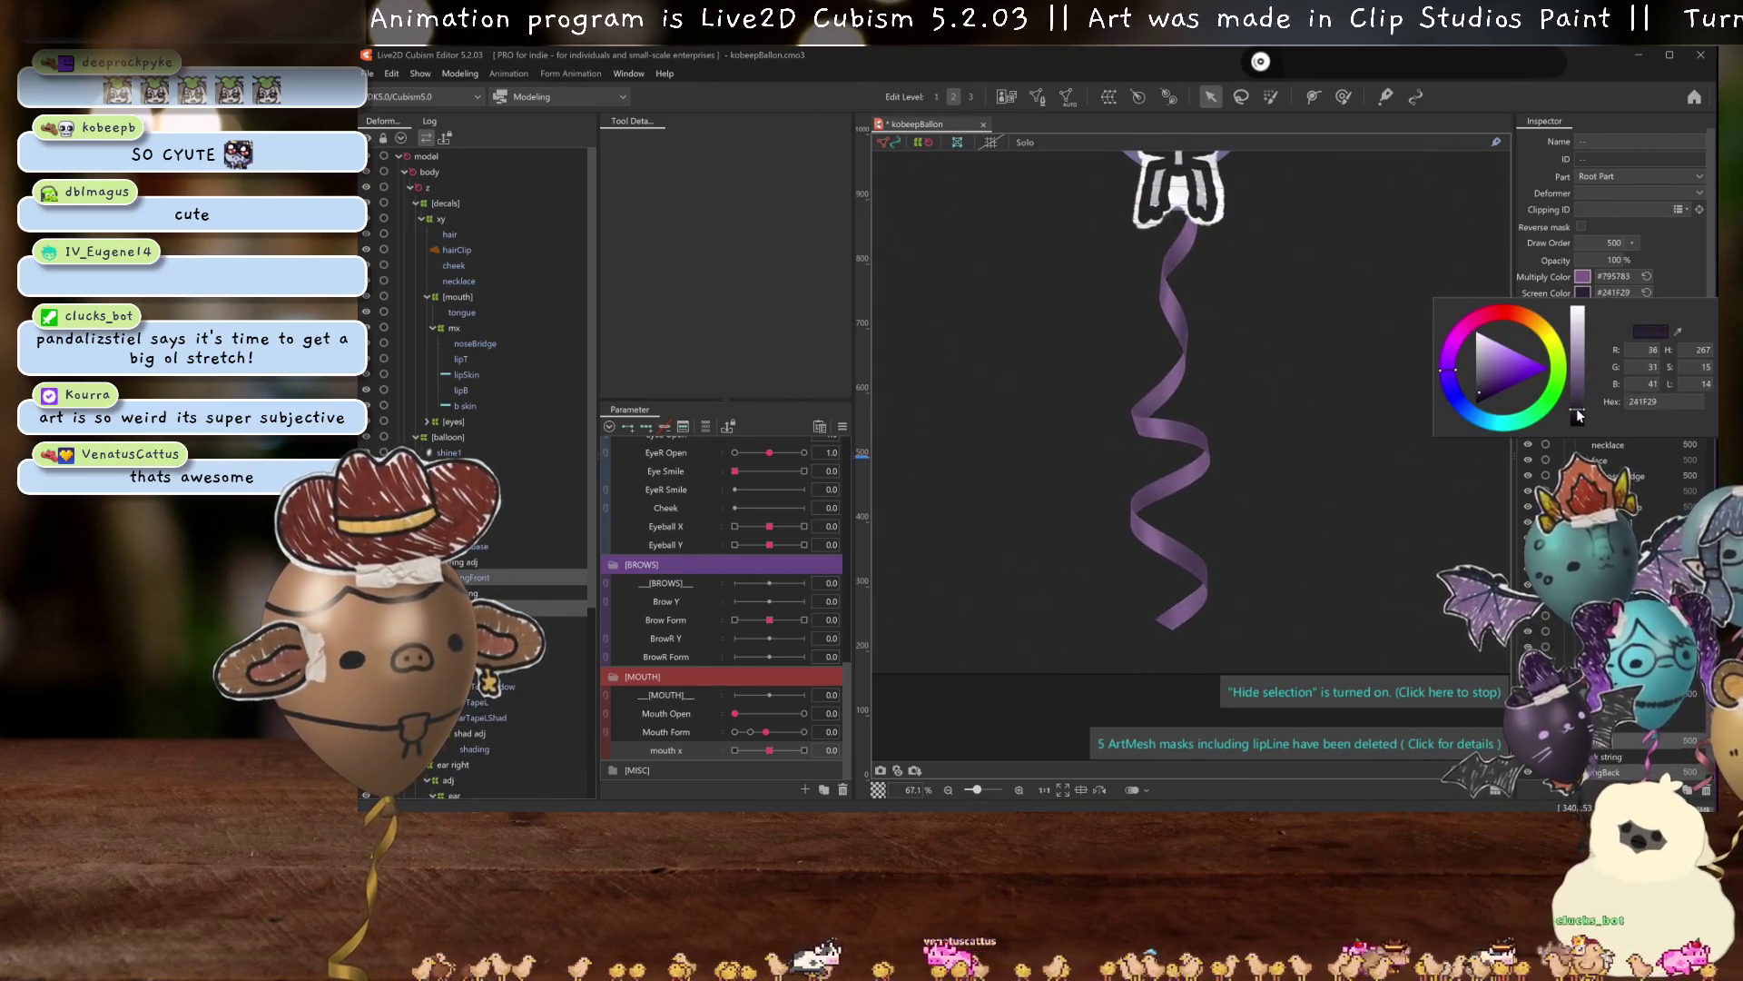
scroll(1267, 461, down, 4)
scroll(1267, 462, up, 2)
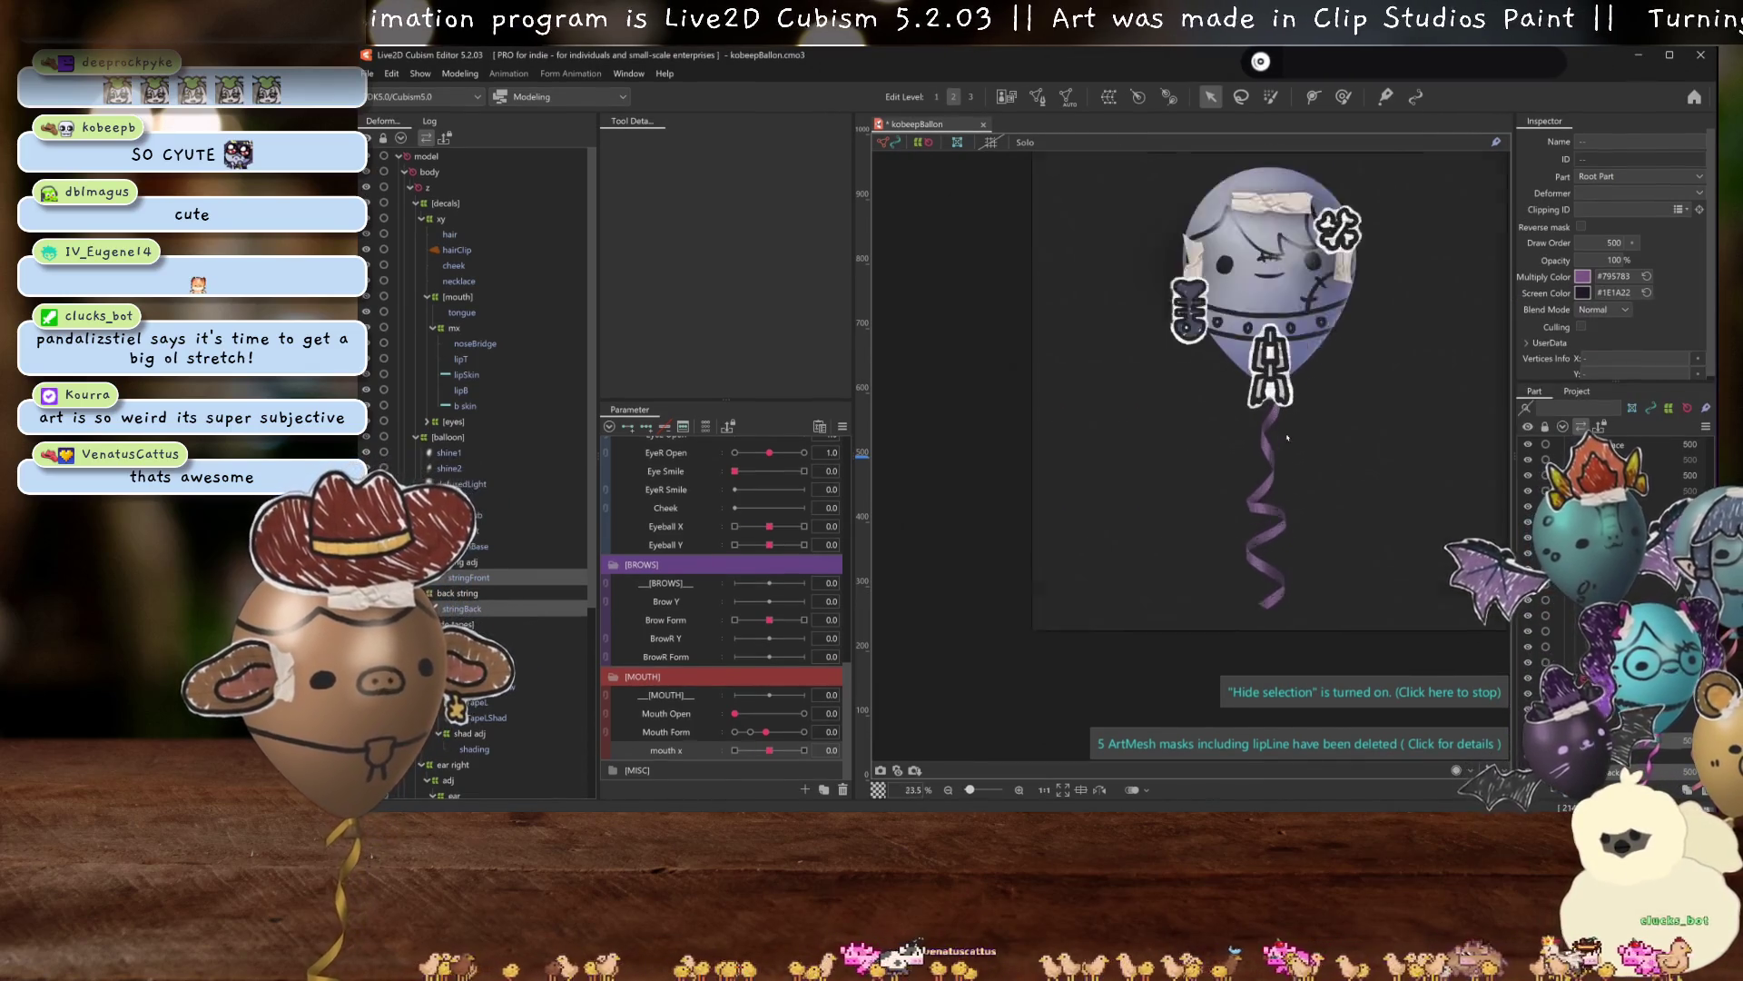
Recentre the view on the balloon and select the fish layer.
drag(1268, 461, 1249, 443)
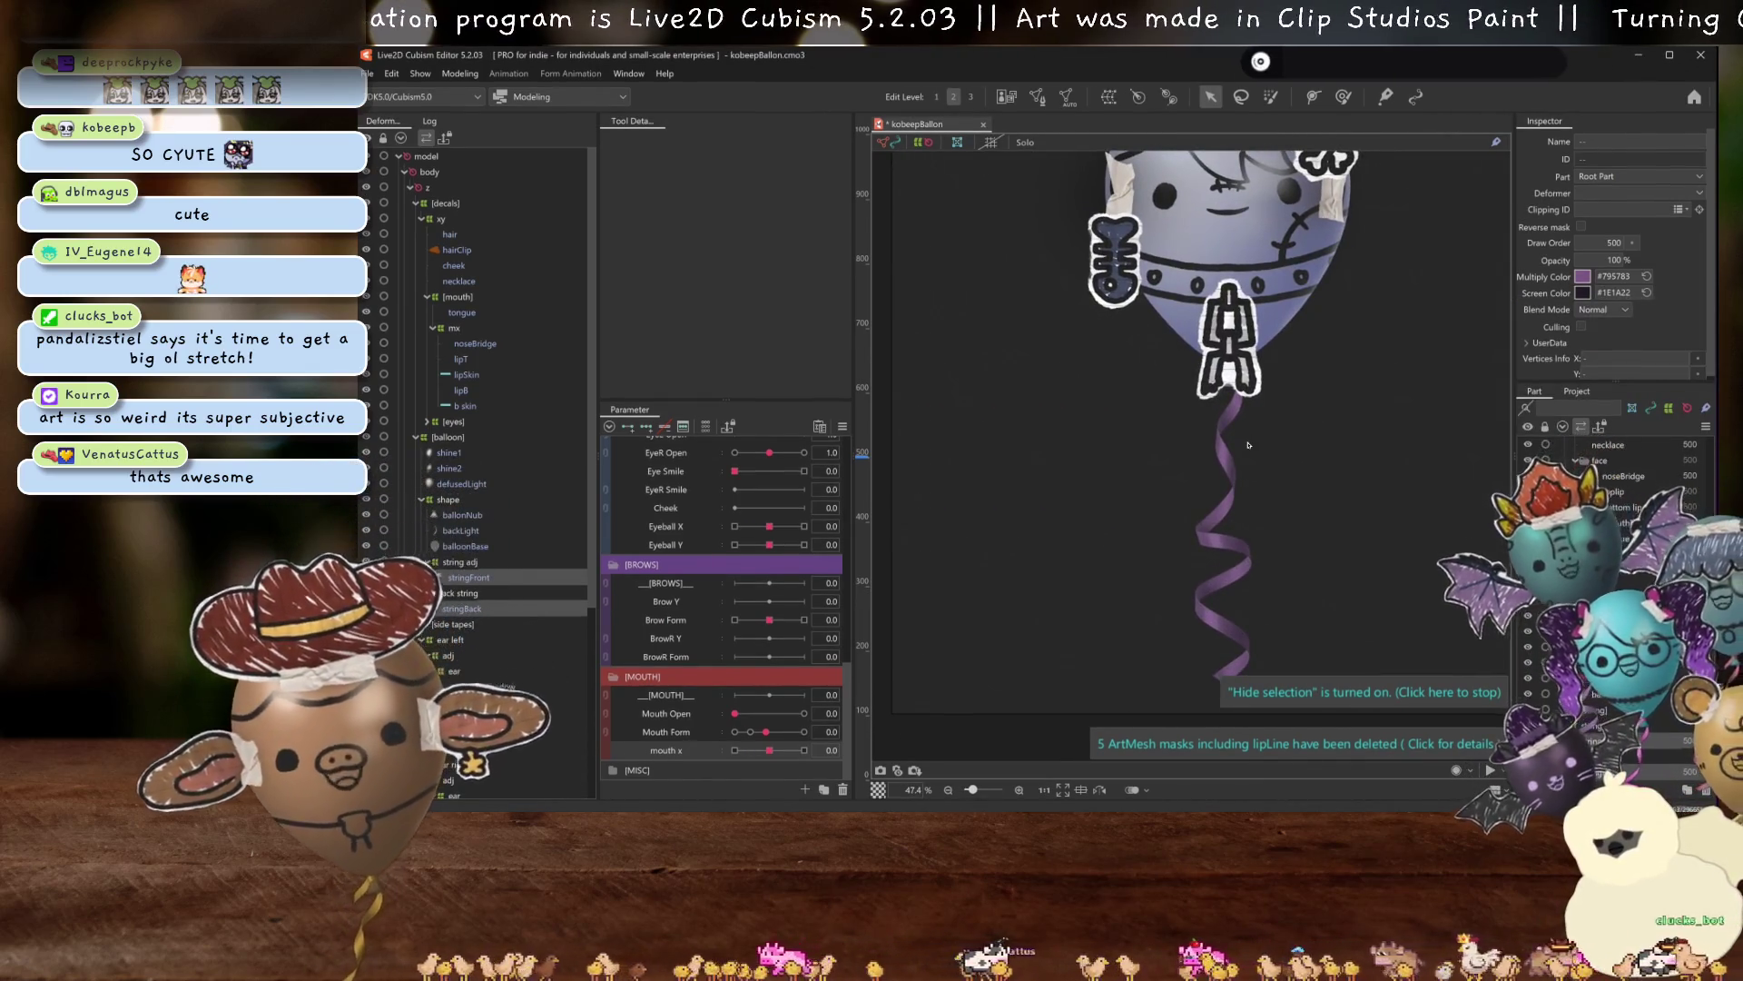
scroll(1248, 445, up, 1)
scroll(1245, 416, up, 1)
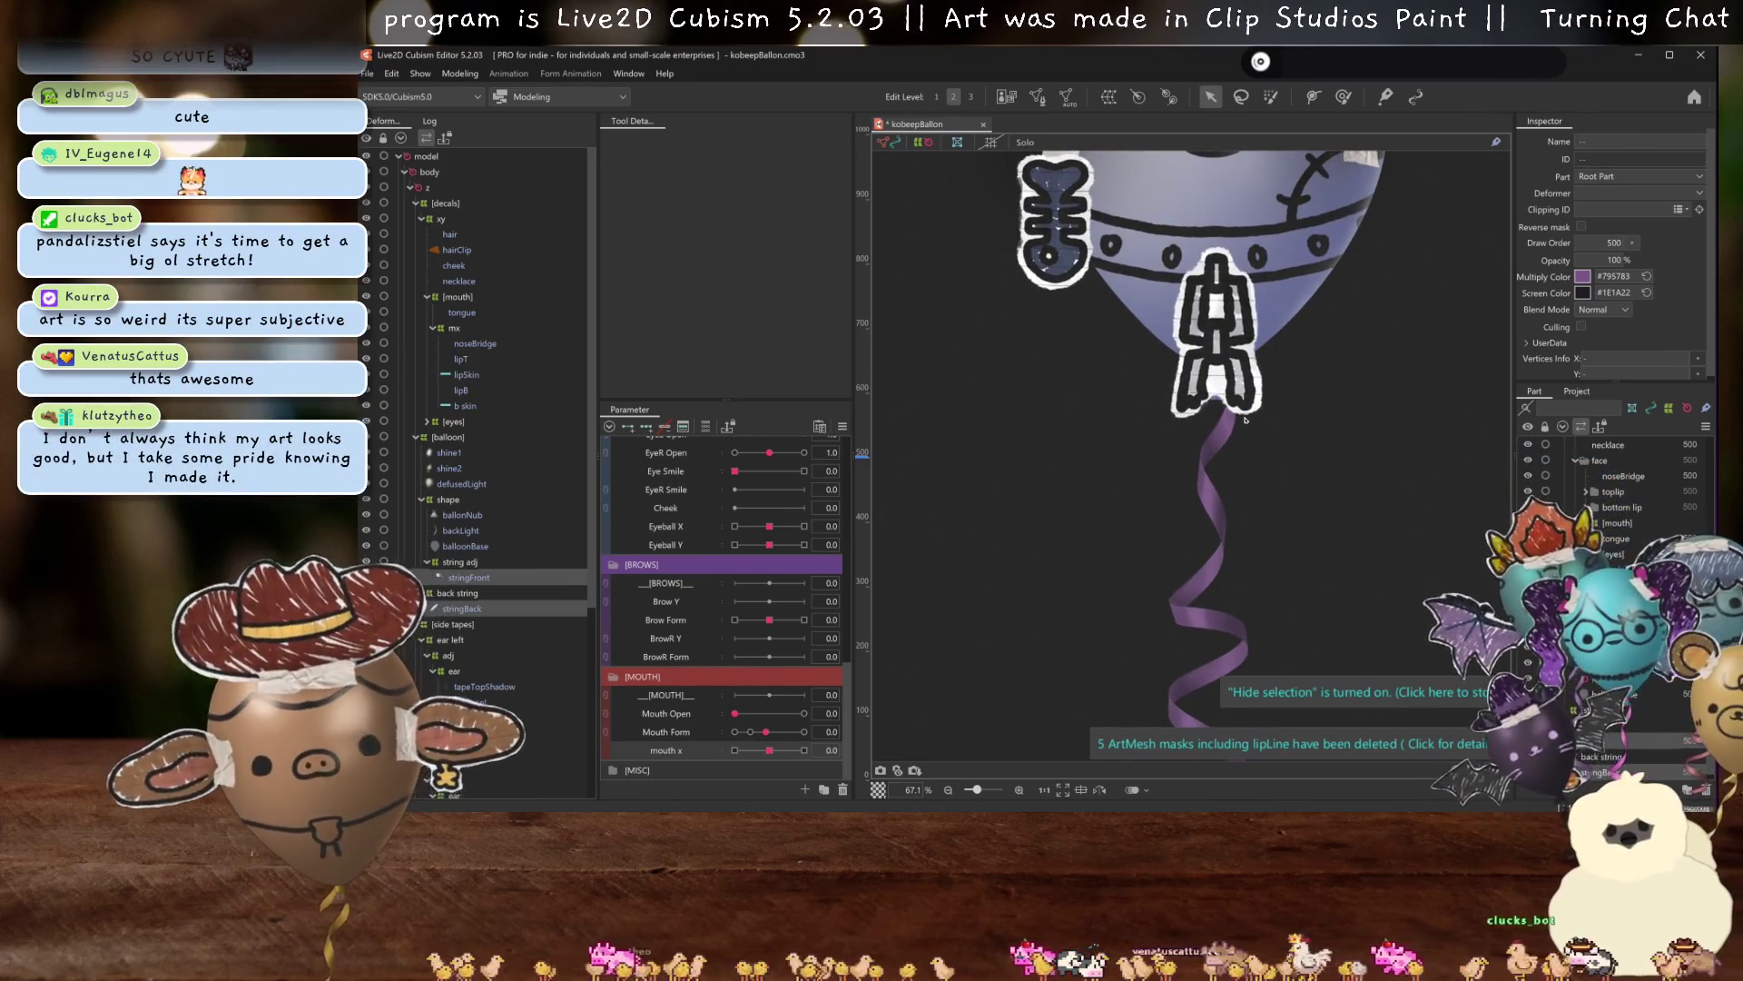
drag(1335, 154, 1304, 276)
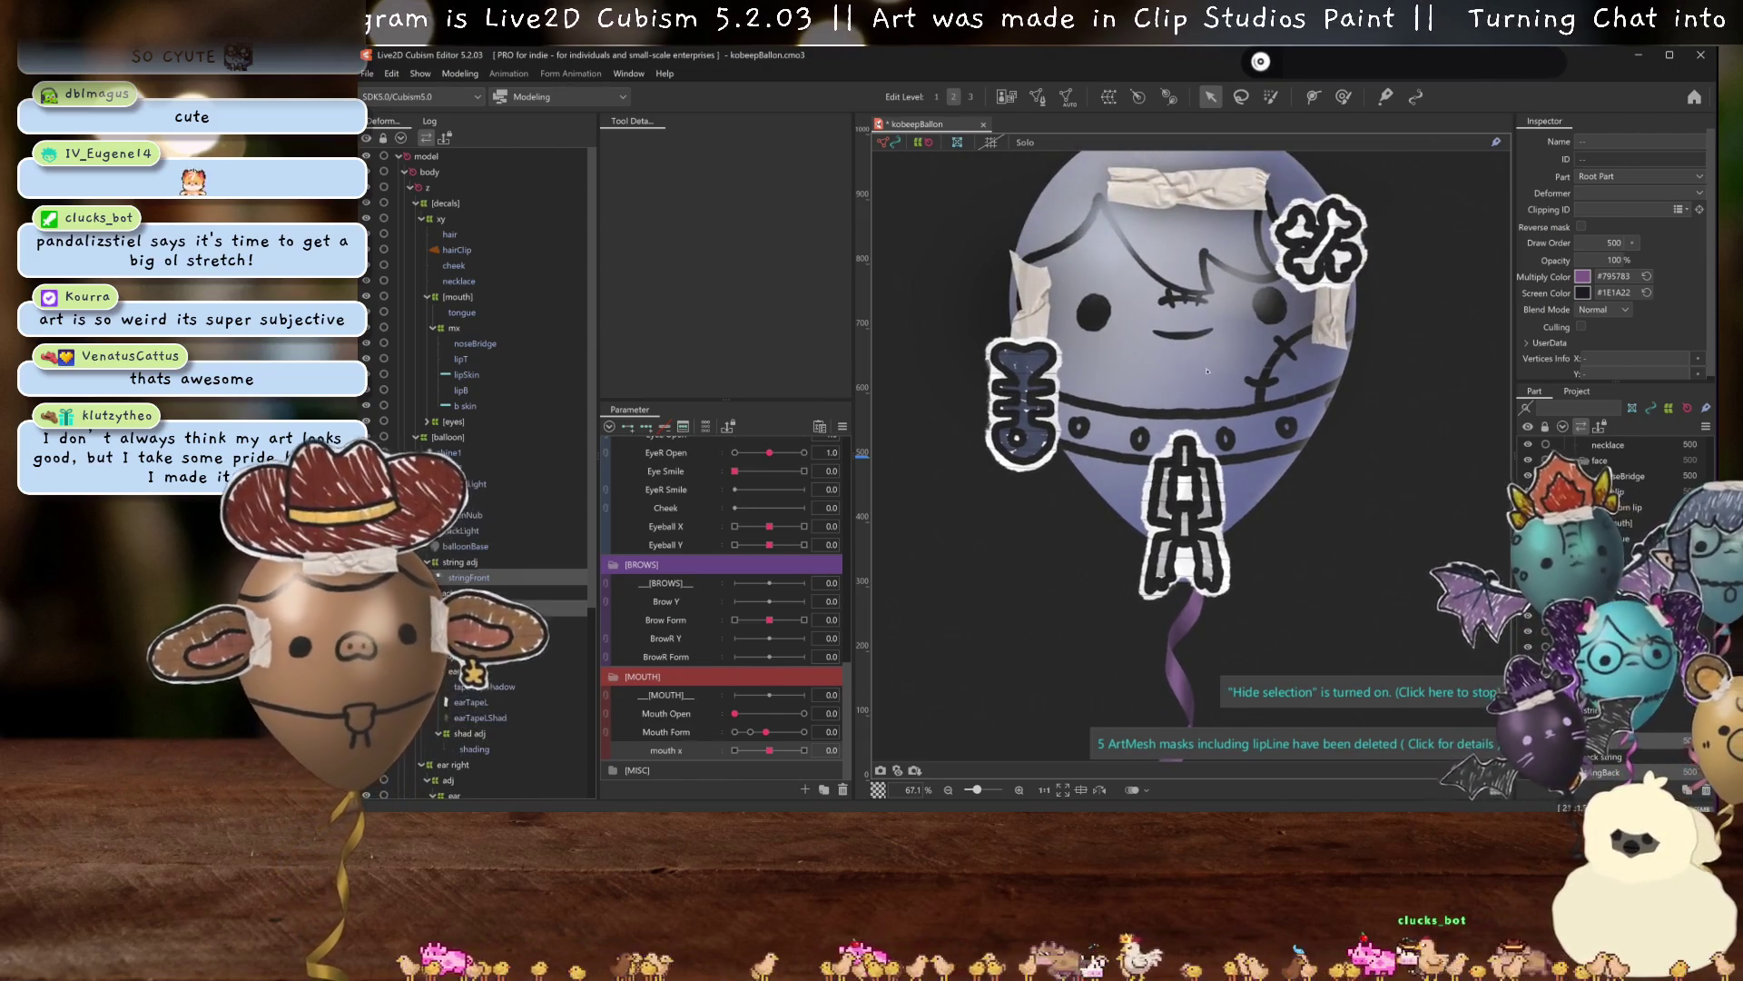
drag(1135, 361, 1116, 447)
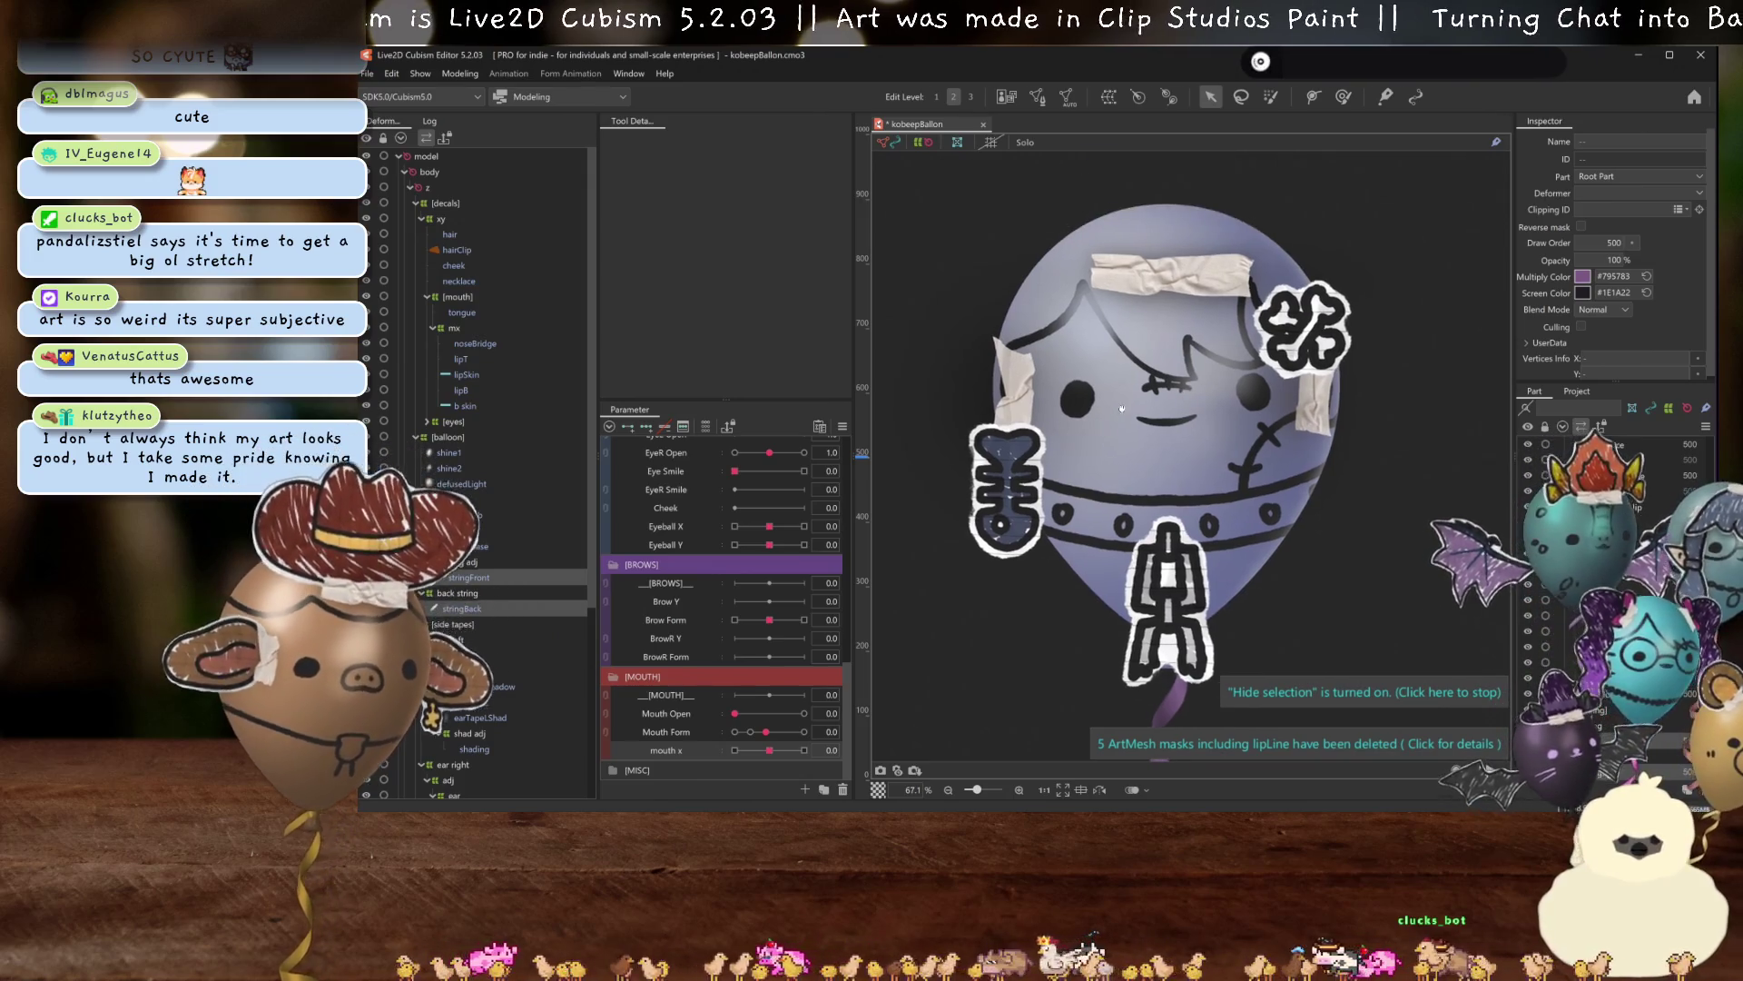
scroll(508, 514, down, 5)
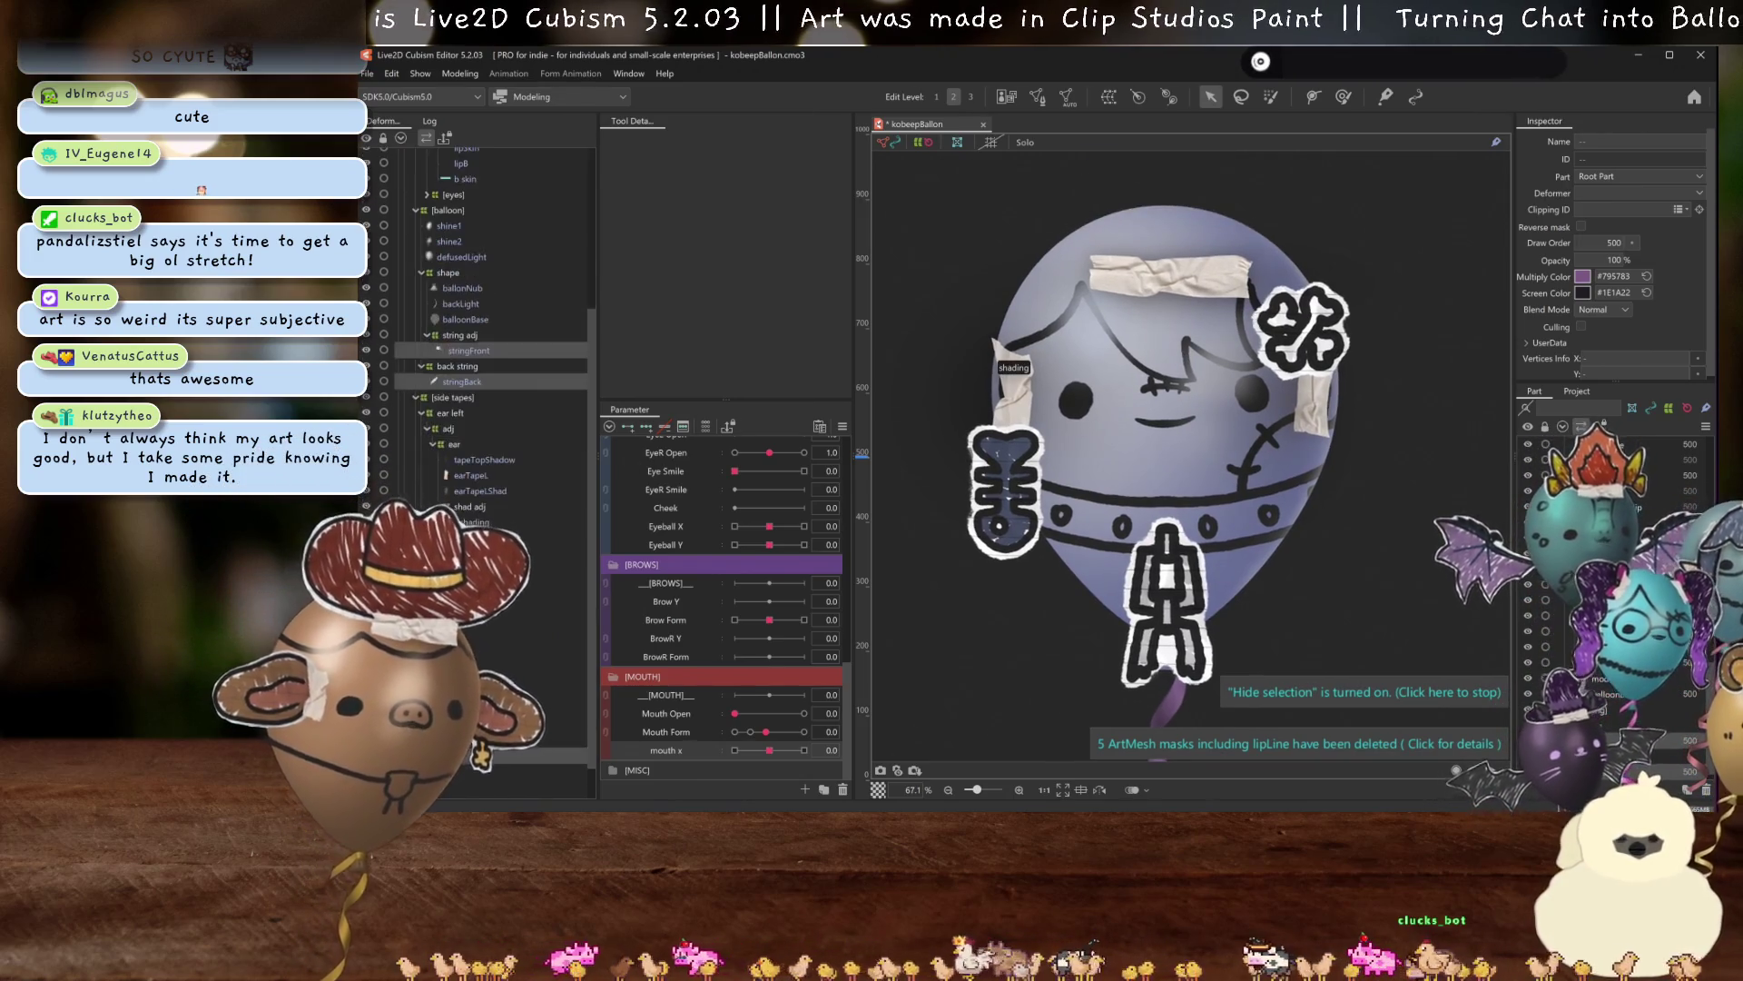
scroll(898, 466, down, 5)
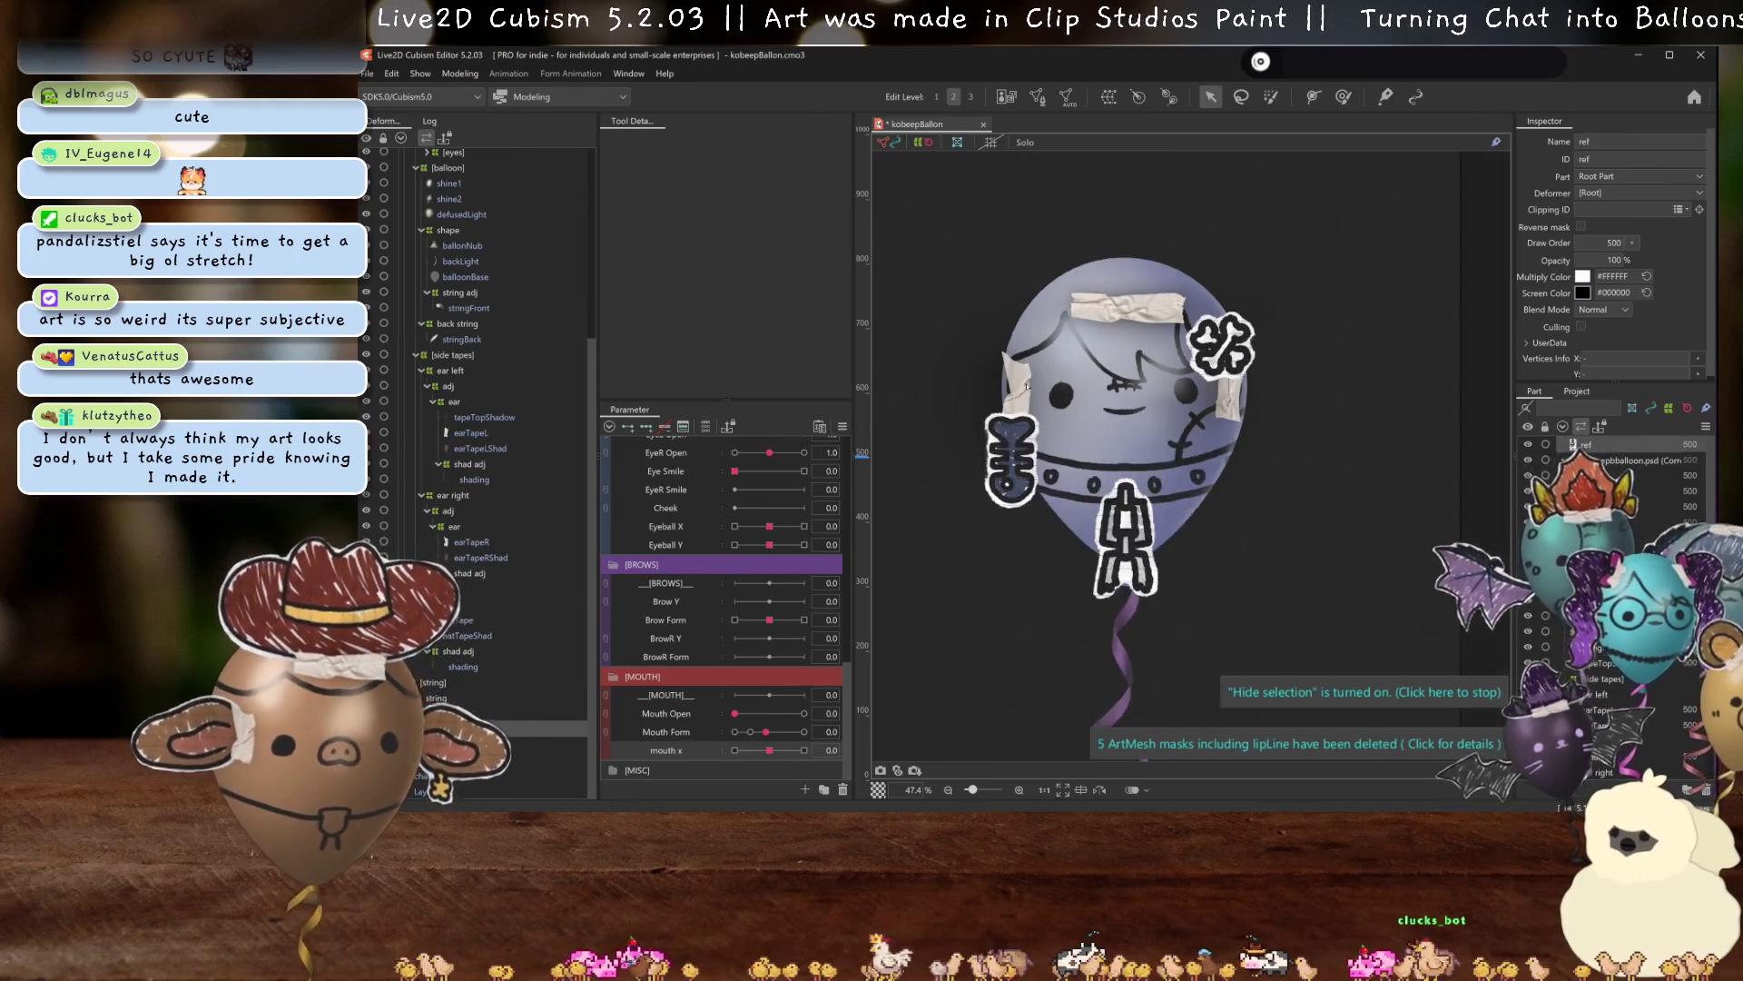
click(1598, 475)
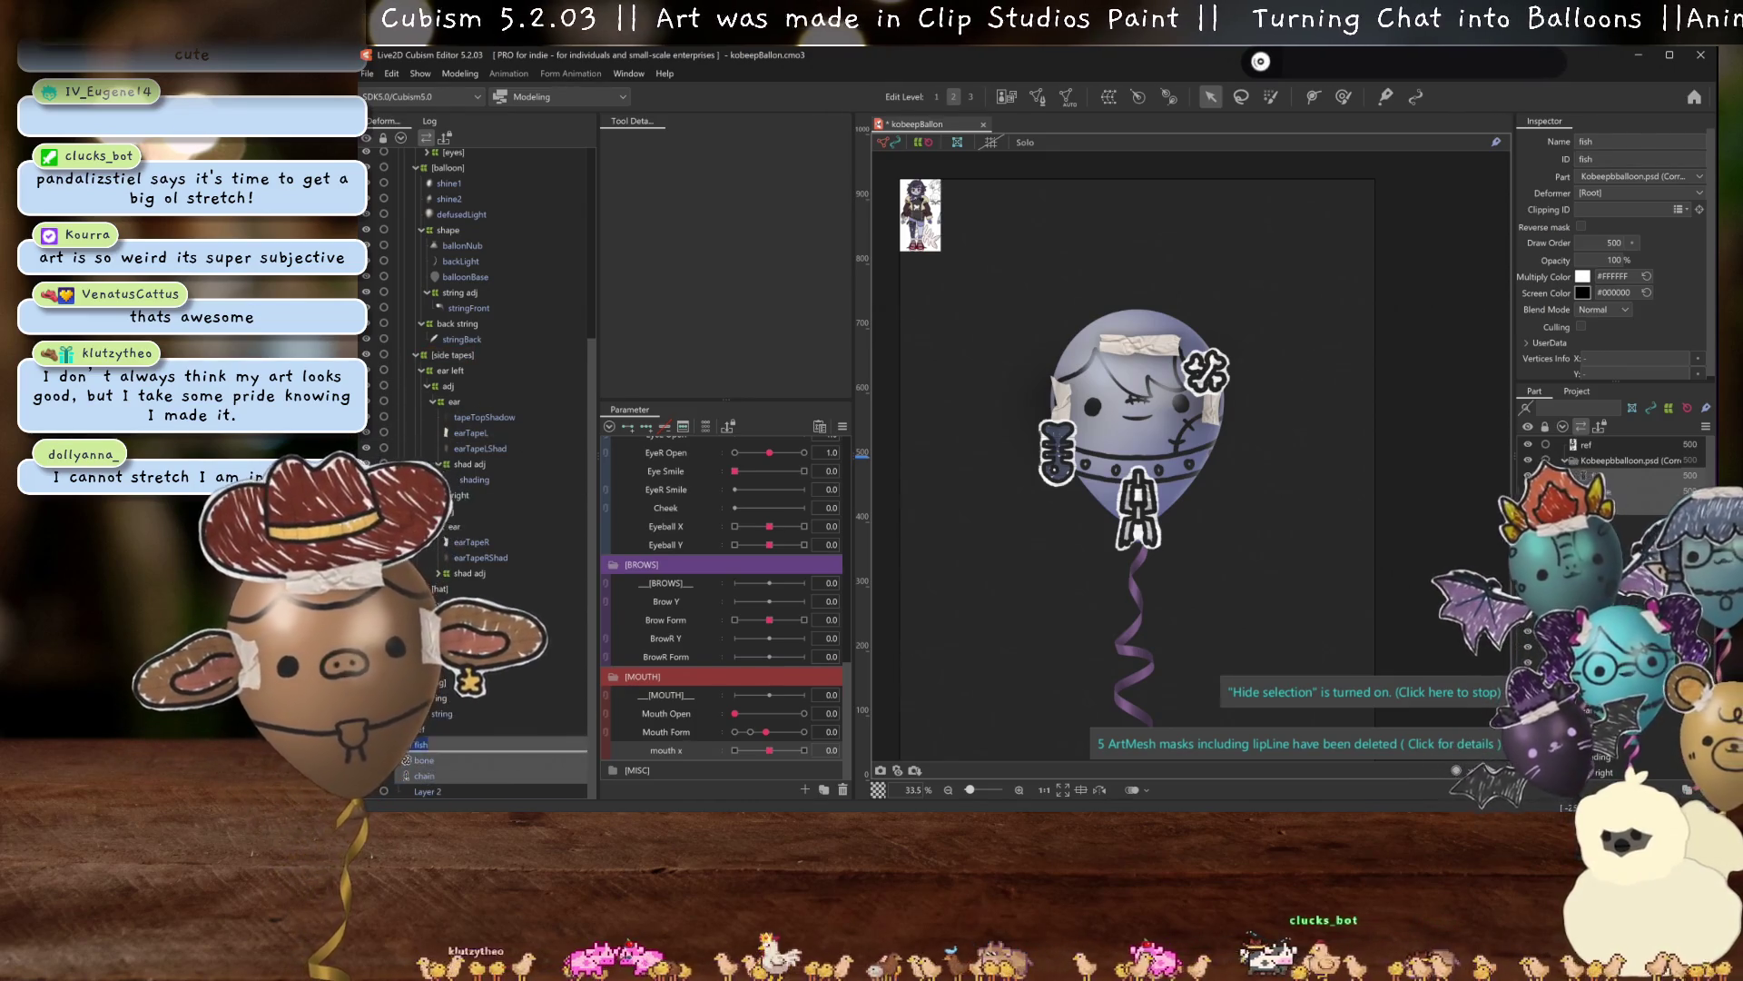
scroll(483, 301, up, 2)
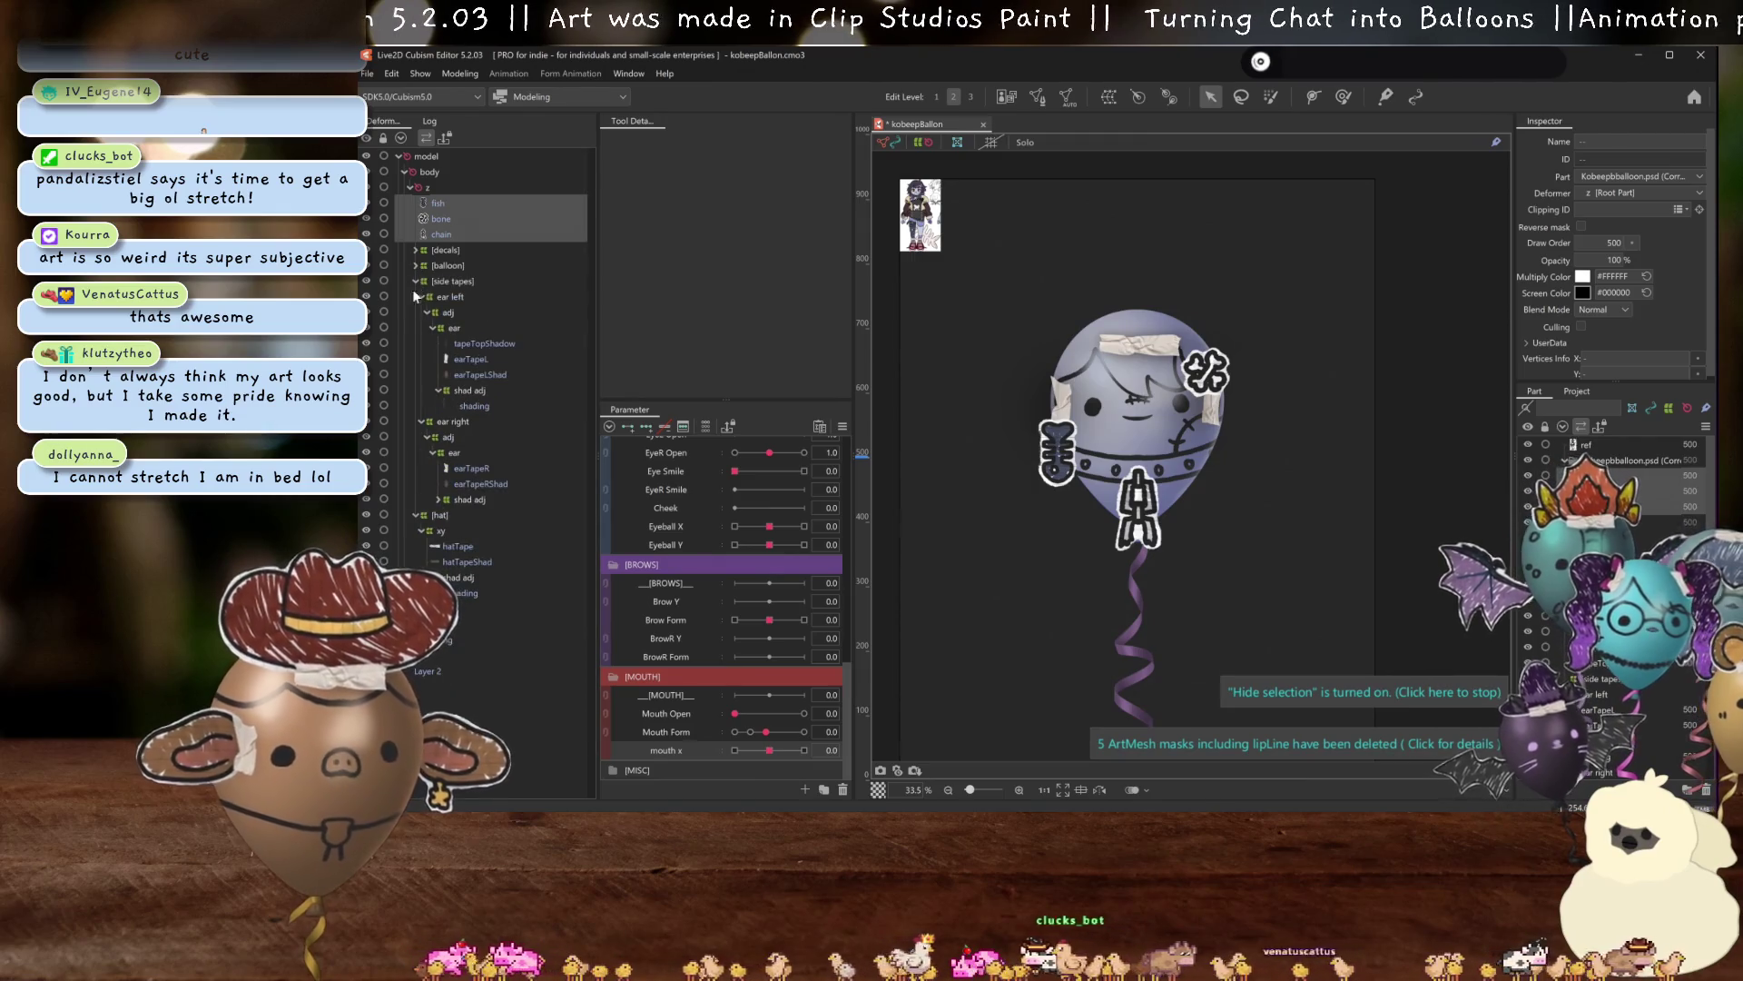
scroll(1612, 472, down, 2)
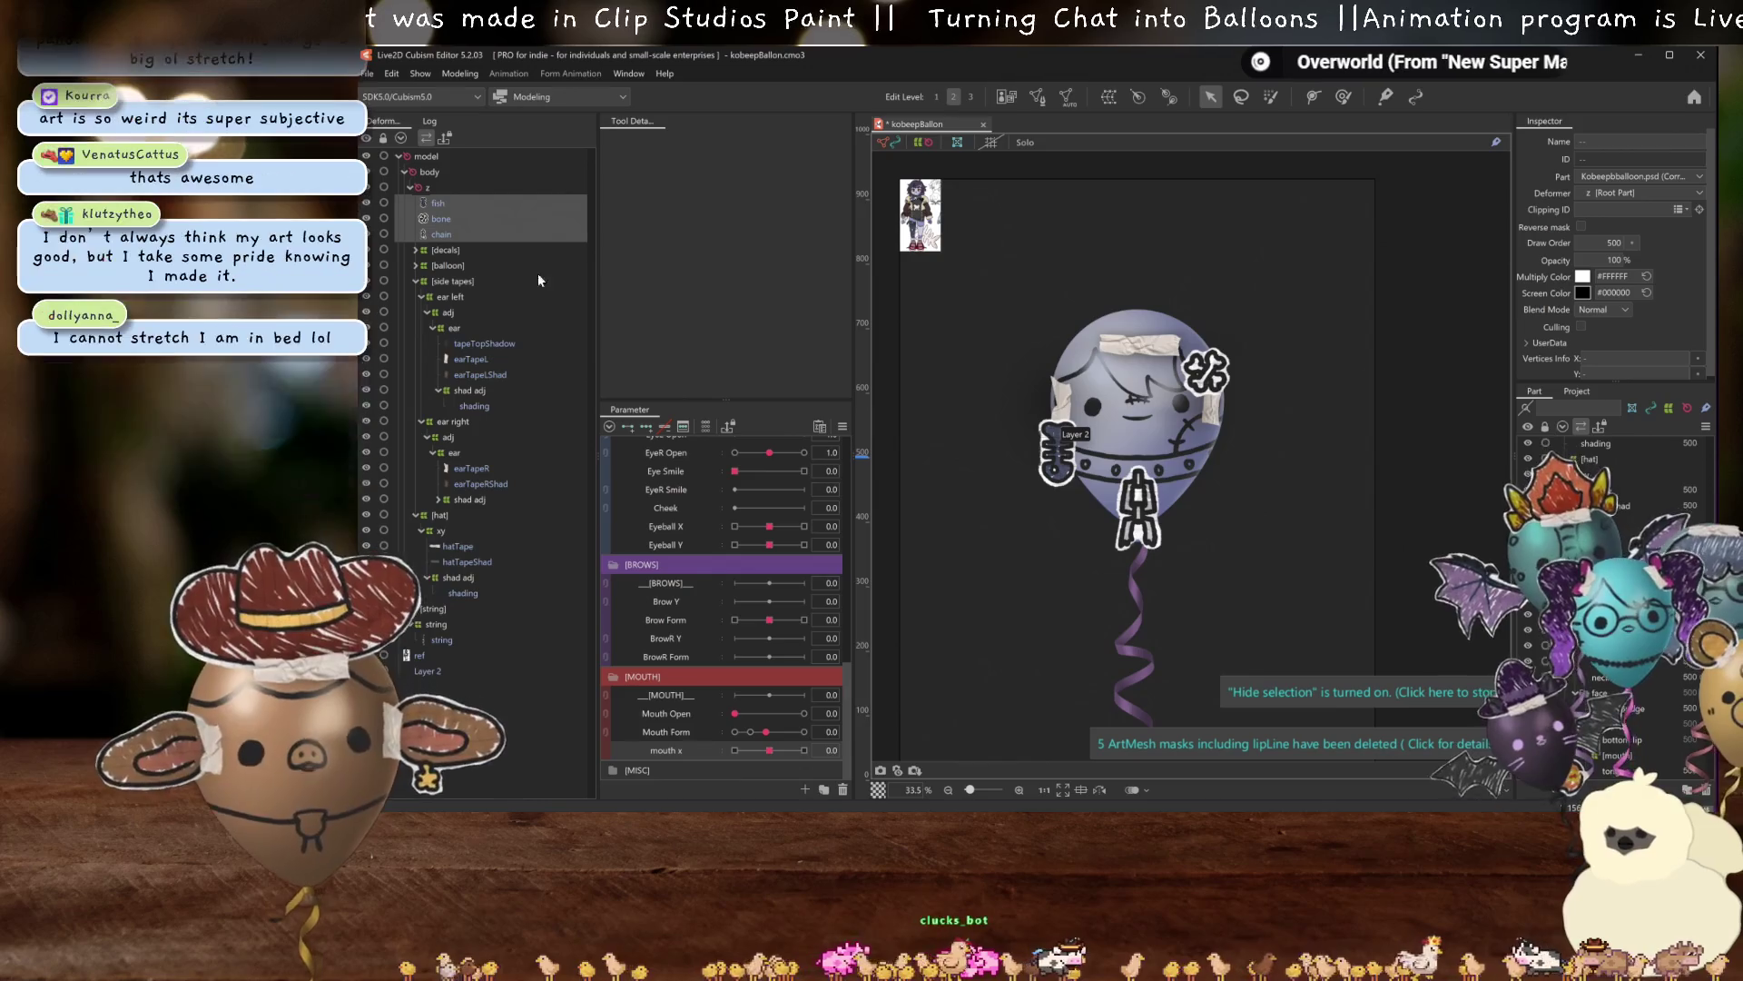
scroll(1146, 429, up, 5)
scroll(1145, 429, down, 2)
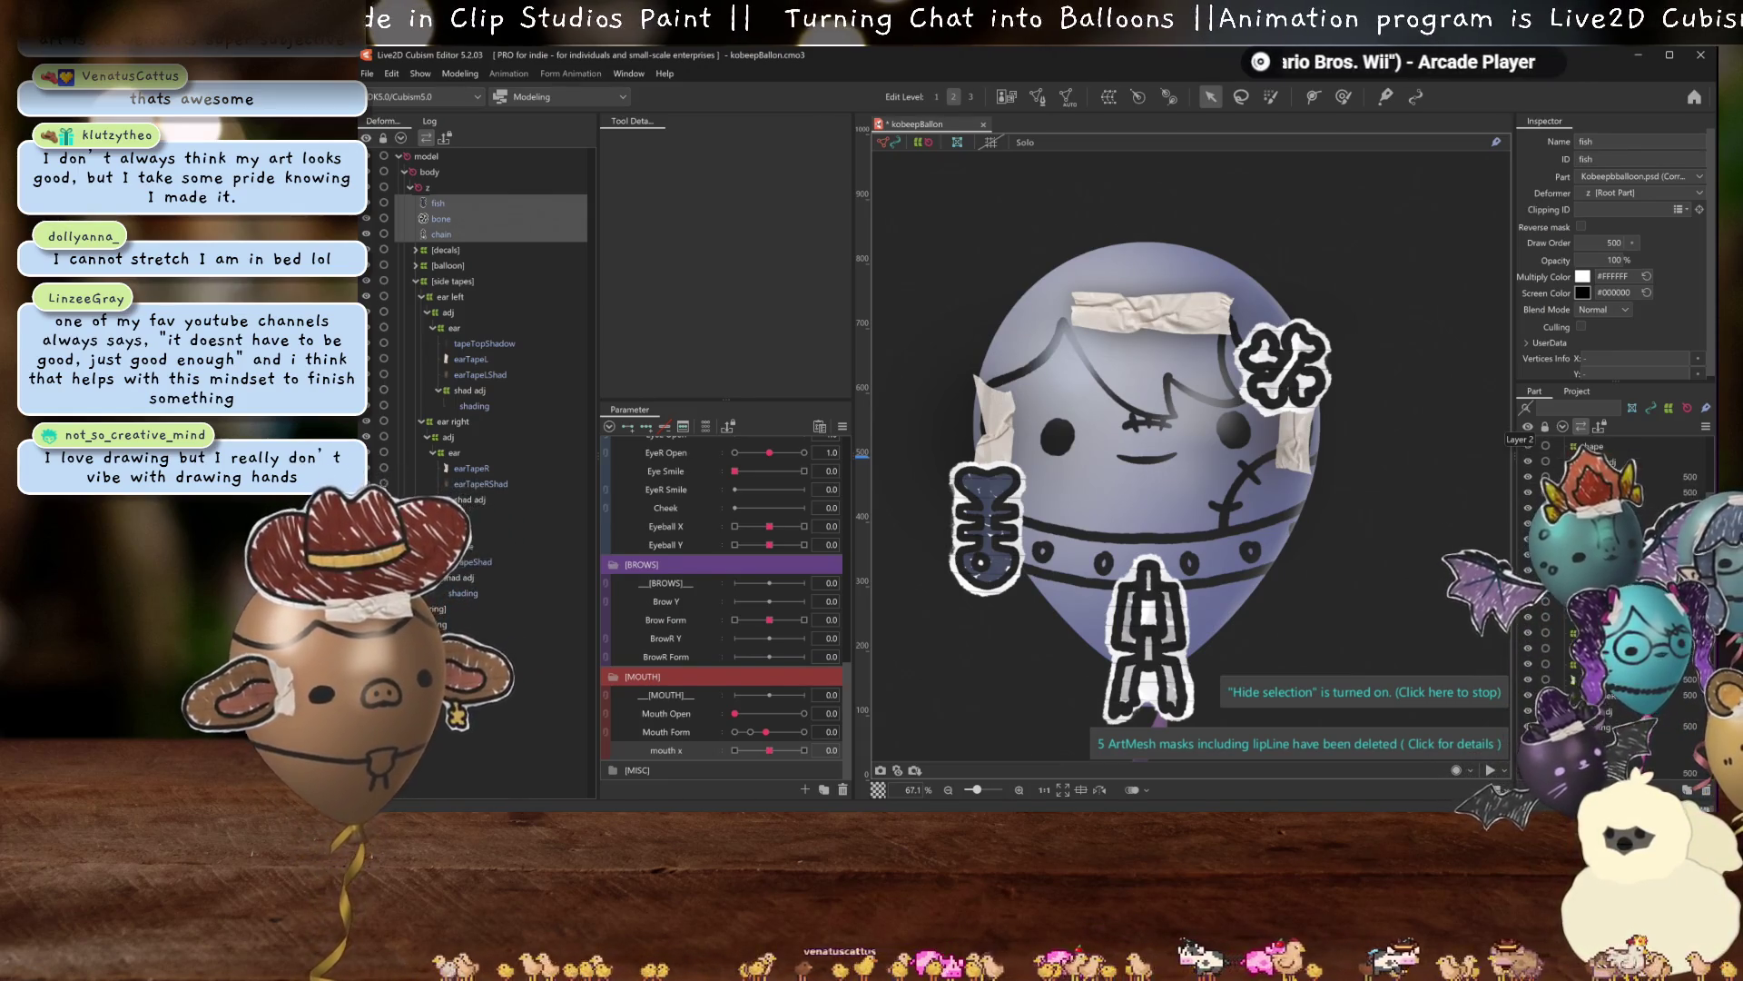
click(1574, 444)
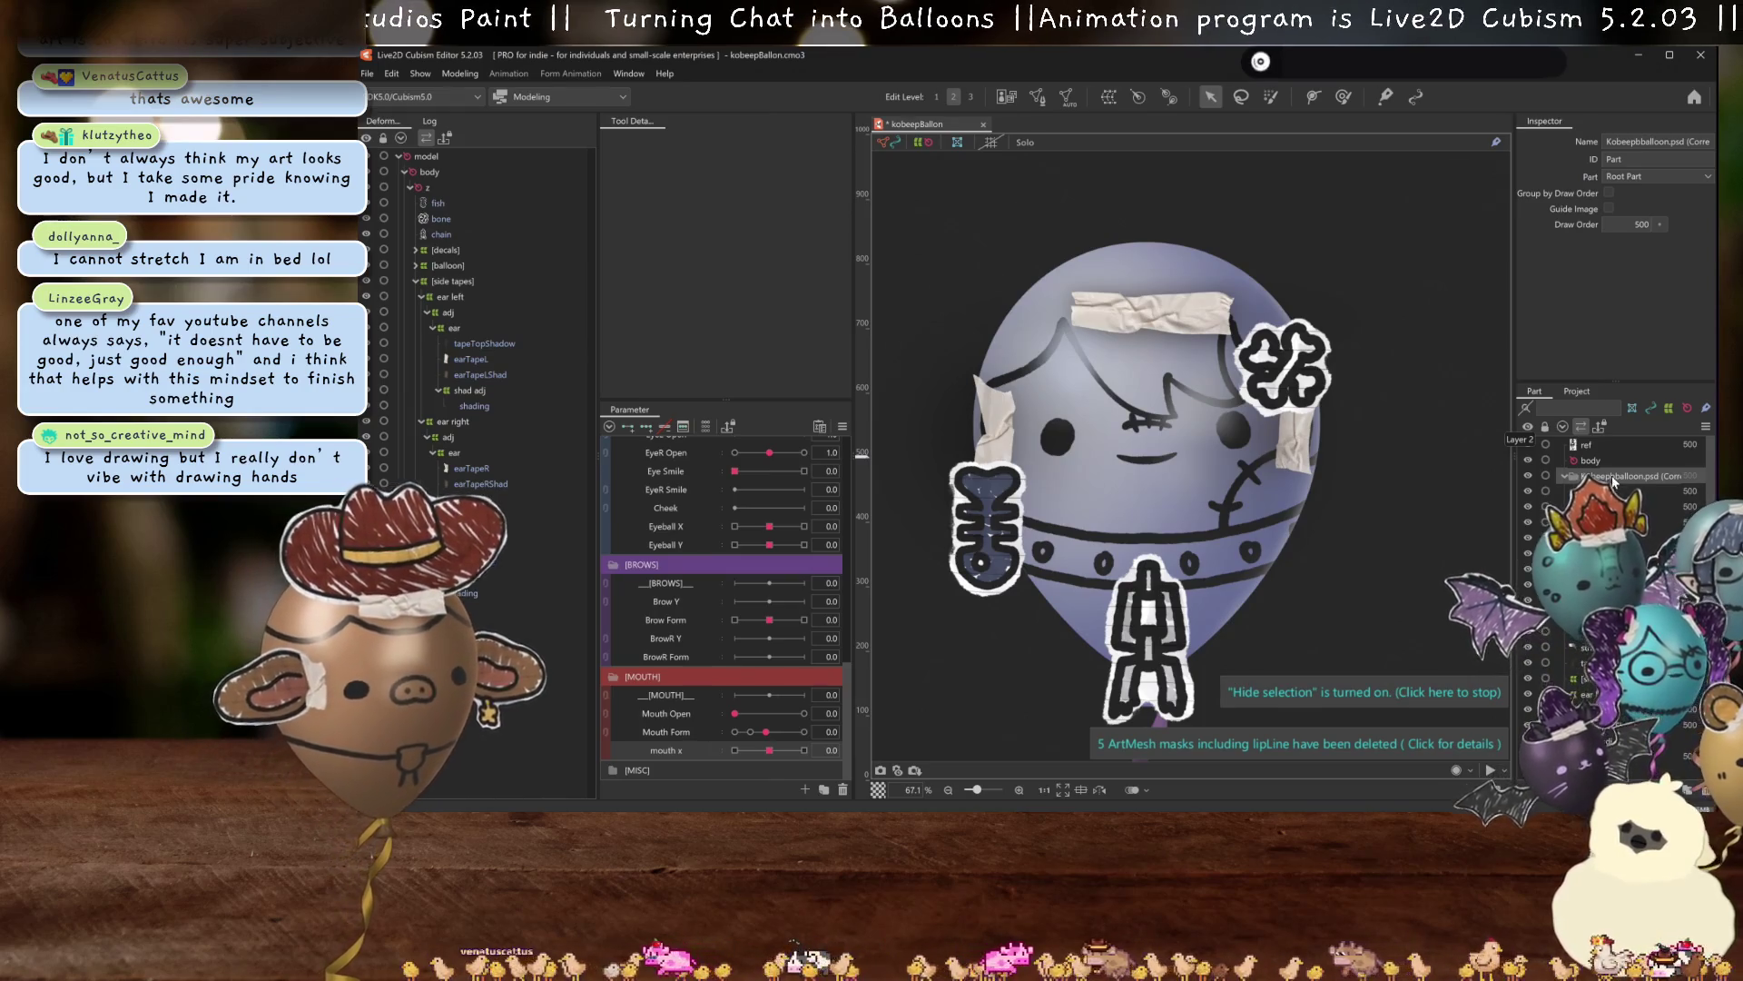
scroll(1616, 590, down, 5)
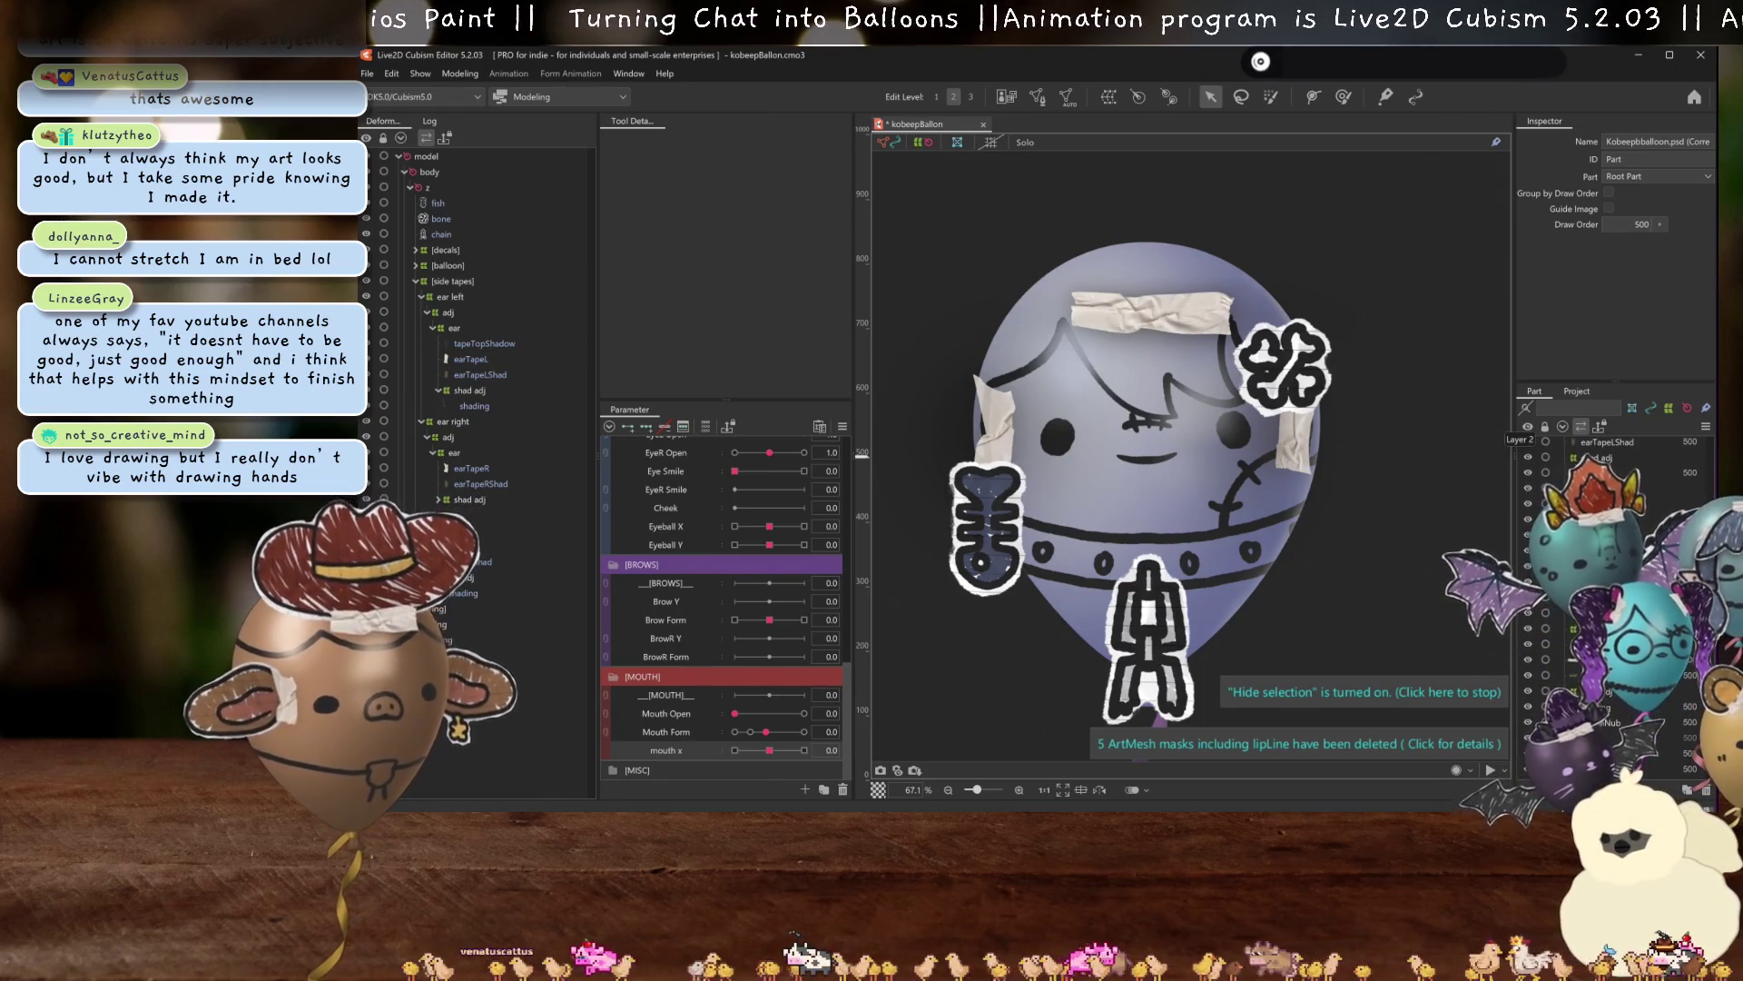
scroll(1616, 591, up, 5)
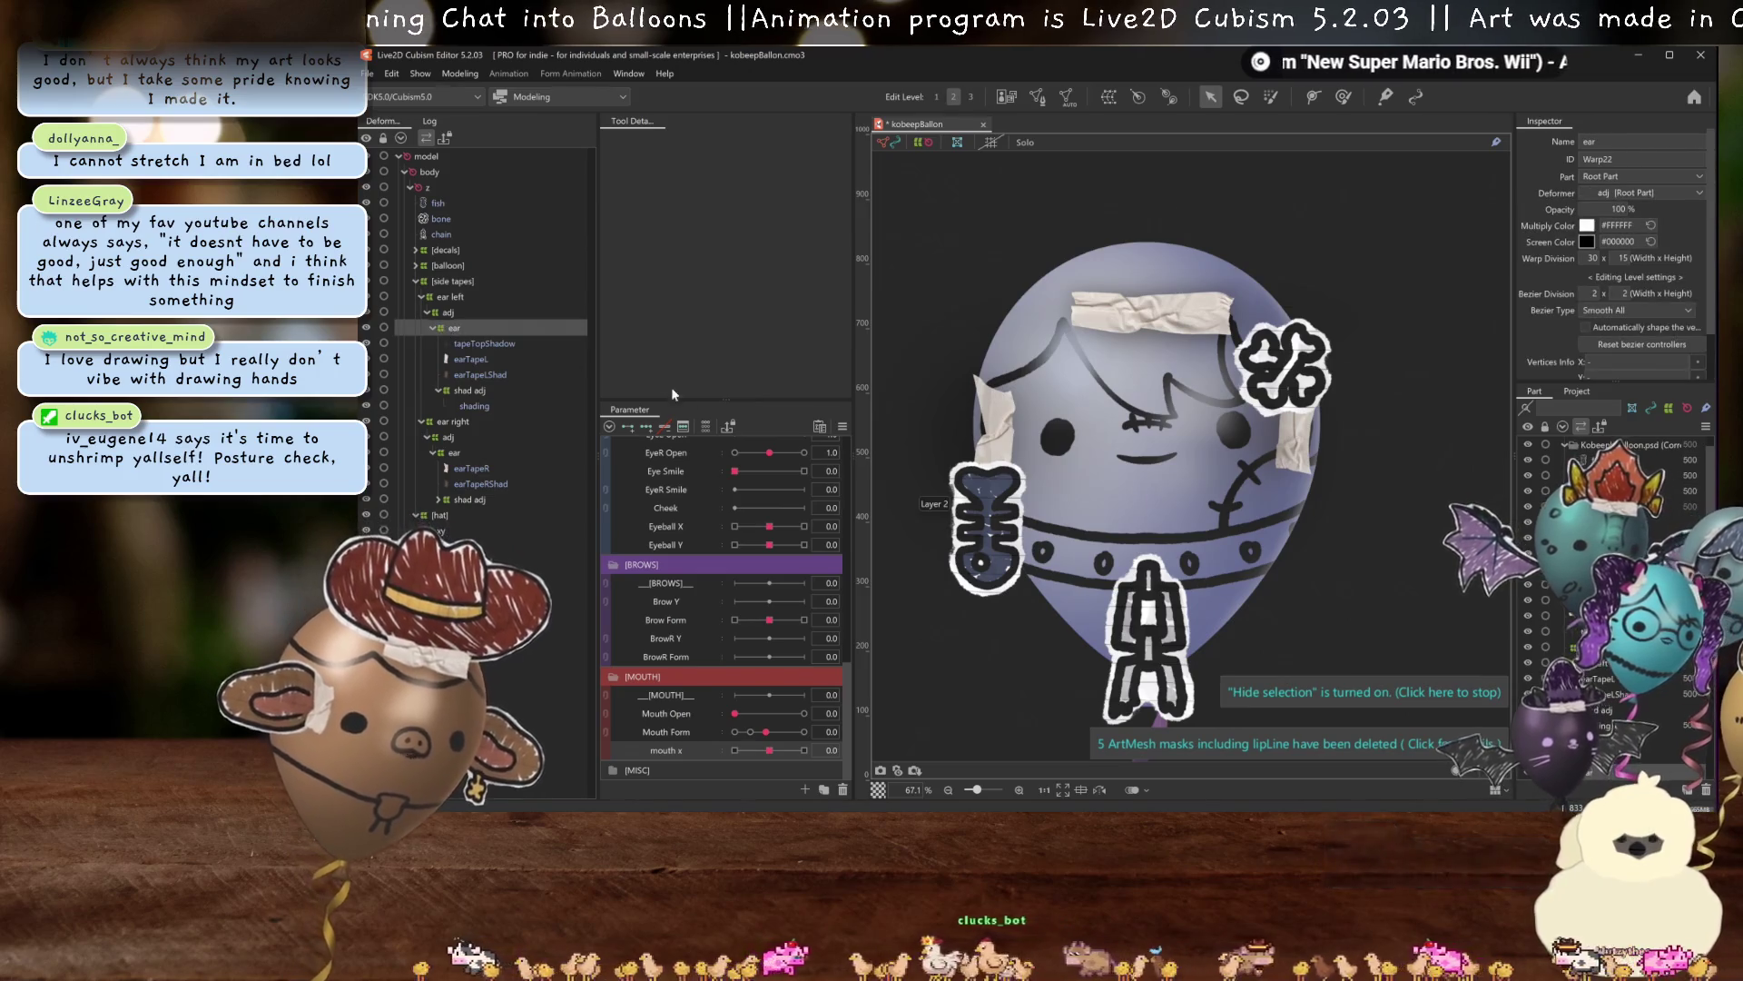
Preview angle x physics on the ear deformers and the earTapeL tape.
click(453, 328)
mouse_move(769, 445)
mouse_down()
mouse_move(786, 447)
mouse_move(770, 468)
mouse_up()
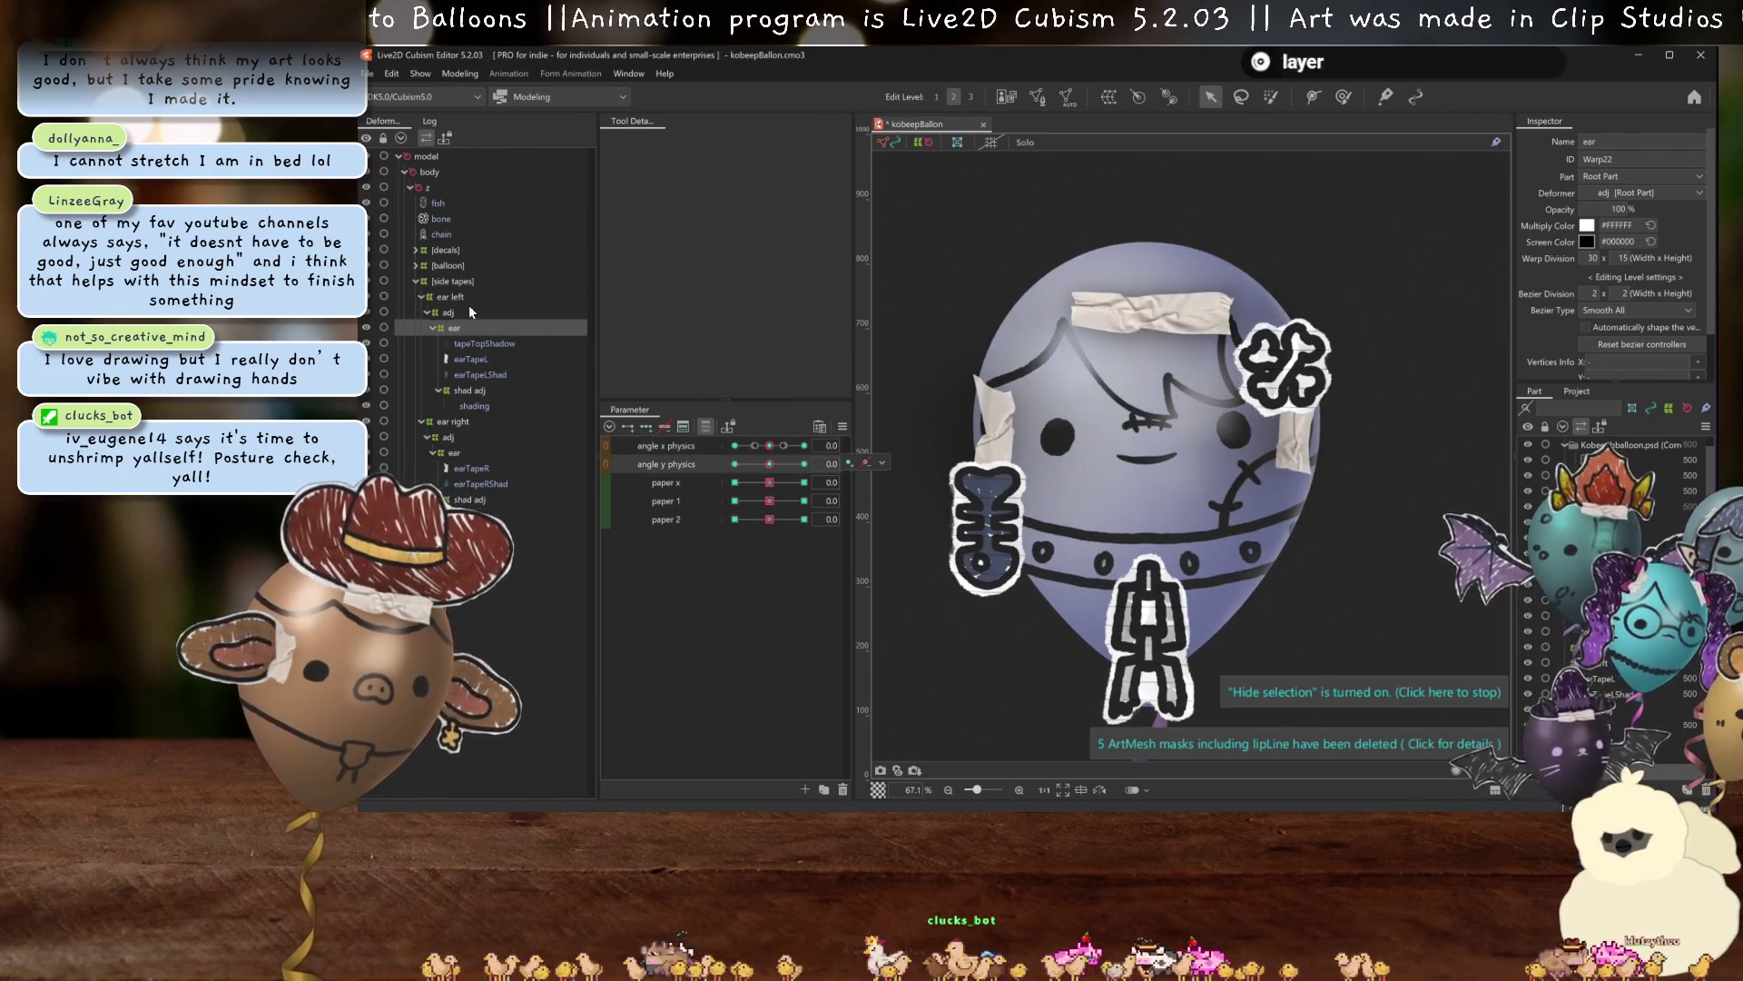
click(467, 300)
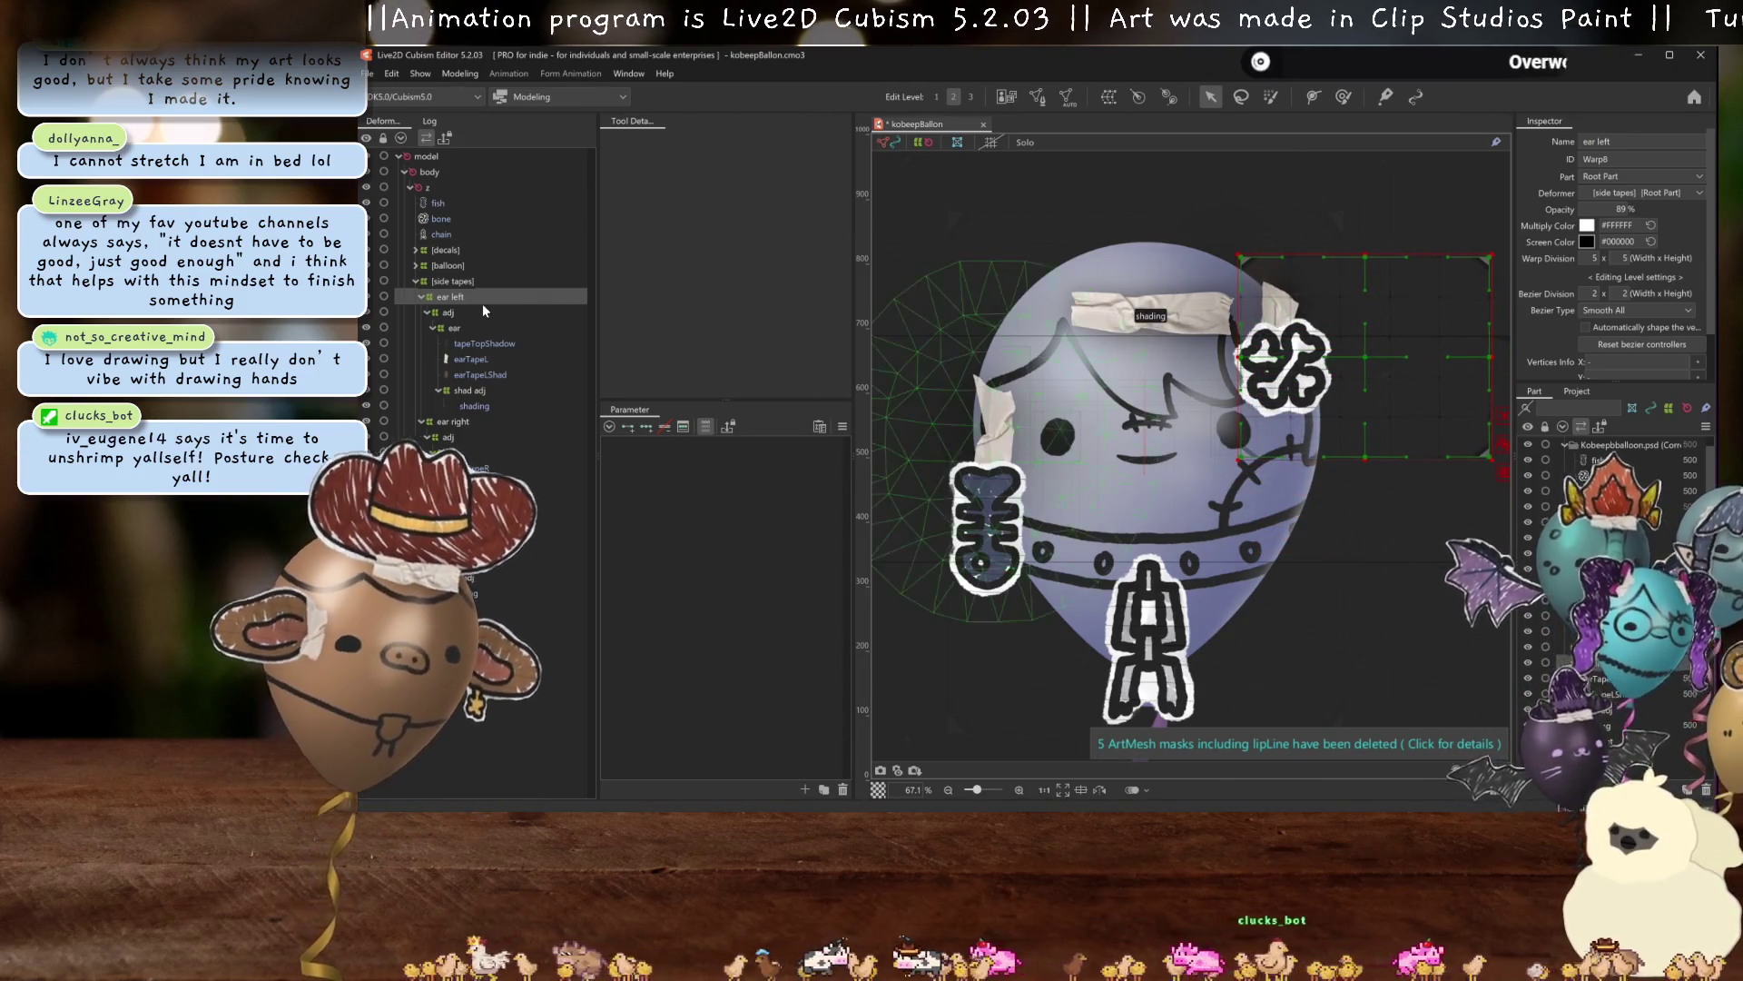
click(472, 360)
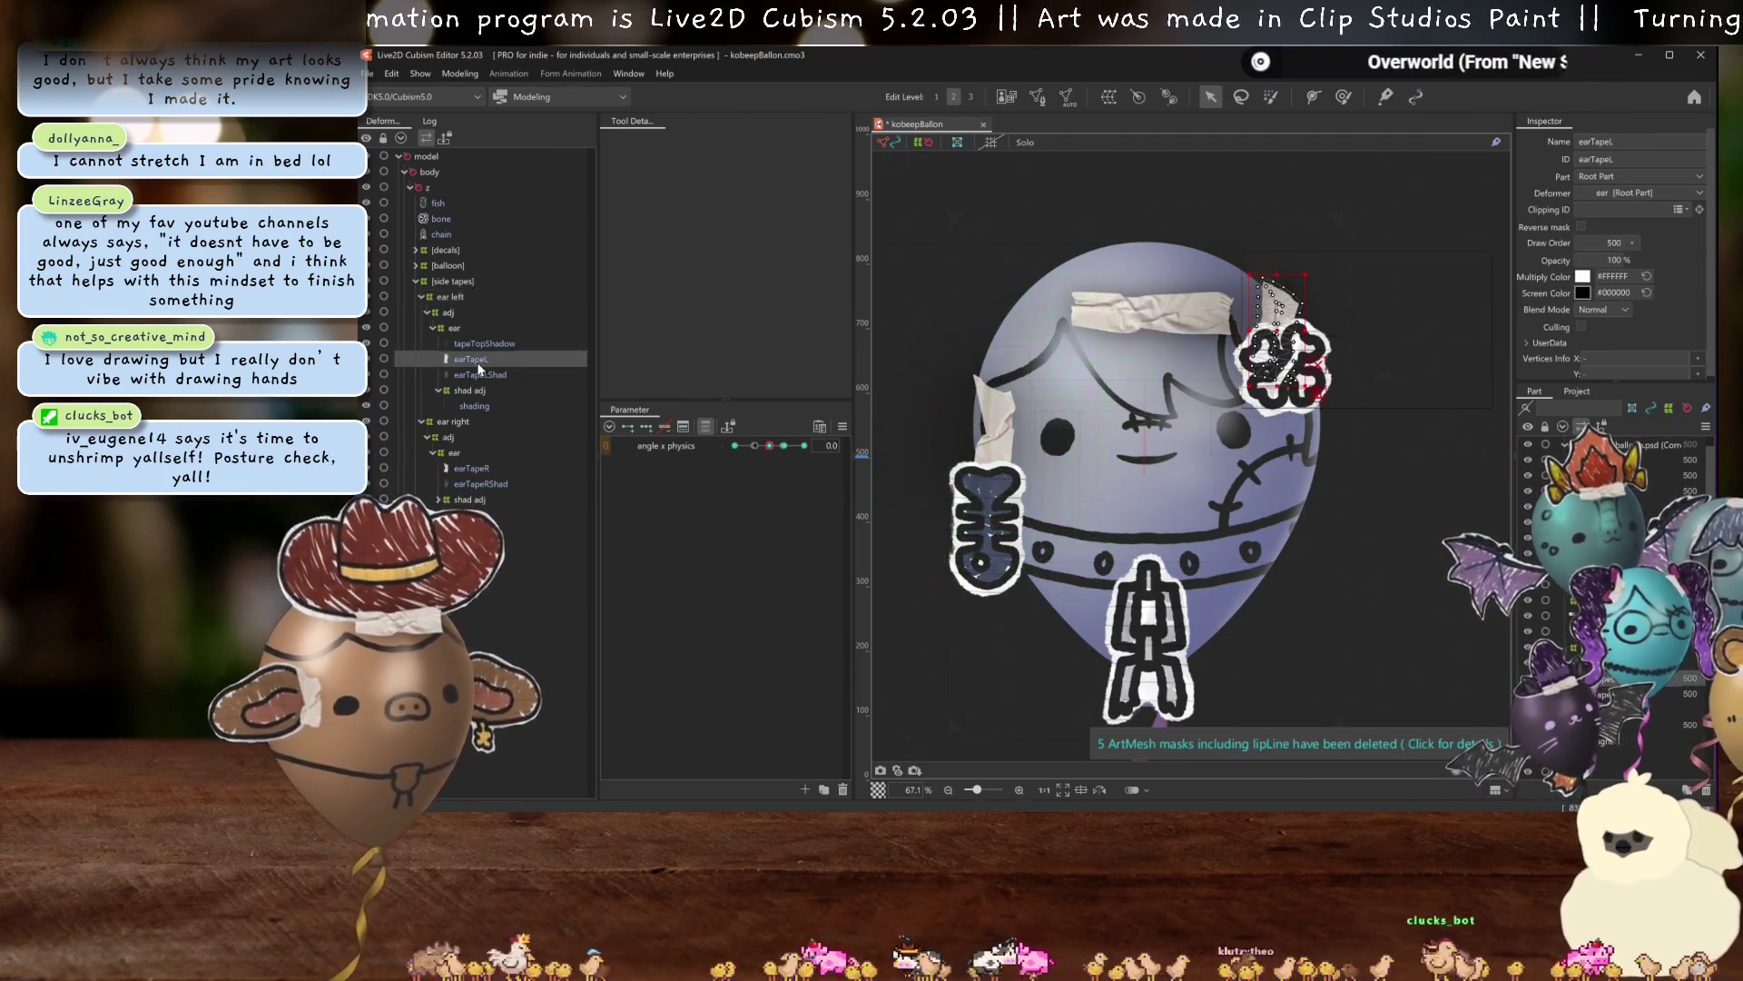
drag(781, 452, 768, 448)
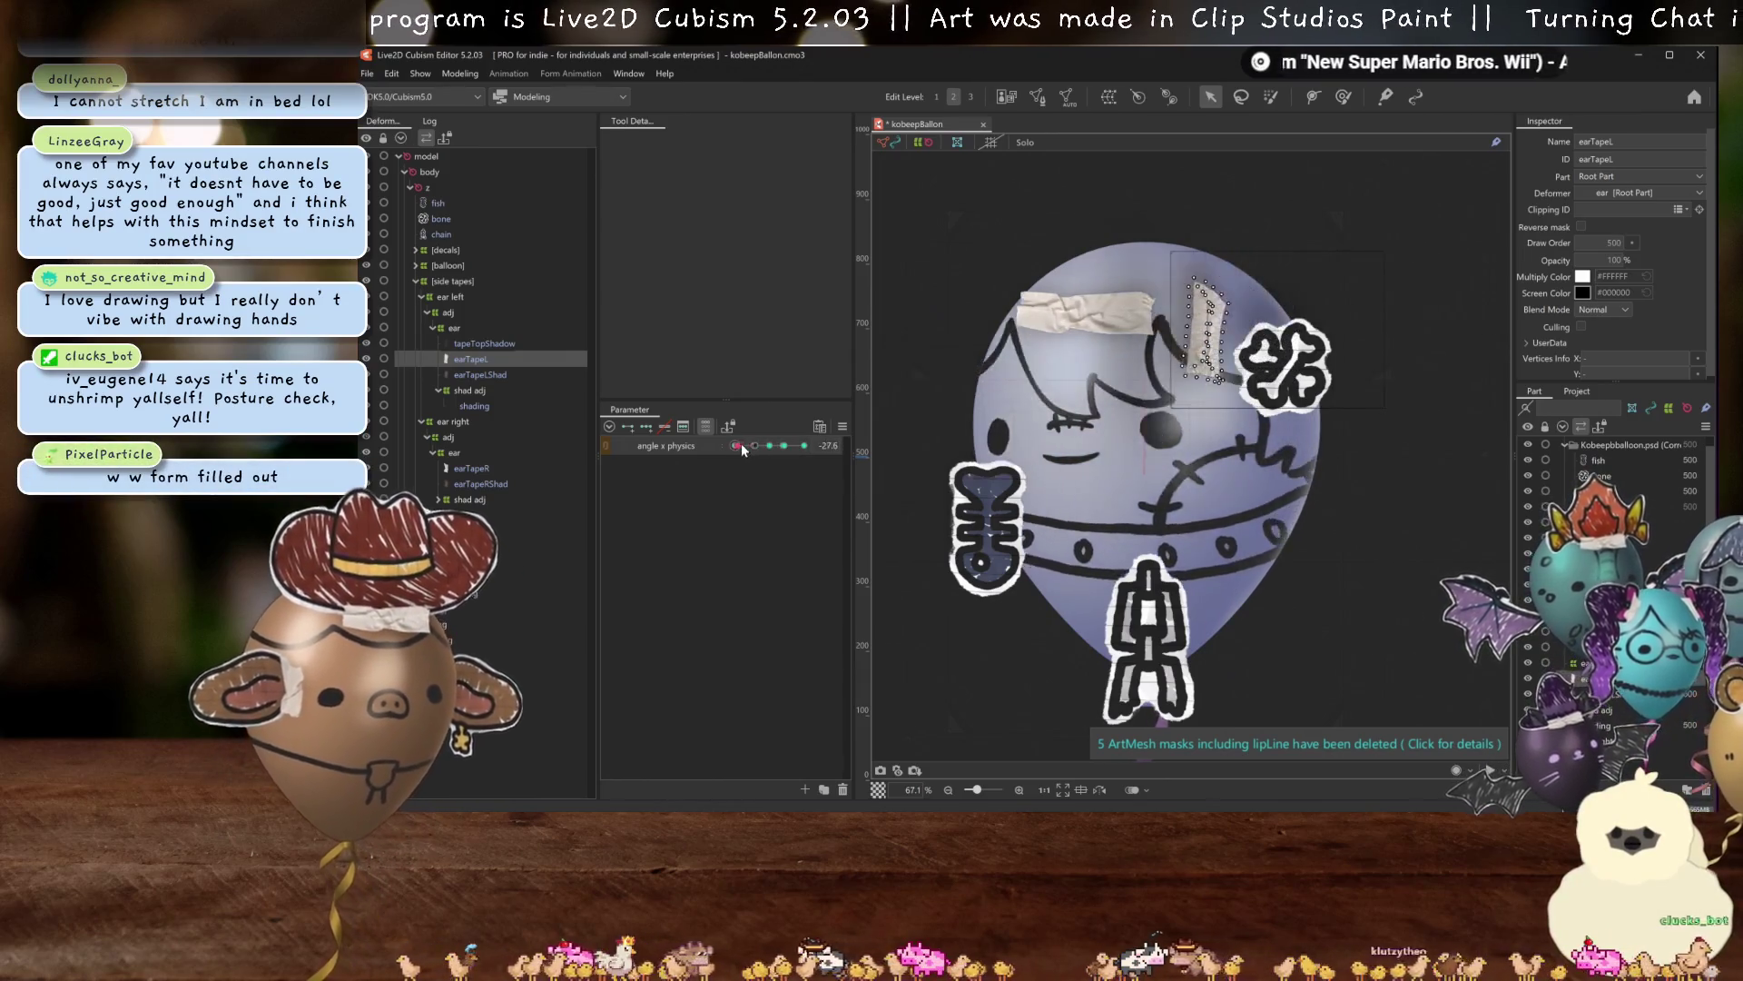
key(ctrl+z)
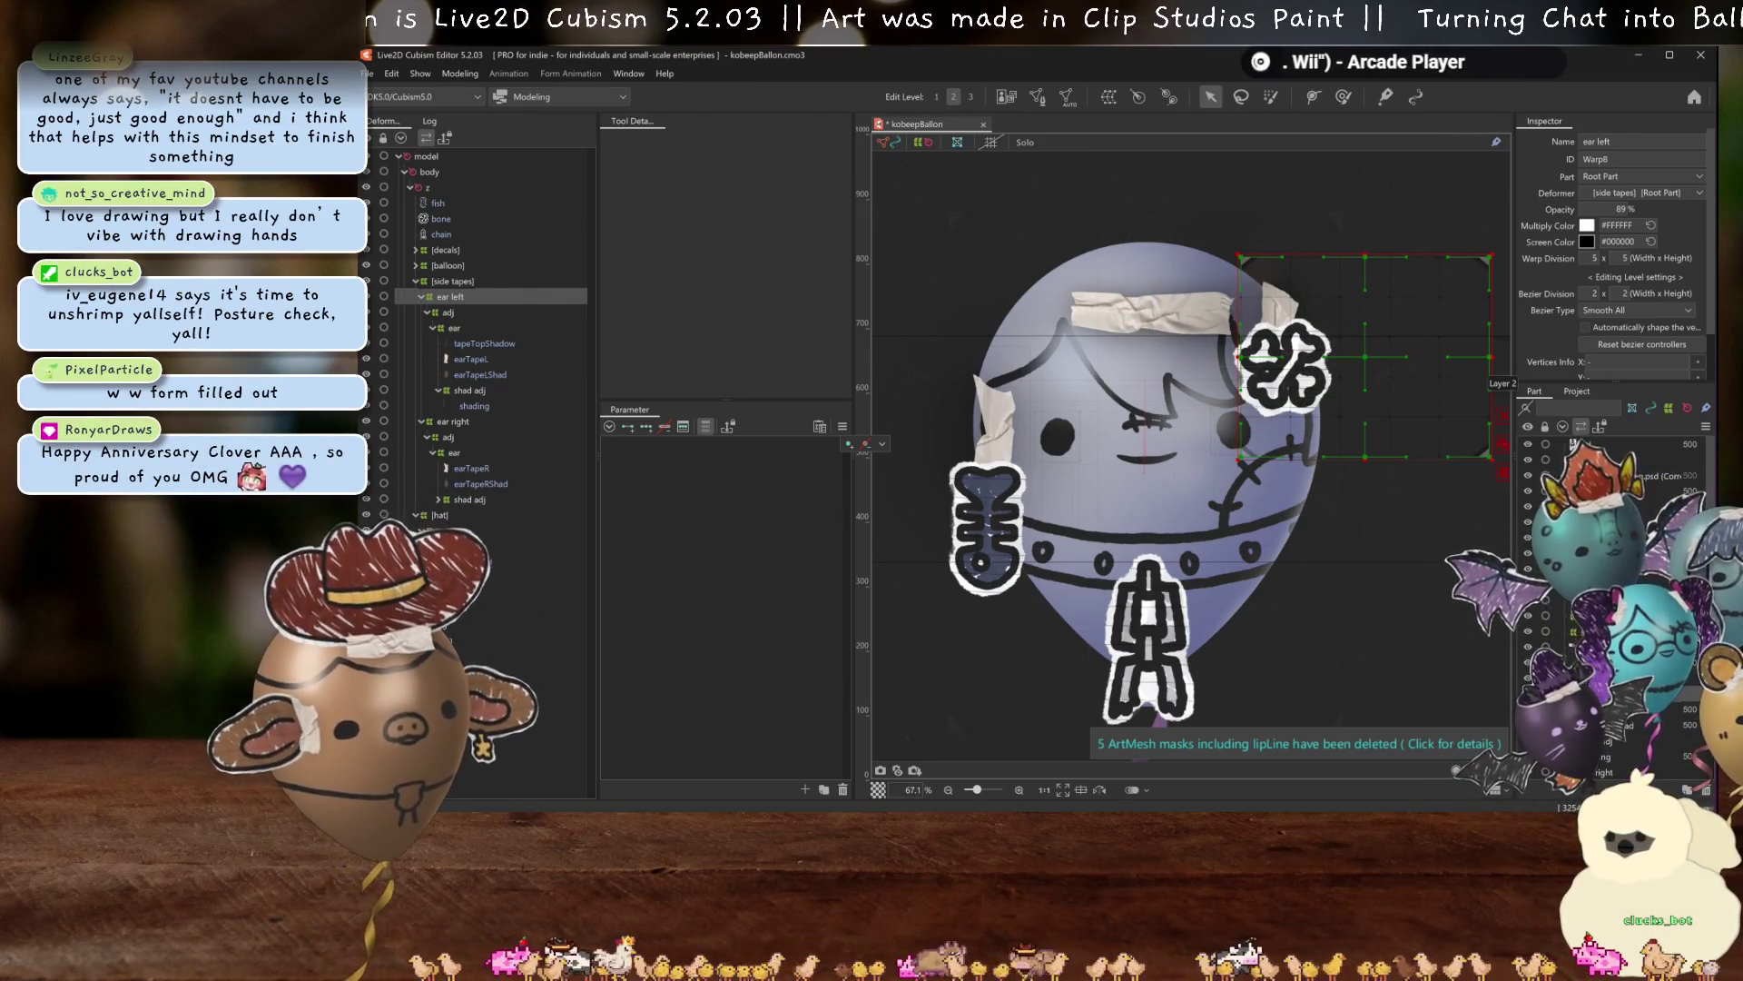
Move the bone decal below chain in the deformer tree.
click(440, 218)
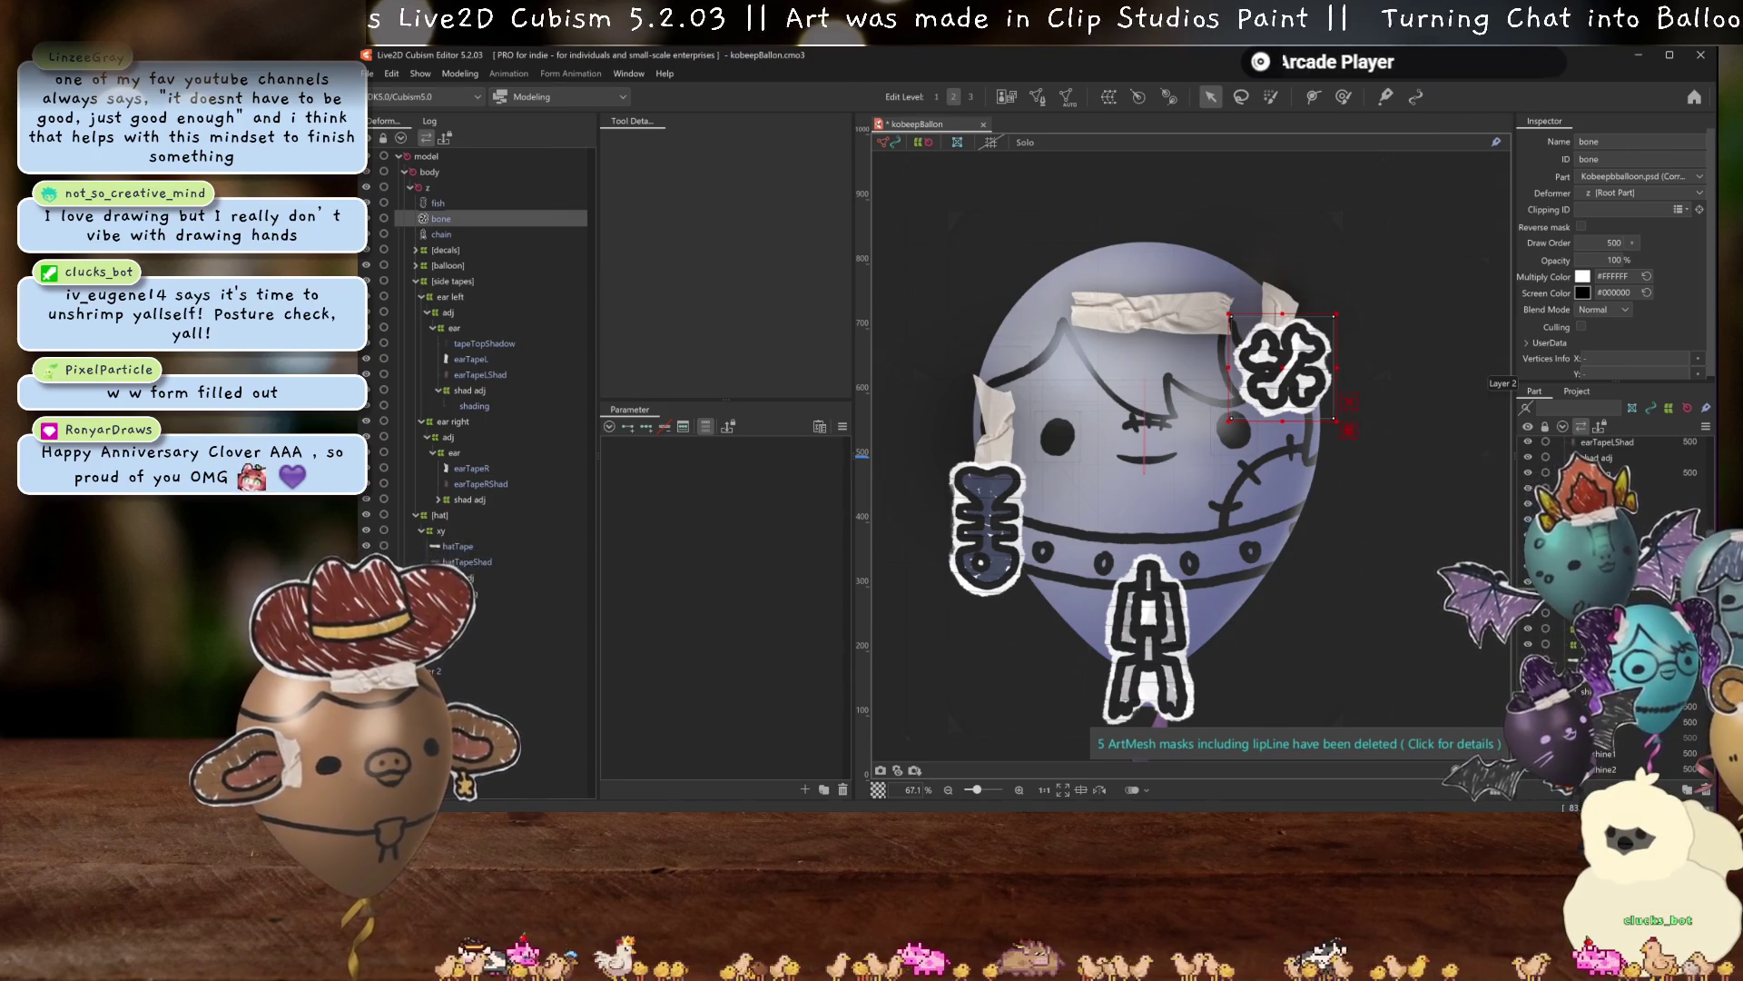
drag(441, 219, 440, 238)
key(ctrl+h)
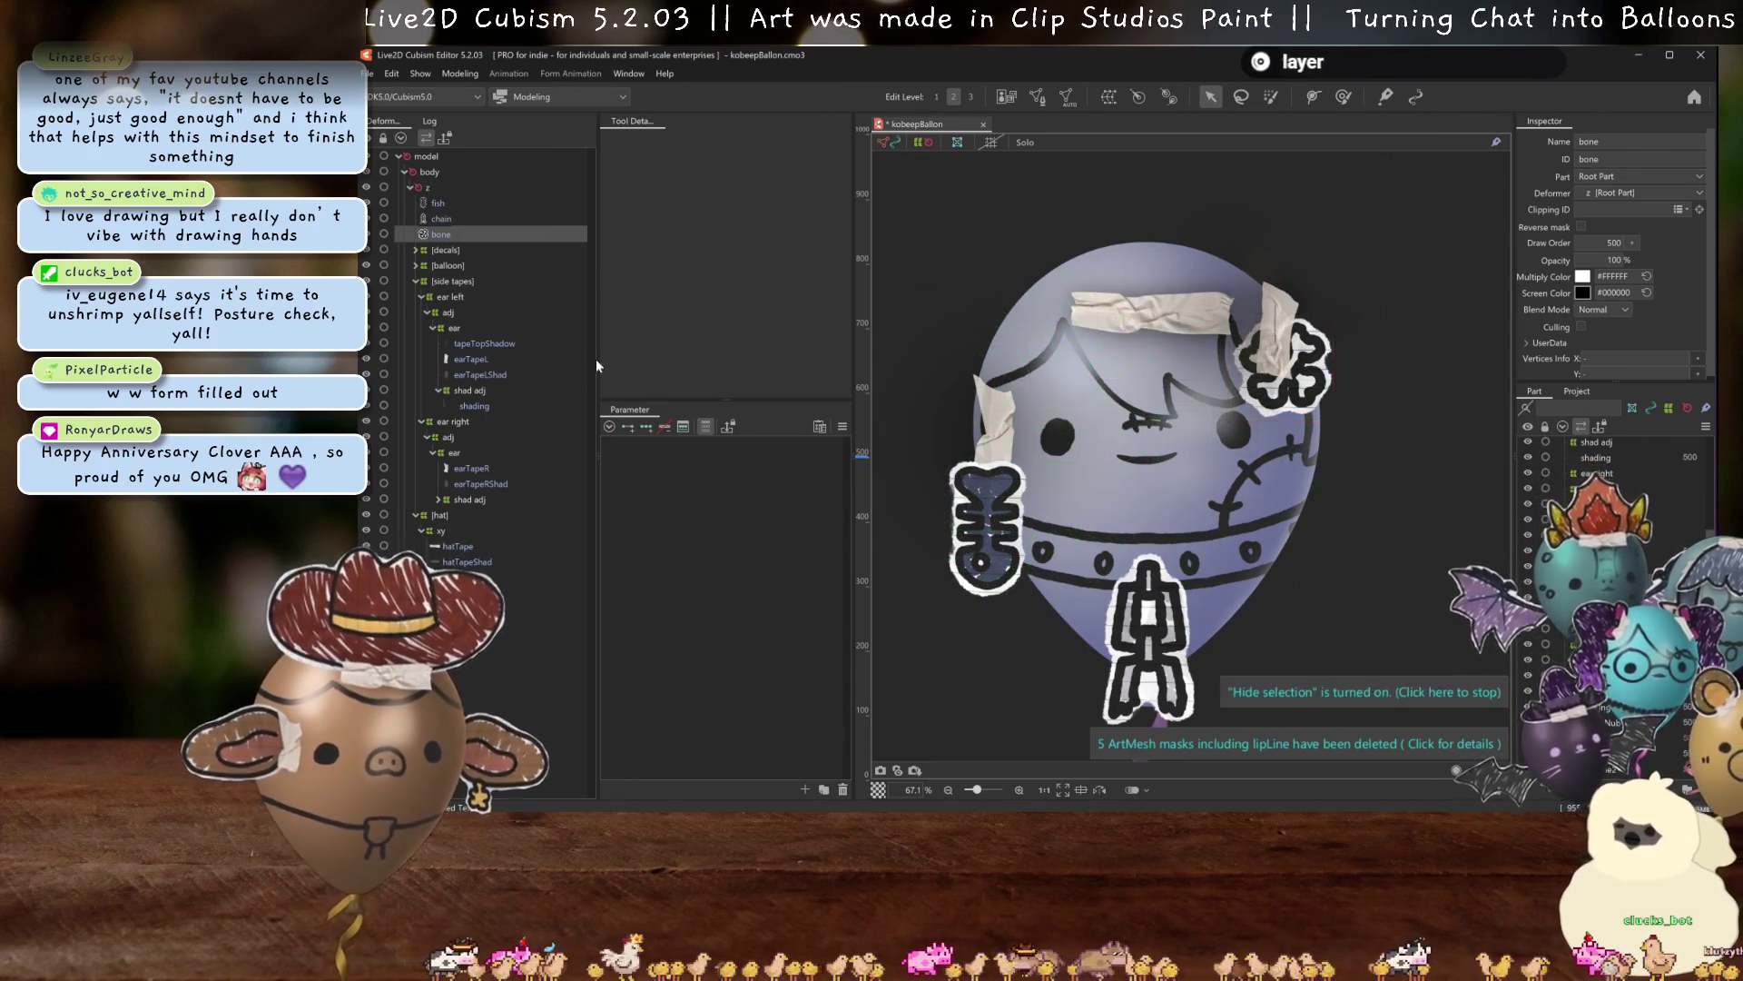
Place the bone decal below earTapeLShad in the left ear group, previewing angle x at 22.7.
drag(444, 232, 440, 328)
click(459, 283)
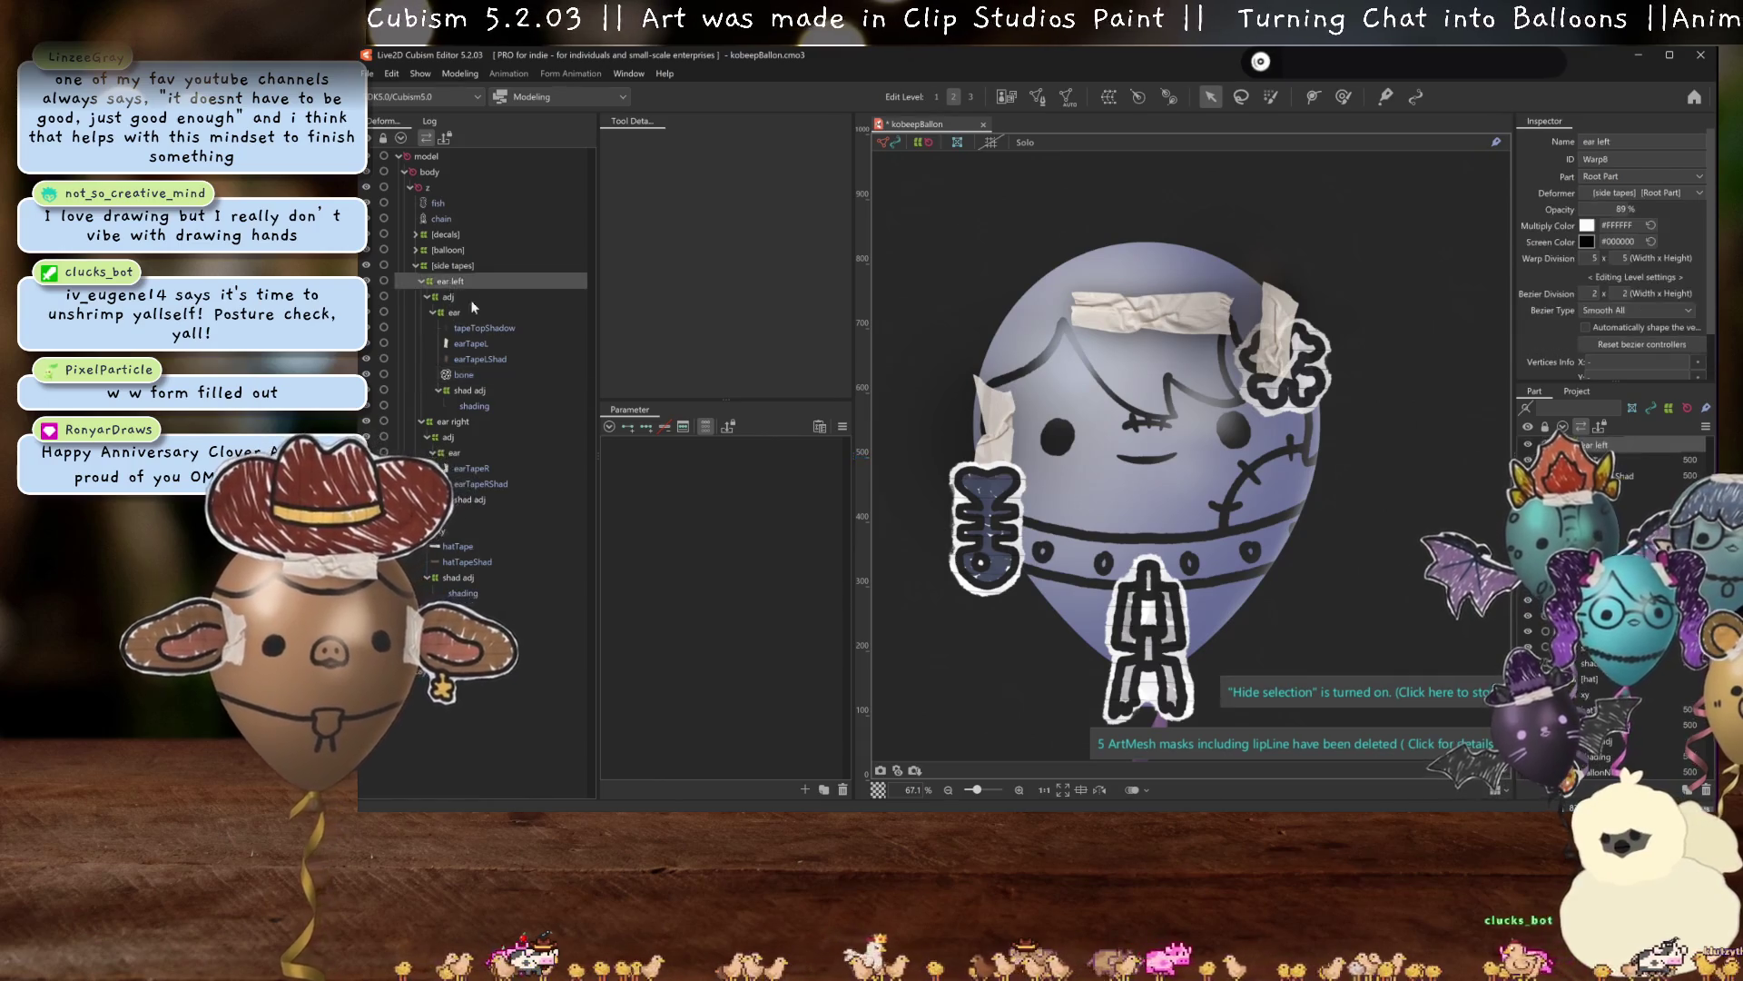
click(454, 312)
mouse_move(769, 446)
mouse_down()
mouse_move(797, 446)
mouse_move(747, 464)
mouse_move(812, 448)
mouse_move(783, 461)
mouse_move(769, 445)
mouse_up()
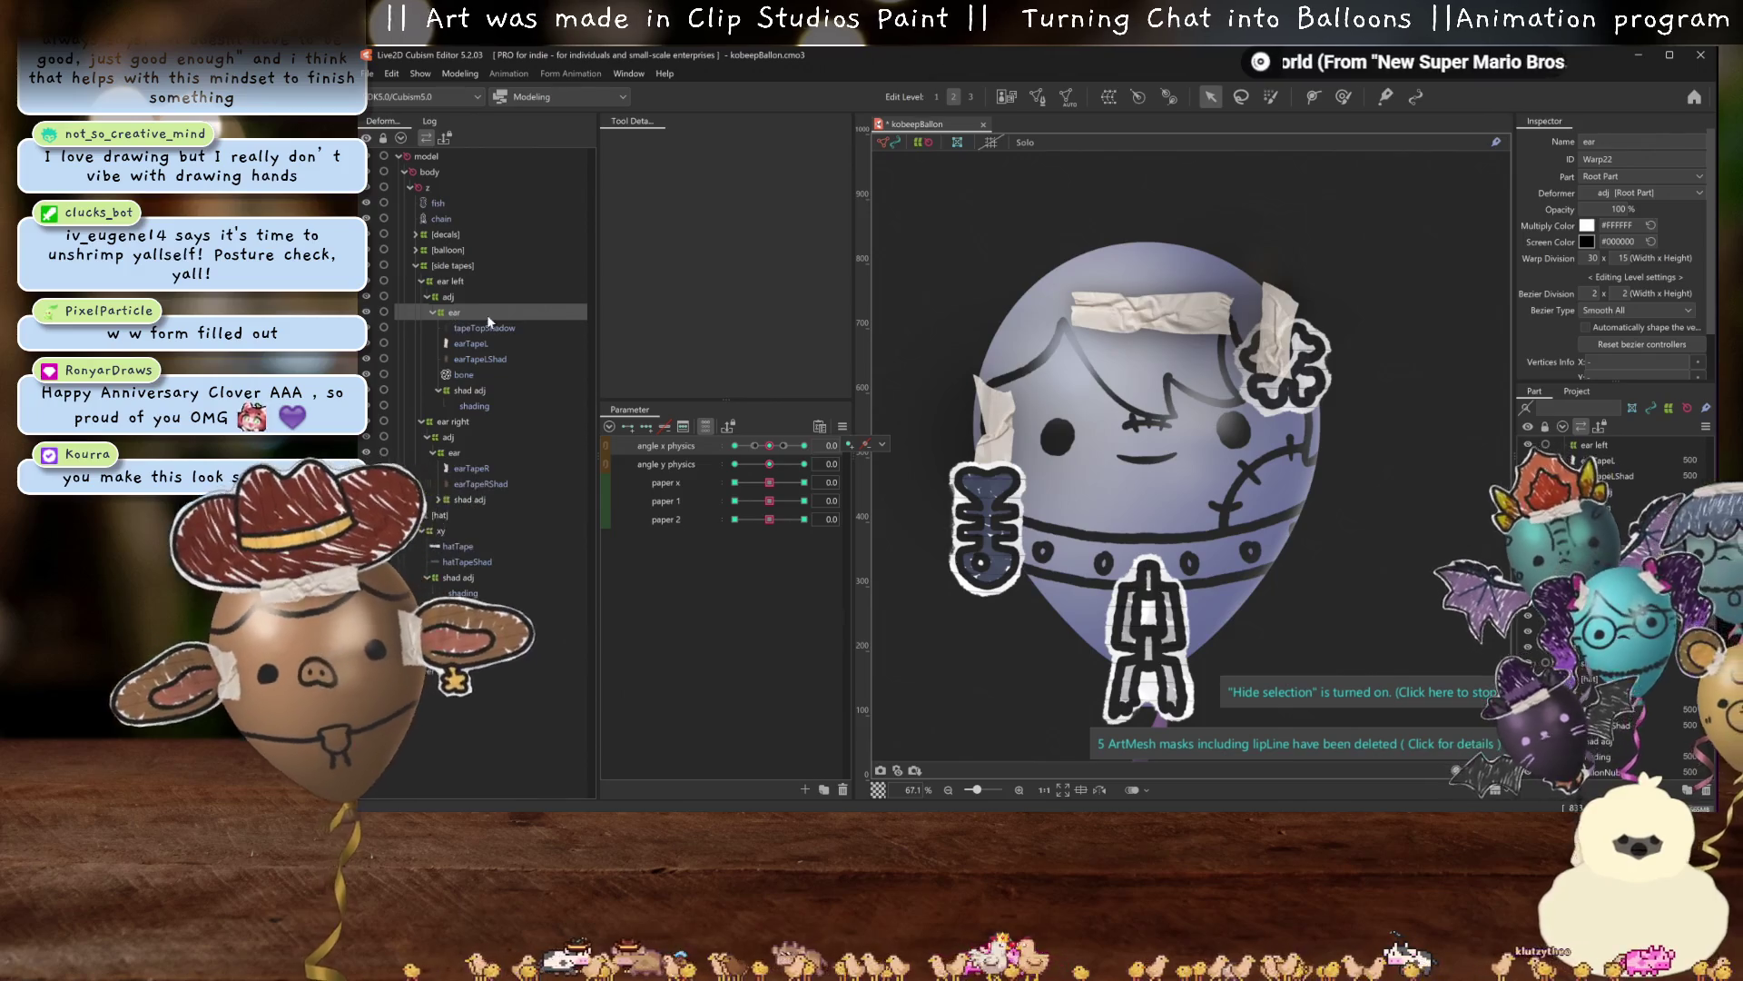
Add angle x physics keys to tapeTopShadow, earTapeL and earTapeLShad.
click(477, 358)
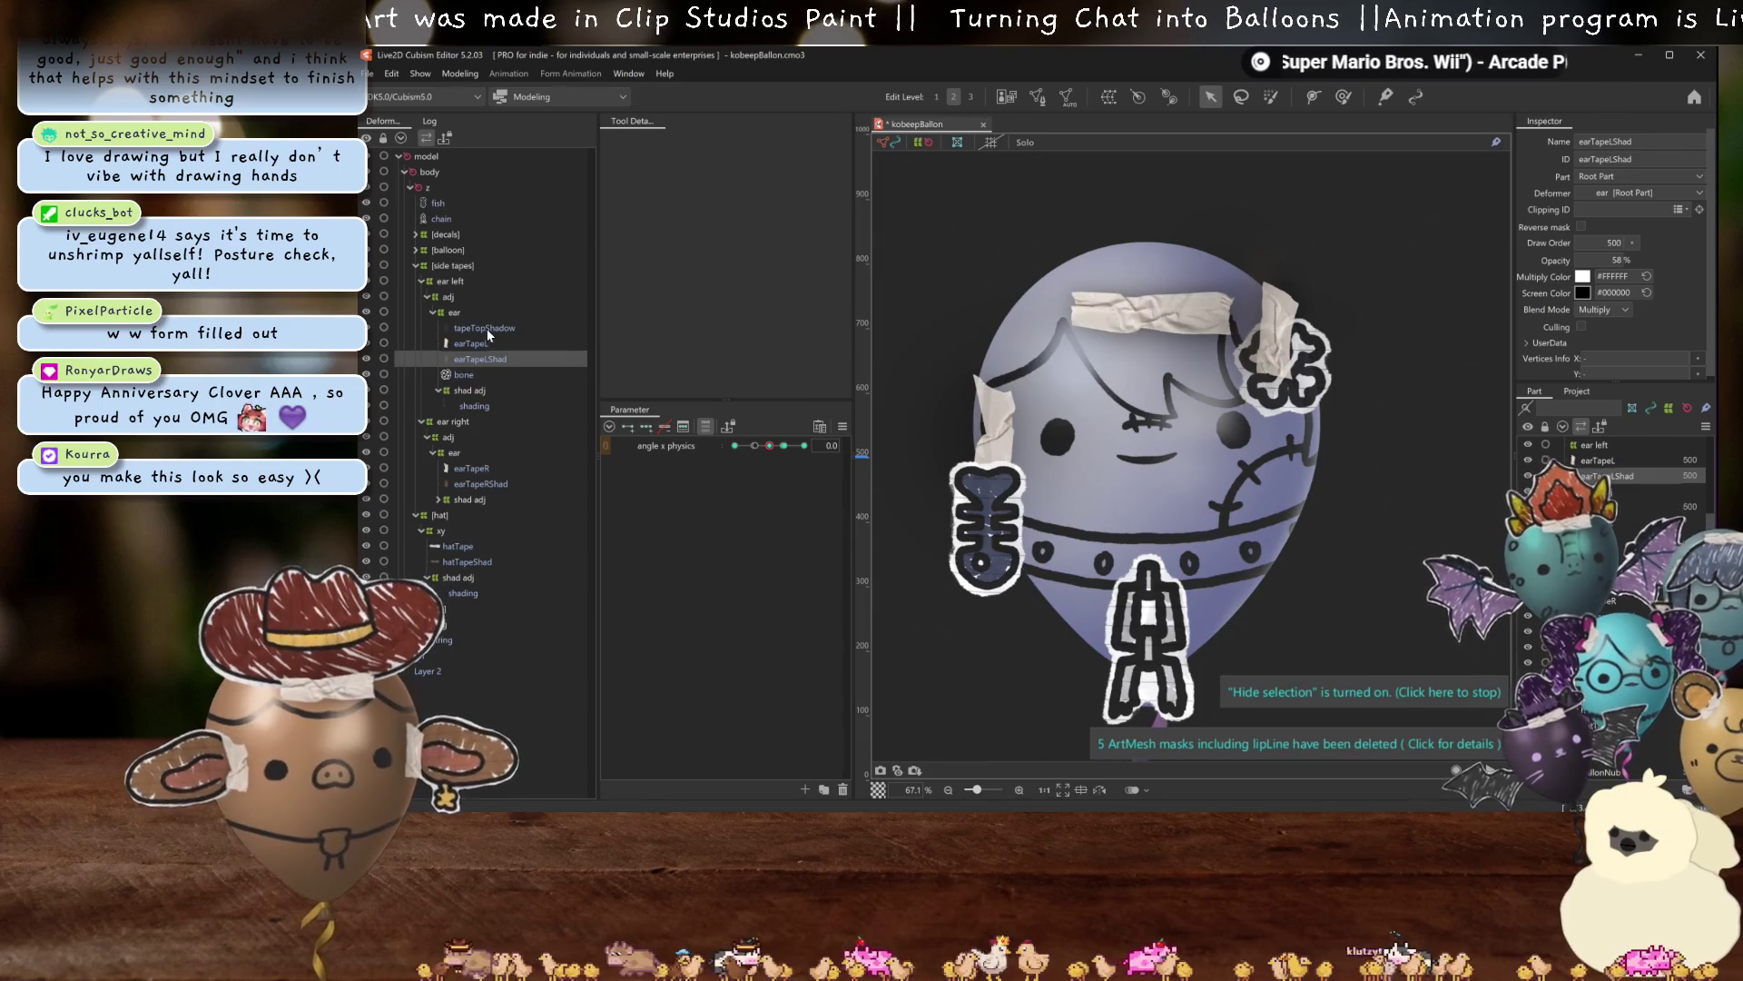
click(487, 329)
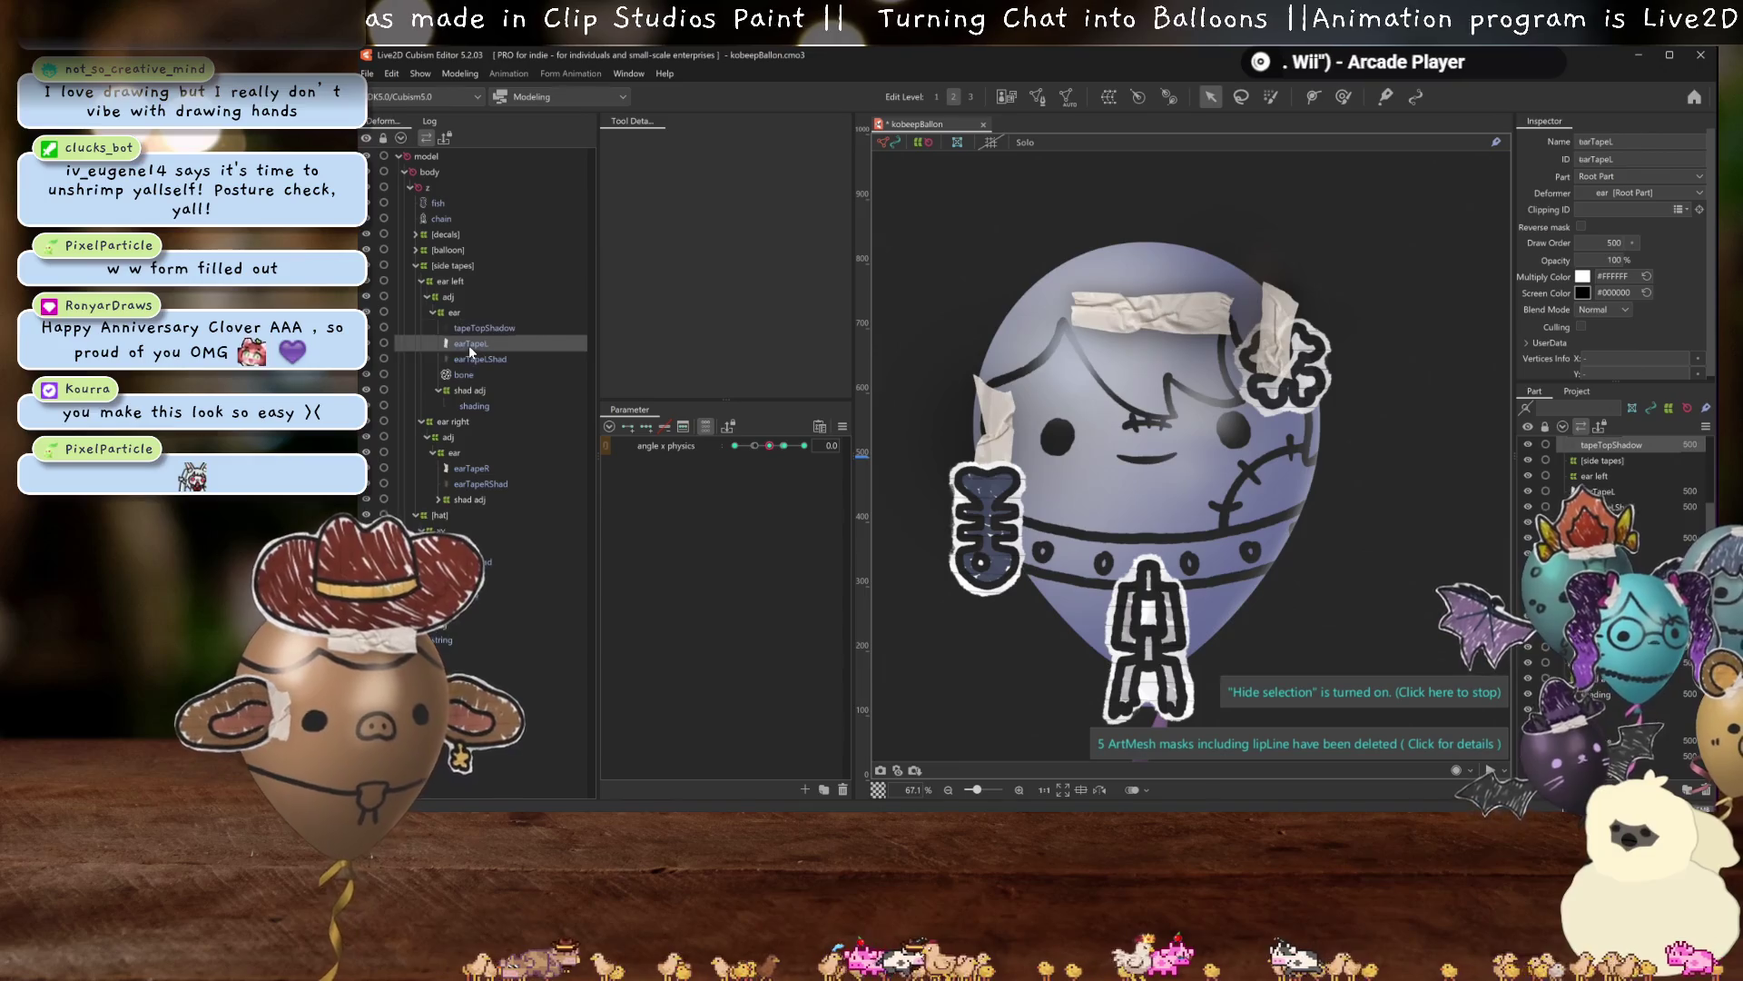
click(475, 360)
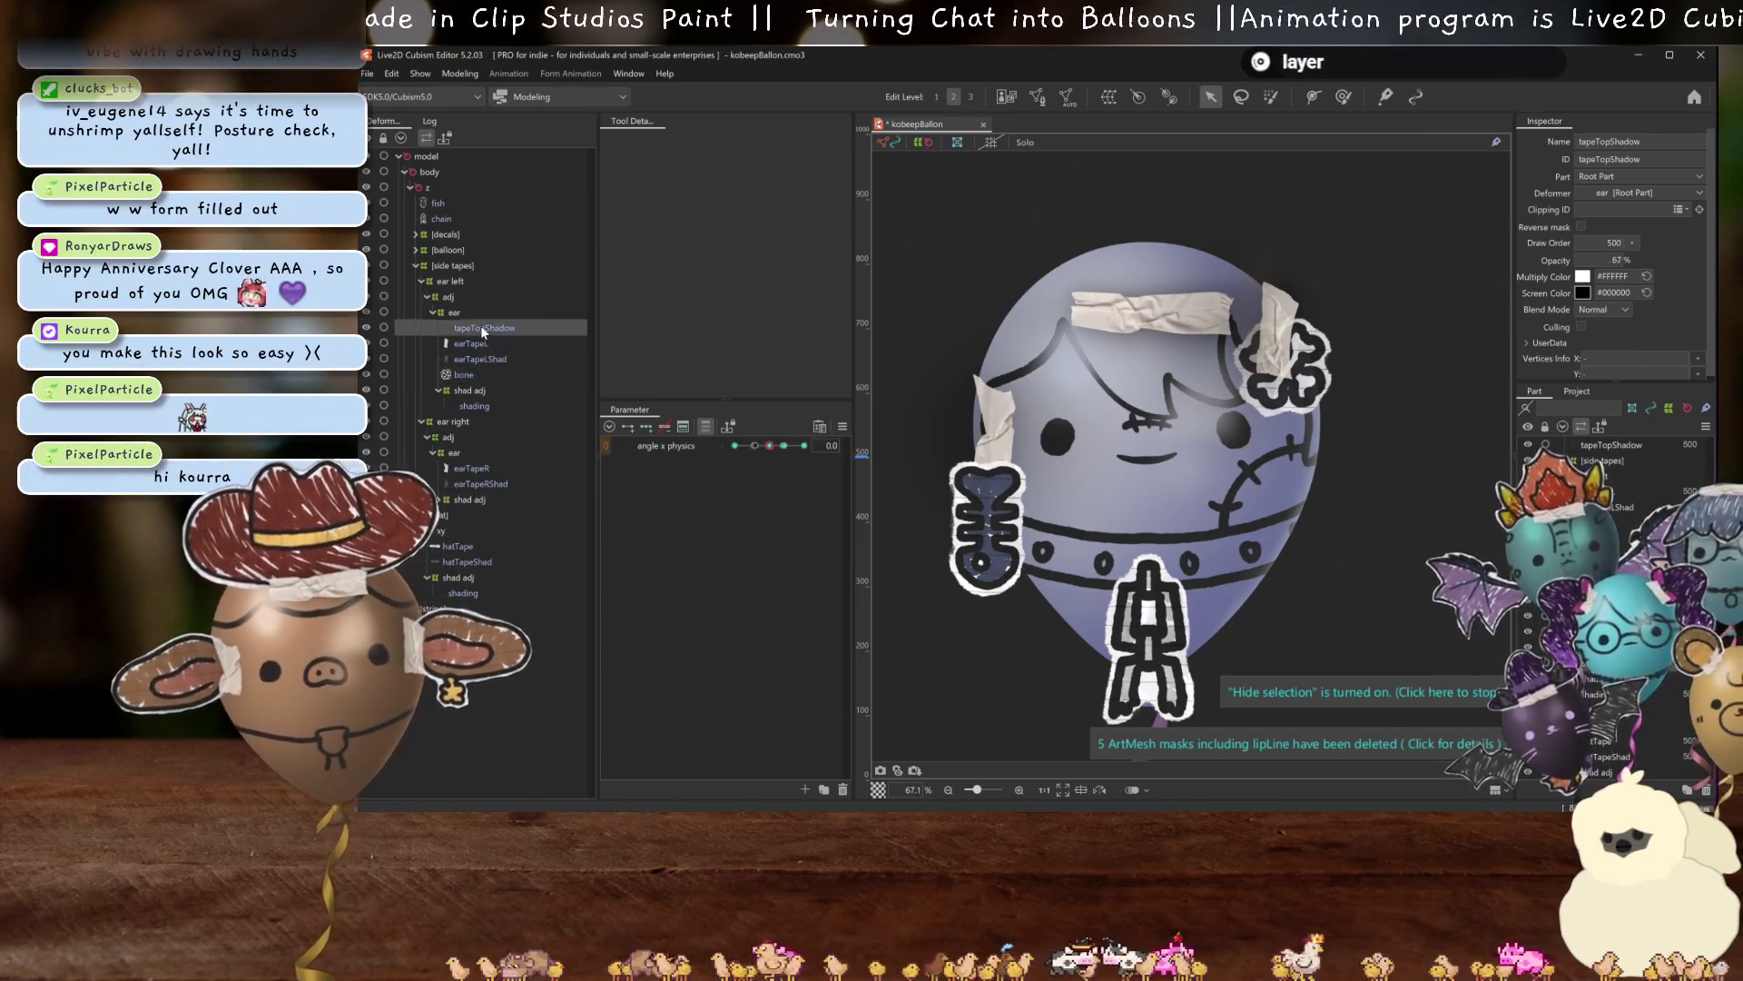
click(482, 342)
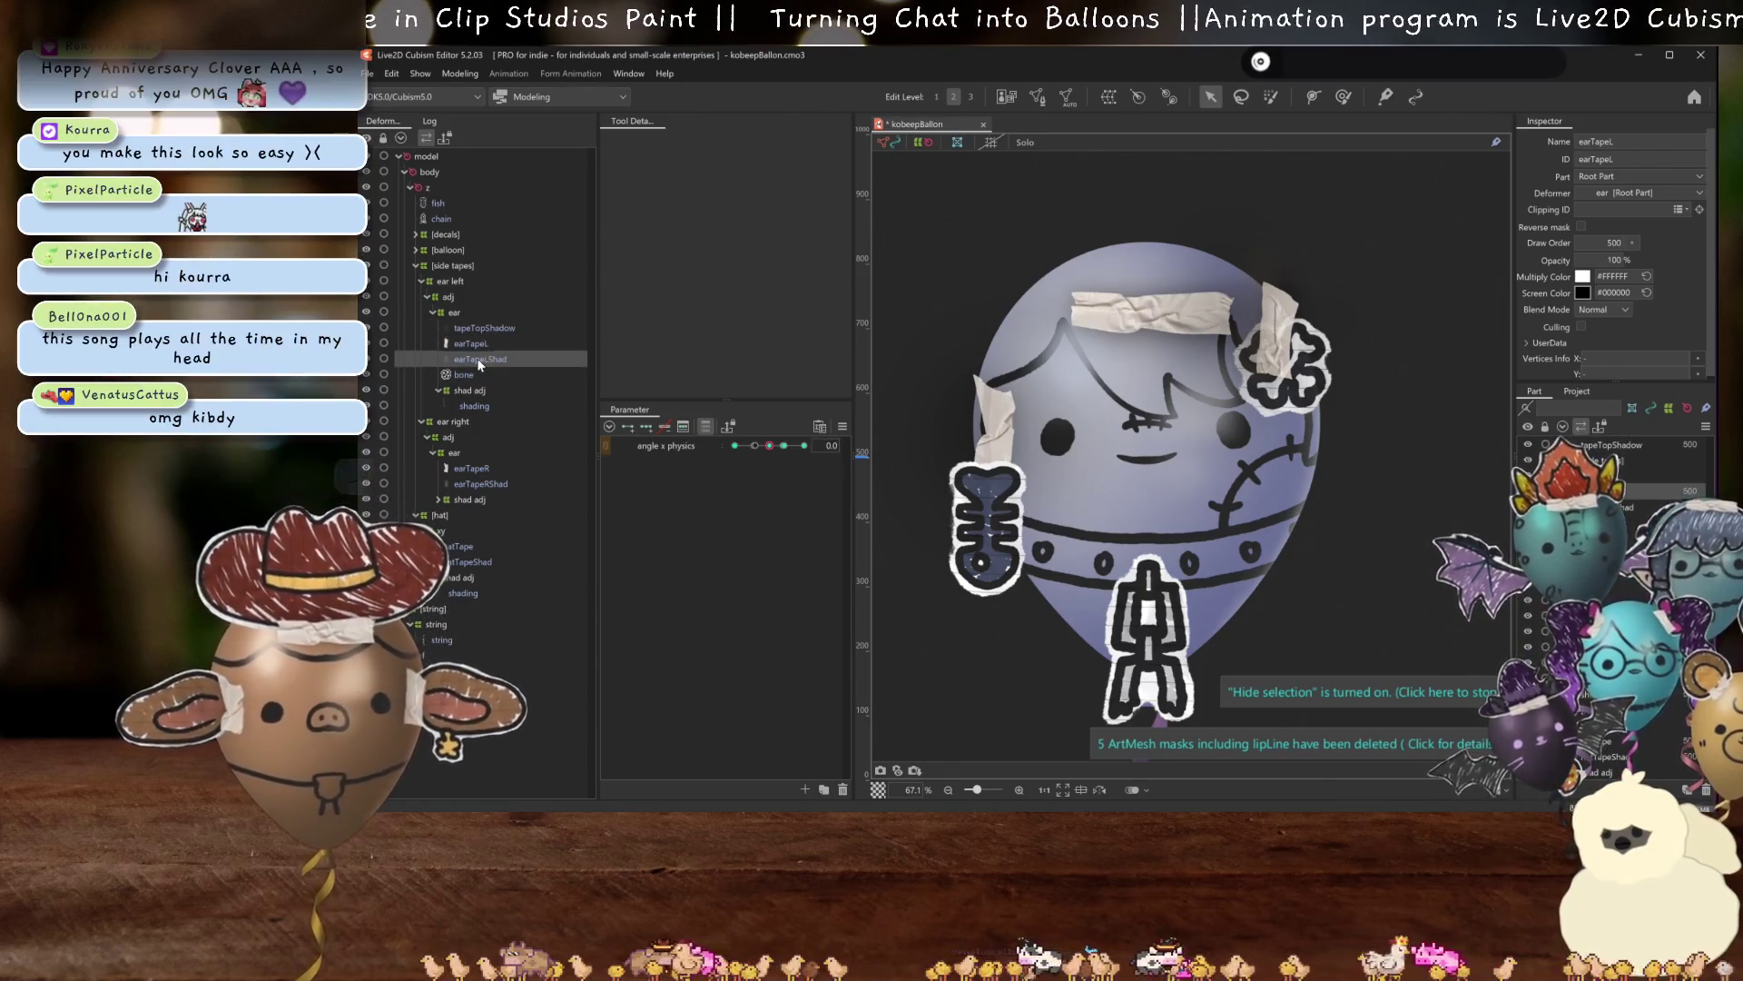
ctrl+click(480, 359)
ctrl+click(482, 328)
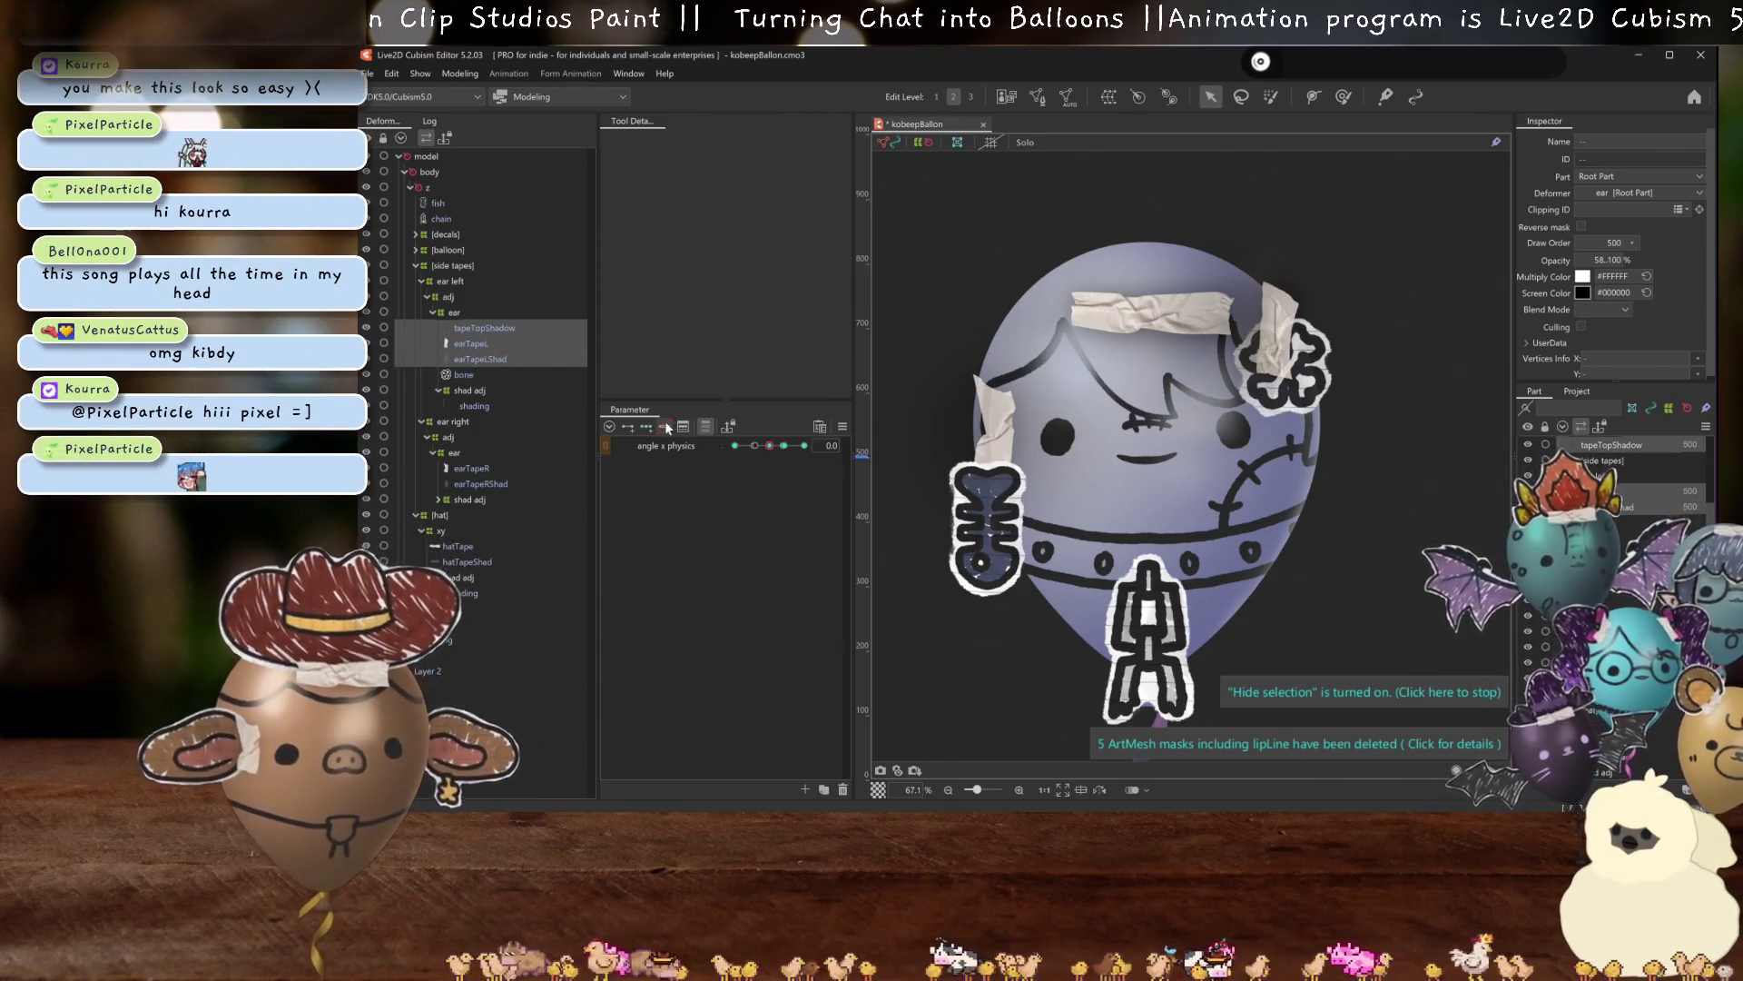
click(666, 429)
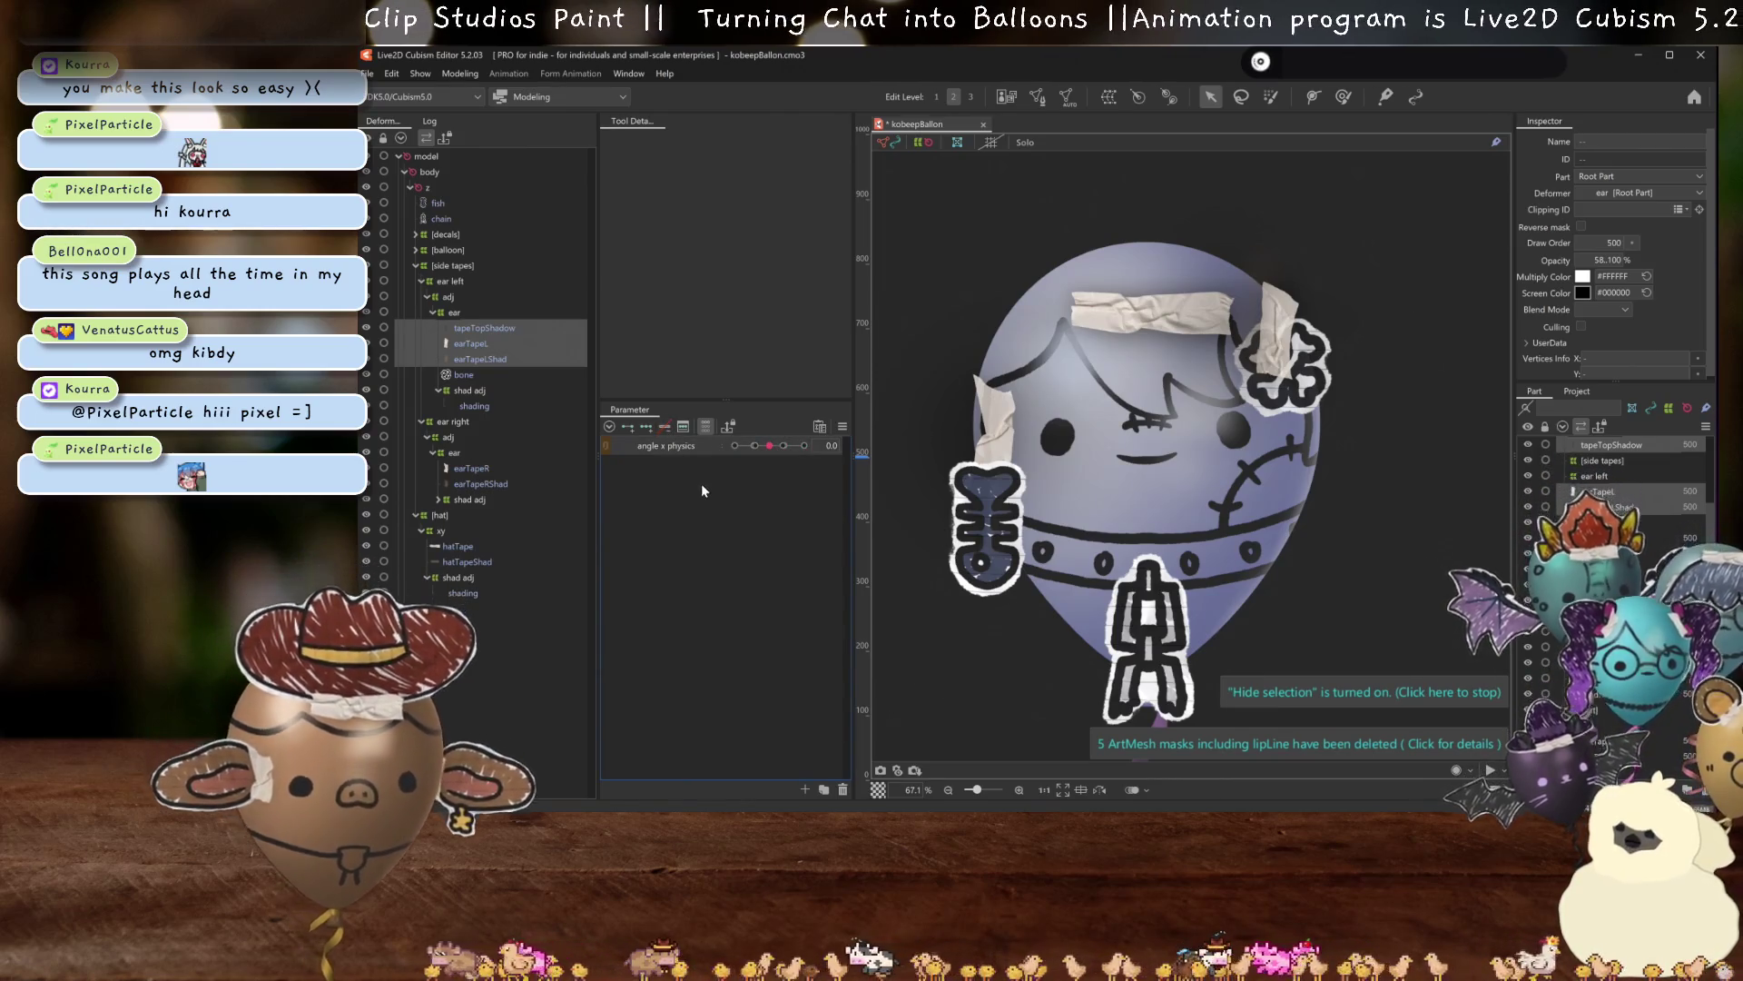
click(449, 297)
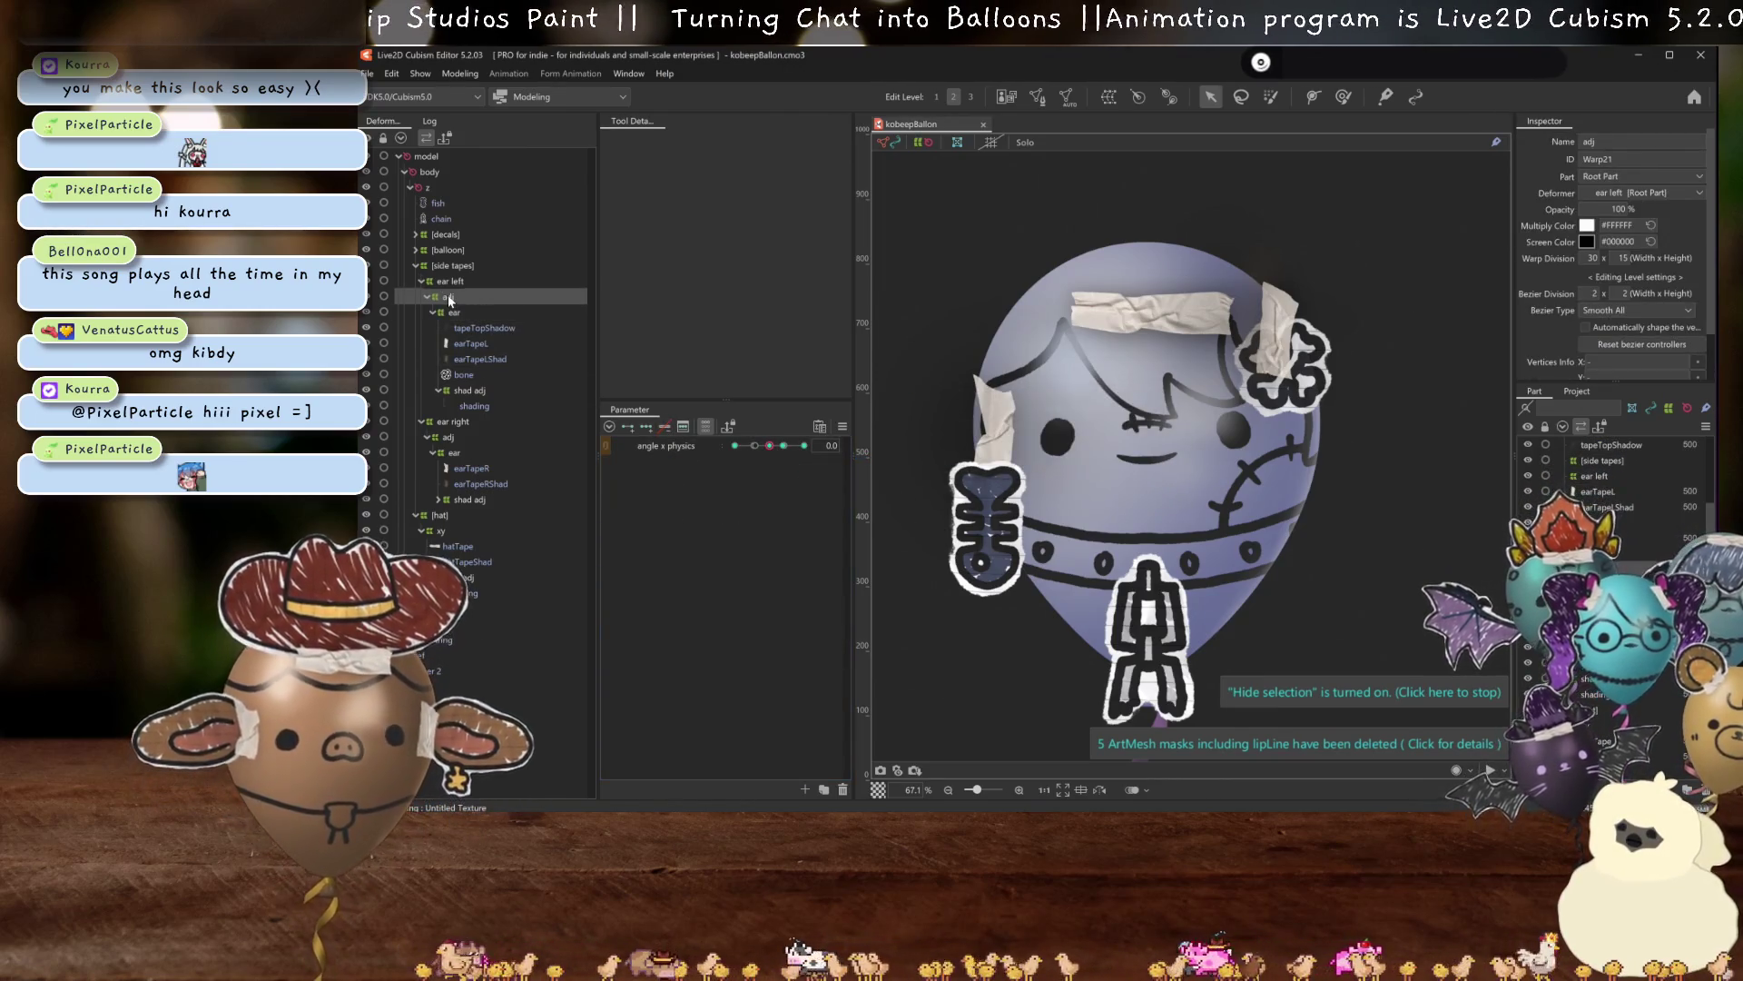
Clear the angle x physics keys and move the ear deformer out of adj under ear left.
click(664, 426)
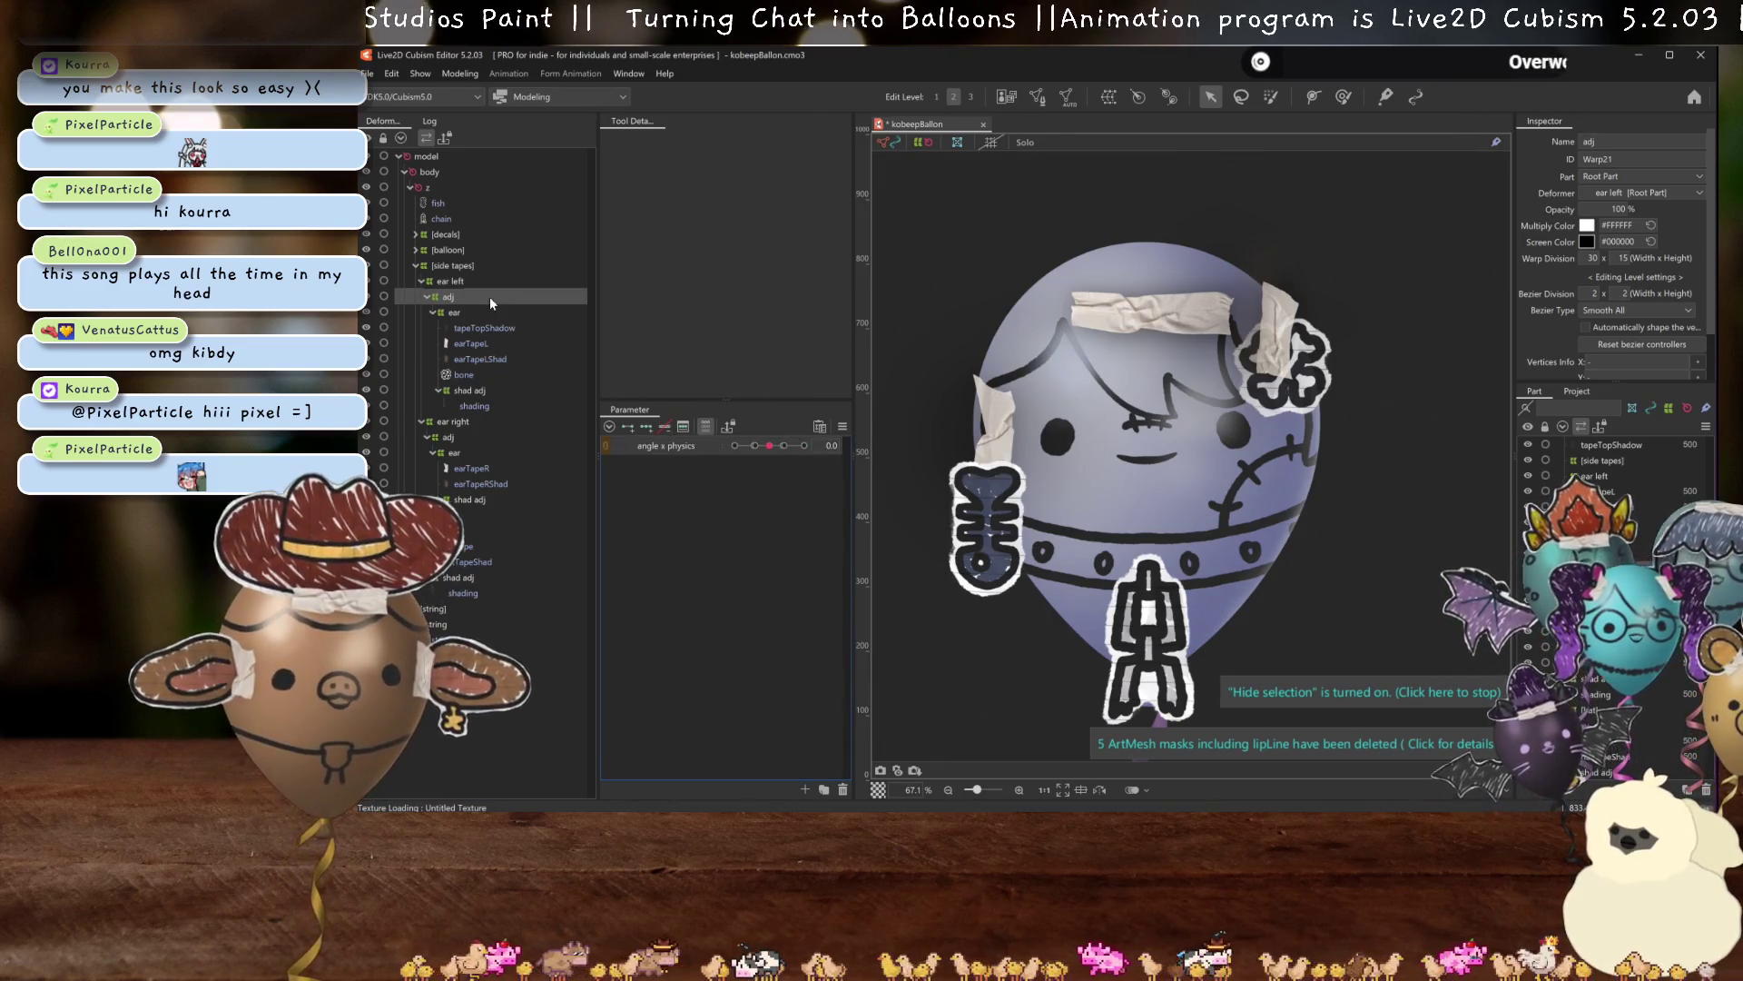
drag(461, 312, 453, 294)
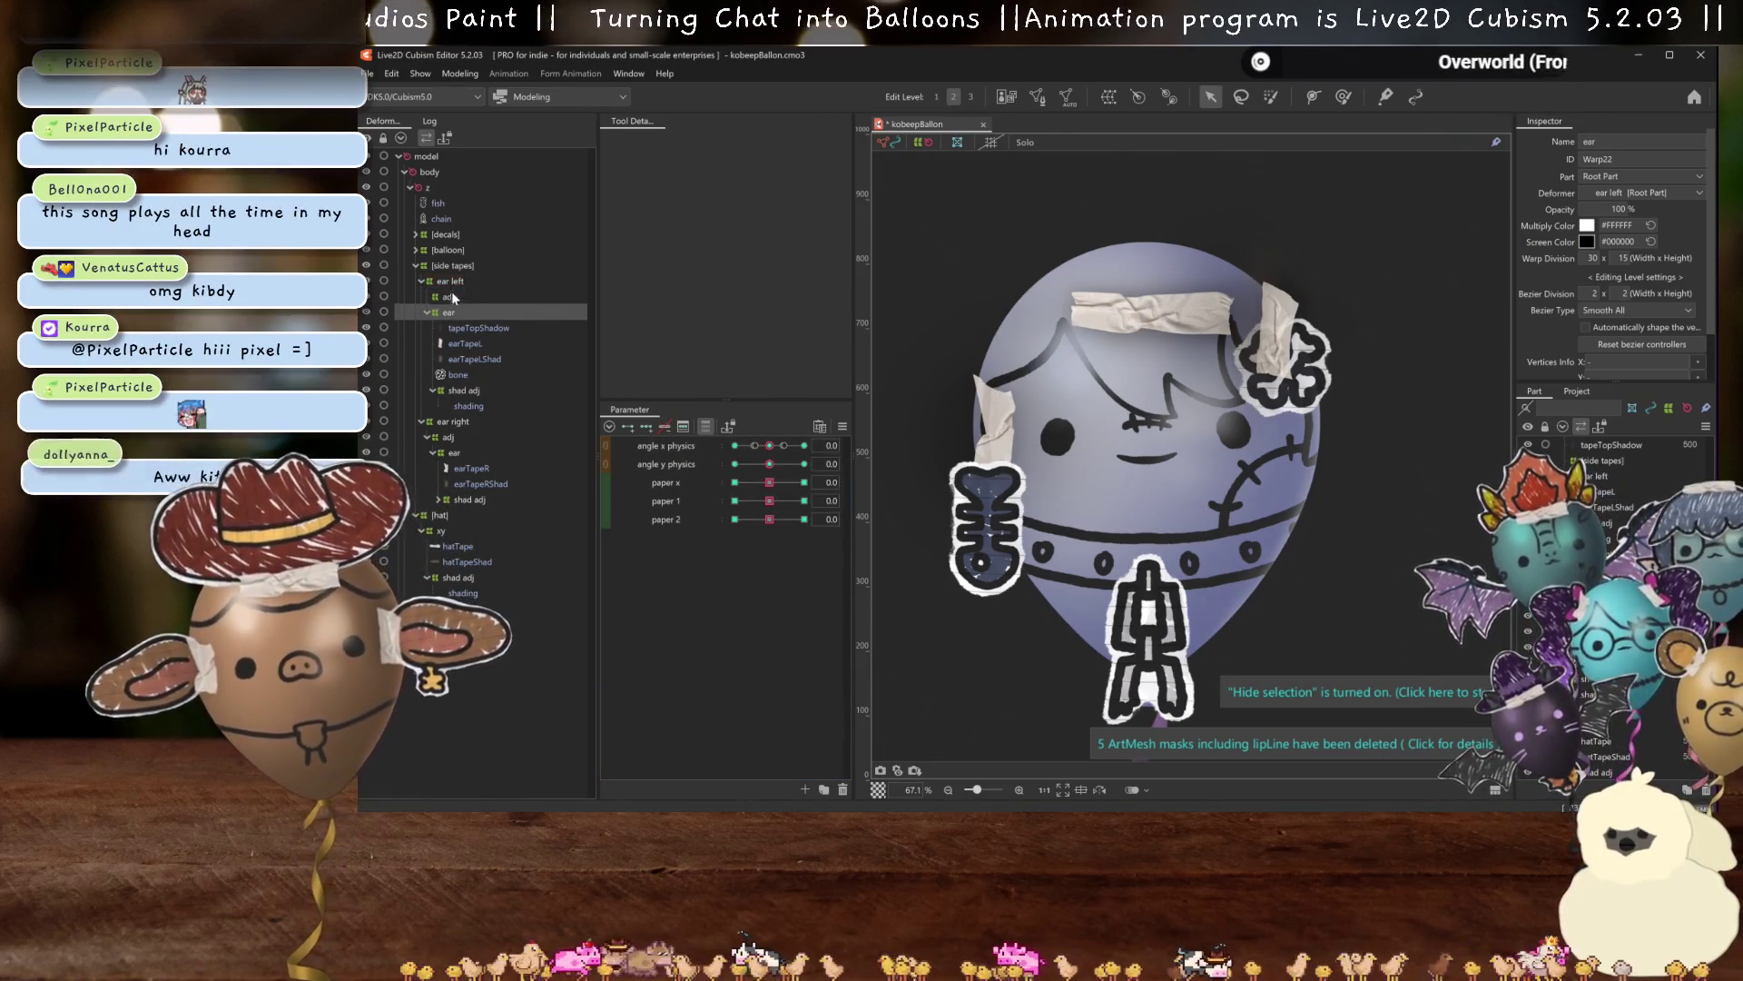
click(451, 281)
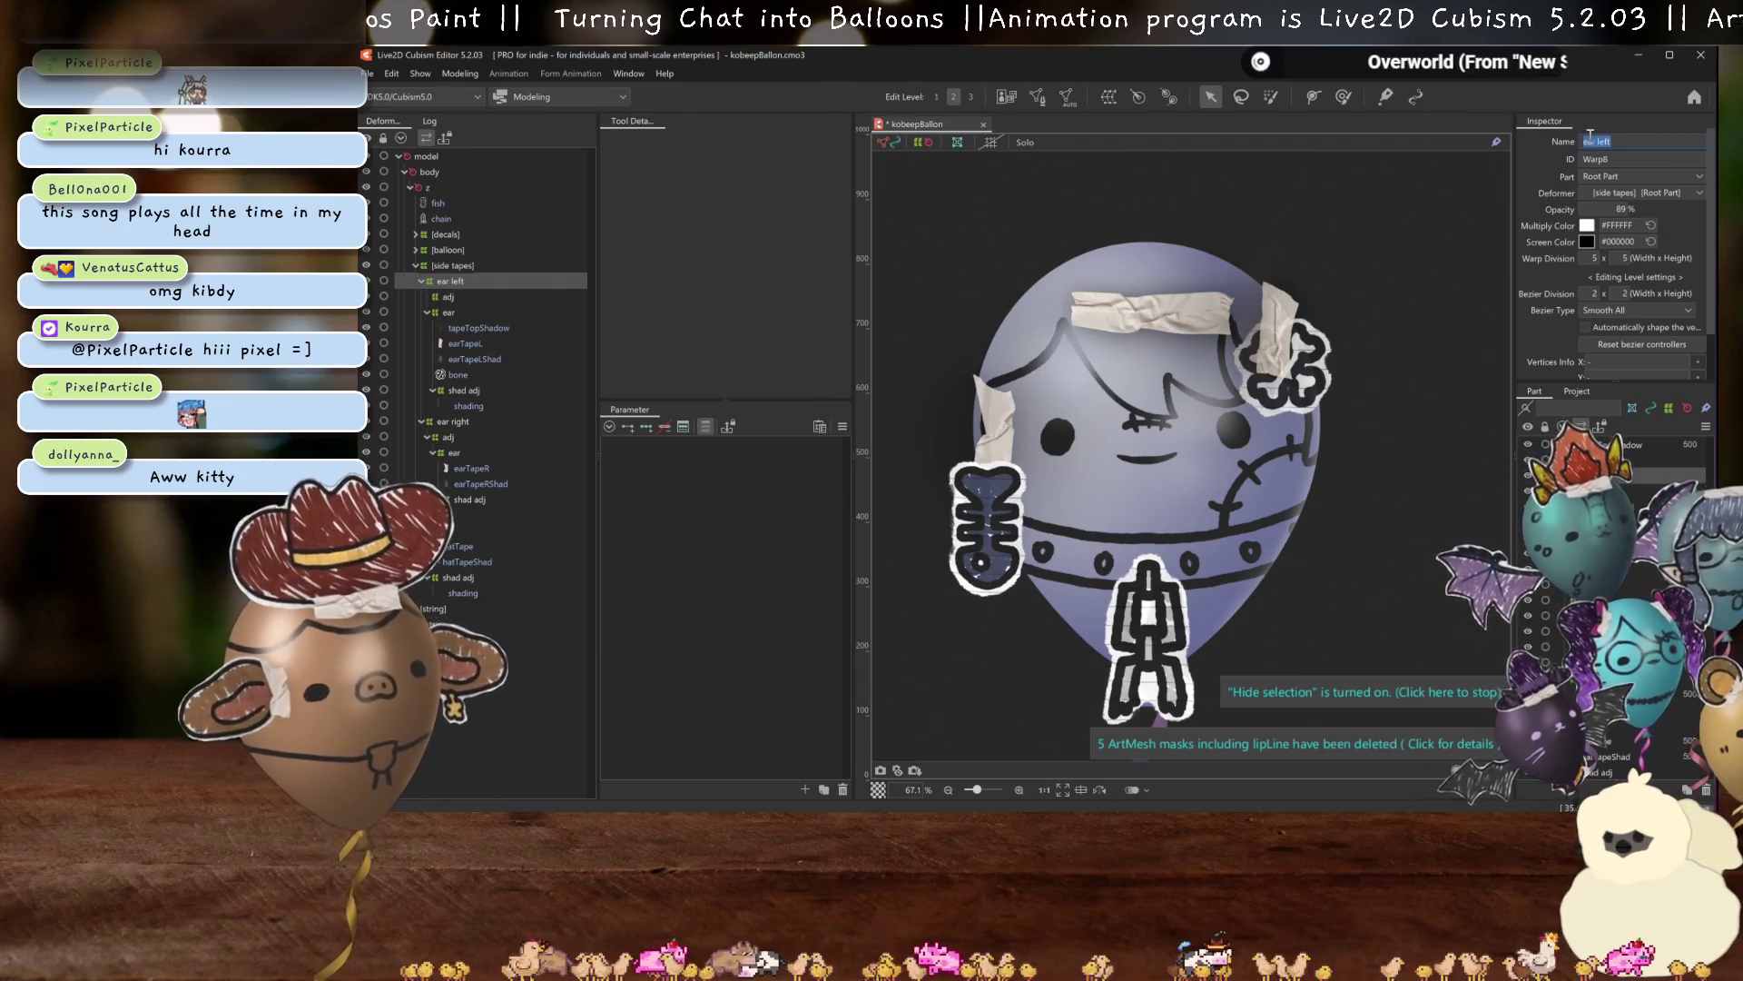
Delete the redundant adj deformer and reposition the ear right deformer.
click(447, 295)
key(Delete)
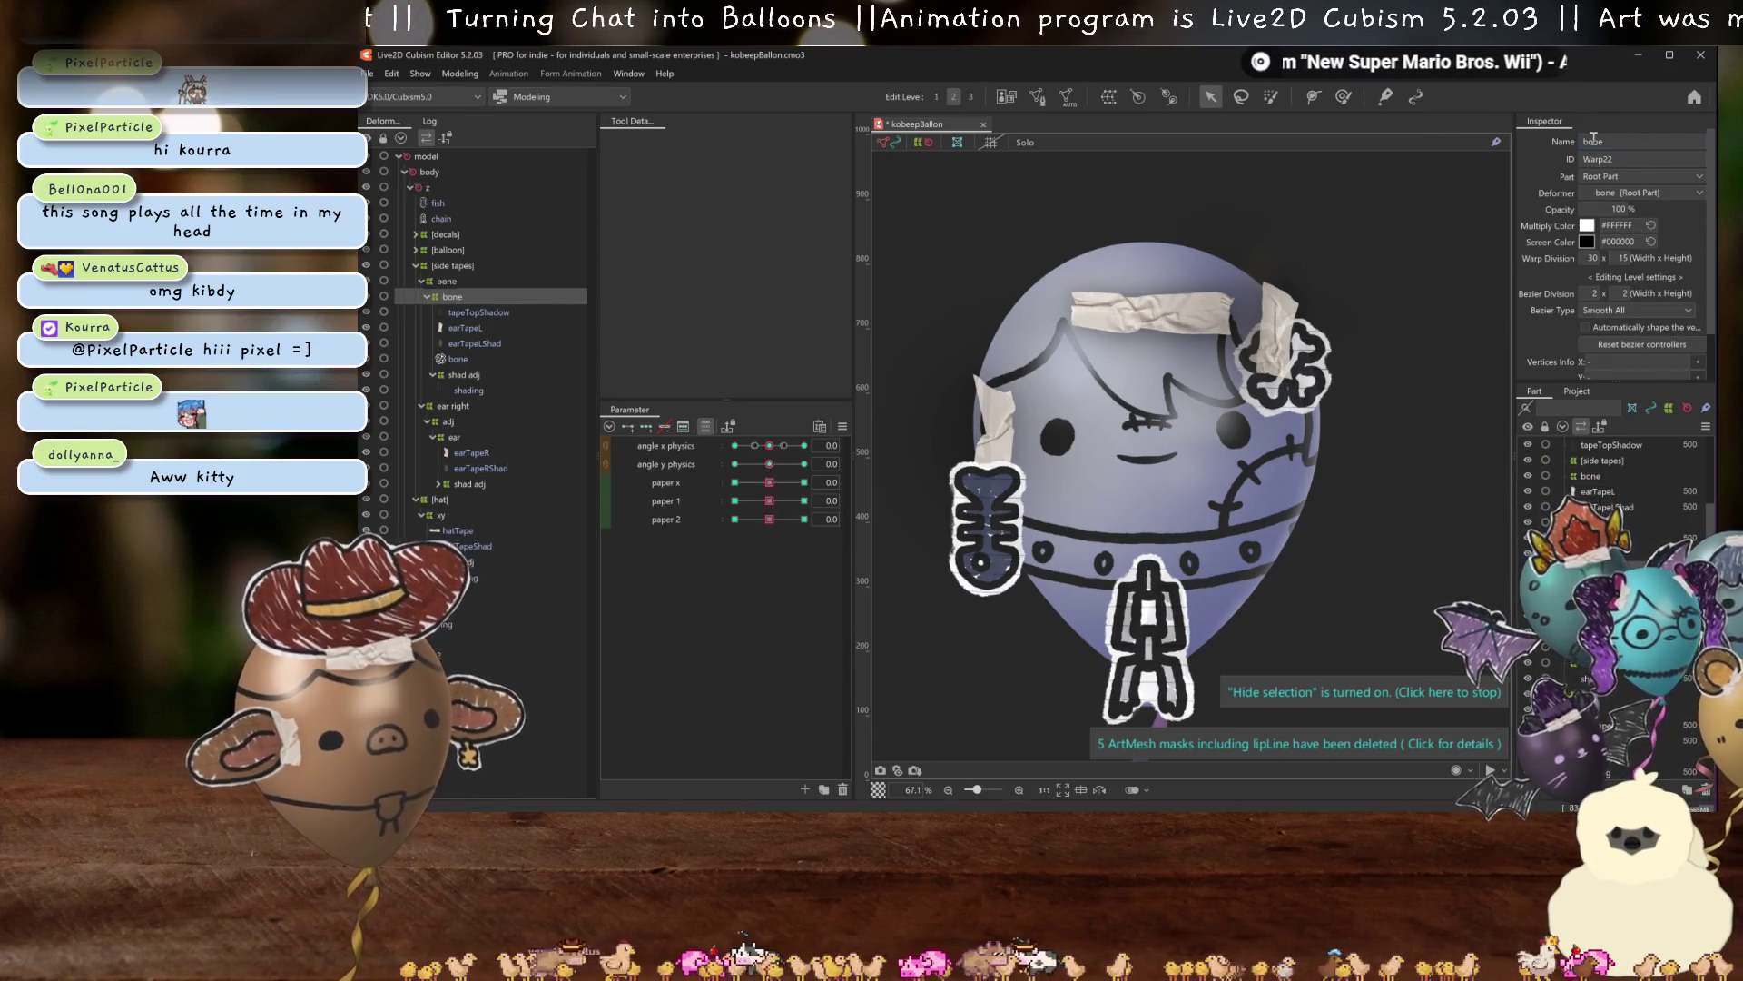
drag(458, 402, 444, 275)
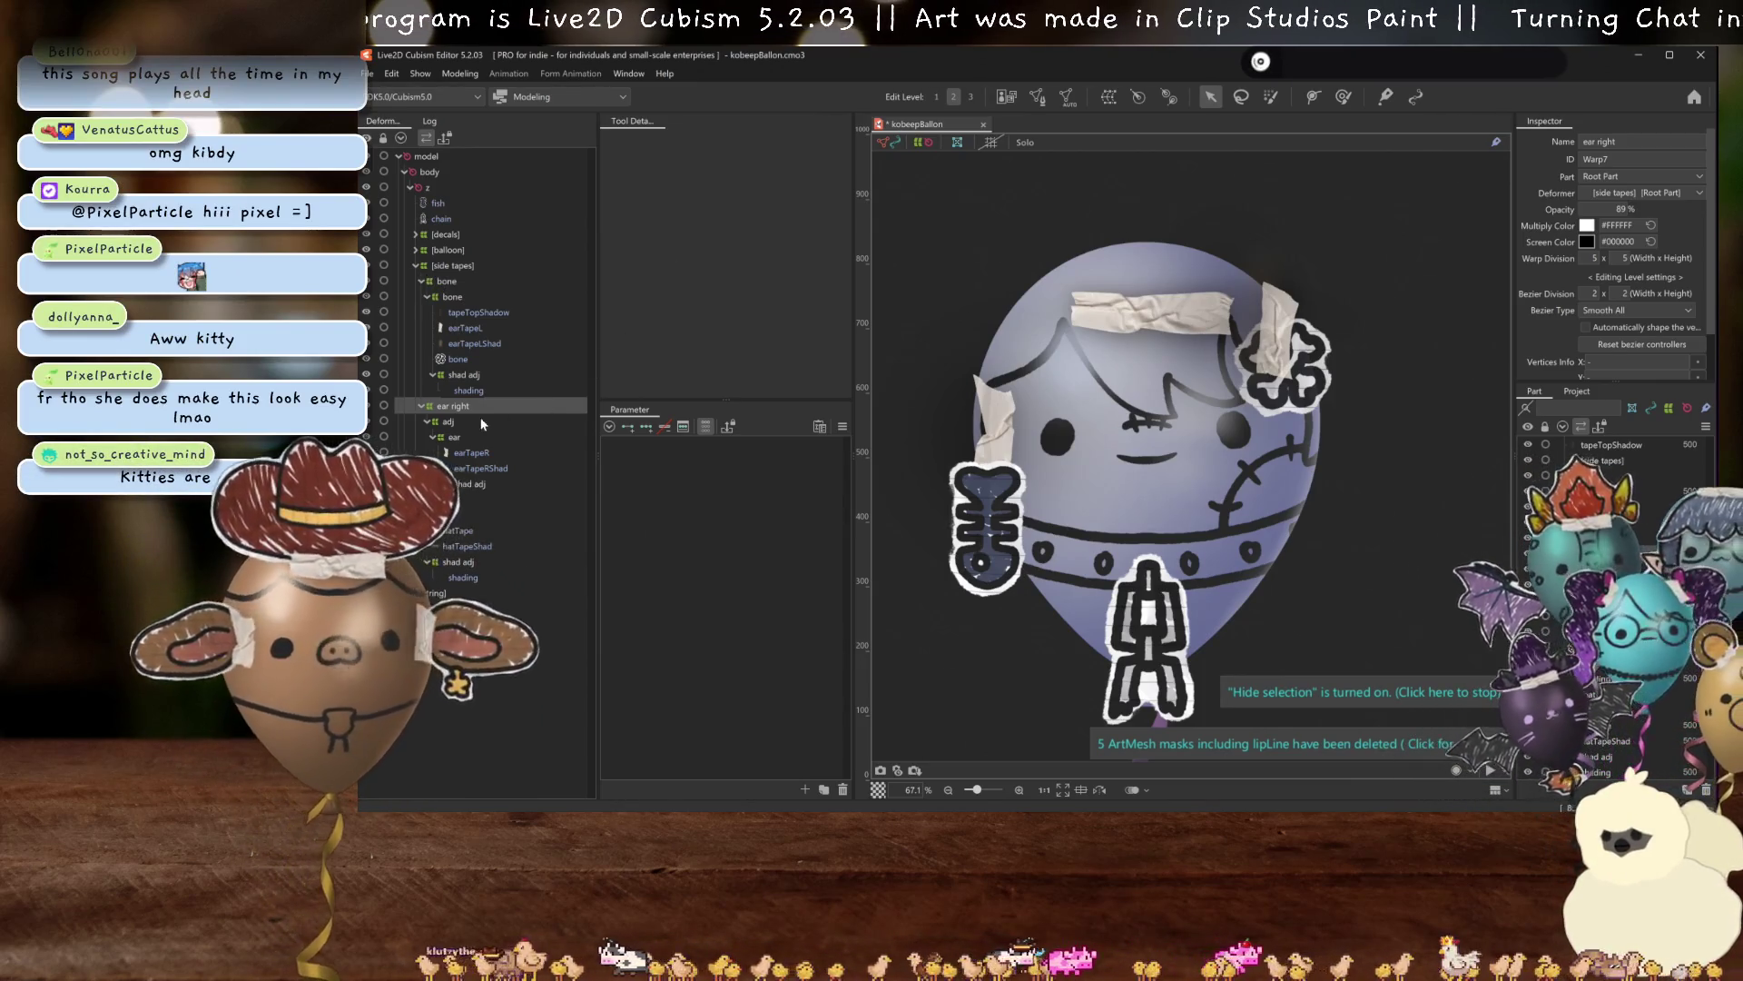
Select the left ear tape earTapeL together with its shadow earTapeLShad.
click(477, 454)
ctrl+click(478, 469)
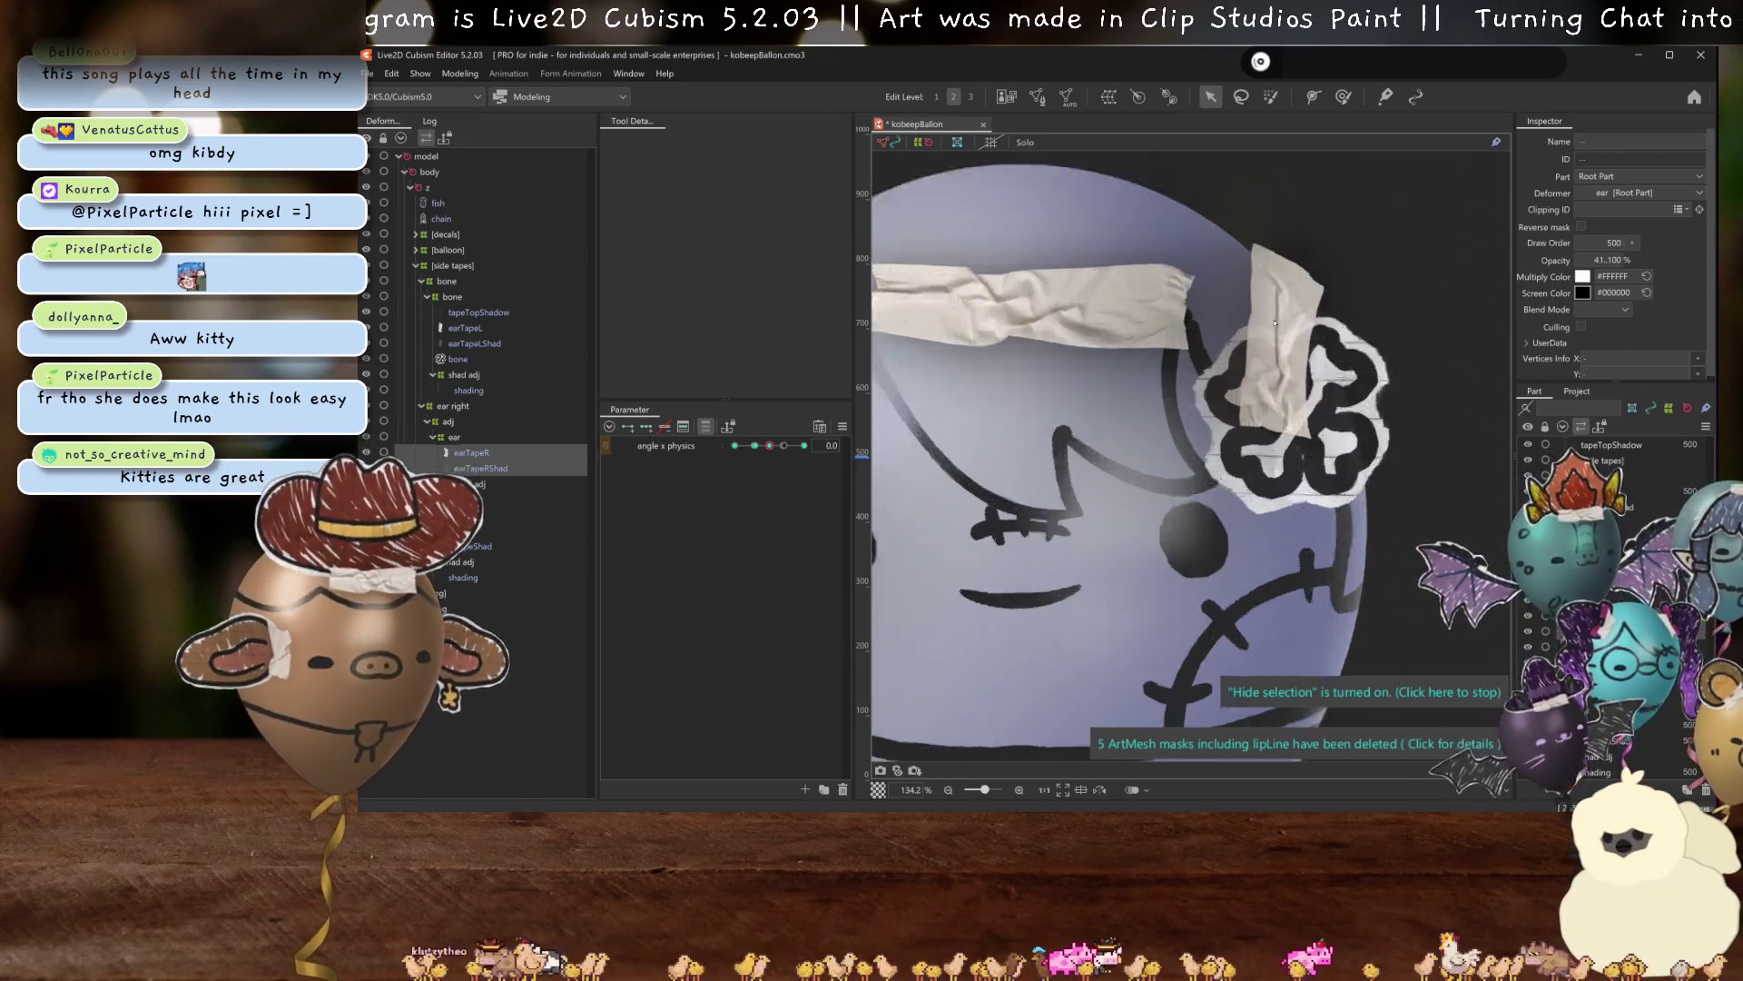
scroll(1330, 261, up, 4)
scroll(1331, 261, up, 1)
scroll(1330, 261, down, 2)
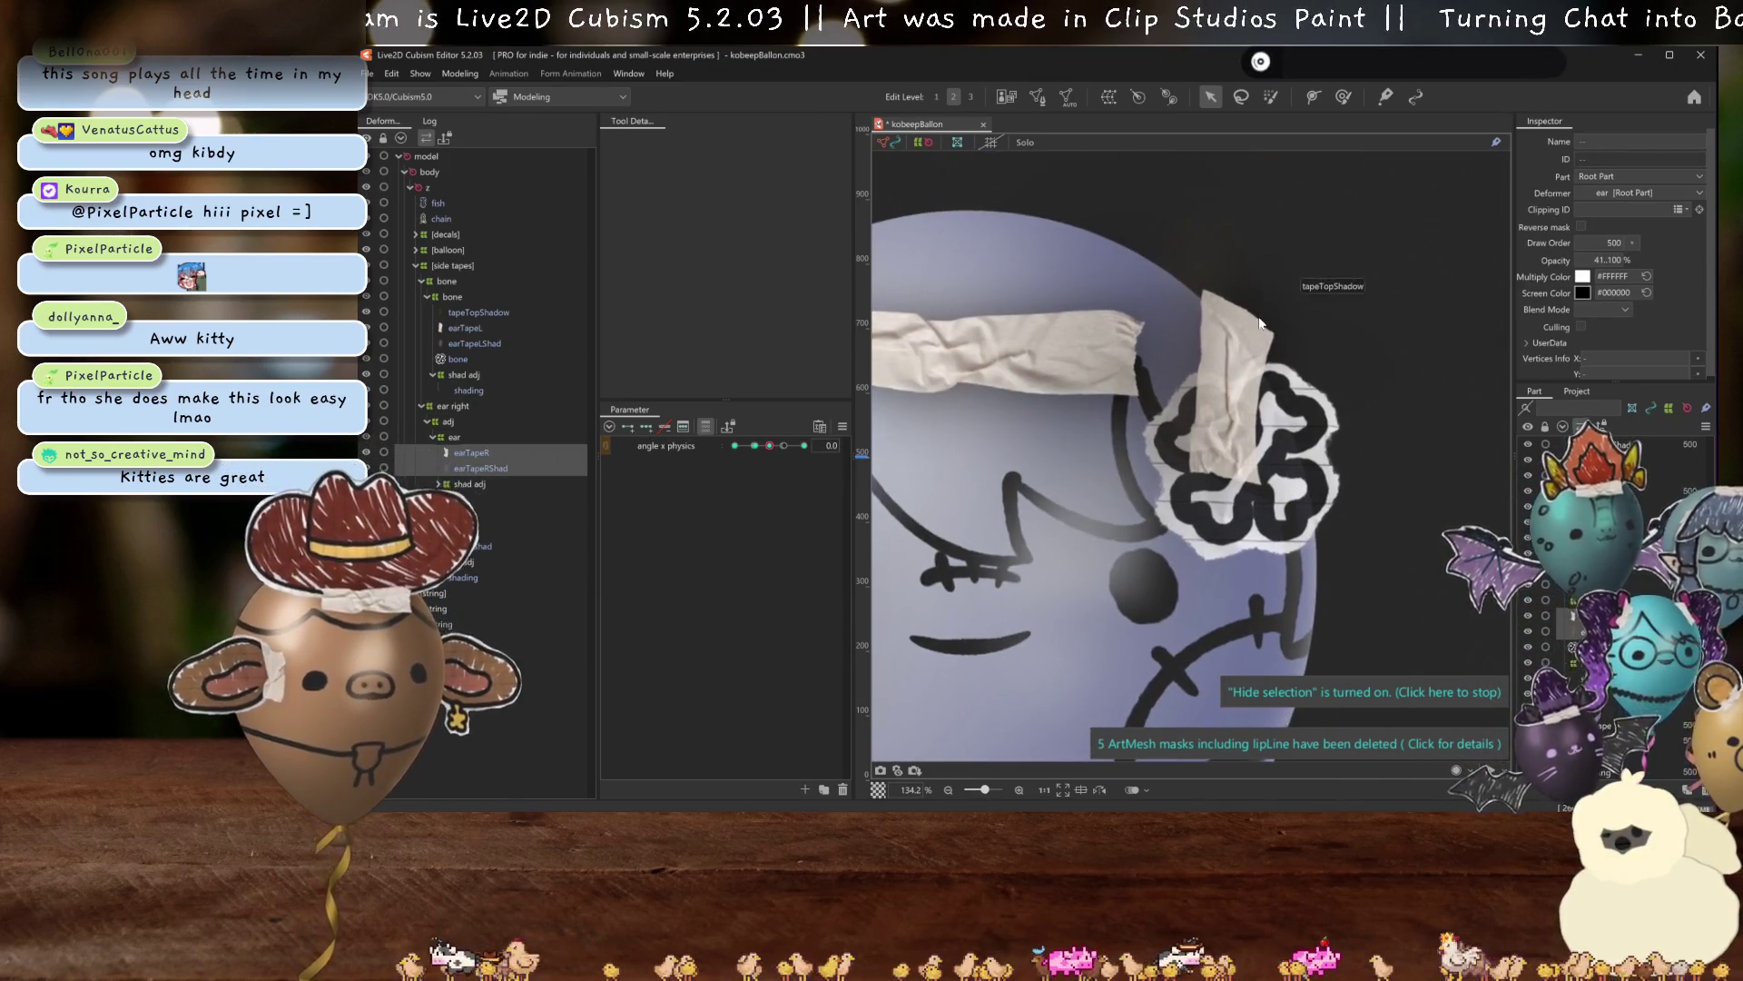
scroll(907, 368, down, 3)
scroll(907, 368, down, 3)
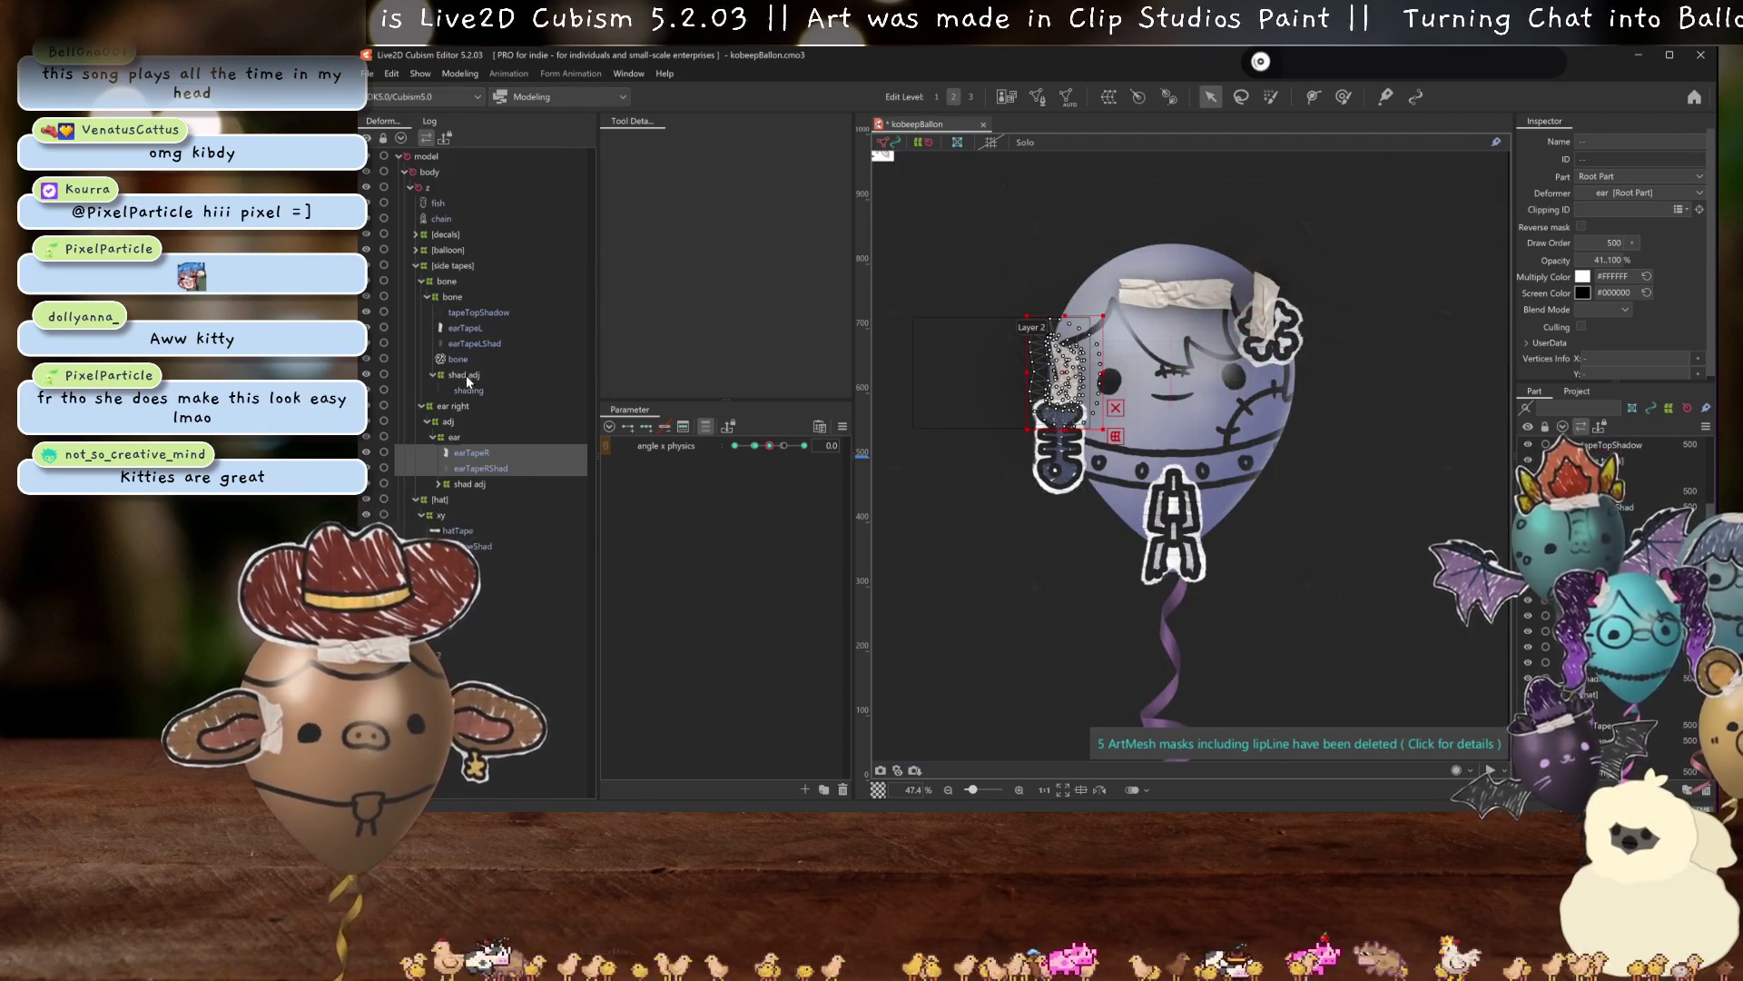
click(461, 340)
ctrl+click(471, 329)
scroll(1312, 270, up, 9)
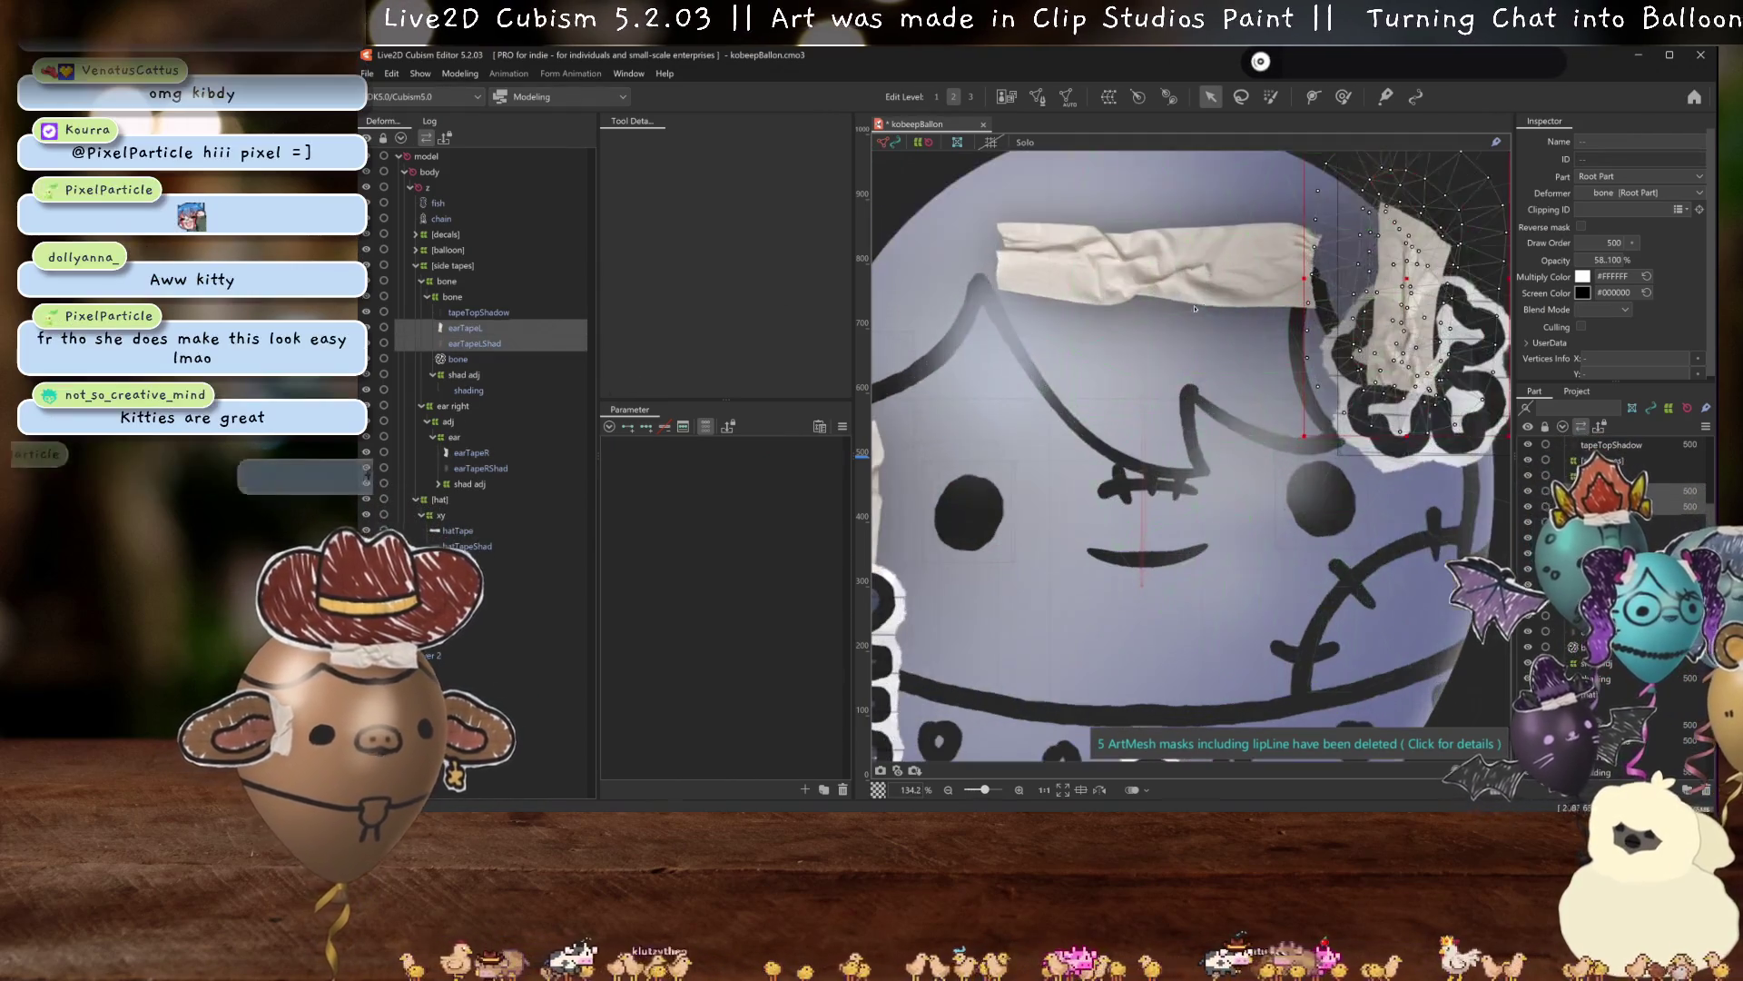
scroll(1312, 270, down, 2)
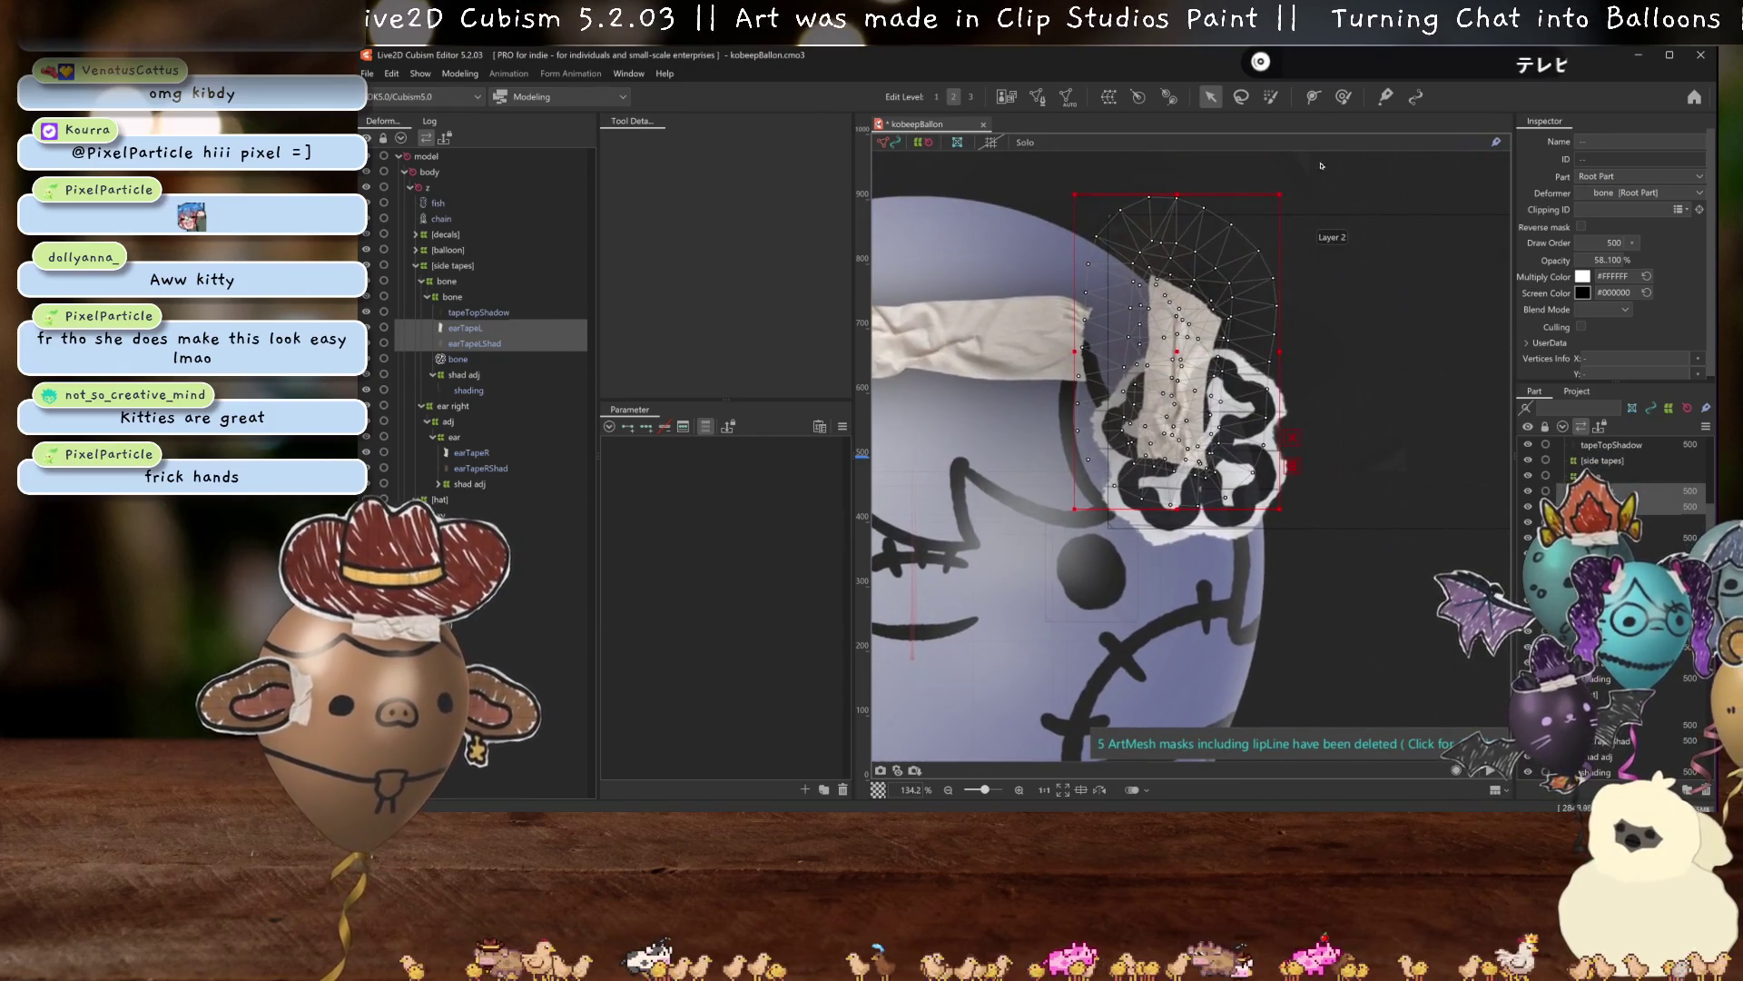
Rotate both tape pieces counter-clockwise to lie across the bone decal, then hide the selection.
drag(1287, 187, 1354, 348)
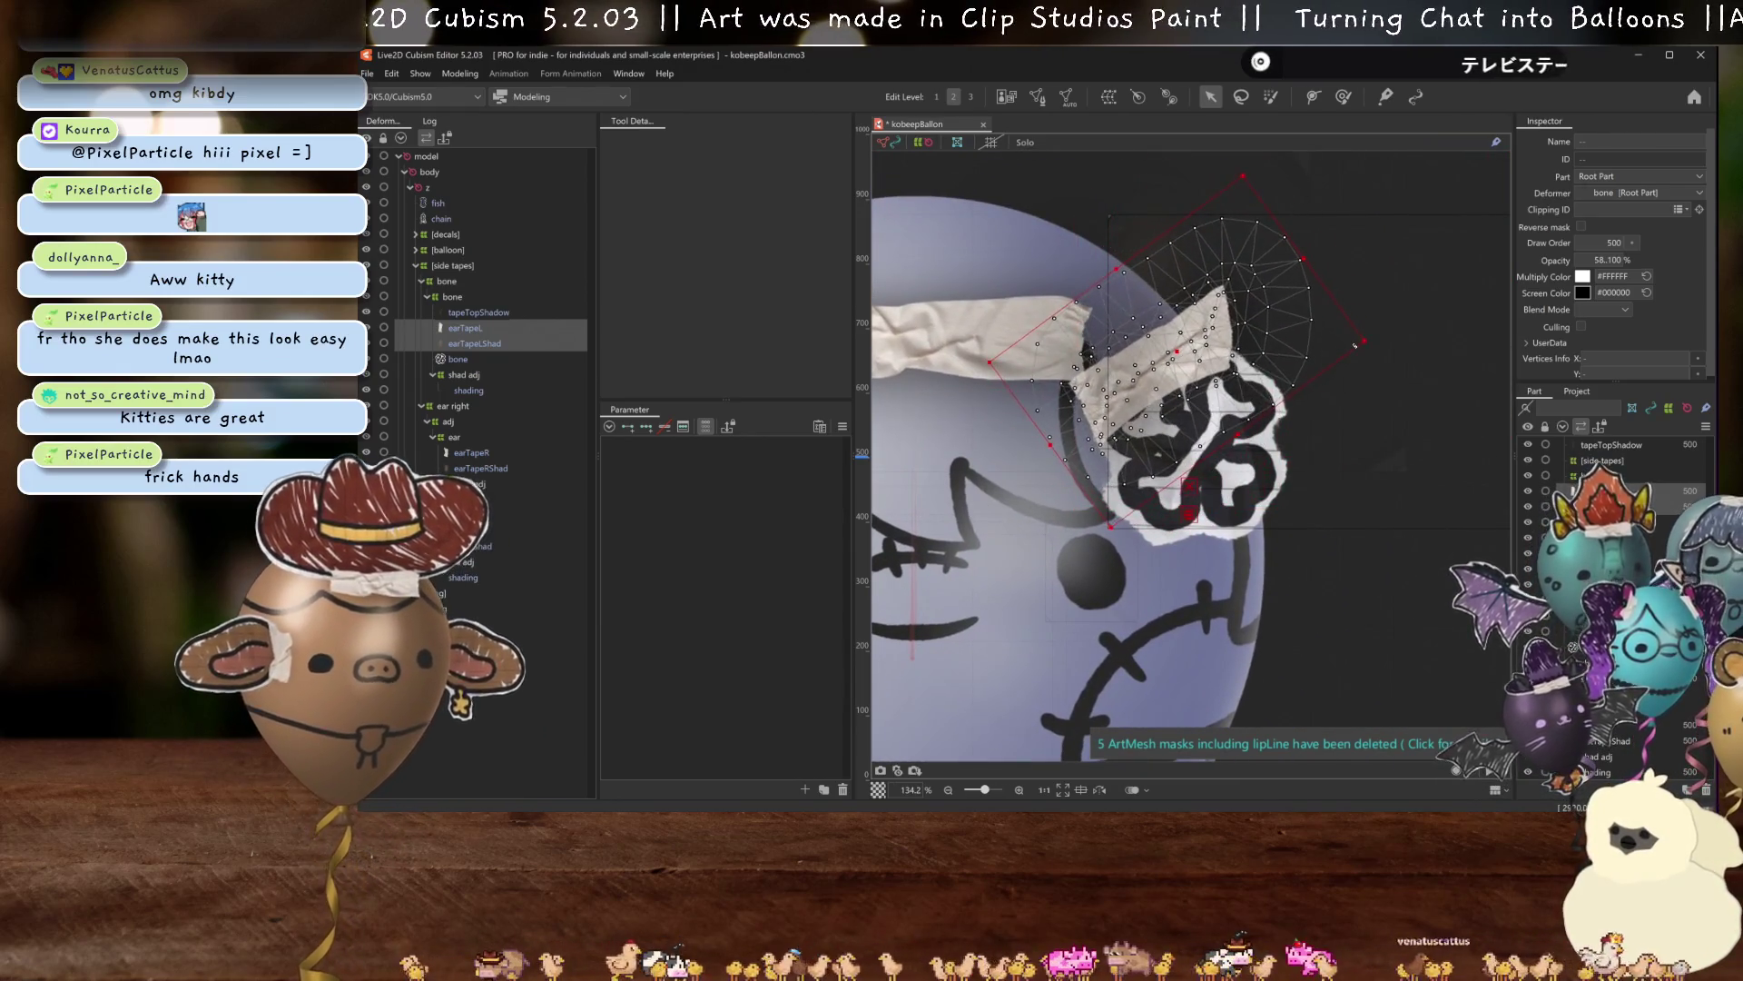
drag(1365, 343, 1312, 357)
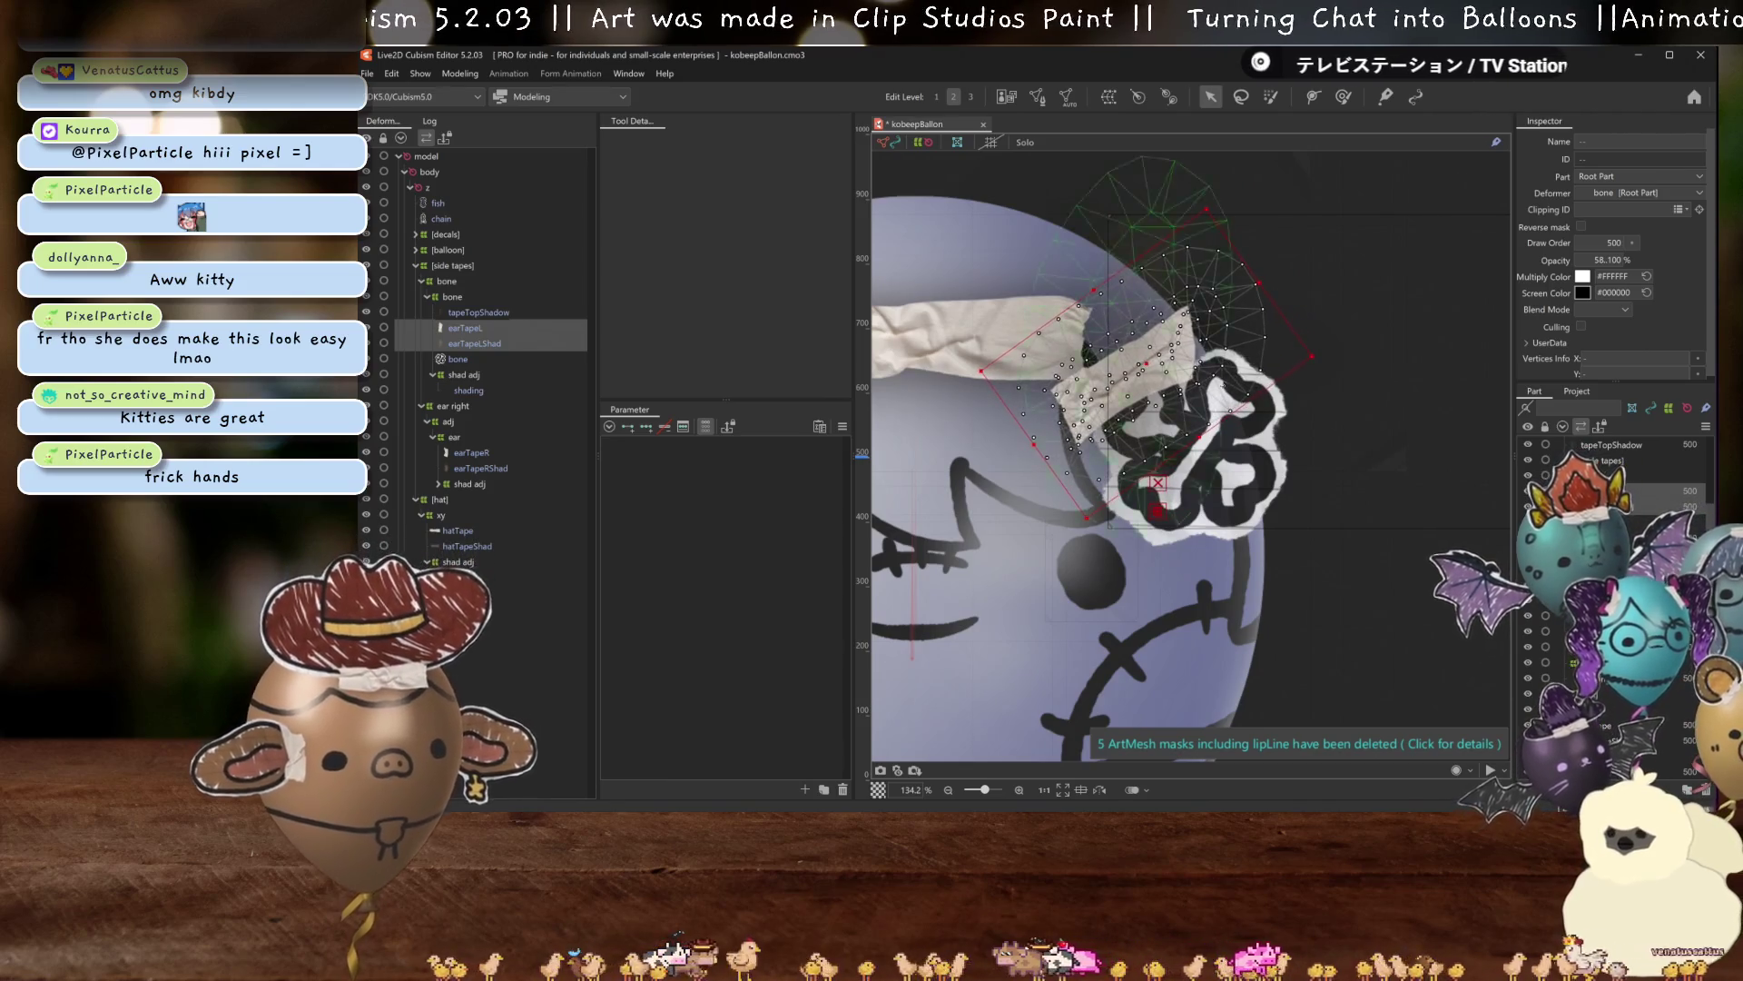
drag(1273, 362, 1271, 348)
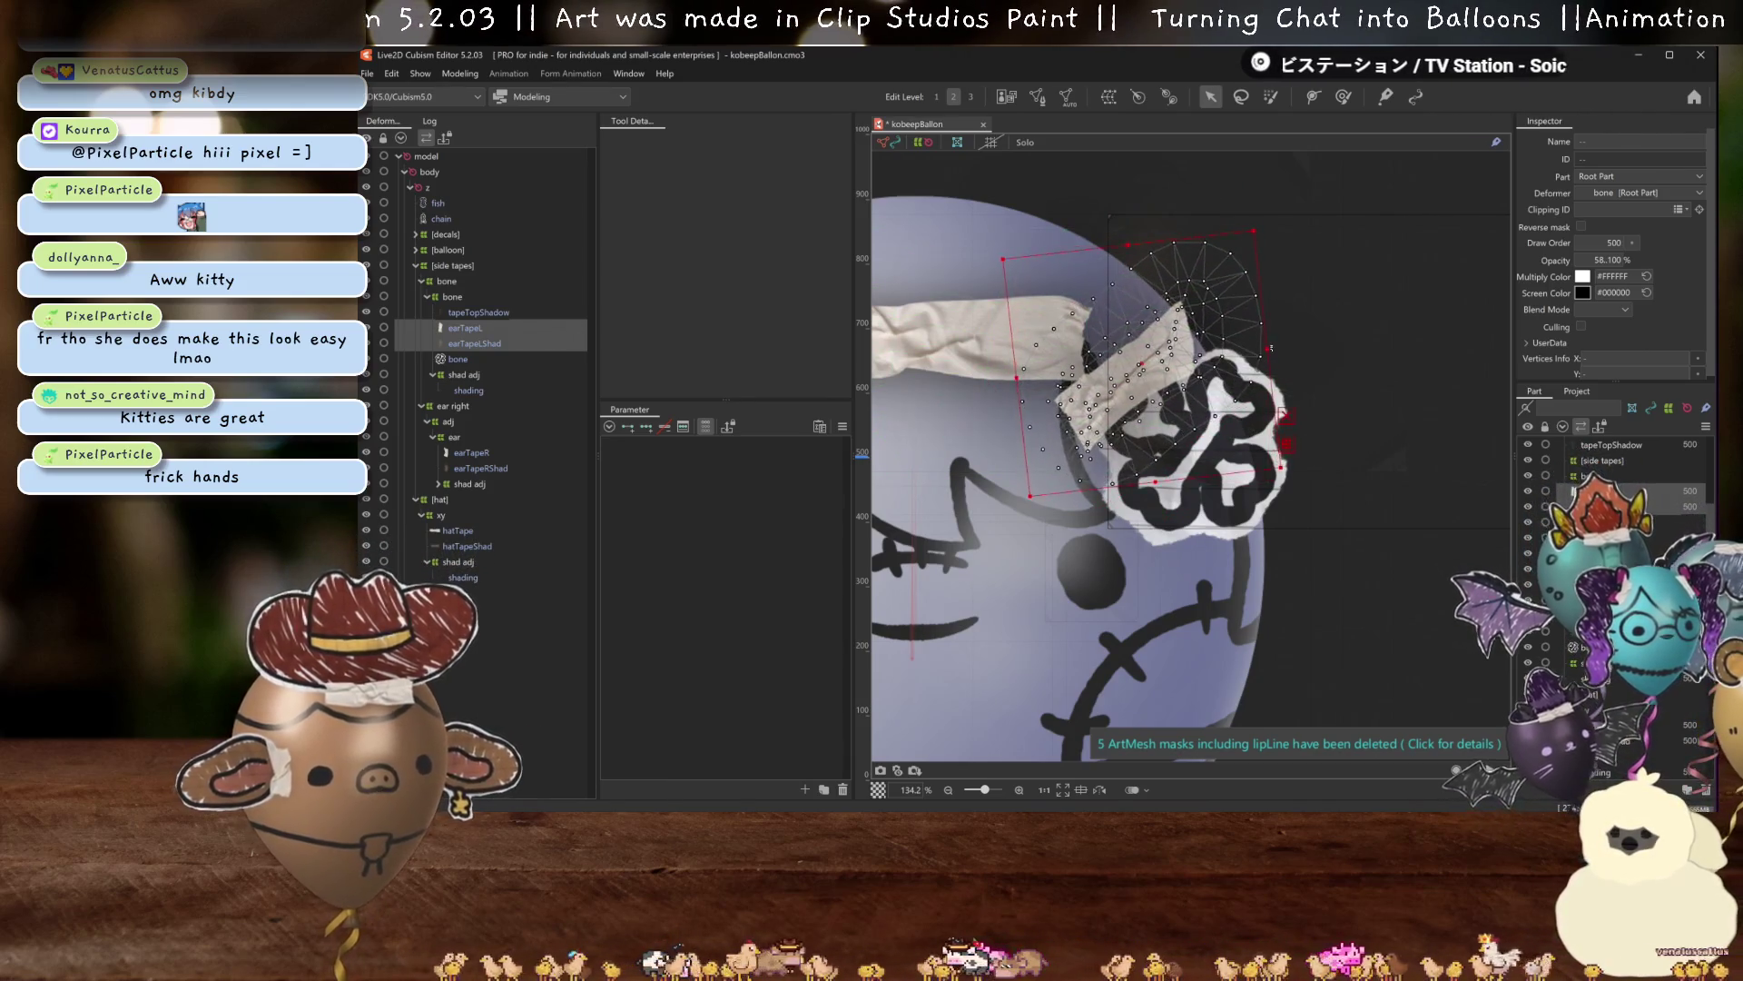
scroll(1122, 366, down, 3)
key(ctrl+h)
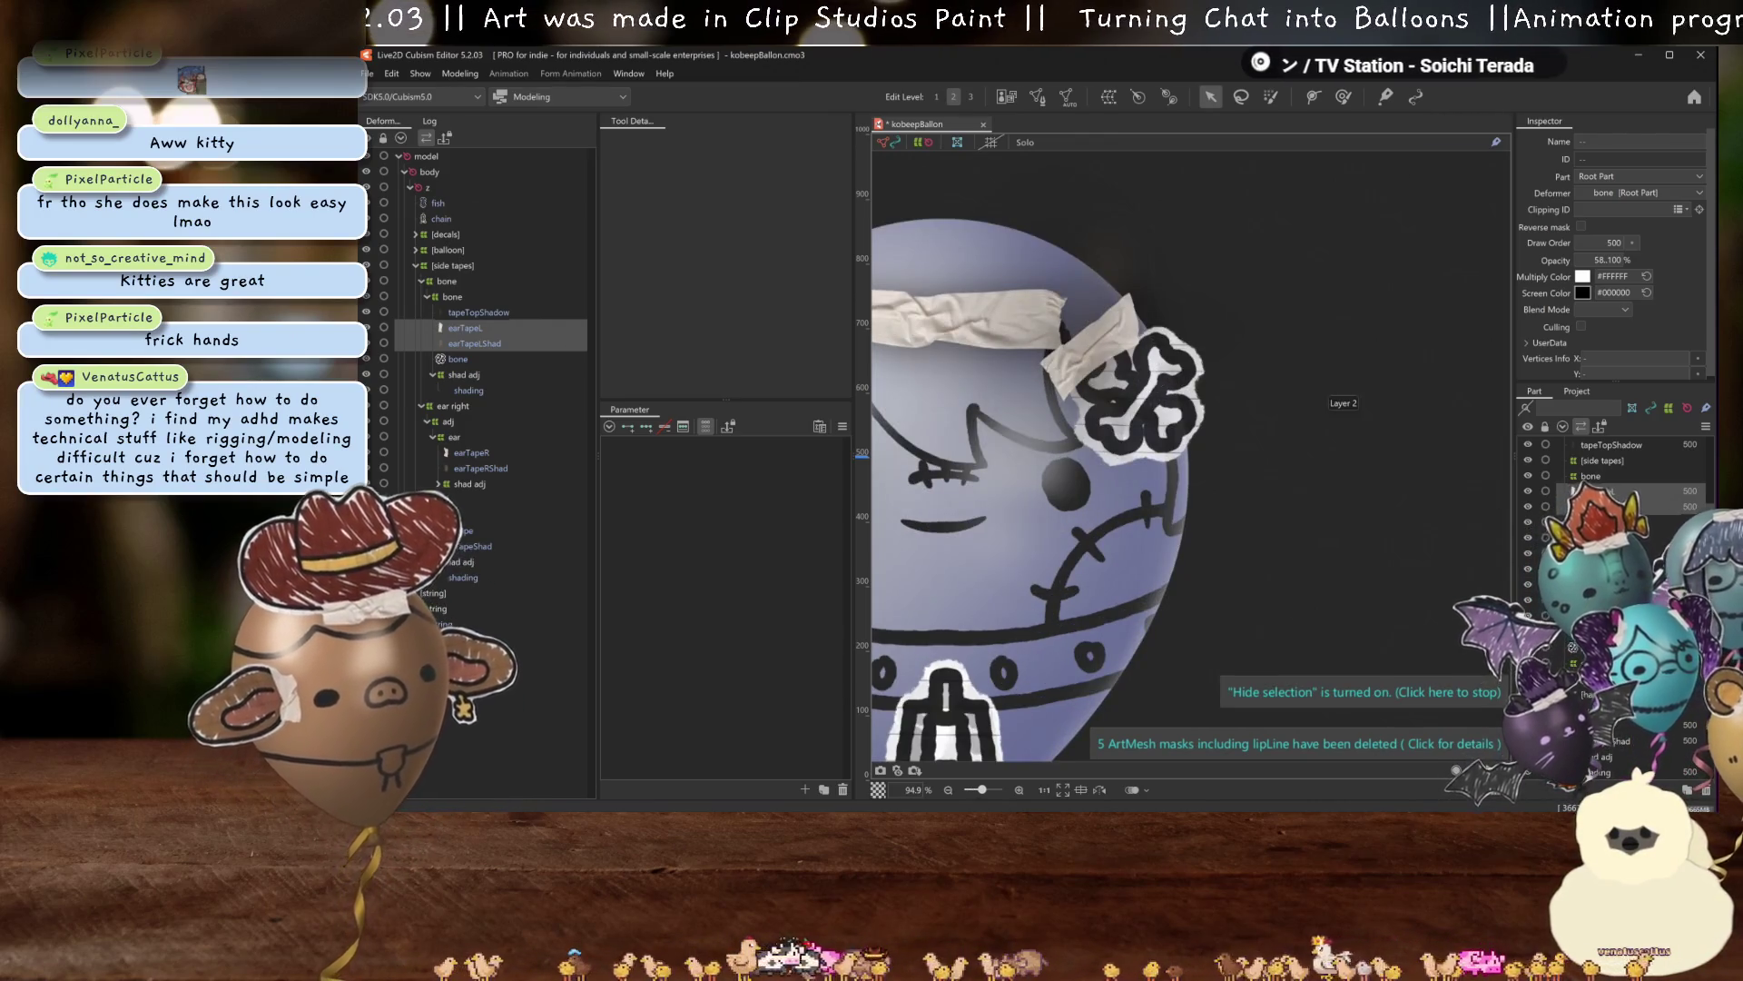
Move the bone mesh above earTapeLShad in the deformer tree.
click(458, 359)
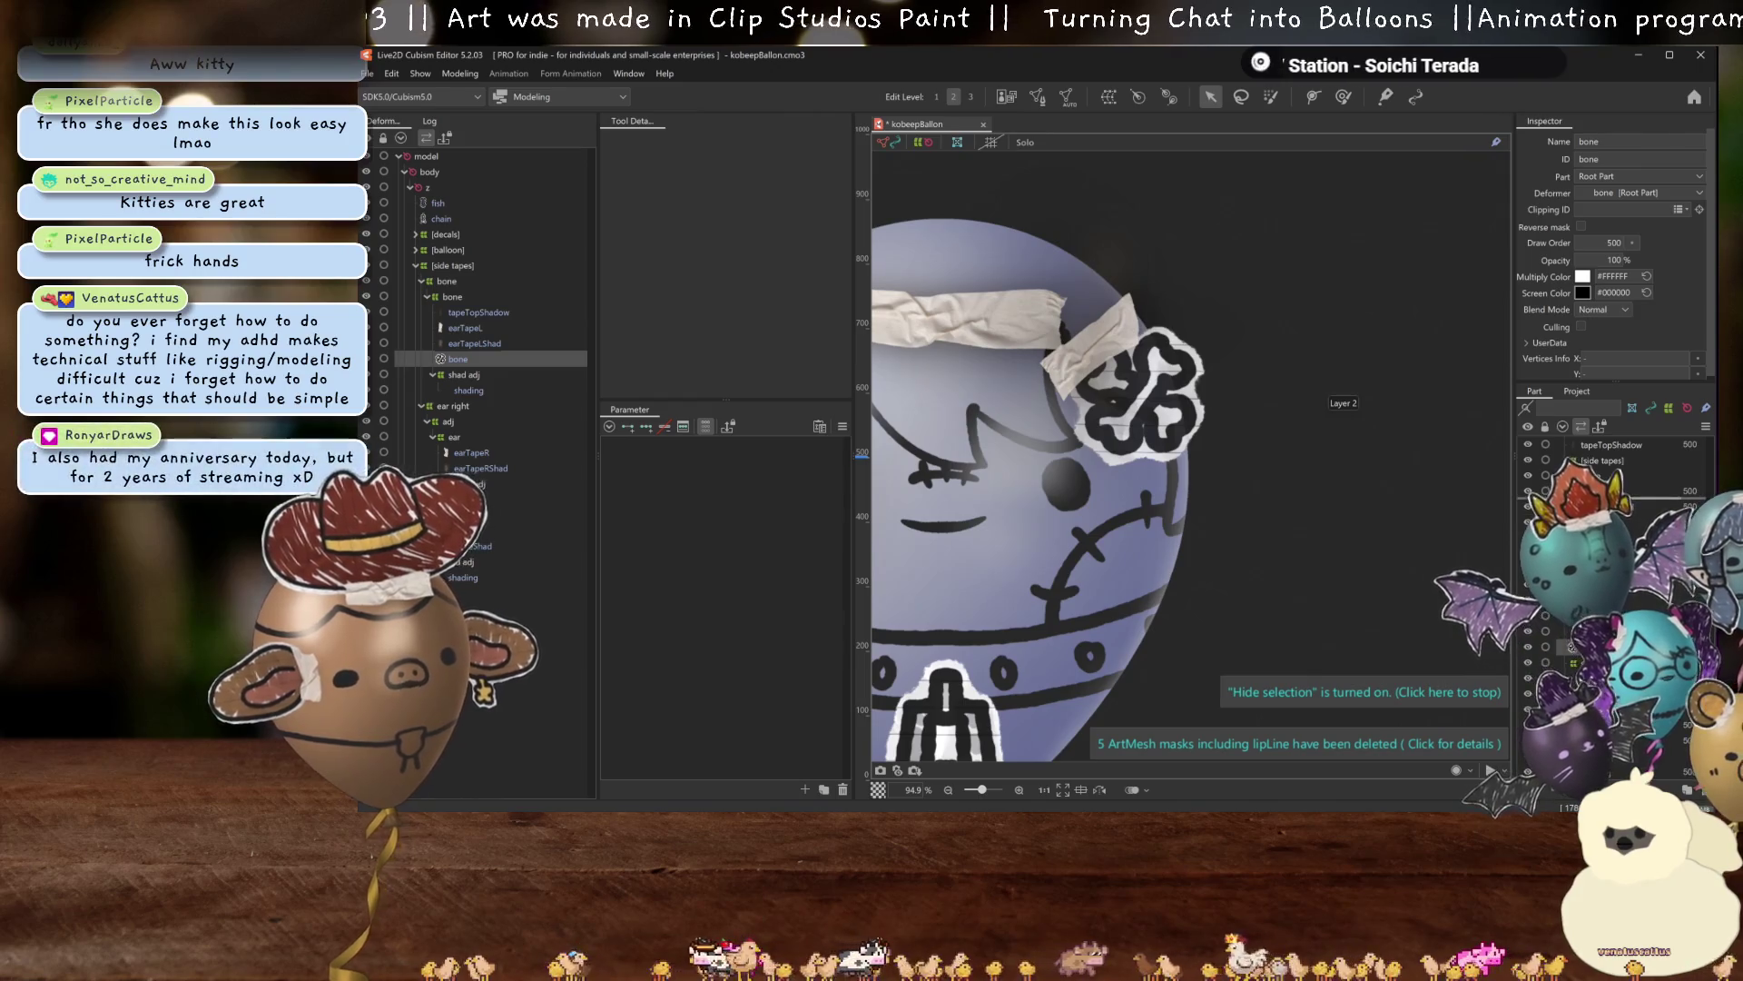
drag(457, 359, 458, 344)
drag(1136, 336, 1237, 402)
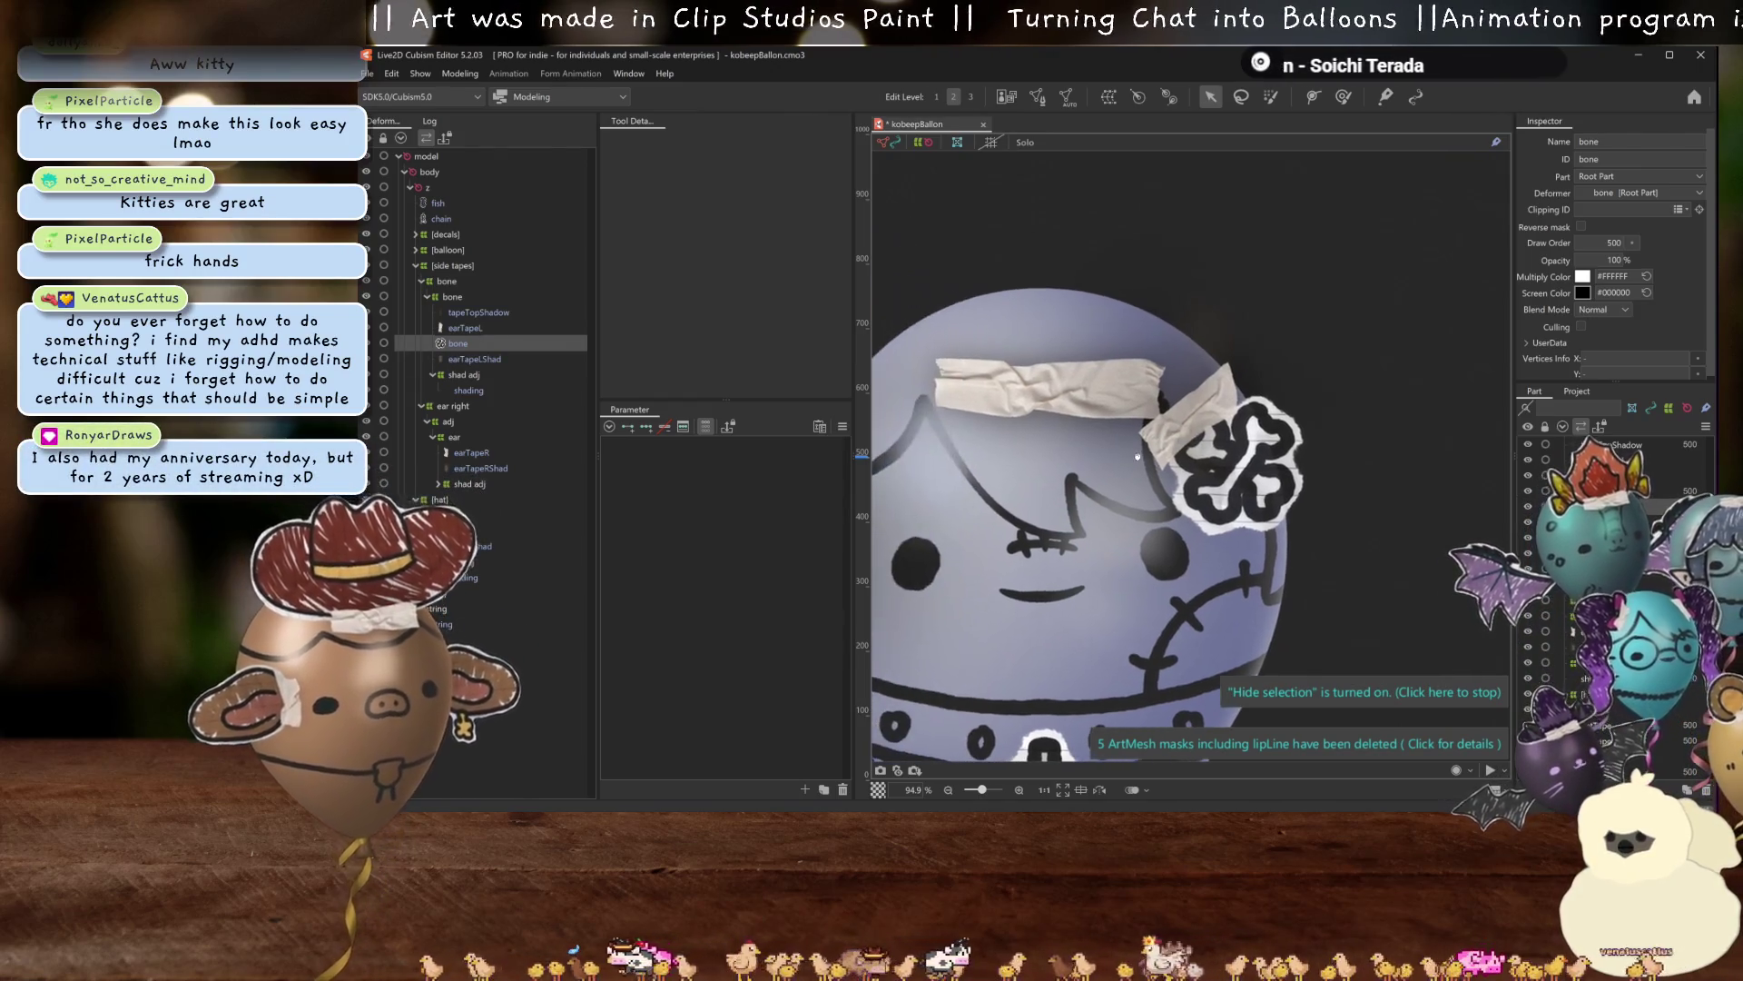
scroll(1237, 402, up, 3)
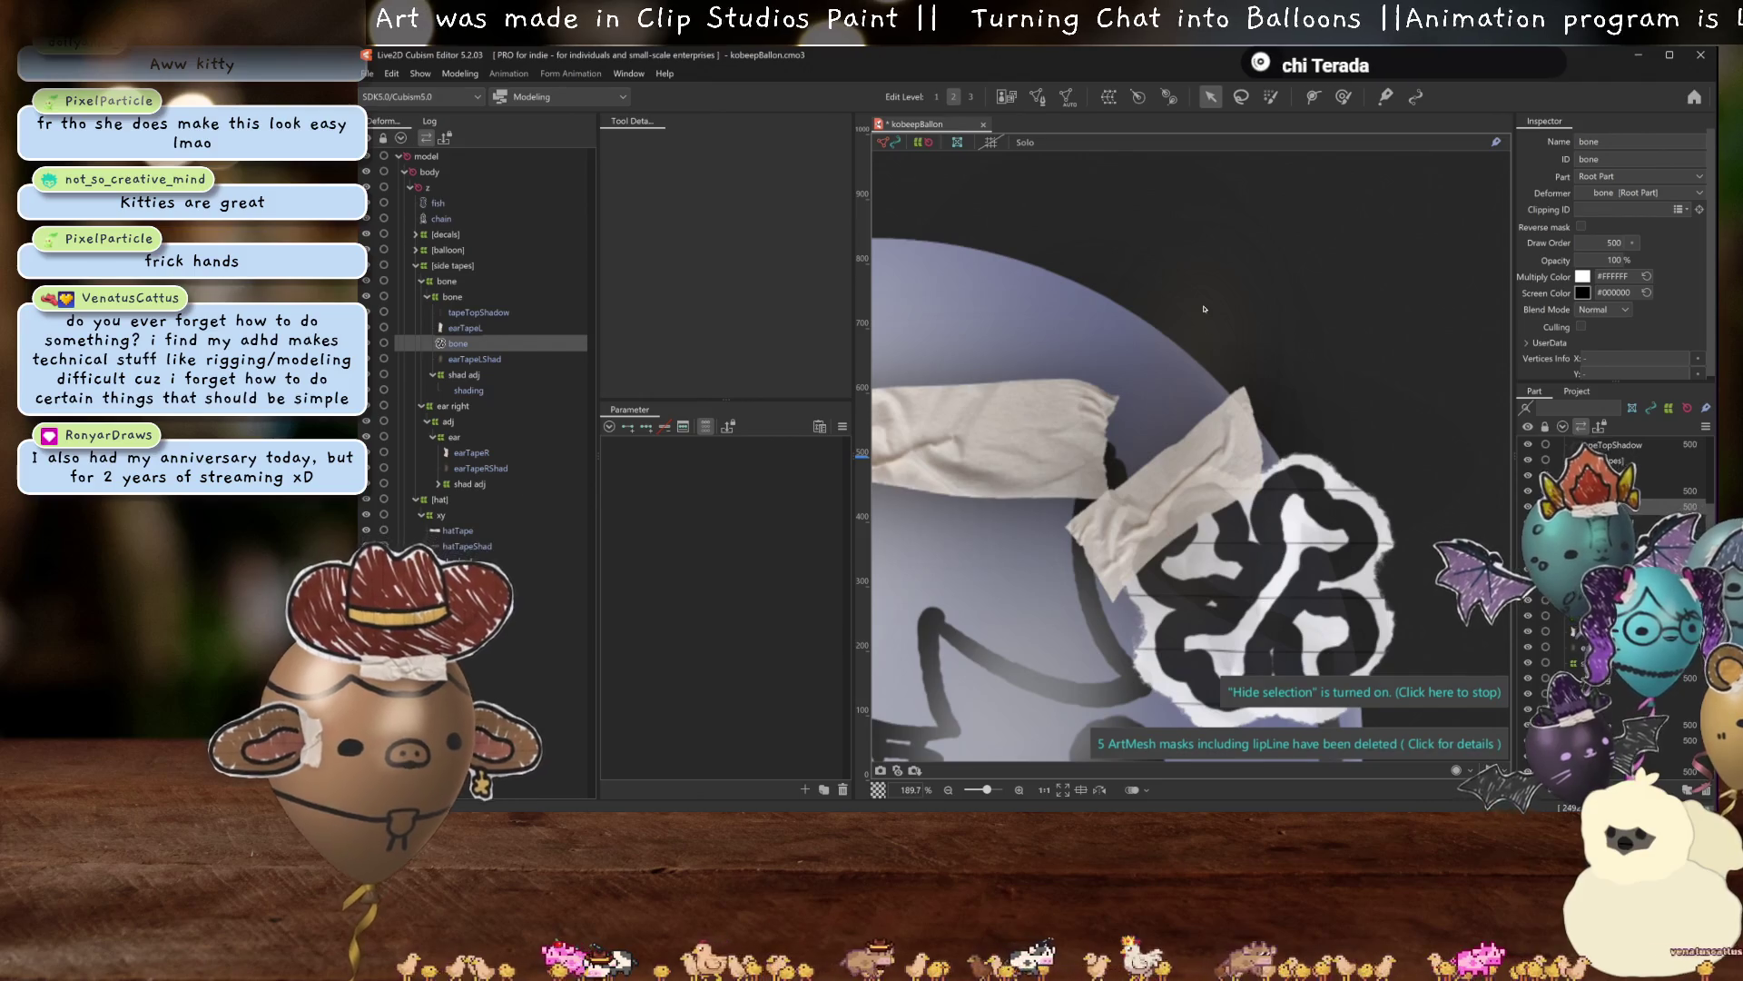
Set the tapeTopShadow mesh's Clipping ID to earTapeL.
click(1230, 409)
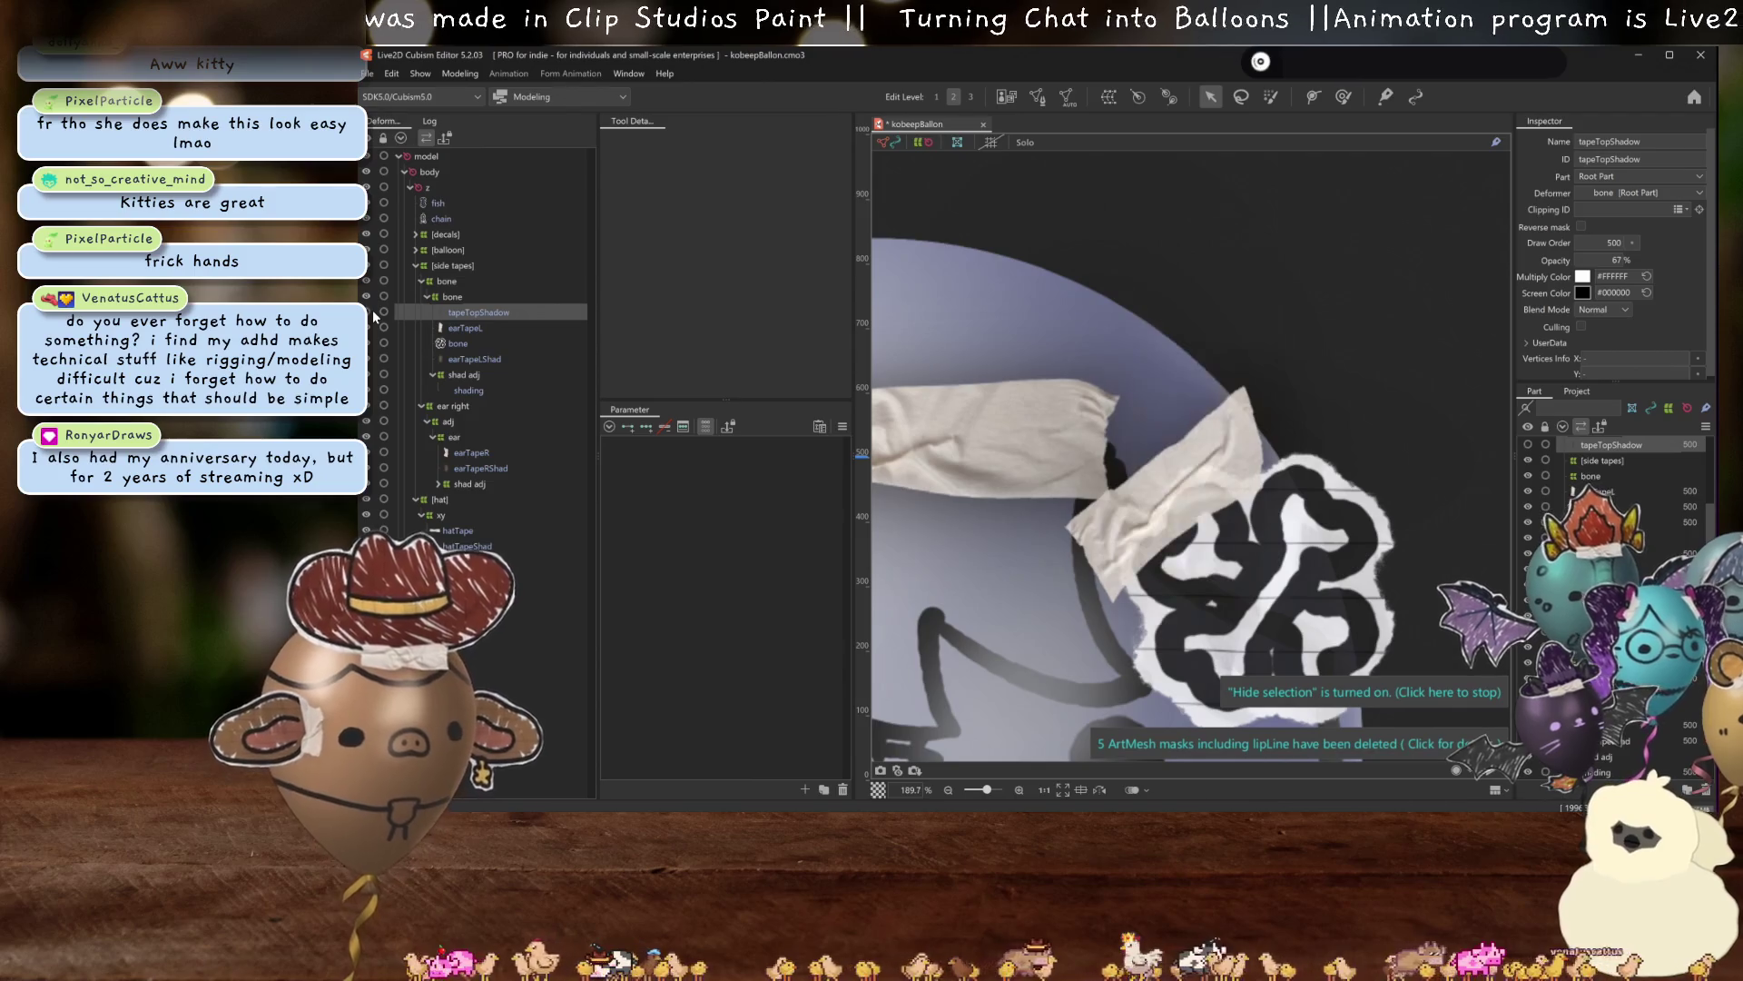
click(455, 330)
click(478, 313)
click(1625, 210)
text(earTapeL)
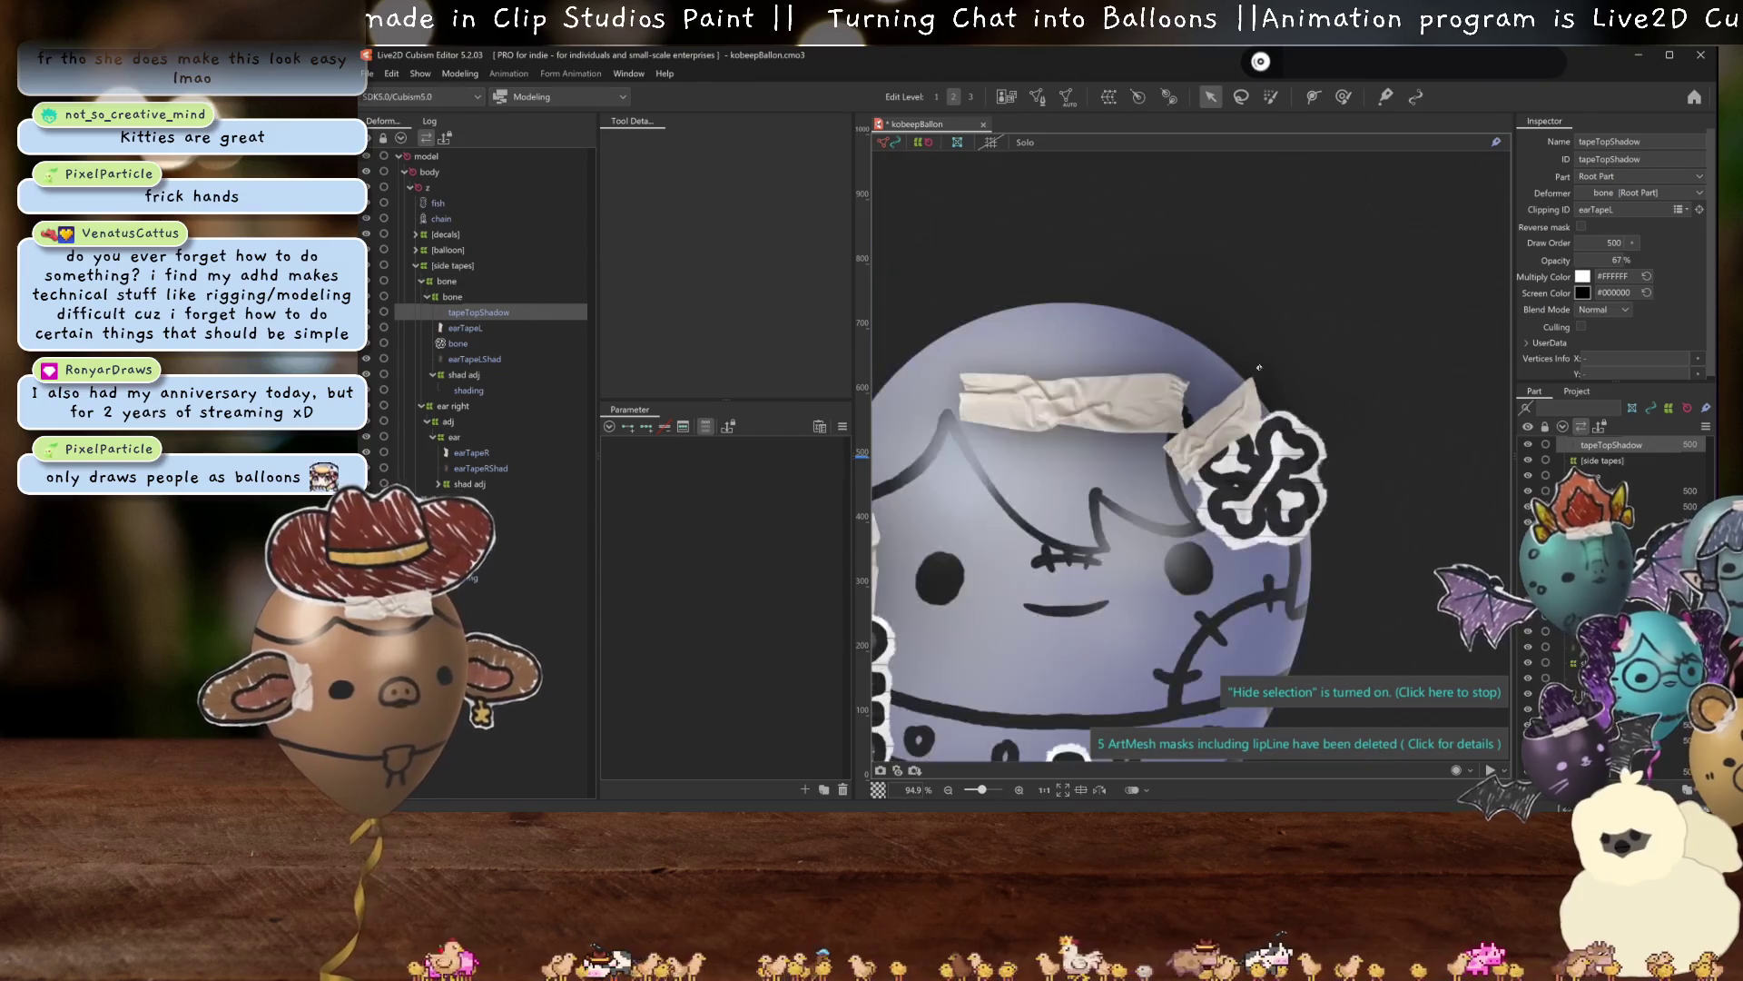
scroll(1262, 387, down, 4)
scroll(1262, 387, up, 2)
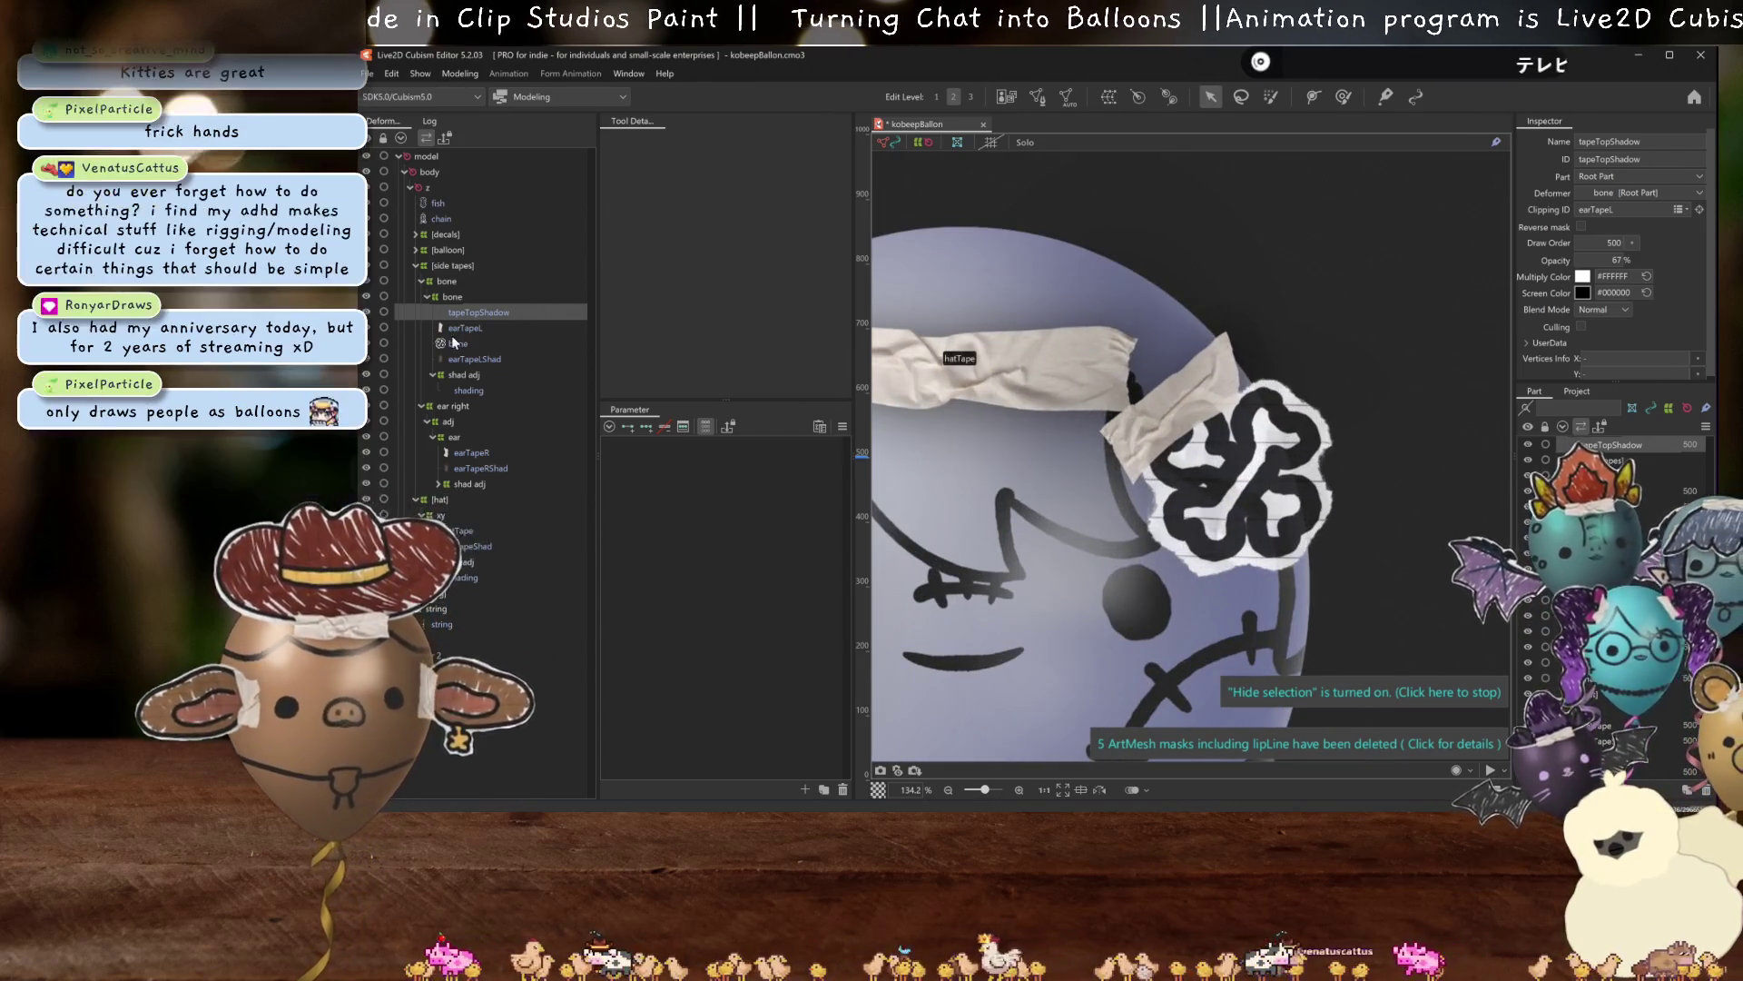
click(418, 360)
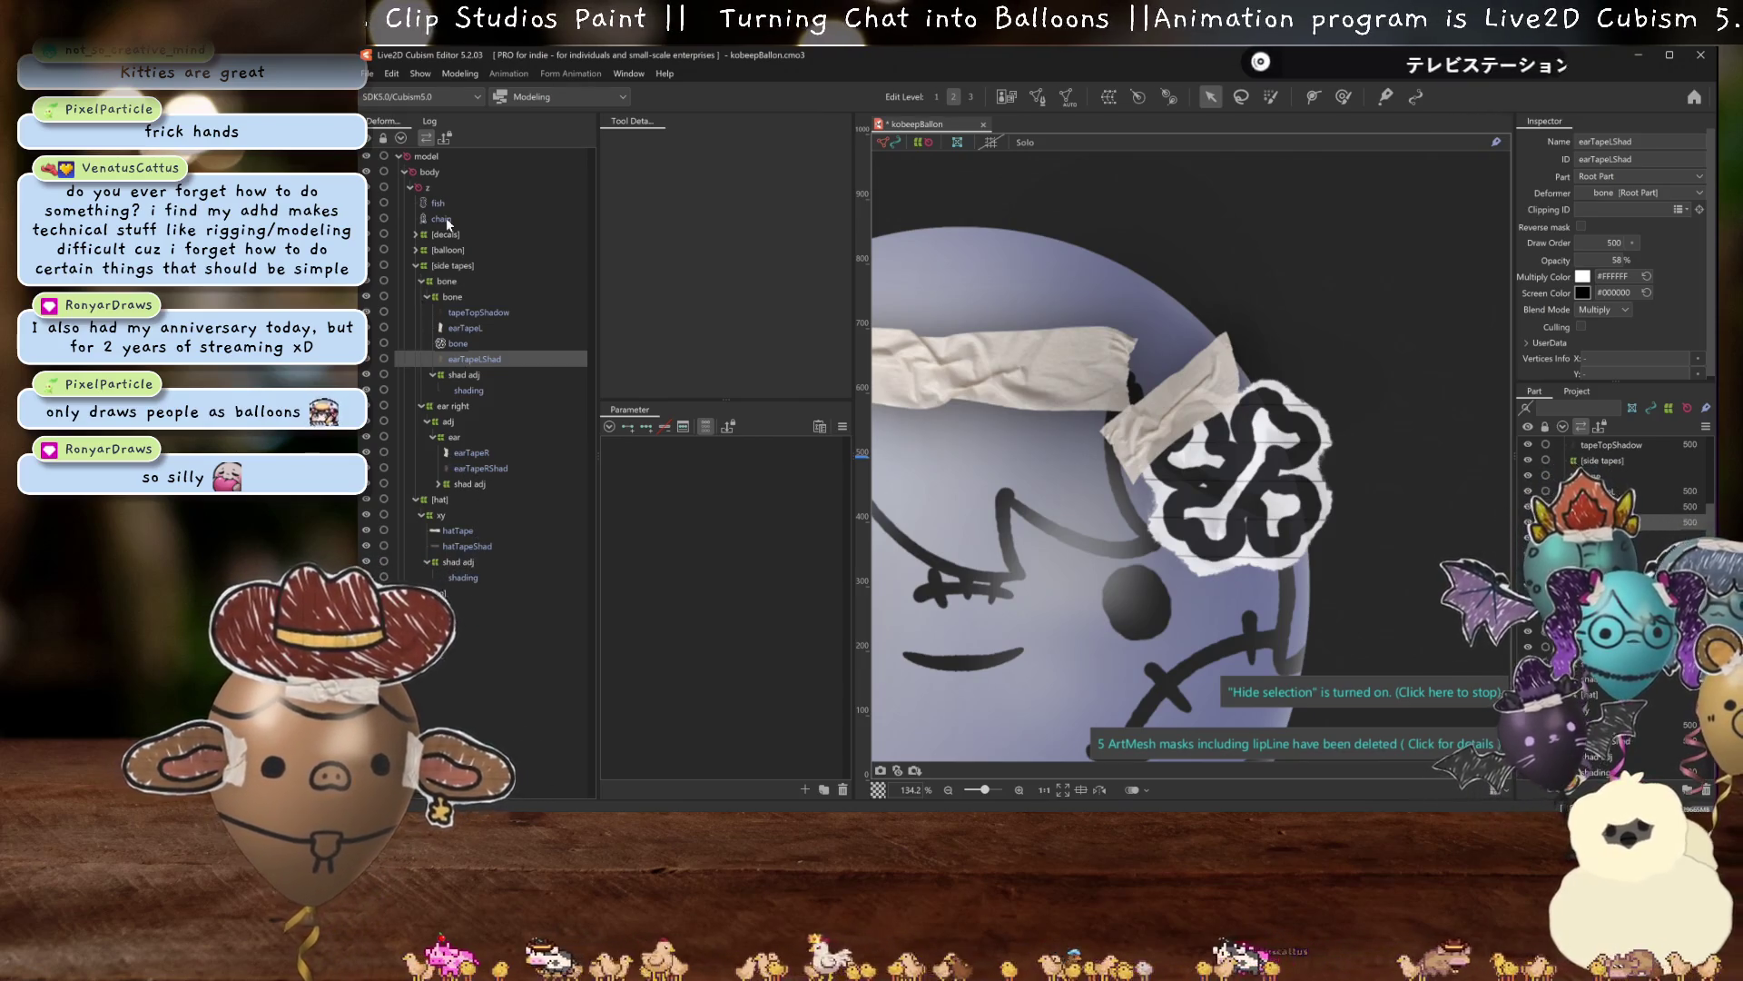
Expand the [balloon], back string and balloon shape groups to locate balloonBase.
click(416, 249)
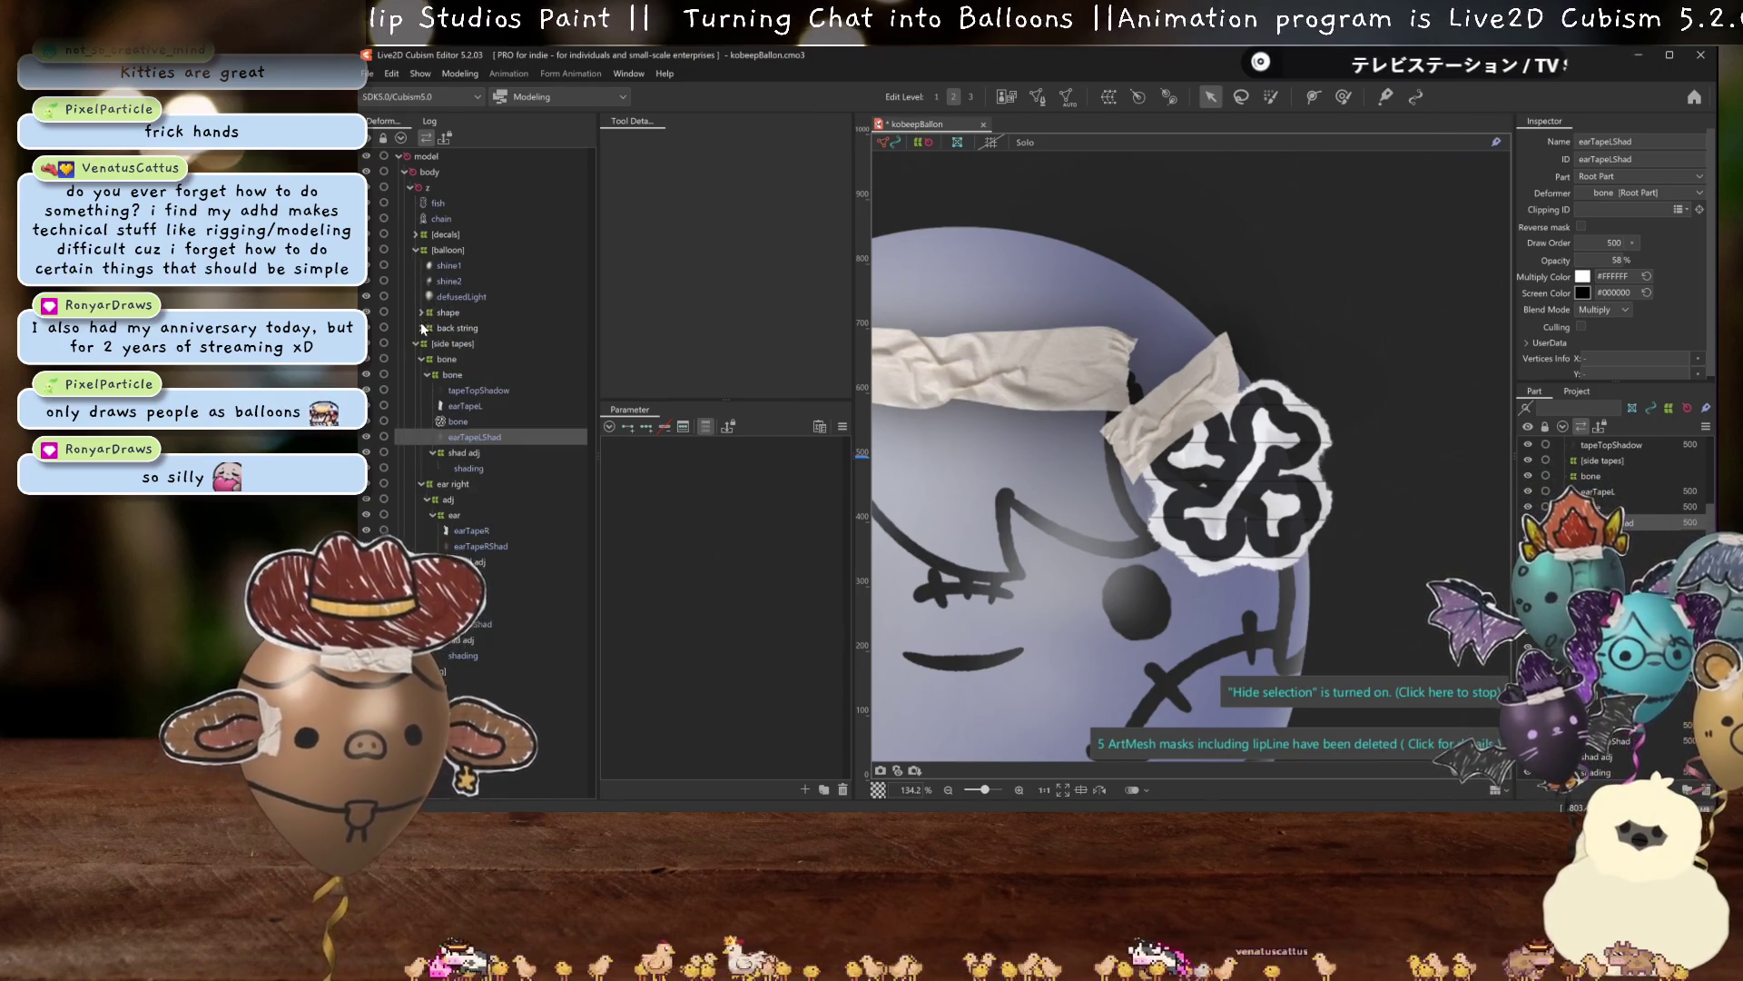
click(422, 327)
click(423, 313)
click(454, 358)
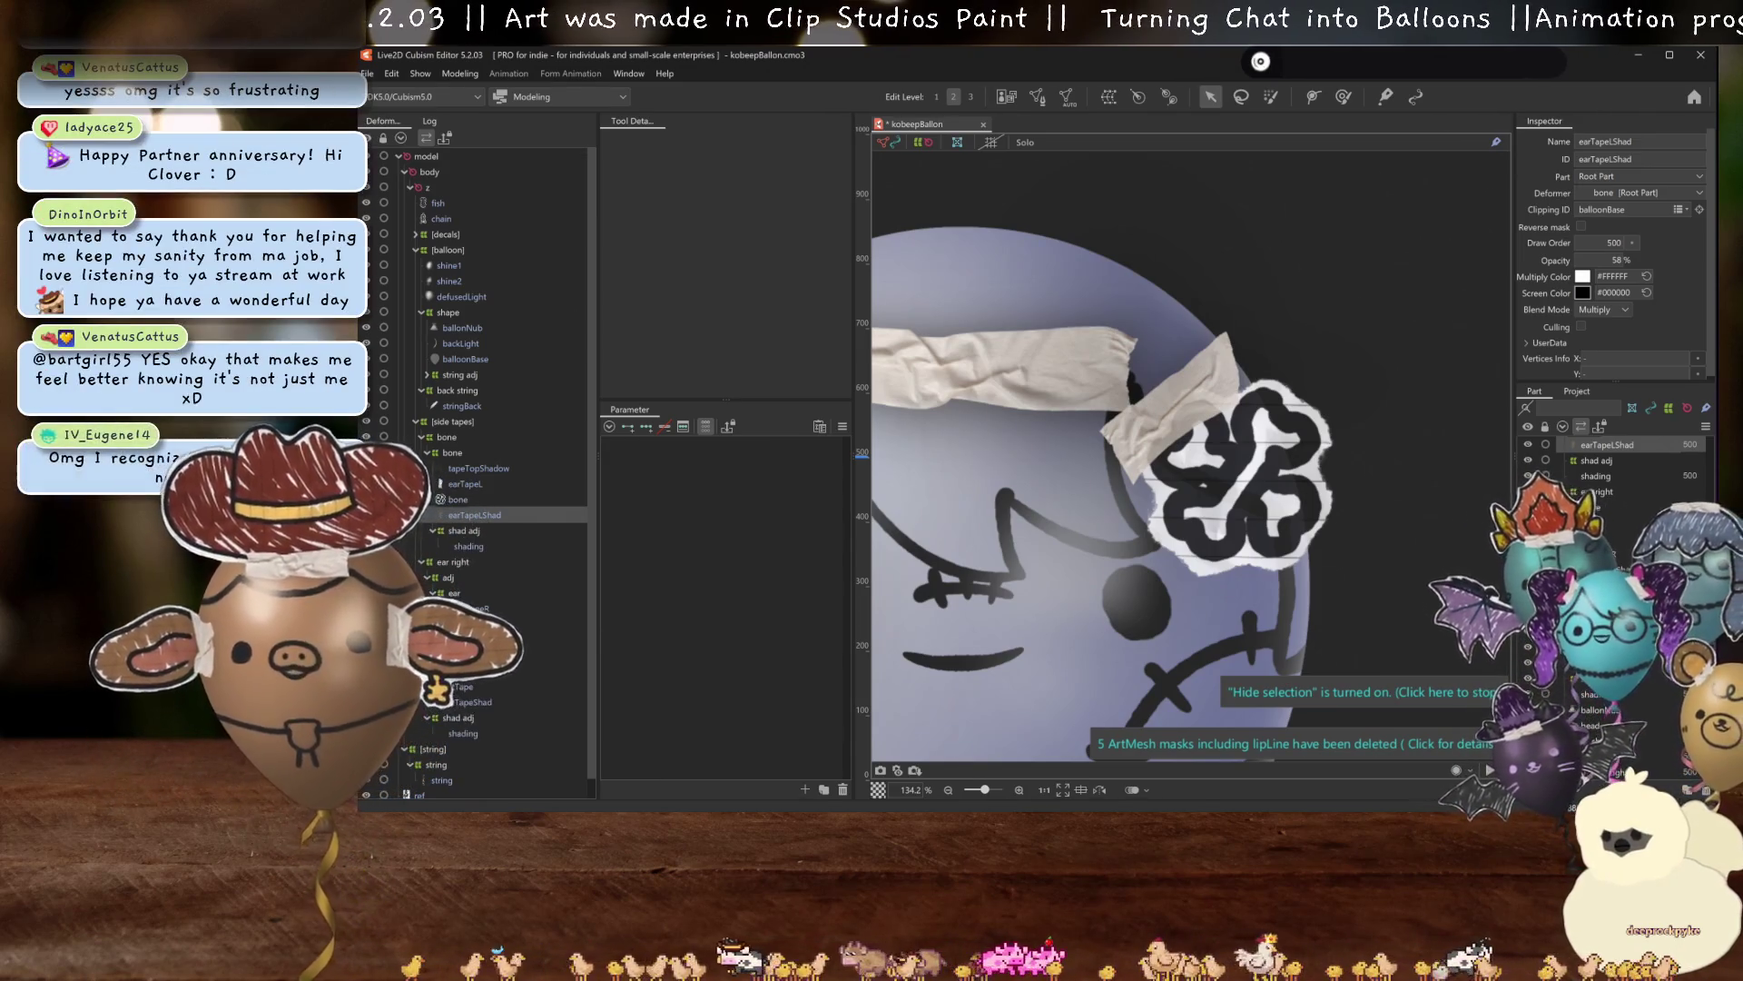
Frame the balloon face and select the bone decal's warp deformer.
scroll(934, 484, down, 5)
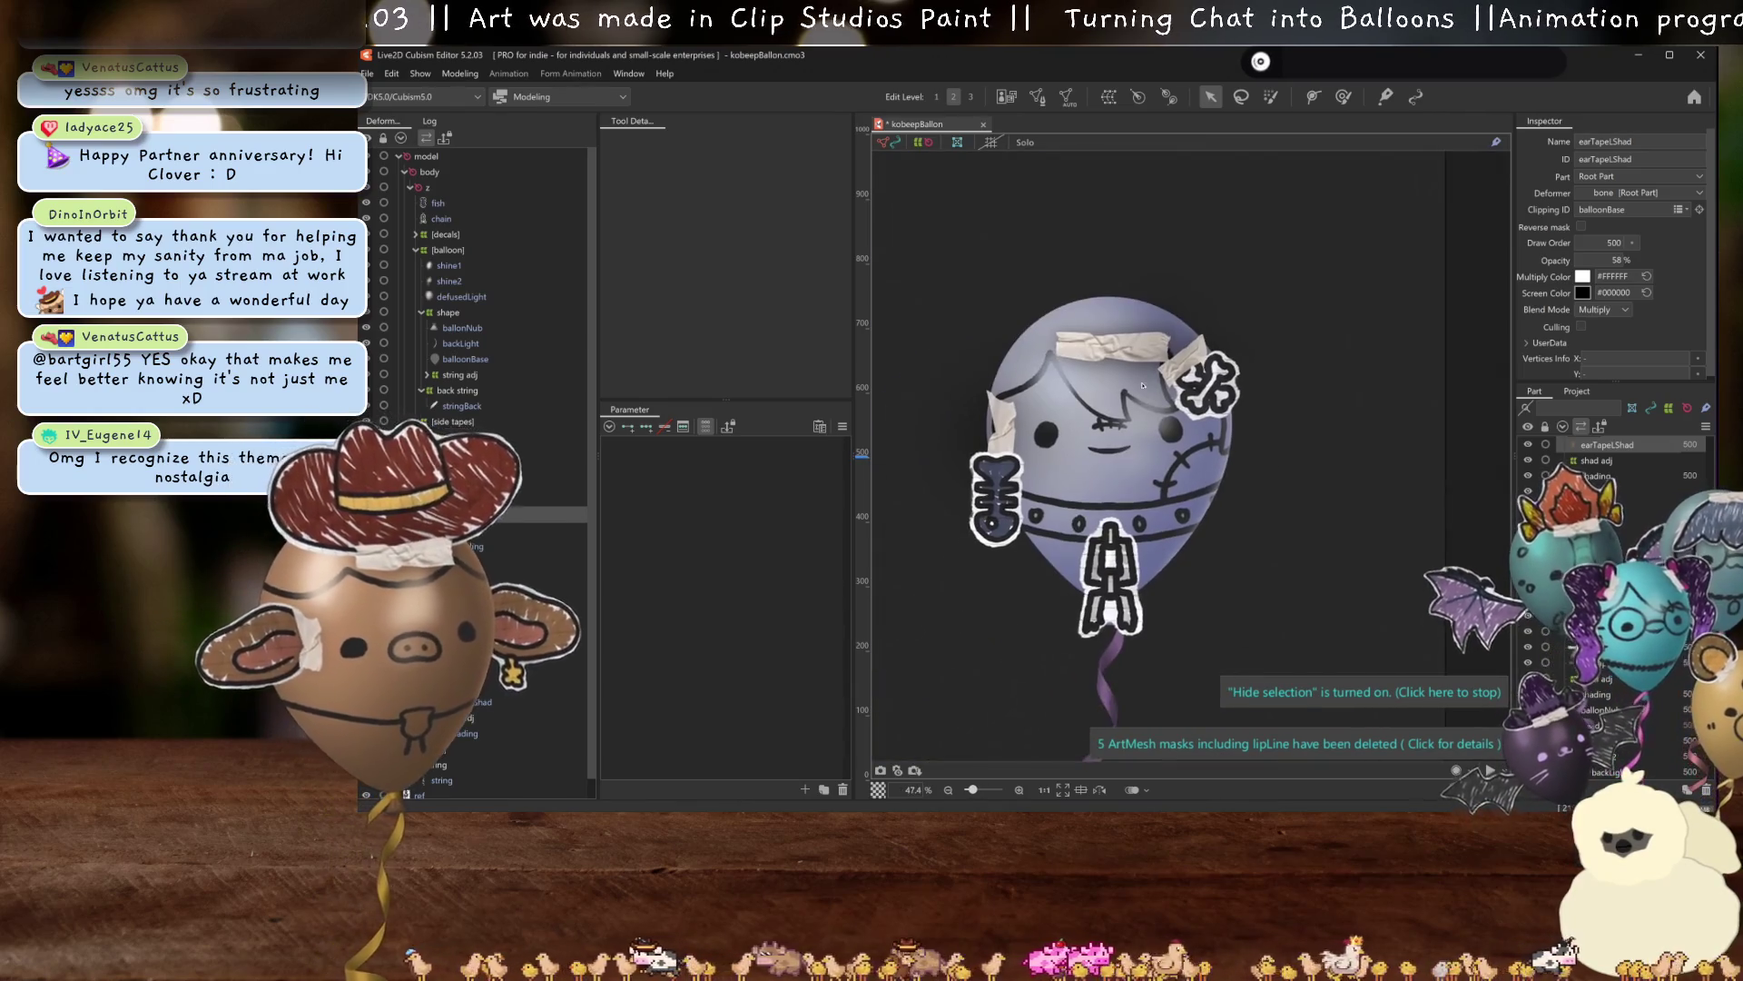
scroll(1101, 419, up, 3)
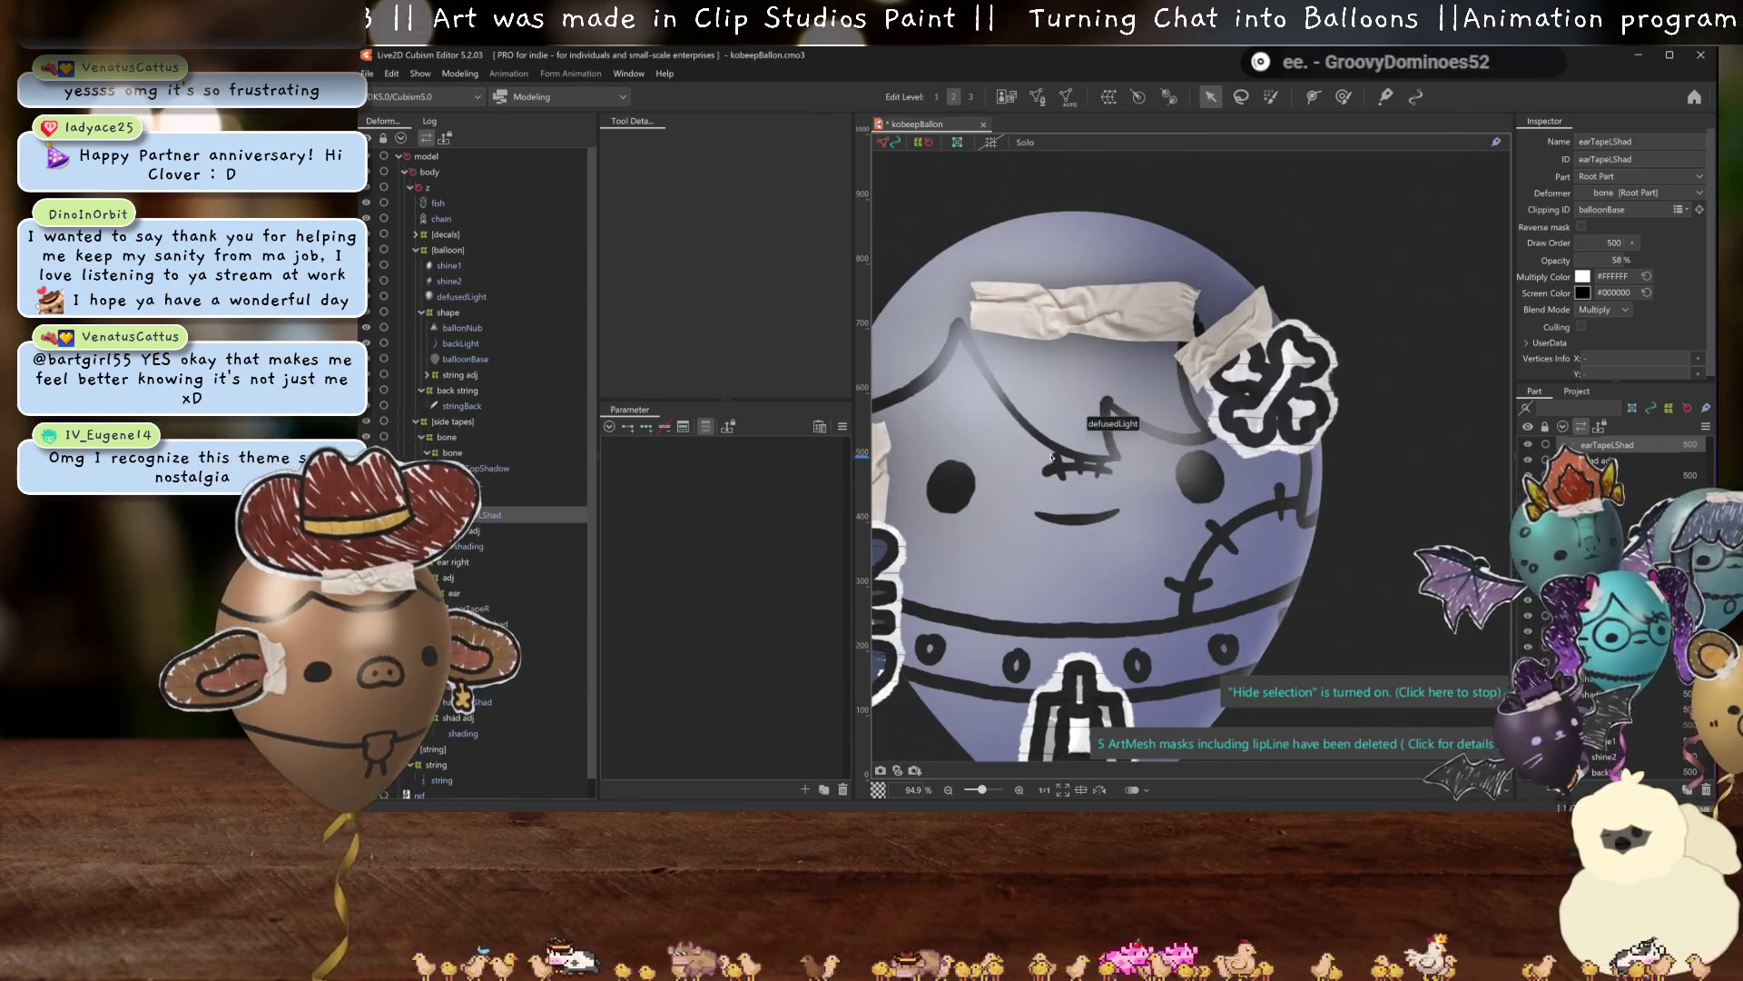
drag(1100, 419, 1082, 451)
scroll(1308, 390, down, 4)
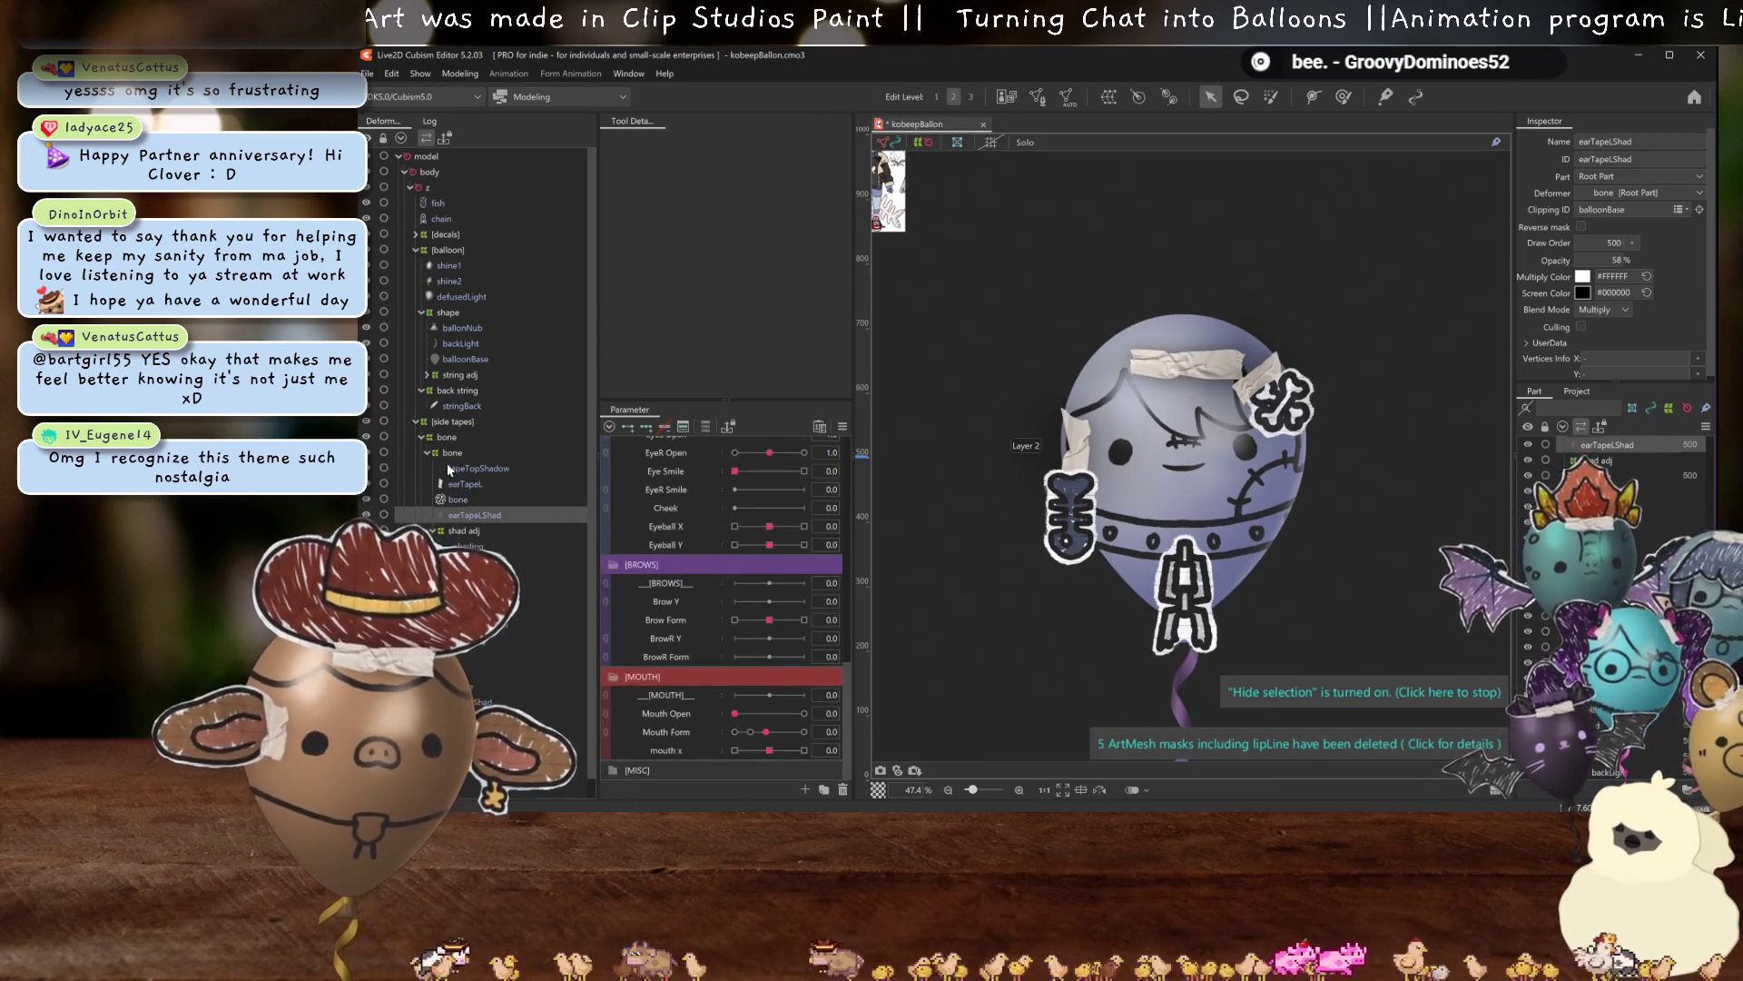
click(455, 448)
scroll(727, 445, up, 5)
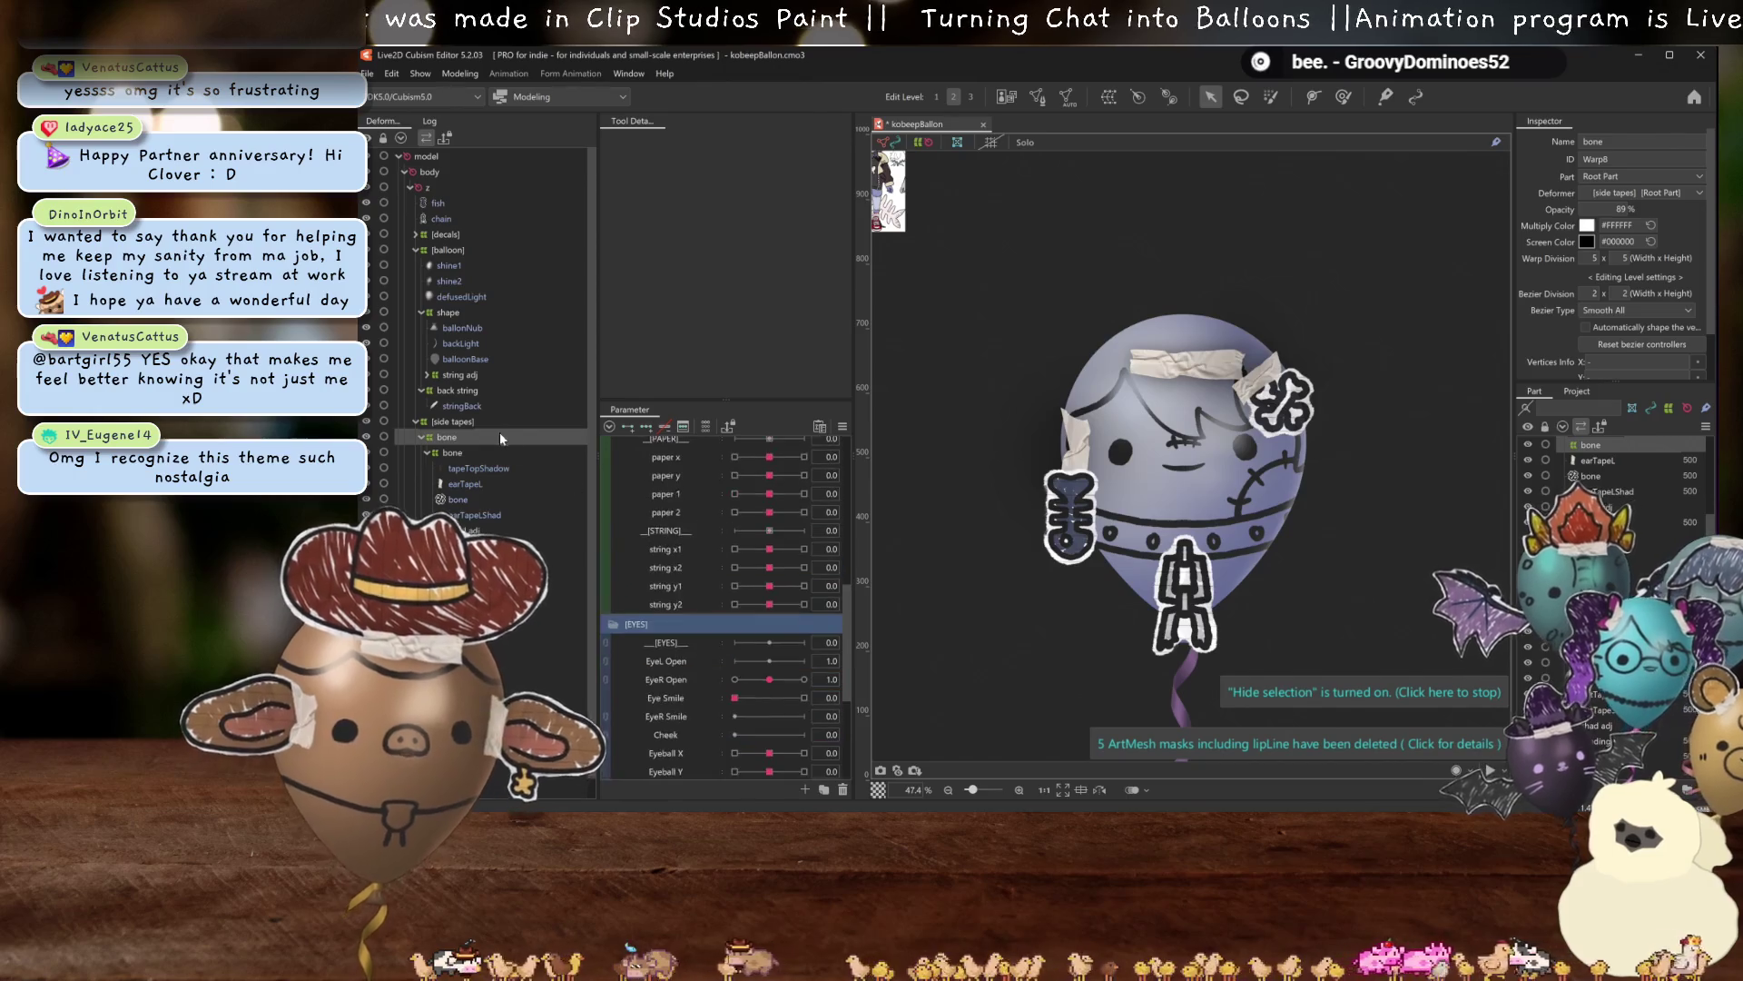
scroll(727, 445, up, 3)
mouse_move(769, 533)
mouse_down()
mouse_move(808, 536)
mouse_move(745, 563)
mouse_move(770, 569)
mouse_up()
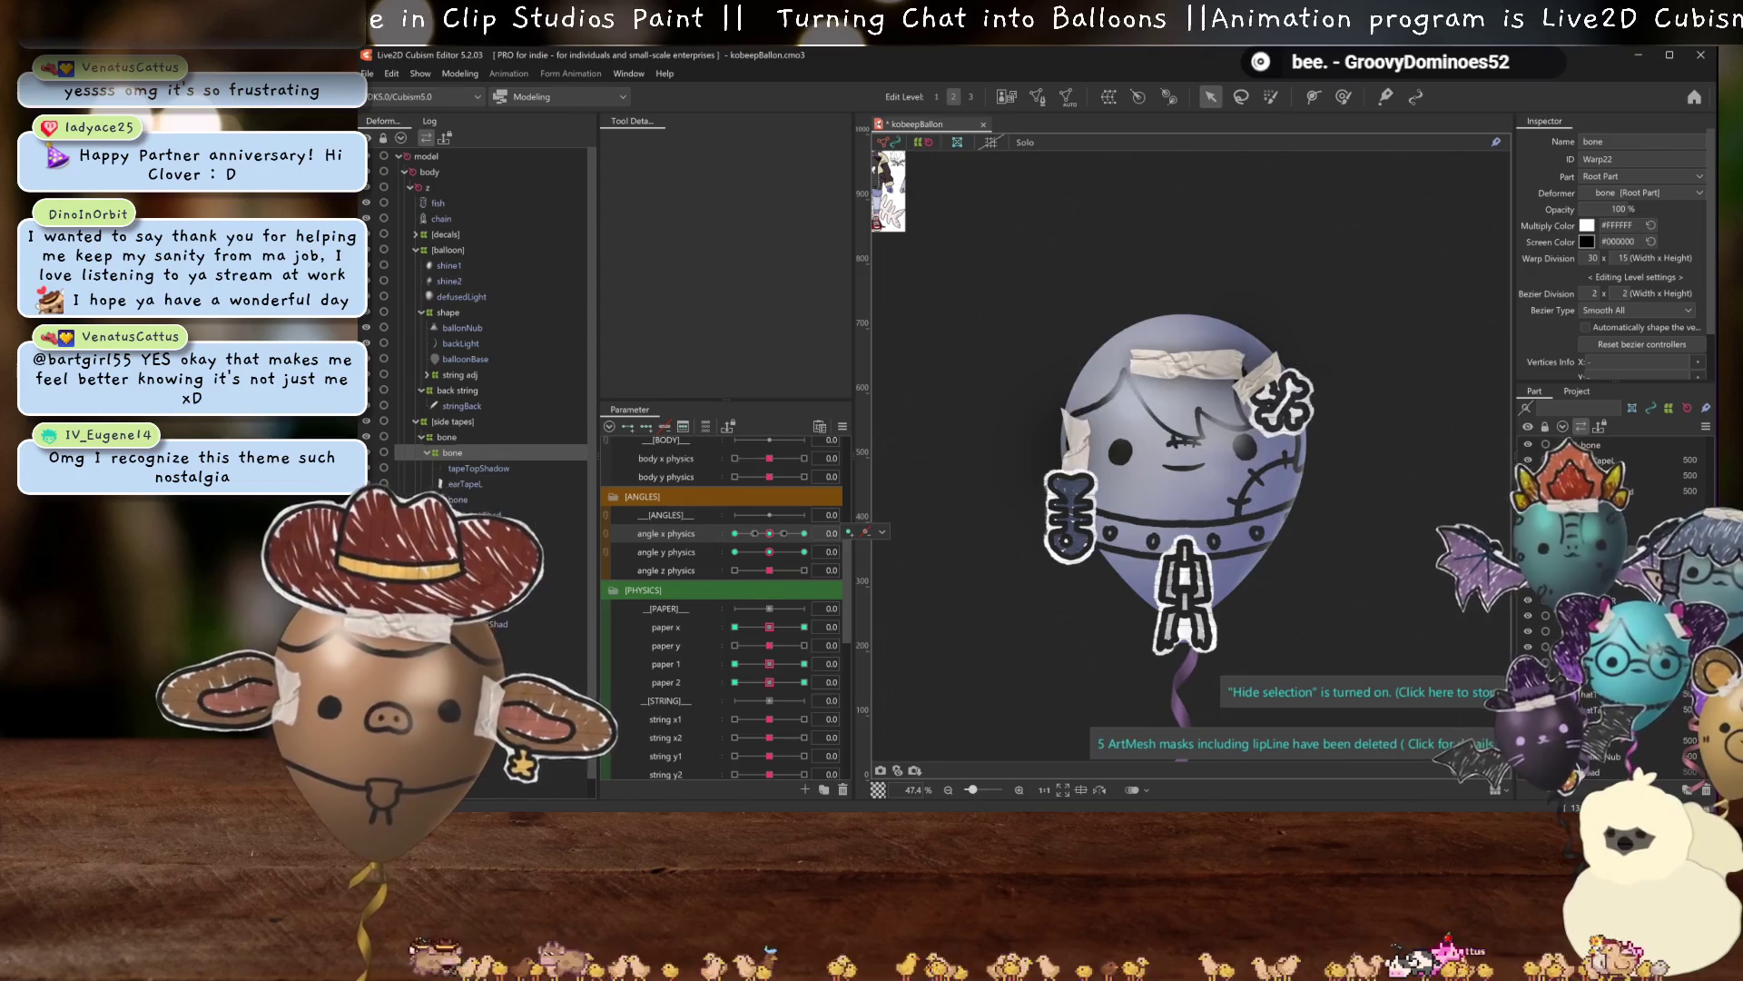
Set the shading mesh's Clipping ID to bone, then turn angle x physics toward 30.
click(464, 544)
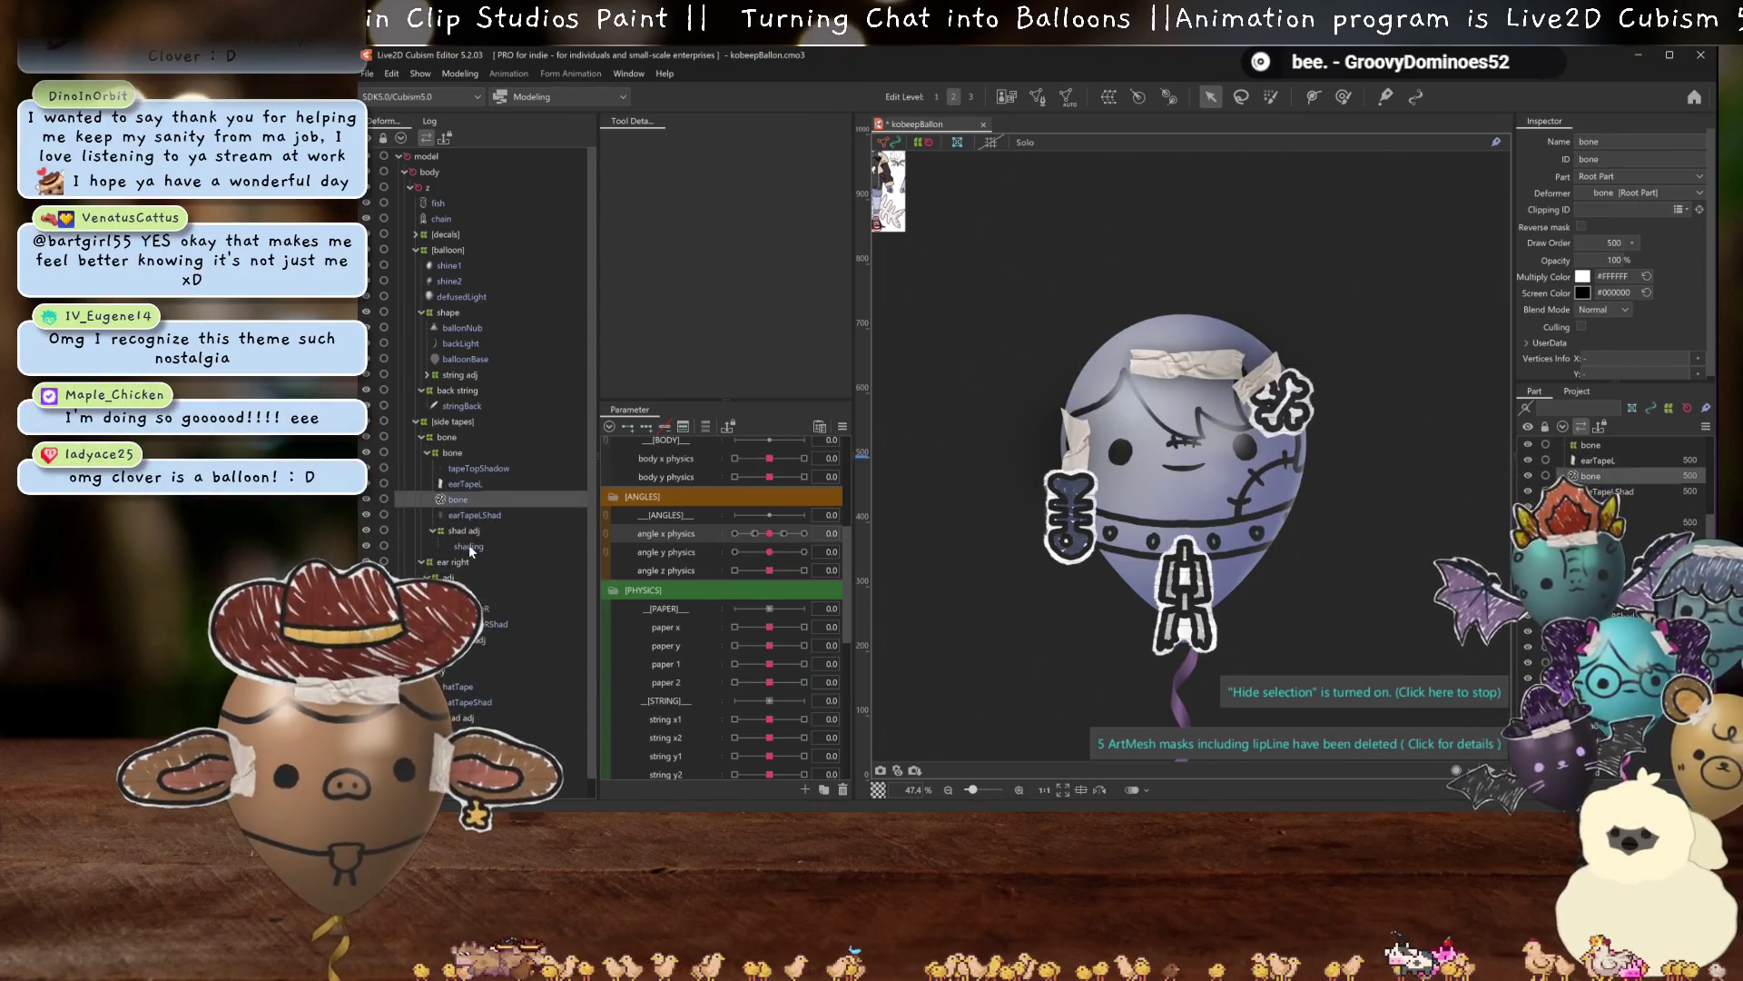
click(1626, 213)
text(bone)
key(Return)
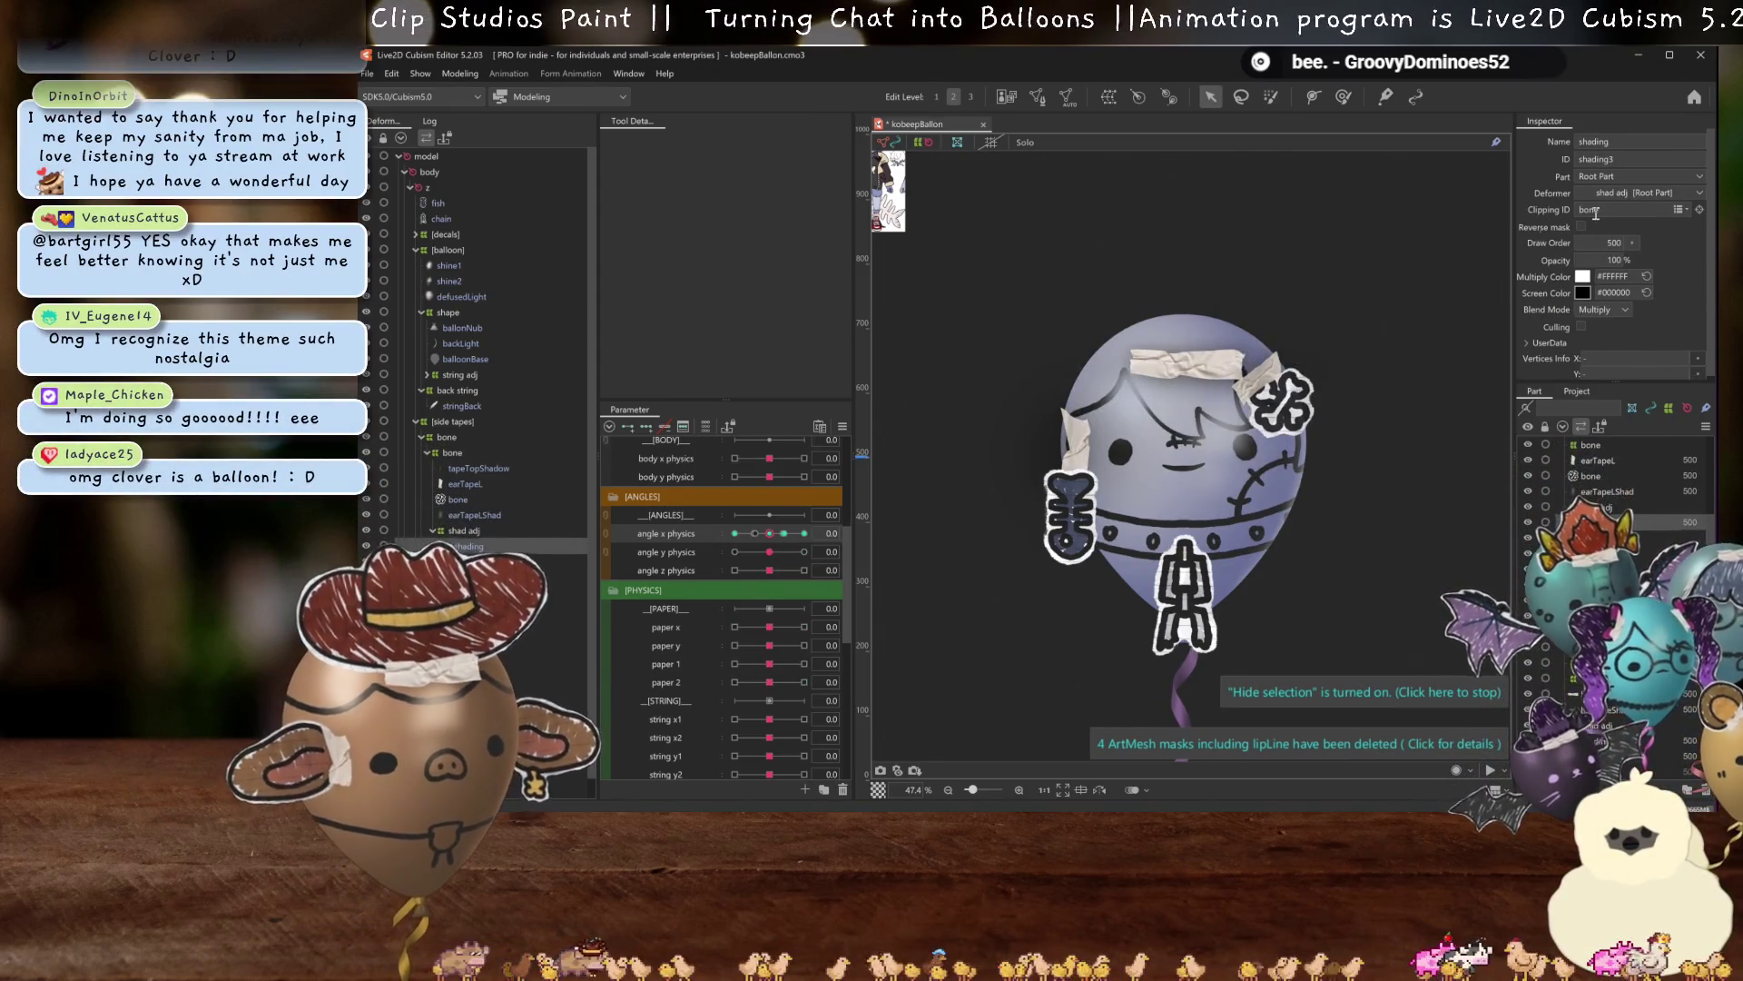
drag(775, 538, 810, 543)
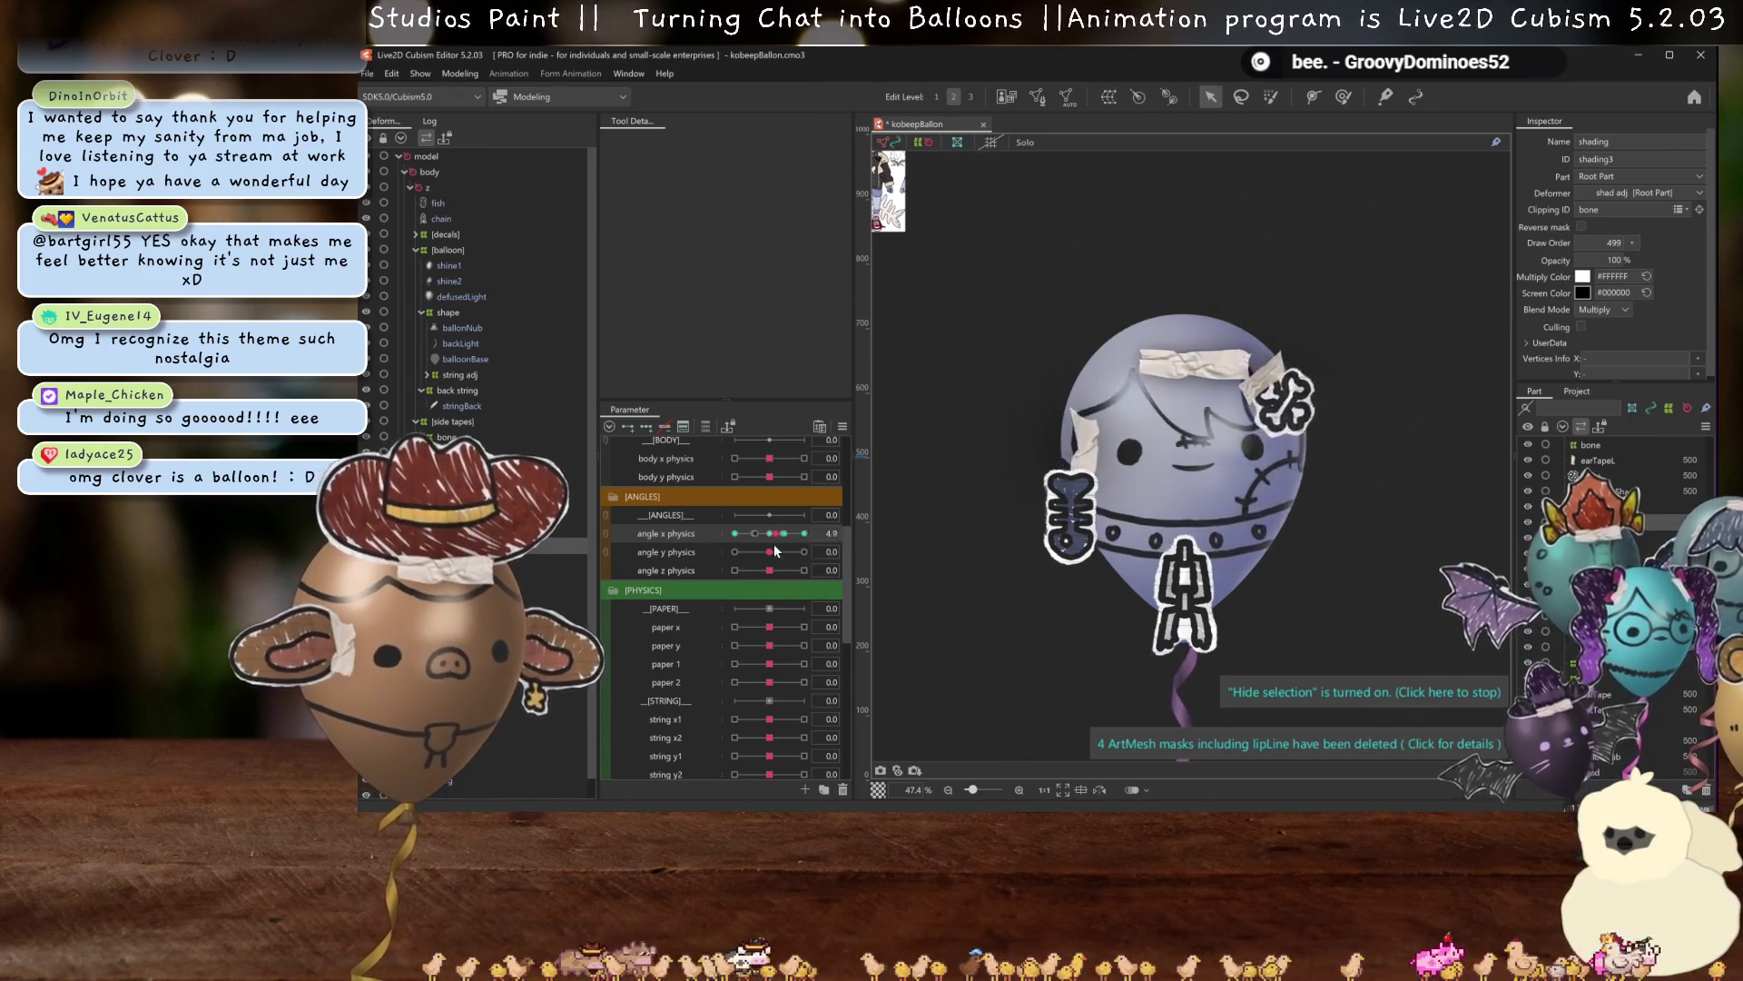
scroll(1309, 418, up, 5)
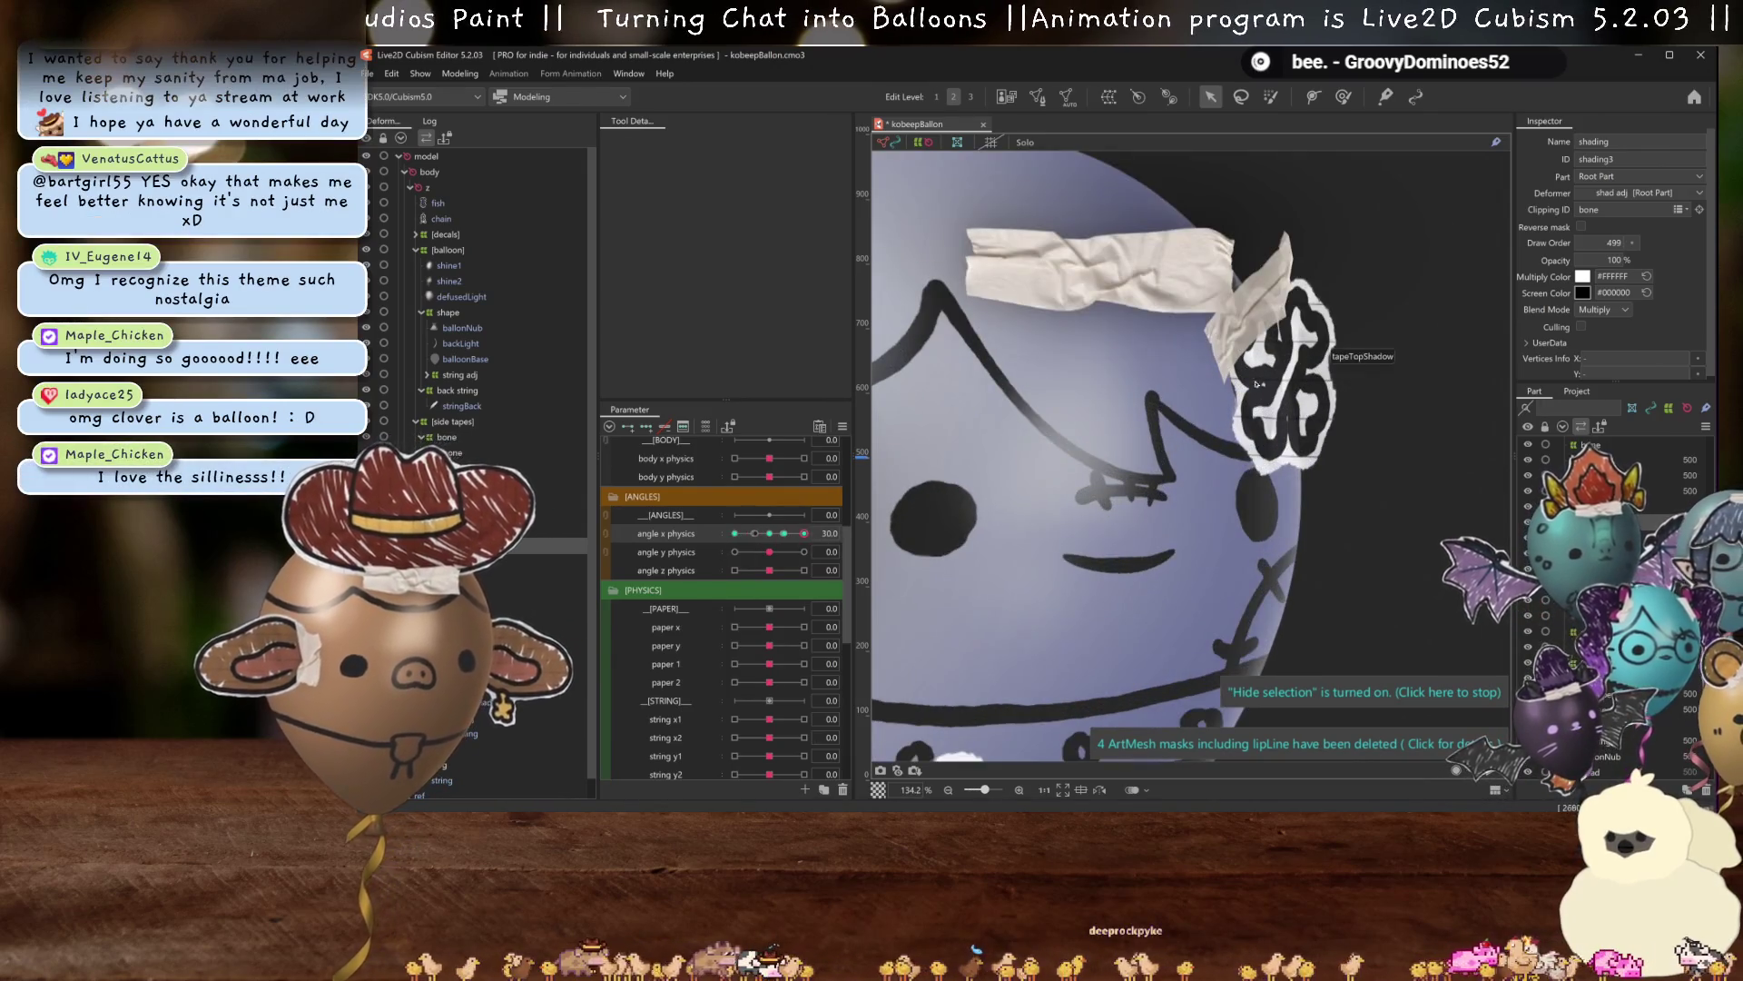
Scrub angle x physics through 13, 6 and back to neutral to test the bone decal.
click(784, 534)
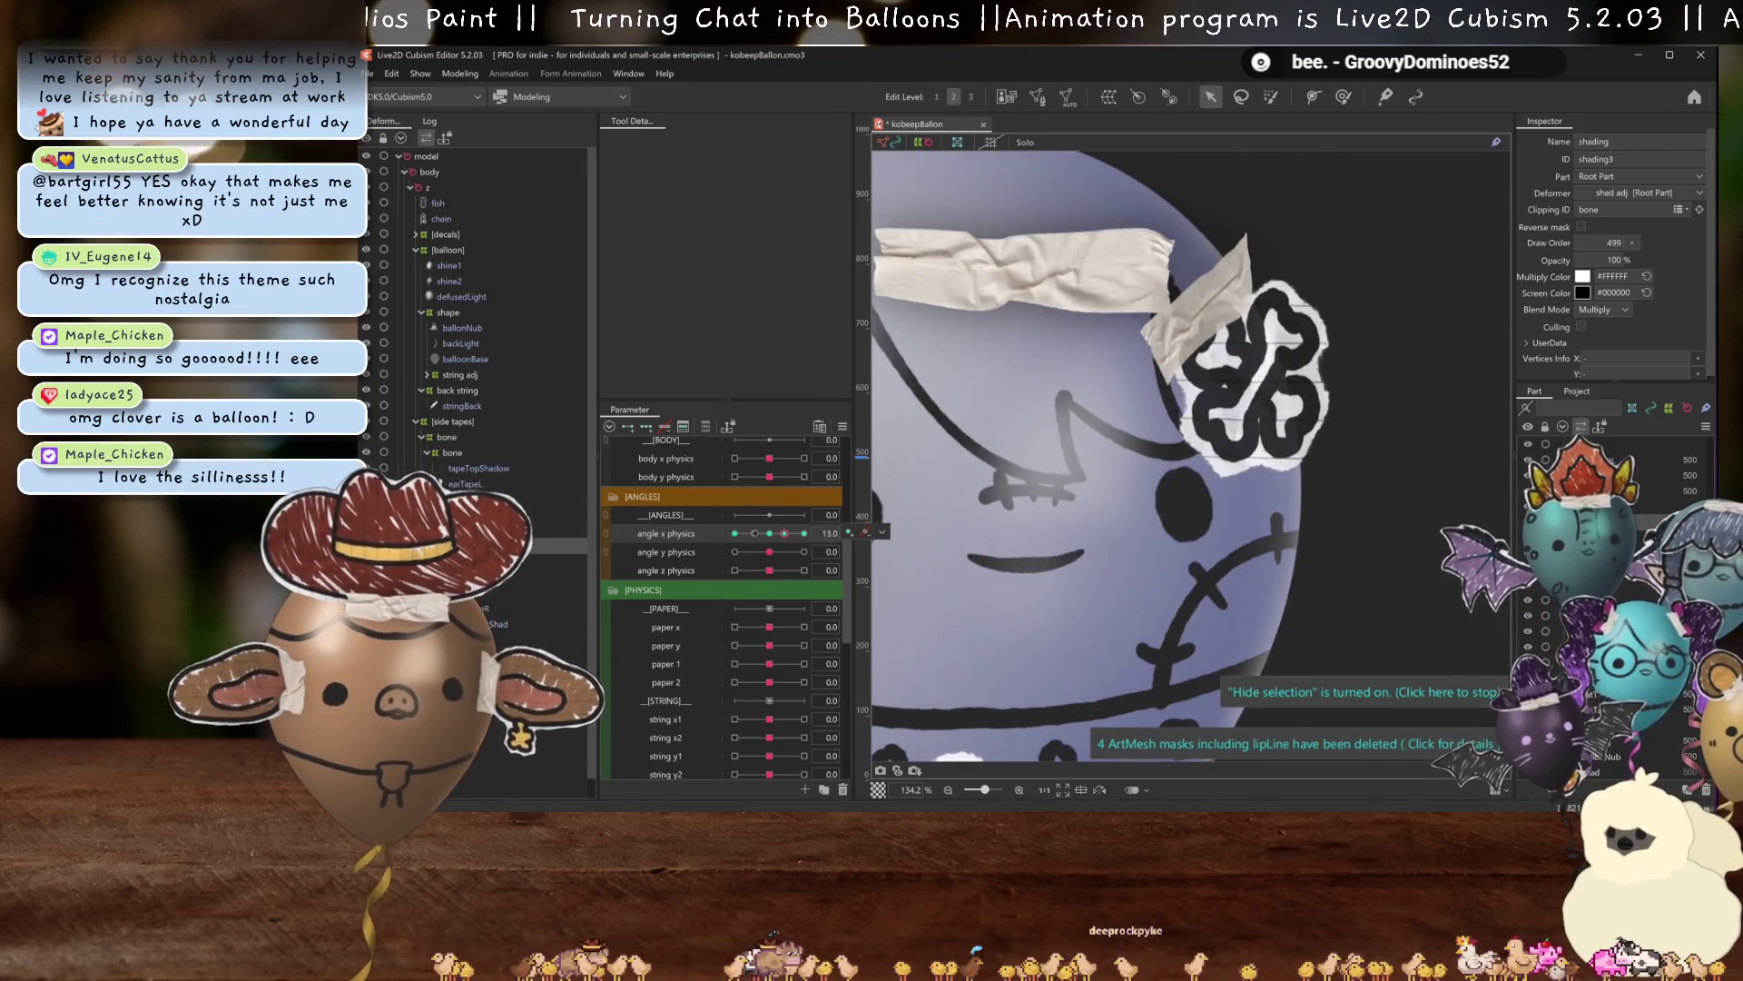
click(452, 452)
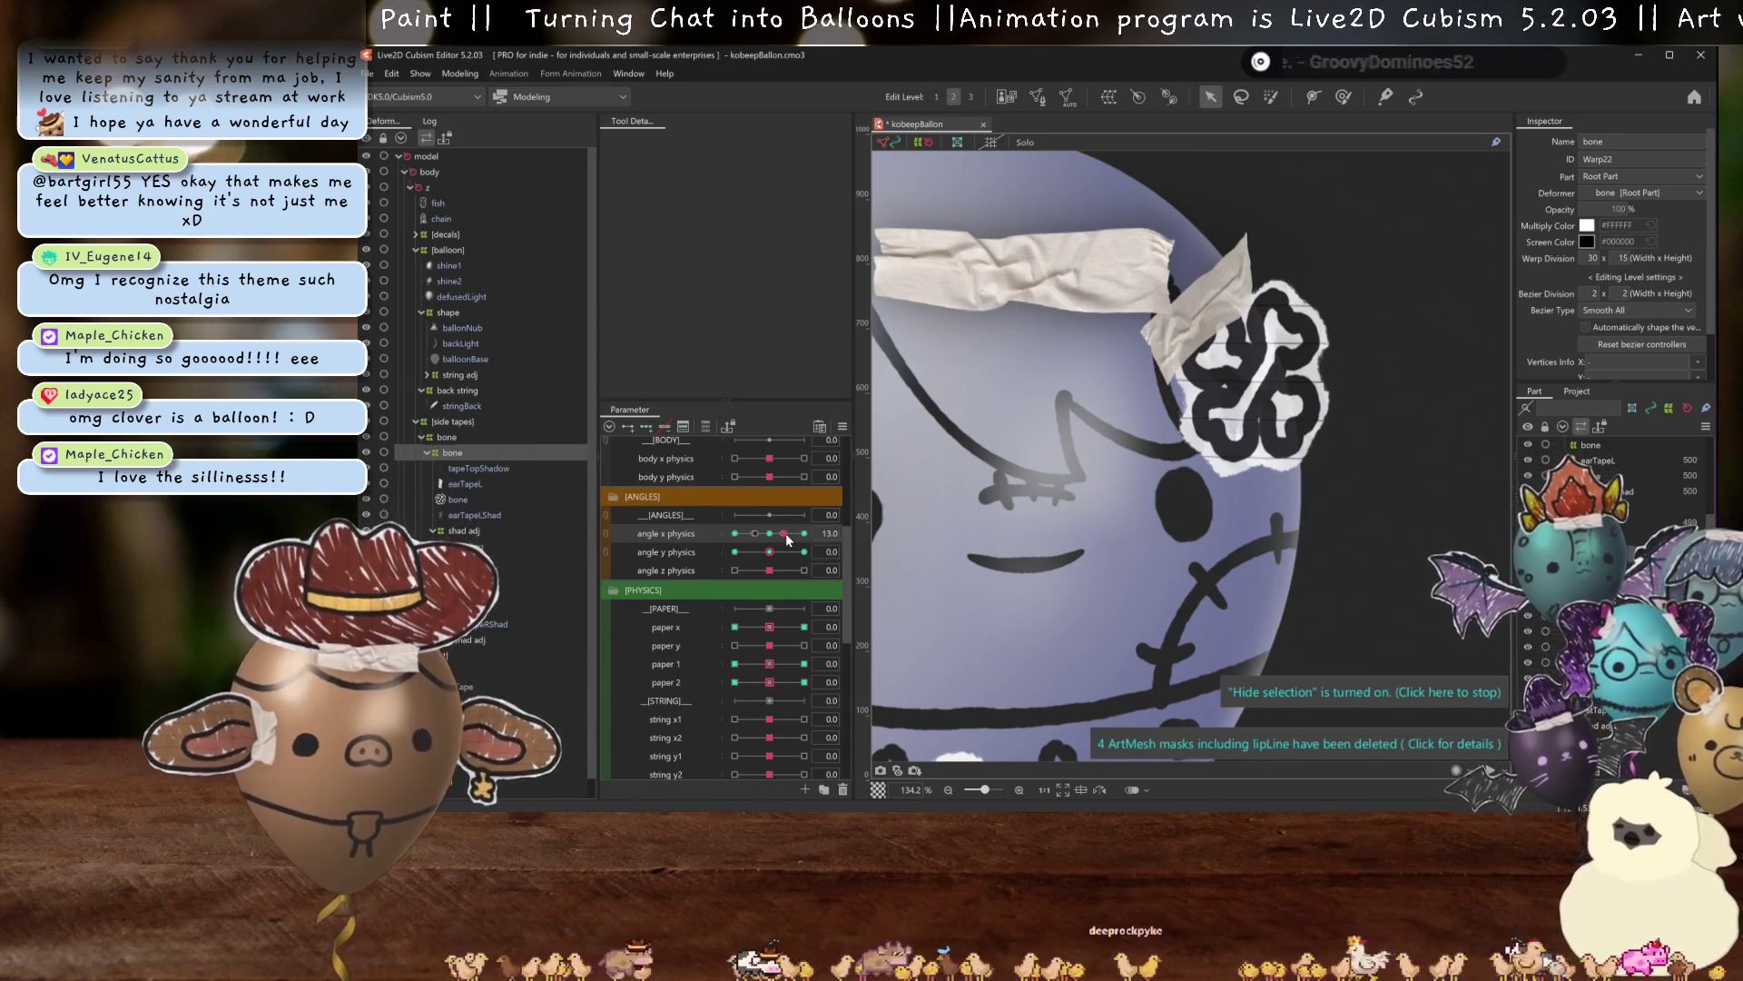
drag(784, 536, 805, 533)
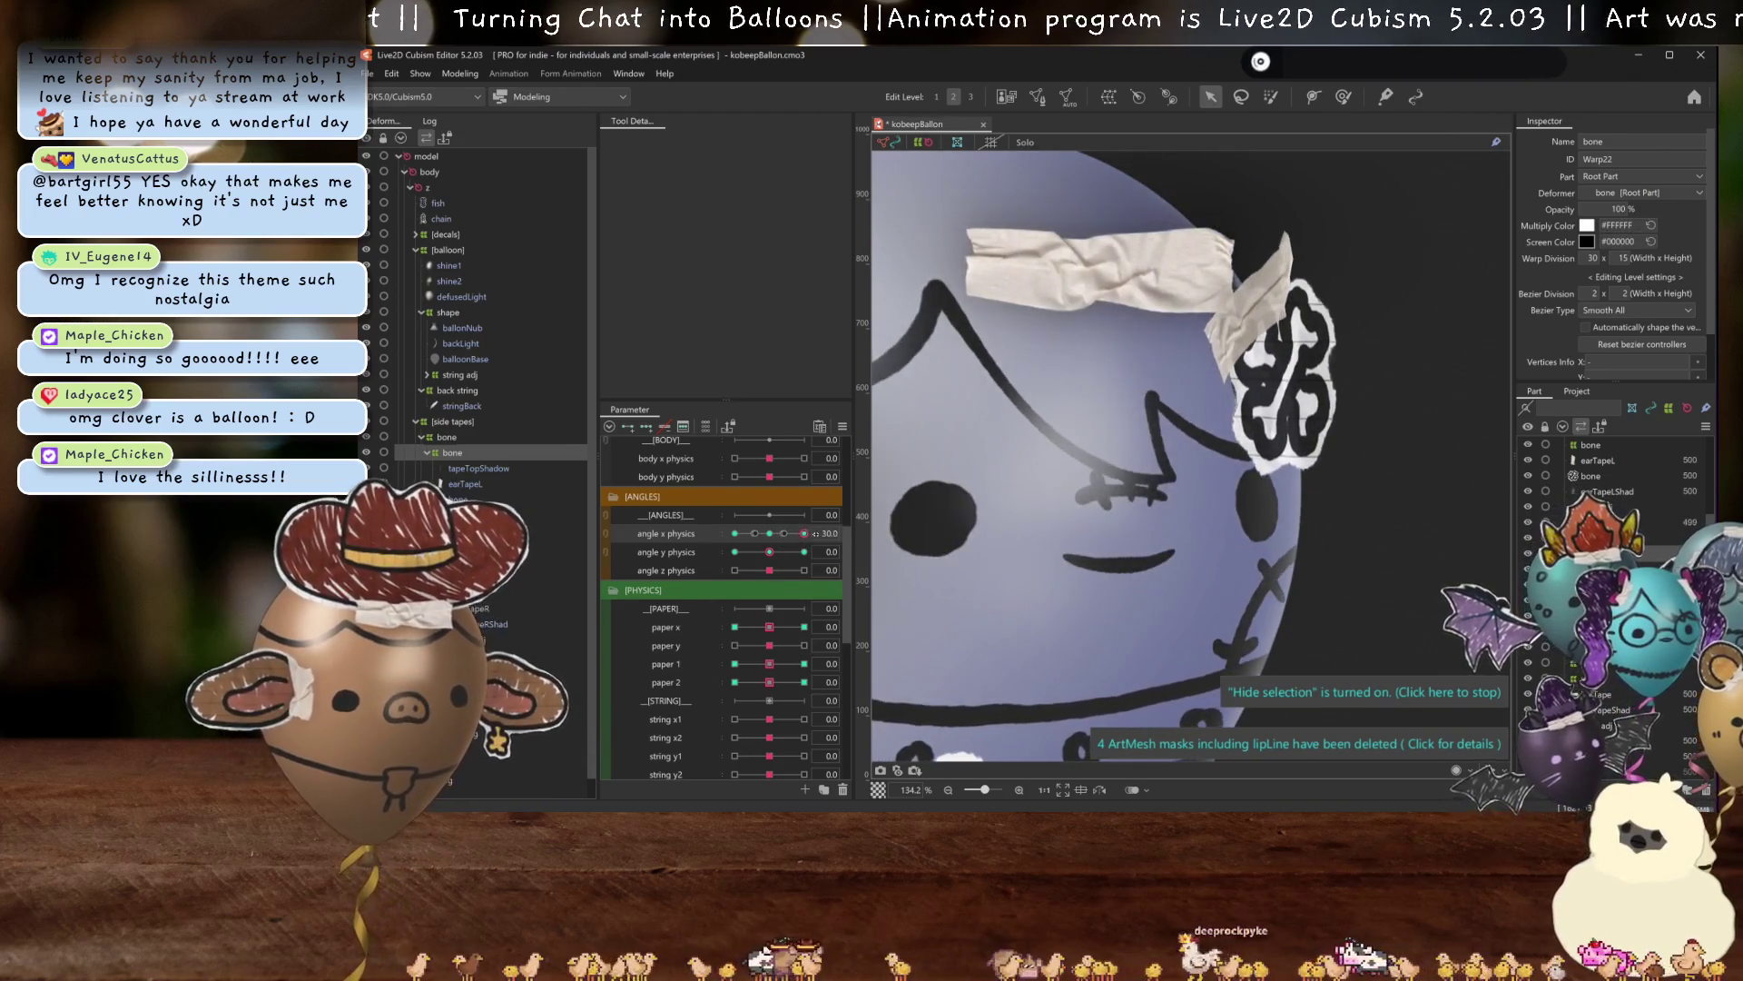
scroll(1324, 238, up, 2)
scroll(1324, 239, down, 2)
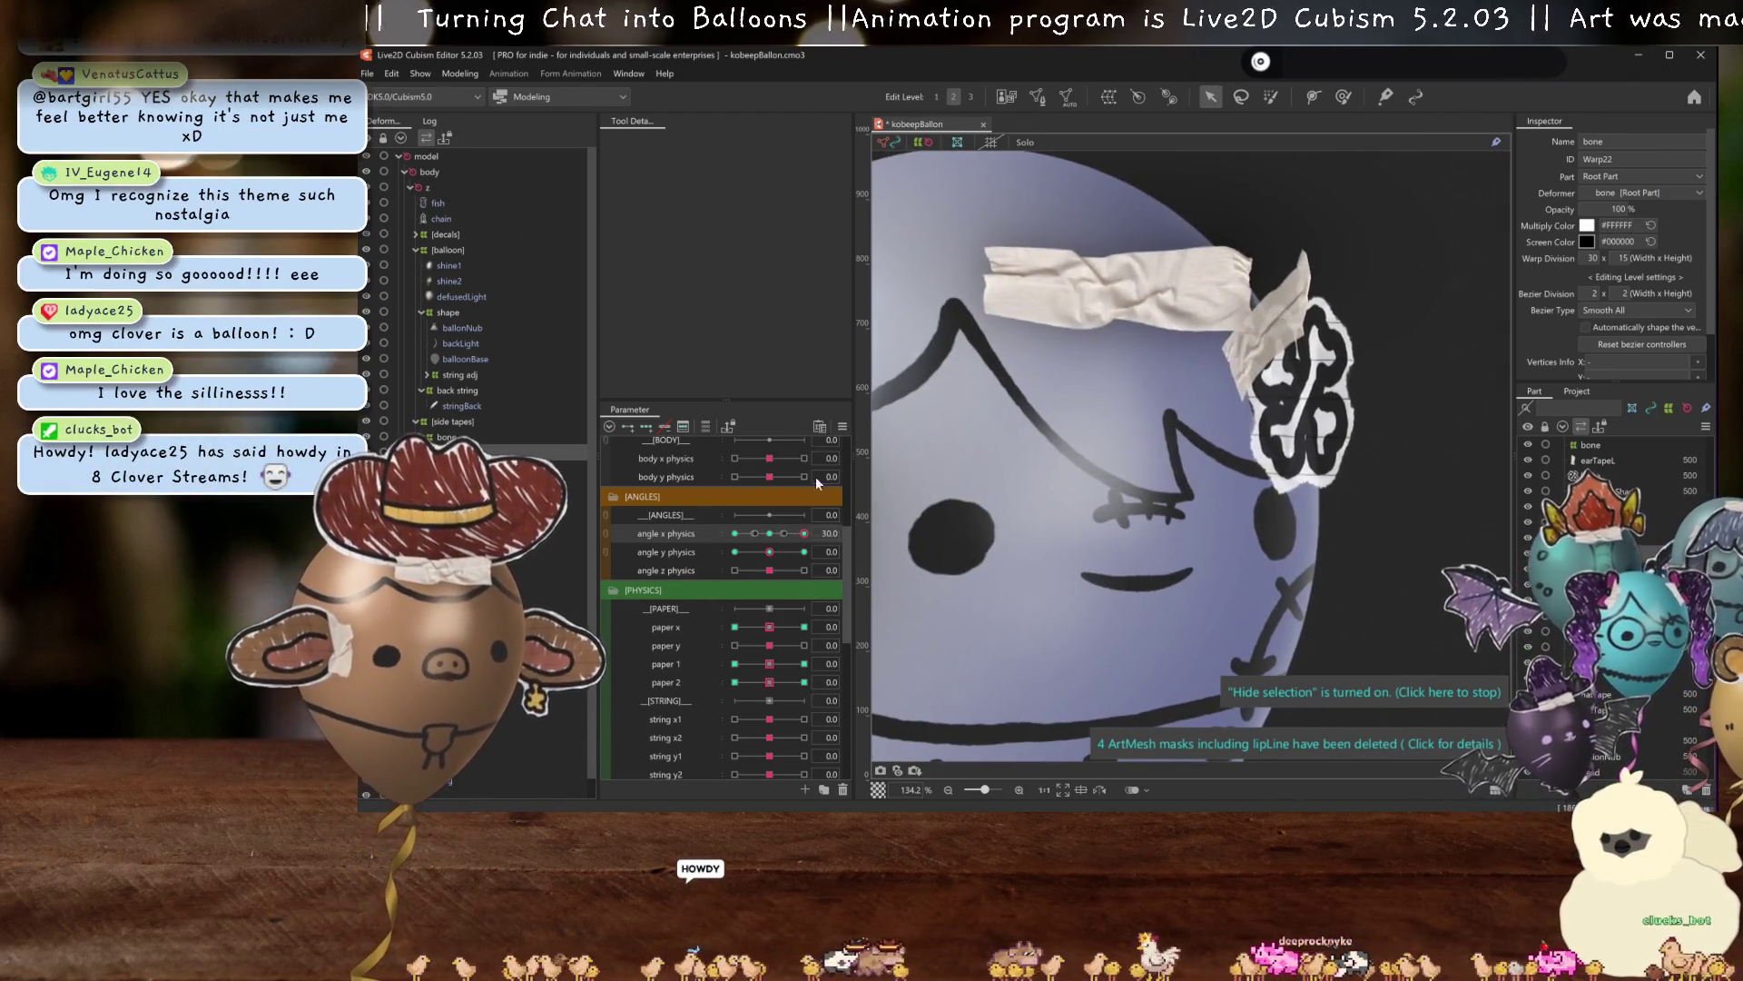
drag(784, 543, 764, 537)
Select inner bone warp Warp22, inspect it at angle x 30, then reset to 0.
click(1603, 461)
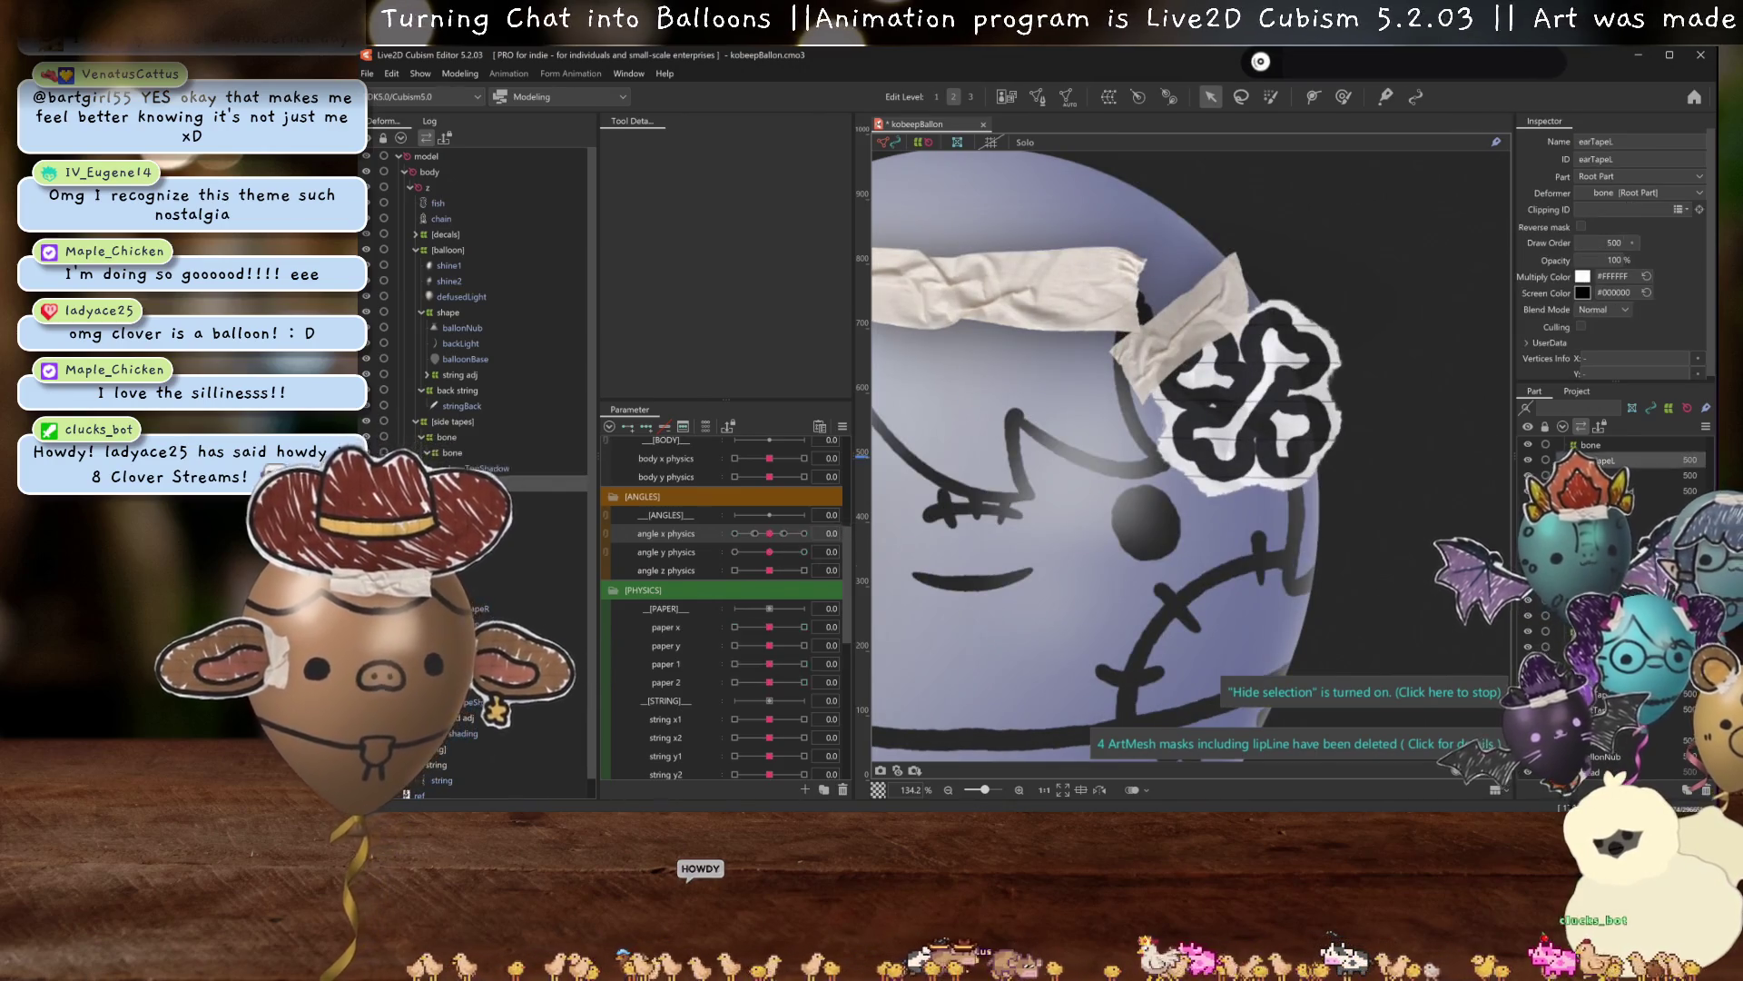
click(454, 437)
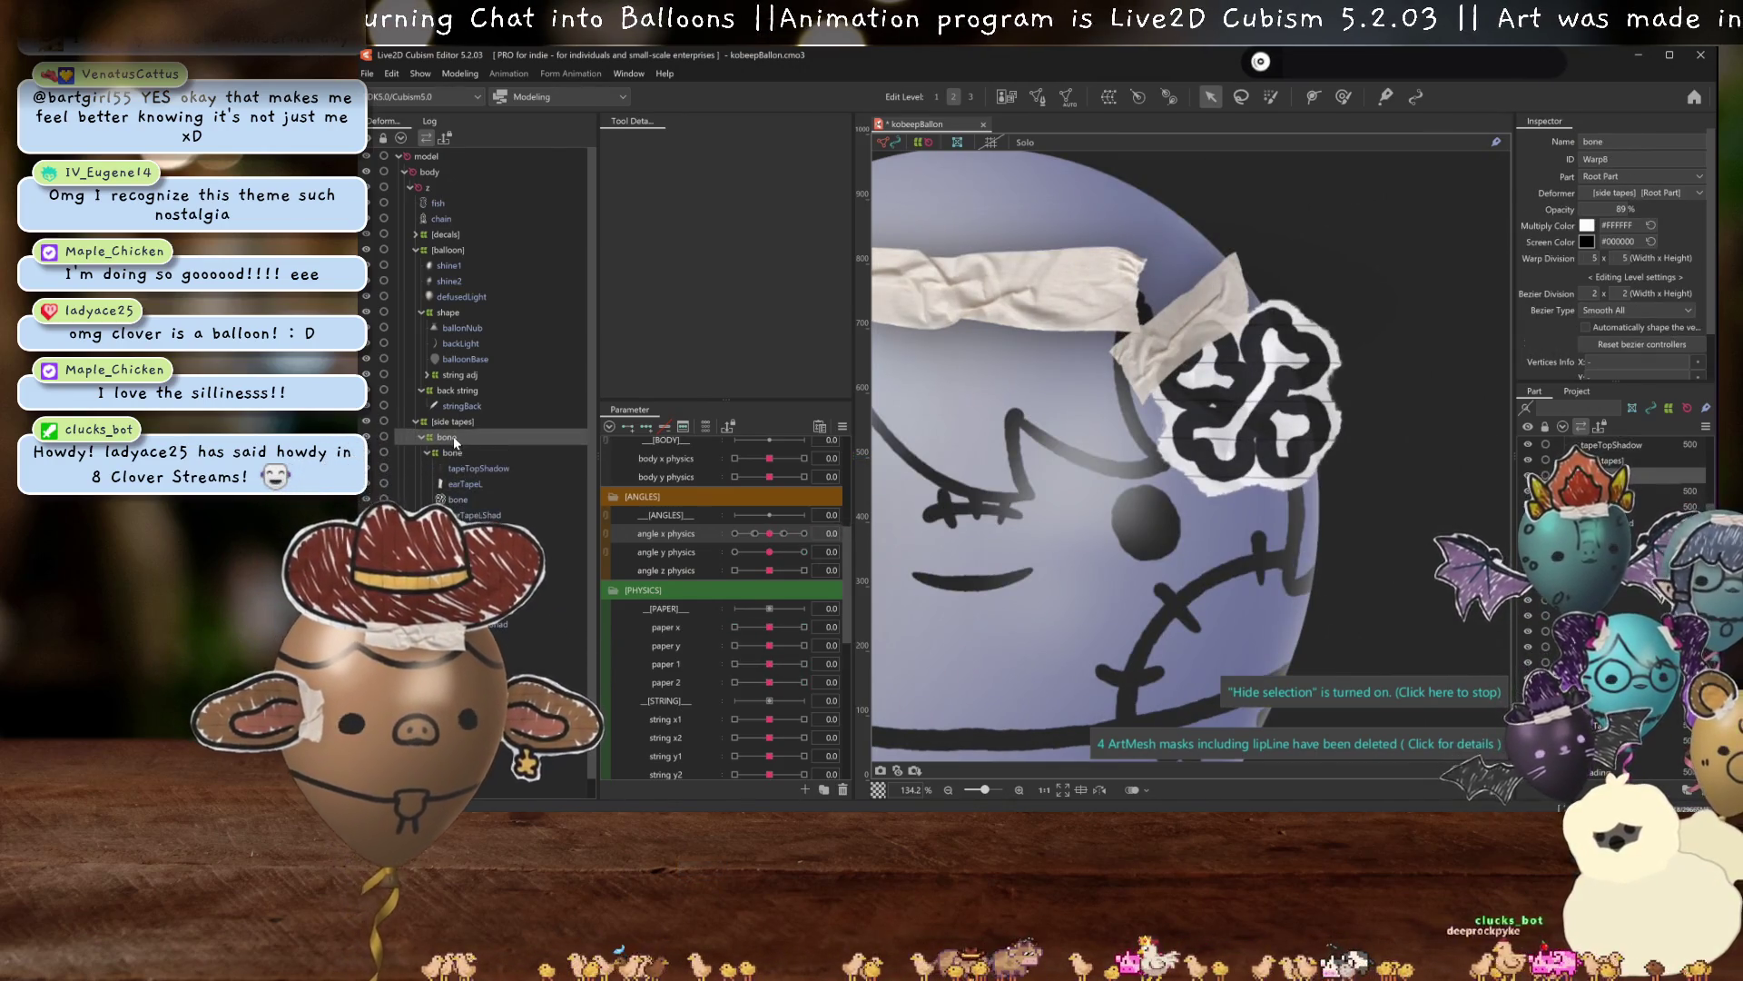
click(451, 453)
drag(770, 534, 808, 535)
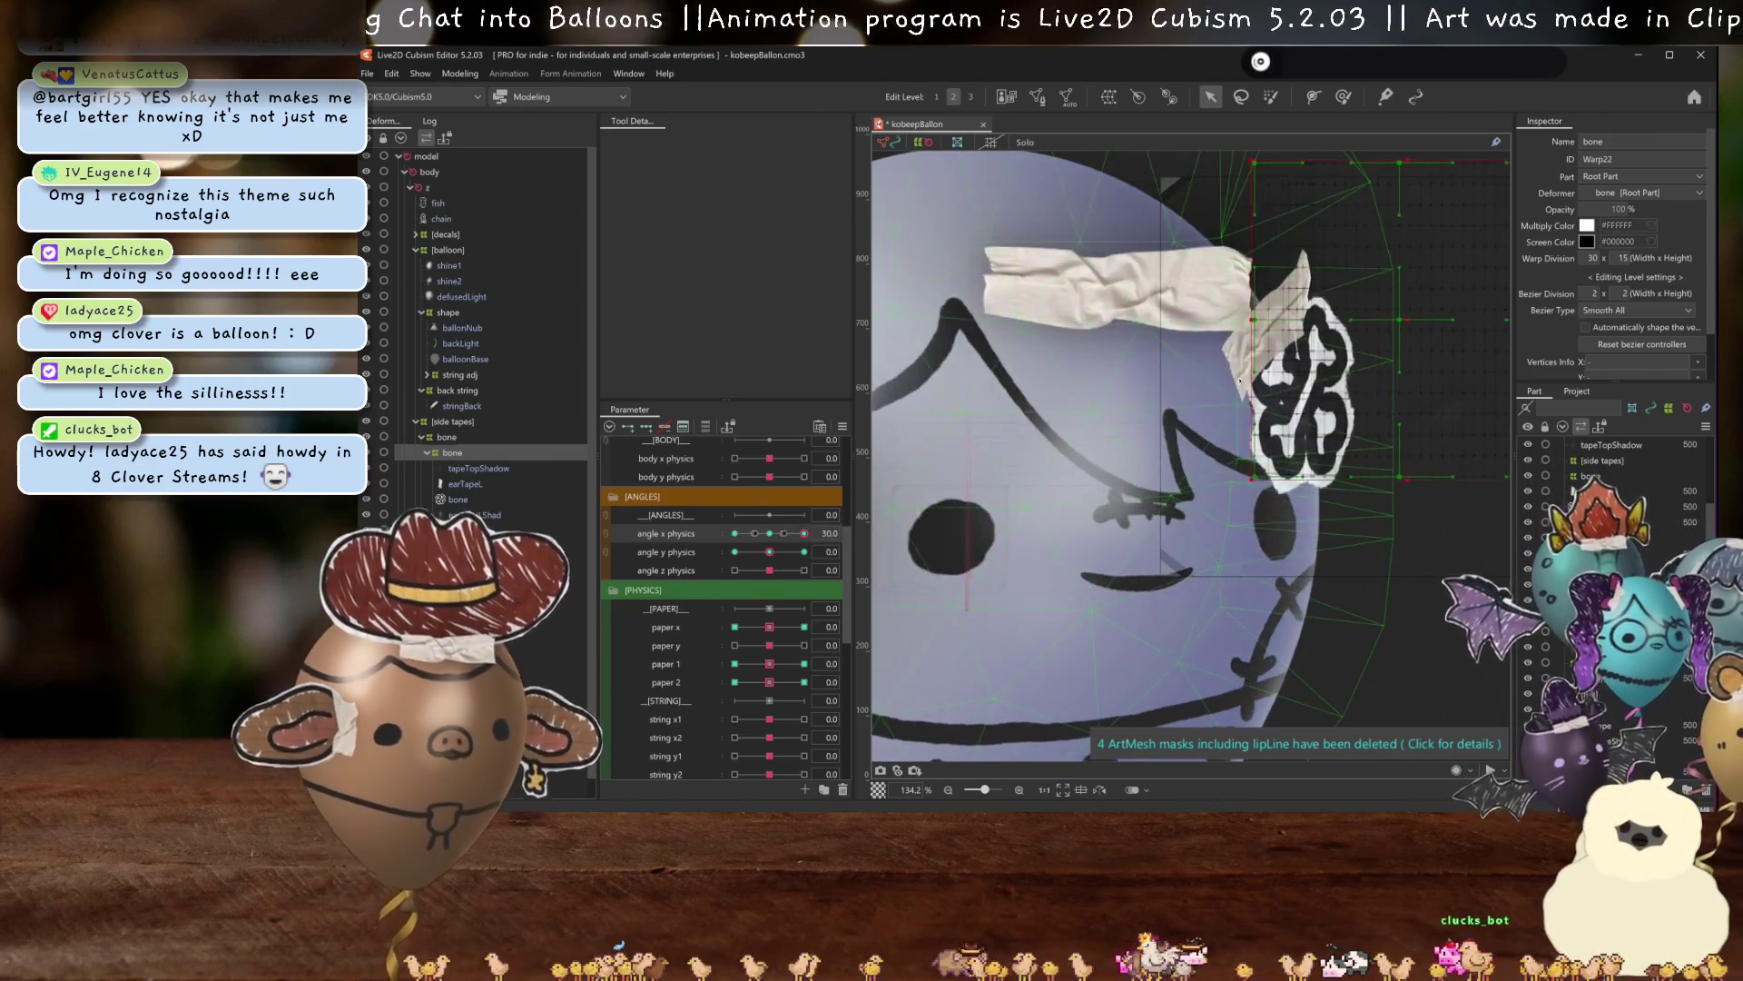
drag(1346, 312, 1314, 334)
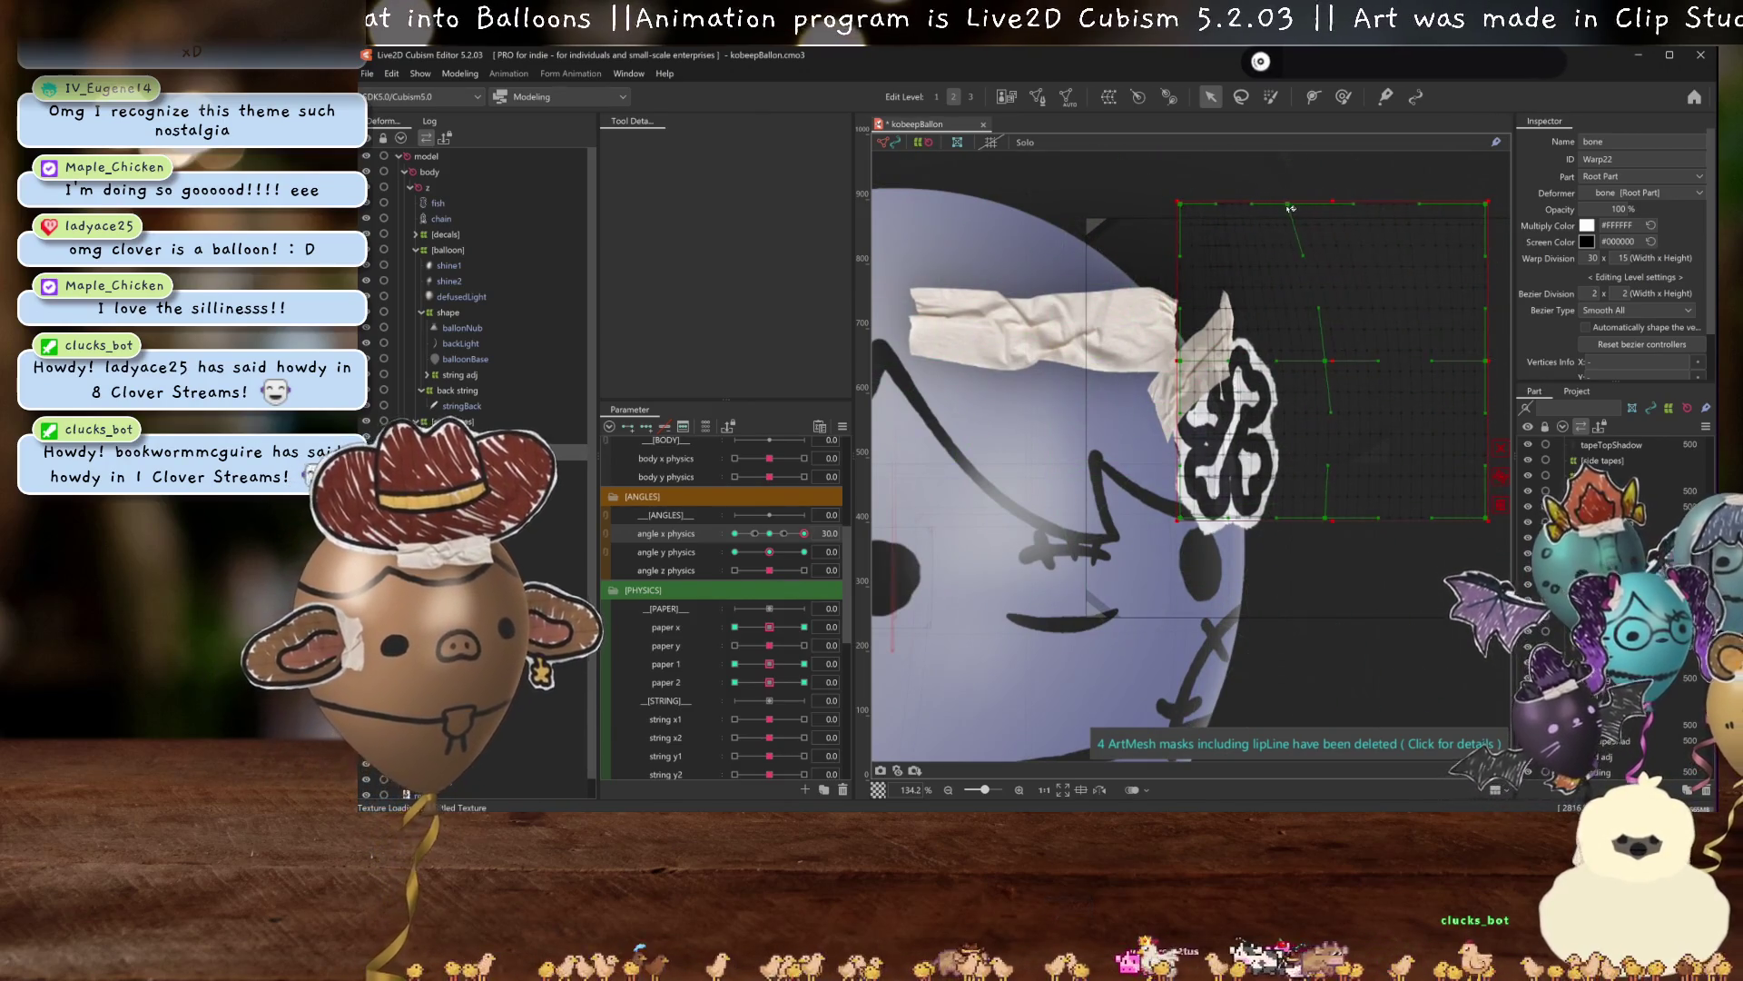
click(766, 535)
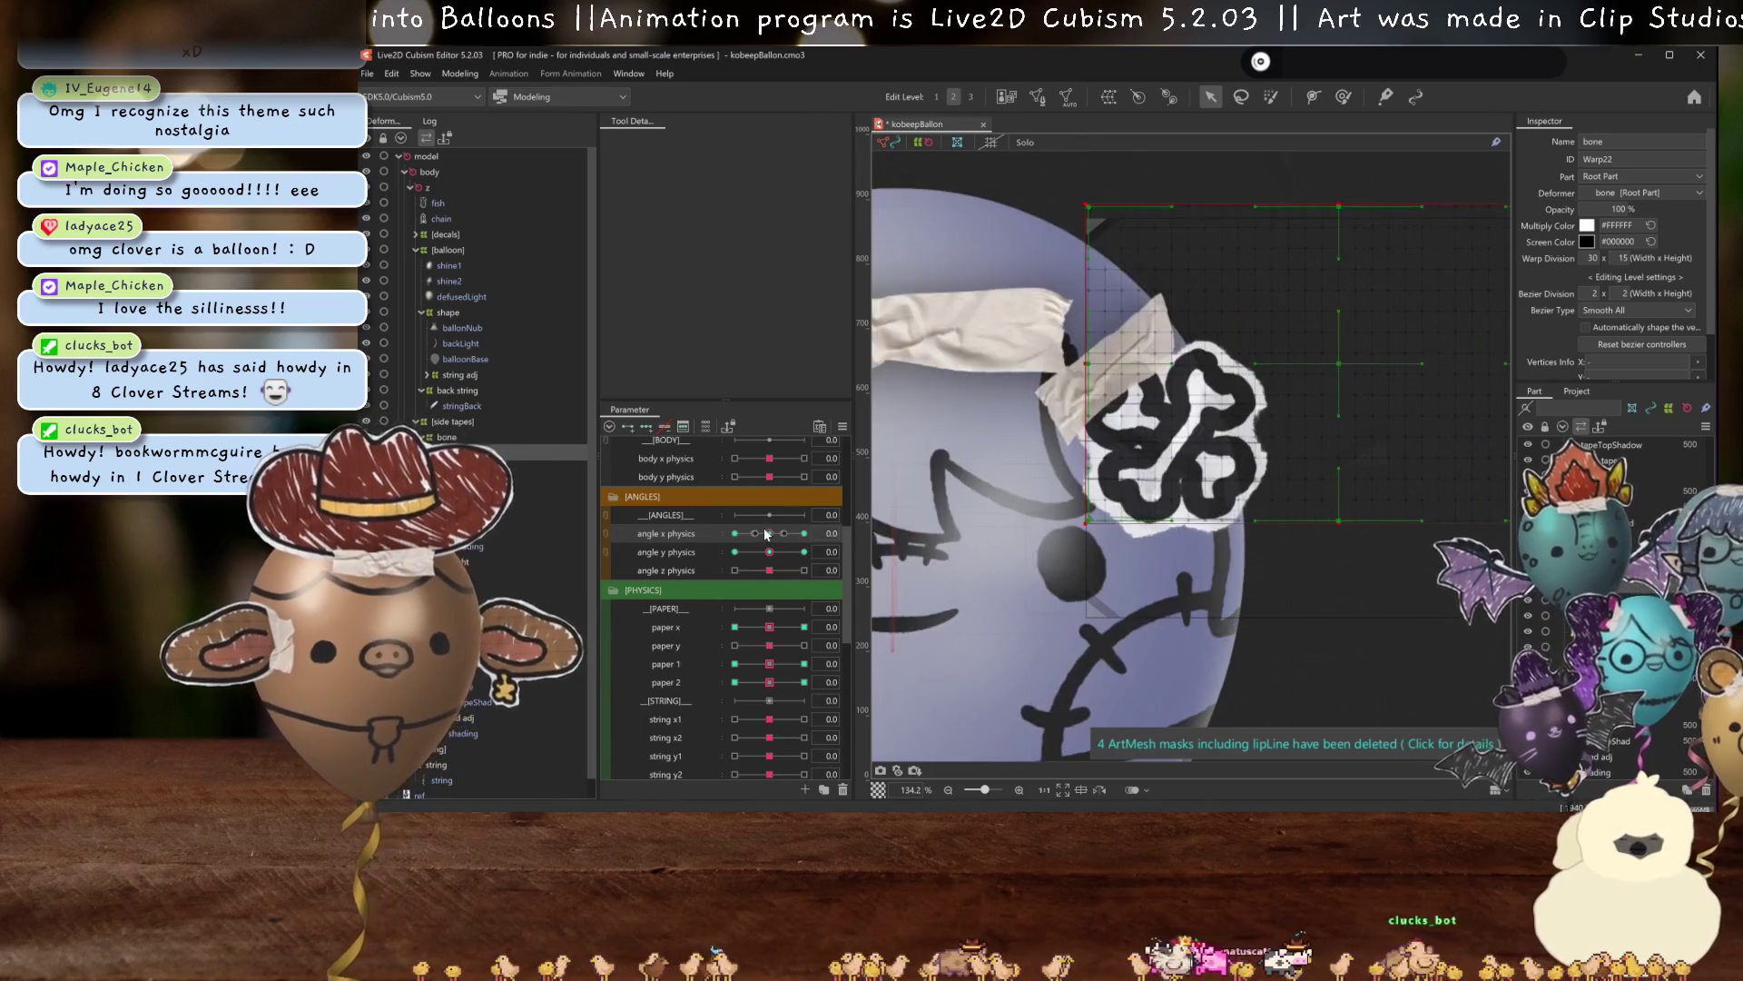
Auto-generate a new mesh for the clover bone decal.
click(1171, 436)
click(1067, 98)
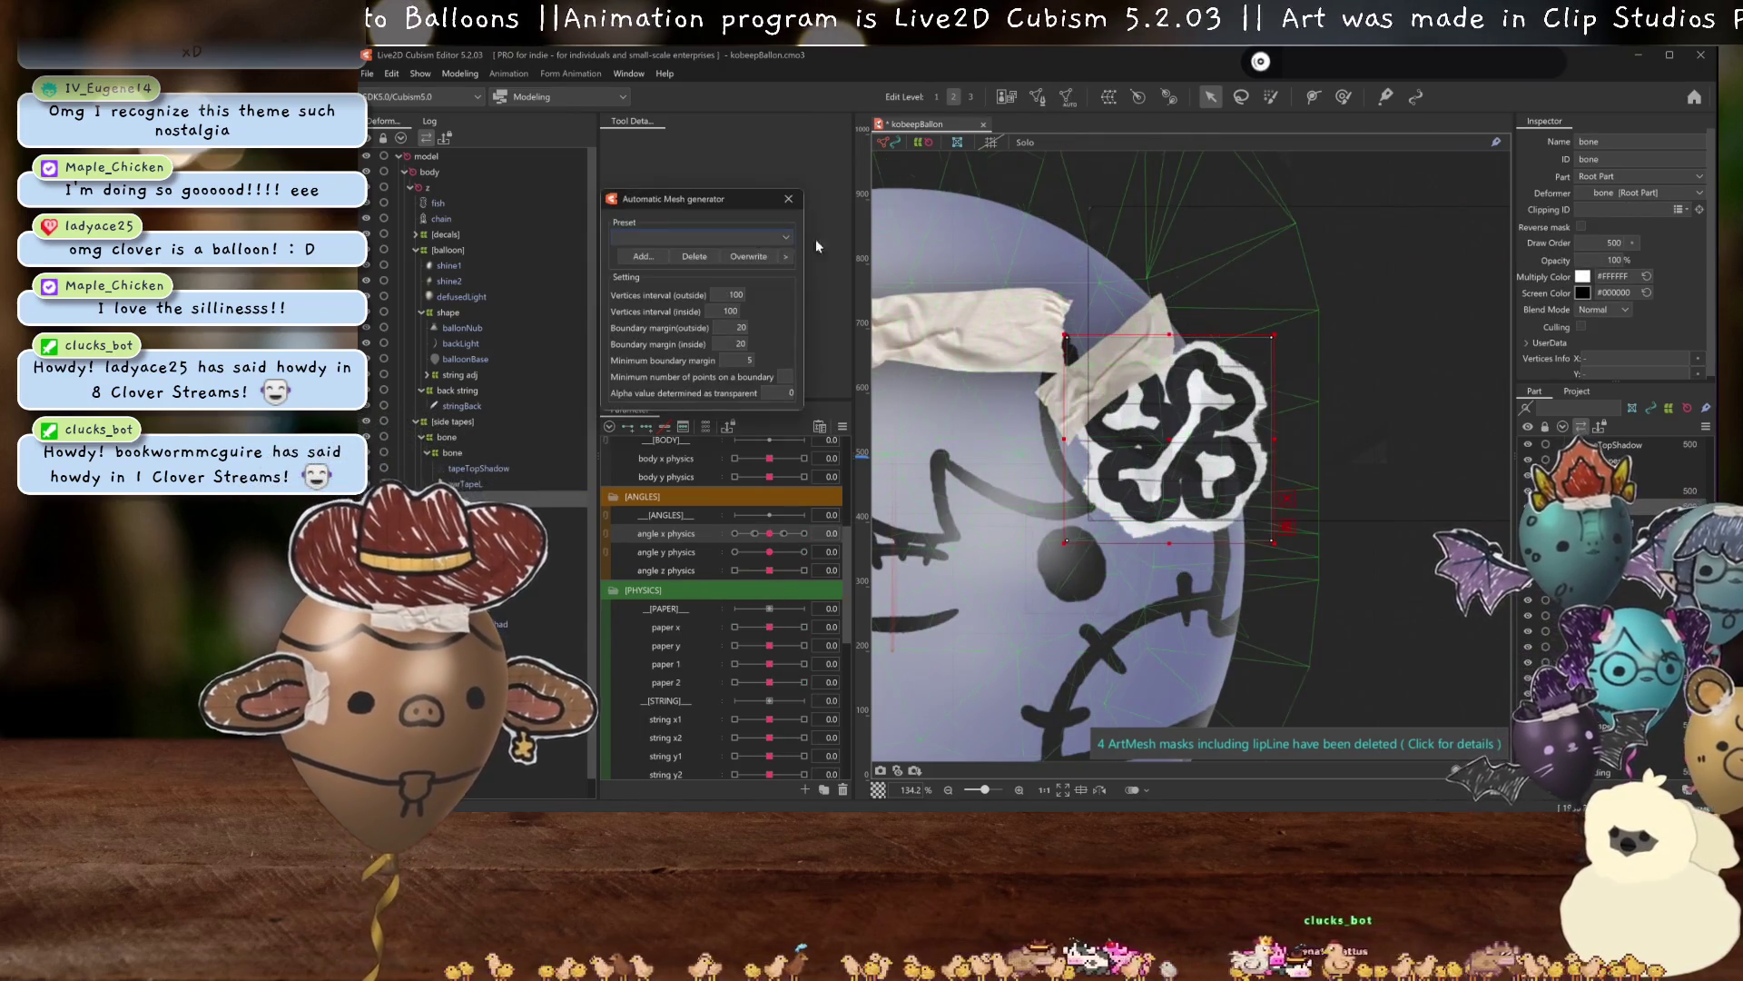
click(688, 268)
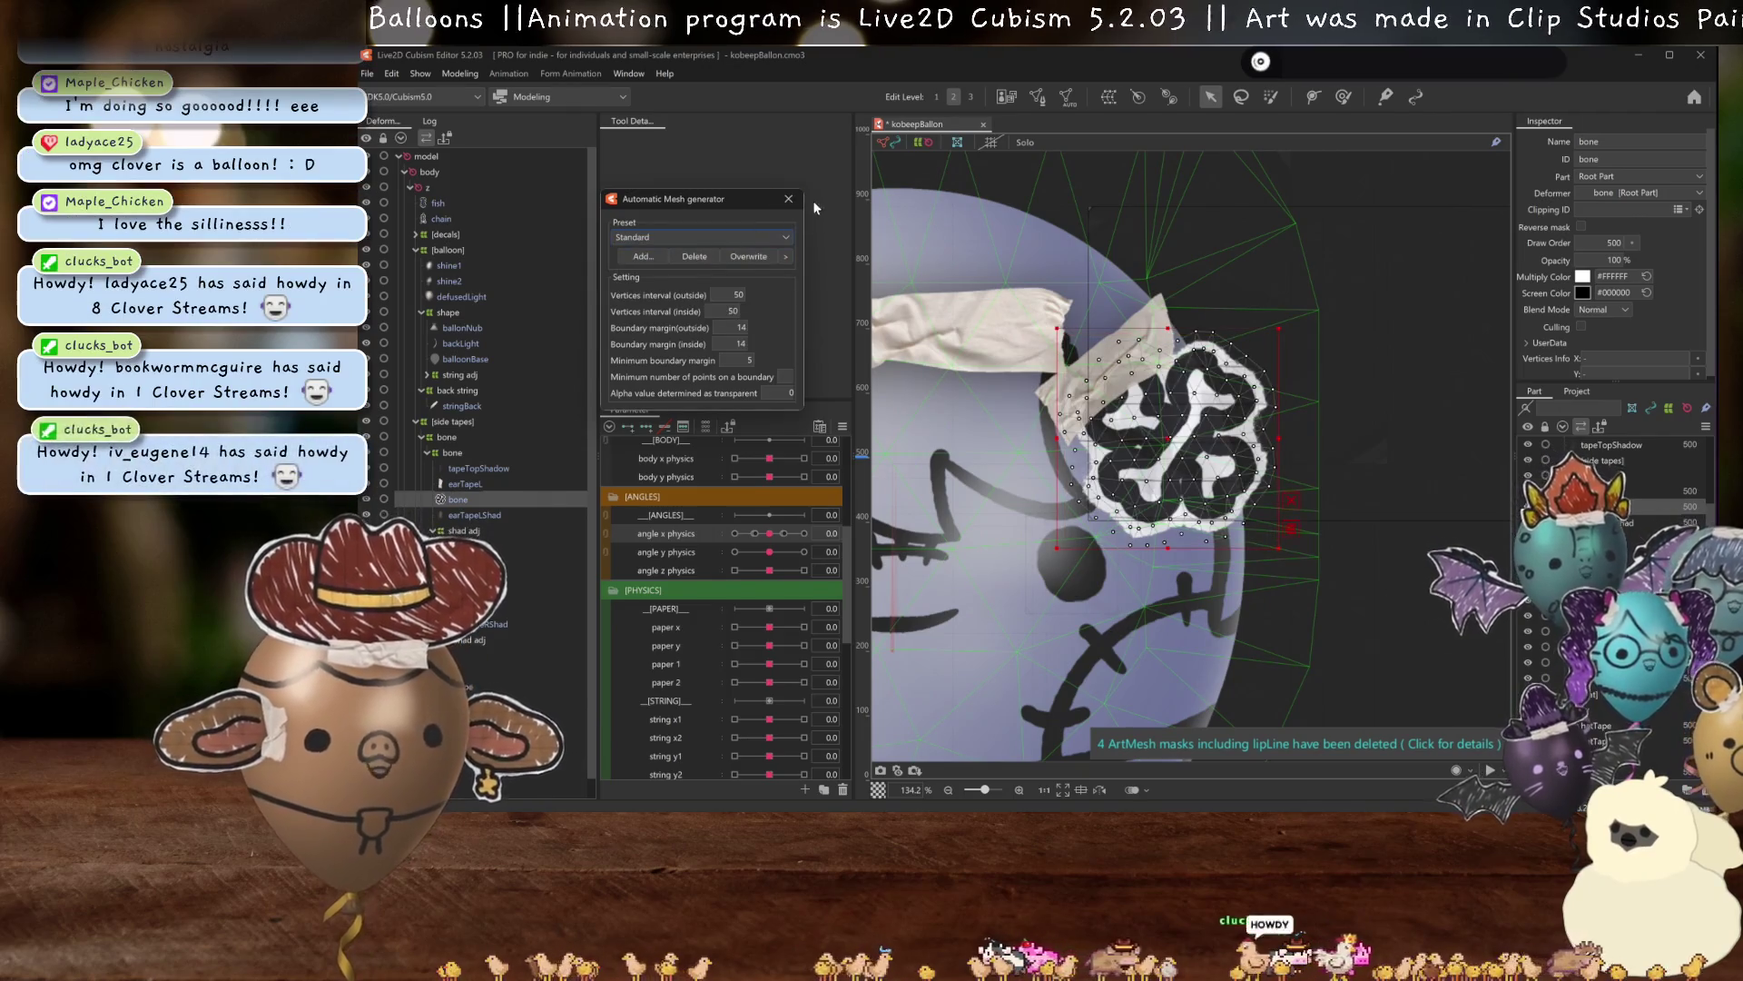
Test the bone warp across angle X -30 to 30 and set the [hat] warp opacity to 0%.
click(454, 452)
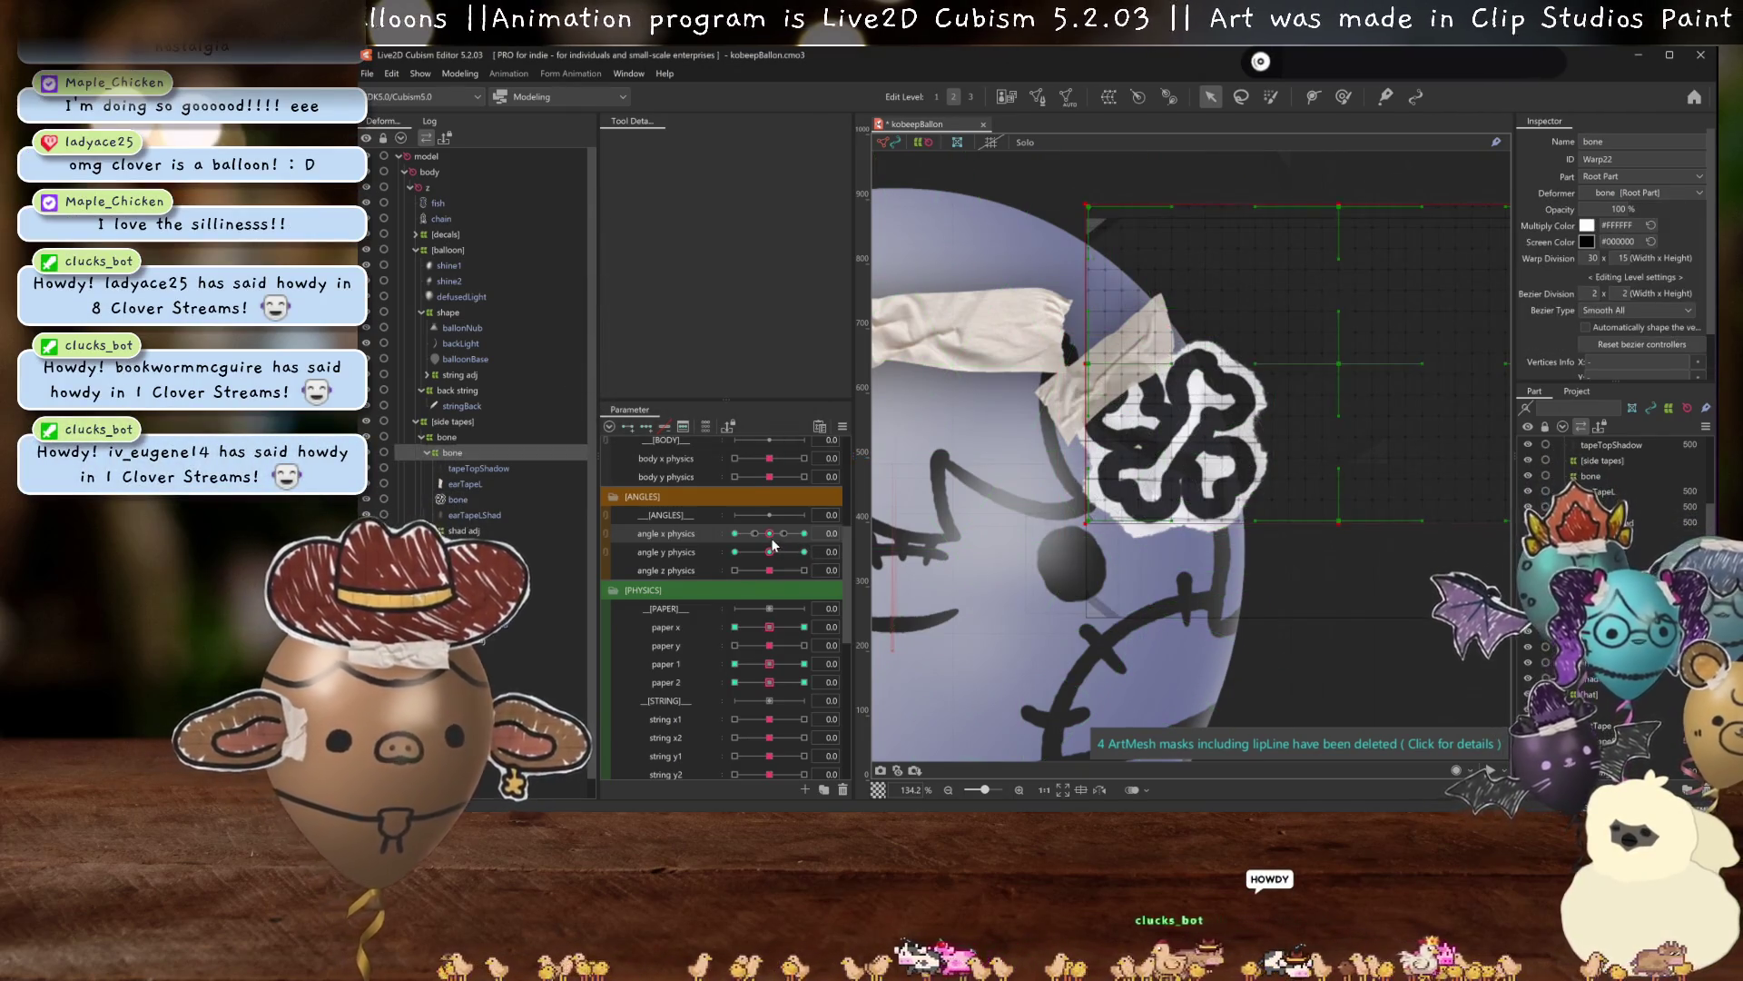
drag(773, 543, 824, 537)
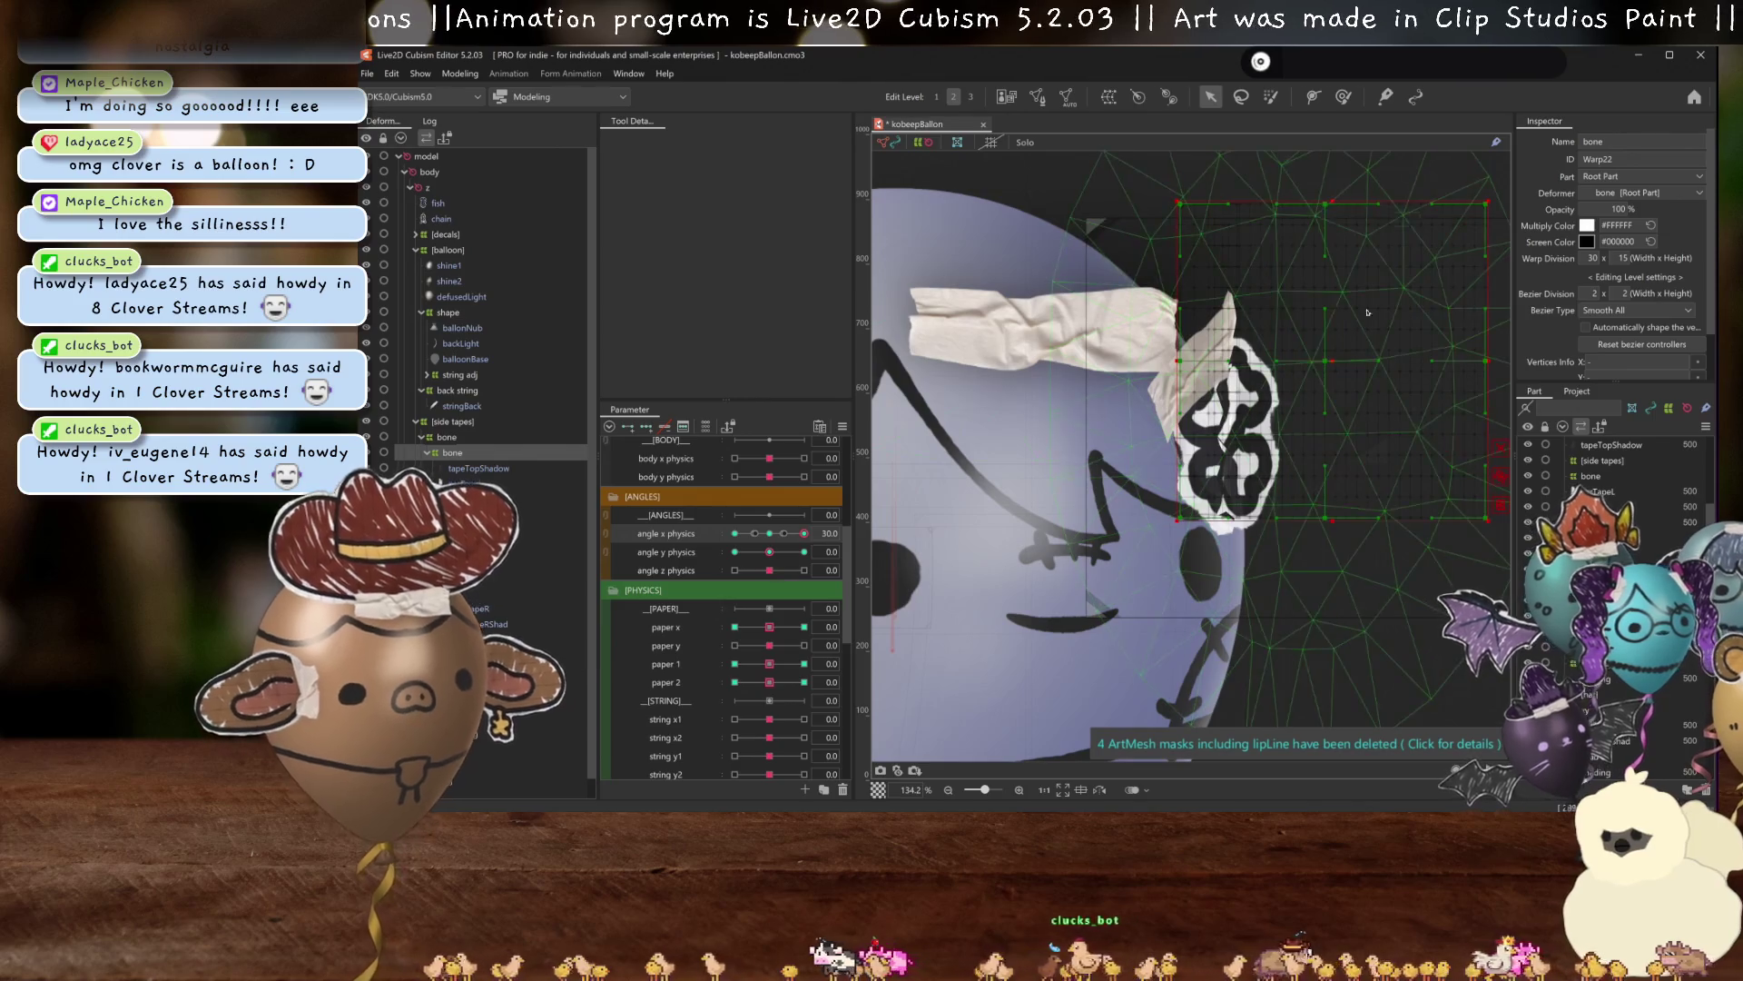
click(770, 533)
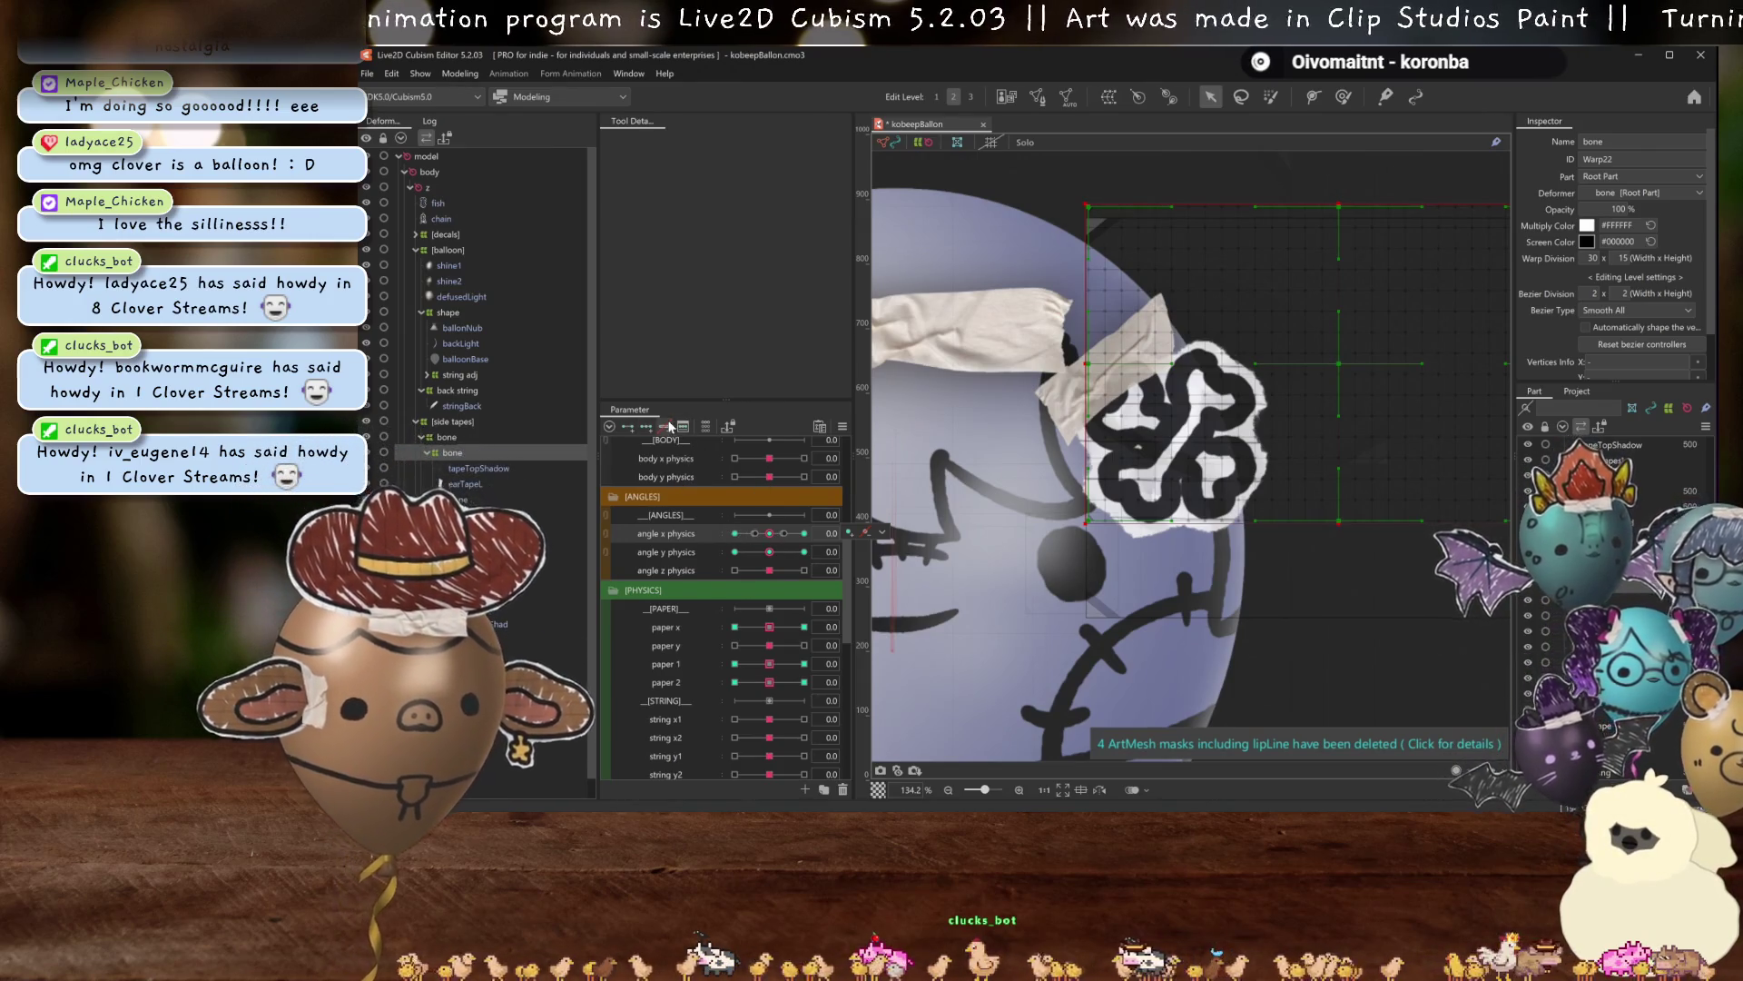
mouse_move(761, 532)
mouse_down()
mouse_move(726, 538)
mouse_move(774, 536)
mouse_up()
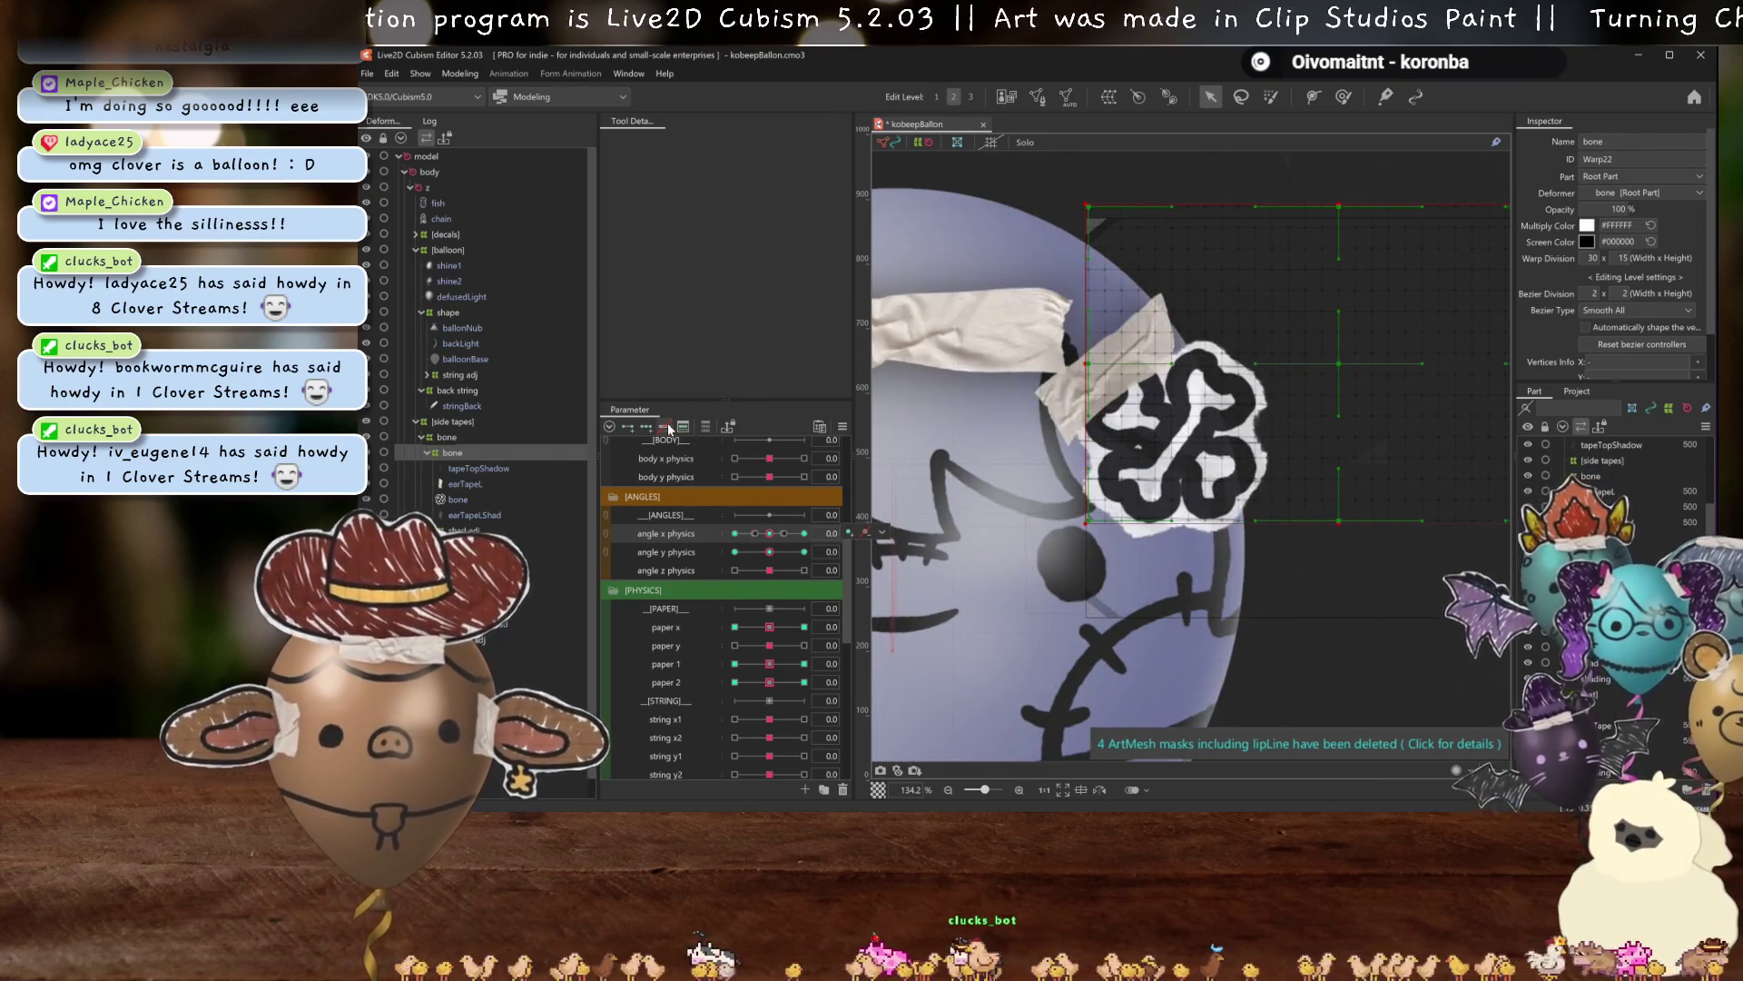
drag(764, 537, 804, 534)
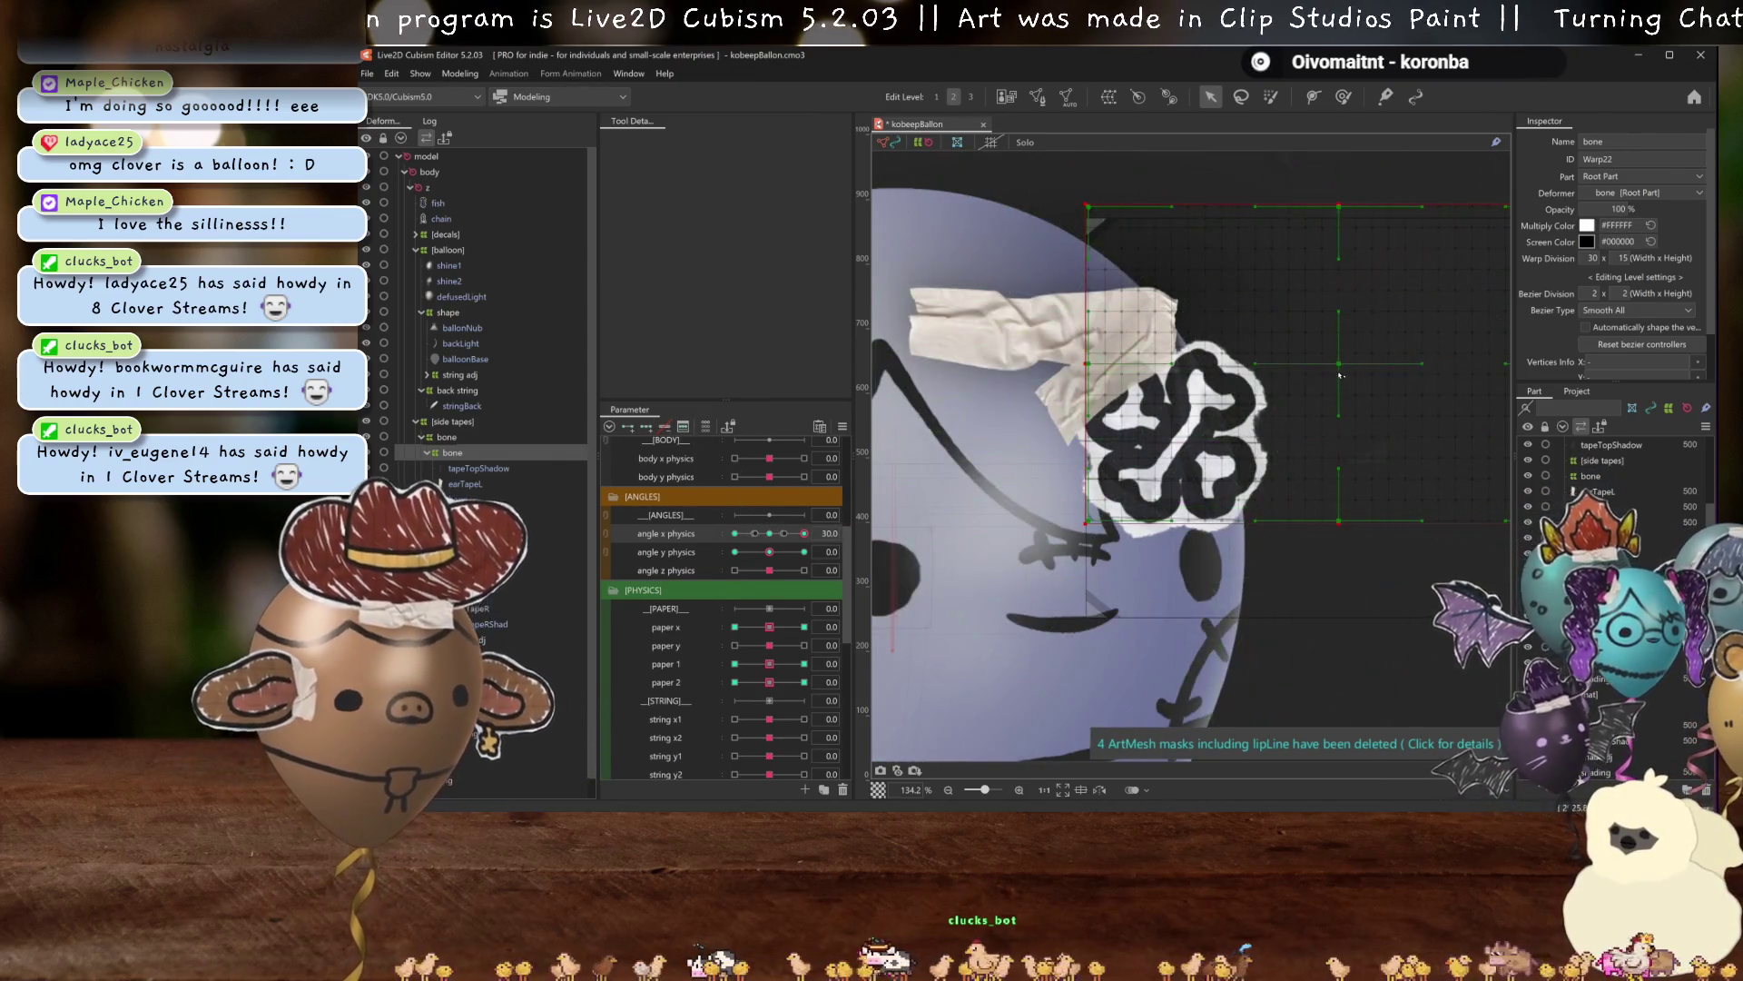
key(ctrl+h)
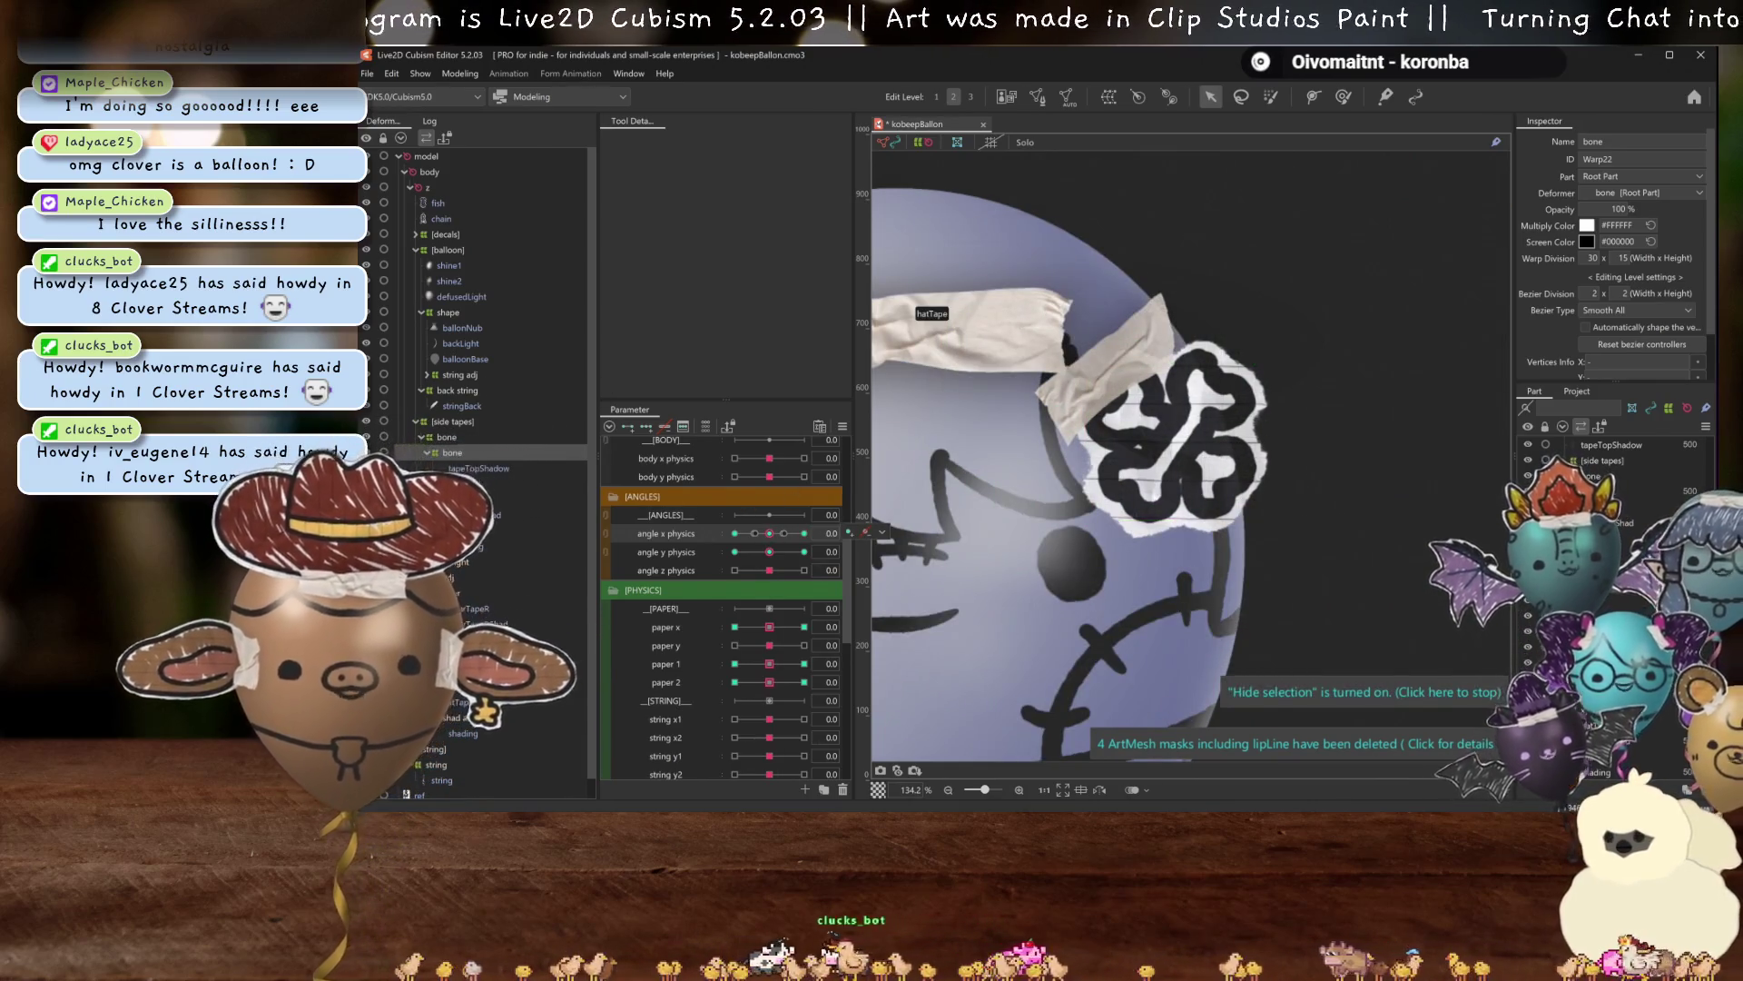
drag(1613, 209, 1486, 351)
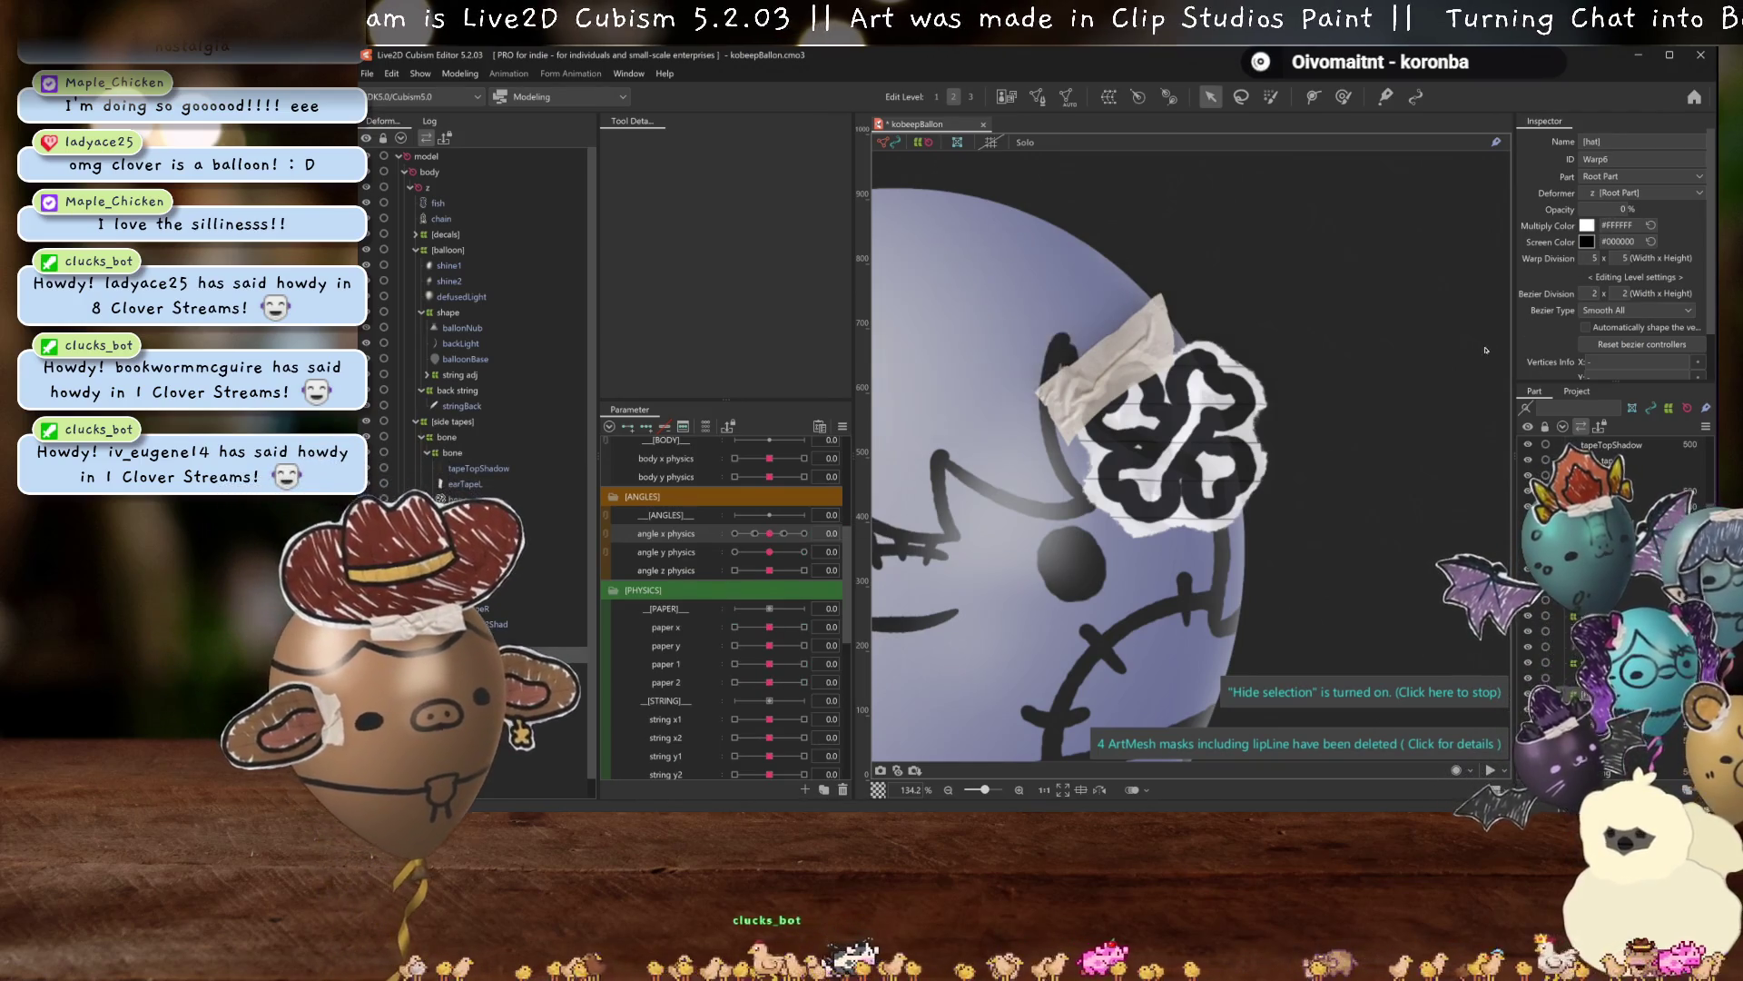
Select the bone warp deformer and set angle X to its 30 key.
scroll(1072, 374, up, 3)
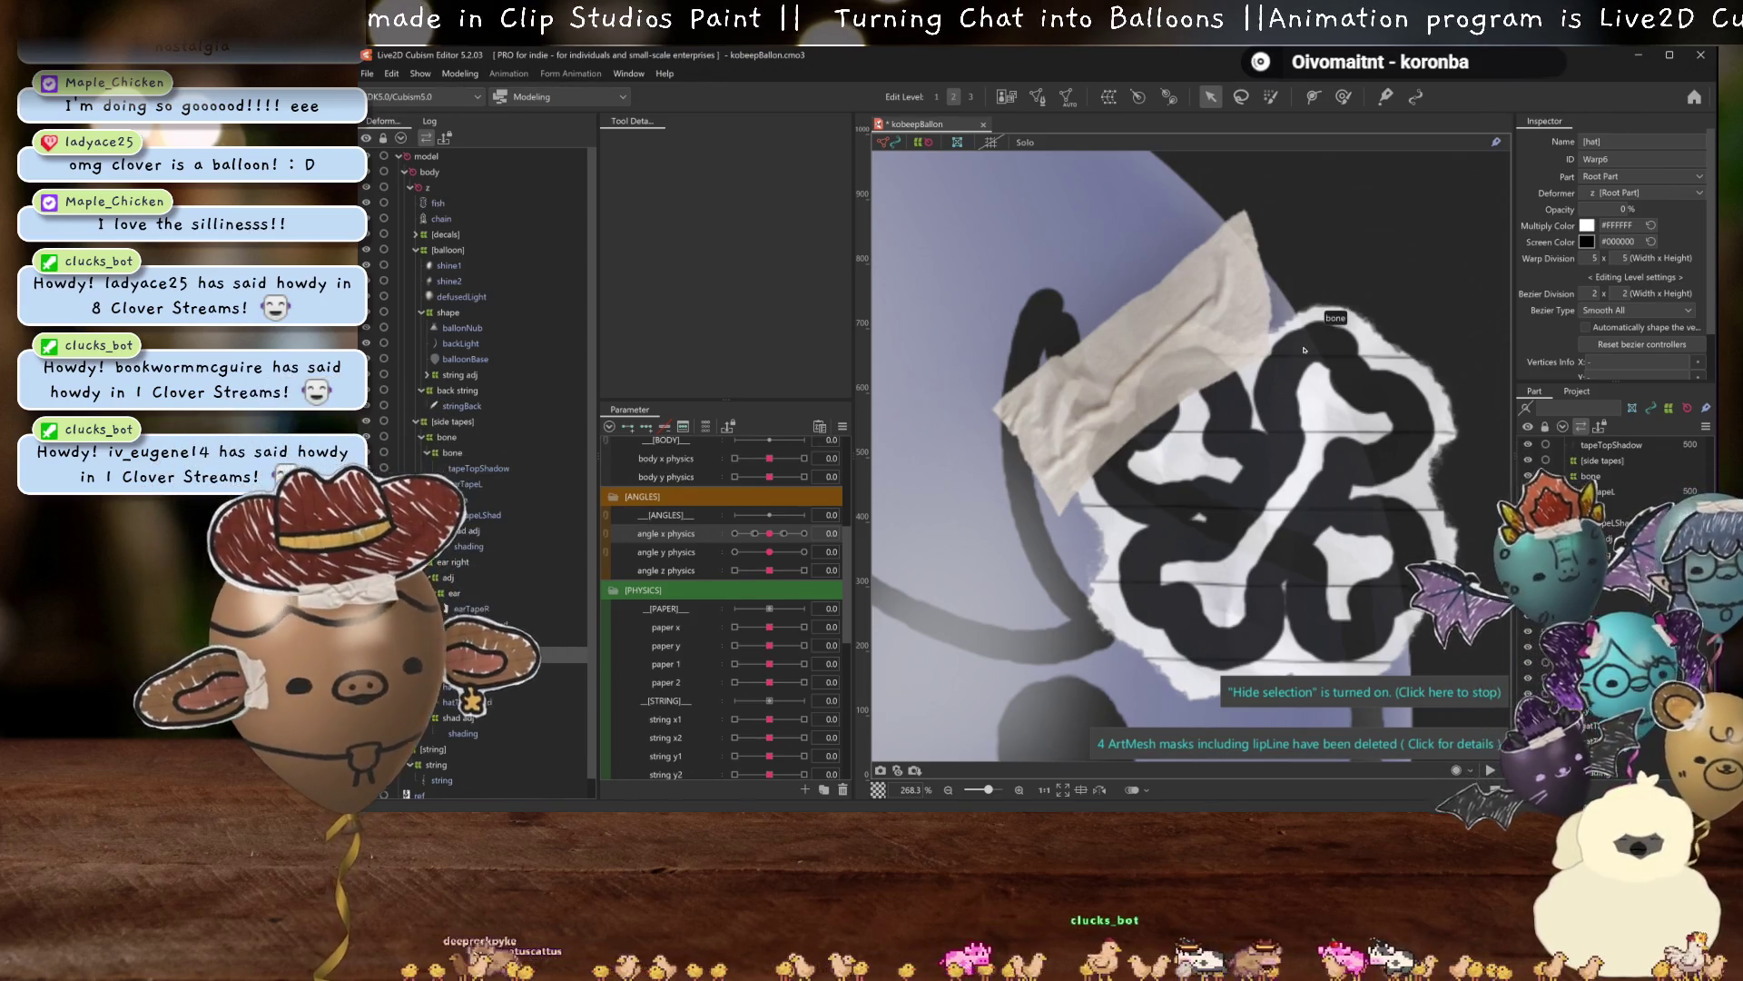
scroll(1307, 349, down, 3)
mouse_move(770, 533)
mouse_down()
mouse_move(795, 537)
mouse_move(770, 533)
mouse_up()
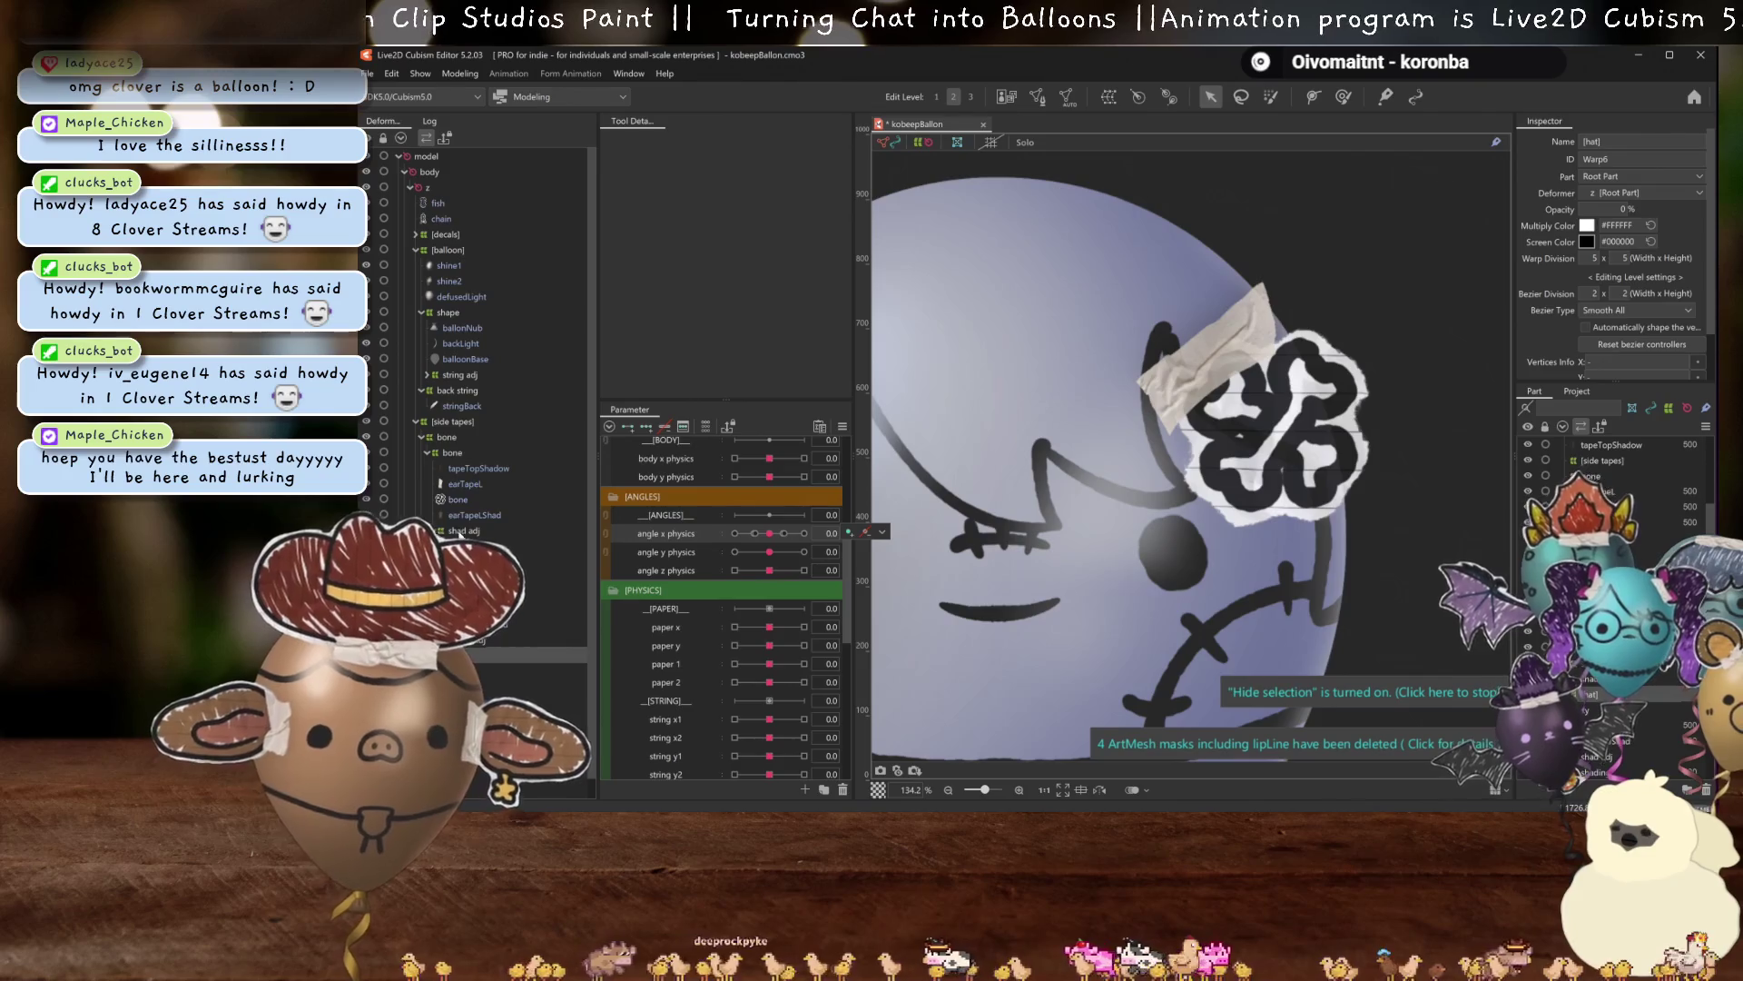
click(451, 452)
drag(778, 542, 1278, 367)
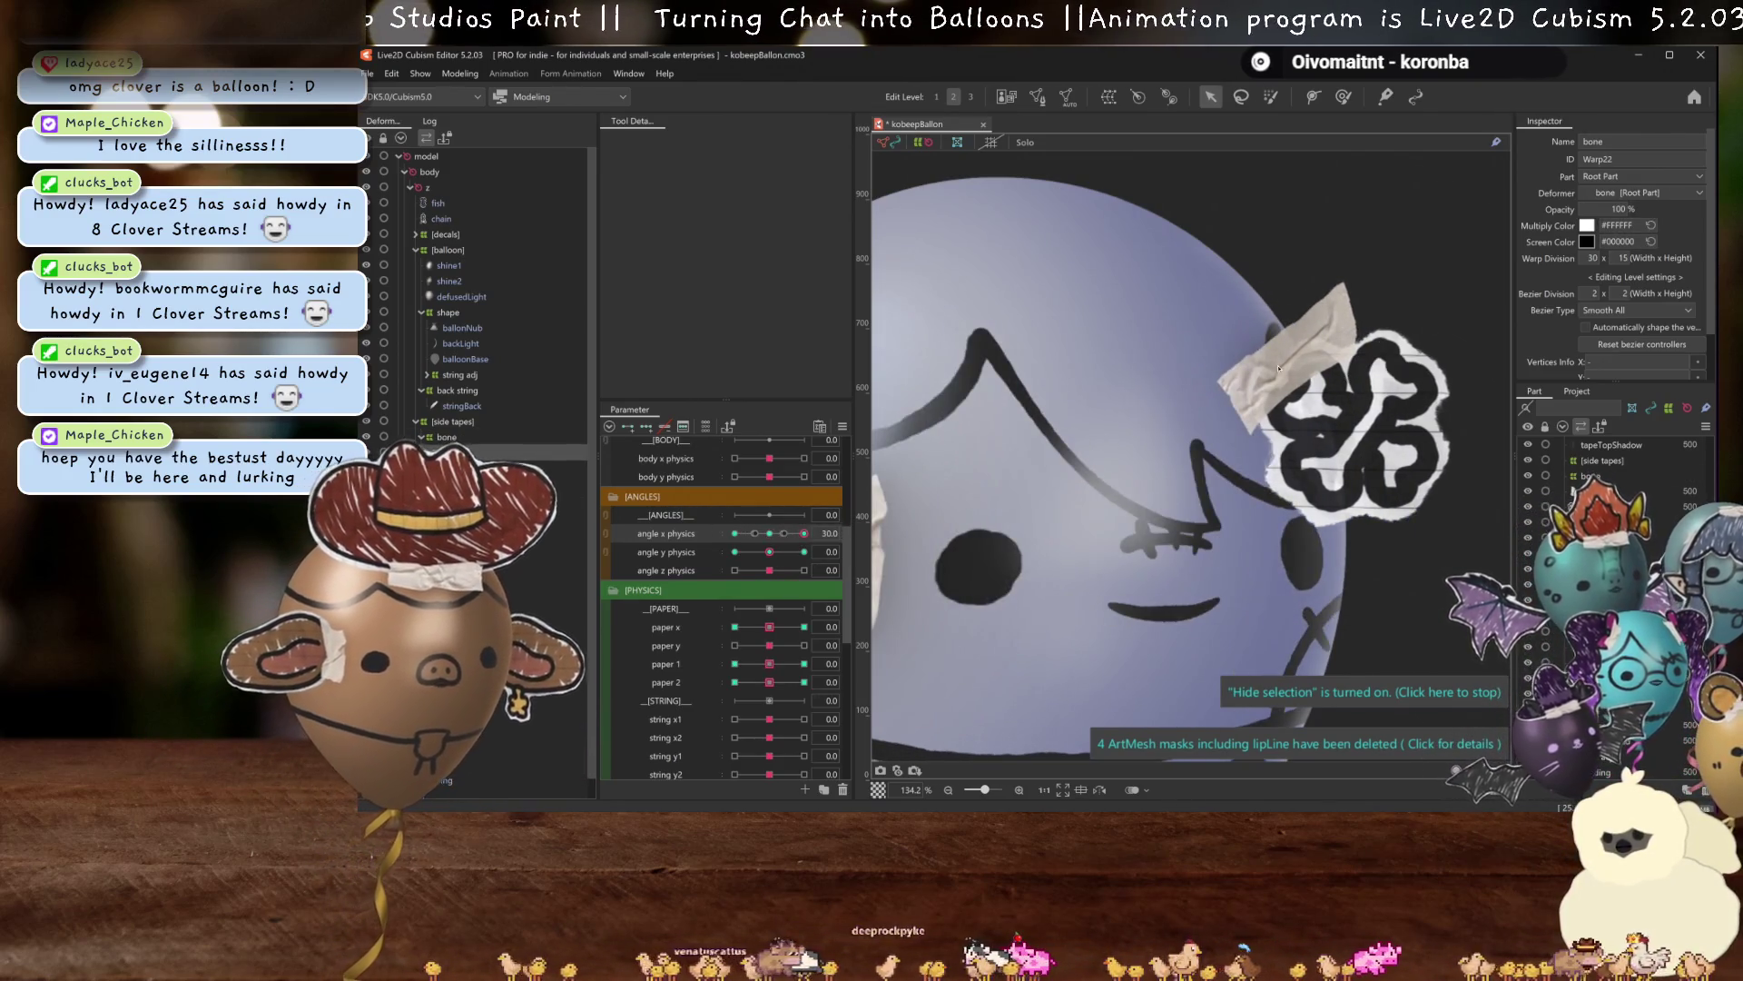
click(1336, 433)
click(482, 452)
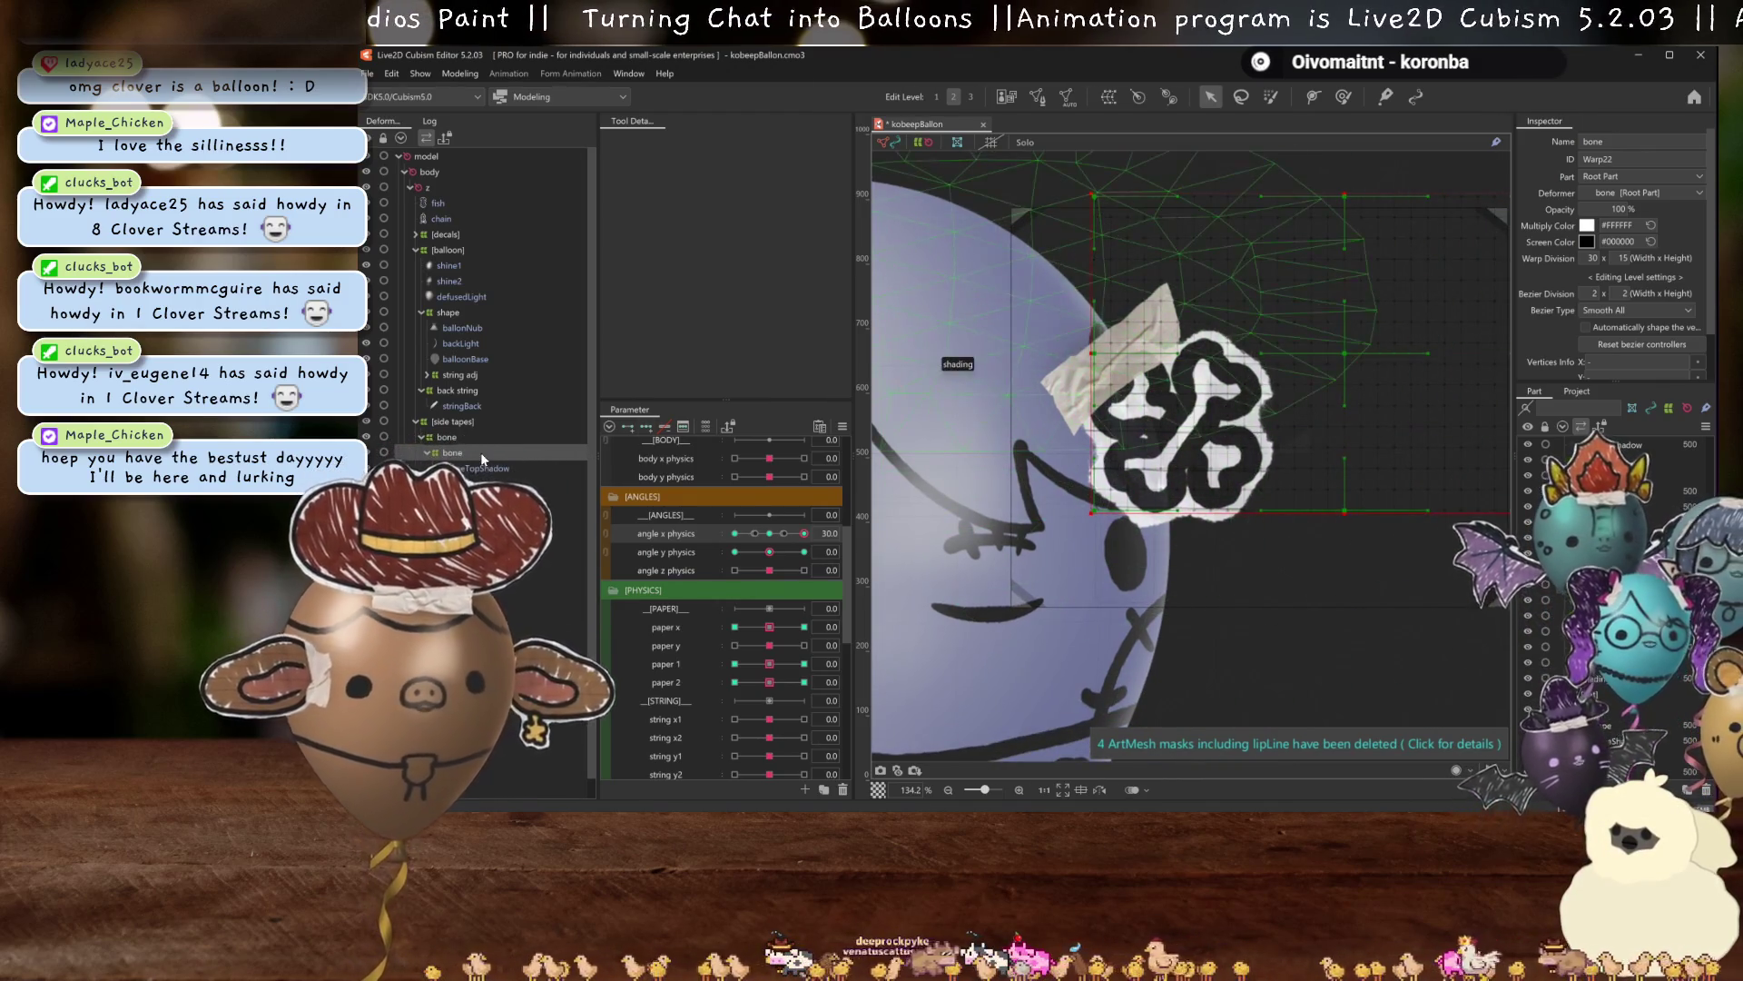
click(764, 534)
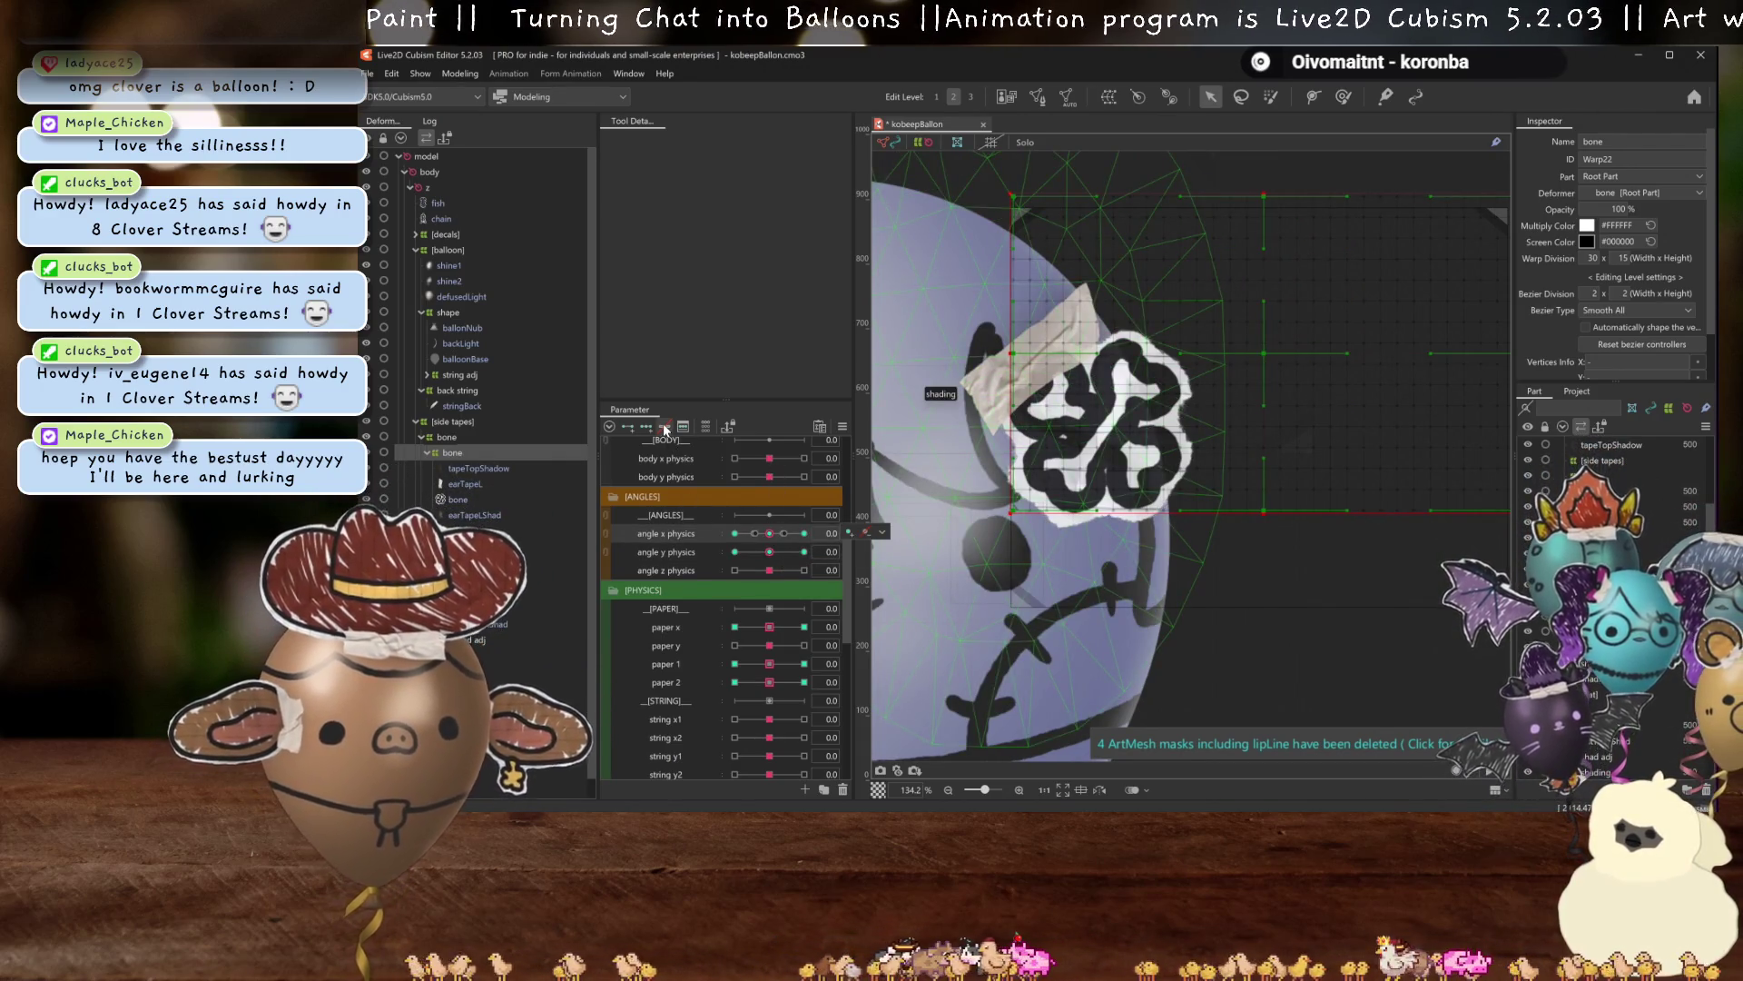
click(804, 533)
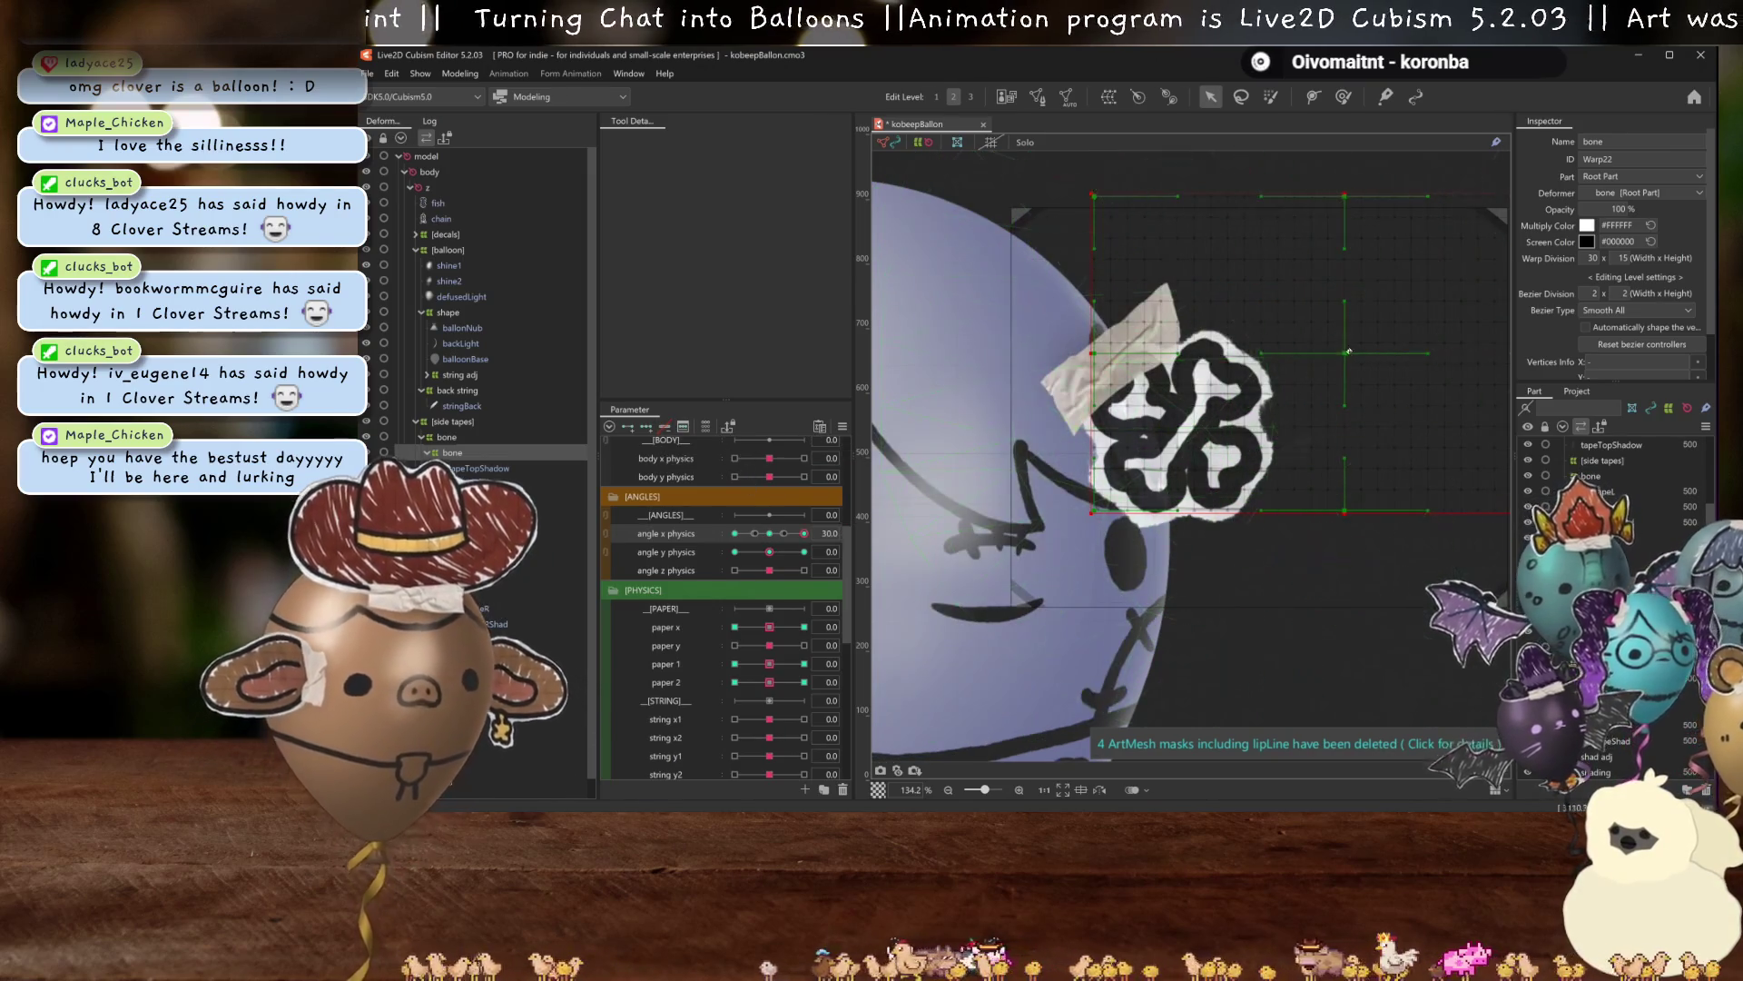
At angle X 30, shift the bone warp right and narrow it from its right edge.
drag(1350, 351, 1380, 350)
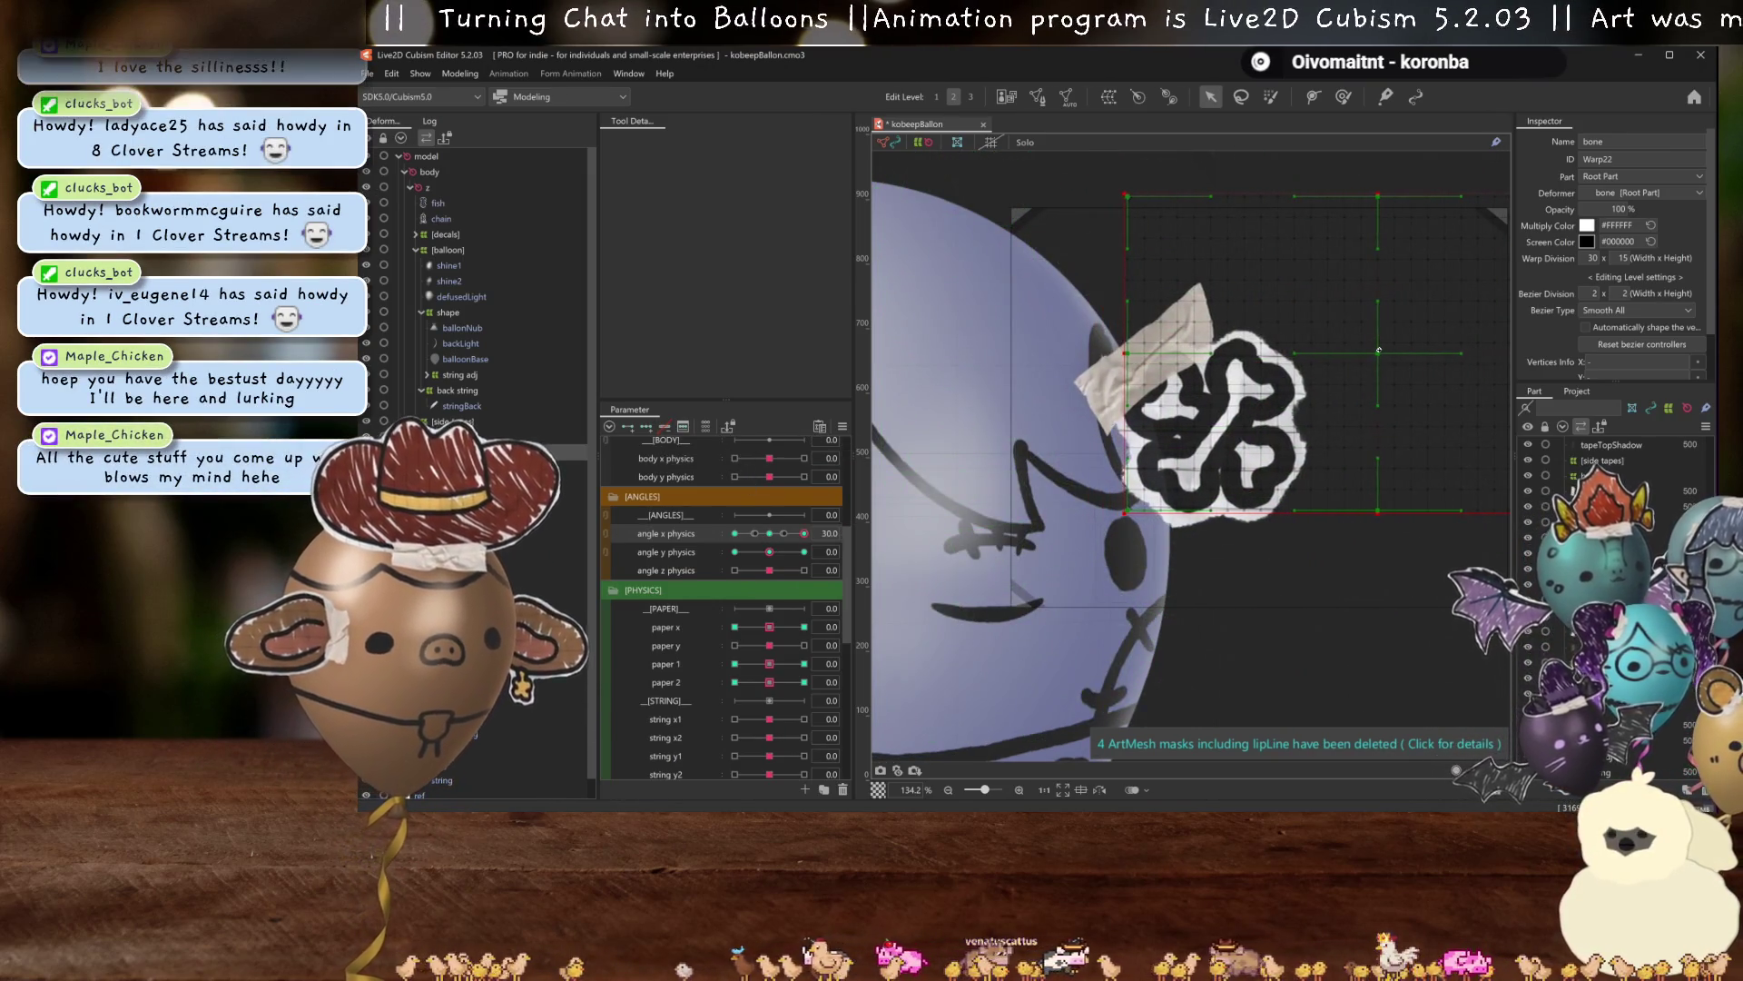
key(ctrl+h)
drag(807, 533, 805, 535)
click(805, 535)
key(ctrl+h)
scroll(935, 627, down, 2)
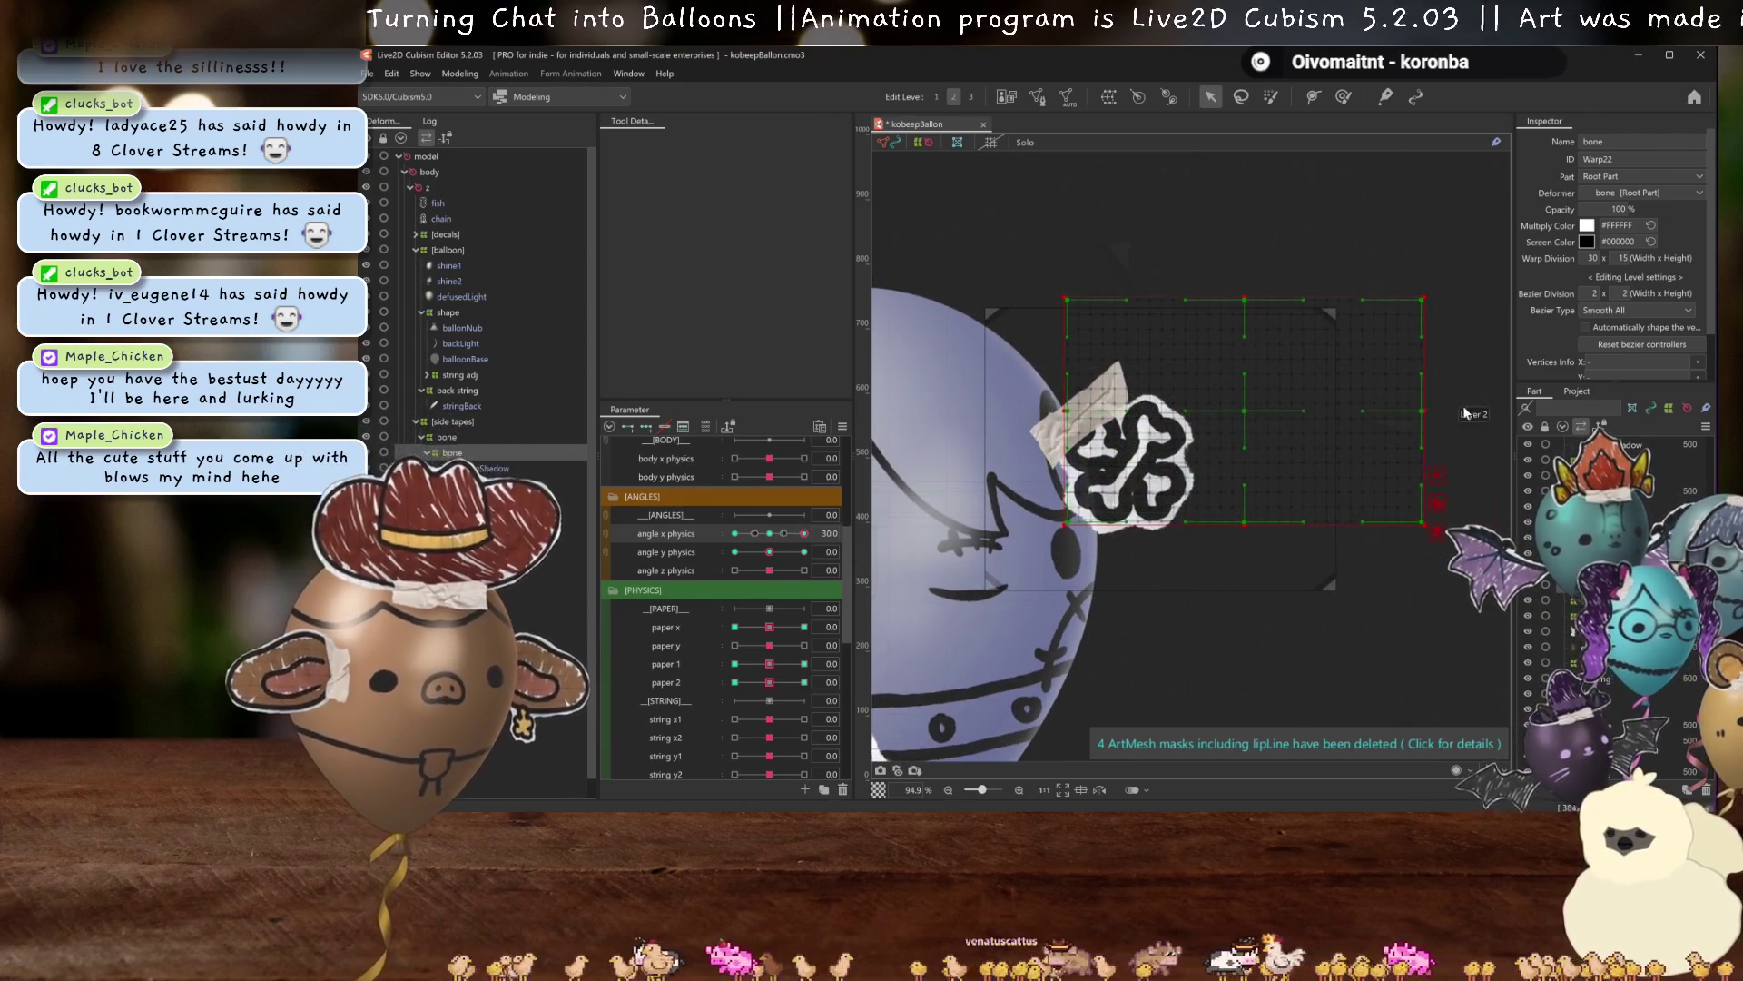
drag(1421, 410, 1335, 412)
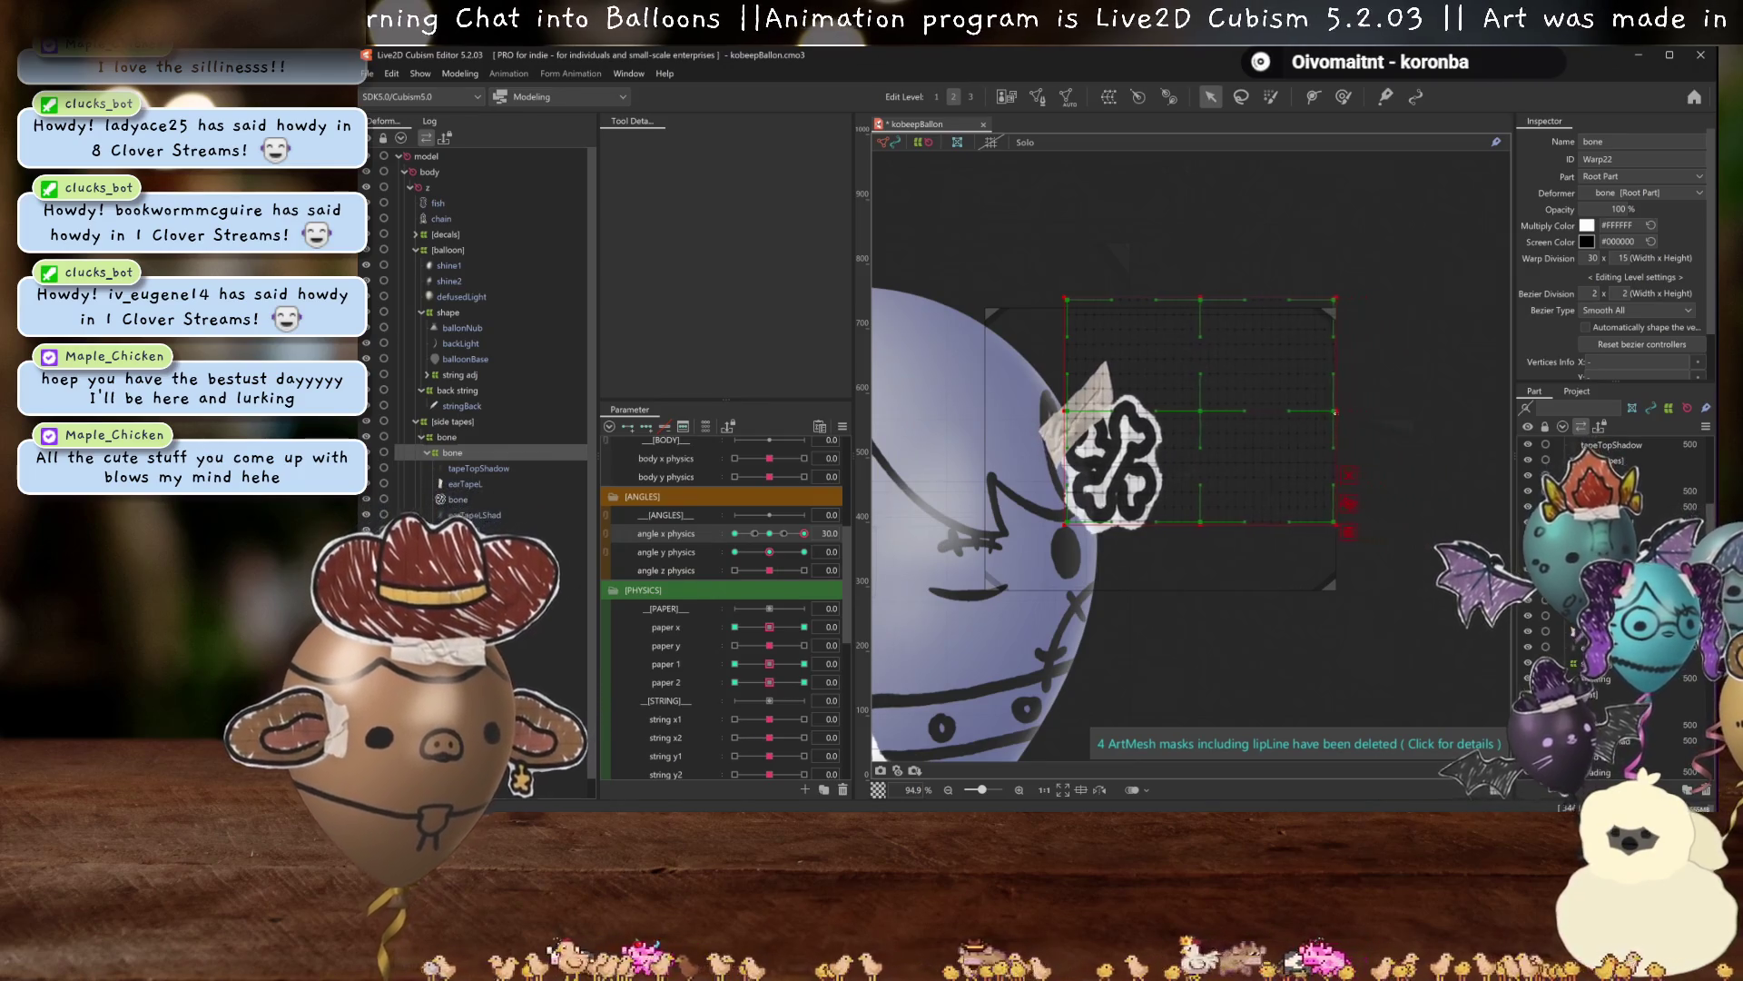
scroll(1026, 497, up, 6)
key(ctrl+h)
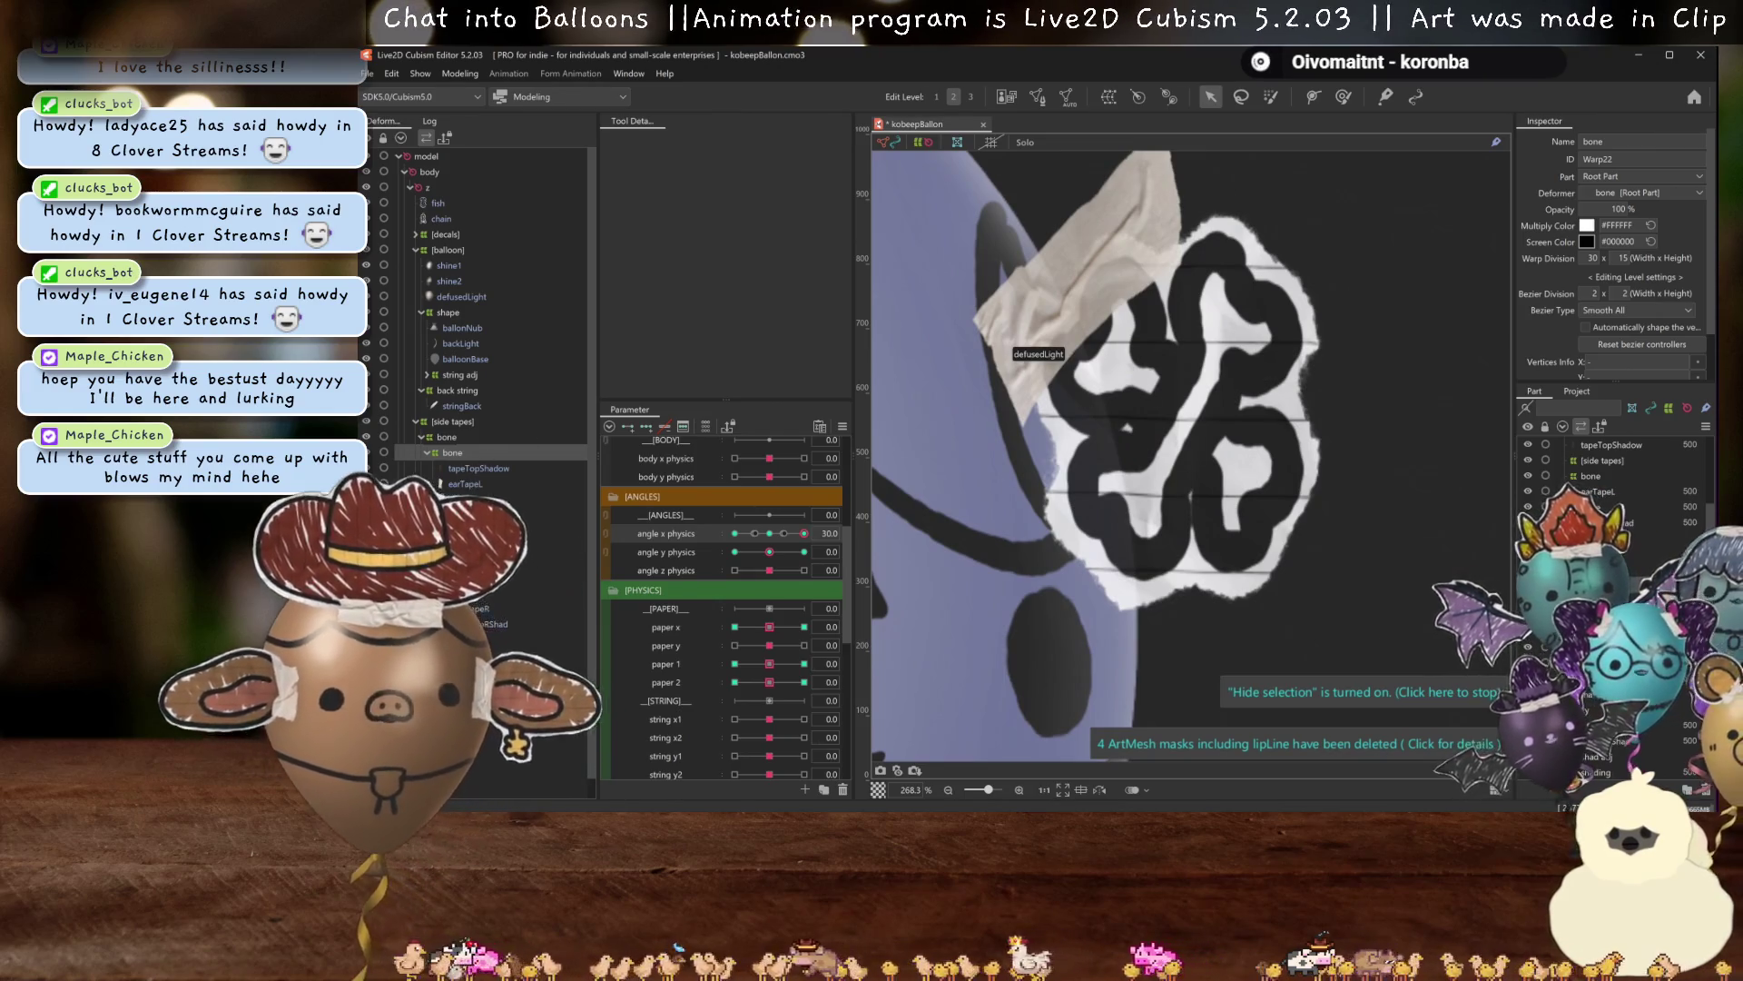
Toggle the reference preview and reselect the bone warp at angle X 18.5.
click(467, 498)
key(k)
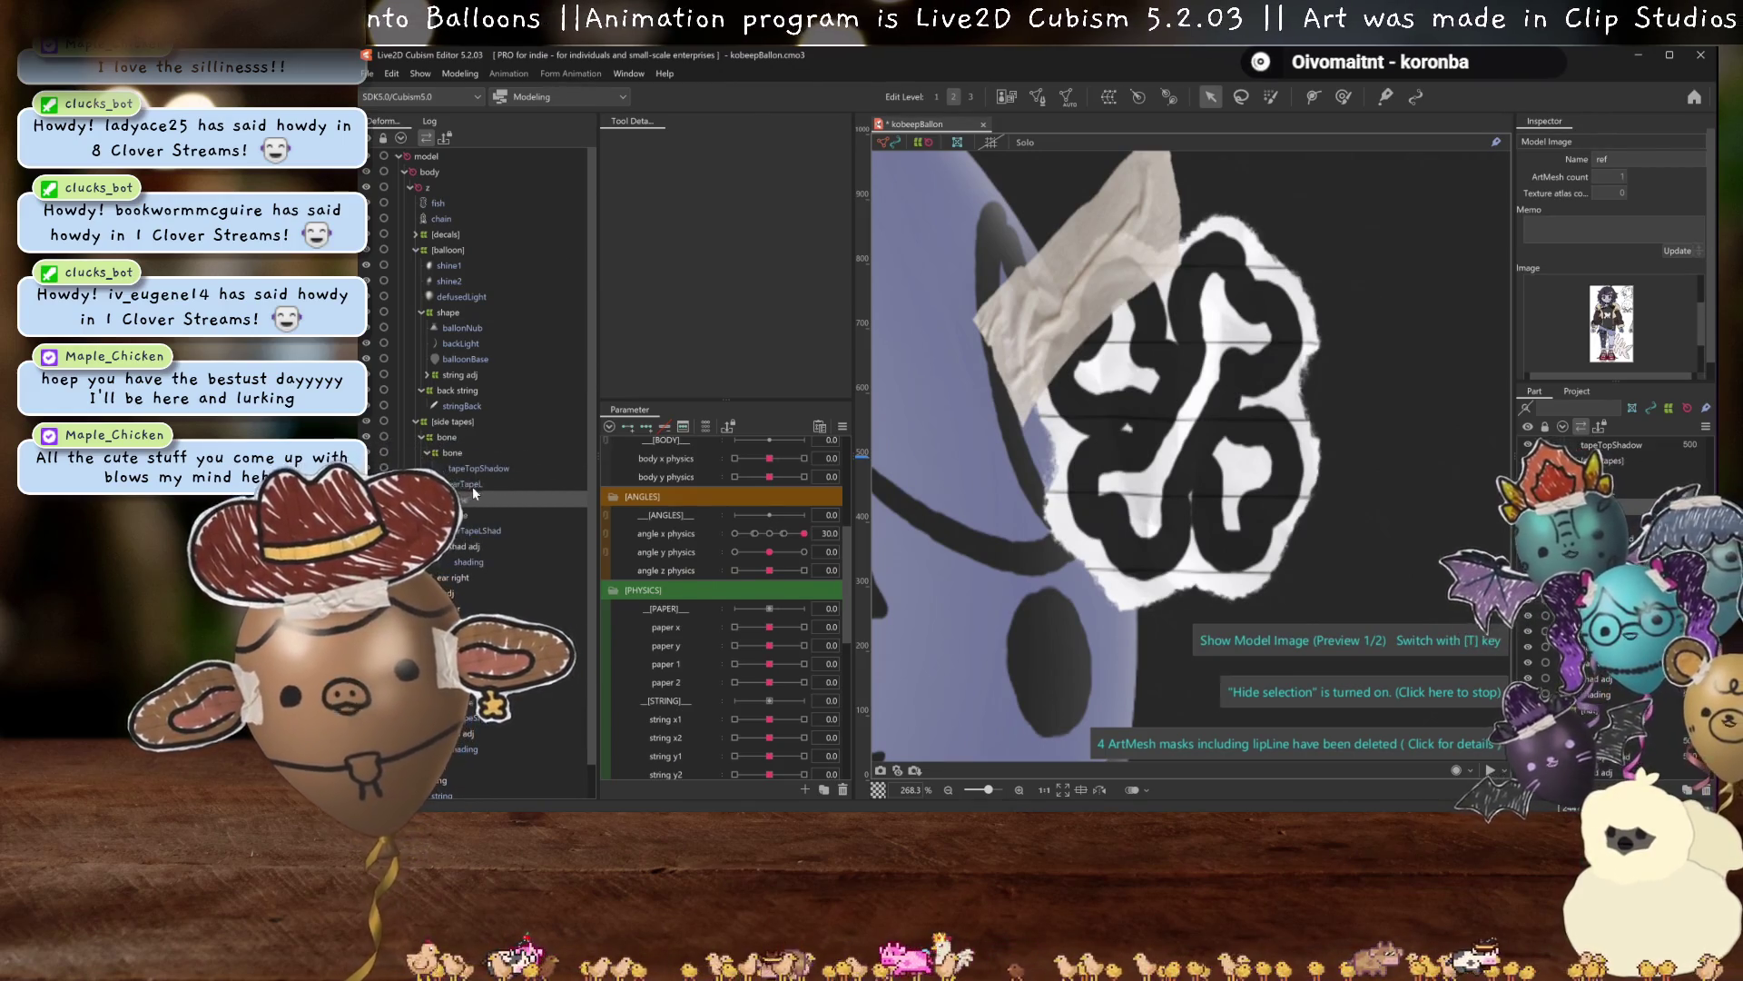
click(461, 451)
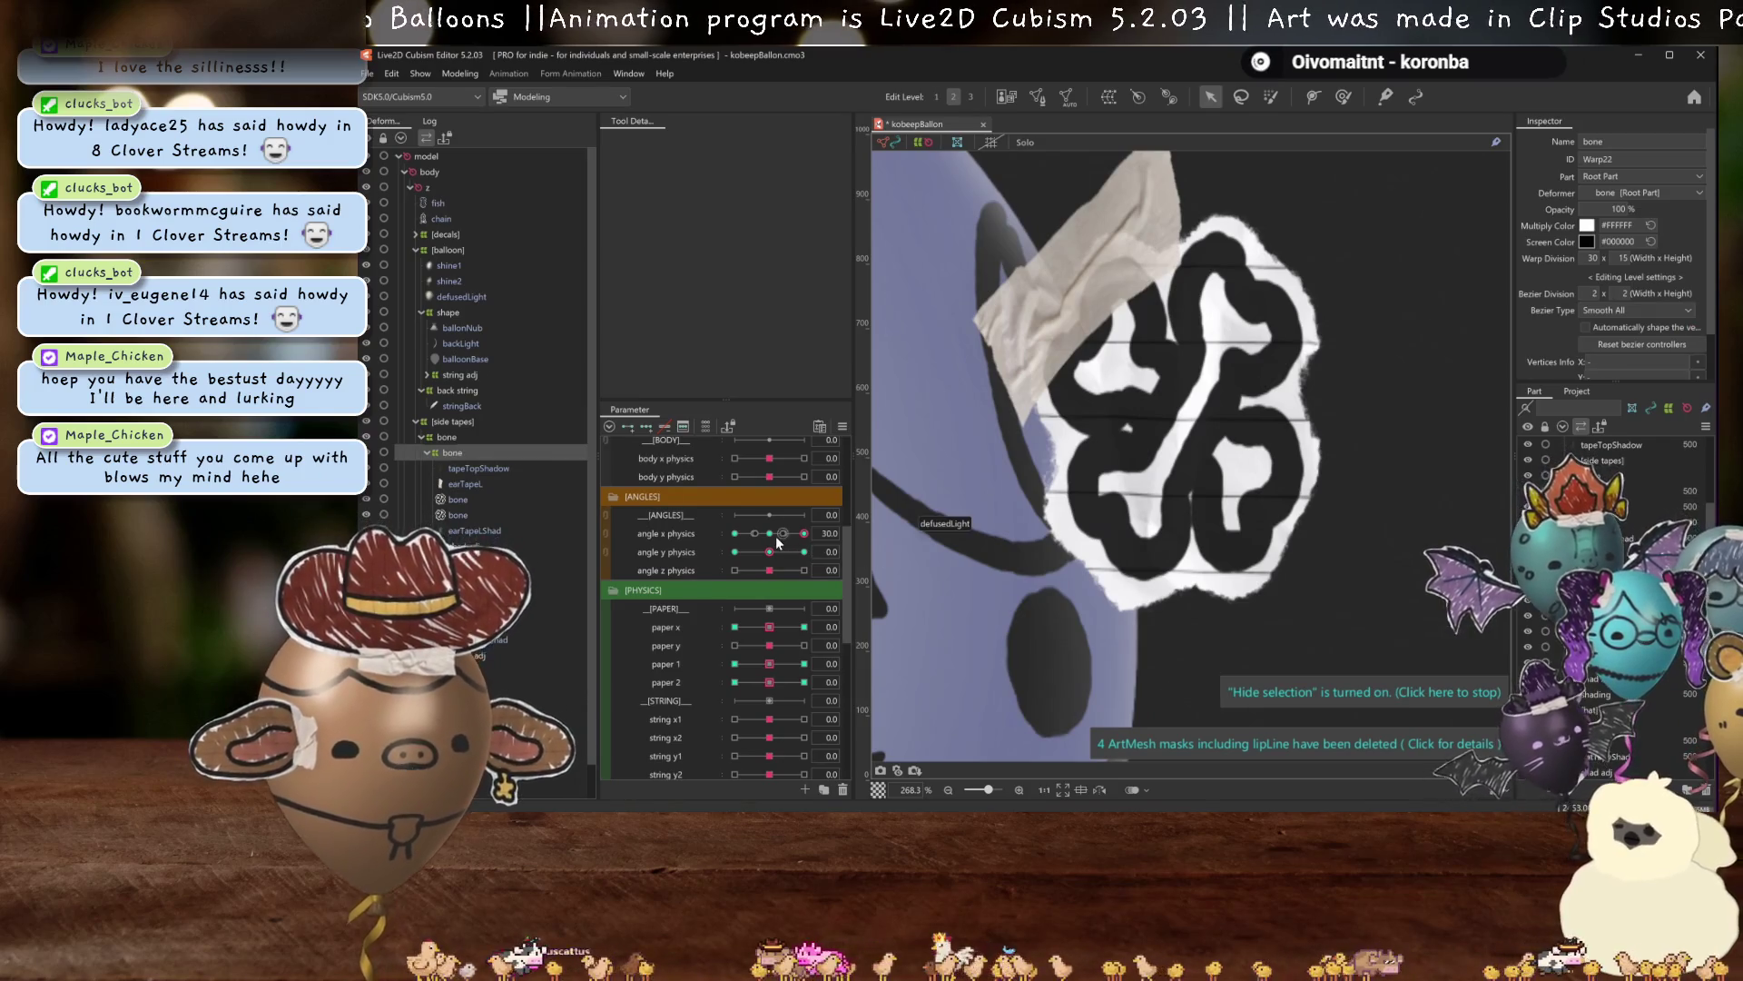
scroll(1045, 514, down, 5)
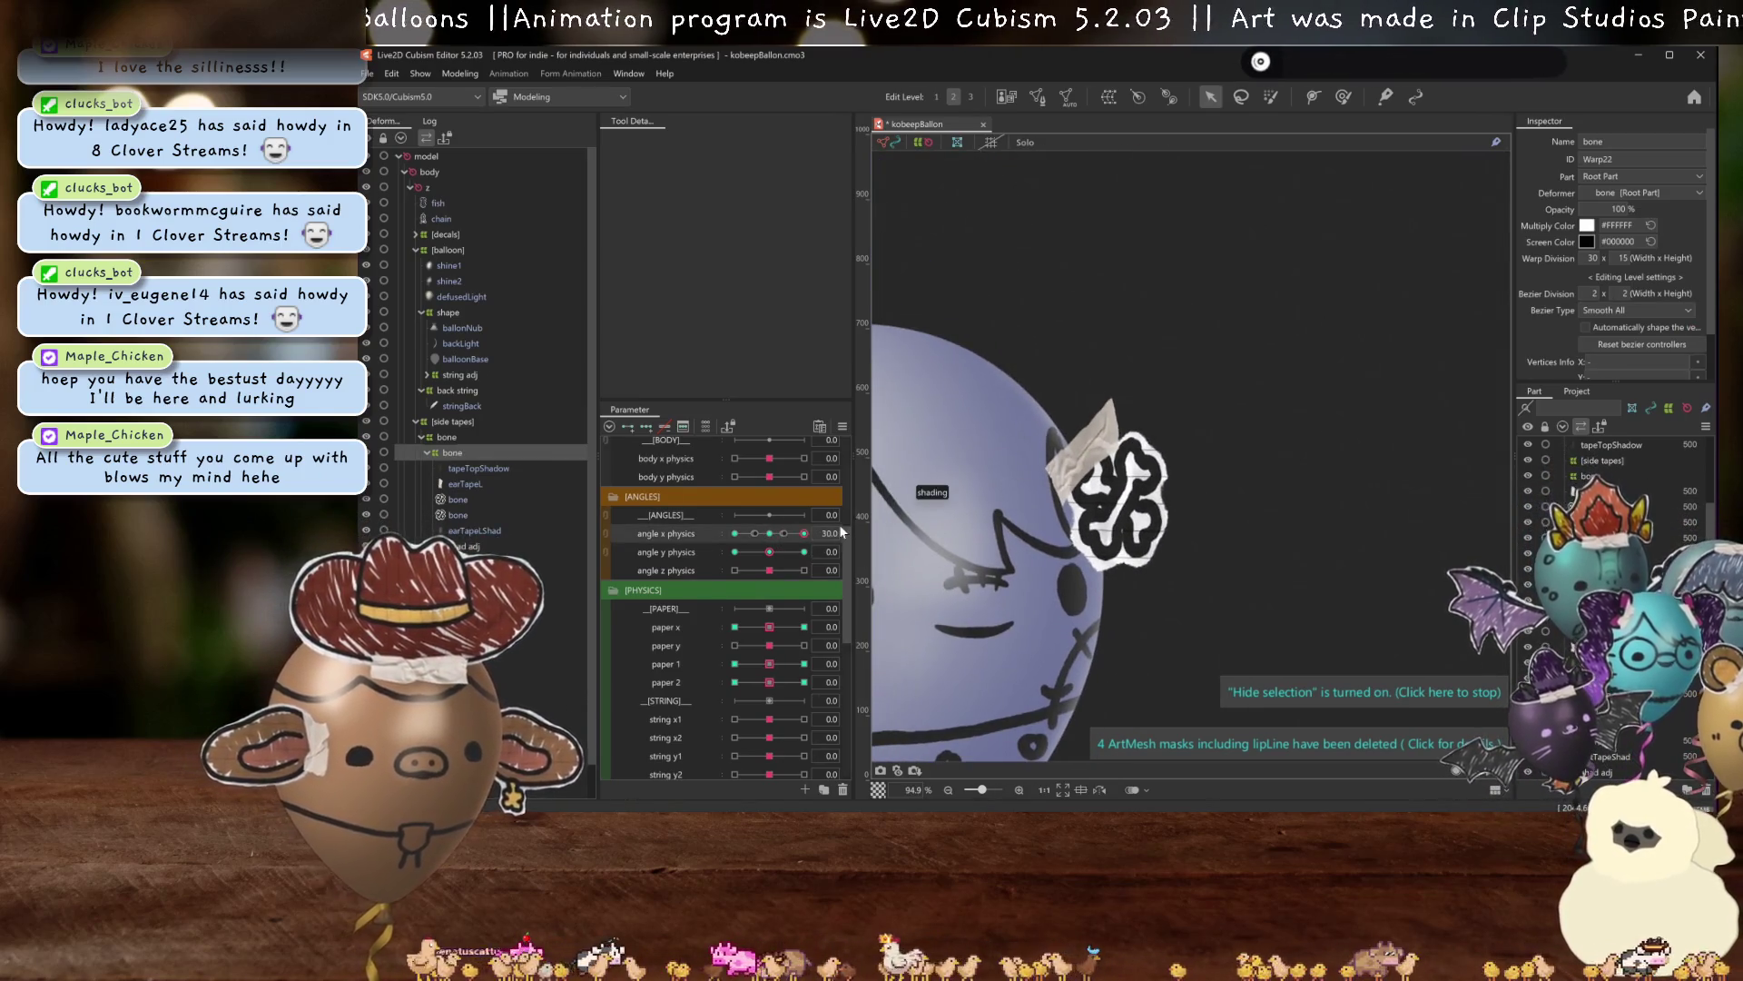
mouse_move(803, 533)
mouse_down()
mouse_move(787, 536)
mouse_move(804, 533)
mouse_up()
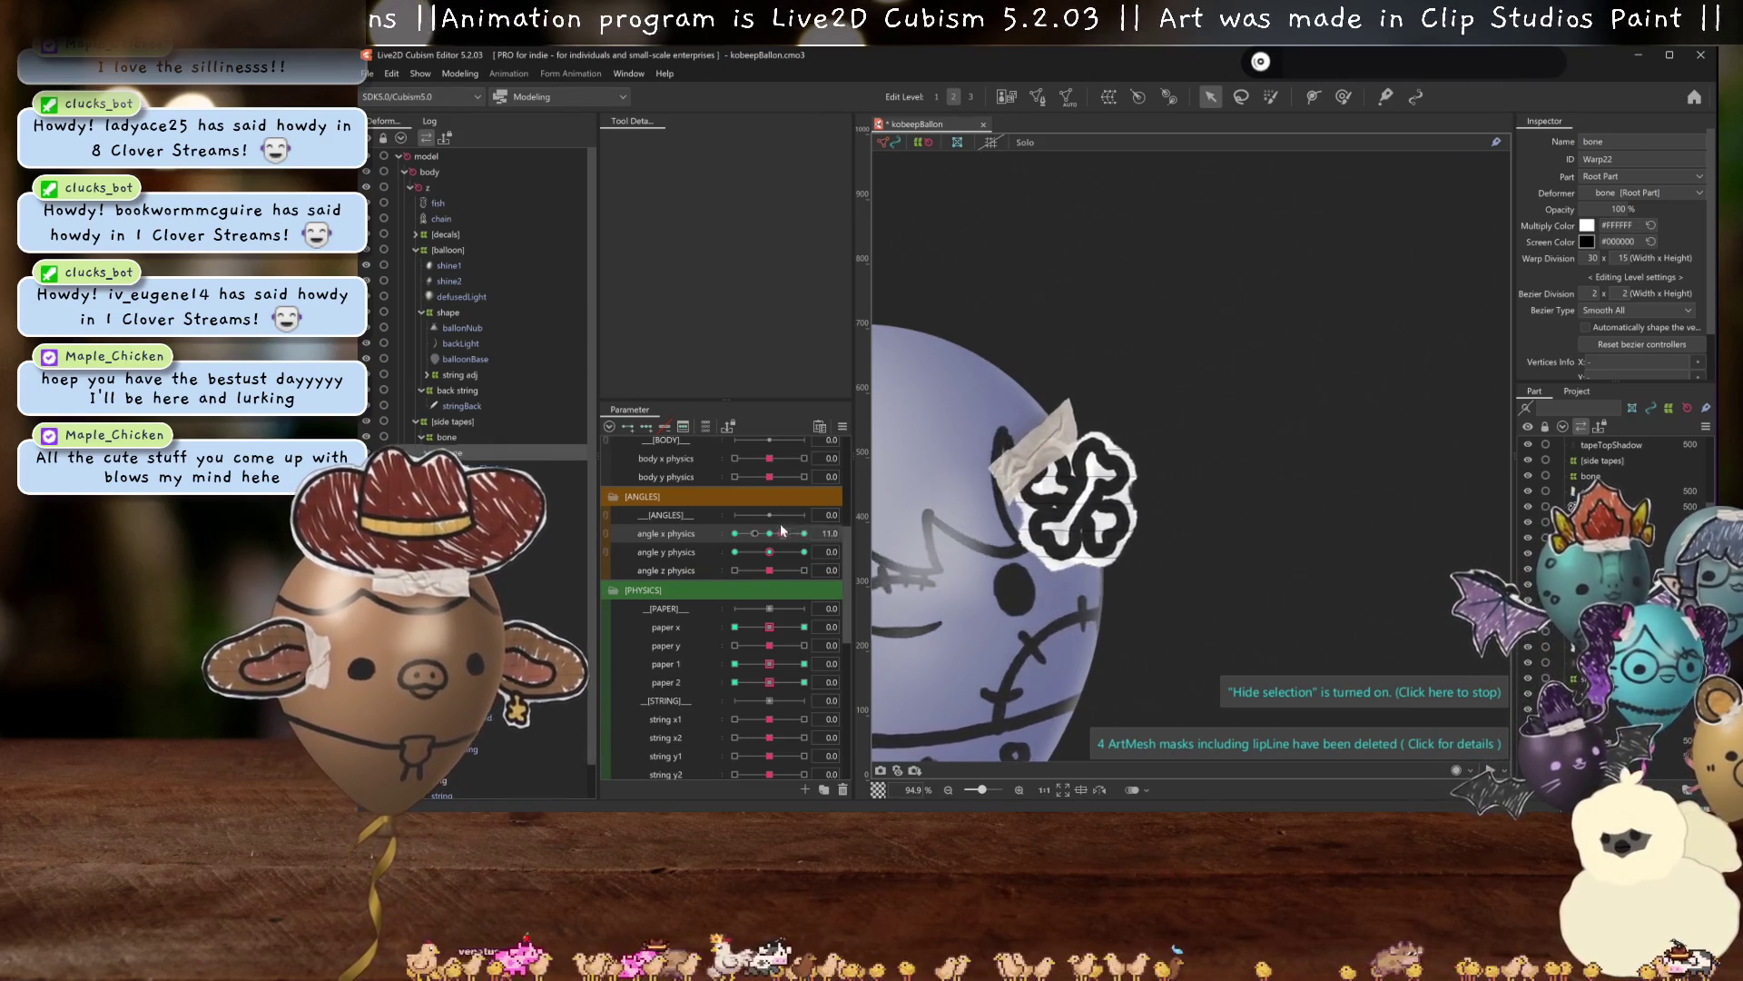
scroll(1116, 462, up, 2)
click(1116, 462)
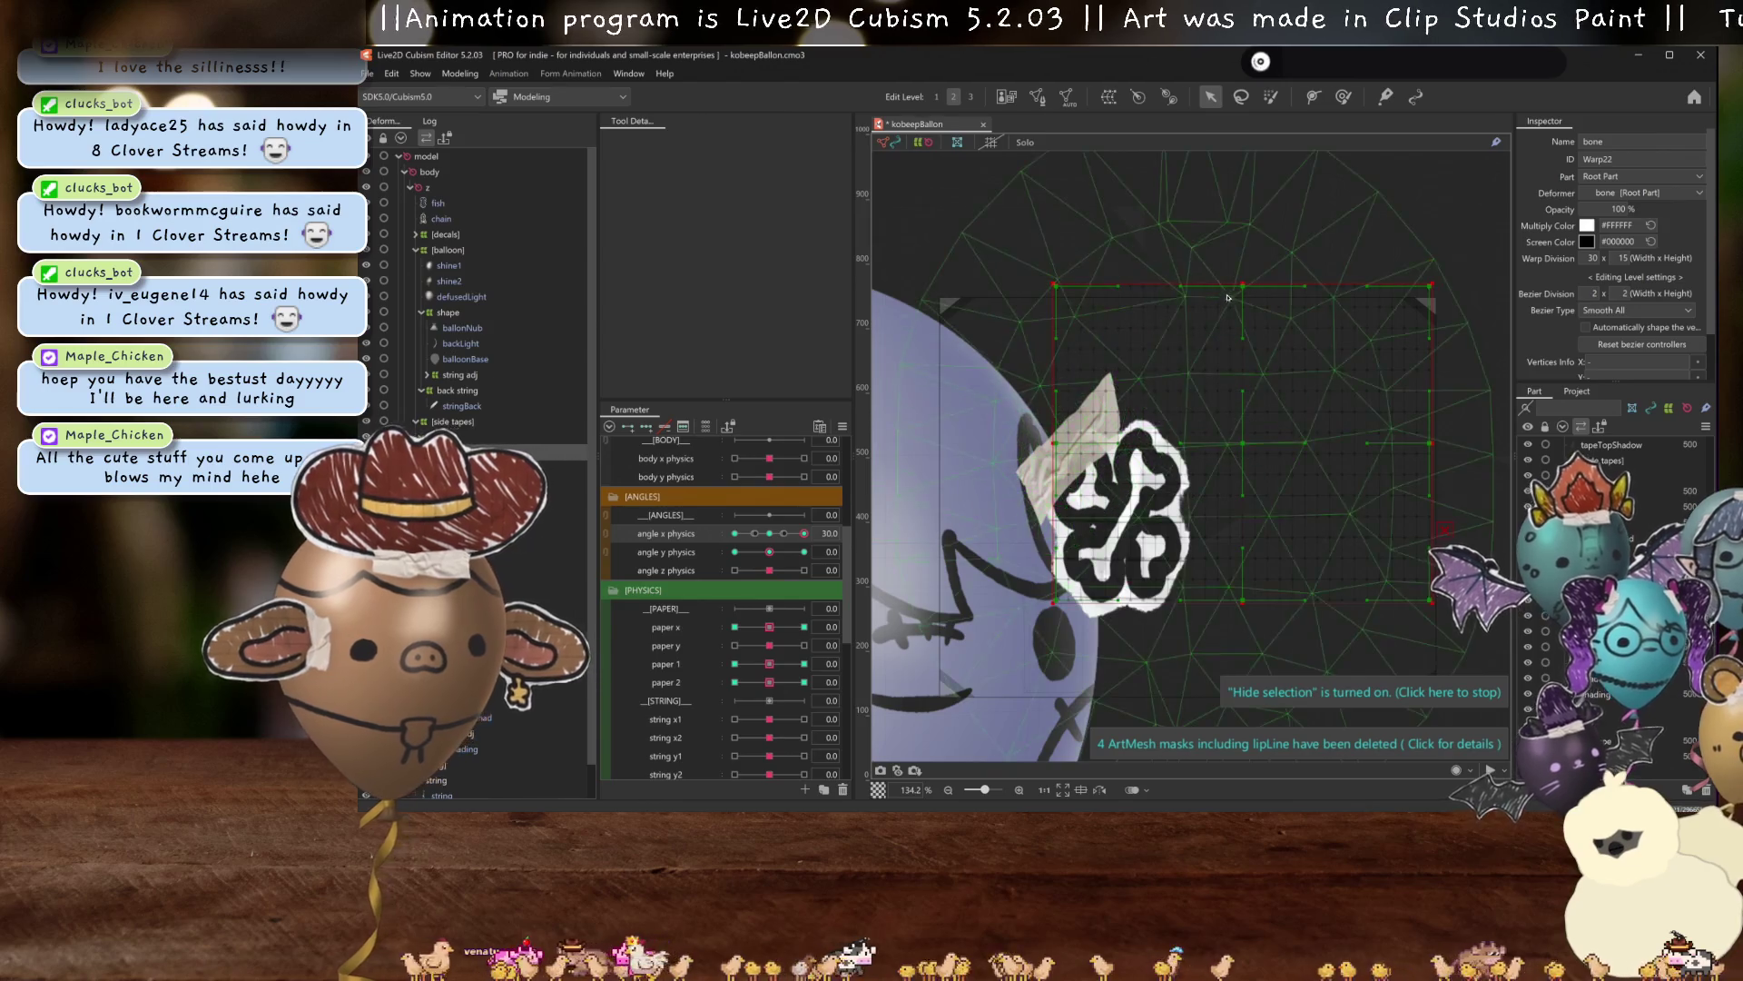
Try bending the warp's top-left corner, undo it, and save the project.
mouse_move(1208, 293)
mouse_down()
mouse_move(1019, 304)
mouse_move(1162, 318)
mouse_up()
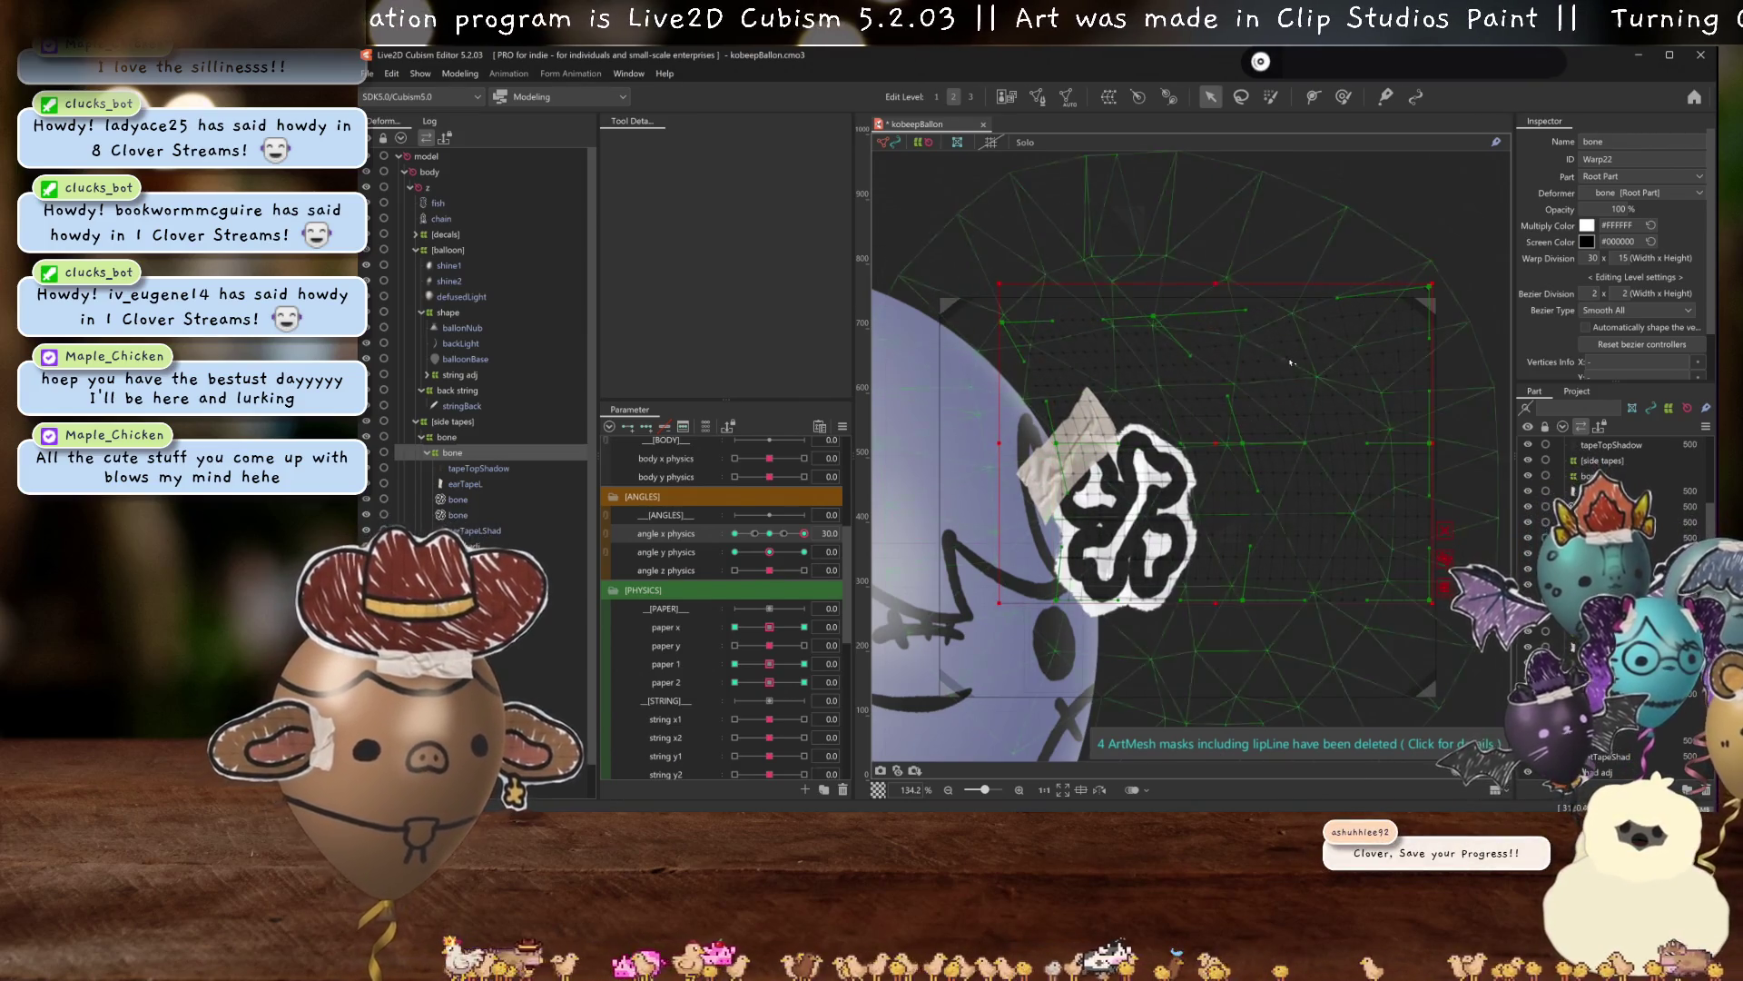
key(ctrl+z)
key(ctrl+z)
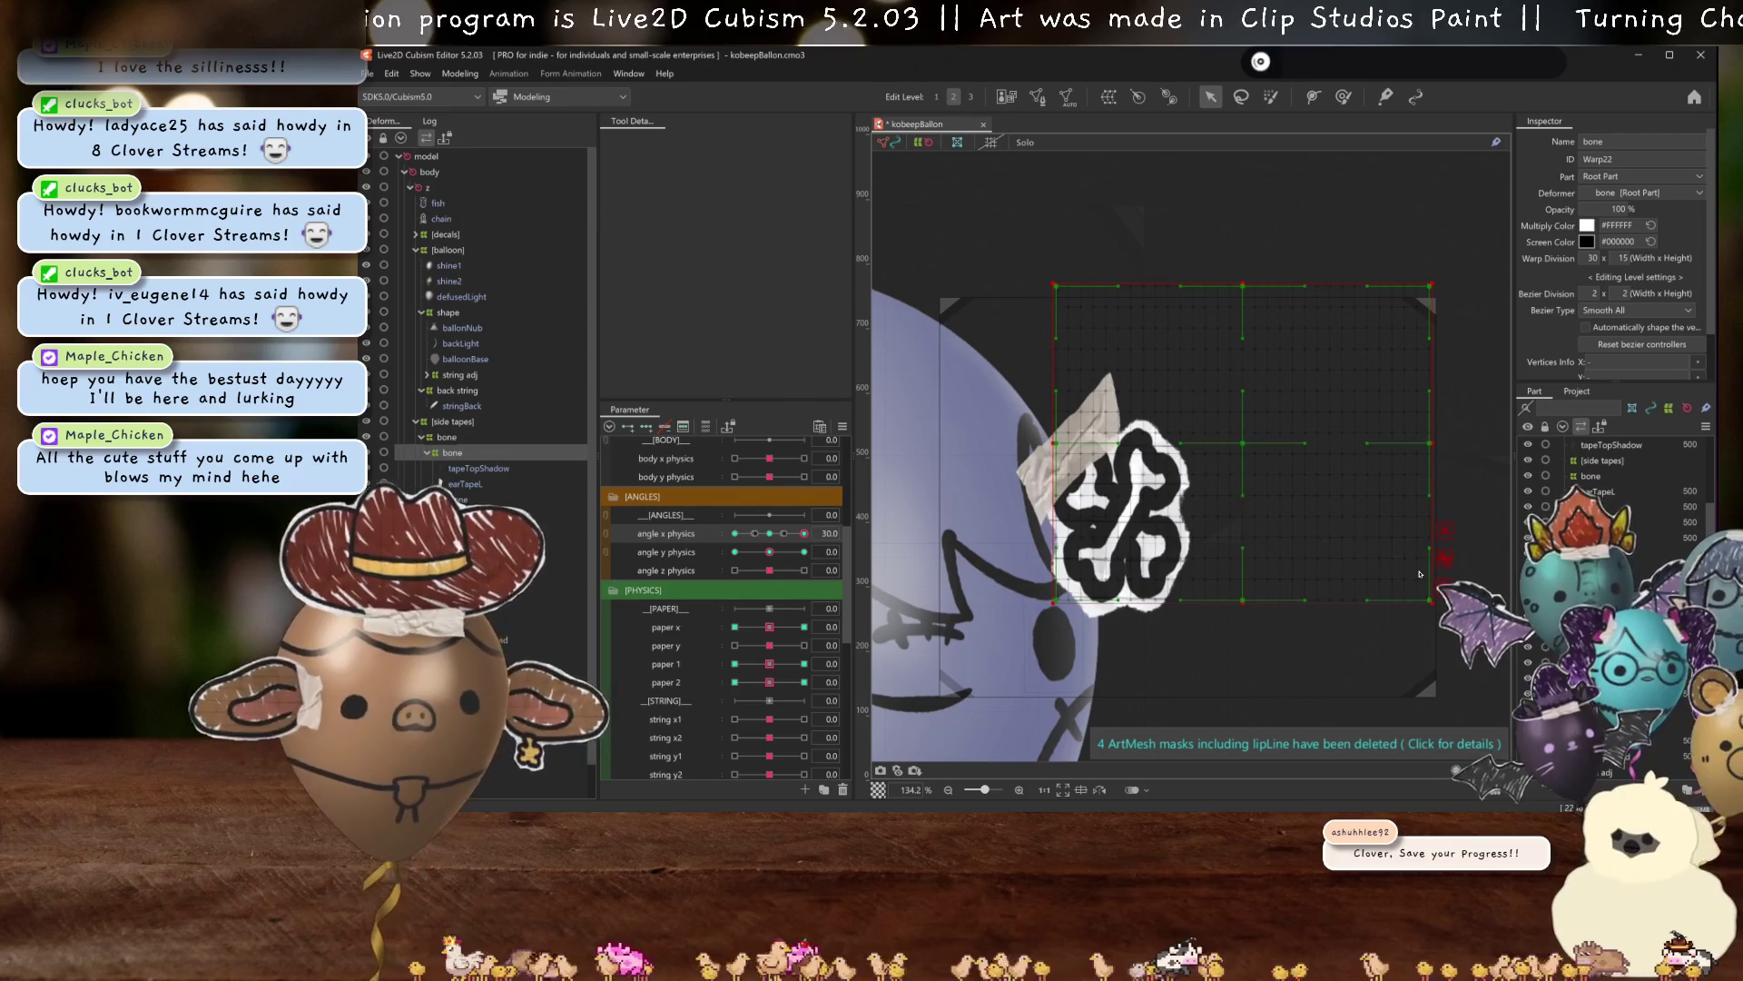
key(ctrl+s)
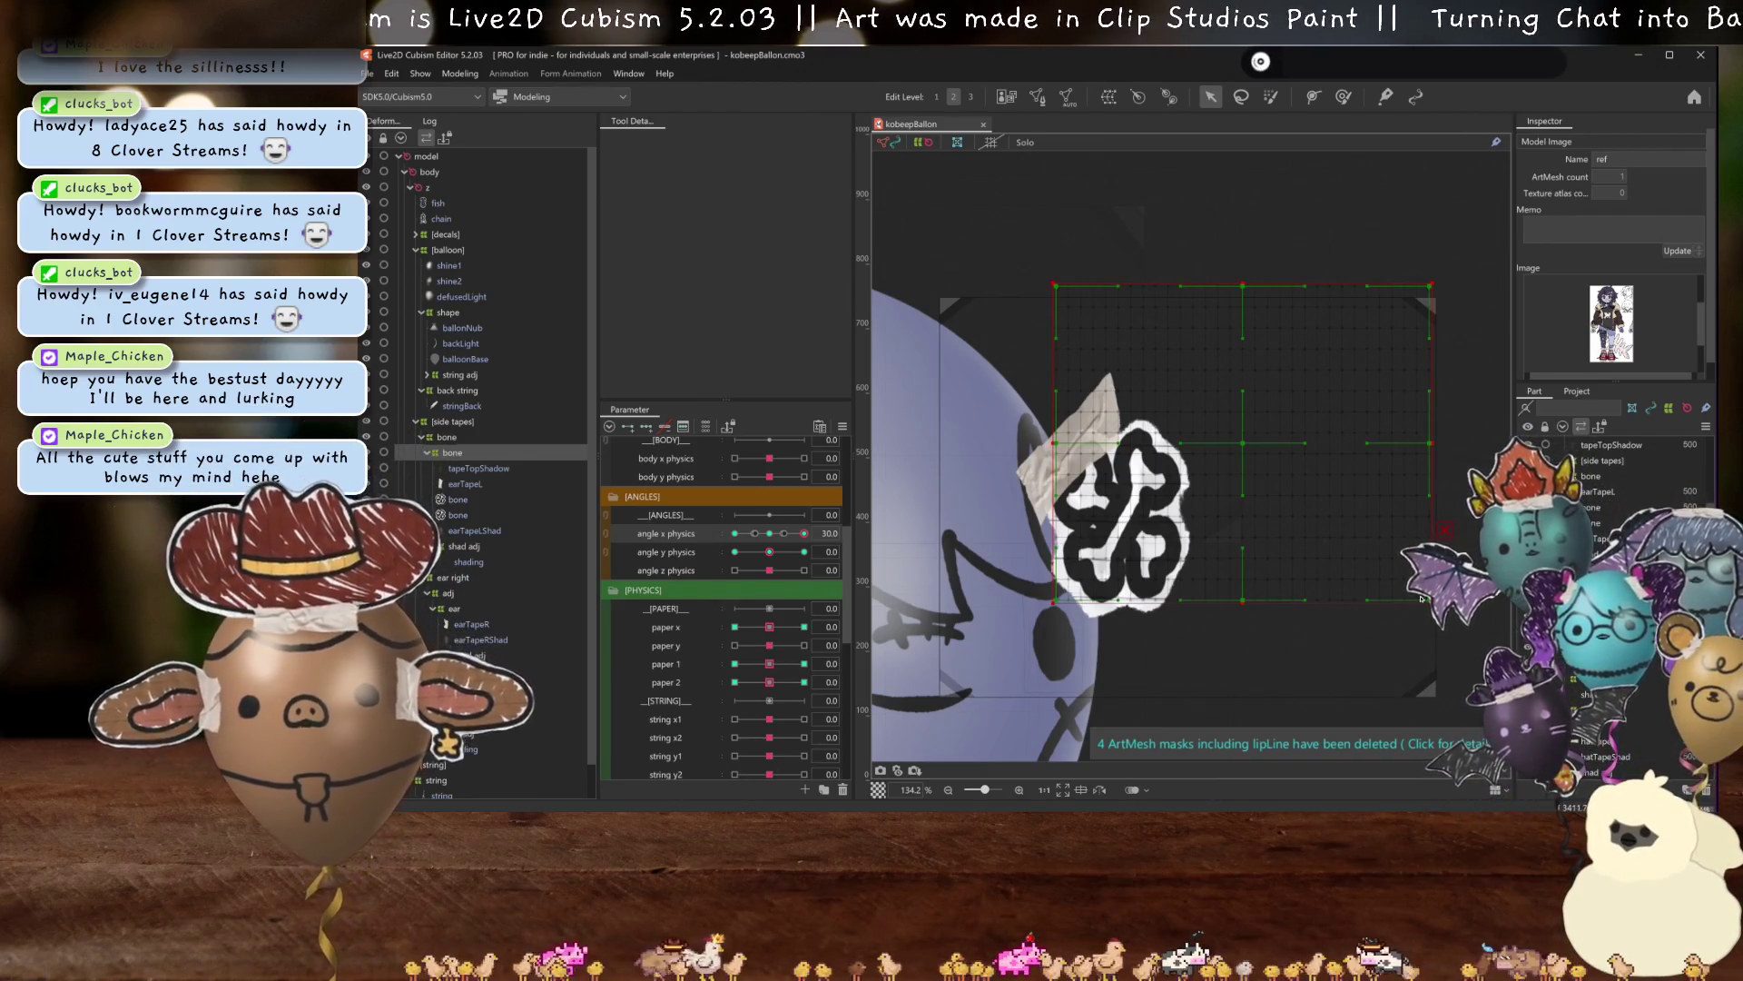
key(ctrl+t)
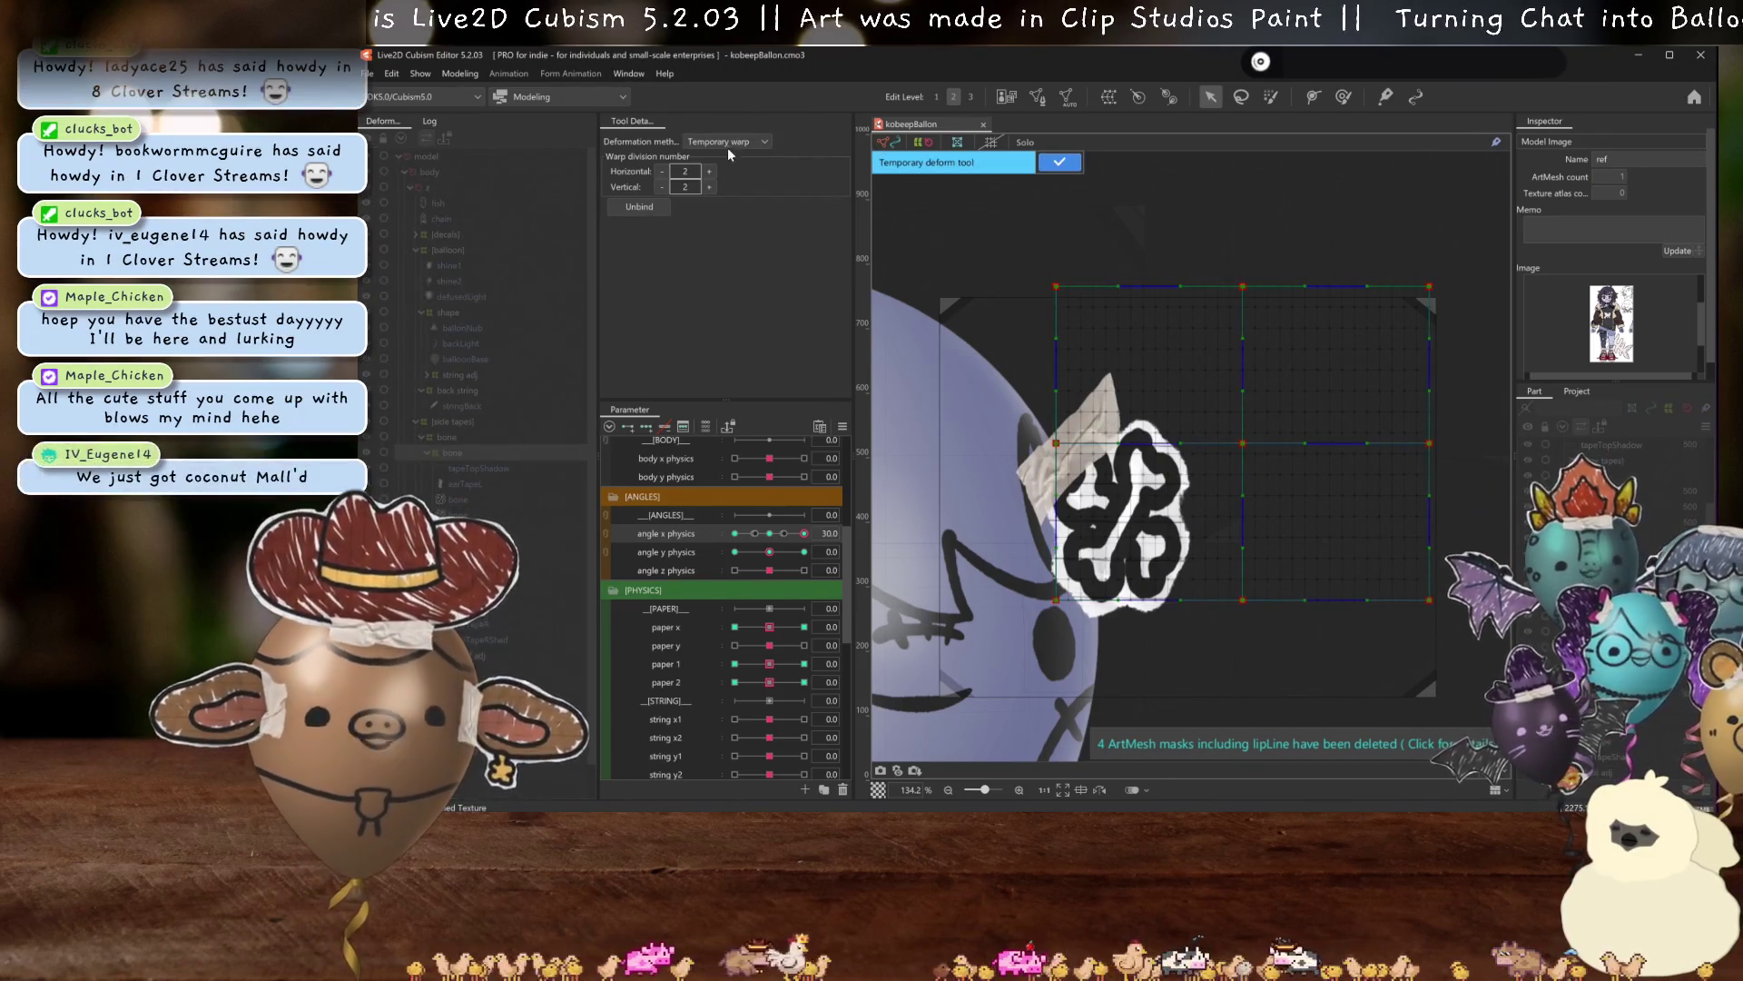
Switch the temporary deform method to Perspective, trying and undoing a top-edge shear.
click(725, 145)
click(710, 200)
drag(1242, 286, 773, 297)
key(ctrl+z)
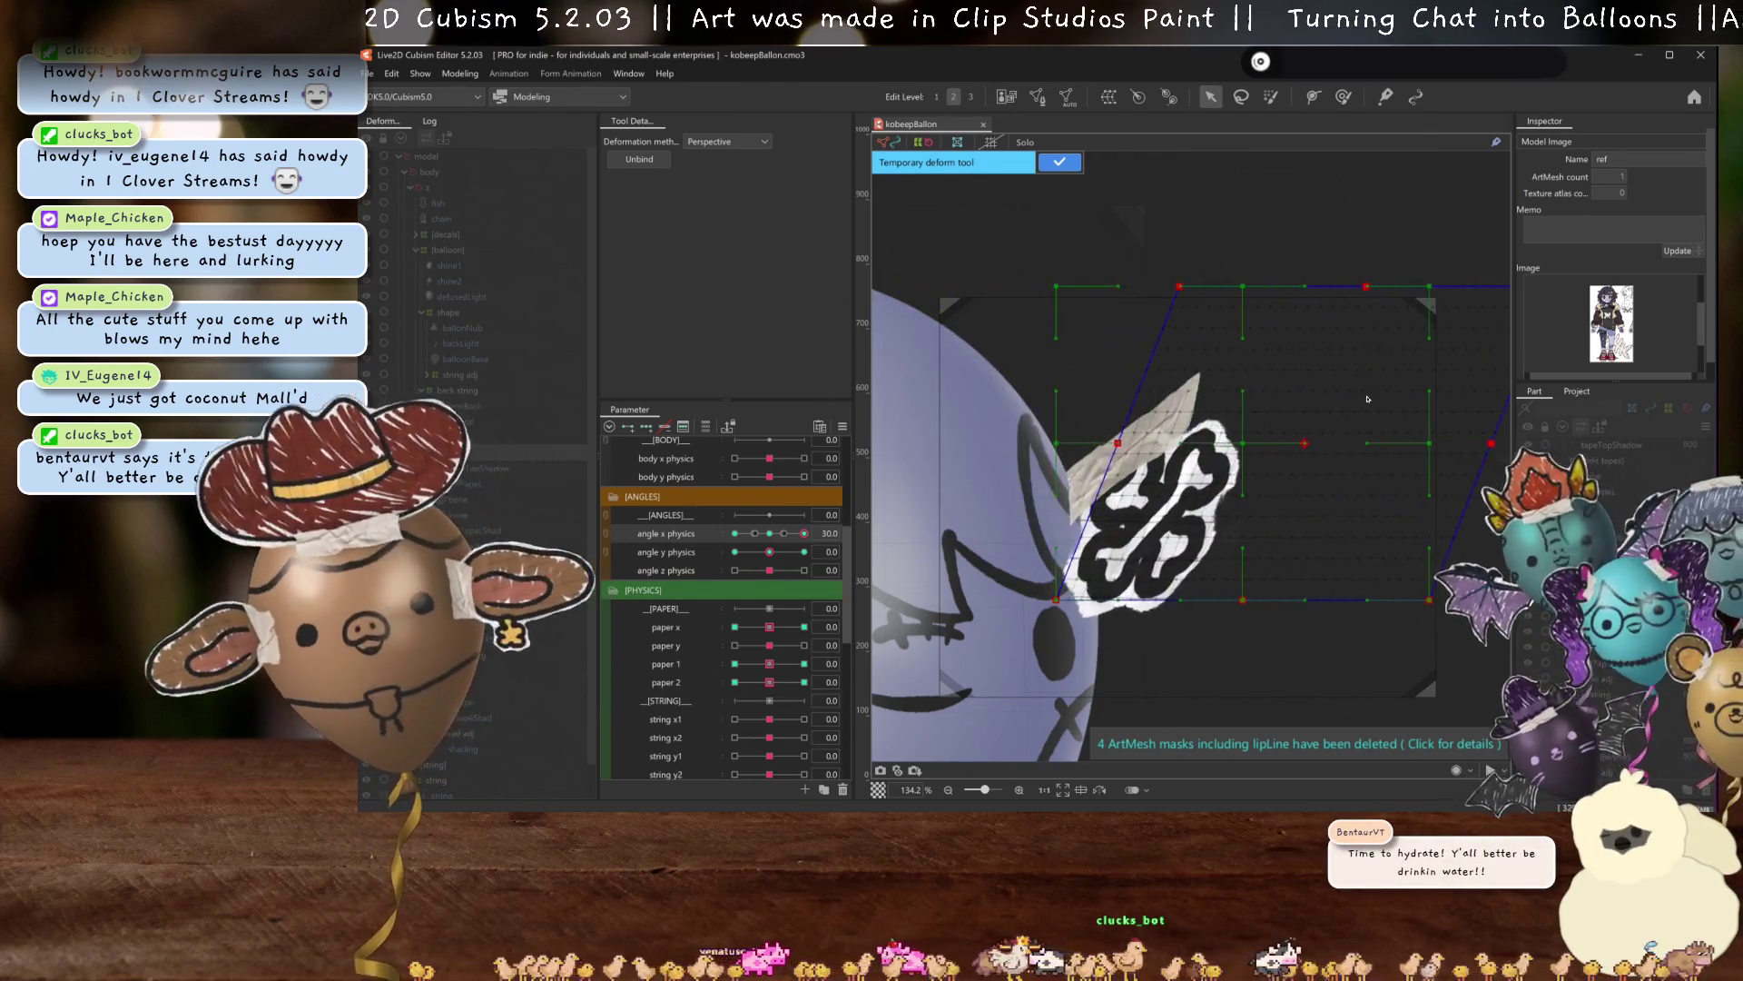
Pull a perspective corner down, skew the top edge right, and apply the deformation.
scroll(1216, 412, down, 2)
drag(1035, 373, 987, 483)
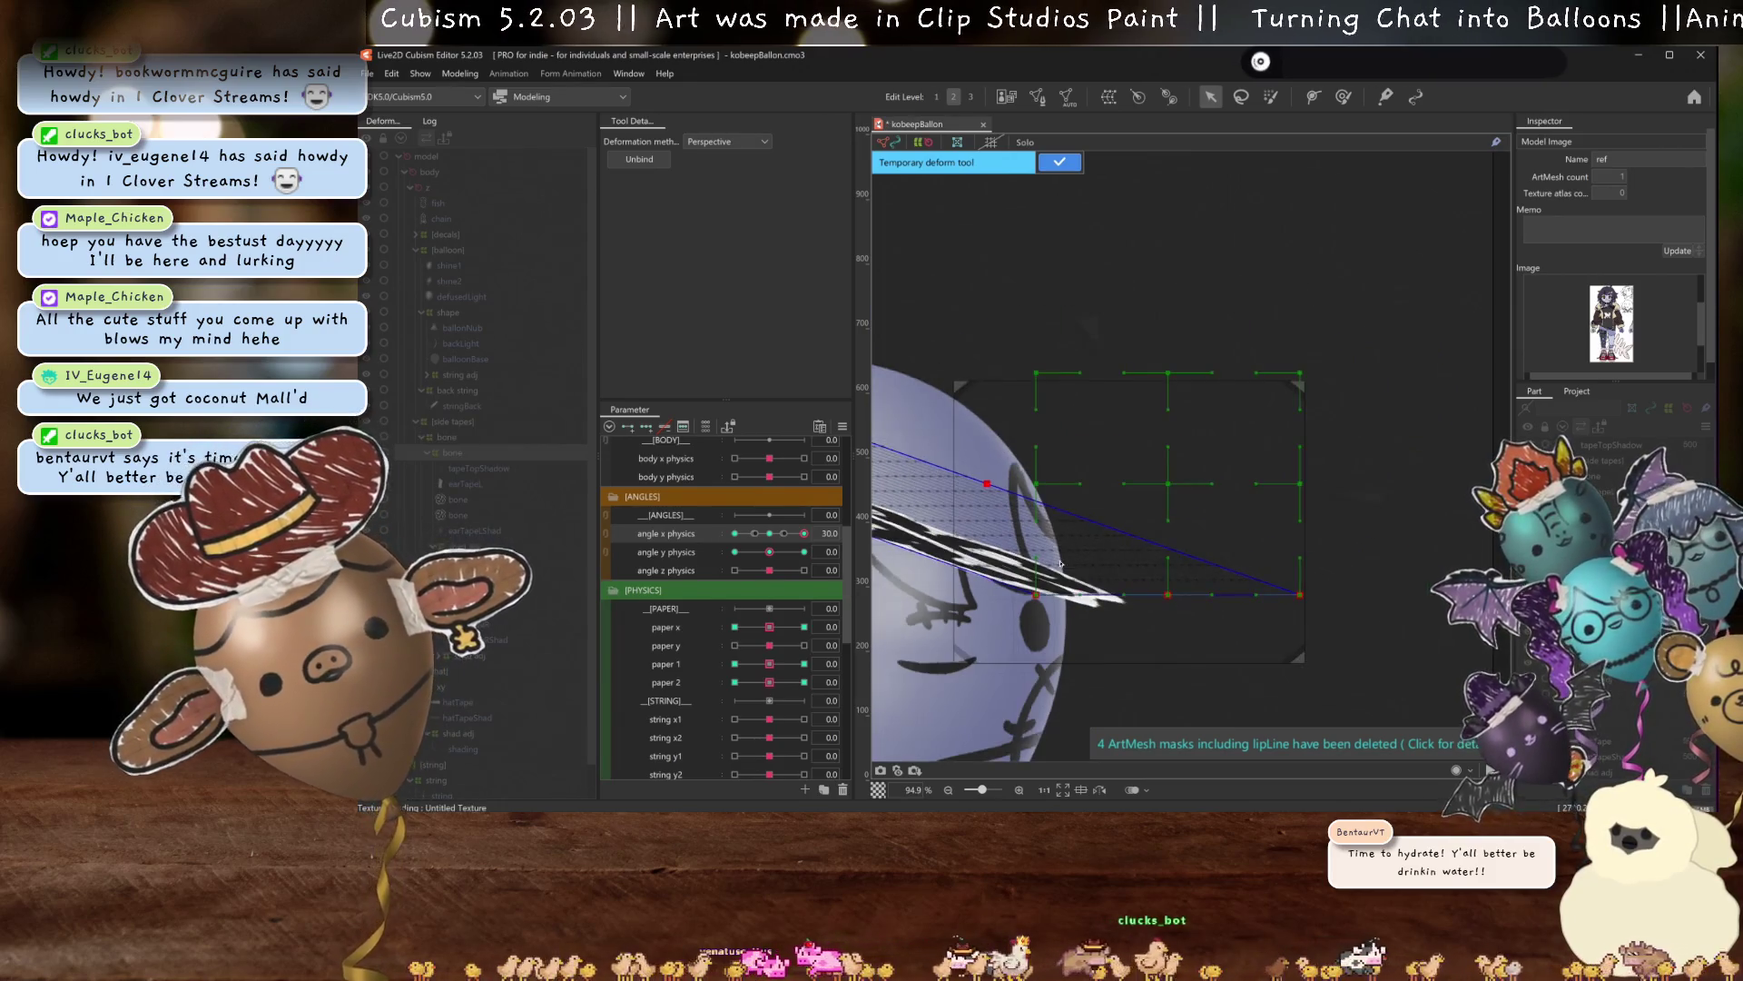
scroll(998, 481, down, 1)
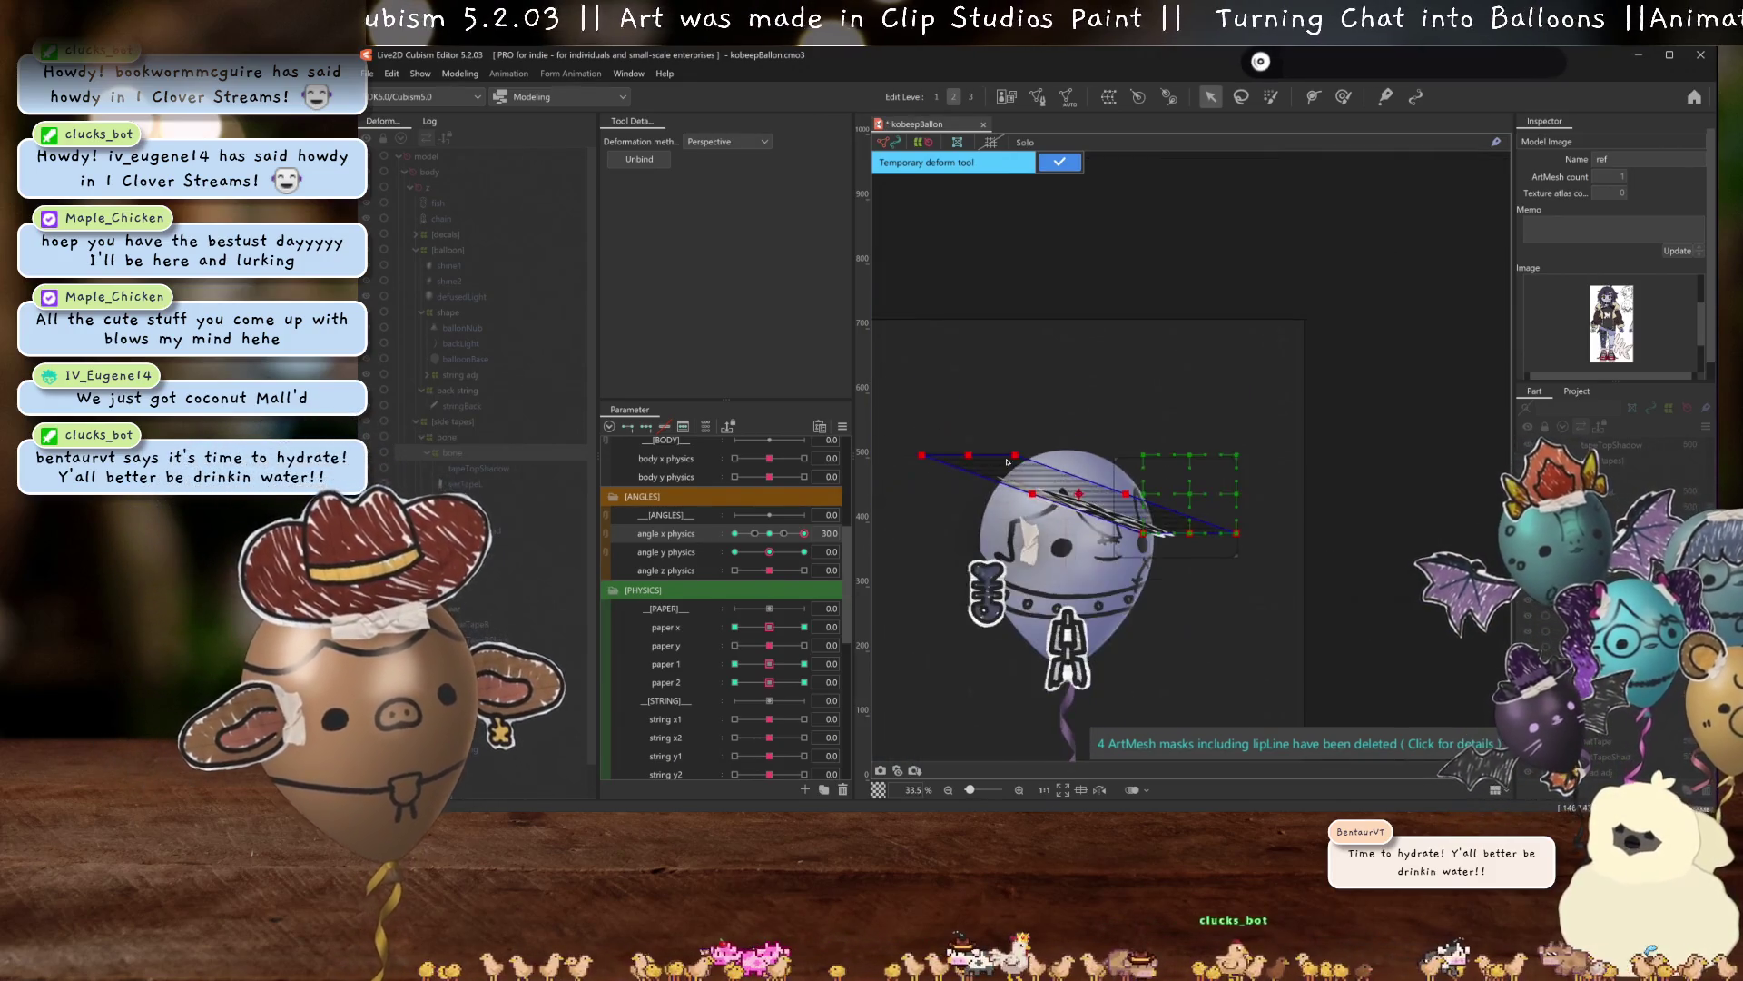
mouse_move(960, 458)
mouse_down()
mouse_move(1283, 451)
mouse_move(1164, 535)
mouse_up()
click(1054, 162)
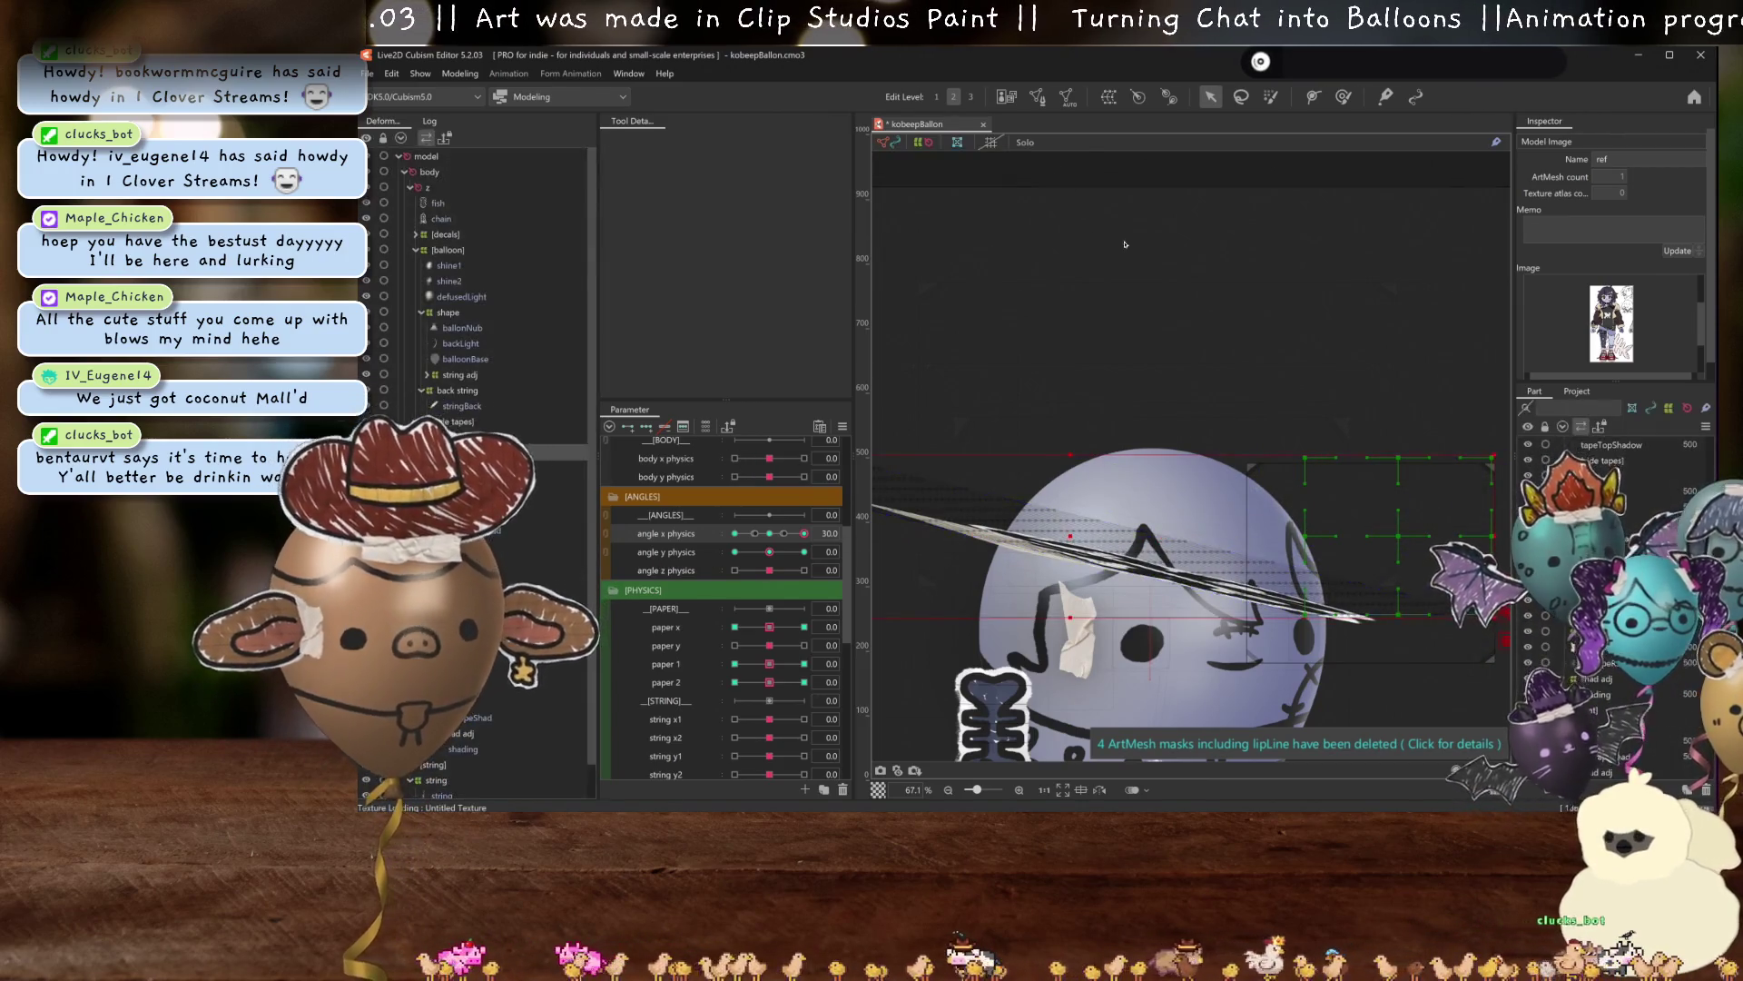
click(1369, 474)
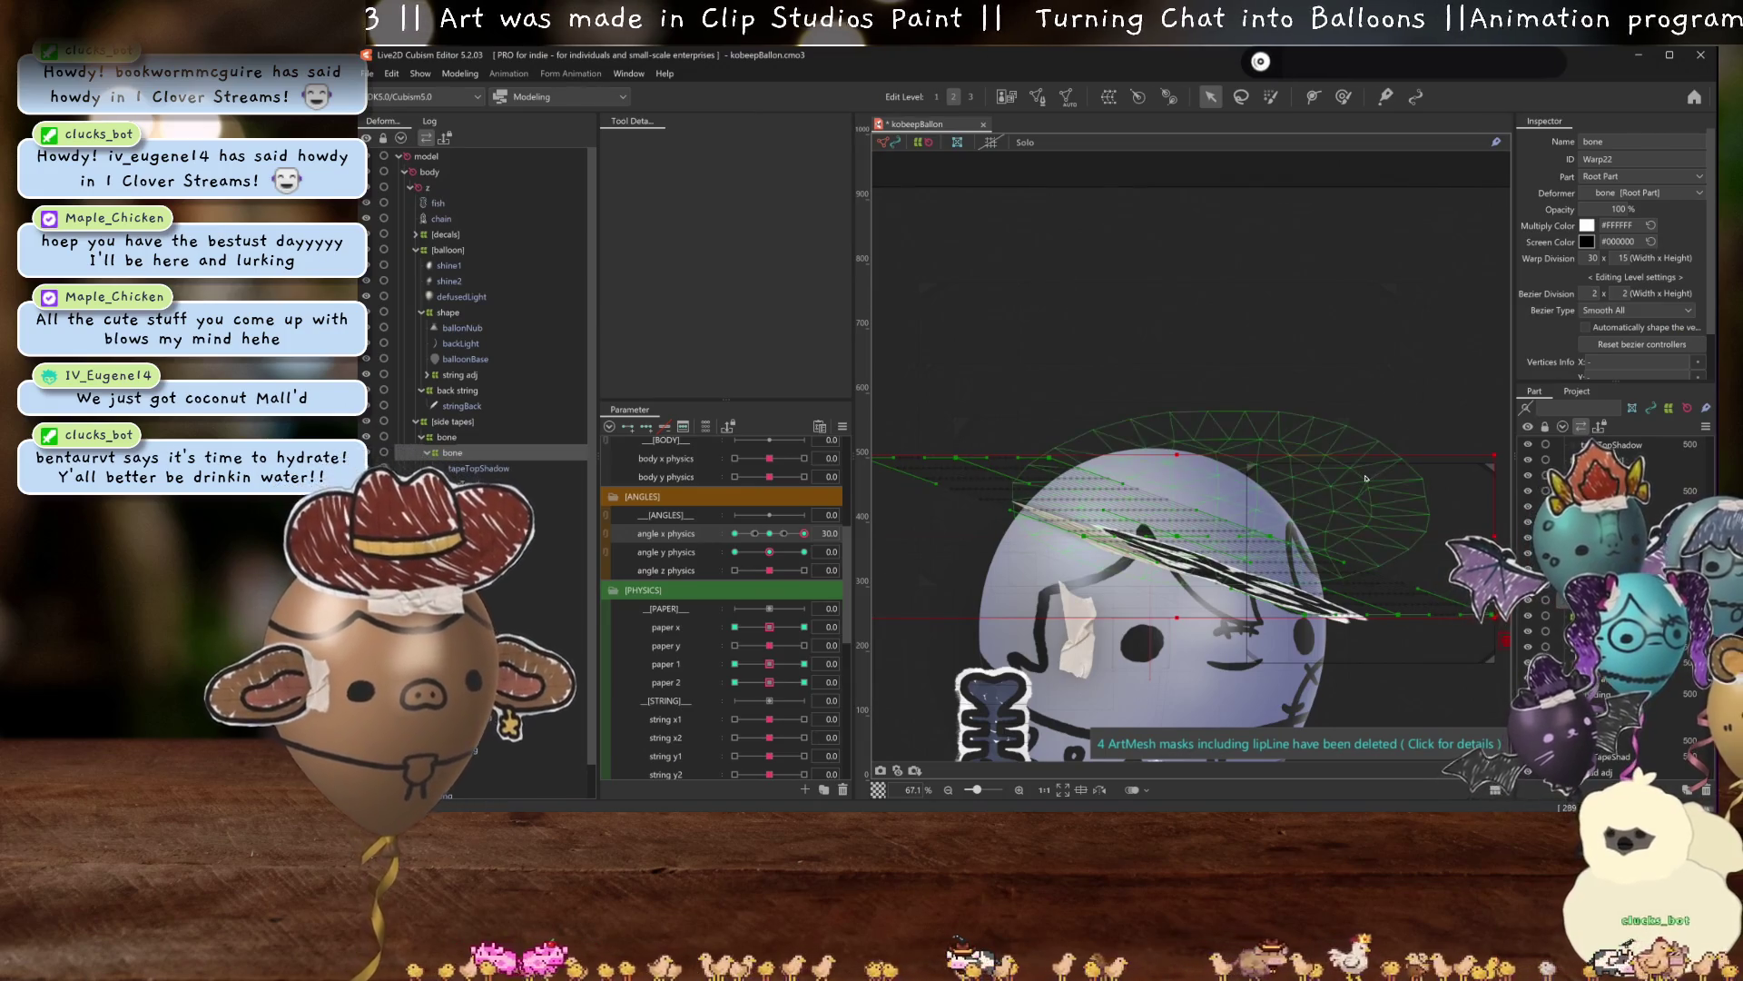
Zoom over the bone sticker and preview the balloon turning across angle X.
scroll(1344, 472, up, 2)
scroll(1324, 464, up, 2)
scroll(1304, 459, up, 2)
scroll(1285, 454, up, 1)
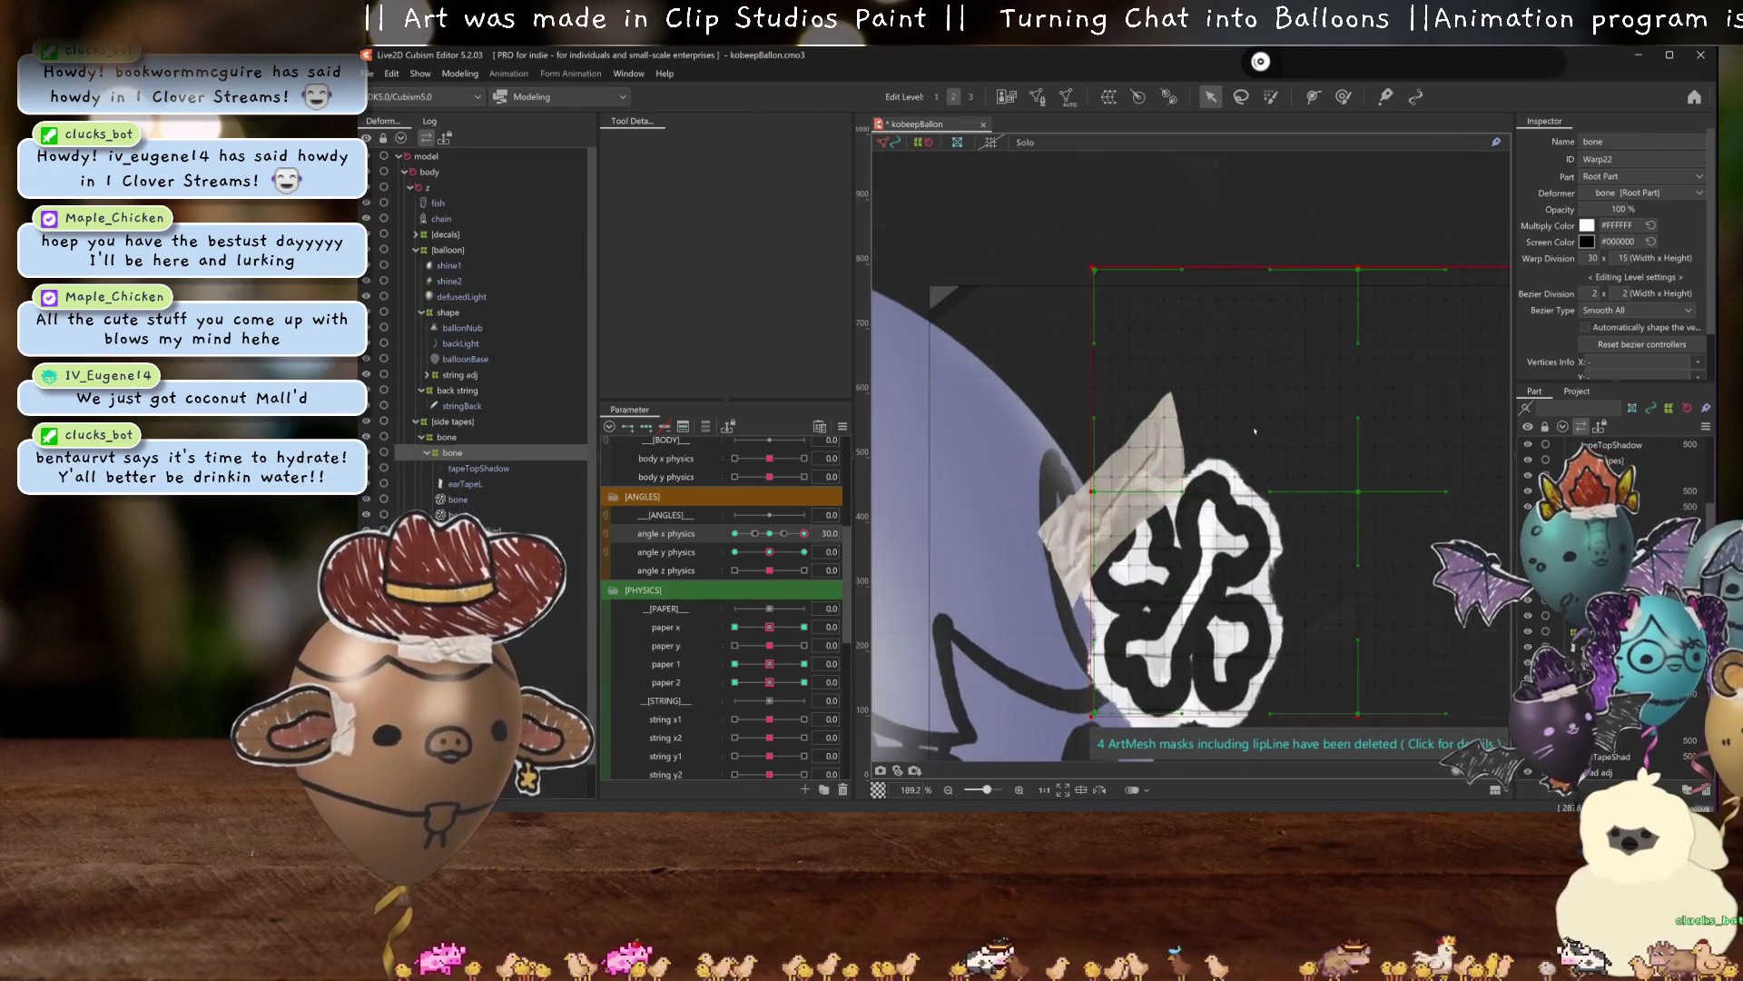
drag(1285, 454, 1217, 366)
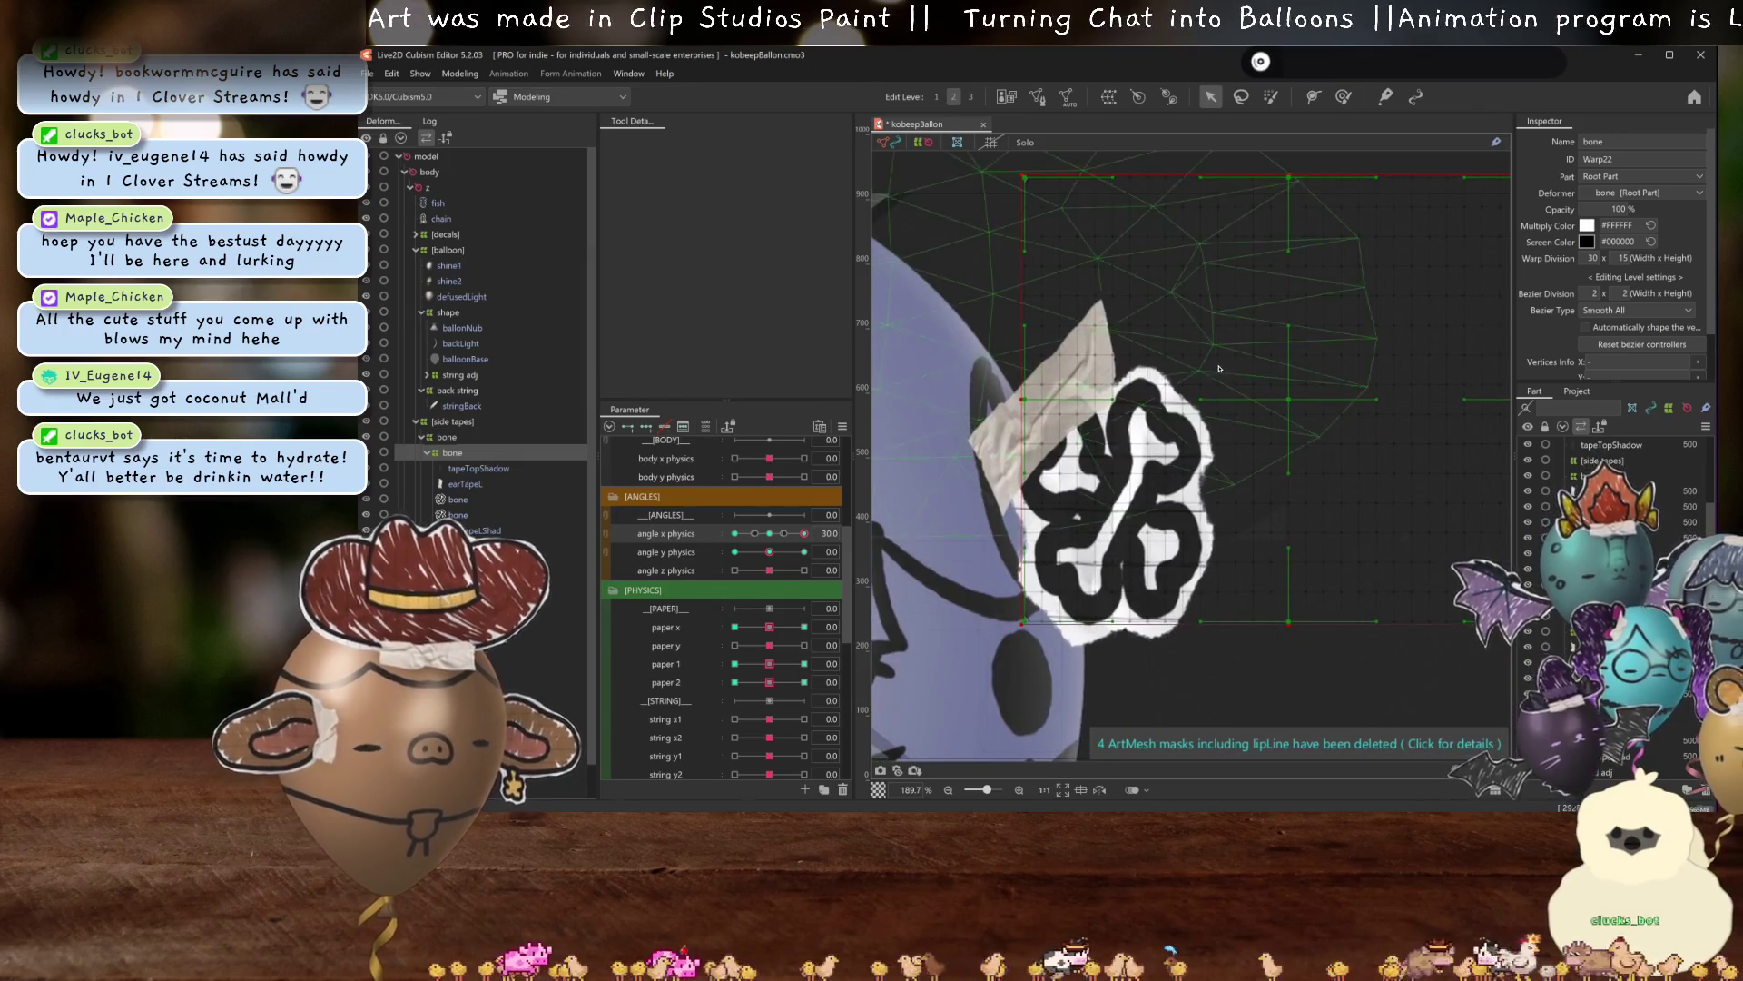
scroll(1220, 369, down, 4)
mouse_move(775, 535)
mouse_down()
mouse_move(807, 536)
mouse_move(771, 537)
mouse_up()
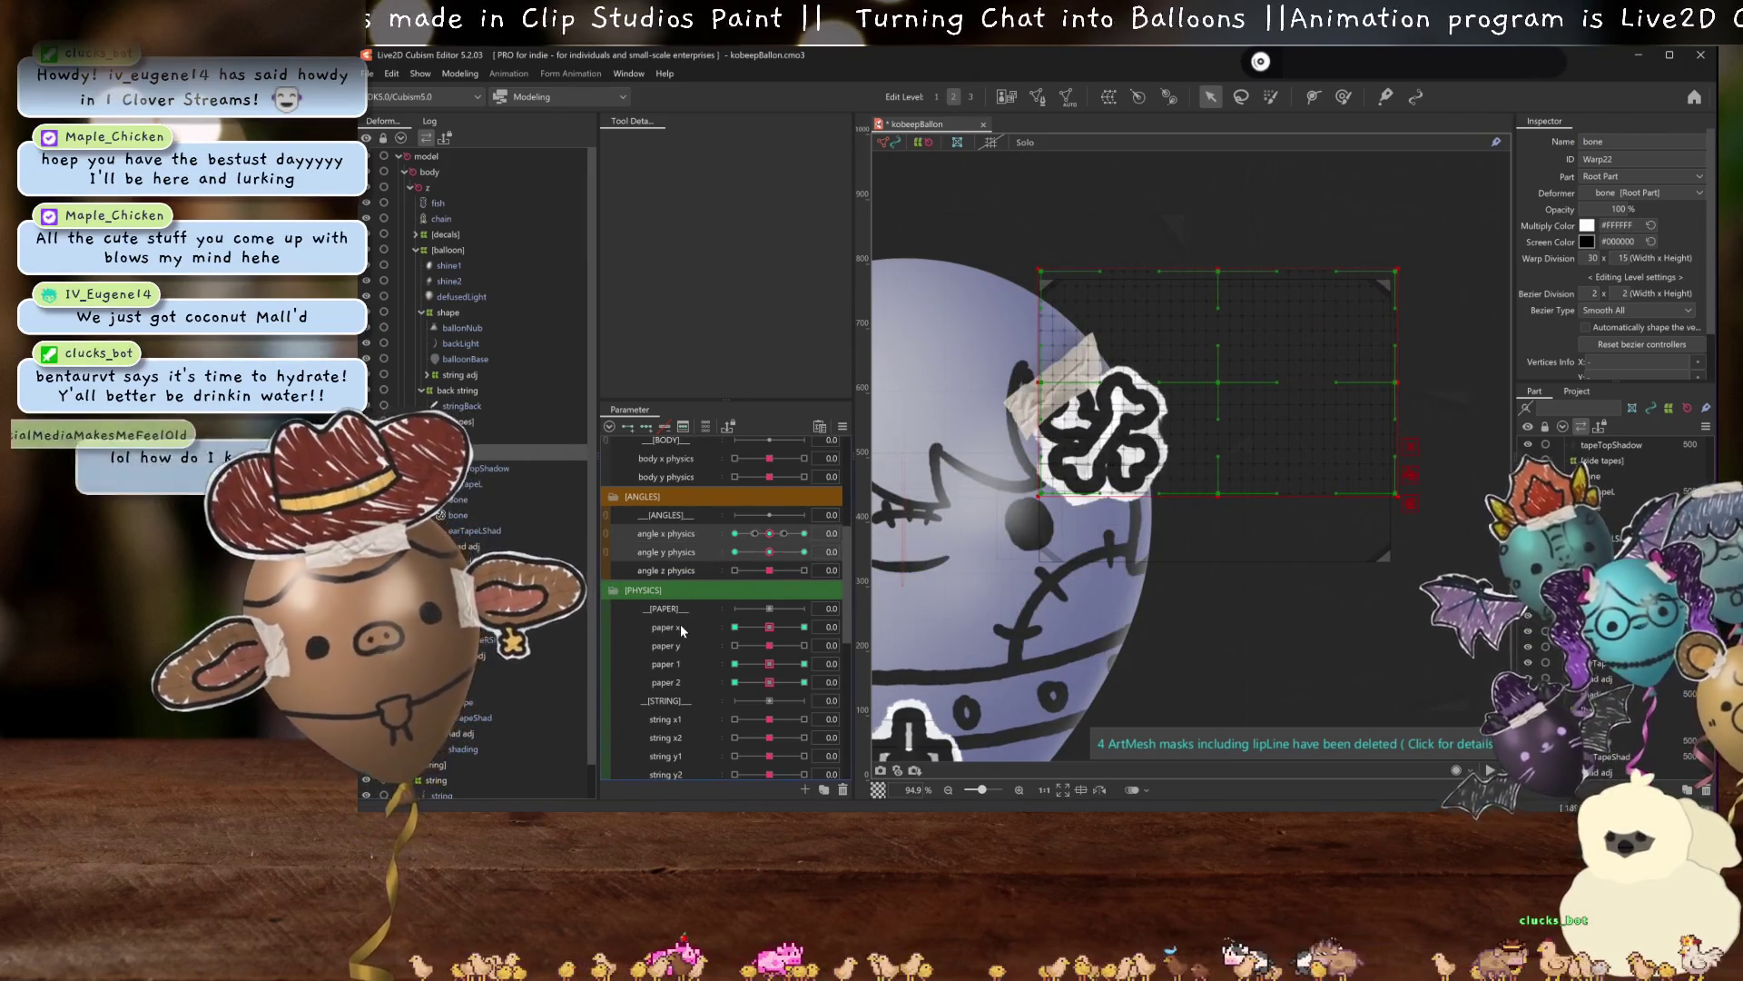
click(706, 427)
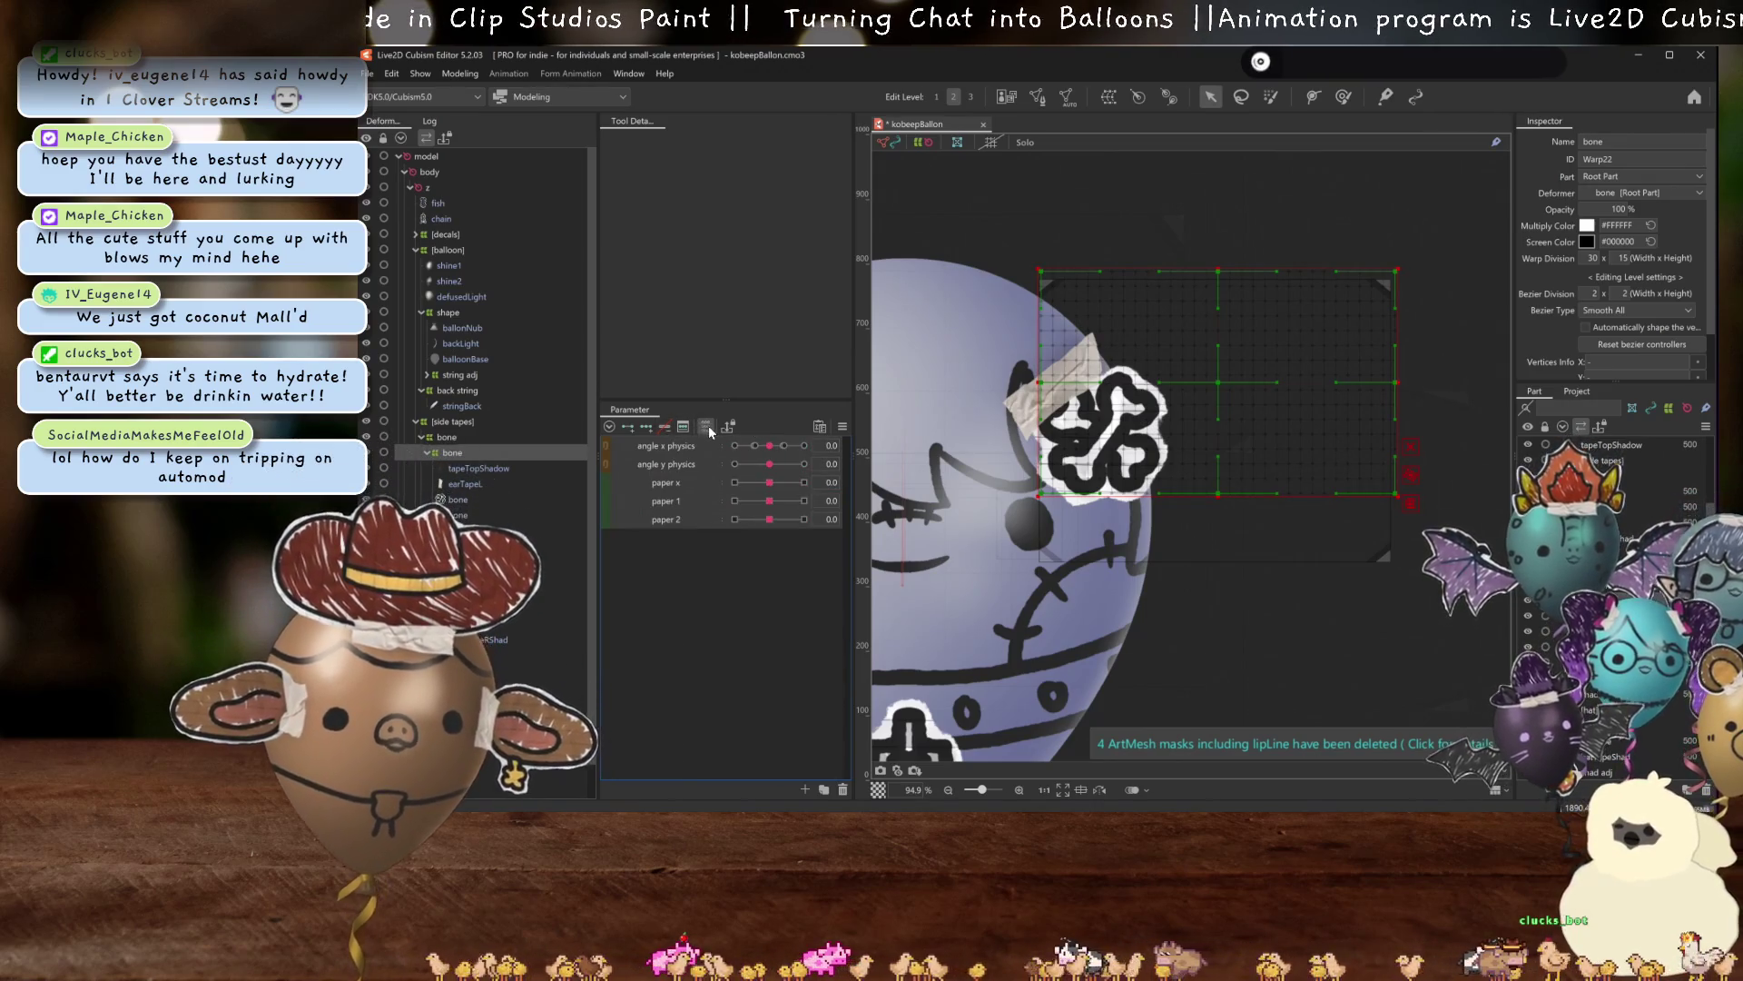
click(707, 425)
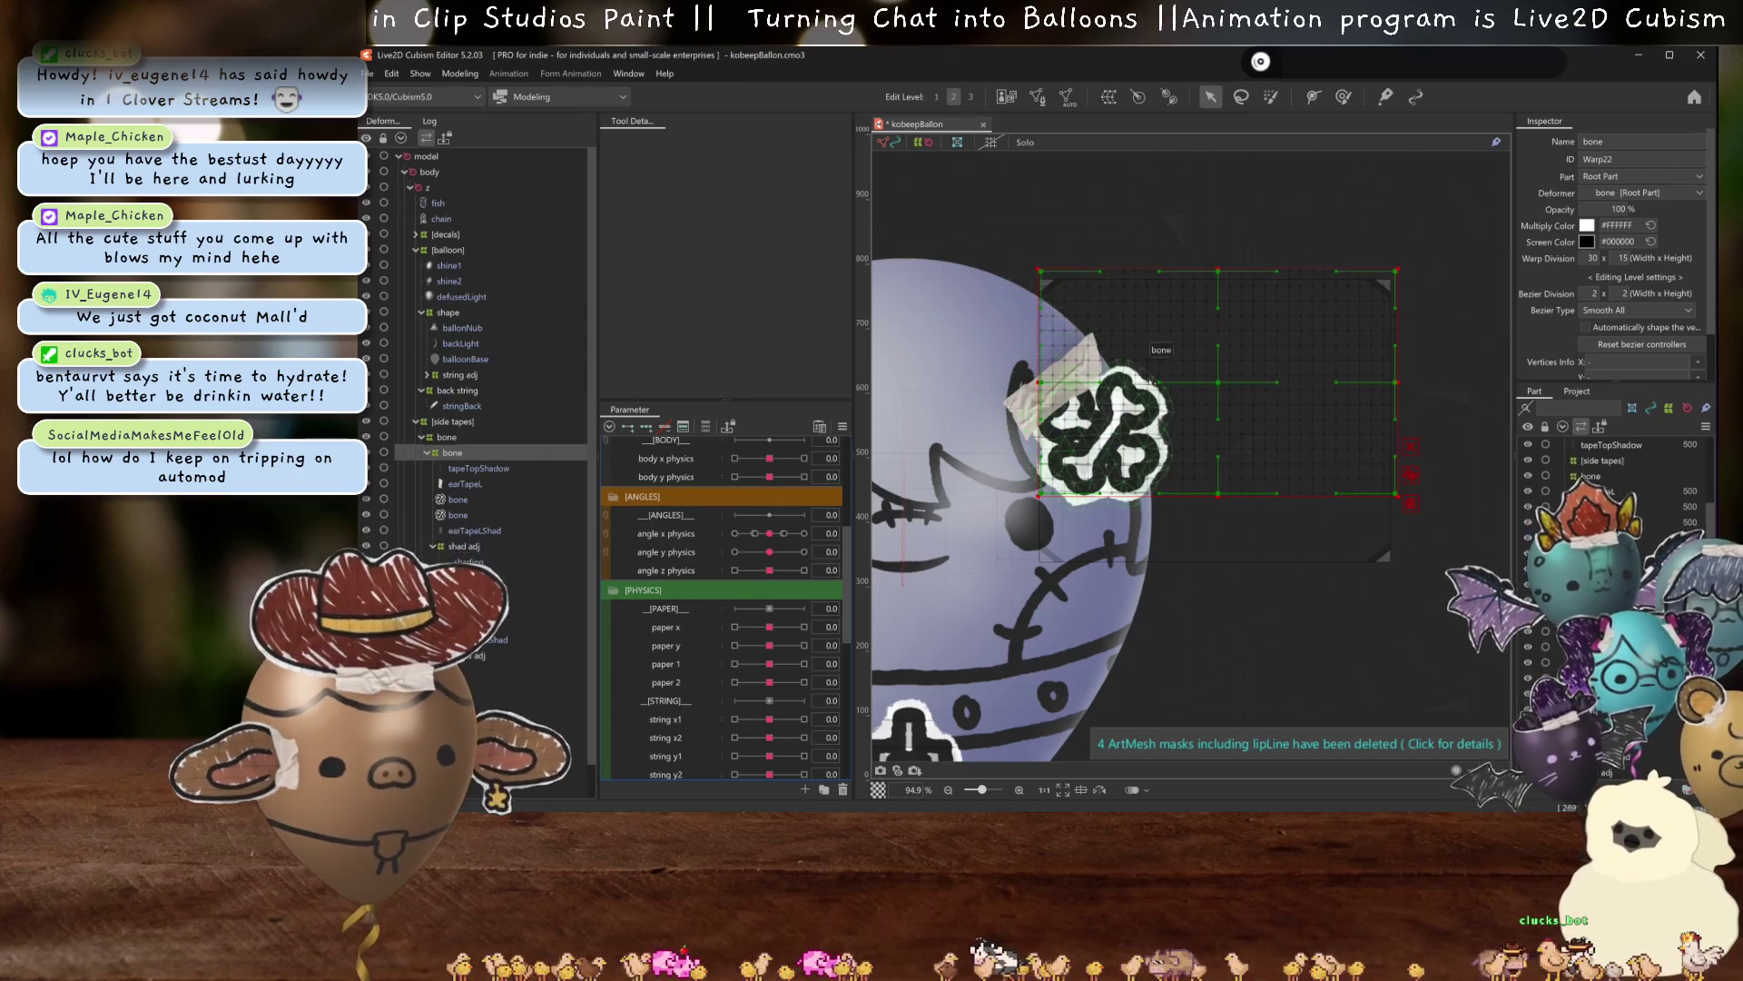
Move the bone warp left onto the sticker, shrink it, and return angle x physics to 0.
drag(1221, 382, 1112, 400)
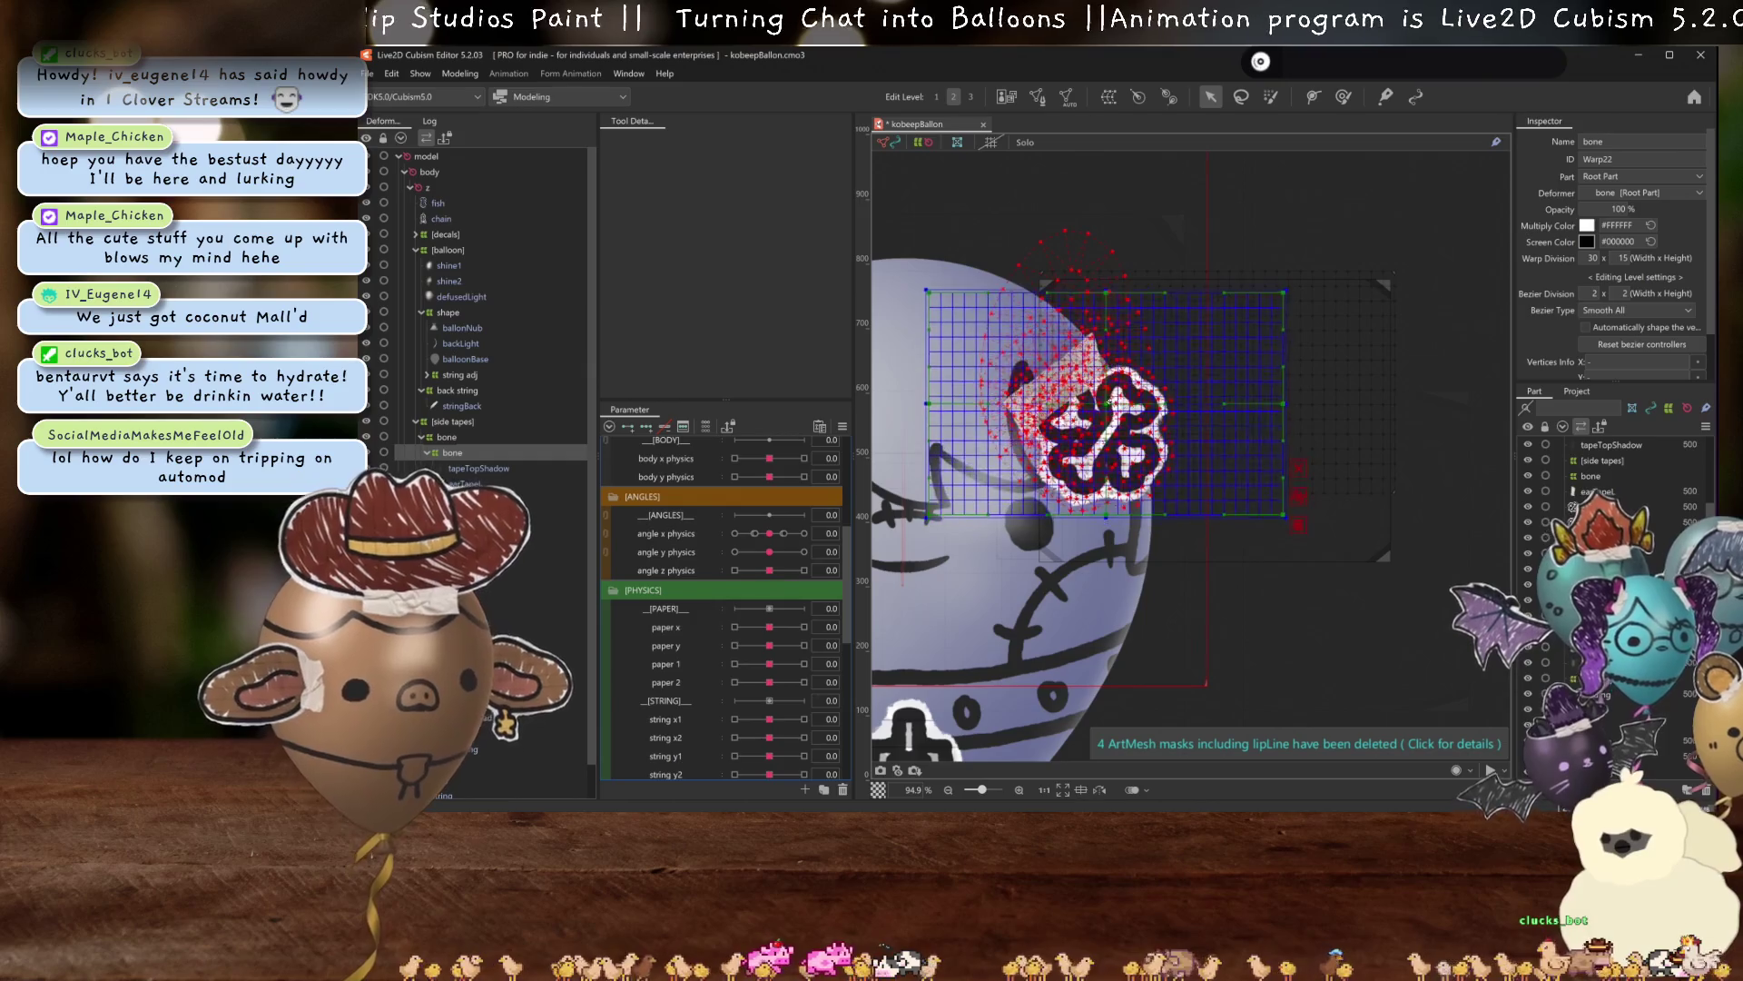
drag(942, 399, 989, 401)
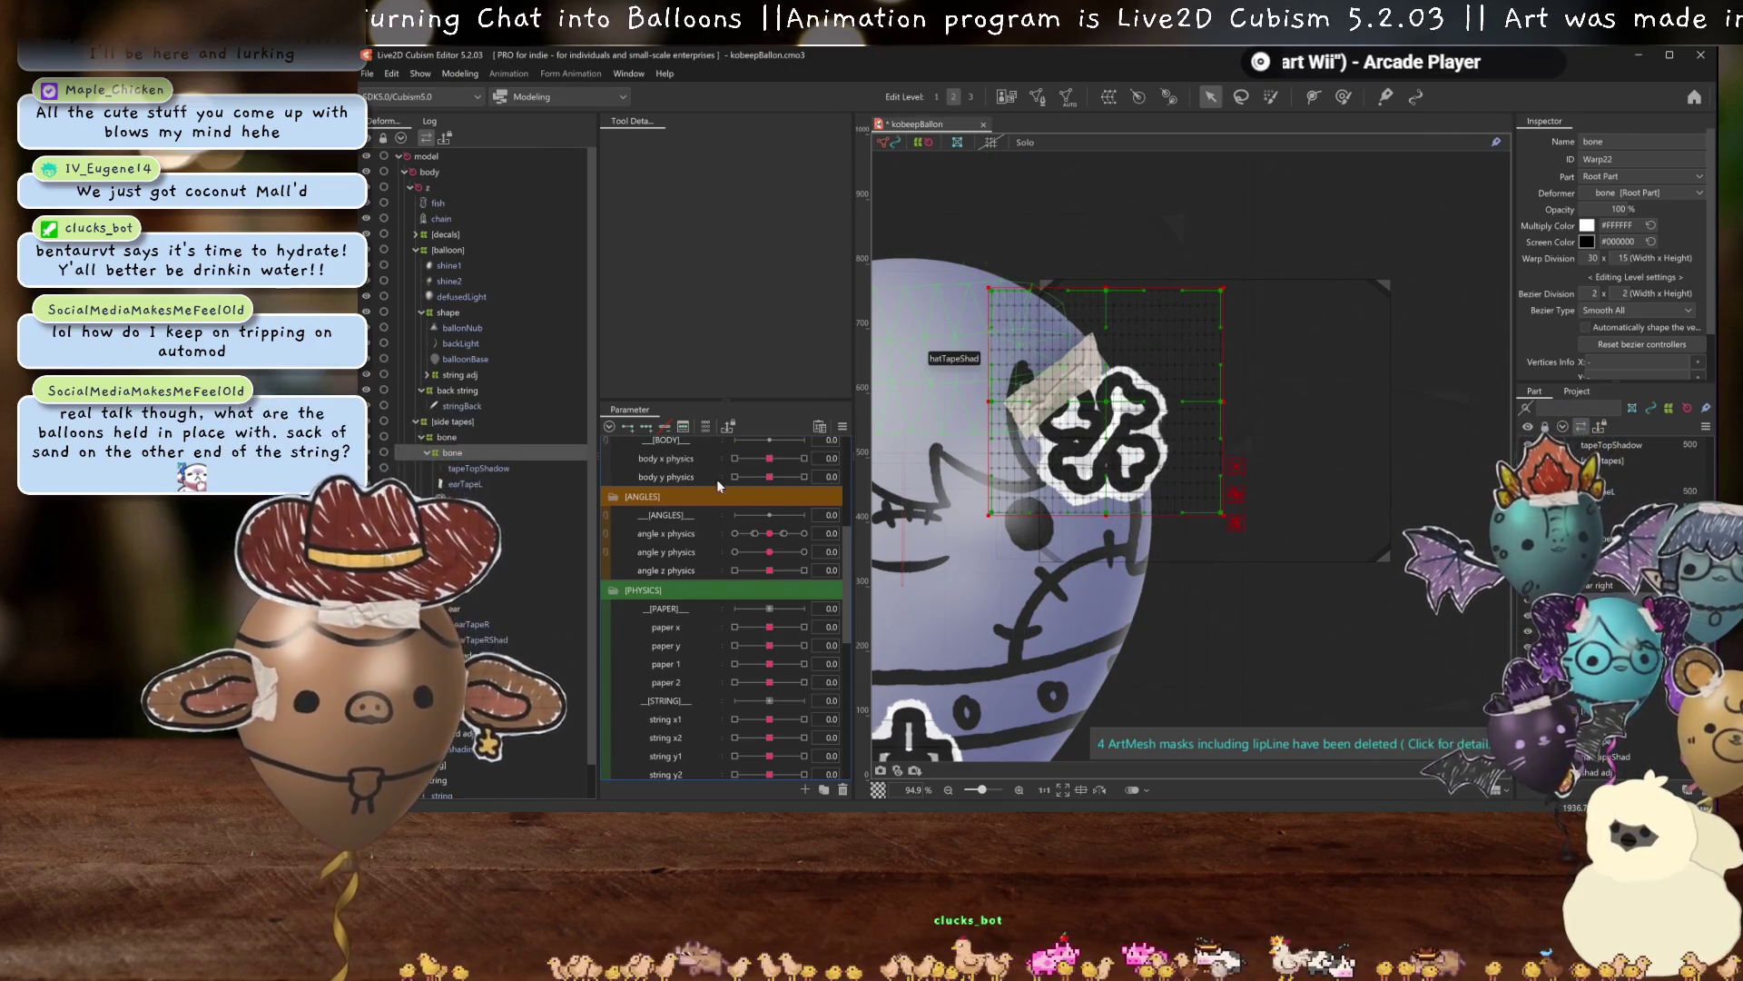
click(771, 535)
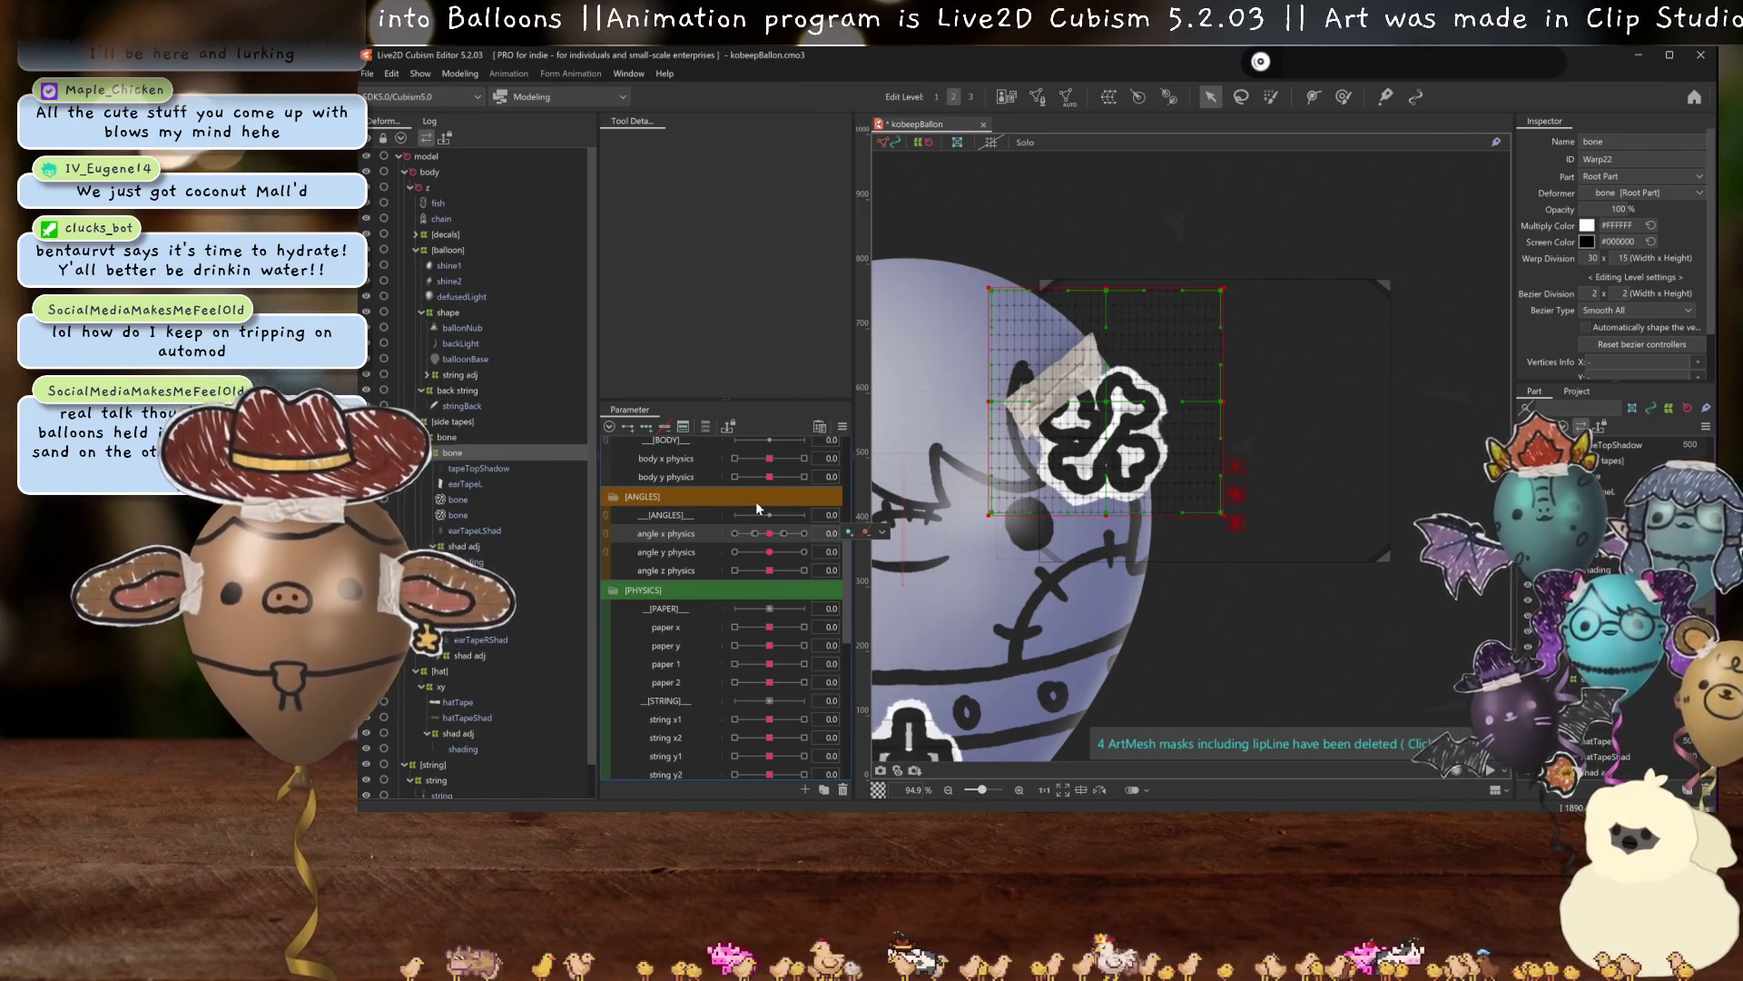
At angle X 30, move the bone decal warp right, narrow it horizontally, then nudge it left.
scroll(1090, 545, down, 3)
drag(1089, 590, 1107, 318)
scroll(1128, 549, up, 2)
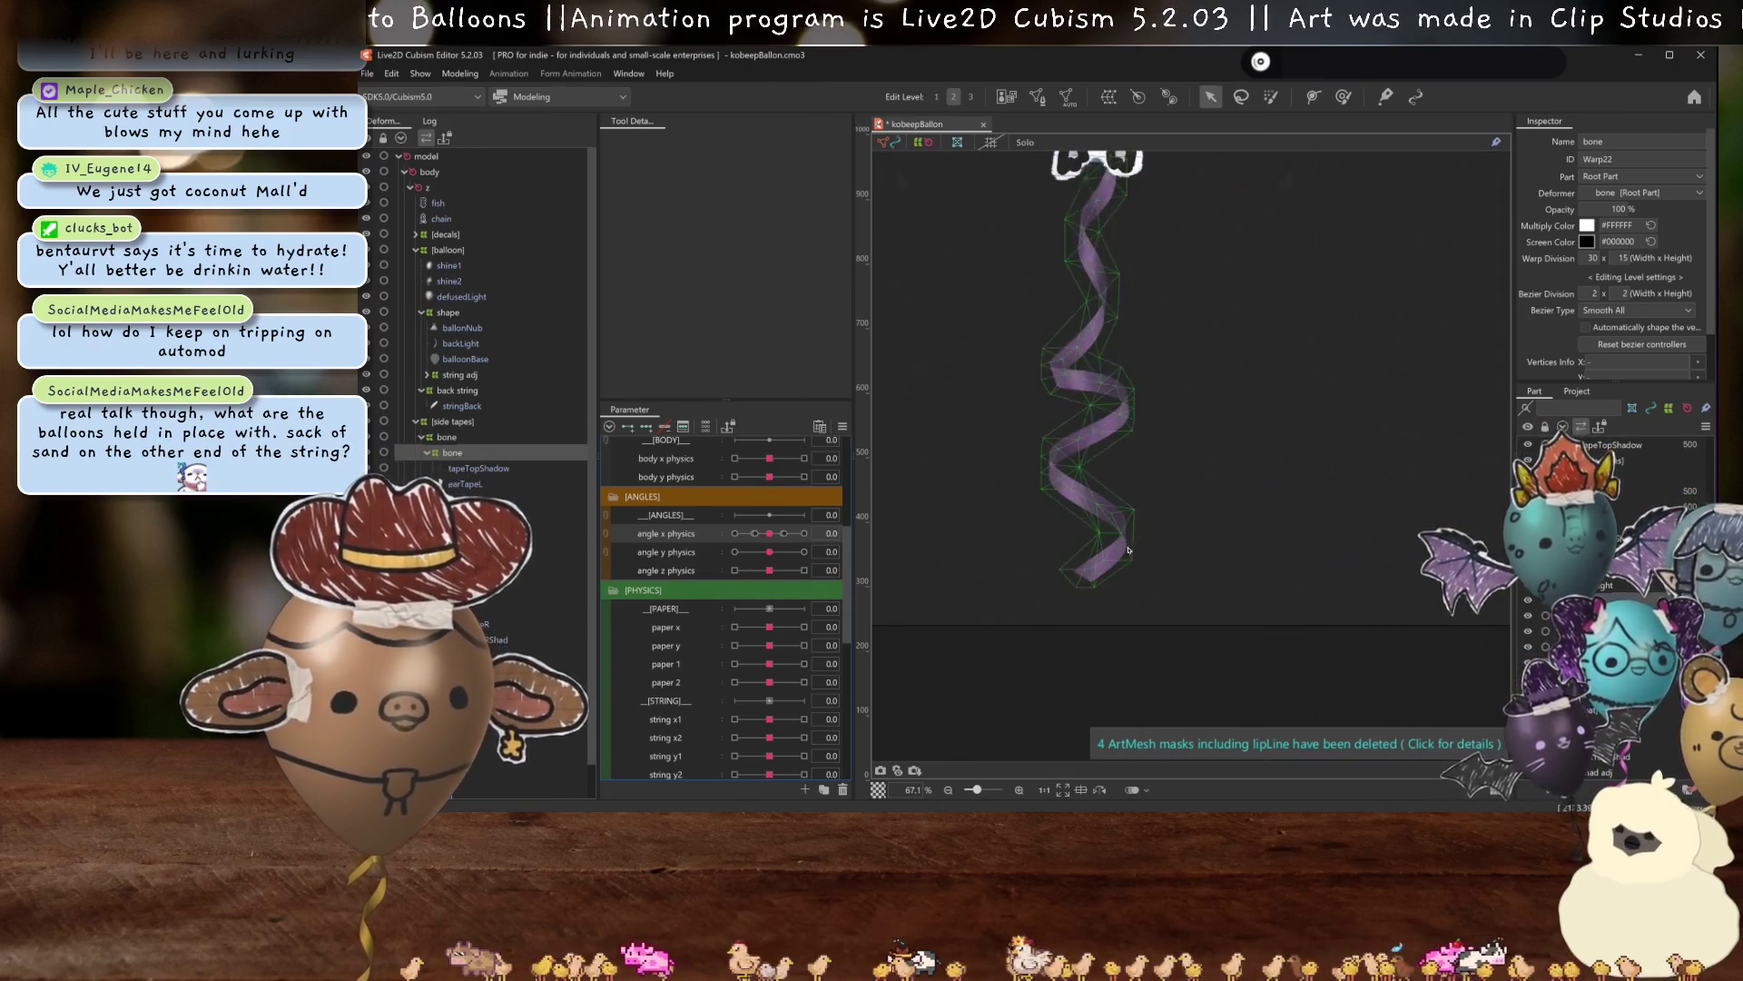
drag(1161, 551, 1193, 573)
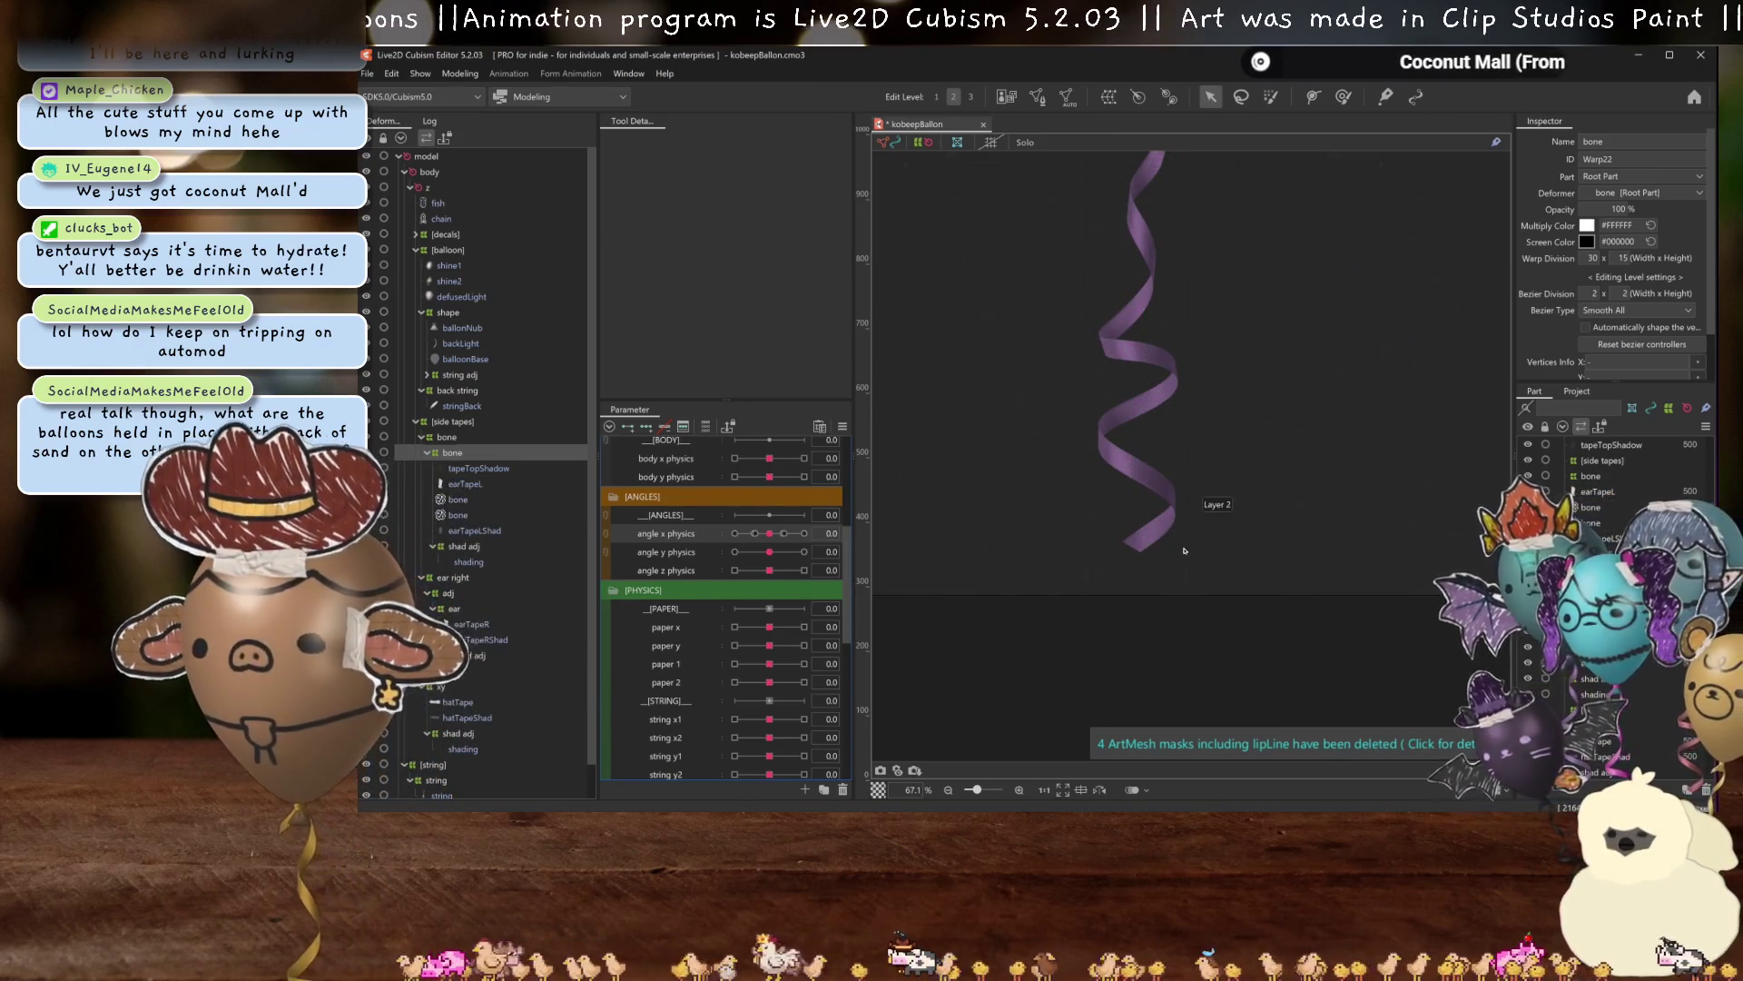
scroll(1184, 550, up, 3)
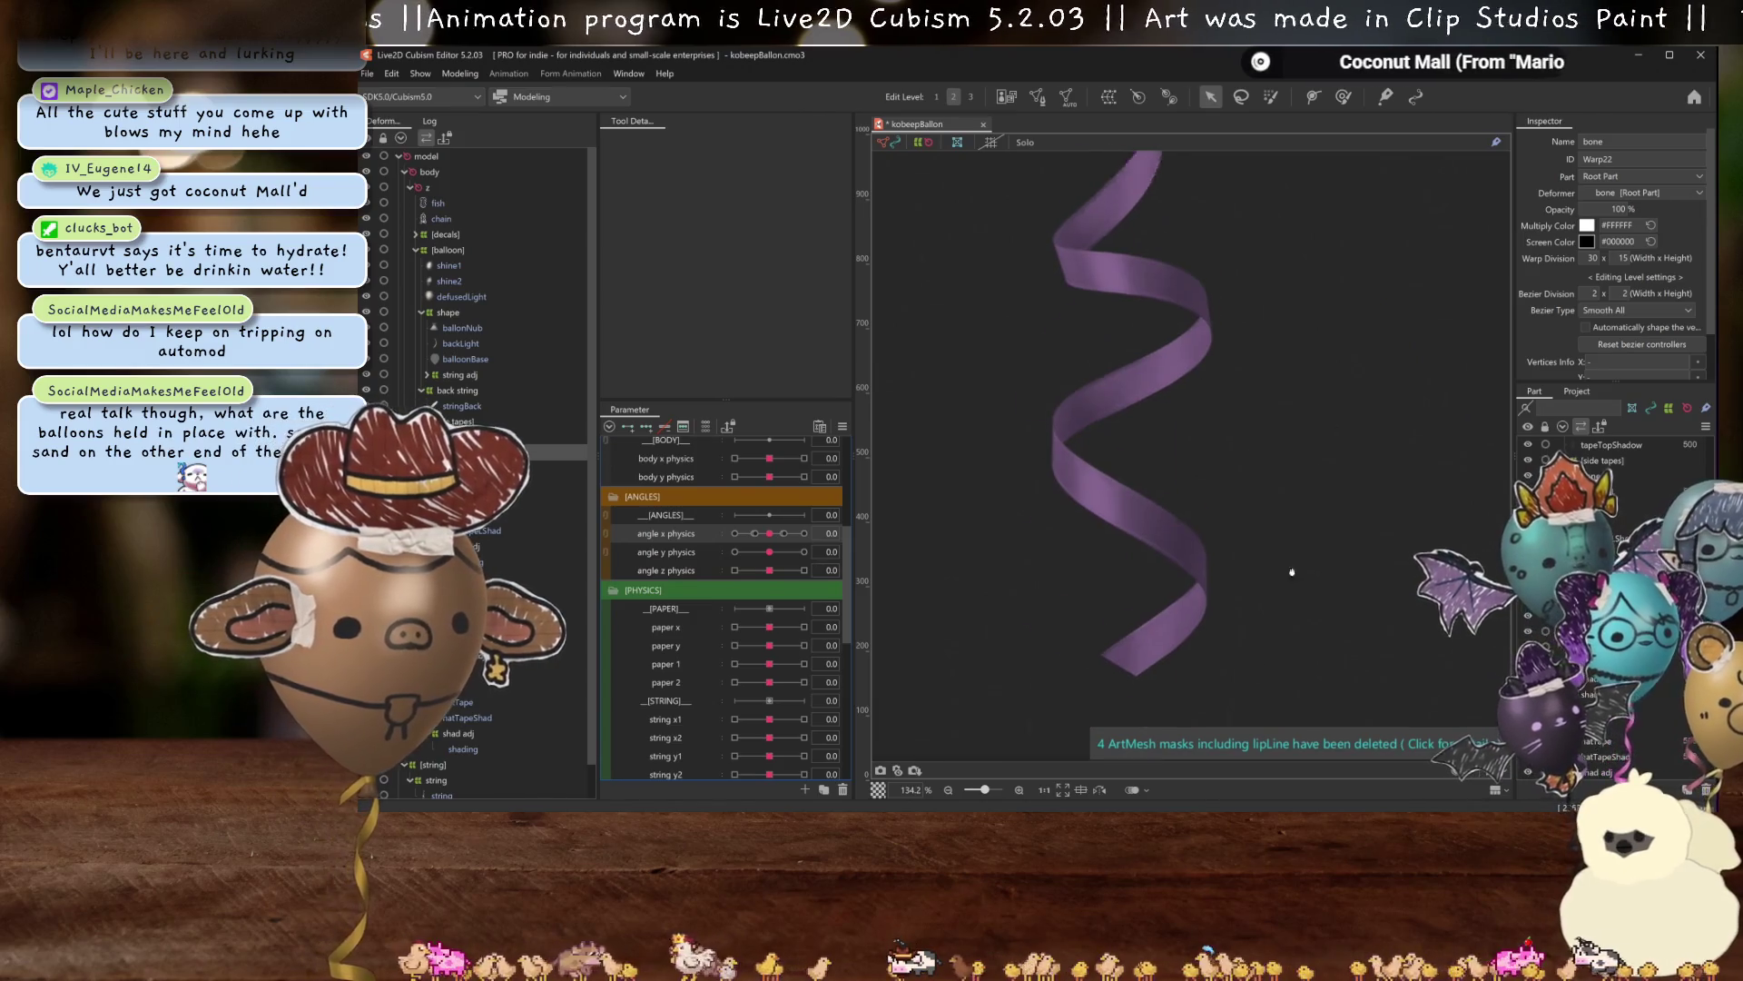
scroll(1201, 513, down, 5)
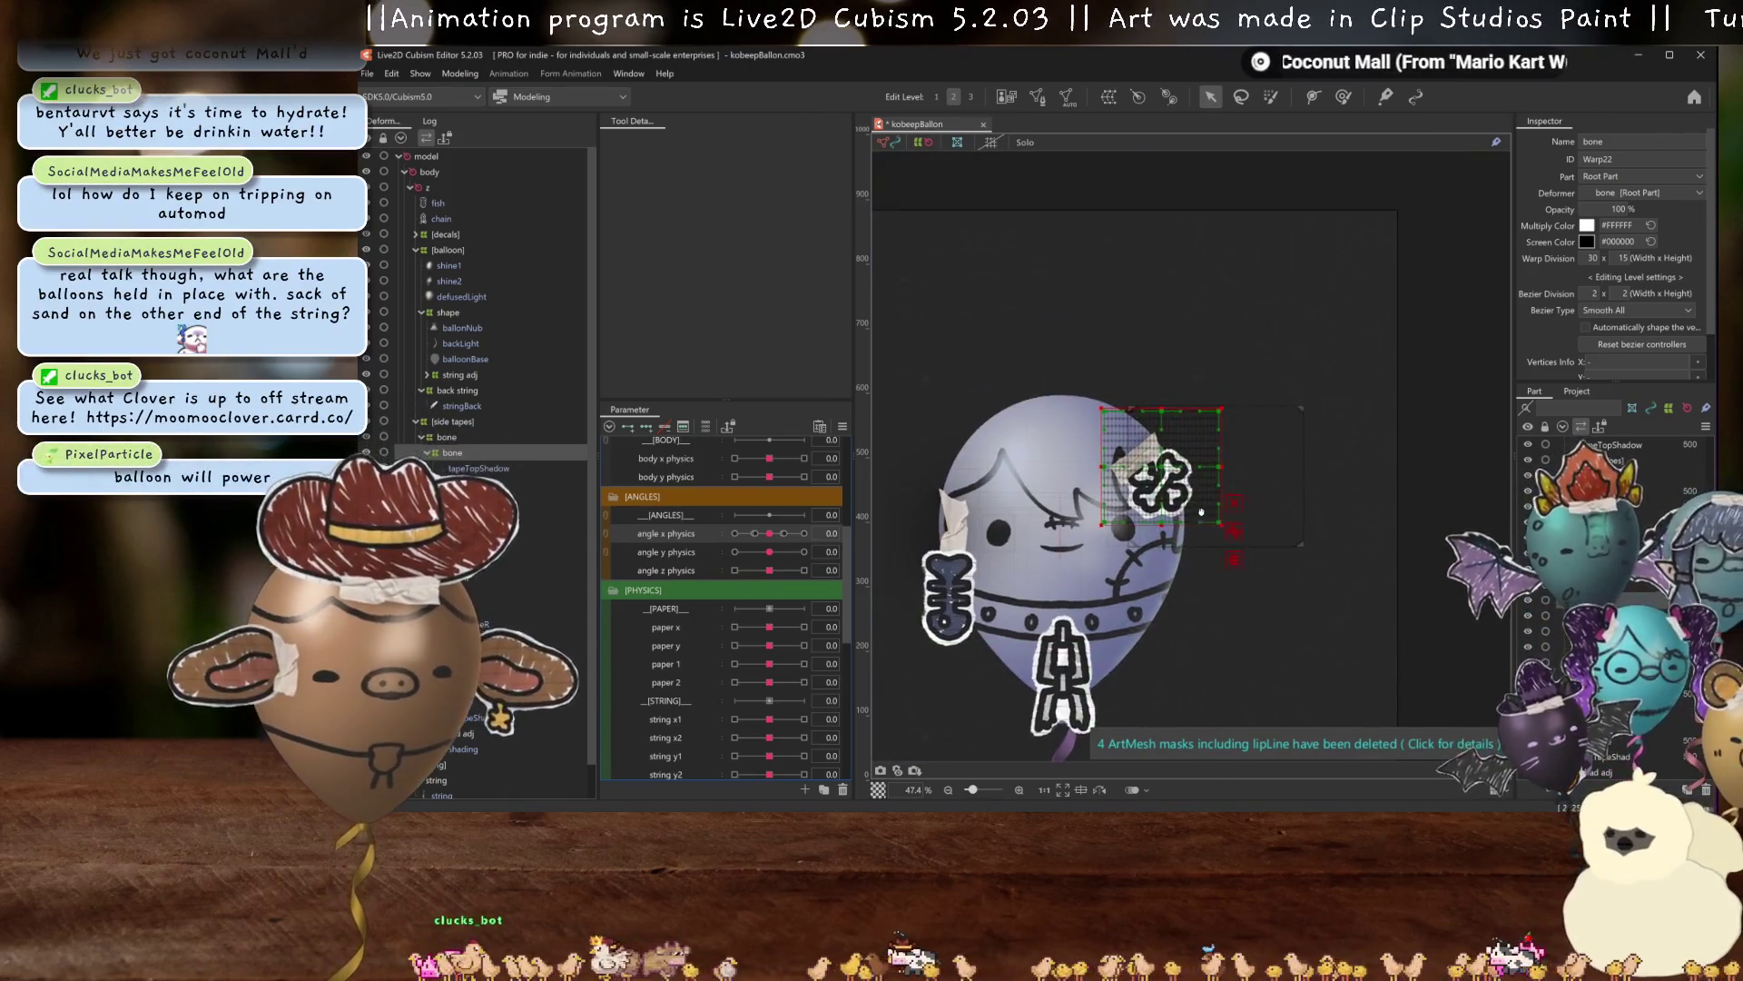
scroll(1201, 513, up, 4)
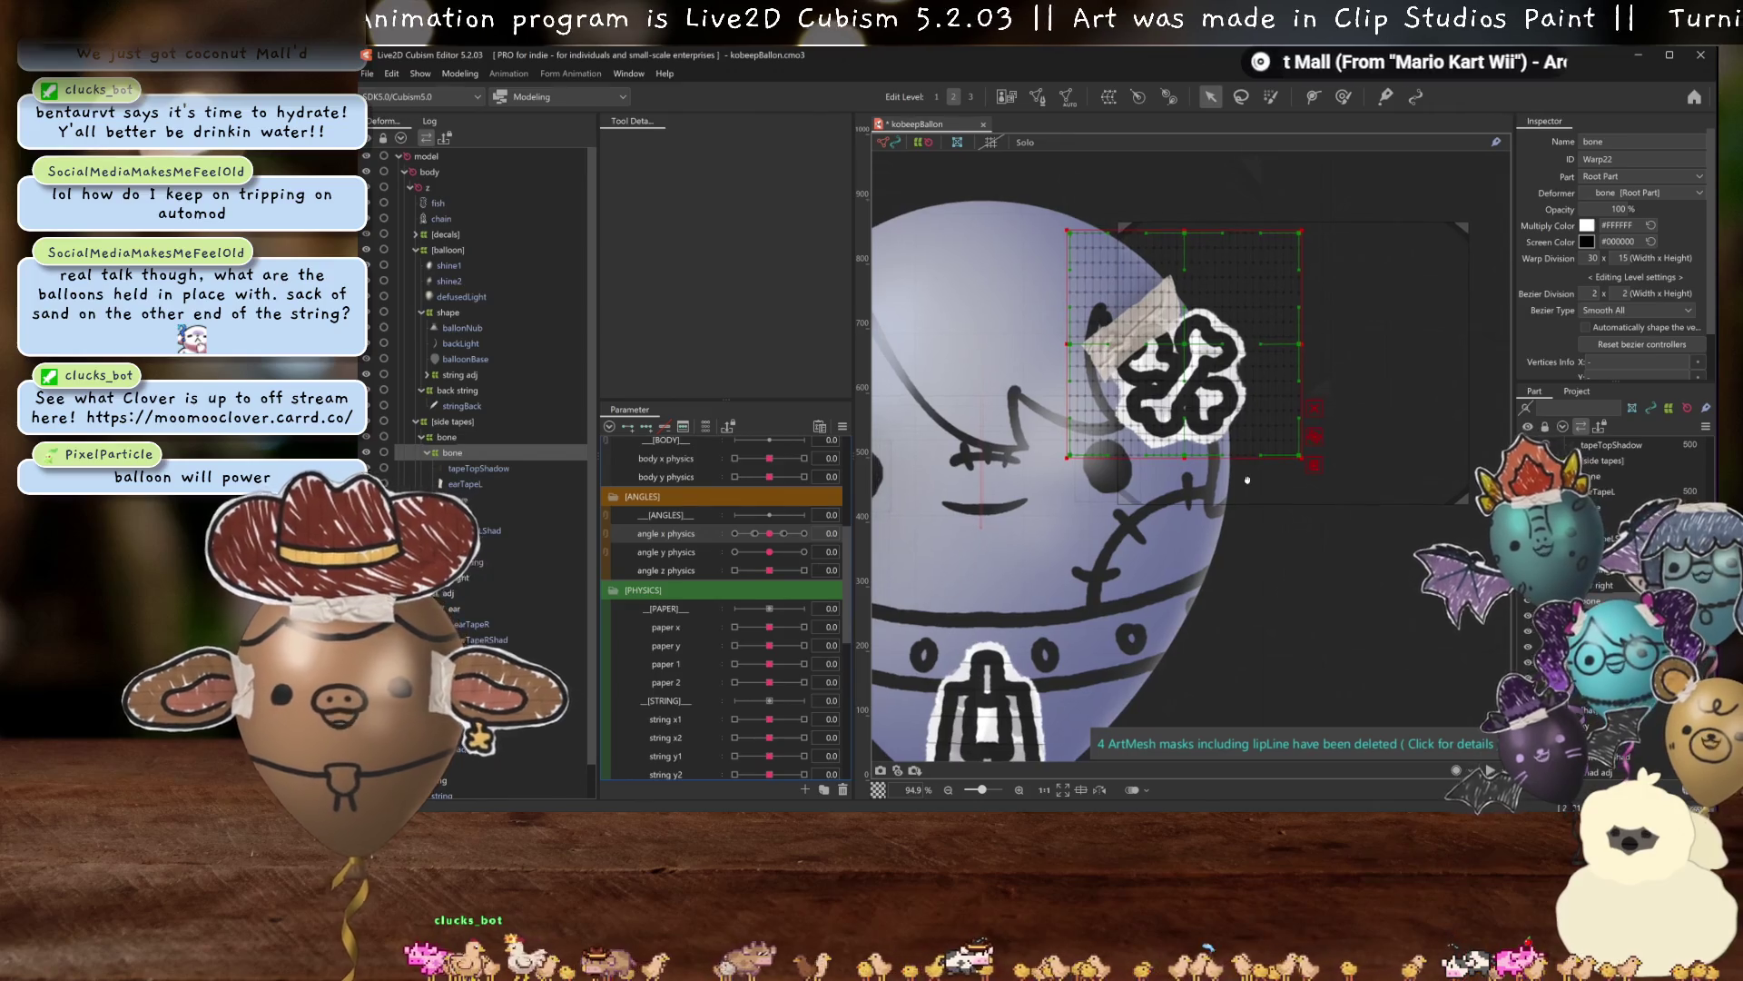
scroll(1187, 551, up, 2)
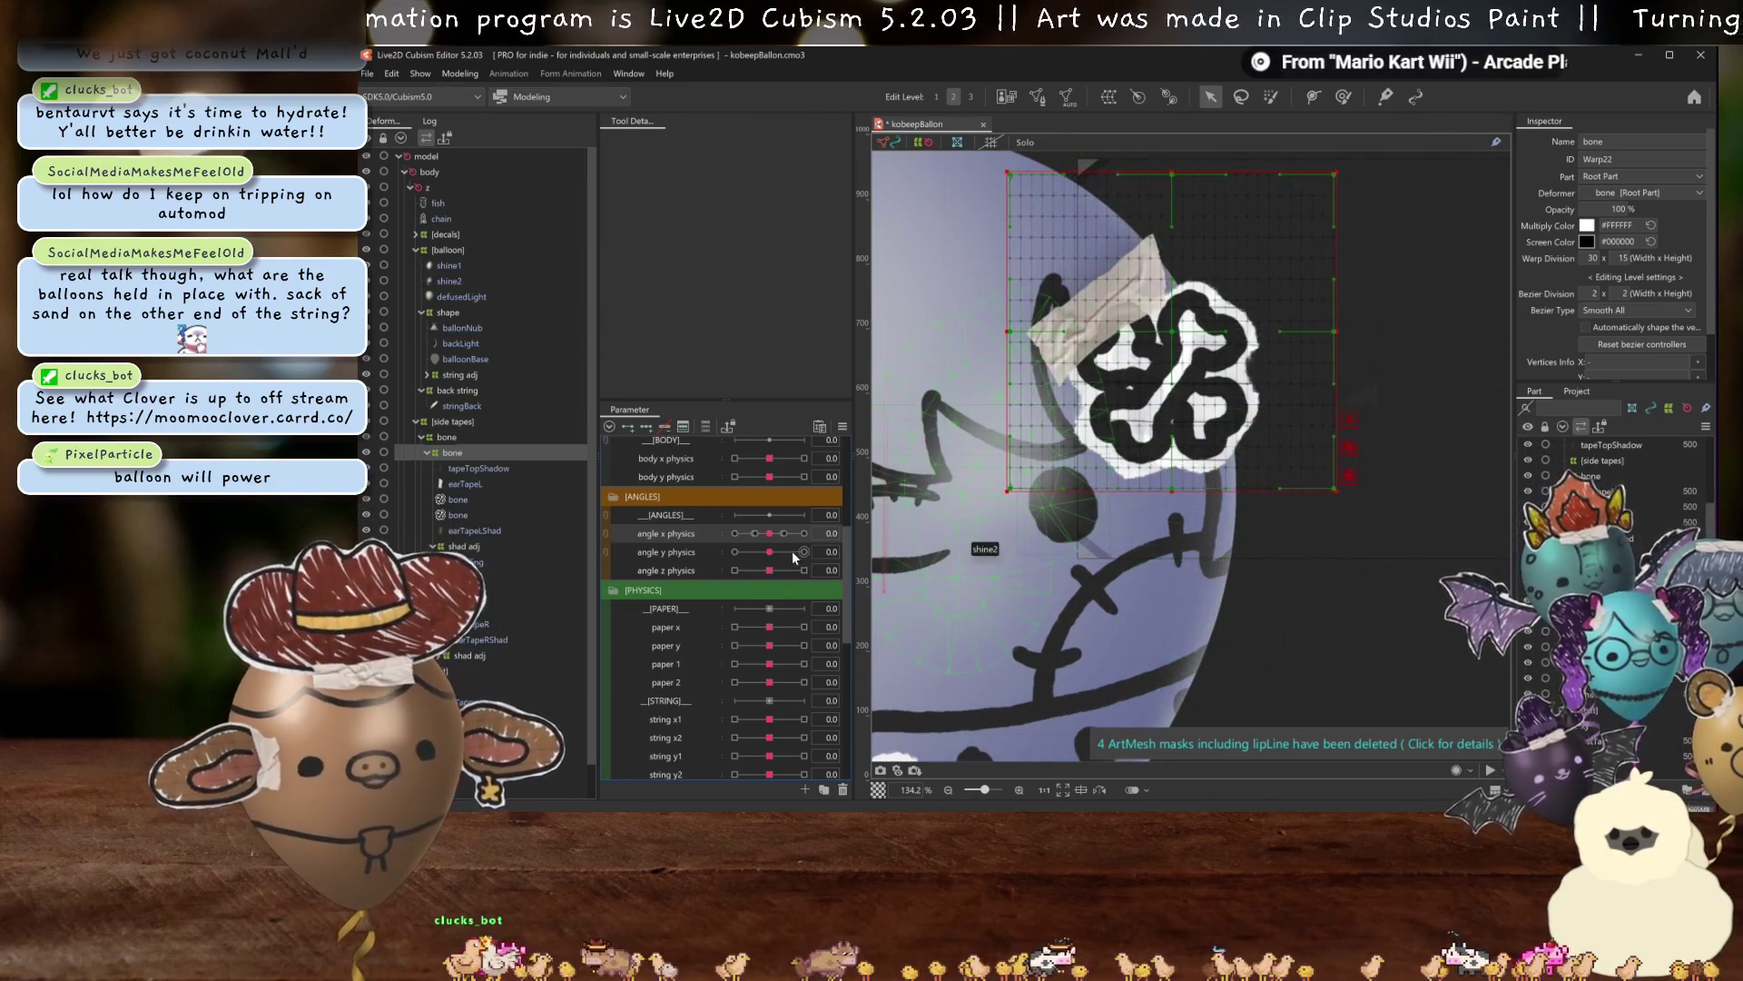
drag(769, 533, 822, 533)
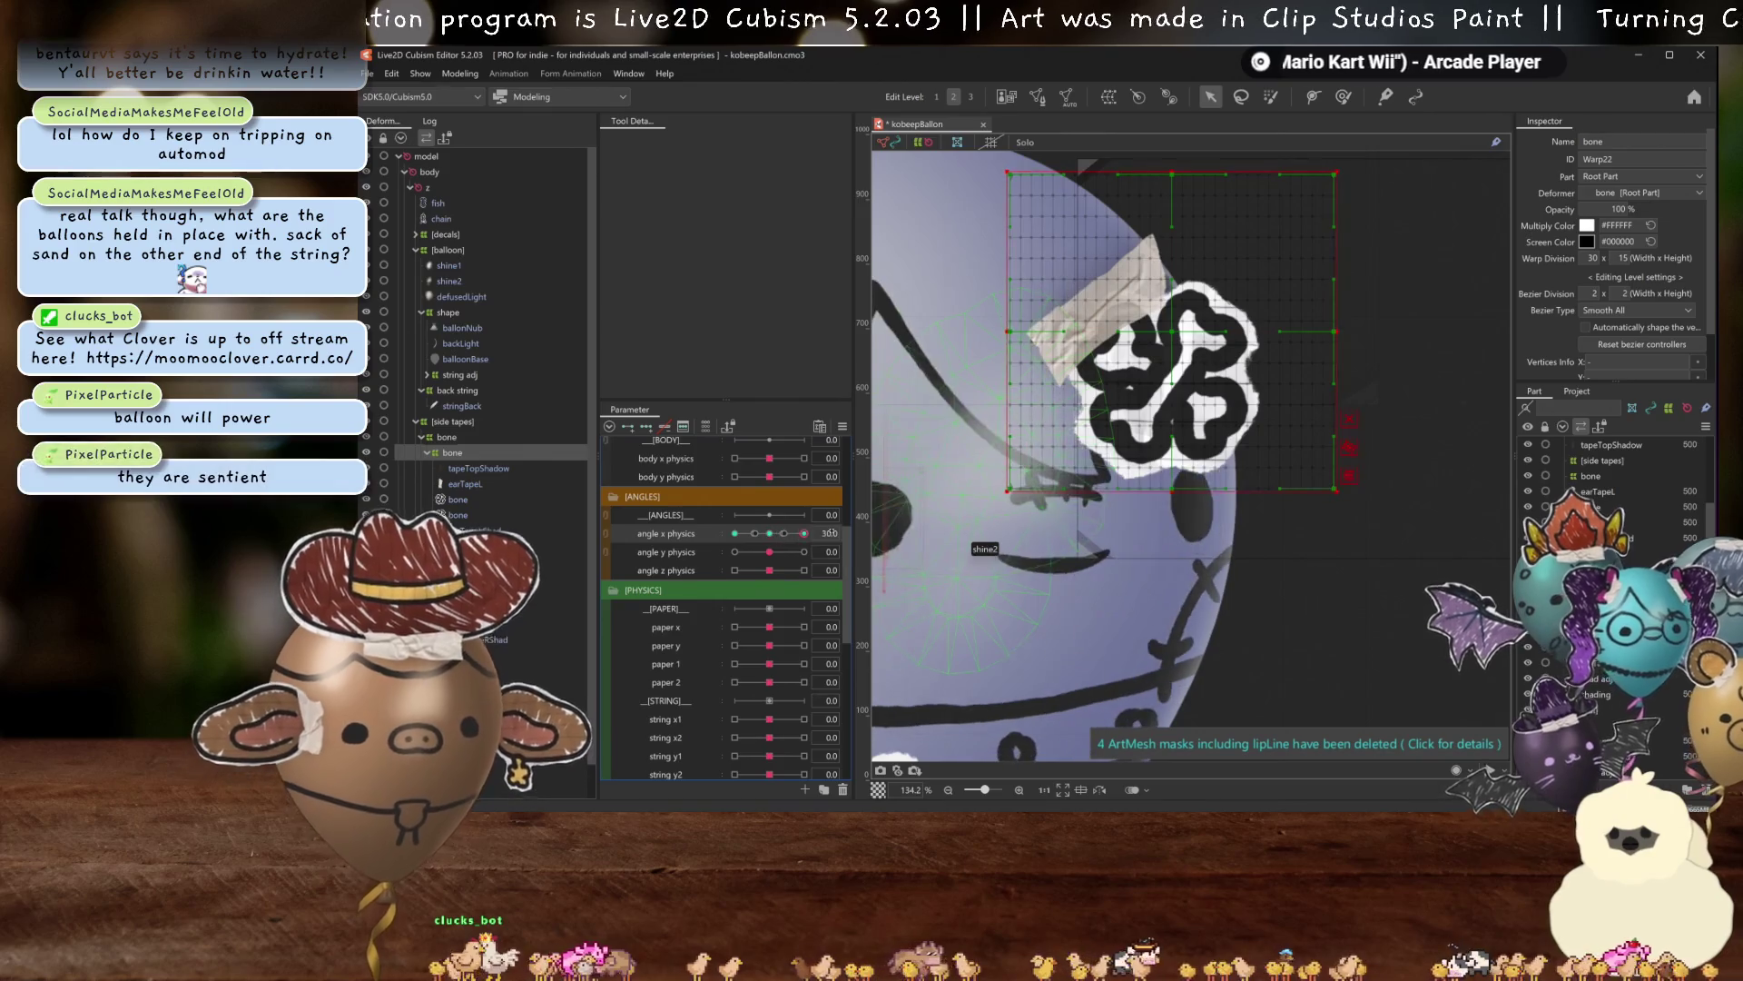
drag(1168, 334, 1275, 336)
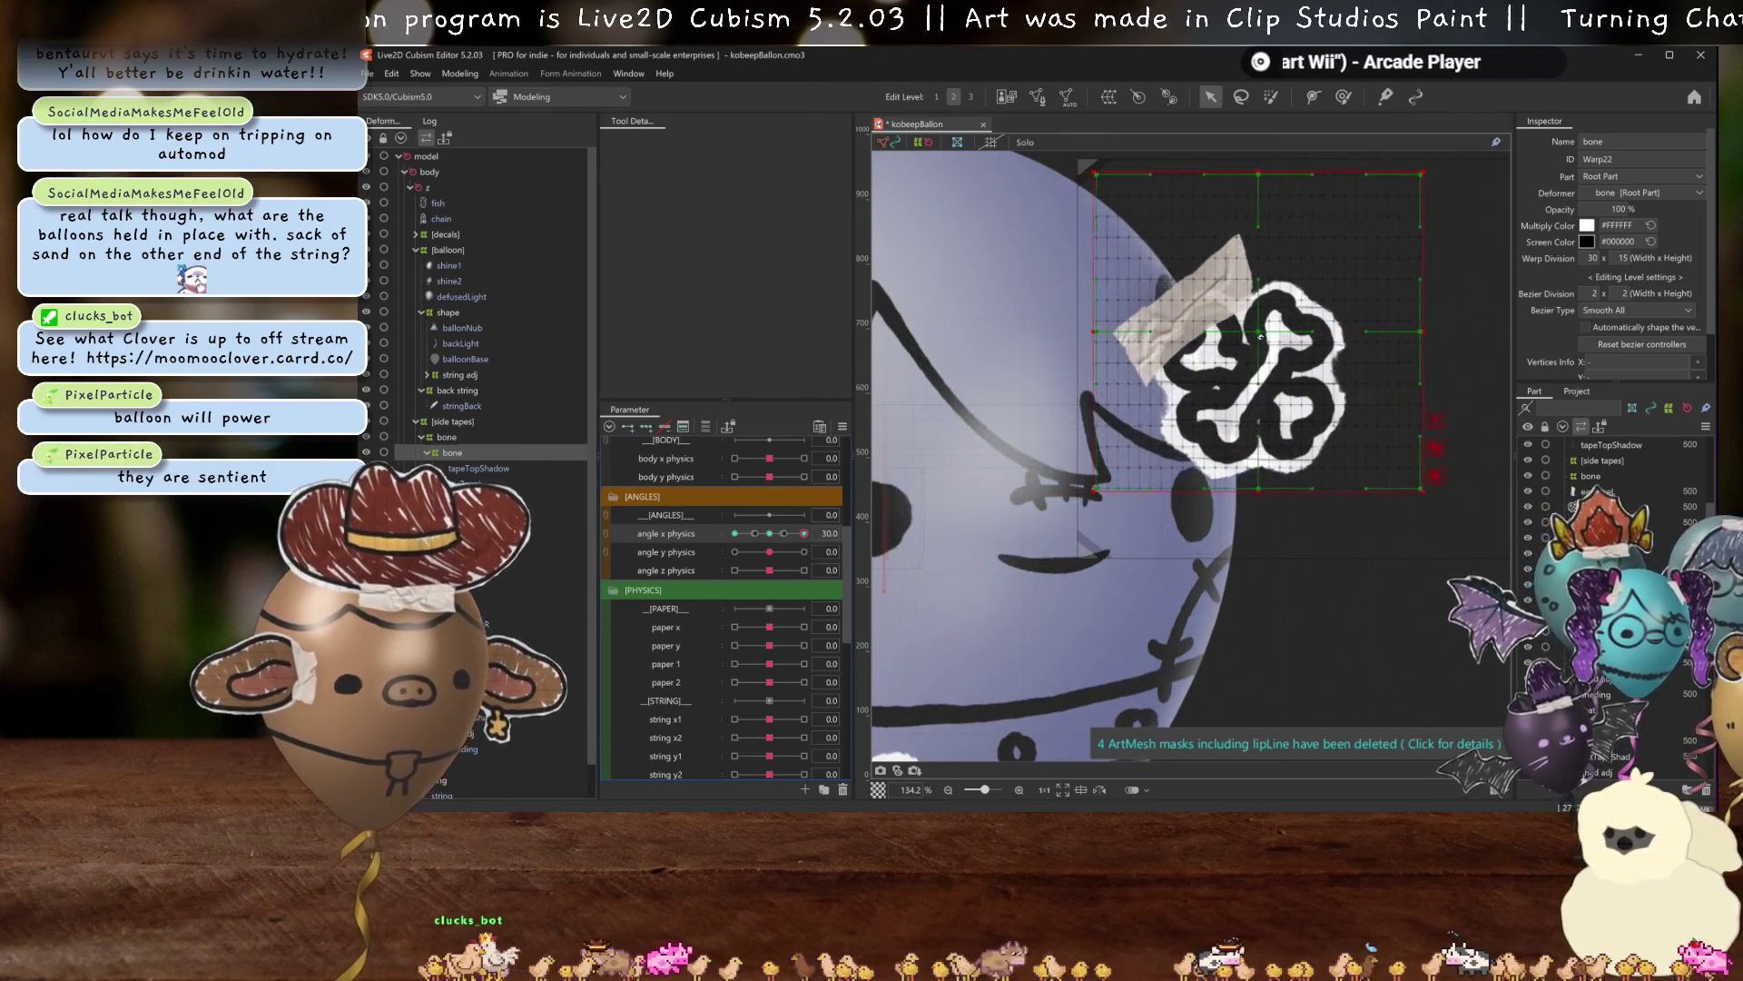
drag(1442, 331, 1392, 332)
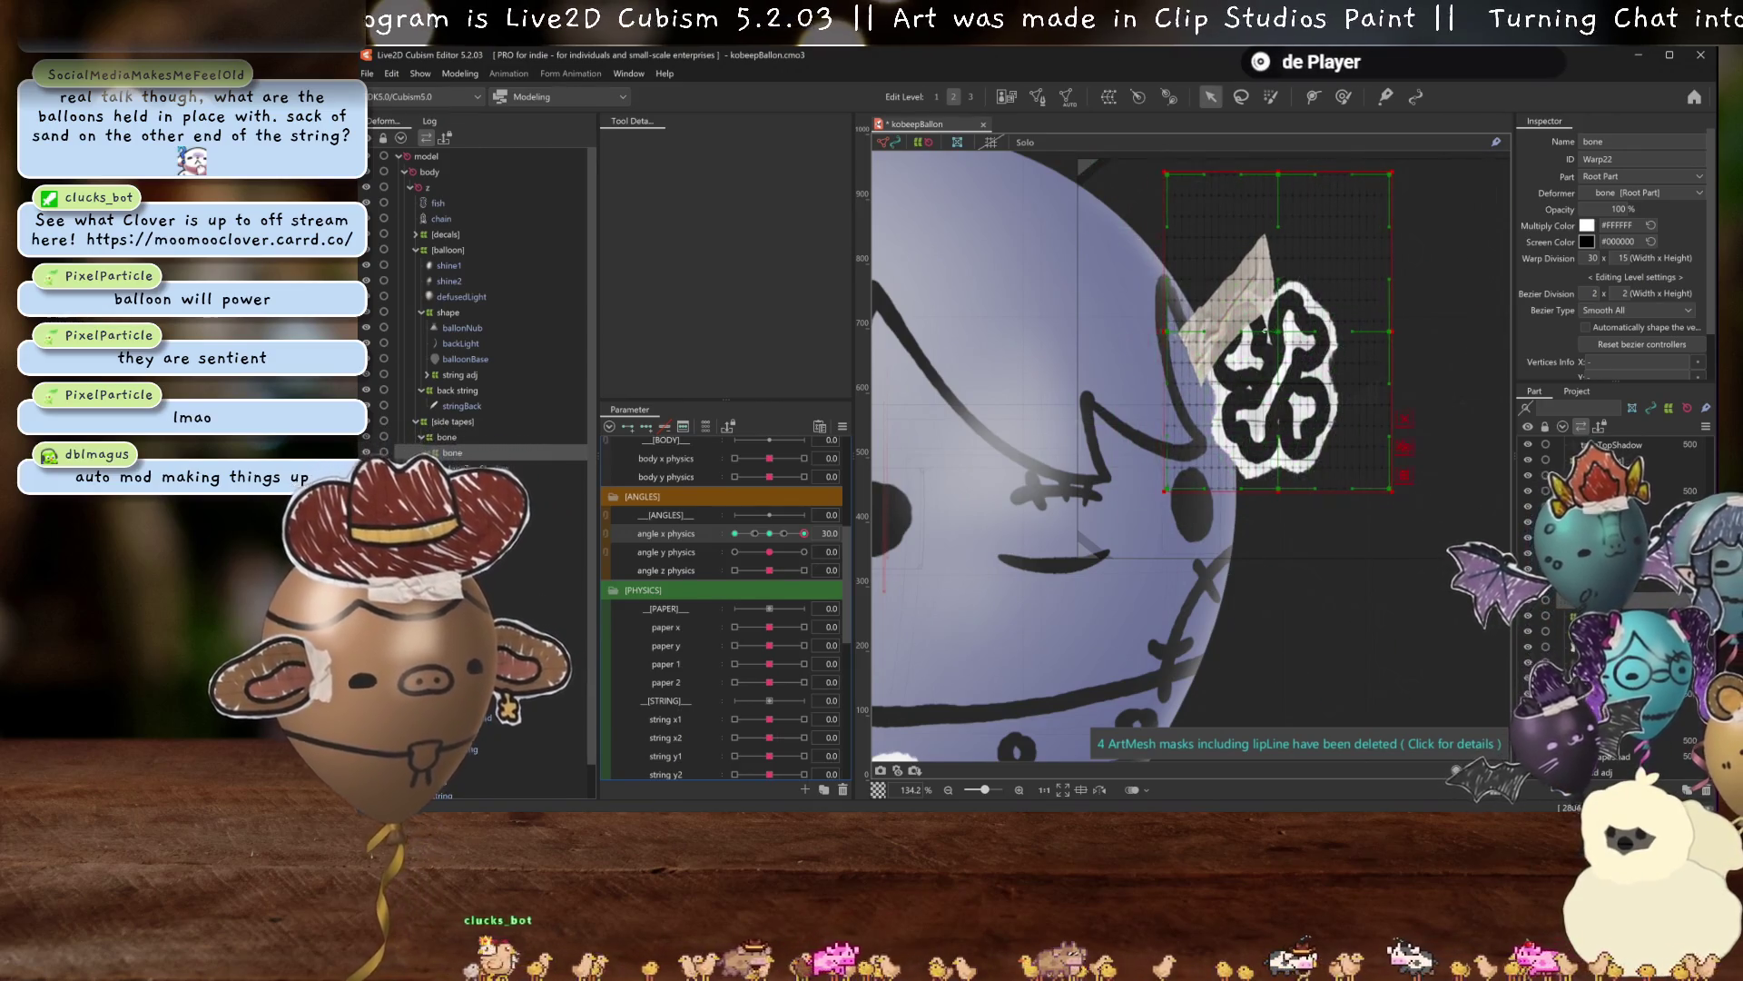
drag(1269, 331, 1242, 331)
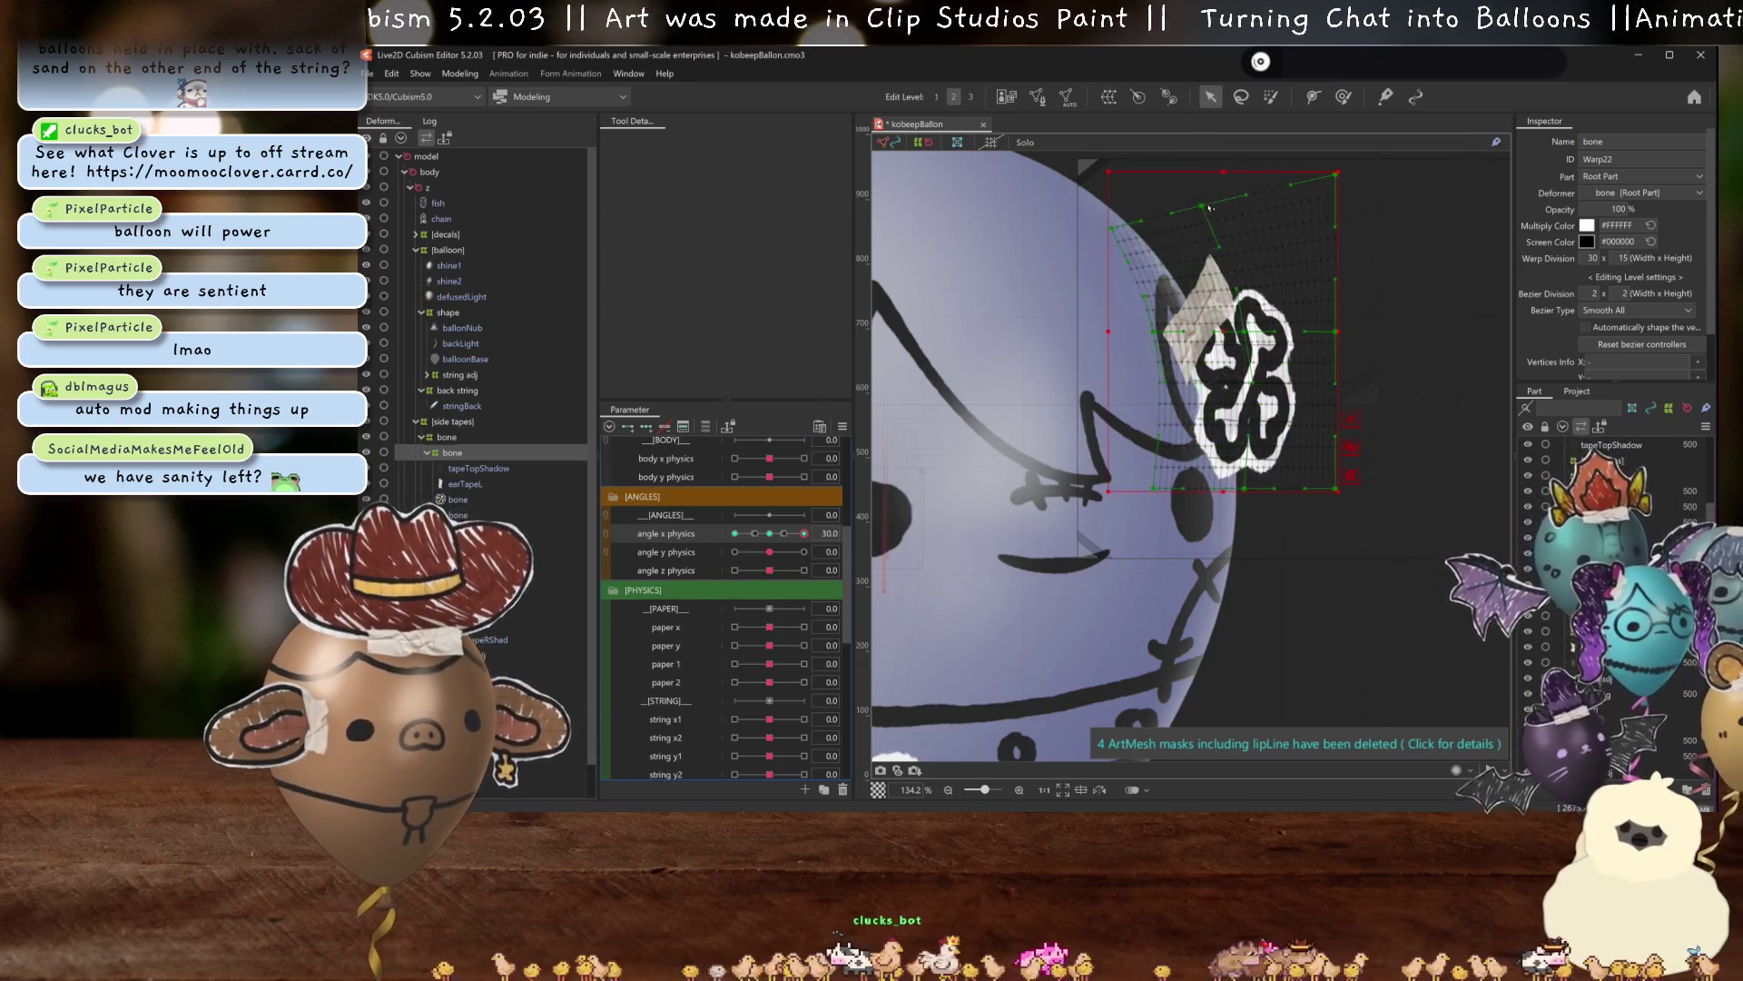
Bend the bone decal warp's top edge at angle X 30 to follow the balloon's curve.
drag(1194, 212, 1164, 236)
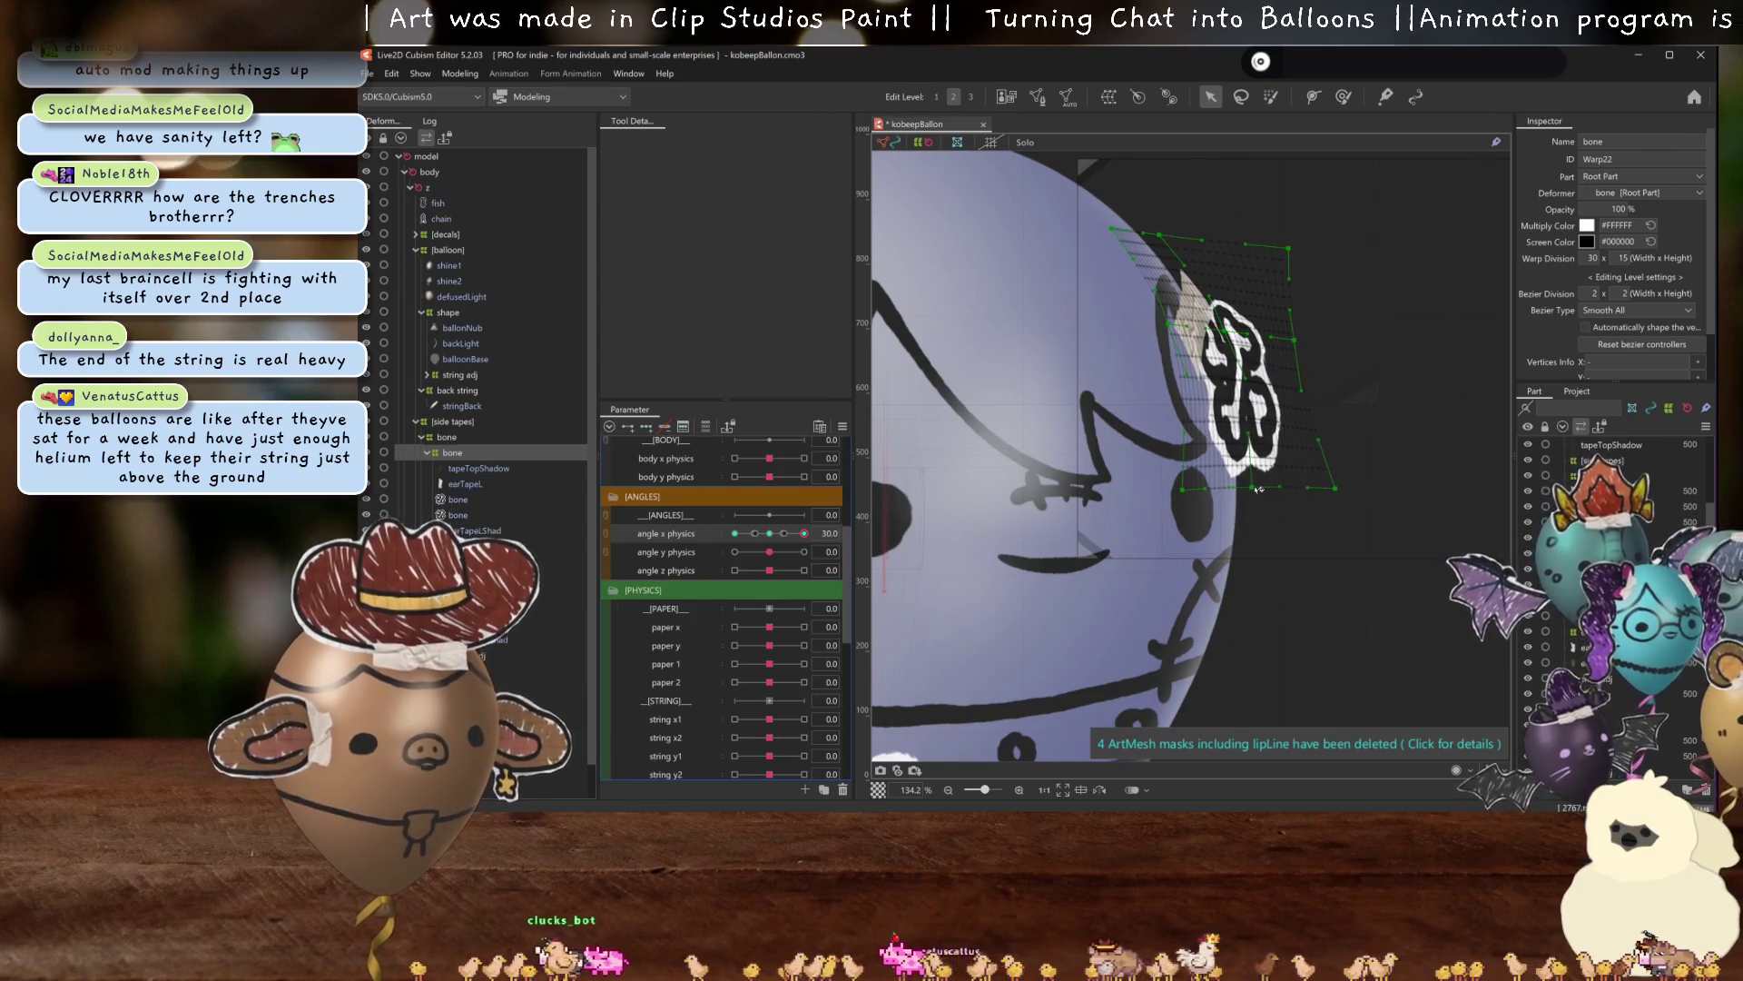
key(h)
drag(804, 533, 803, 533)
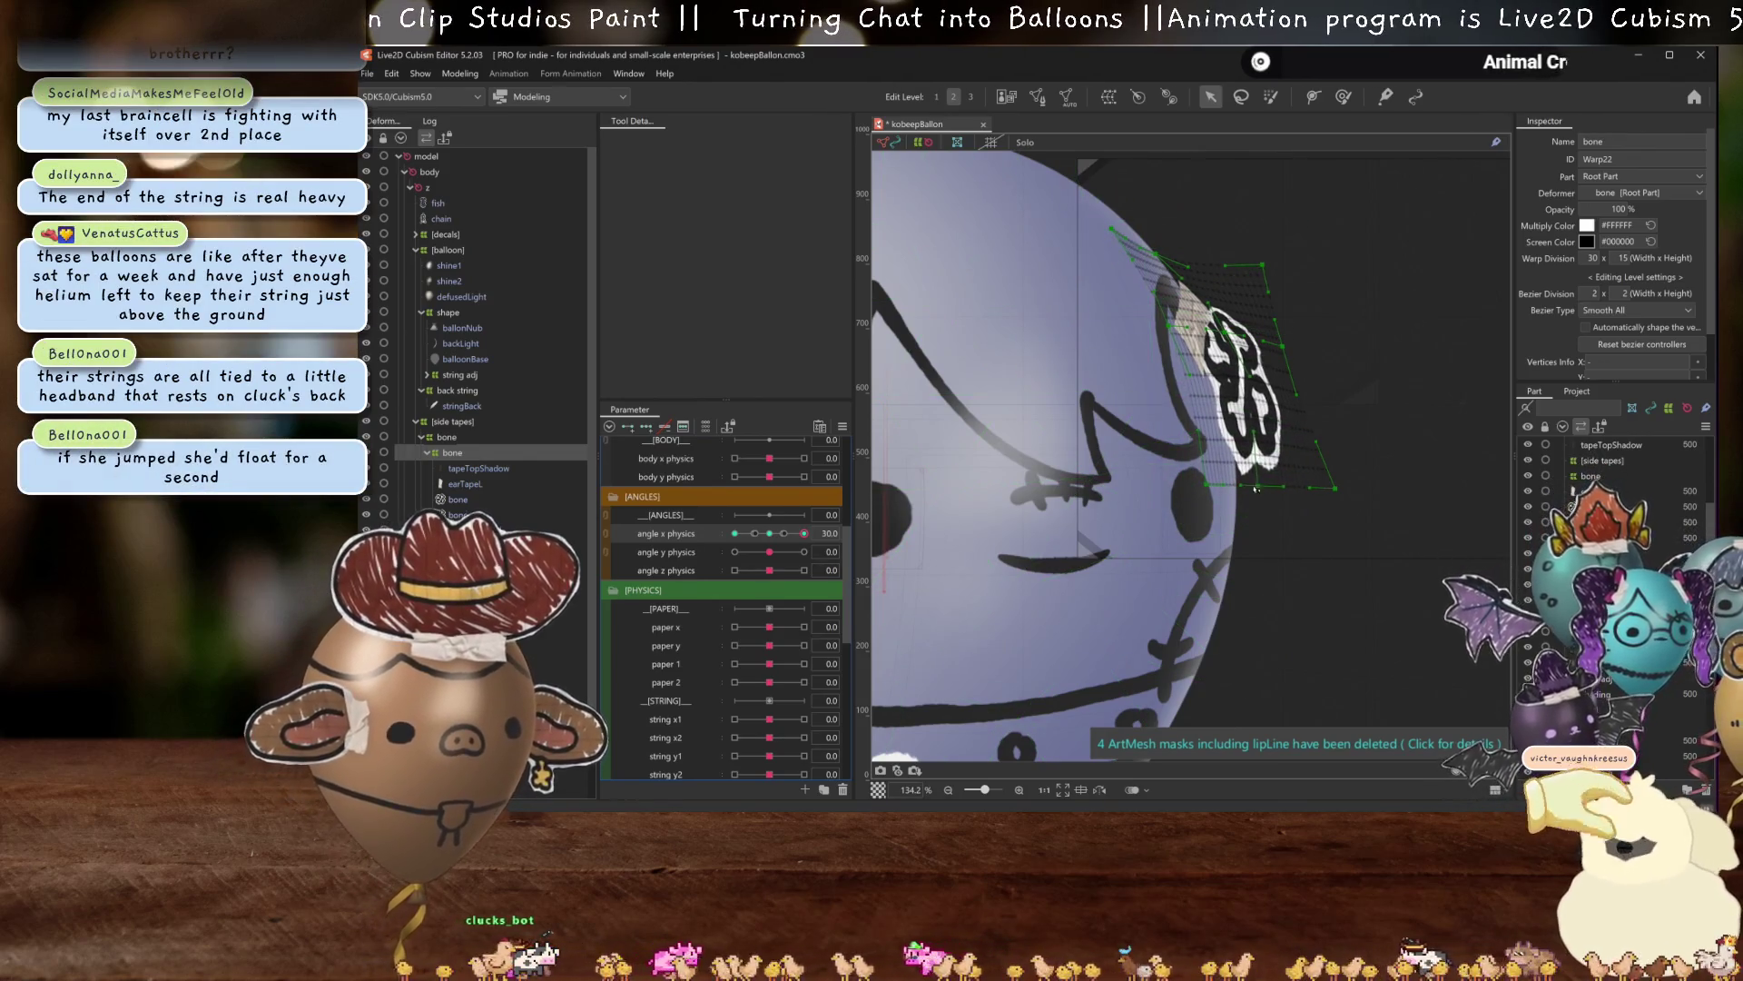
Preview the decal with the warp mesh hidden across angle X, then return to 30 with the mesh shown.
key(ctrl+h)
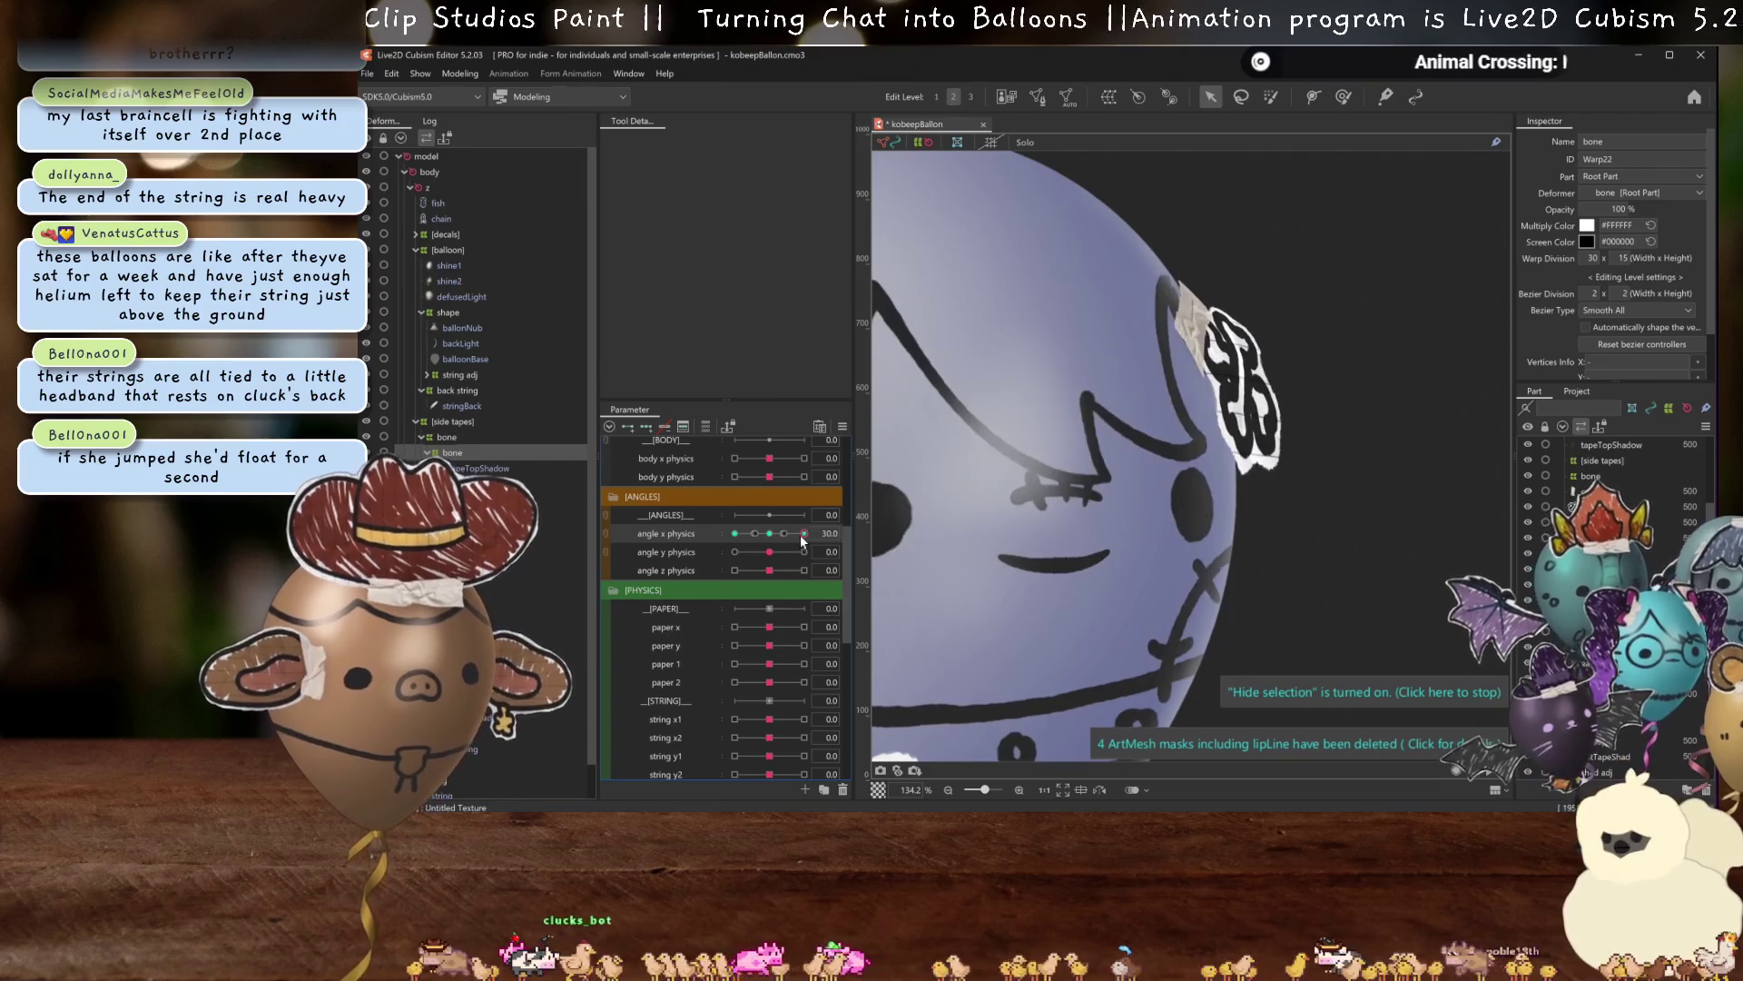
mouse_move(803, 533)
mouse_down()
mouse_move(771, 536)
mouse_move(804, 533)
mouse_up()
scroll(1113, 294, up, 3)
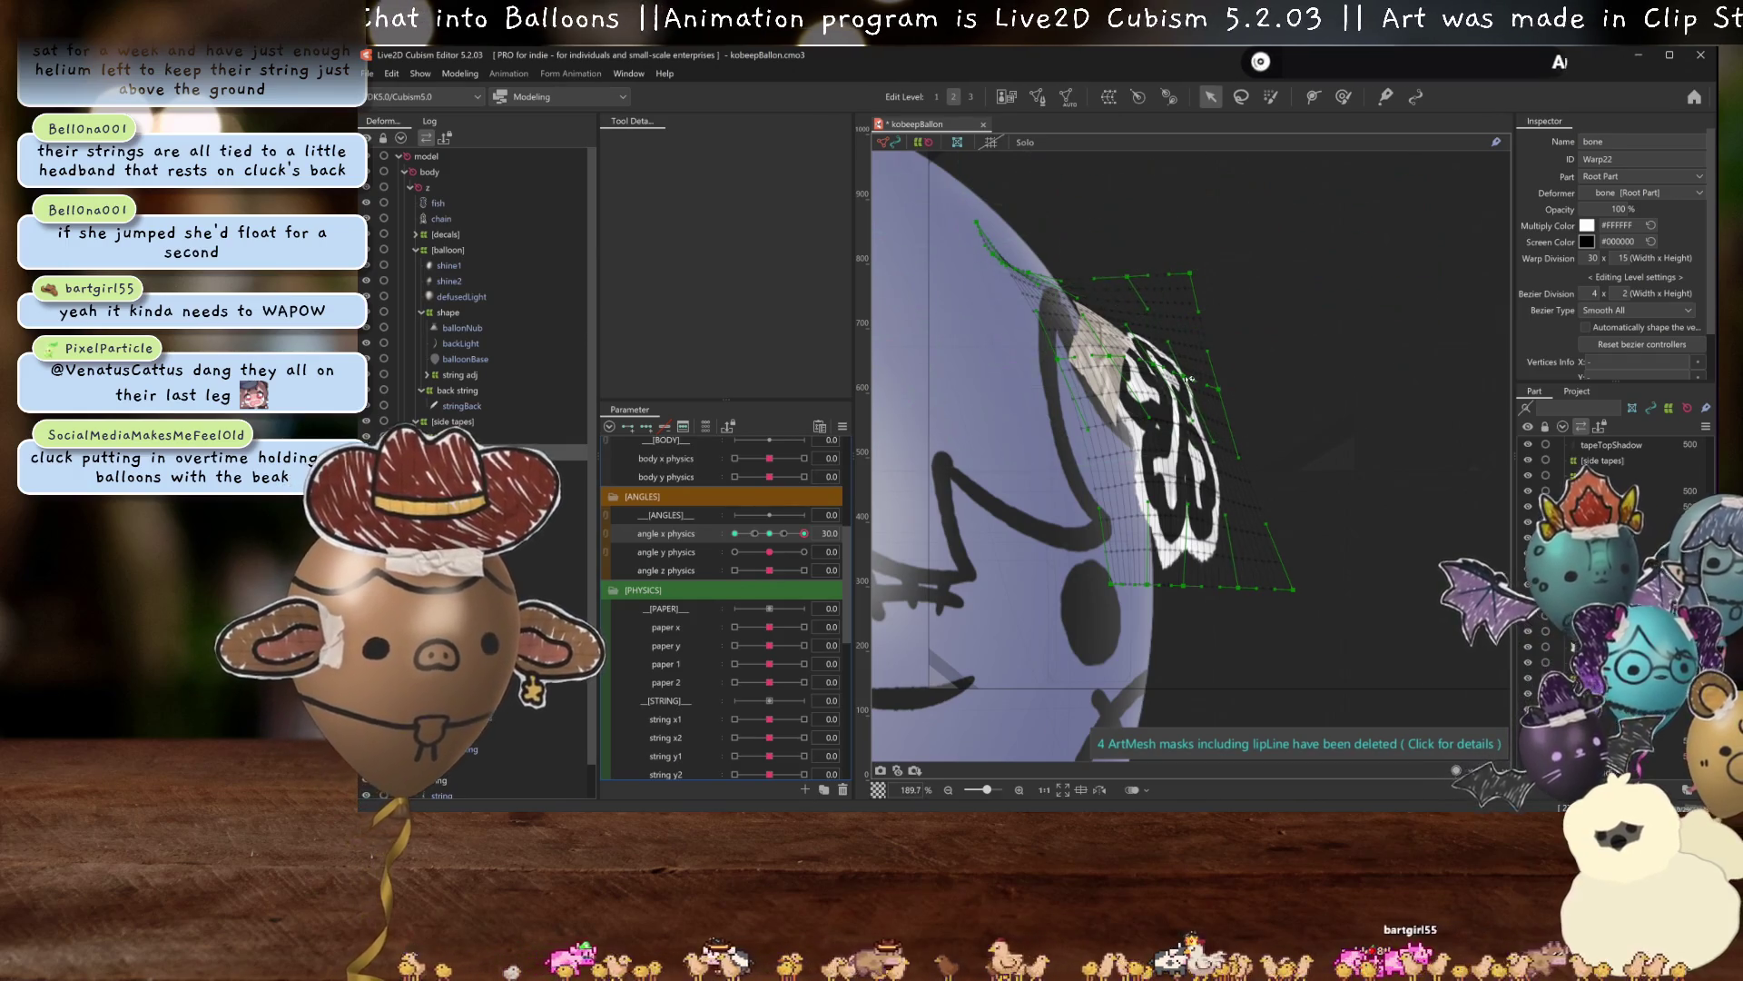
scroll(1180, 391, down, 3)
key(ctrl+h)
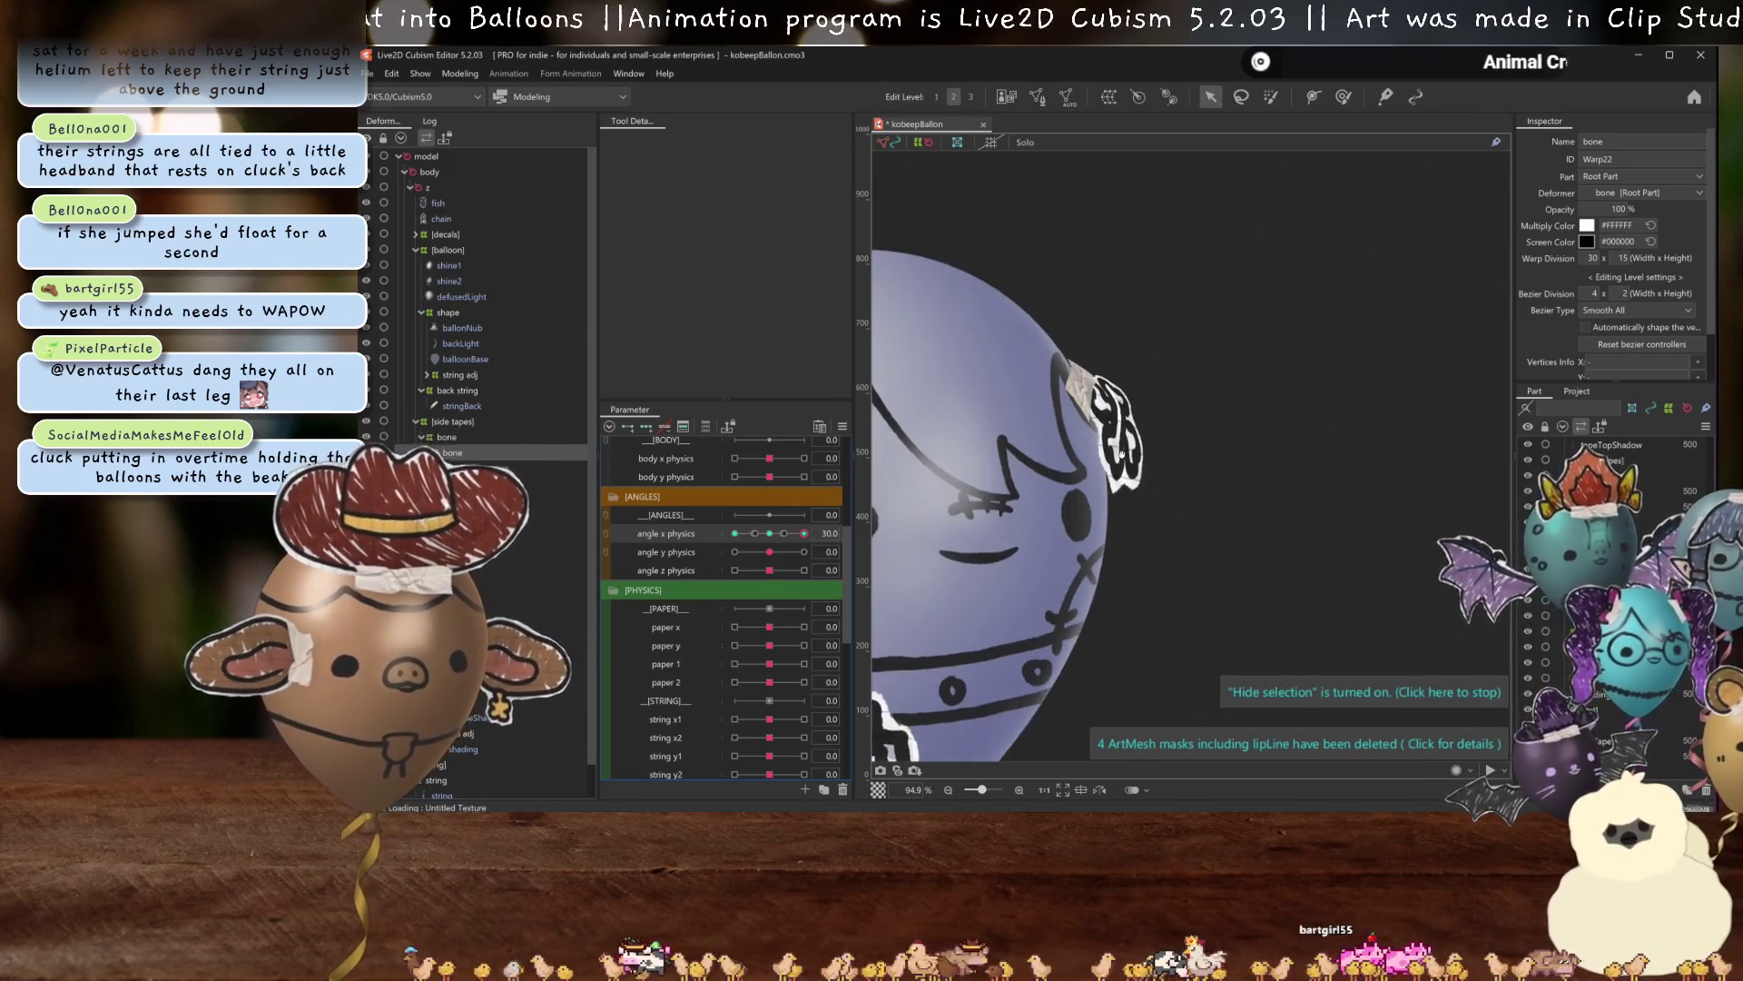
drag(804, 533, 802, 540)
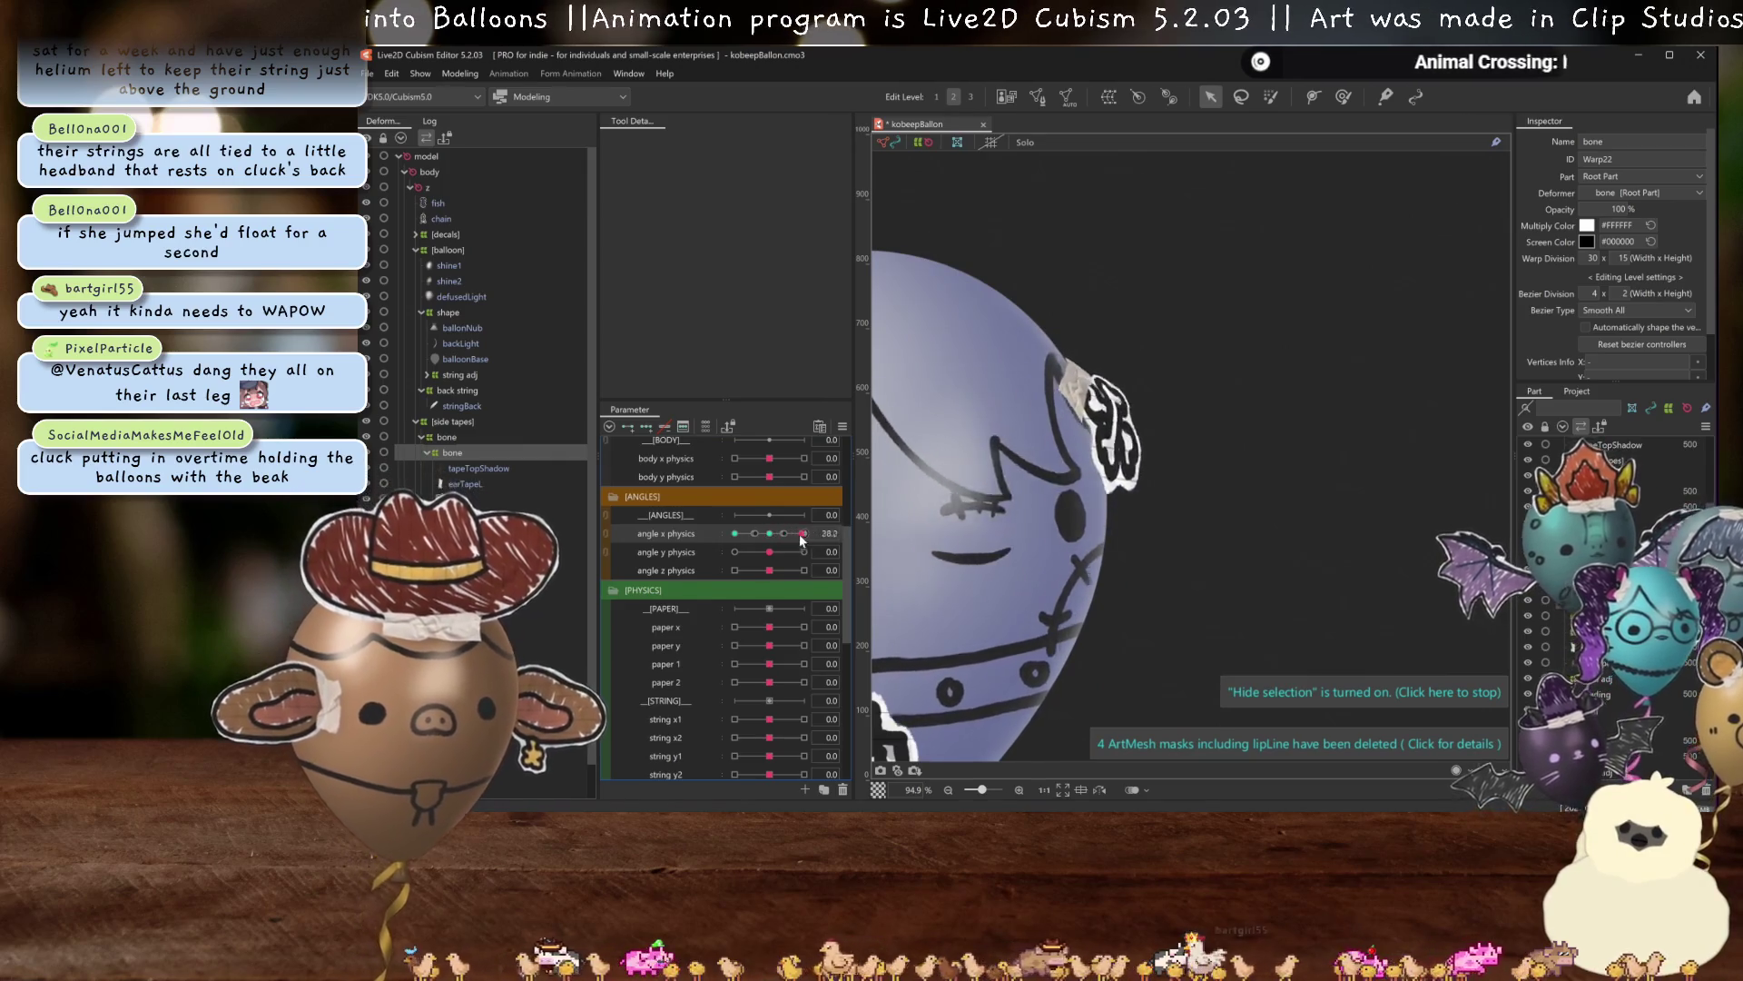
key(ctrl+h)
scroll(1101, 400, up, 2)
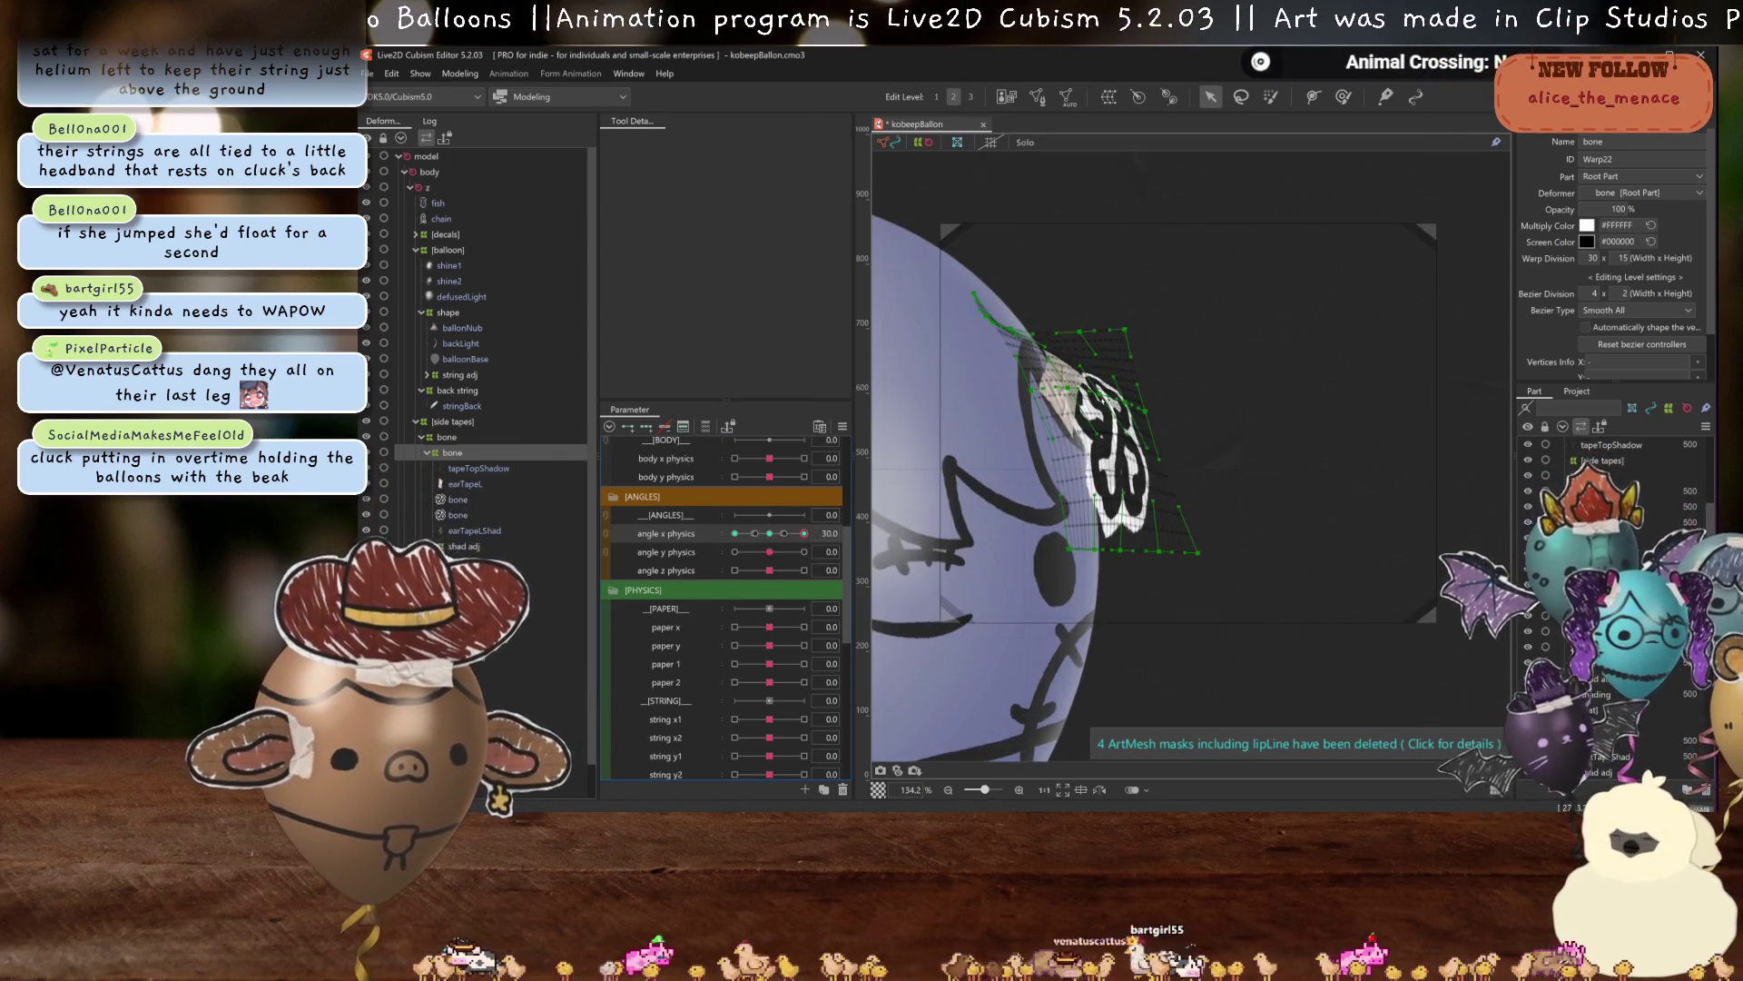